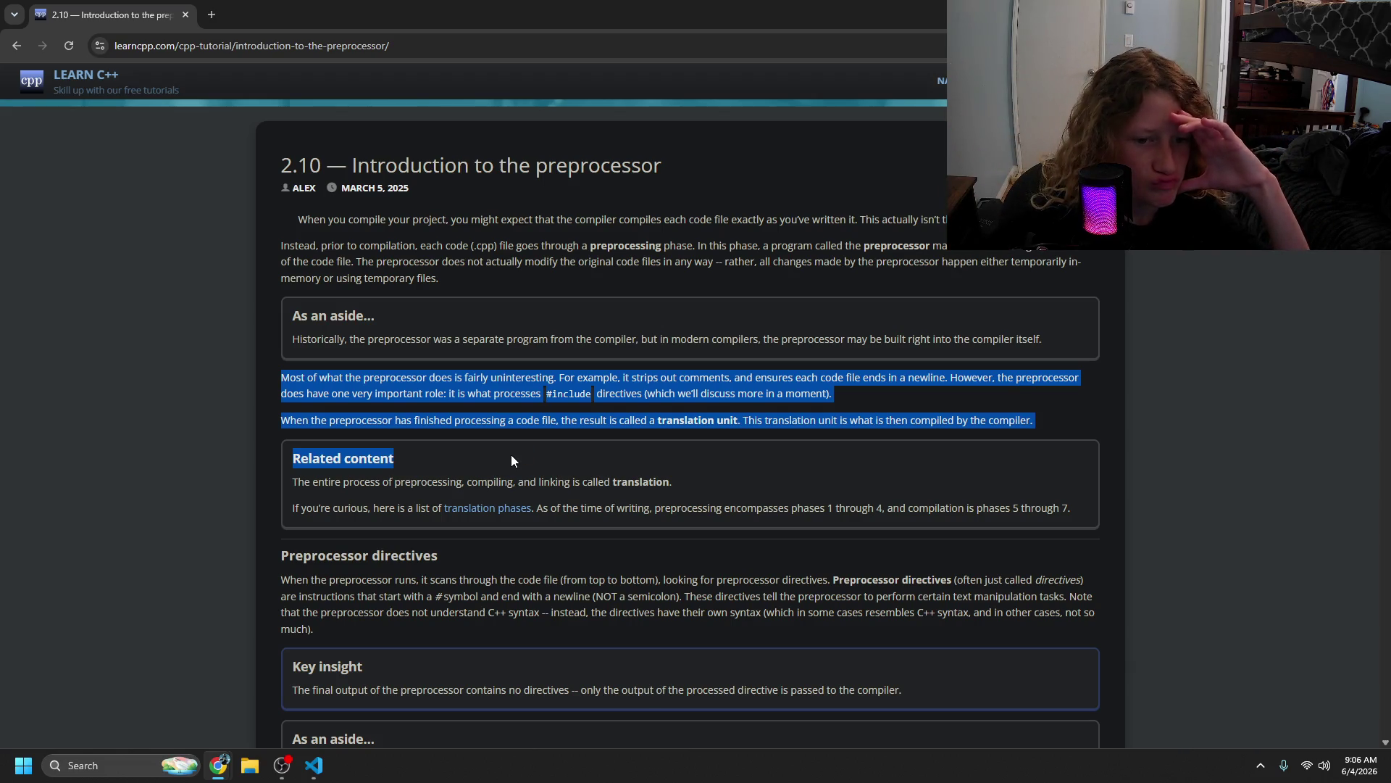
- Open the Phases of translation reference in a new tab, skim it, and close it
{"action": "middle_click", "coordinate": [508, 508]}
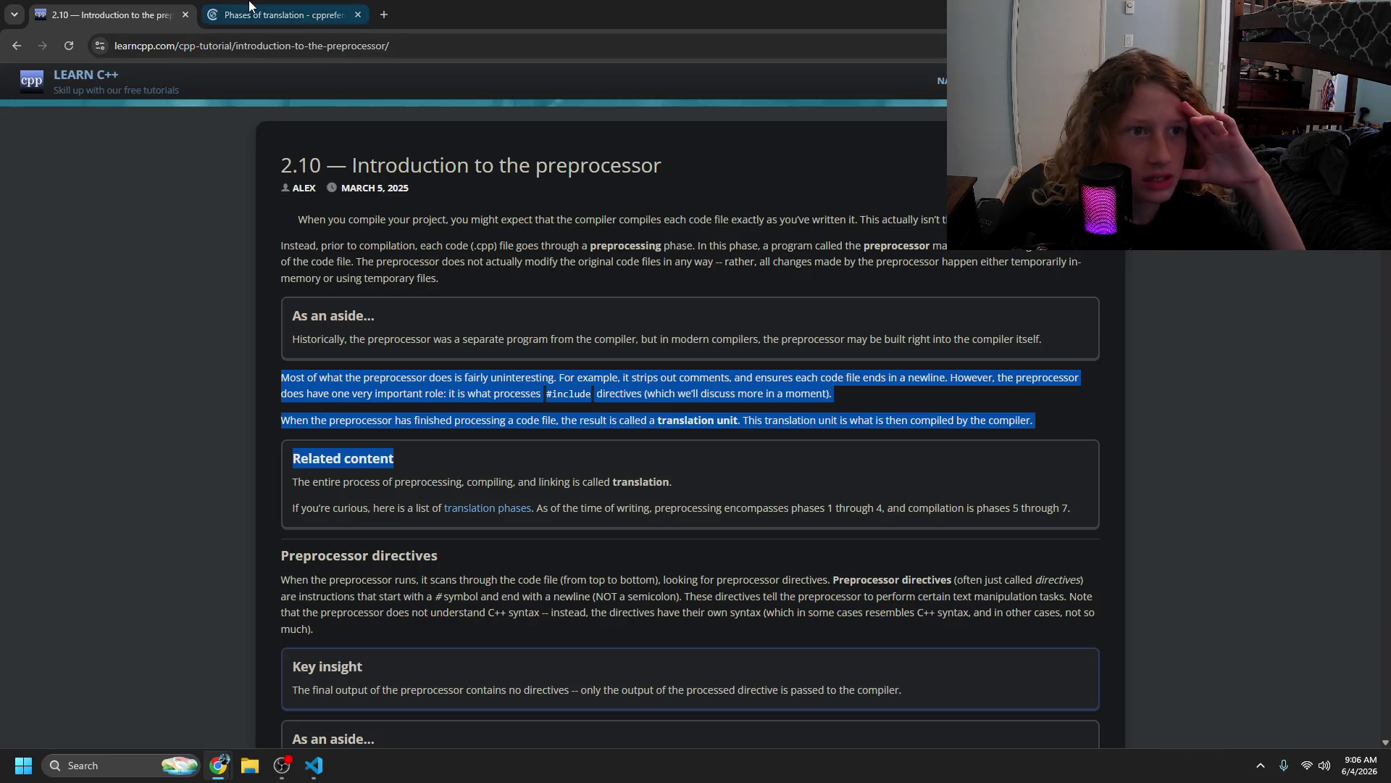
{"action": "left_click", "coordinate": [250, 8]}
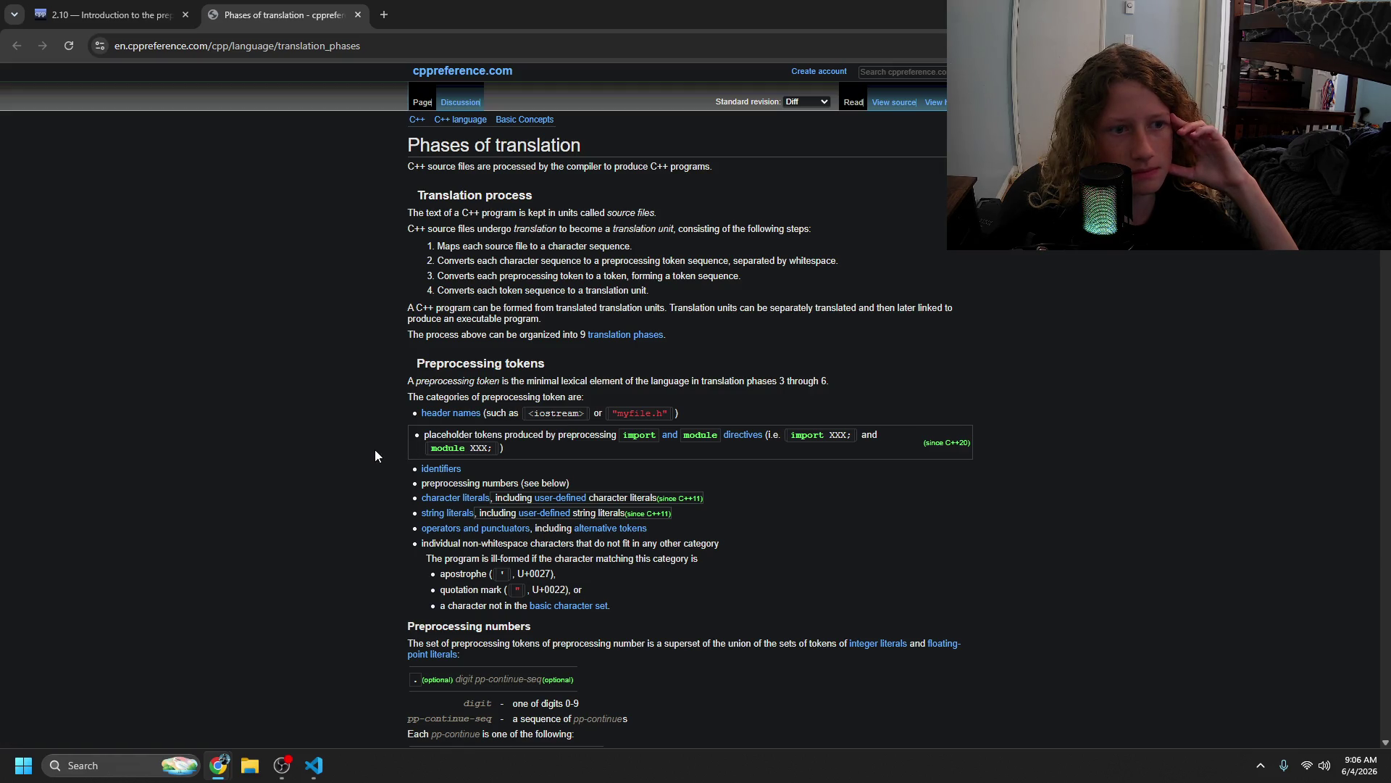
{"action": "scroll", "coordinate": [374, 456], "scroll_direction": "down", "scroll_amount": 3}
{"action": "scroll", "coordinate": [374, 455], "scroll_direction": "down", "scroll_amount": 6}
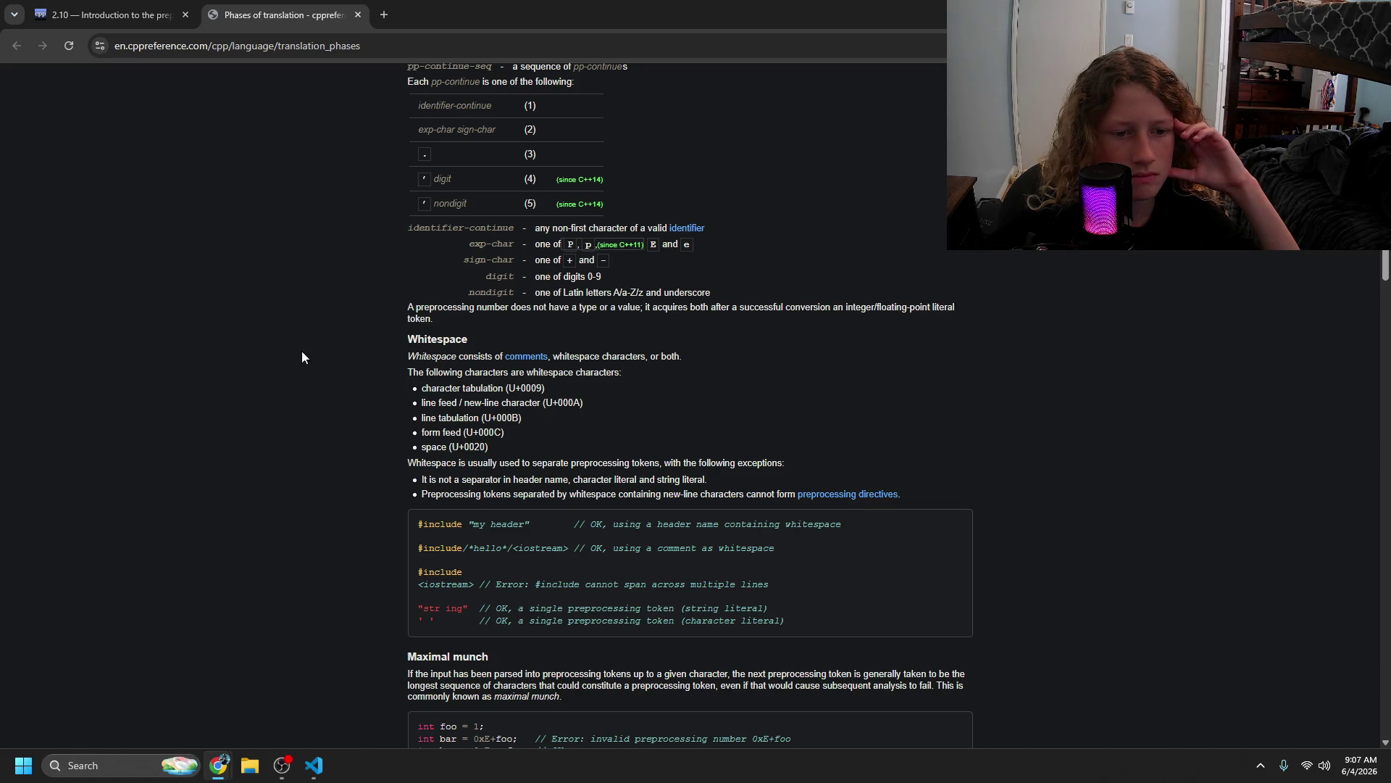
{"action": "left_click", "coordinate": [358, 15]}
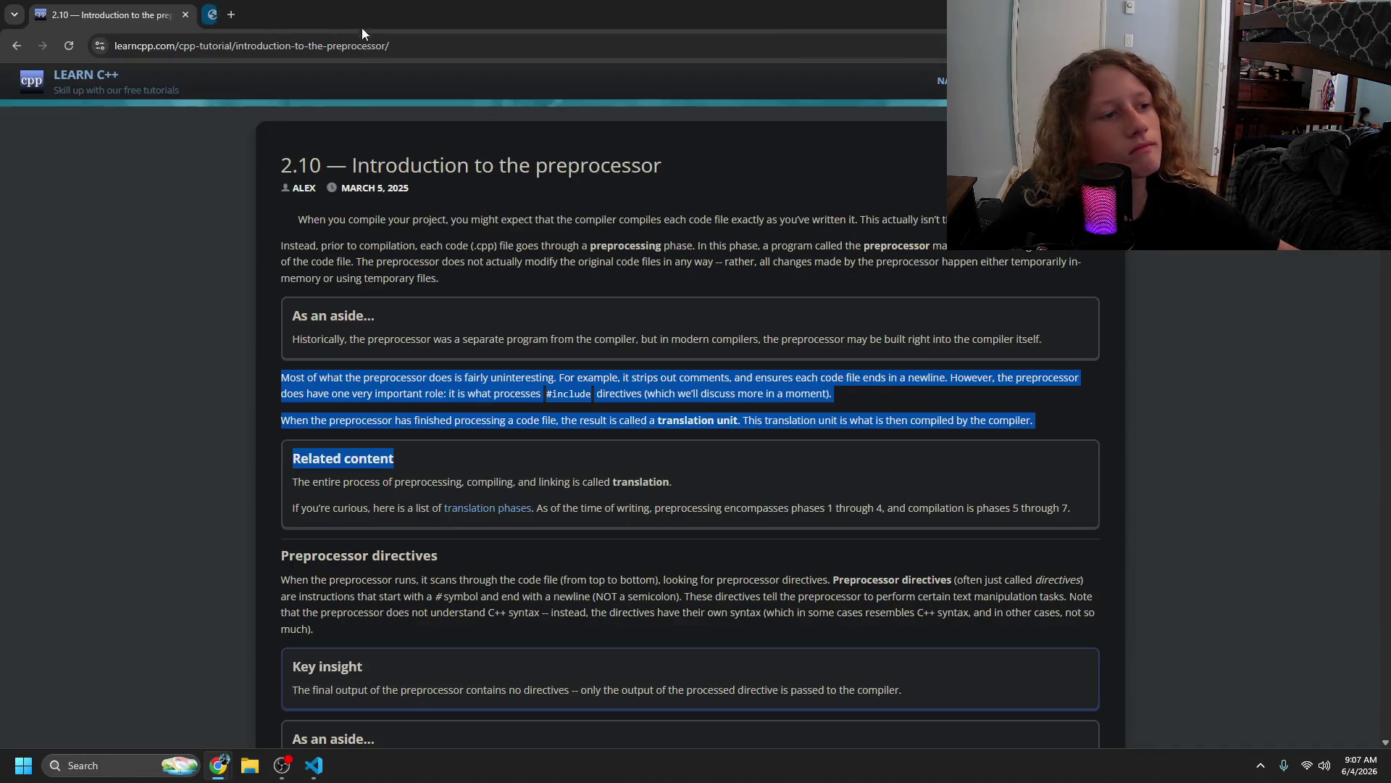
- Highlight the sentences on how the preprocessor scans code and the Key insight about its output
{"action": "left_click", "coordinate": [410, 453]}
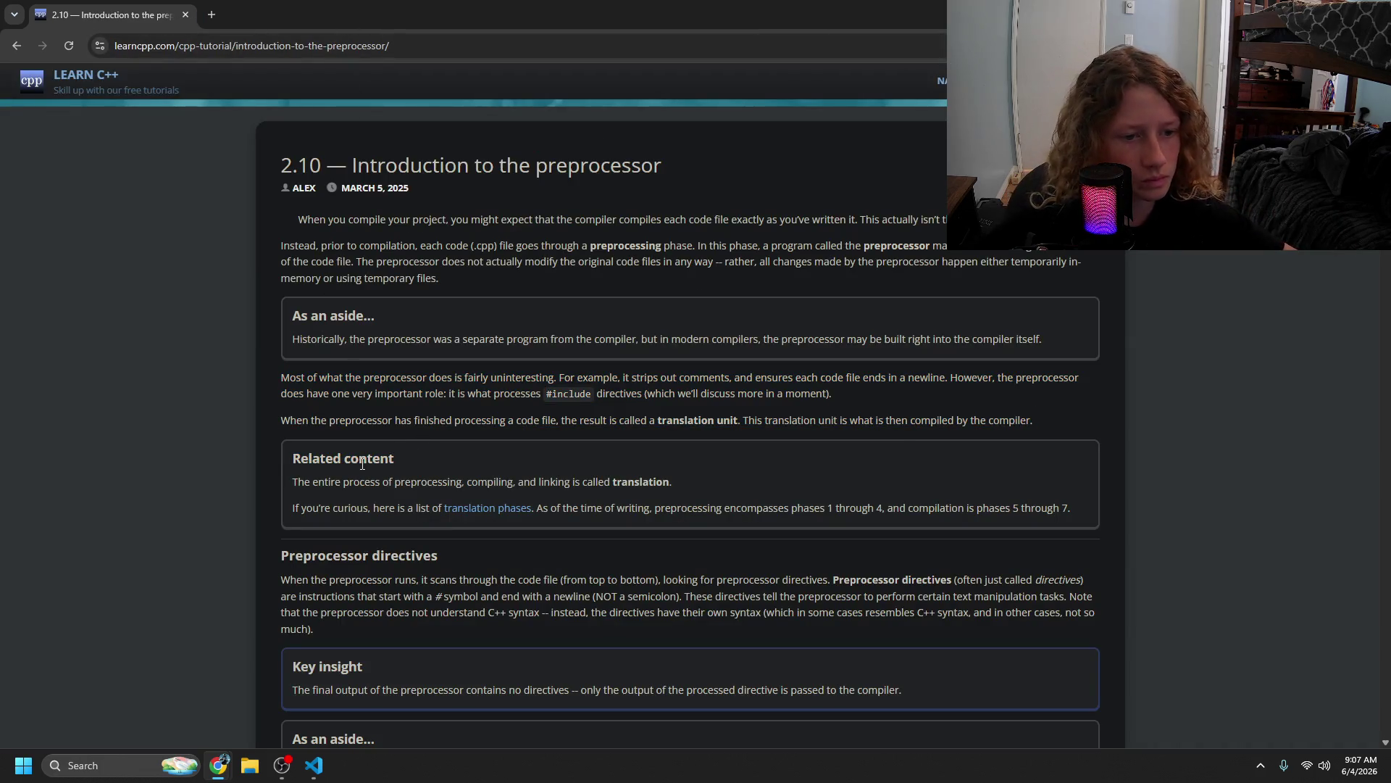
{"action": "scroll", "coordinate": [355, 463], "scroll_direction": "down", "scroll_amount": 2}
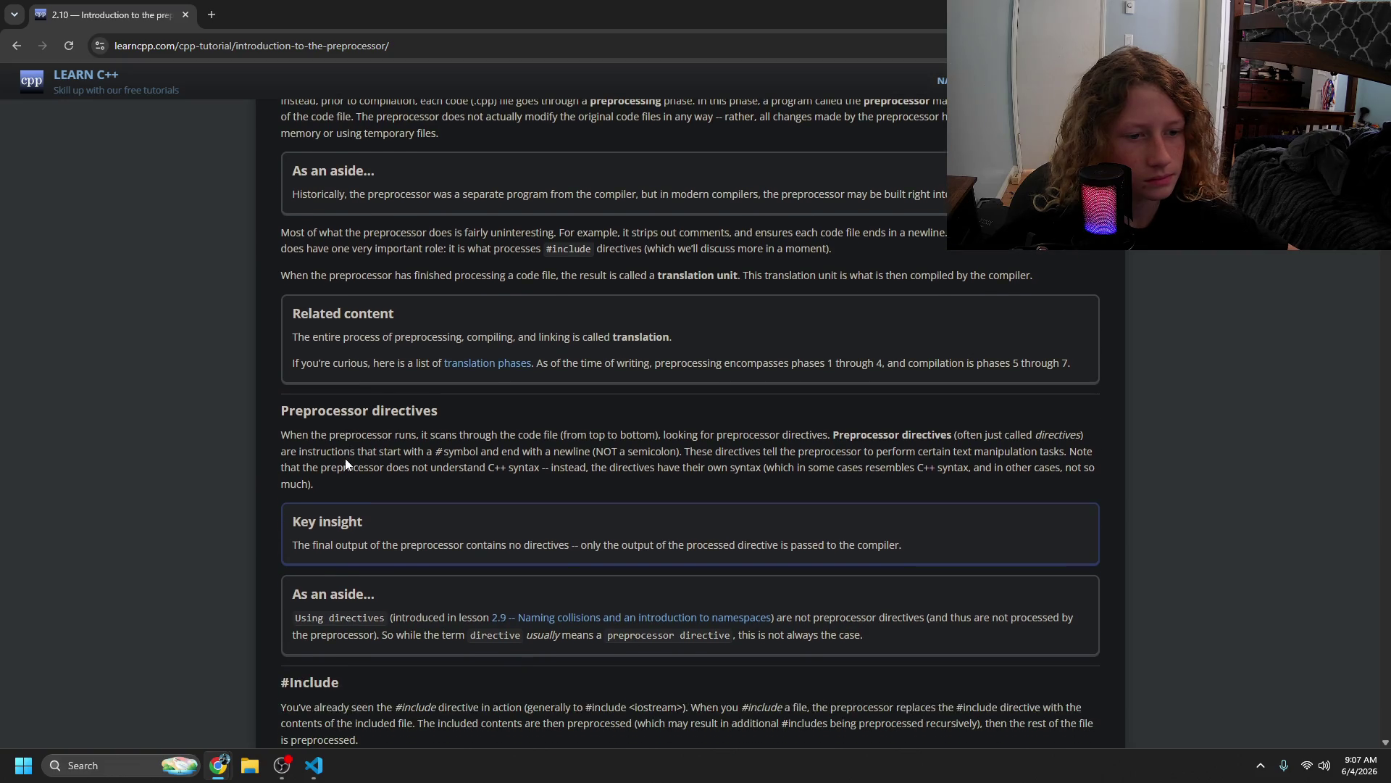
{"action": "mouse_move", "coordinate": [339, 435]}
{"action": "left_mouse_down"}
{"action": "mouse_move", "coordinate": [500, 449]}
{"action": "mouse_move", "coordinate": [552, 435]}
{"action": "mouse_move", "coordinate": [1043, 435]}
{"action": "mouse_move", "coordinate": [435, 449]}
{"action": "mouse_move", "coordinate": [1070, 451]}
{"action": "mouse_move", "coordinate": [919, 487]}
{"action": "mouse_move", "coordinate": [548, 487]}
{"action": "mouse_move", "coordinate": [454, 469]}
{"action": "mouse_move", "coordinate": [886, 471]}
{"action": "mouse_move", "coordinate": [1023, 454]}
{"action": "left_mouse_up"}
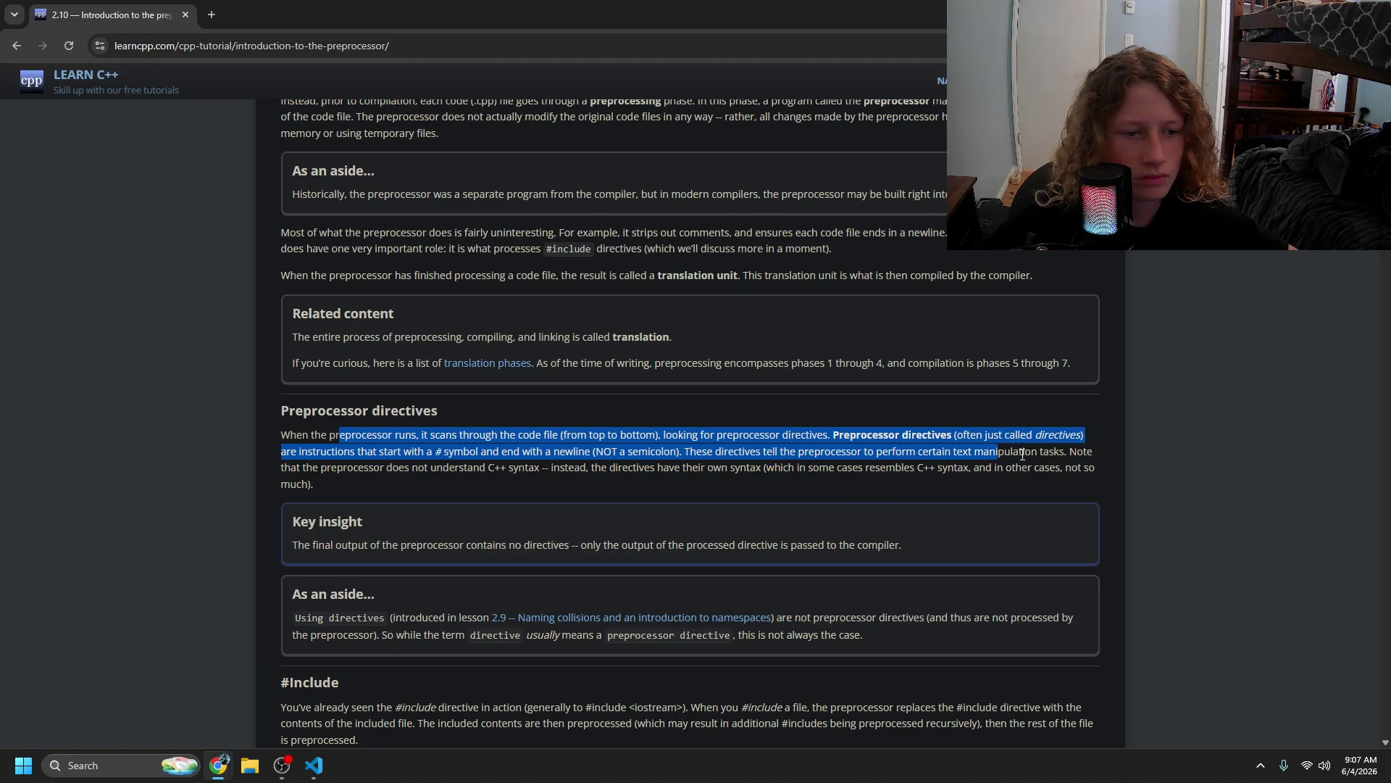
{"action": "left_click", "coordinate": [299, 482]}
{"action": "mouse_move", "coordinate": [320, 544]}
{"action": "left_mouse_down"}
{"action": "mouse_move", "coordinate": [601, 525]}
{"action": "mouse_move", "coordinate": [662, 542]}
{"action": "mouse_move", "coordinate": [911, 550]}
{"action": "left_mouse_up"}
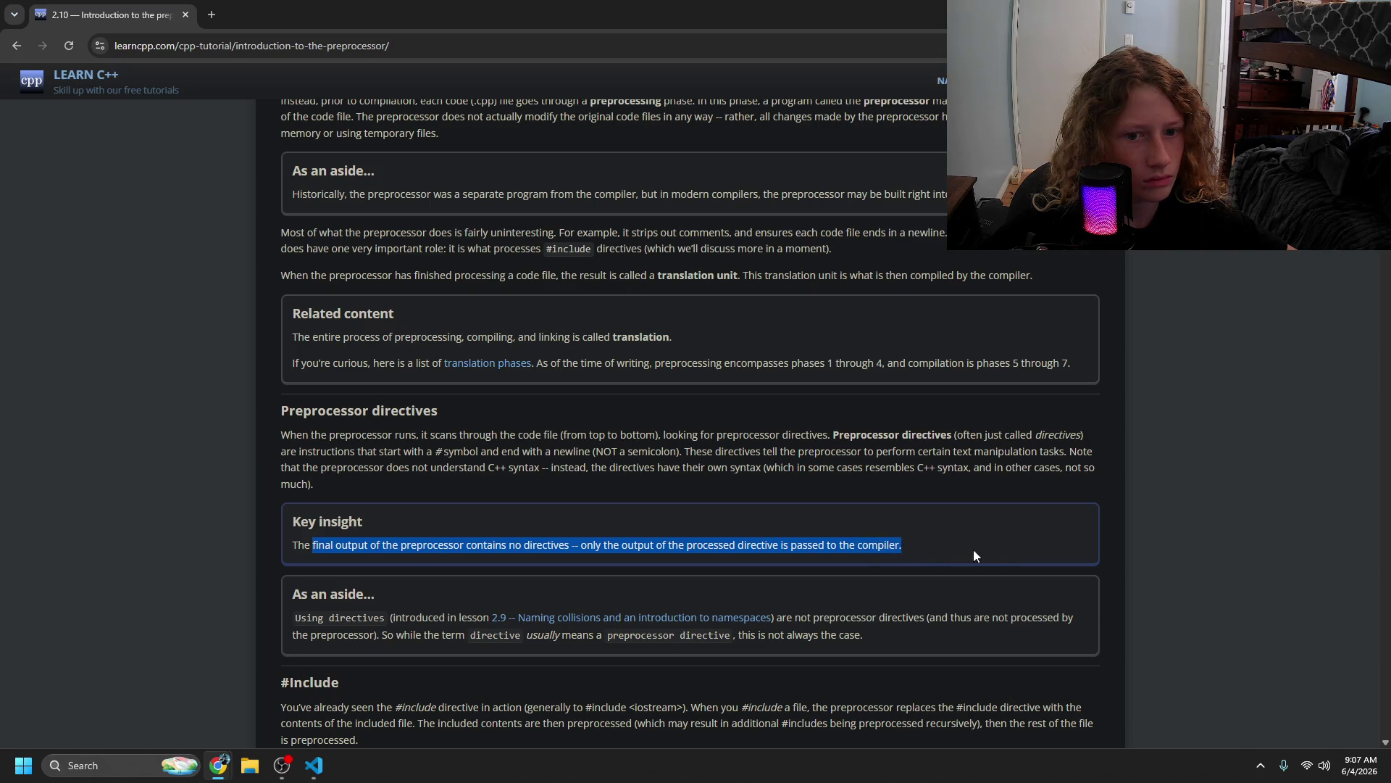
{"action": "left_click", "coordinate": [824, 548]}
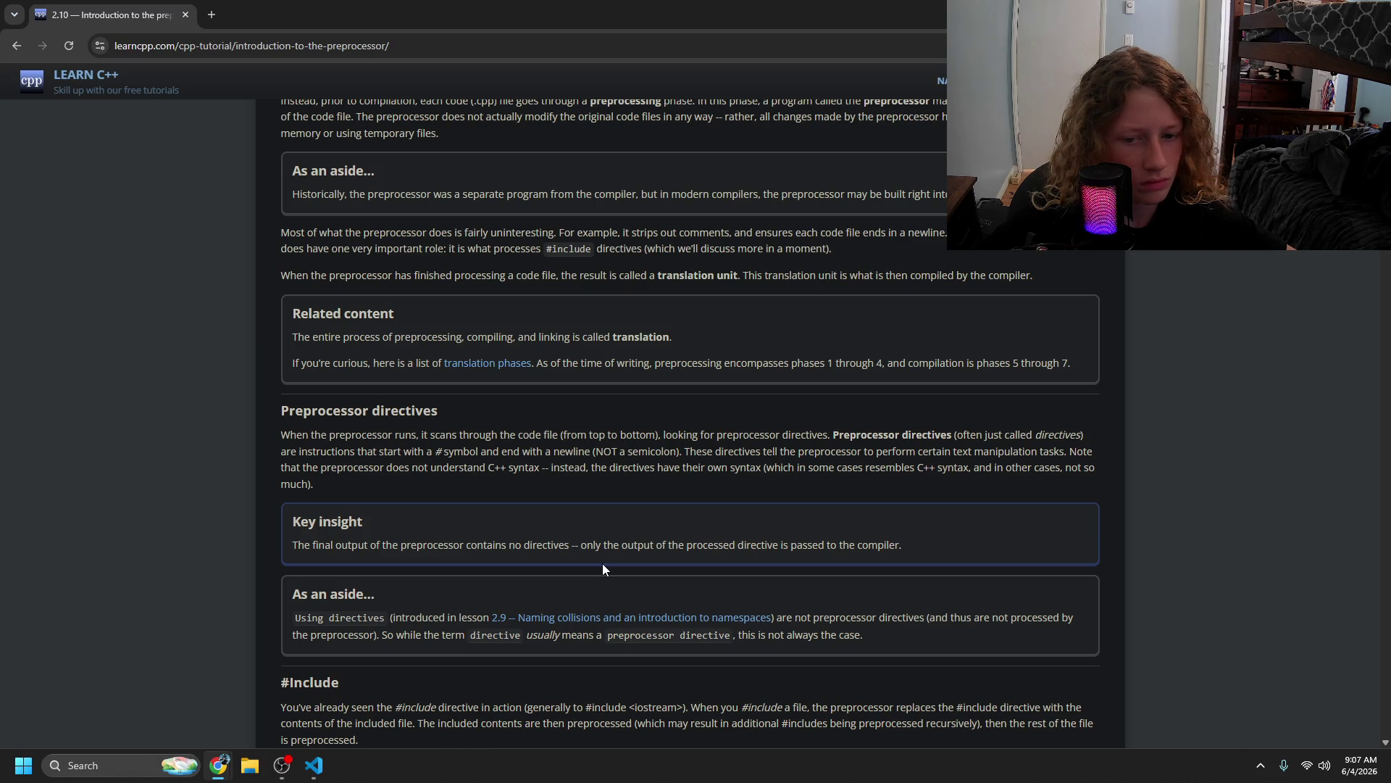
- Highlight the note about the term directive and the start of the #Include section
{"action": "scroll", "coordinate": [602, 563], "scroll_direction": "down", "scroll_amount": 1}
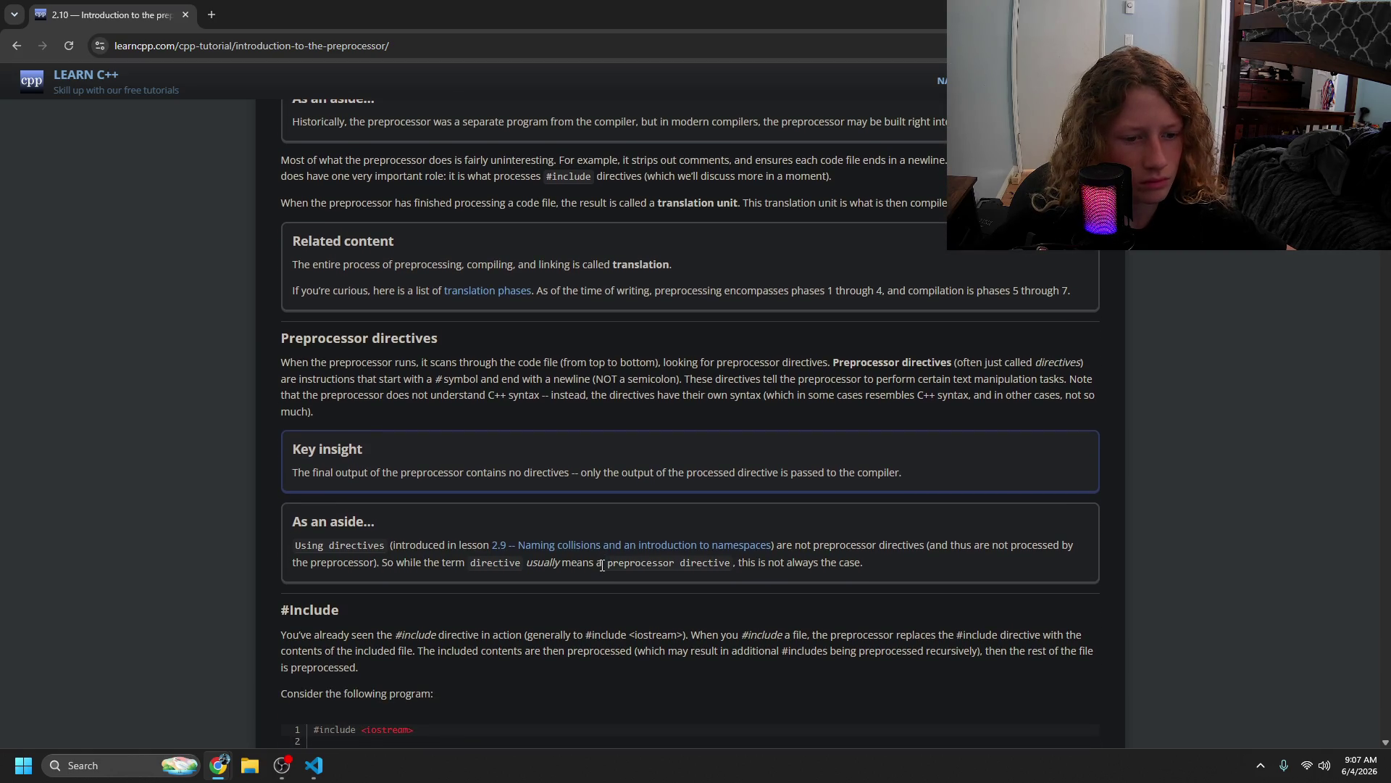
{"action": "left_click_drag", "start_coordinate": [429, 565], "coordinate": [539, 576]}
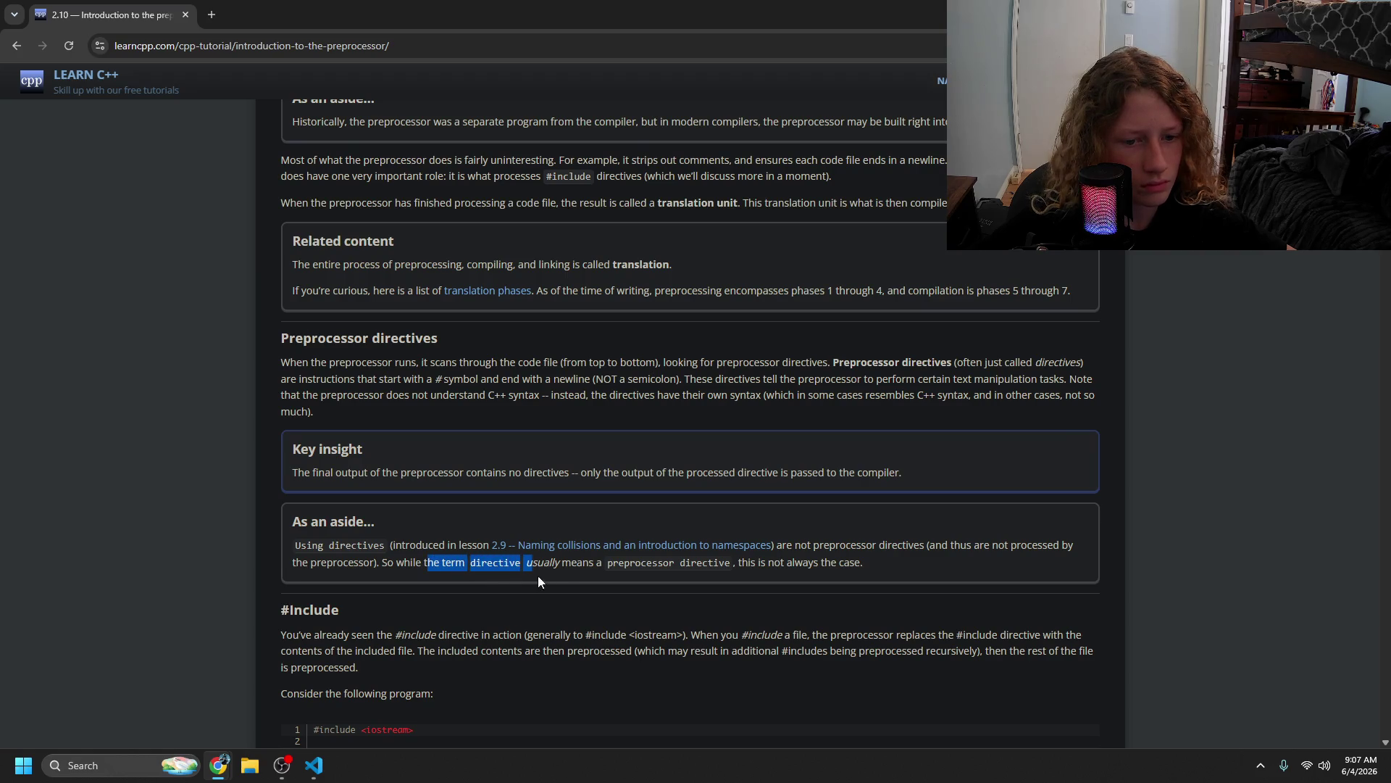
{"action": "left_click_drag", "start_coordinate": [622, 581], "coordinate": [646, 585]}
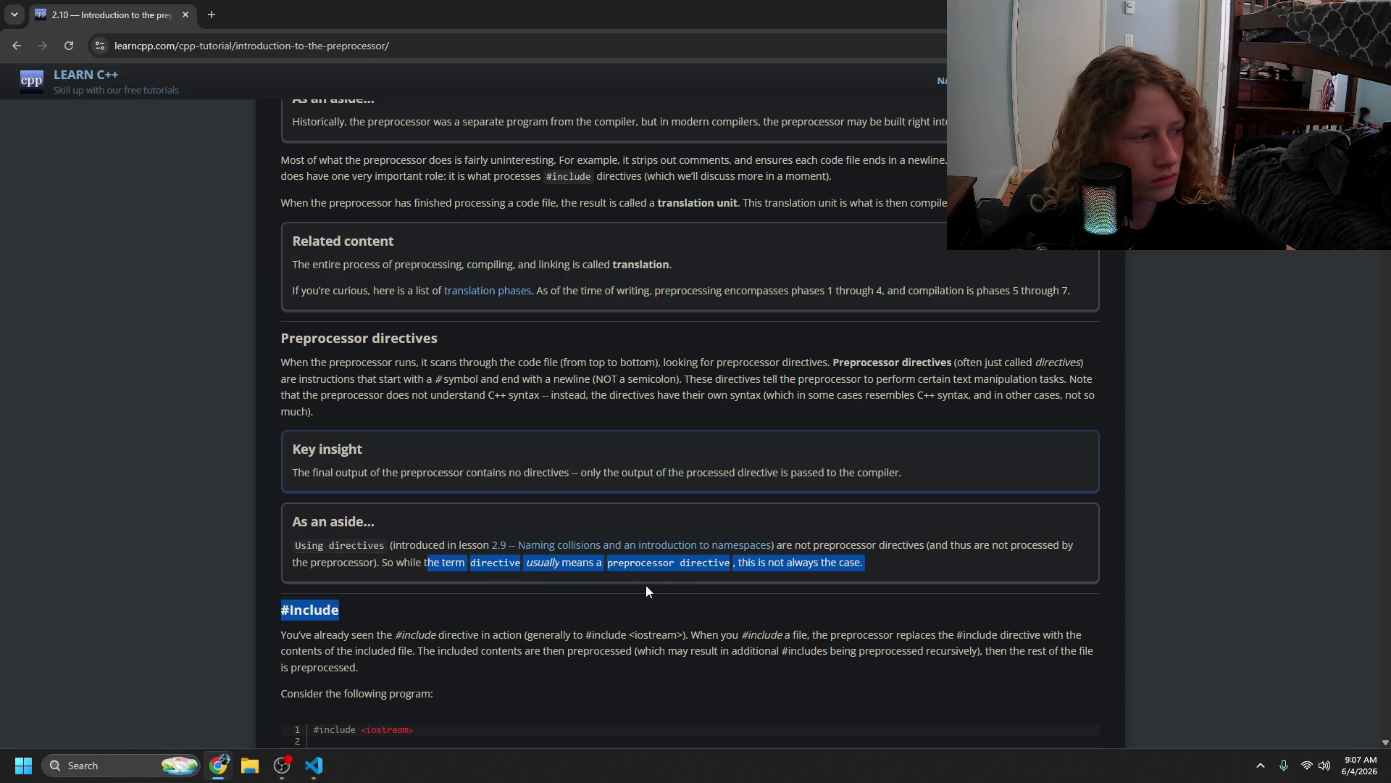
{"action": "mouse_move", "coordinate": [645, 585]}
{"action": "left_mouse_down"}
{"action": "mouse_move", "coordinate": [426, 563]}
{"action": "mouse_move", "coordinate": [369, 610]}
{"action": "mouse_move", "coordinate": [320, 611]}
{"action": "mouse_move", "coordinate": [310, 636]}
{"action": "mouse_move", "coordinate": [1080, 652]}
{"action": "mouse_move", "coordinate": [767, 619]}
{"action": "mouse_move", "coordinate": [527, 615]}
{"action": "mouse_move", "coordinate": [418, 637]}
{"action": "mouse_move", "coordinate": [1057, 652]}
{"action": "mouse_move", "coordinate": [455, 602]}
{"action": "mouse_move", "coordinate": [321, 523]}
{"action": "mouse_move", "coordinate": [390, 574]}
{"action": "left_mouse_up"}
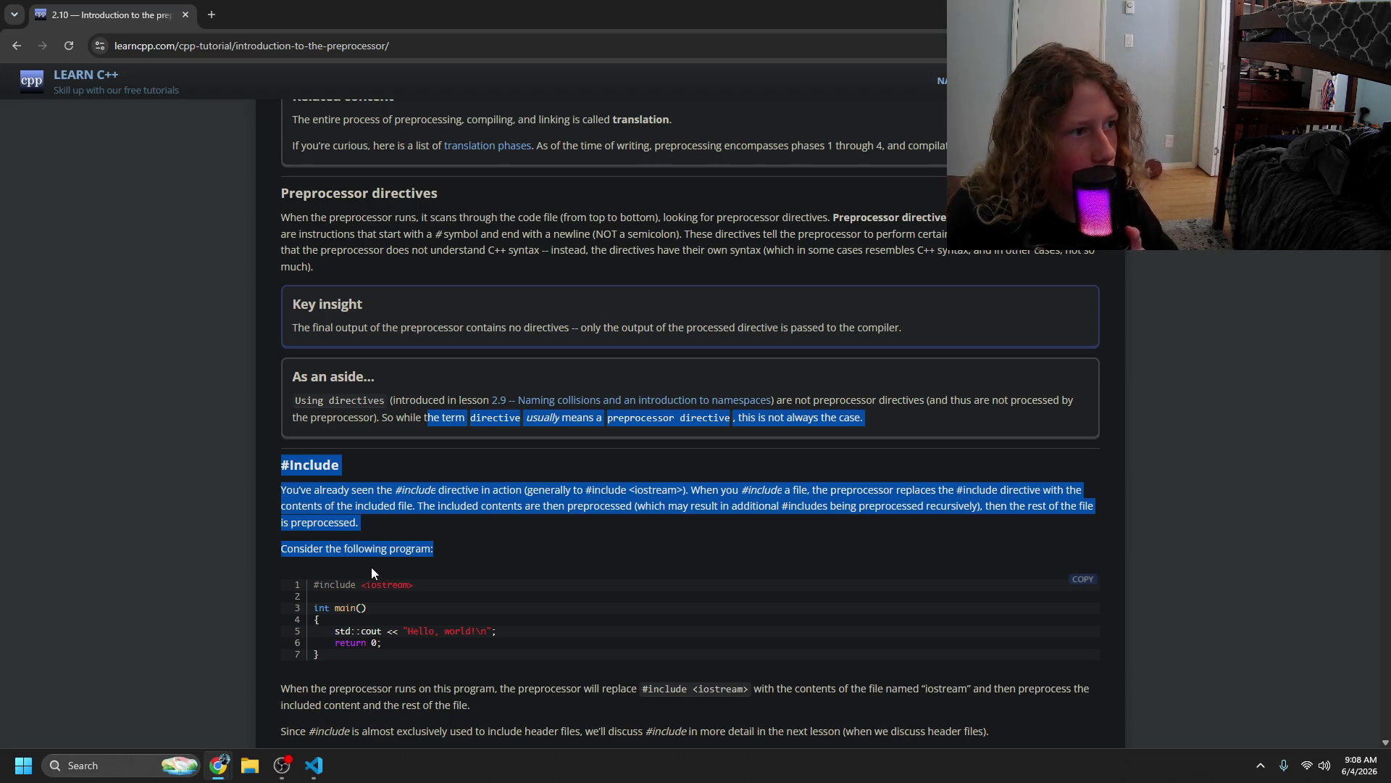
{"action": "left_click_drag", "start_coordinate": [369, 571], "coordinate": [587, 578]}
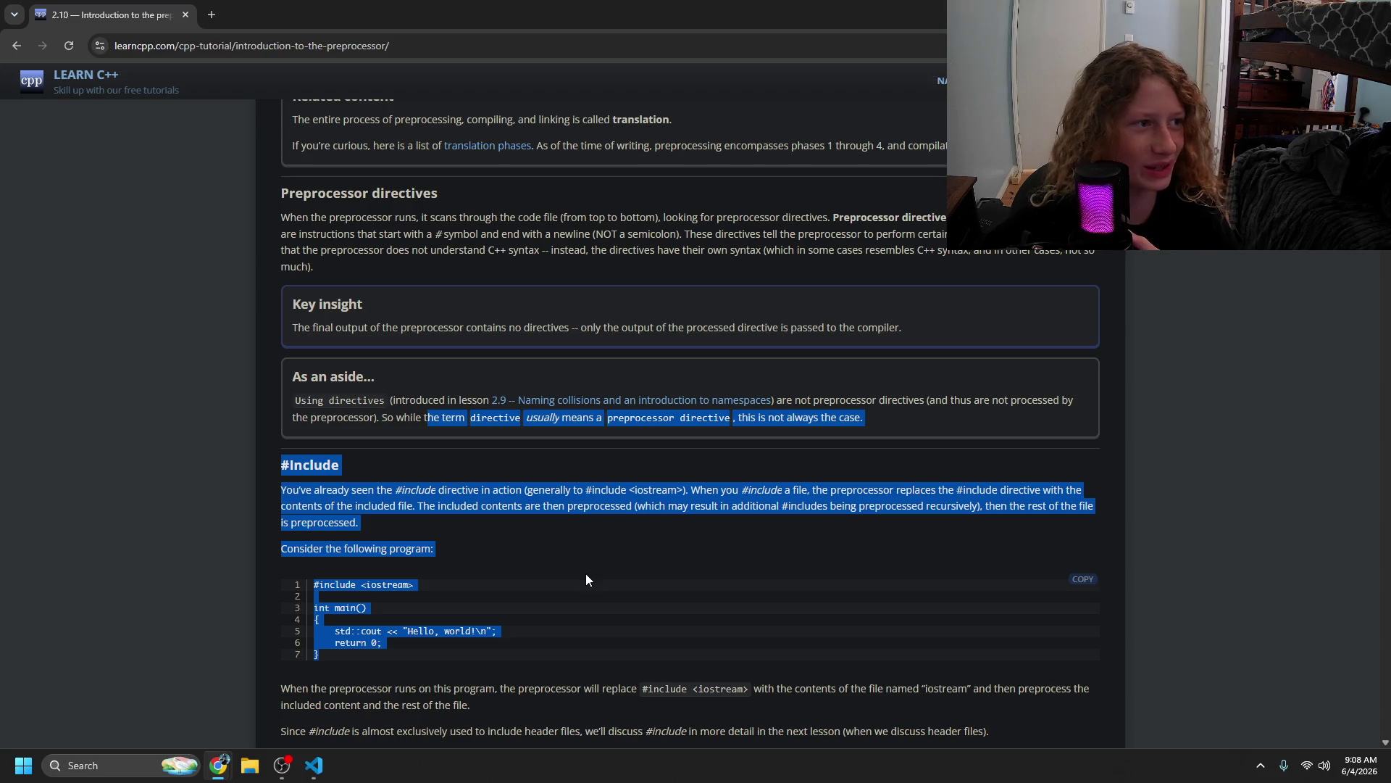
{"action": "mouse_move", "coordinate": [566, 614]}
{"action": "left_mouse_down"}
{"action": "mouse_move", "coordinate": [518, 641]}
{"action": "mouse_move", "coordinate": [433, 564]}
{"action": "mouse_move", "coordinate": [381, 551]}
{"action": "left_mouse_up"}
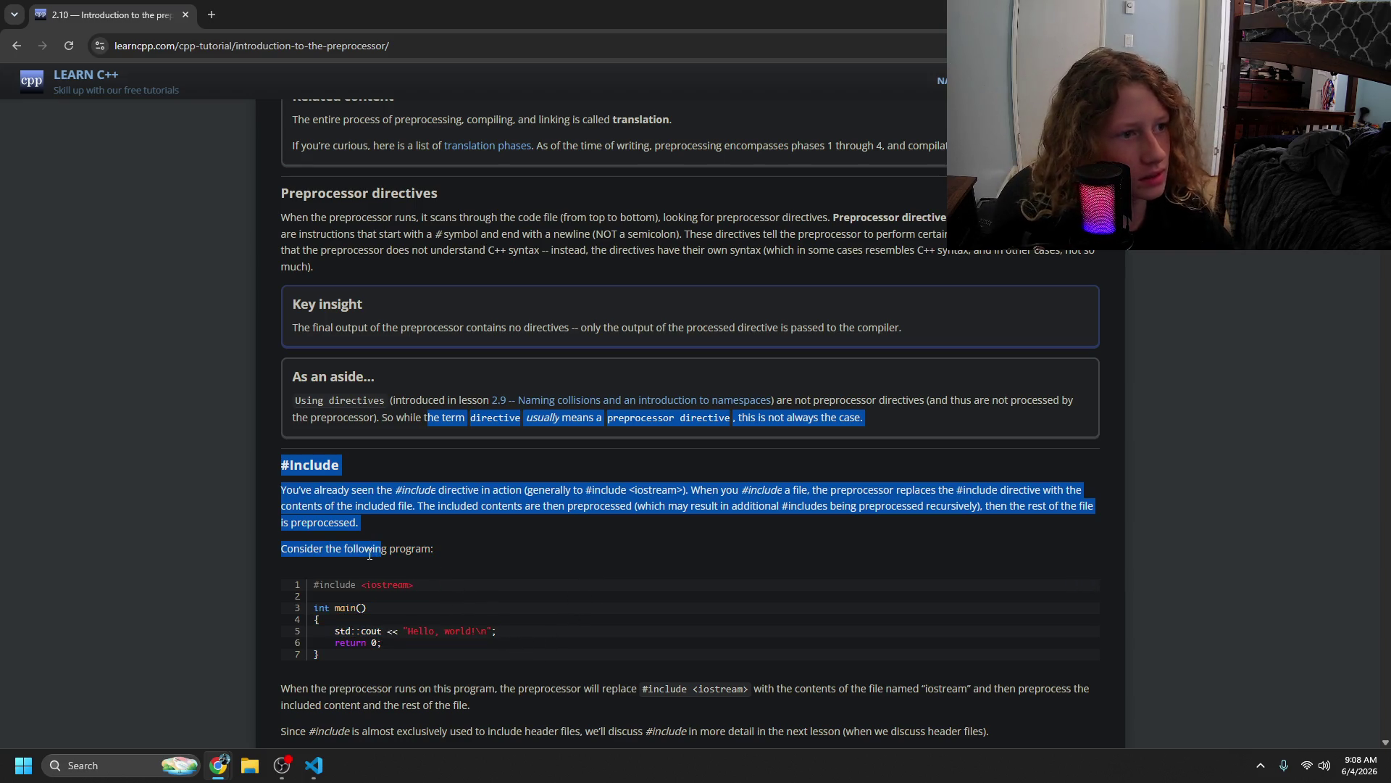
{"action": "left_click", "coordinate": [369, 555]}
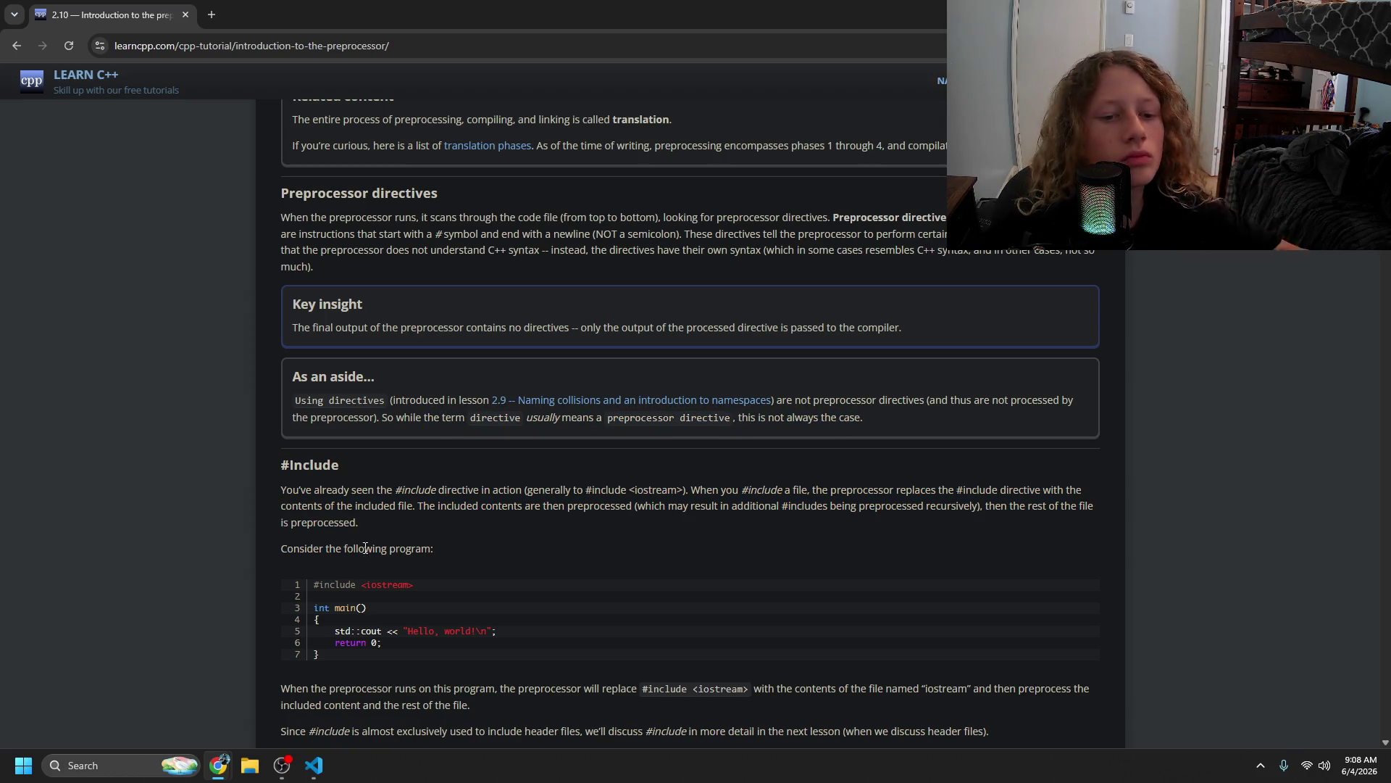
- Highlight the explanation of how #include works and the example program below it
{"action": "mouse_move", "coordinate": [524, 490]}
{"action": "left_mouse_down"}
{"action": "mouse_move", "coordinate": [589, 508]}
{"action": "mouse_move", "coordinate": [1058, 490]}
{"action": "mouse_move", "coordinate": [387, 549]}
{"action": "mouse_move", "coordinate": [446, 507]}
{"action": "mouse_move", "coordinate": [694, 518]}
{"action": "left_mouse_up"}
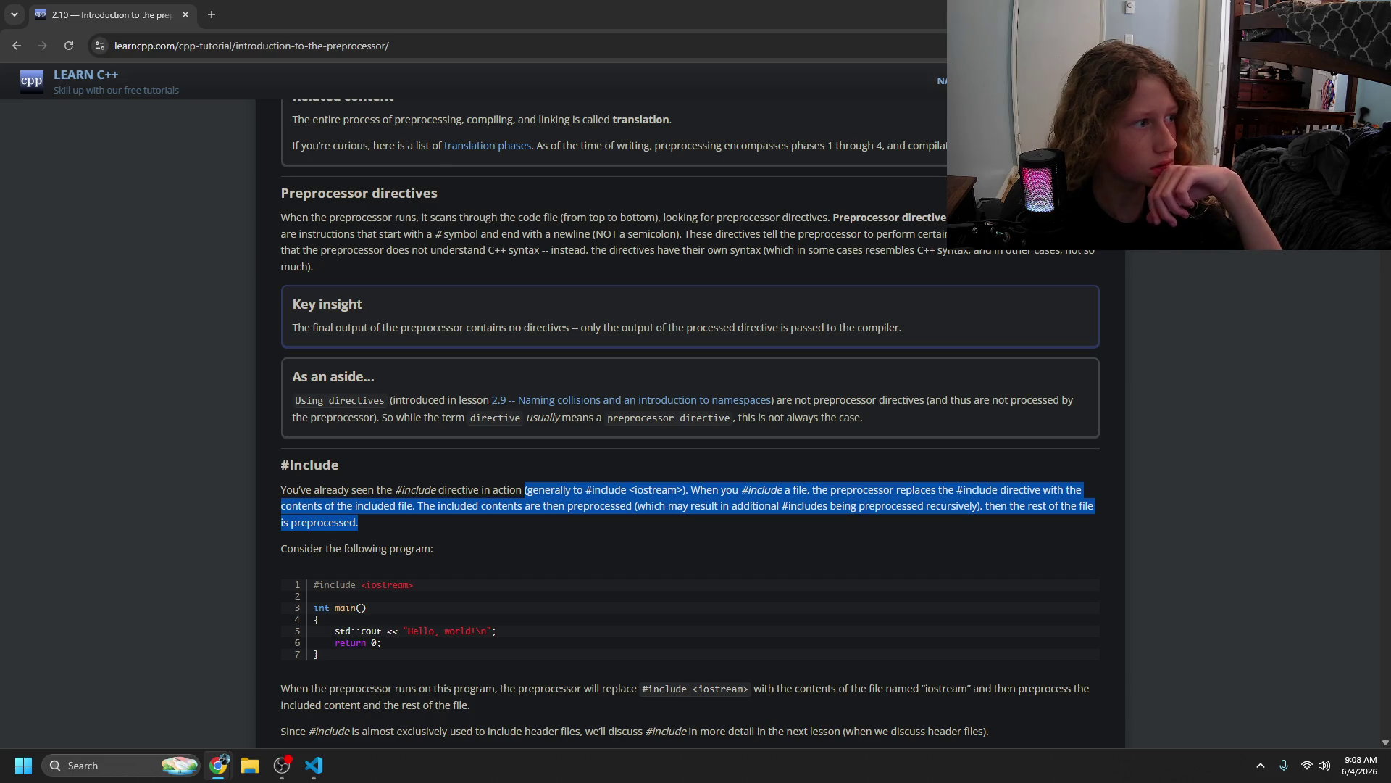
{"action": "left_click", "coordinate": [54, 285]}
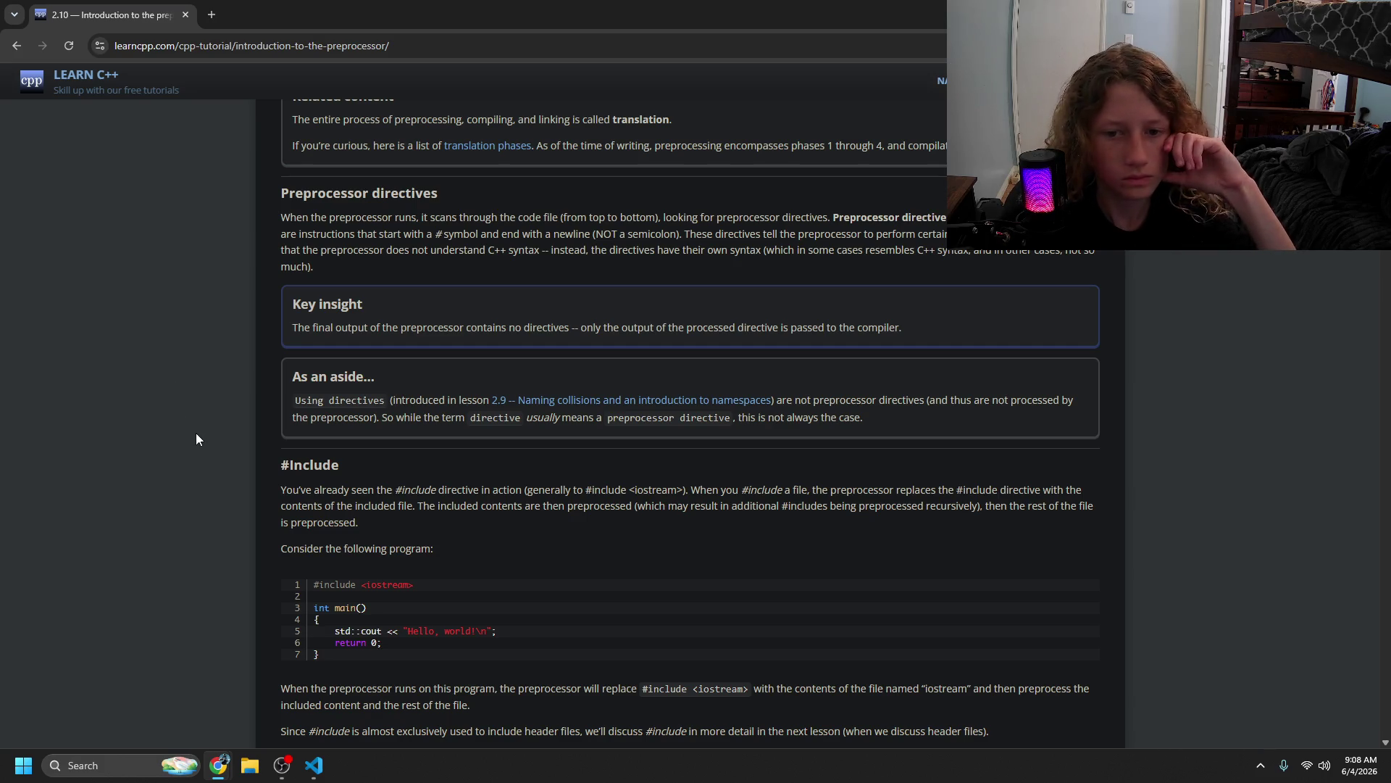
{"action": "mouse_move", "coordinate": [220, 454]}
{"action": "left_mouse_down"}
{"action": "mouse_move", "coordinate": [471, 533]}
{"action": "mouse_move", "coordinate": [920, 507]}
{"action": "mouse_move", "coordinate": [896, 523]}
{"action": "mouse_move", "coordinate": [675, 536]}
{"action": "mouse_move", "coordinate": [507, 507]}
{"action": "mouse_move", "coordinate": [438, 540]}
{"action": "left_mouse_up"}
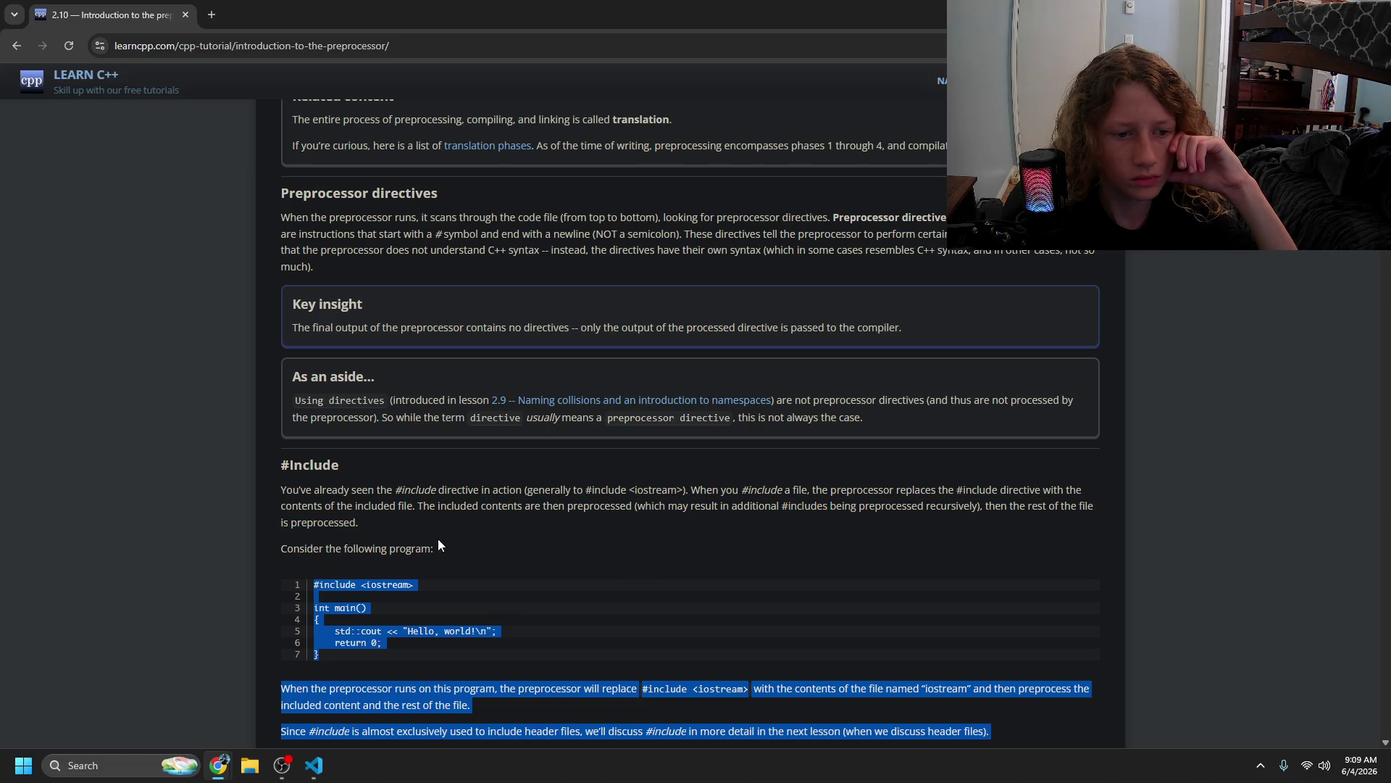
{"action": "left_click", "coordinate": [390, 629]}
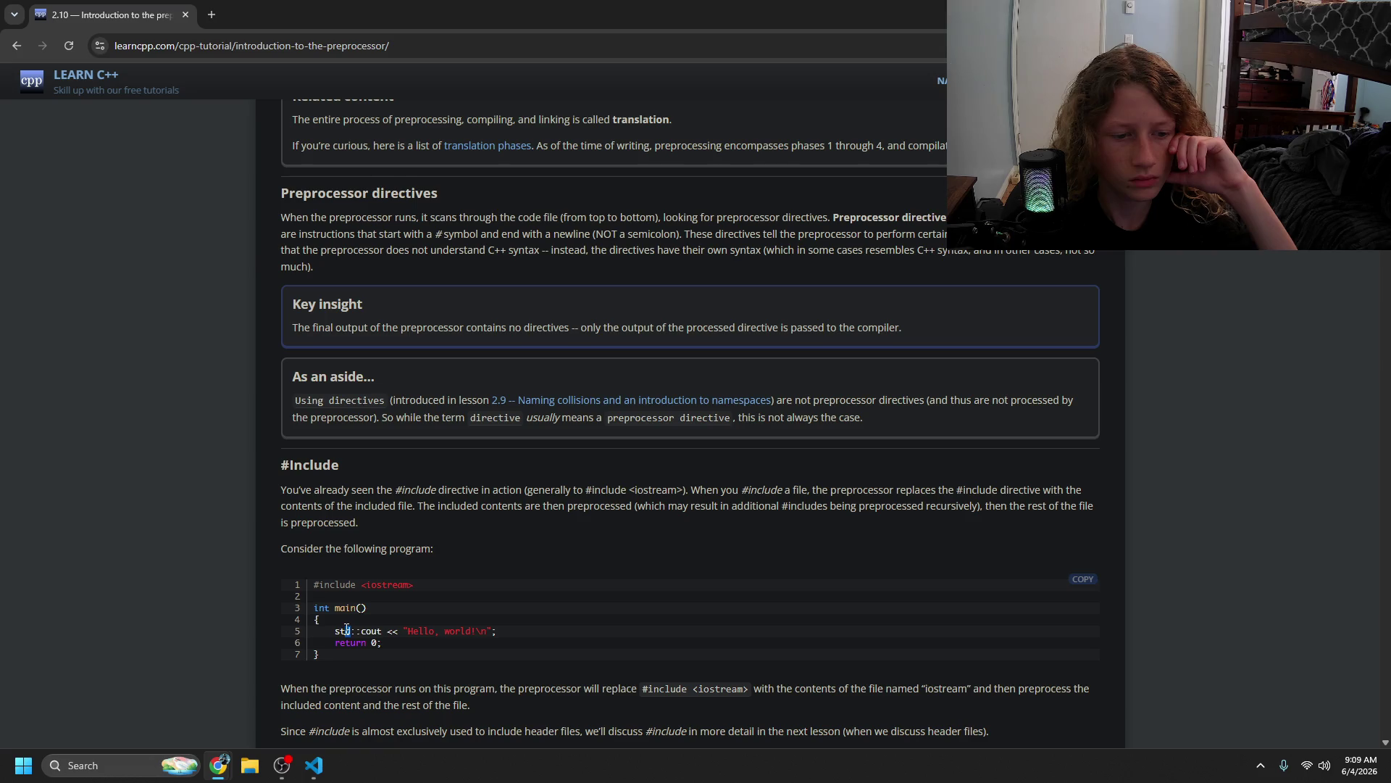
- Scroll down past the #include section to the macro definitions discussion
{"action": "scroll", "coordinate": [346, 629], "scroll_direction": "down", "scroll_amount": 2}
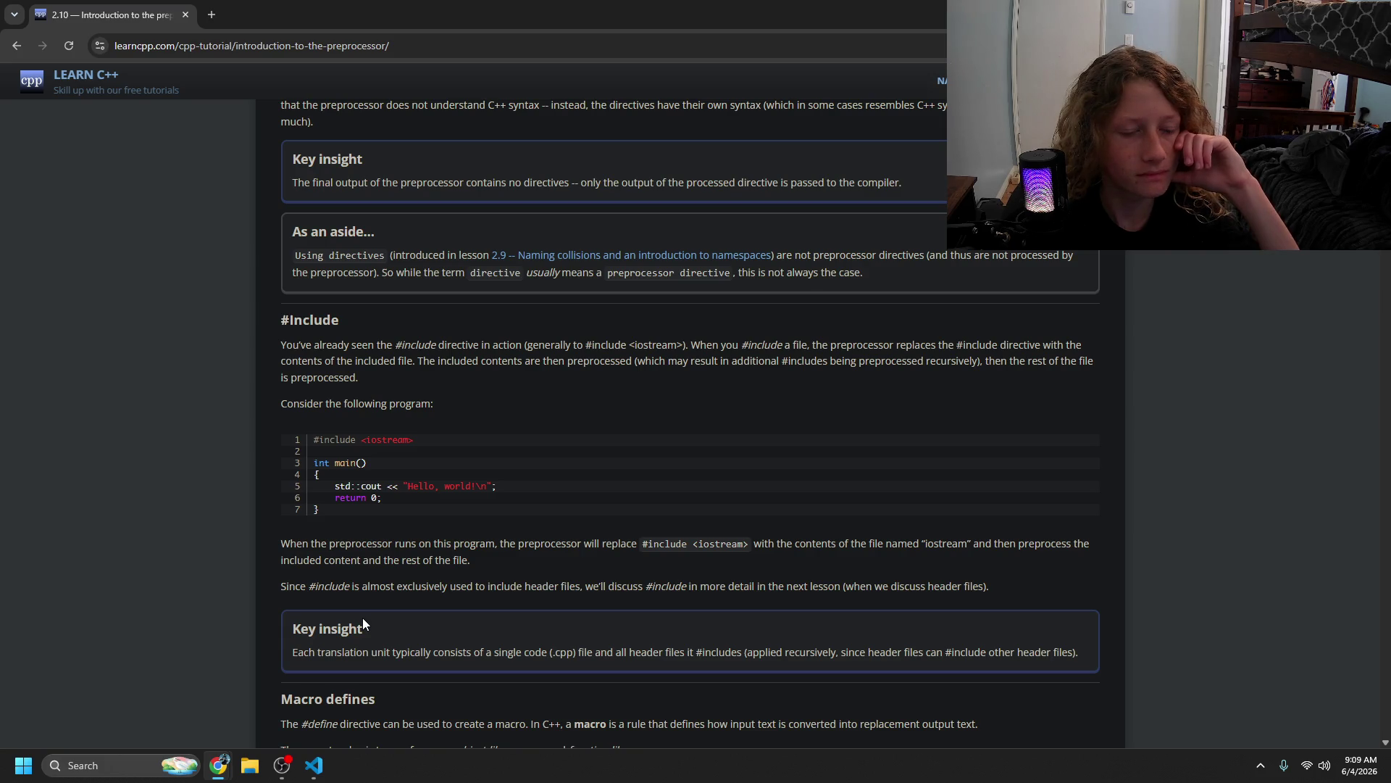
{"action": "scroll", "coordinate": [363, 617], "scroll_direction": "down", "scroll_amount": 2}
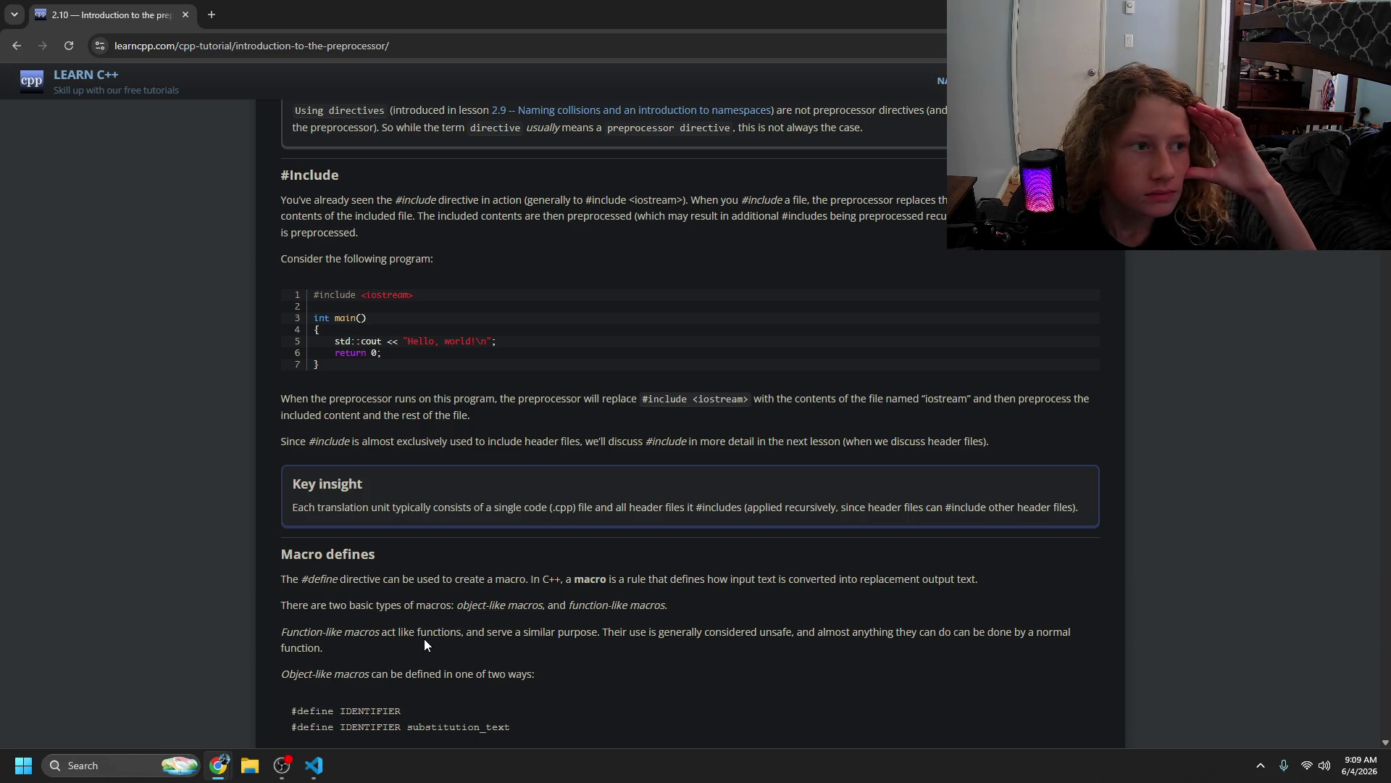
{"action": "scroll", "coordinate": [437, 641], "scroll_direction": "down", "scroll_amount": 1}
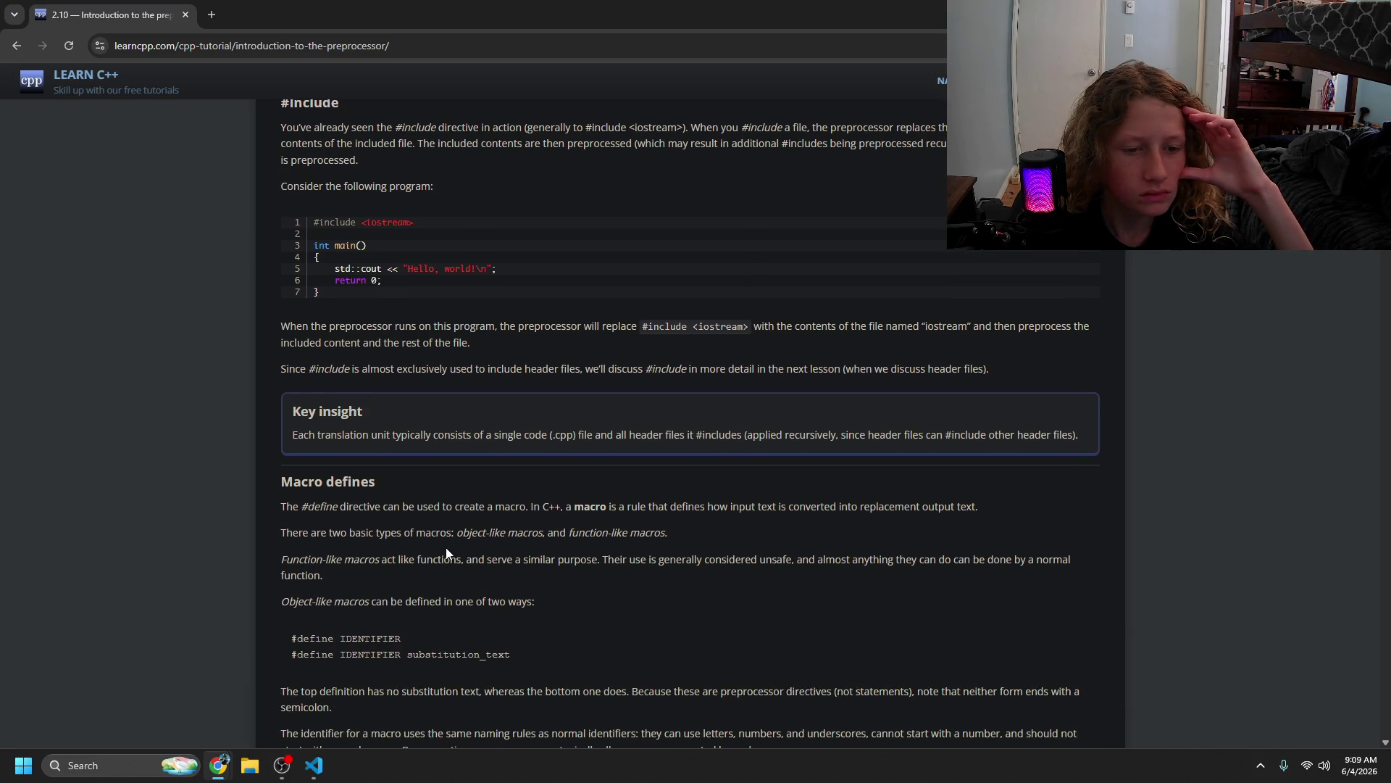
{"action": "middle_click", "coordinate": [472, 580]}
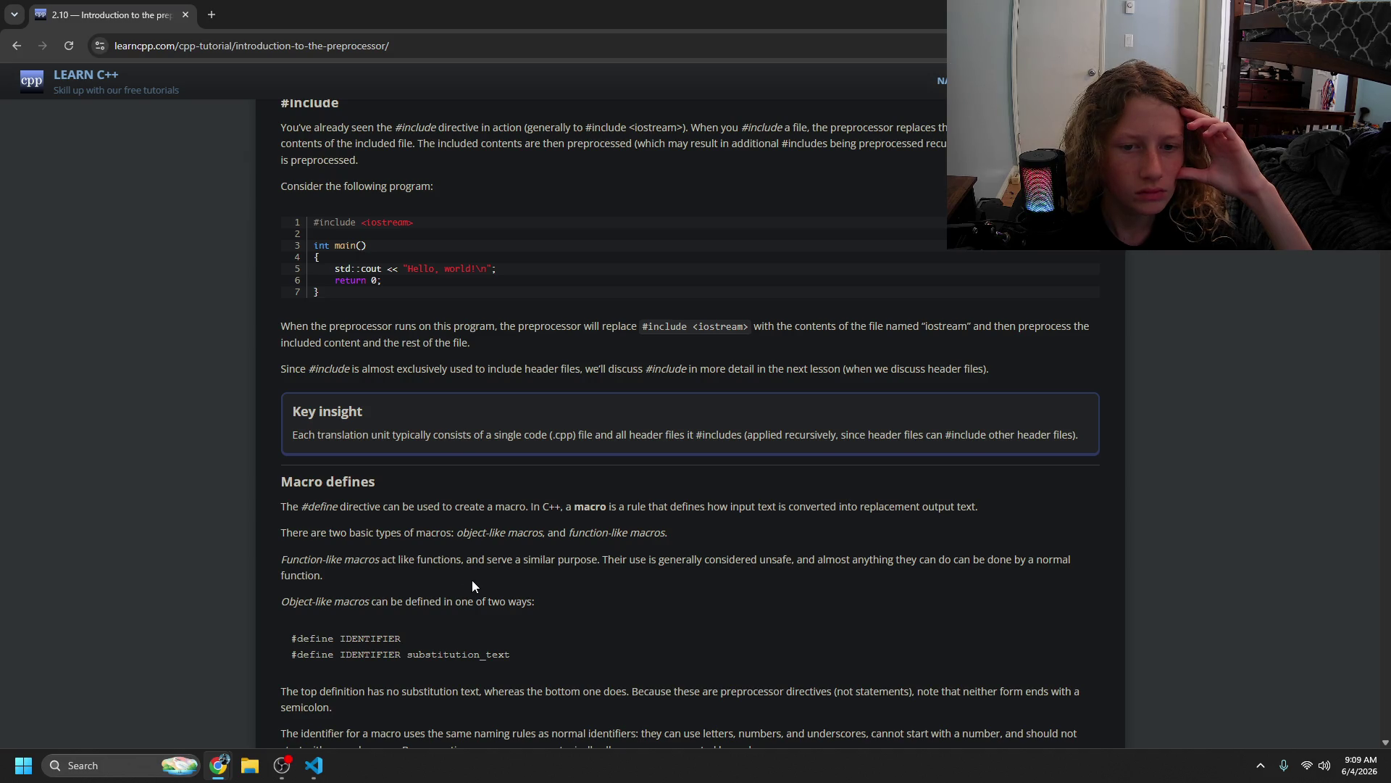
{"action": "scroll", "coordinate": [461, 591], "scroll_direction": "up", "scroll_amount": 1}
{"action": "scroll", "coordinate": [464, 593], "scroll_direction": "down", "scroll_amount": 1}
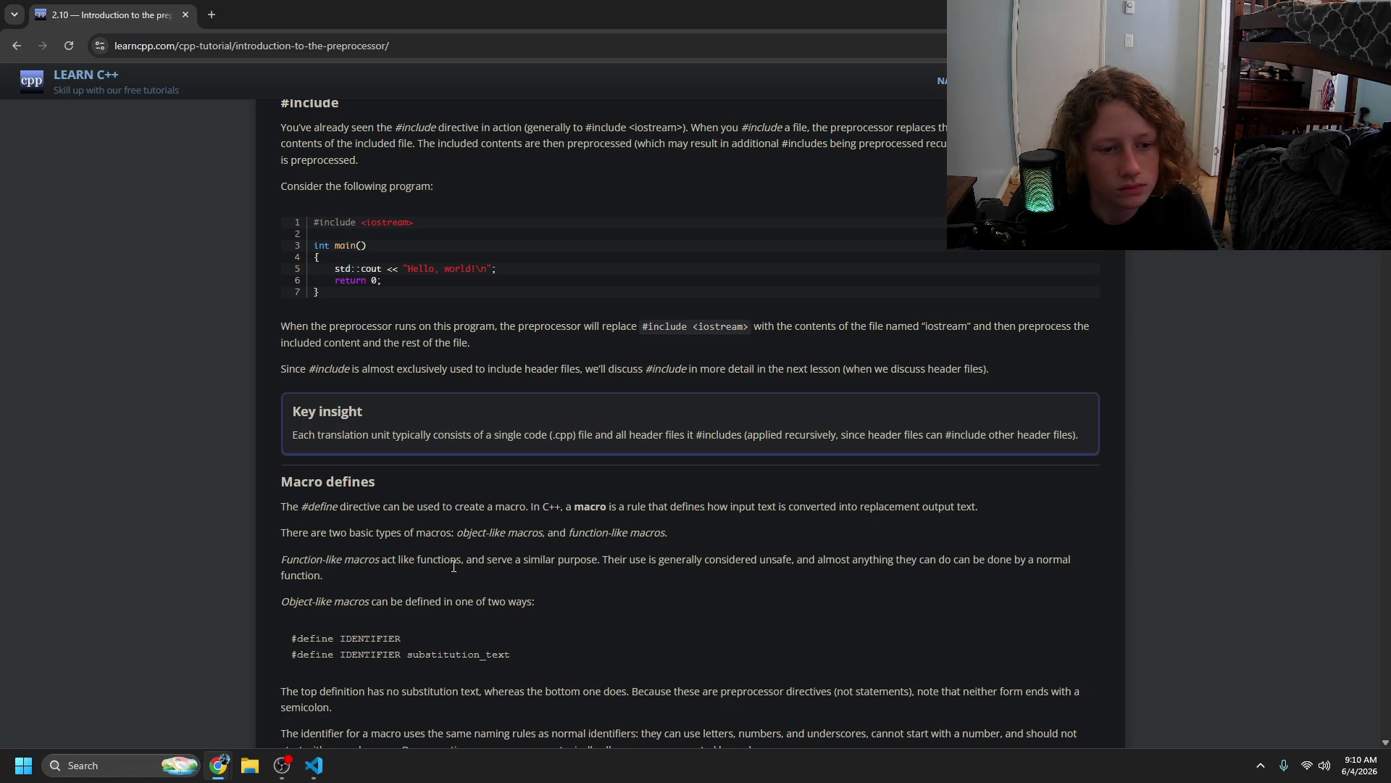
{"action": "scroll", "coordinate": [454, 567], "scroll_direction": "down", "scroll_amount": 2}
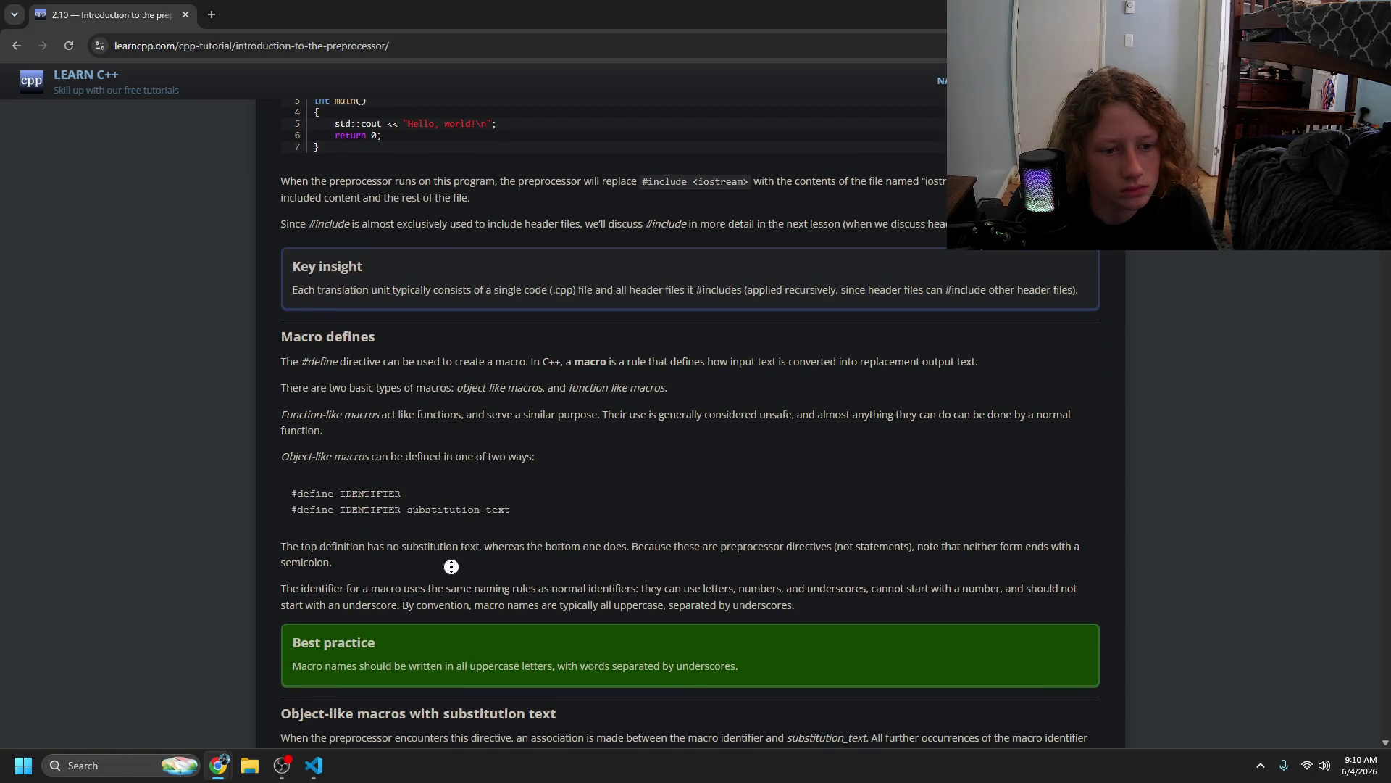
{"action": "scroll", "coordinate": [451, 567], "scroll_direction": "up", "scroll_amount": 1}
{"action": "scroll", "coordinate": [451, 567], "scroll_direction": "down", "scroll_amount": 2}
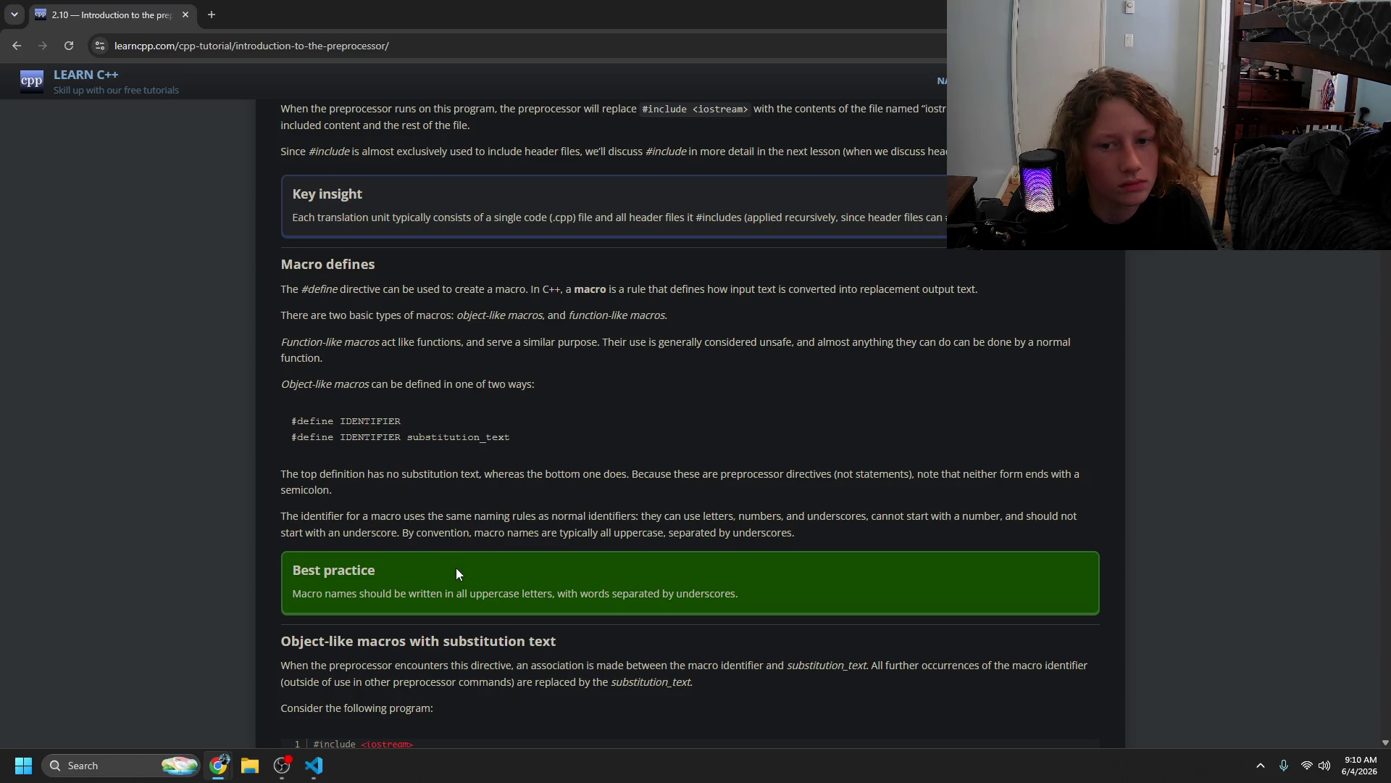
{"action": "scroll", "coordinate": [458, 574], "scroll_direction": "up", "scroll_amount": 1}
{"action": "scroll", "coordinate": [461, 570], "scroll_direction": "down", "scroll_amount": 1}
{"action": "middle_click", "coordinate": [461, 569]}
{"action": "scroll", "coordinate": [461, 571], "scroll_direction": "down", "scroll_amount": 1}
{"action": "scroll", "coordinate": [461, 570], "scroll_direction": "up", "scroll_amount": 1}
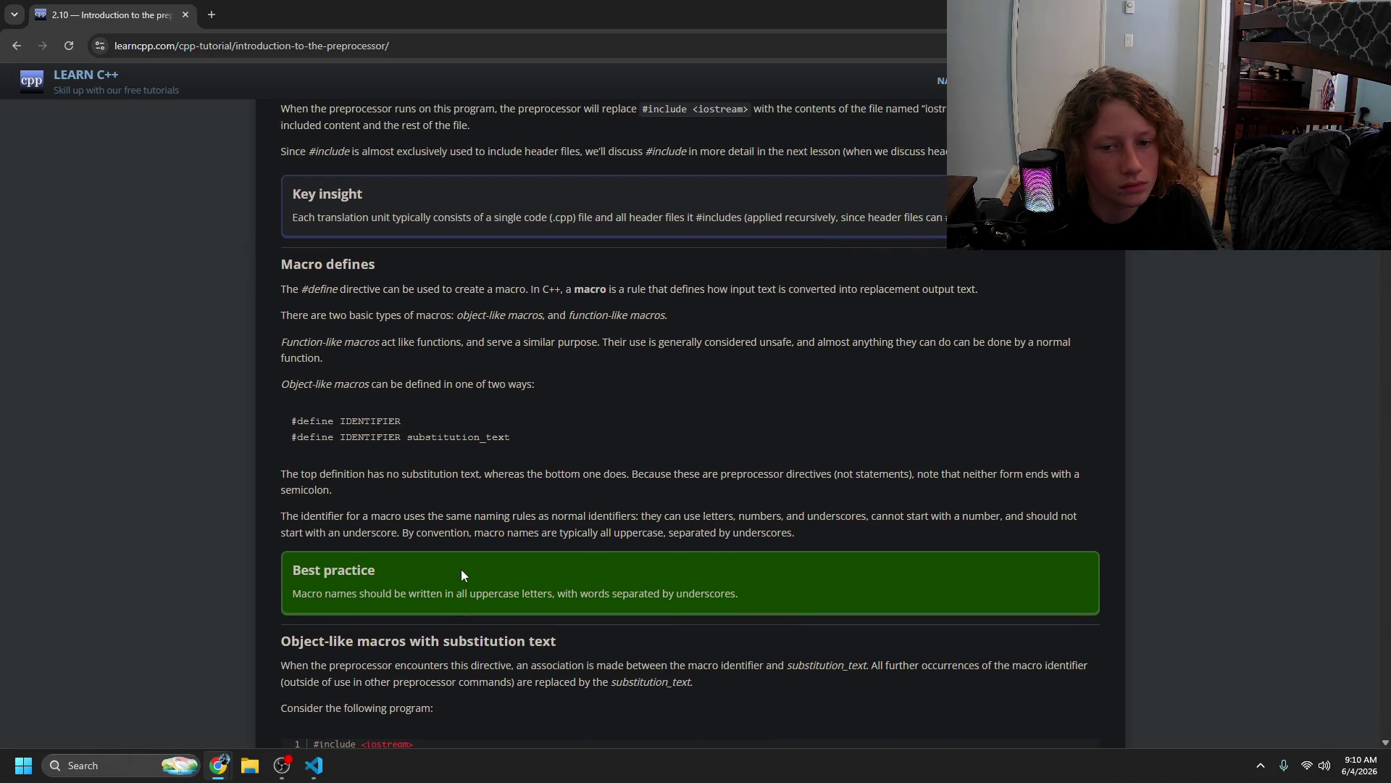
- Highlight the uppercase macro naming convention, its Best practice advice, and the object-like macros intro
{"action": "mouse_move", "coordinate": [419, 533]}
{"action": "left_mouse_down"}
{"action": "mouse_move", "coordinate": [797, 535]}
{"action": "mouse_move", "coordinate": [621, 535]}
{"action": "mouse_move", "coordinate": [639, 543]}
{"action": "left_mouse_up"}
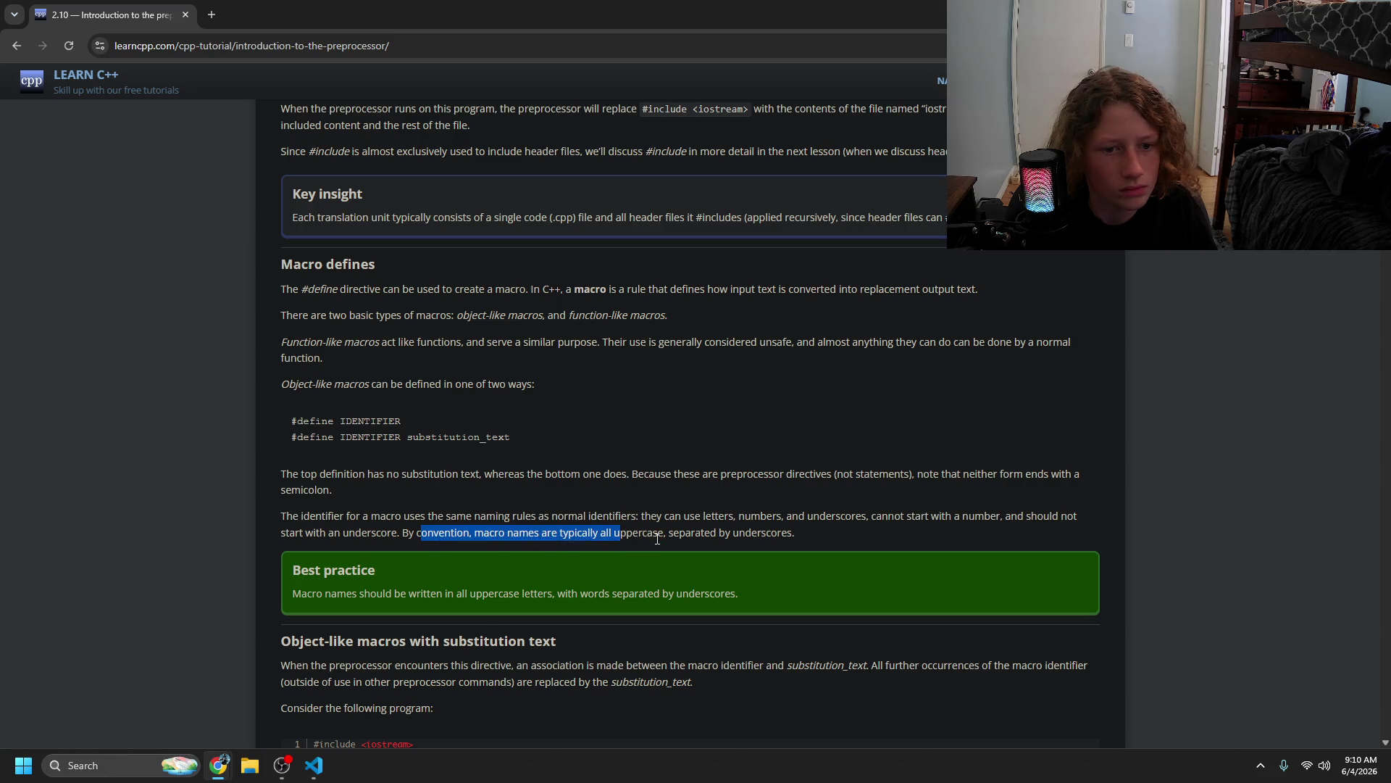
{"action": "left_click", "coordinate": [663, 535]}
{"action": "scroll", "coordinate": [594, 476], "scroll_direction": "down", "scroll_amount": 2}
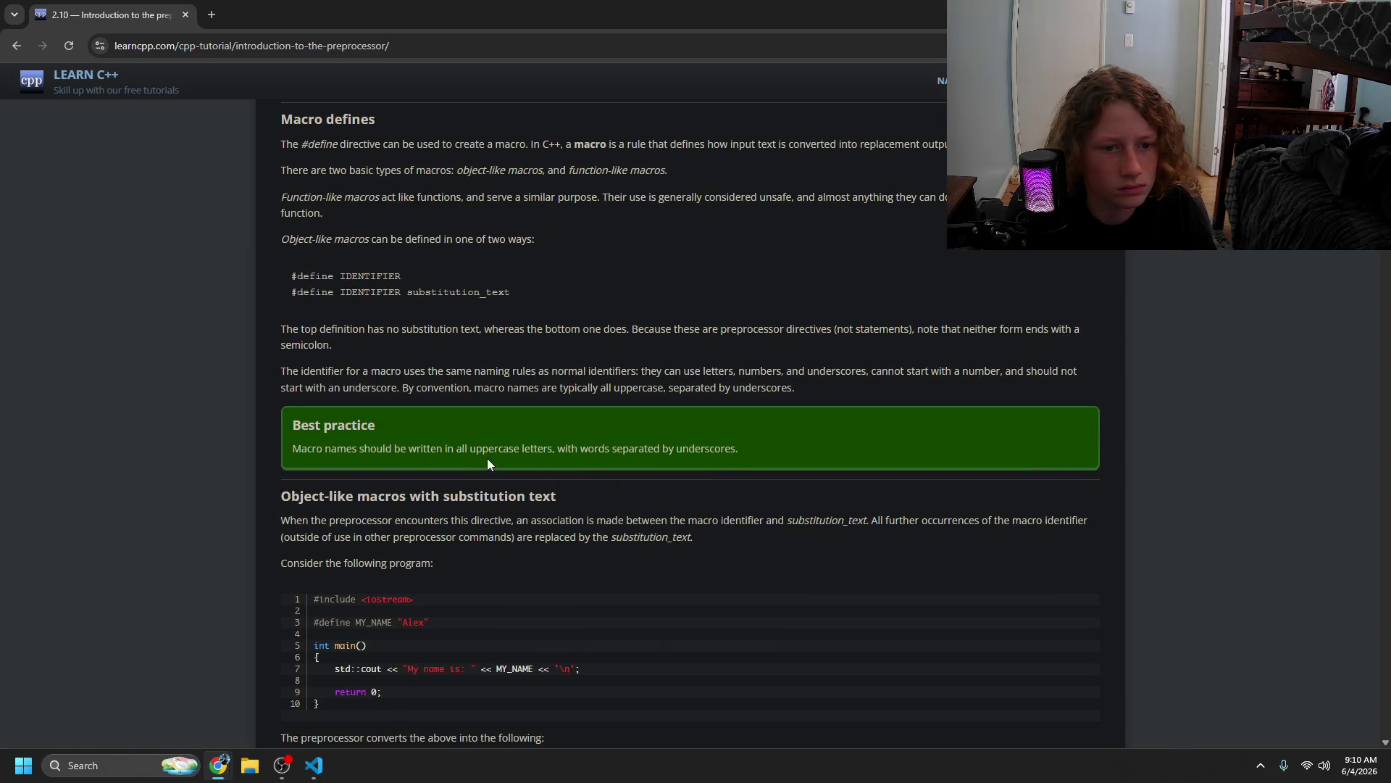
{"action": "mouse_move", "coordinate": [470, 450]}
{"action": "left_mouse_down"}
{"action": "mouse_move", "coordinate": [544, 442]}
{"action": "mouse_move", "coordinate": [476, 449]}
{"action": "left_mouse_up"}
{"action": "left_click", "coordinate": [331, 486]}
{"action": "left_click_drag", "start_coordinate": [332, 487], "coordinate": [505, 501]}
{"action": "left_click", "coordinate": [407, 513]}
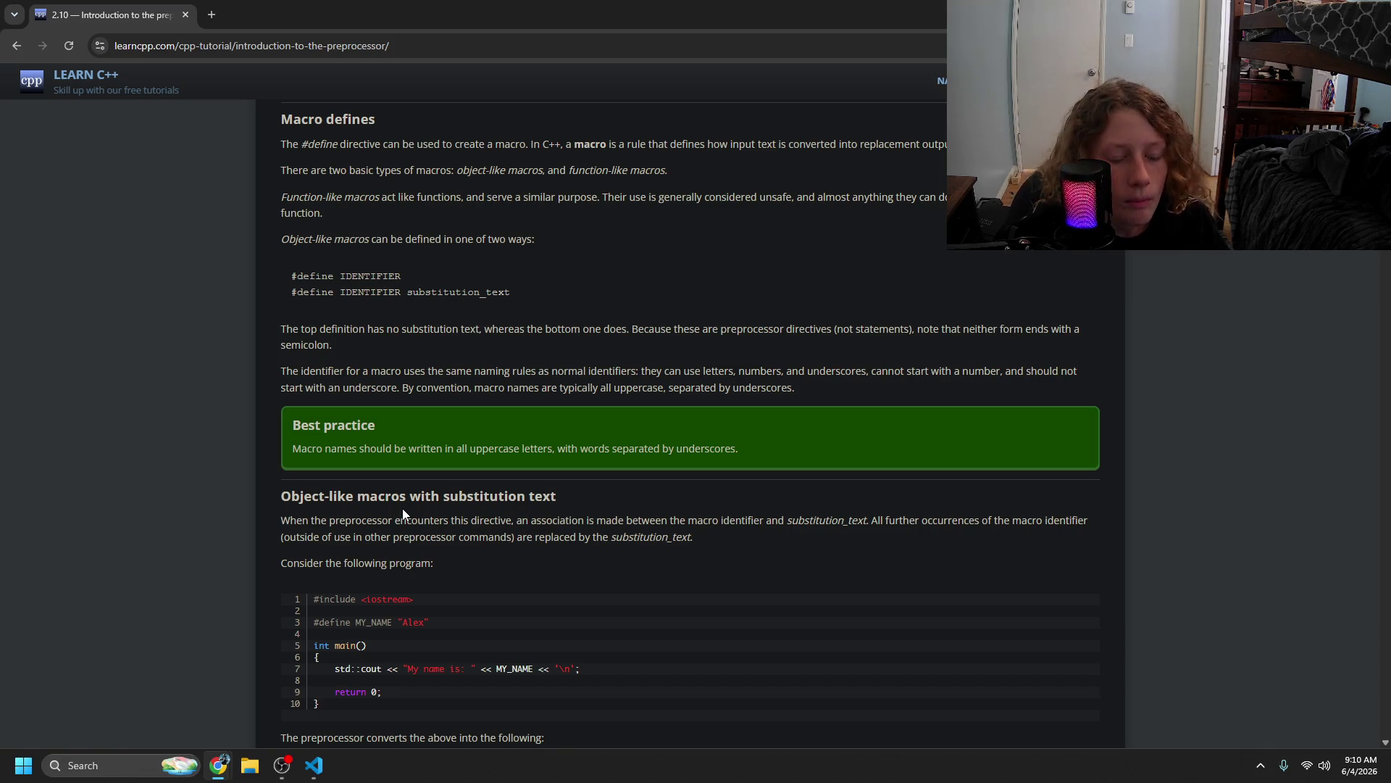
- Highlight the macro replacement sentence and MY_NAME example, then scroll to its preprocessed output
{"action": "left_click_drag", "start_coordinate": [319, 546], "coordinate": [347, 549]}
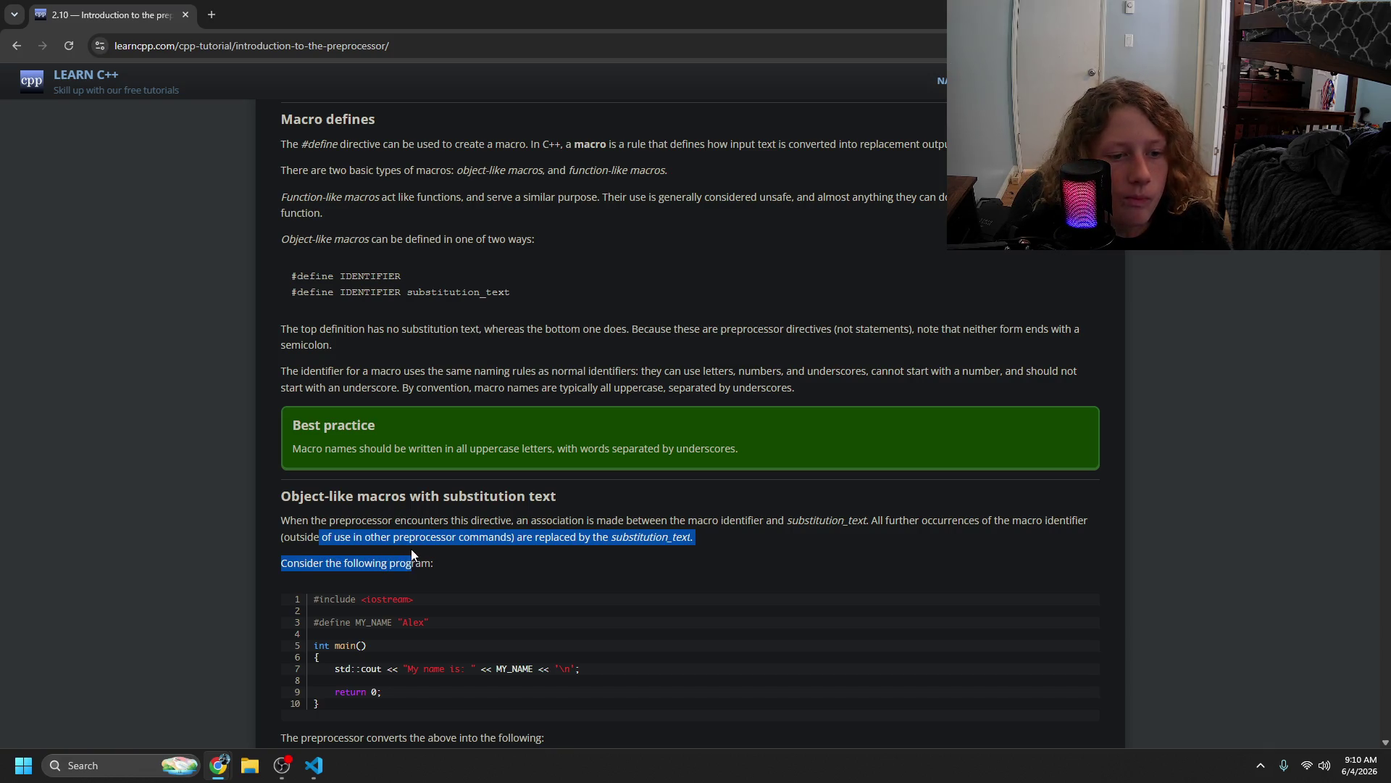
{"action": "left_click_drag", "start_coordinate": [390, 589], "coordinate": [393, 625]}
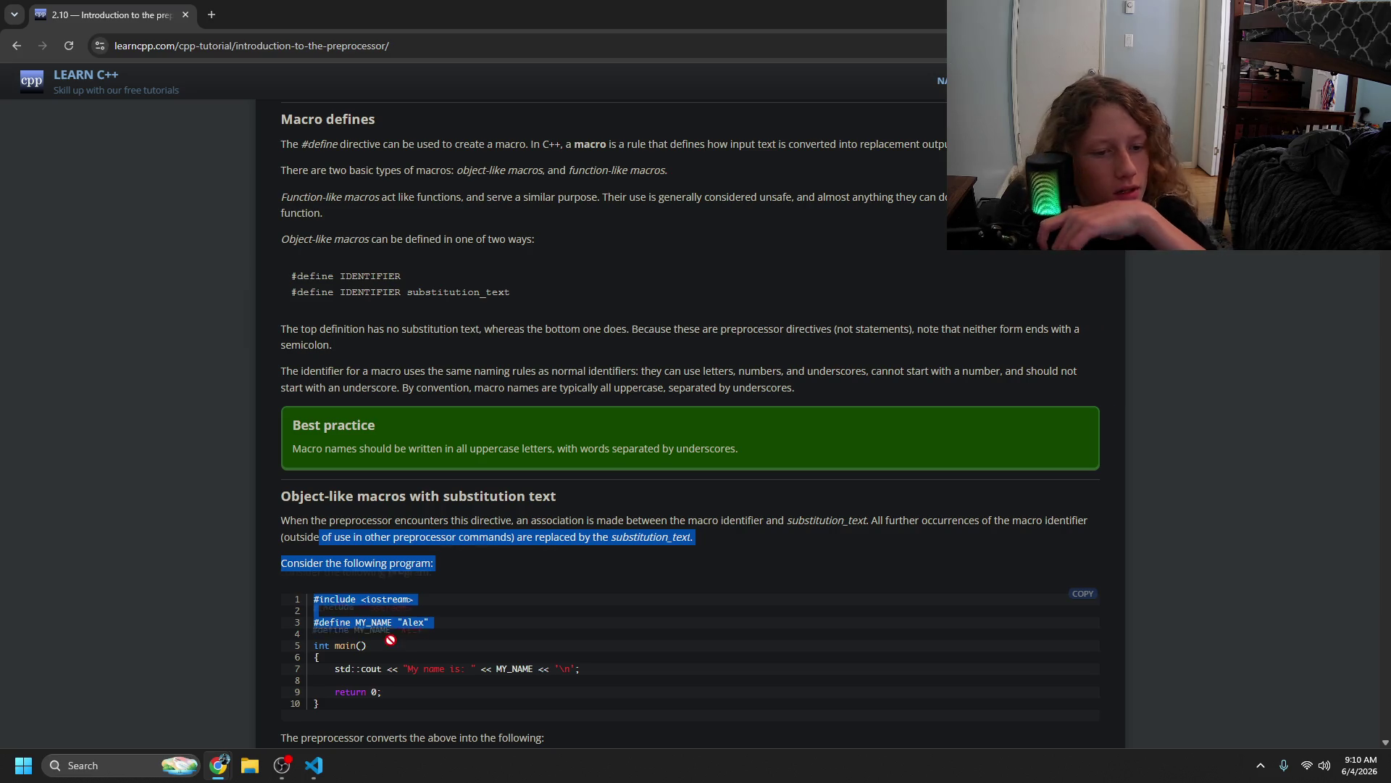
{"action": "left_click", "coordinate": [390, 645]}
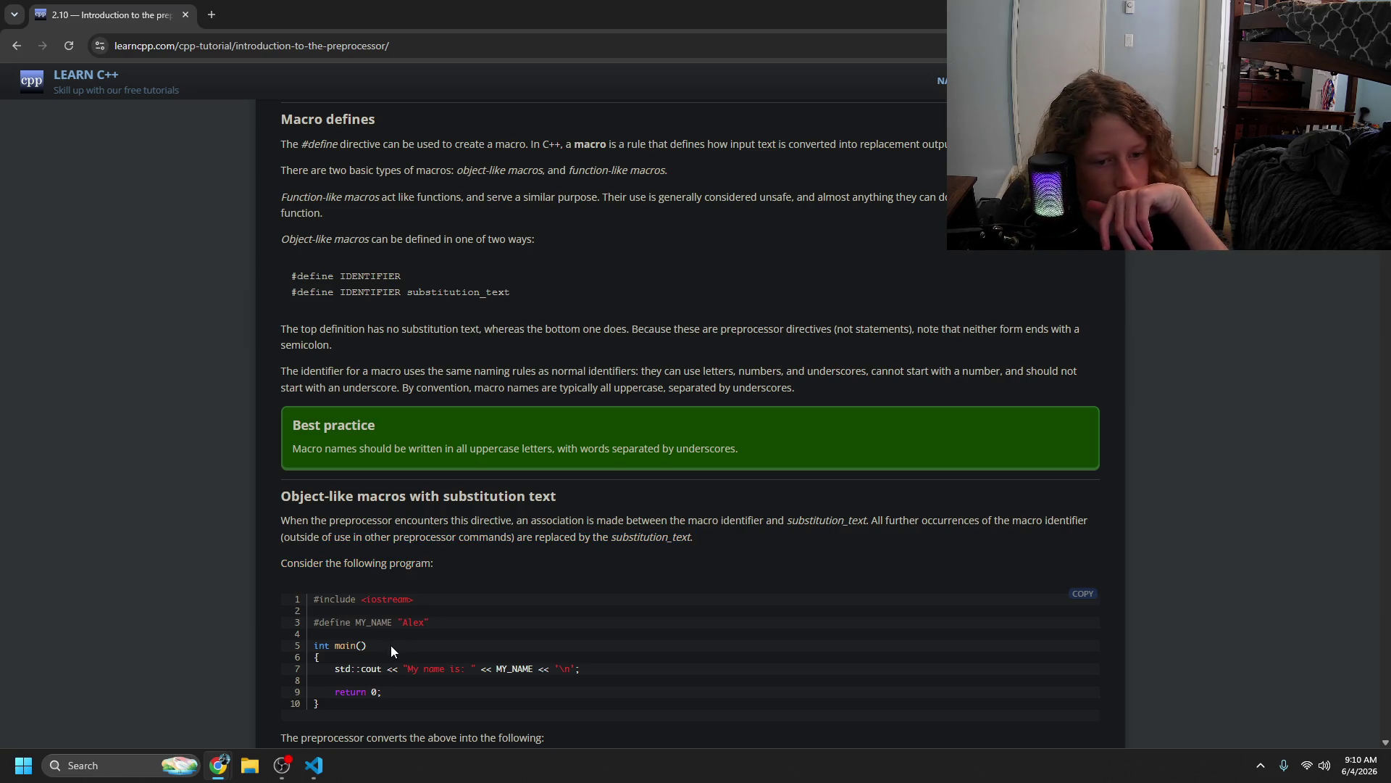
{"action": "scroll", "coordinate": [352, 681], "scroll_direction": "down", "scroll_amount": 2}
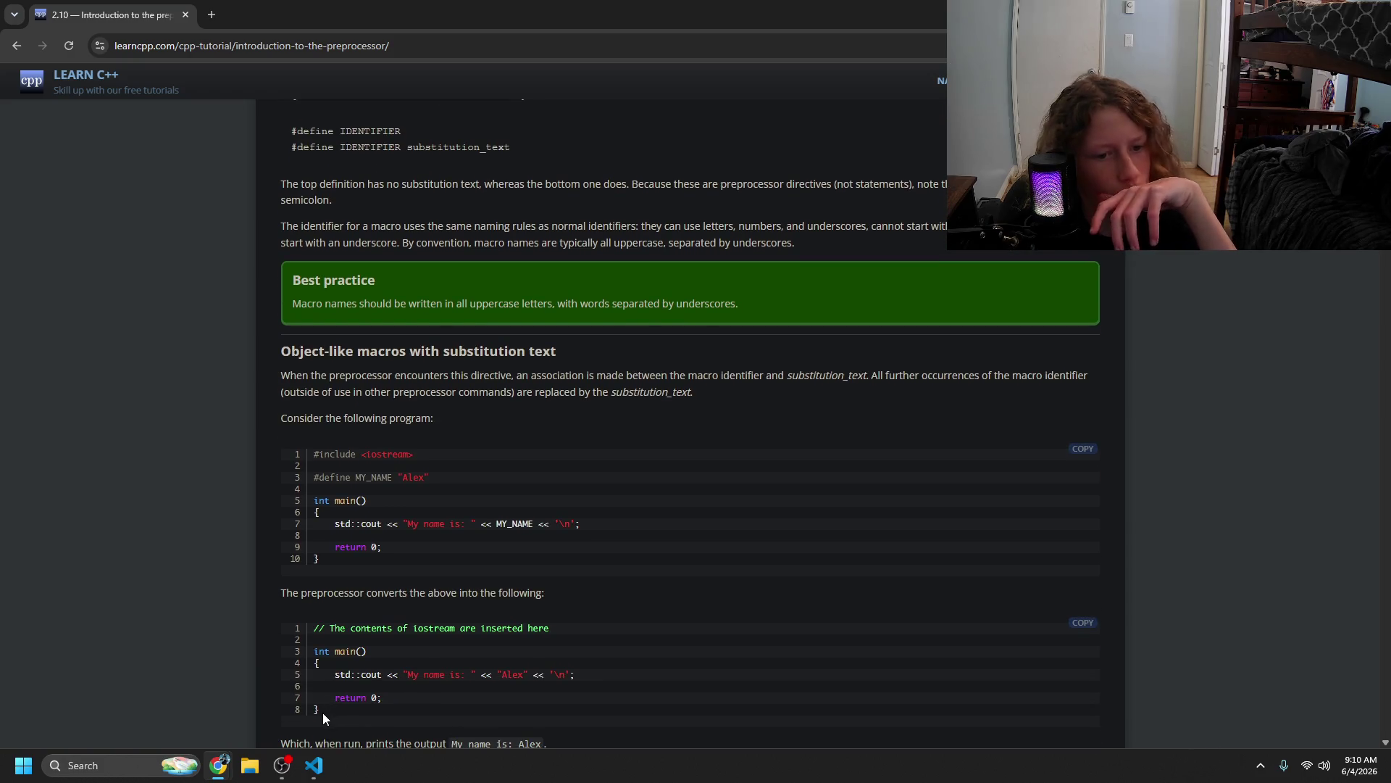
- Autoscroll to Object-like macros without substitution text and highlight its opening sentence
{"action": "scroll", "coordinate": [323, 718], "scroll_direction": "down", "scroll_amount": 1}
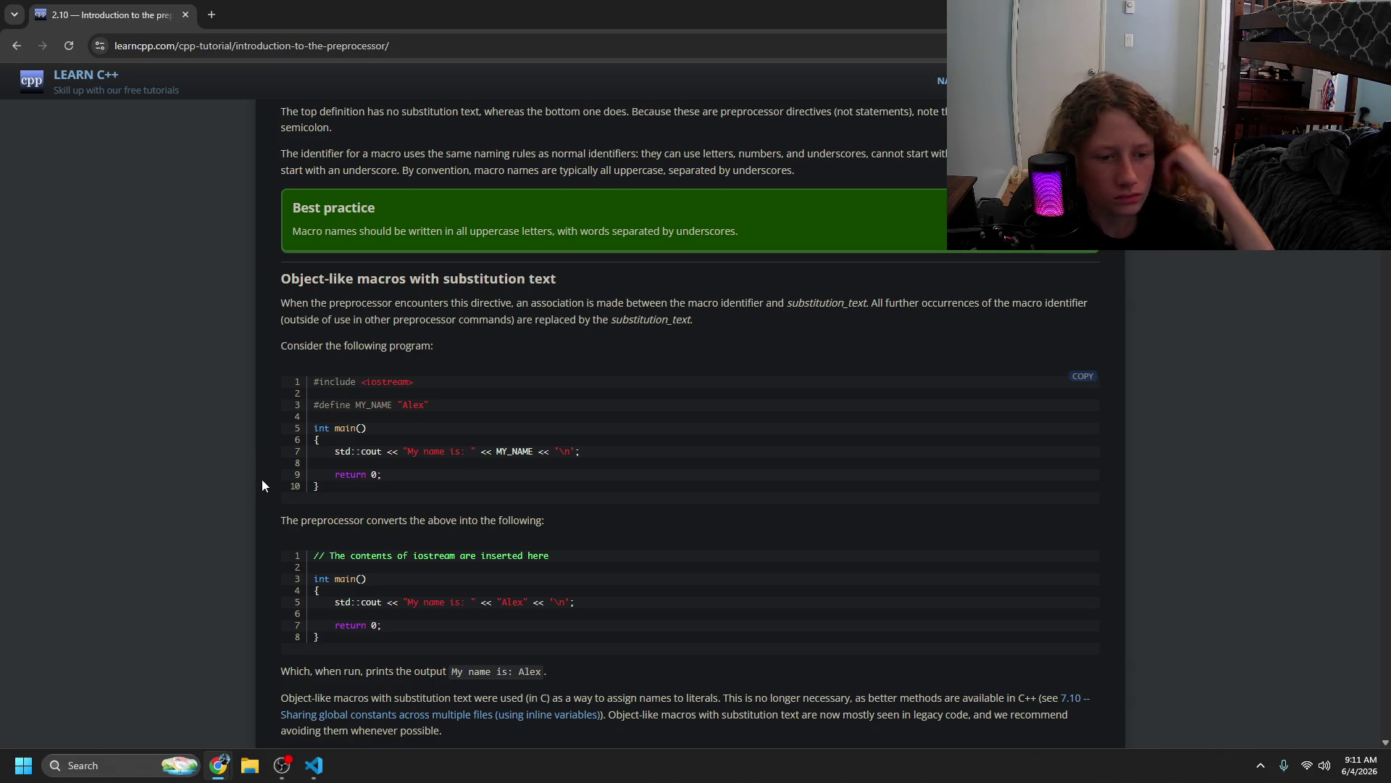
{"action": "scroll", "coordinate": [263, 480], "scroll_direction": "down", "scroll_amount": 4}
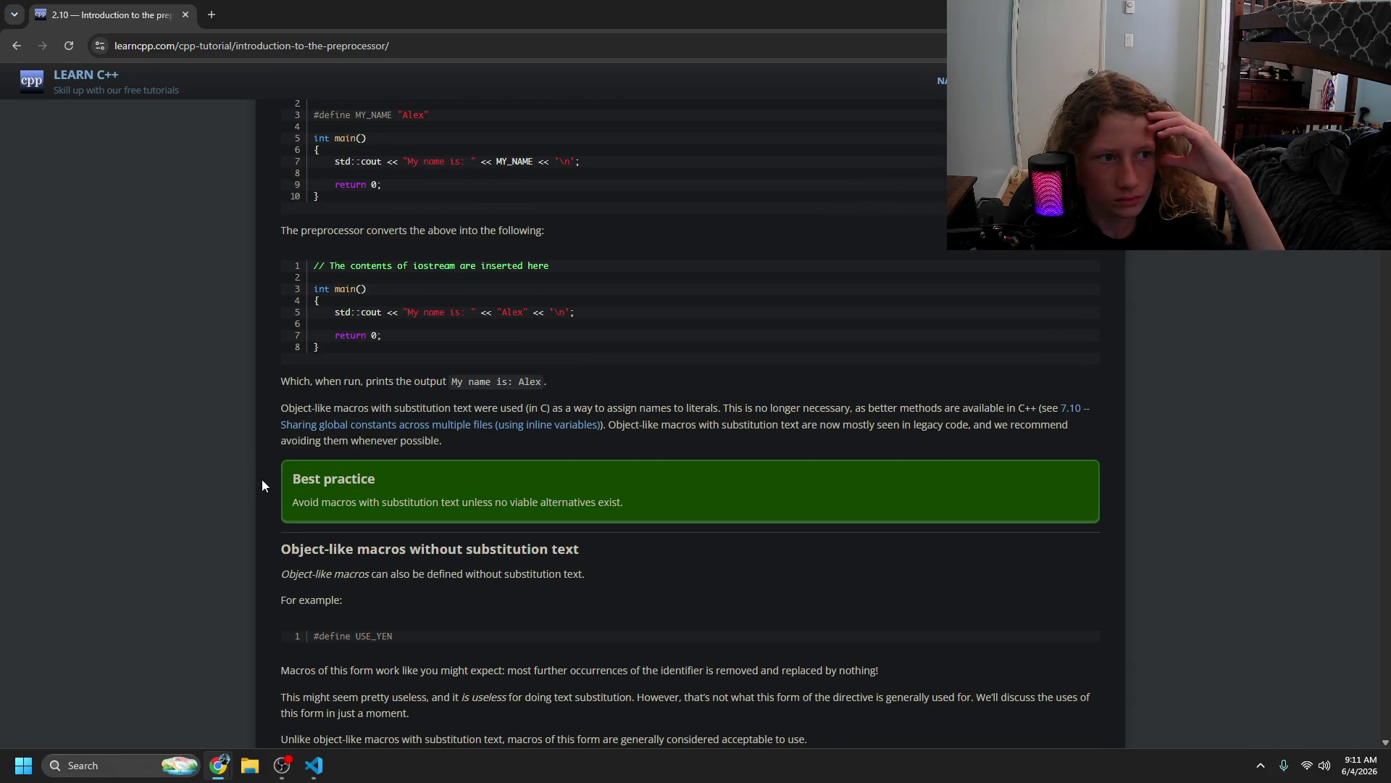
{"action": "middle_click", "coordinate": [270, 478]}
{"action": "scroll", "coordinate": [271, 471], "scroll_direction": "down", "scroll_amount": 1}
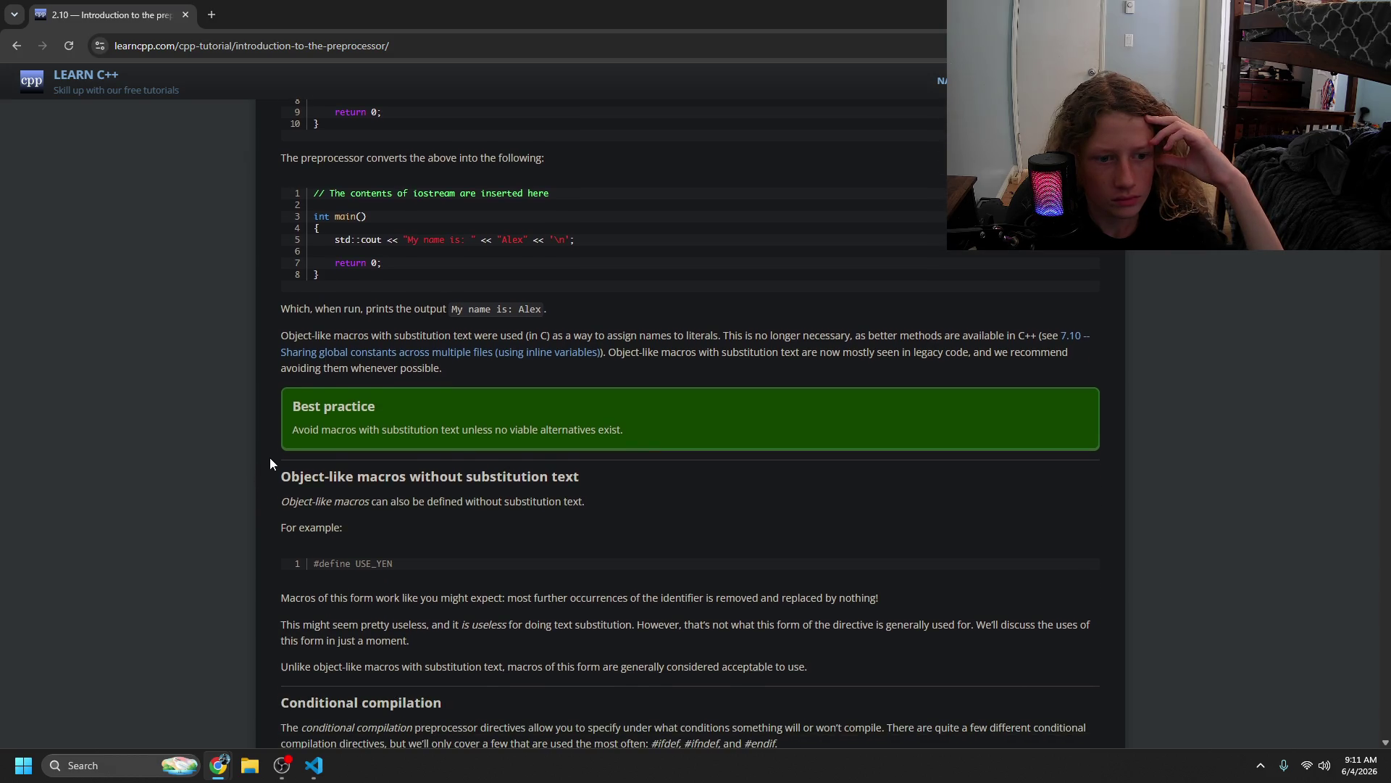
{"action": "middle_click", "coordinate": [269, 456]}
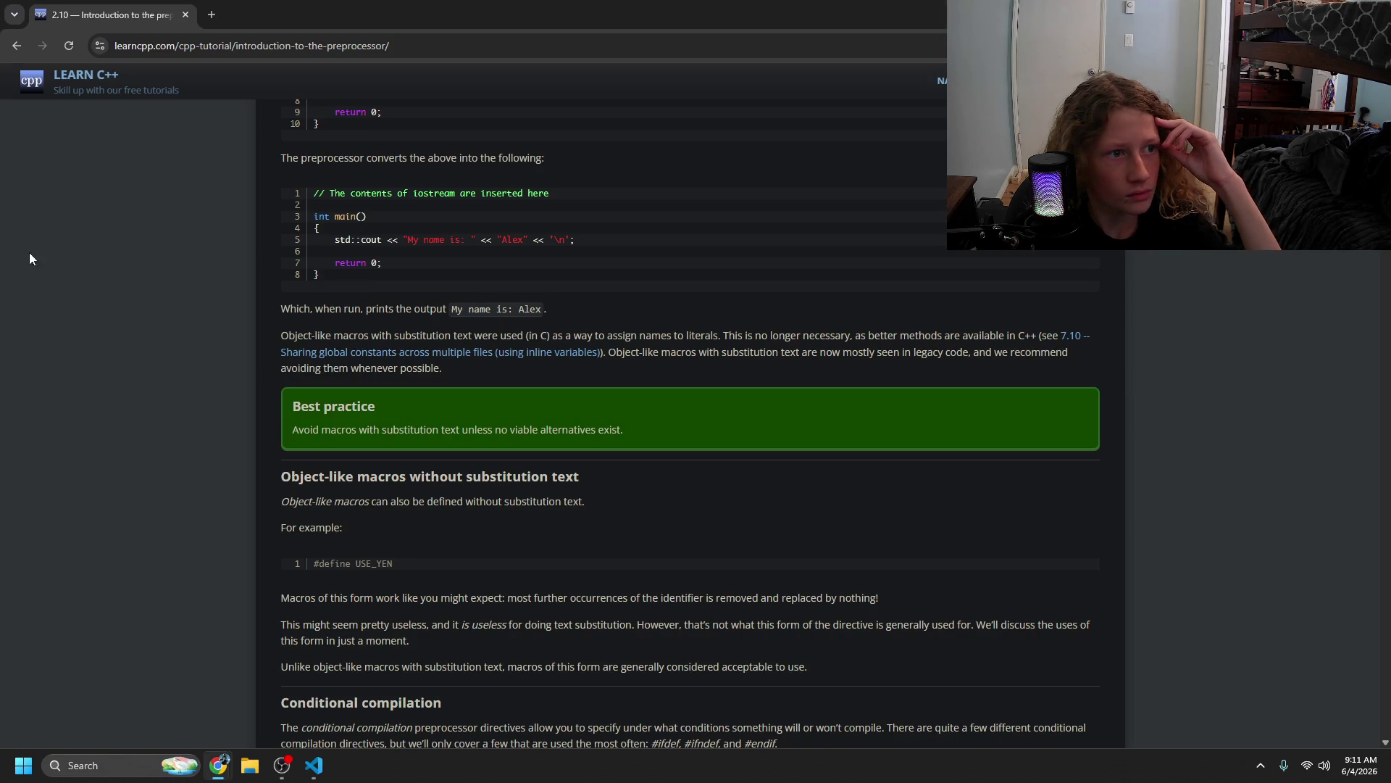
{"action": "mouse_move", "coordinate": [333, 501]}
{"action": "left_mouse_down"}
{"action": "mouse_move", "coordinate": [332, 527]}
{"action": "mouse_move", "coordinate": [391, 517]}
{"action": "left_mouse_up"}
{"action": "left_click", "coordinate": [350, 501]}
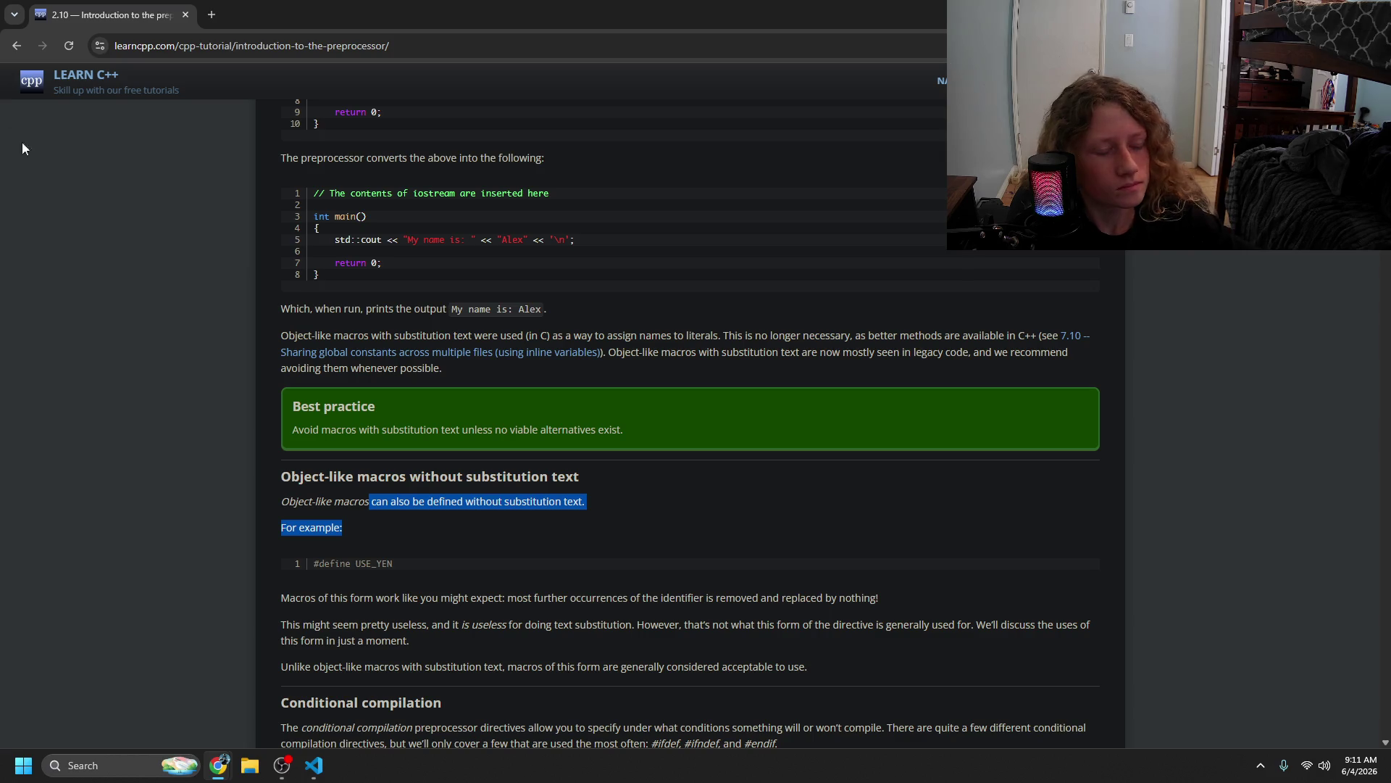
{"action": "left_click", "coordinate": [376, 524]}
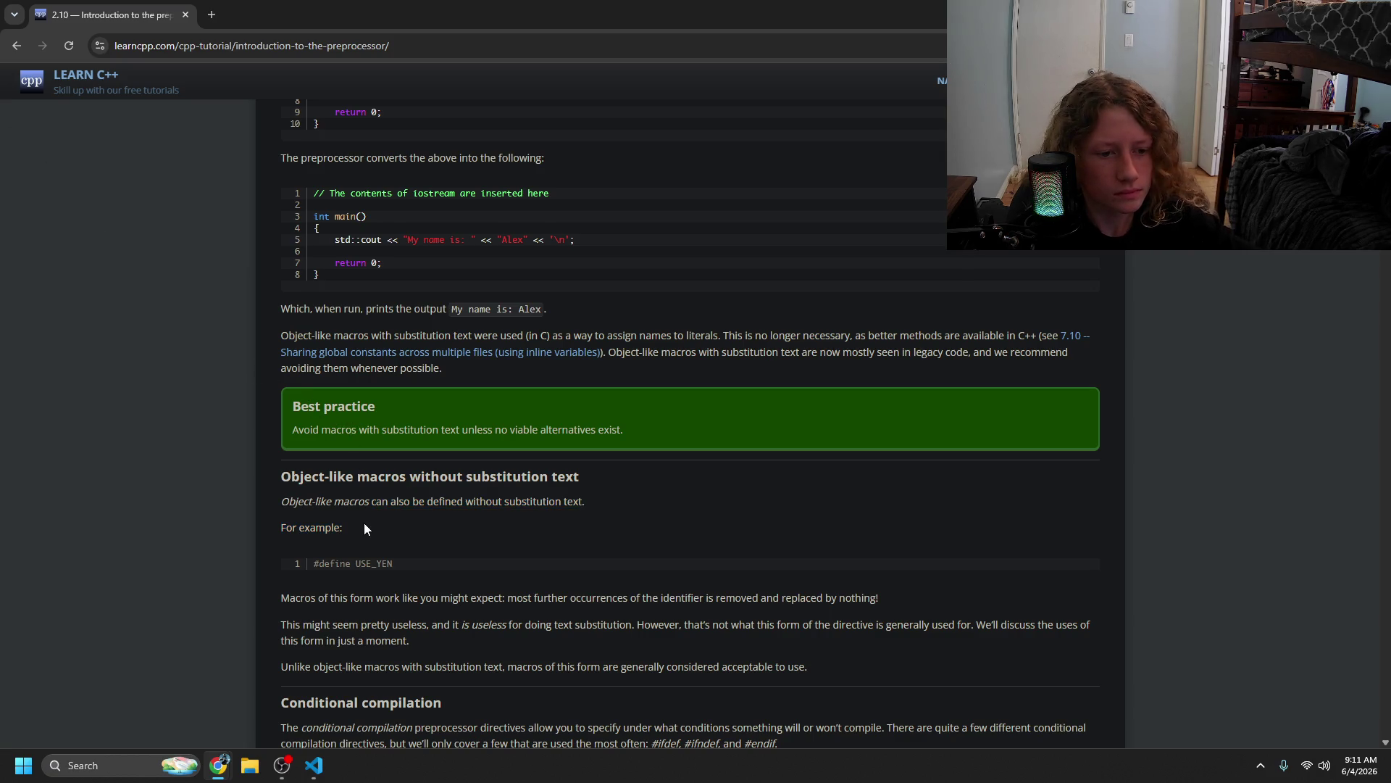
- Scroll down through the Conditional compilation examples for #ifdef PRINT_JOE and #ifndef PRINT_BOB
{"action": "scroll", "coordinate": [362, 524], "scroll_direction": "down", "scroll_amount": 2}
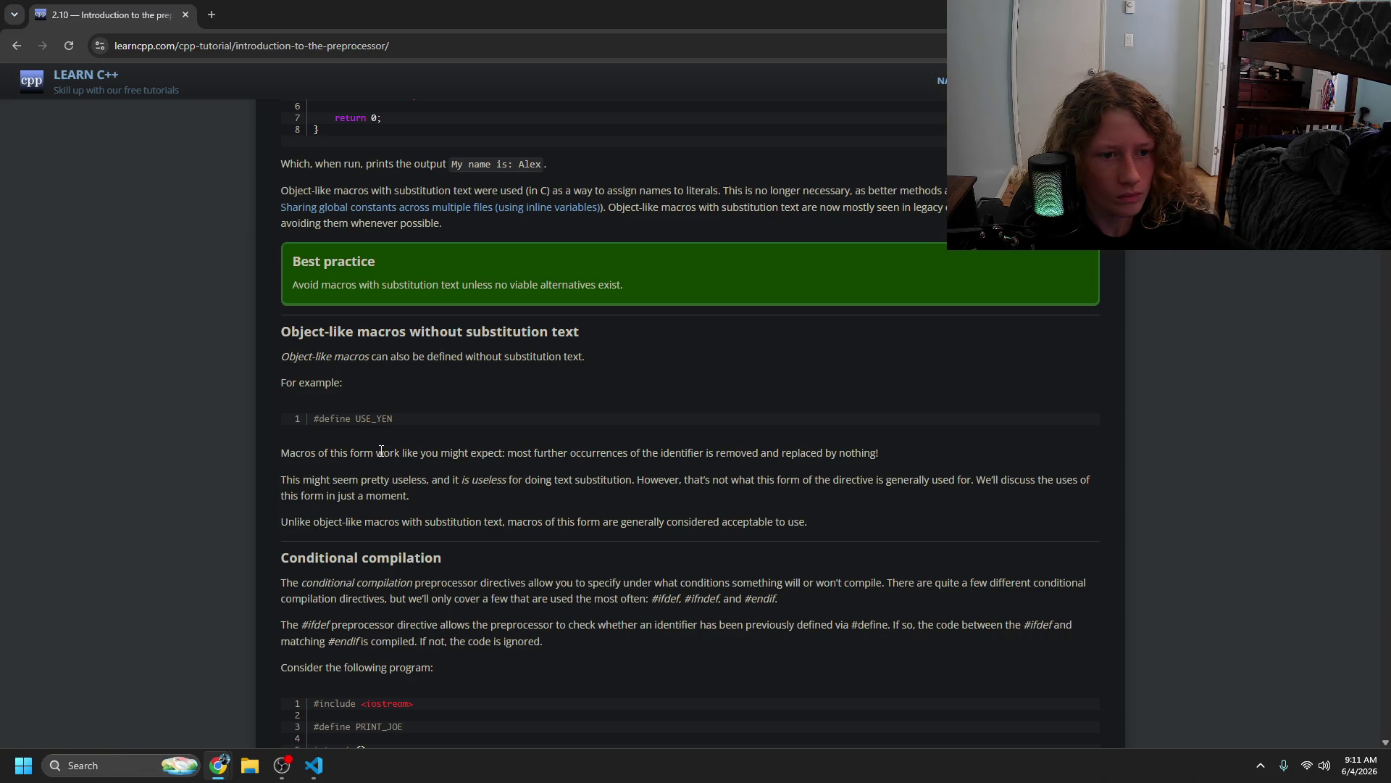
{"action": "scroll", "coordinate": [380, 446], "scroll_direction": "down", "scroll_amount": 3}
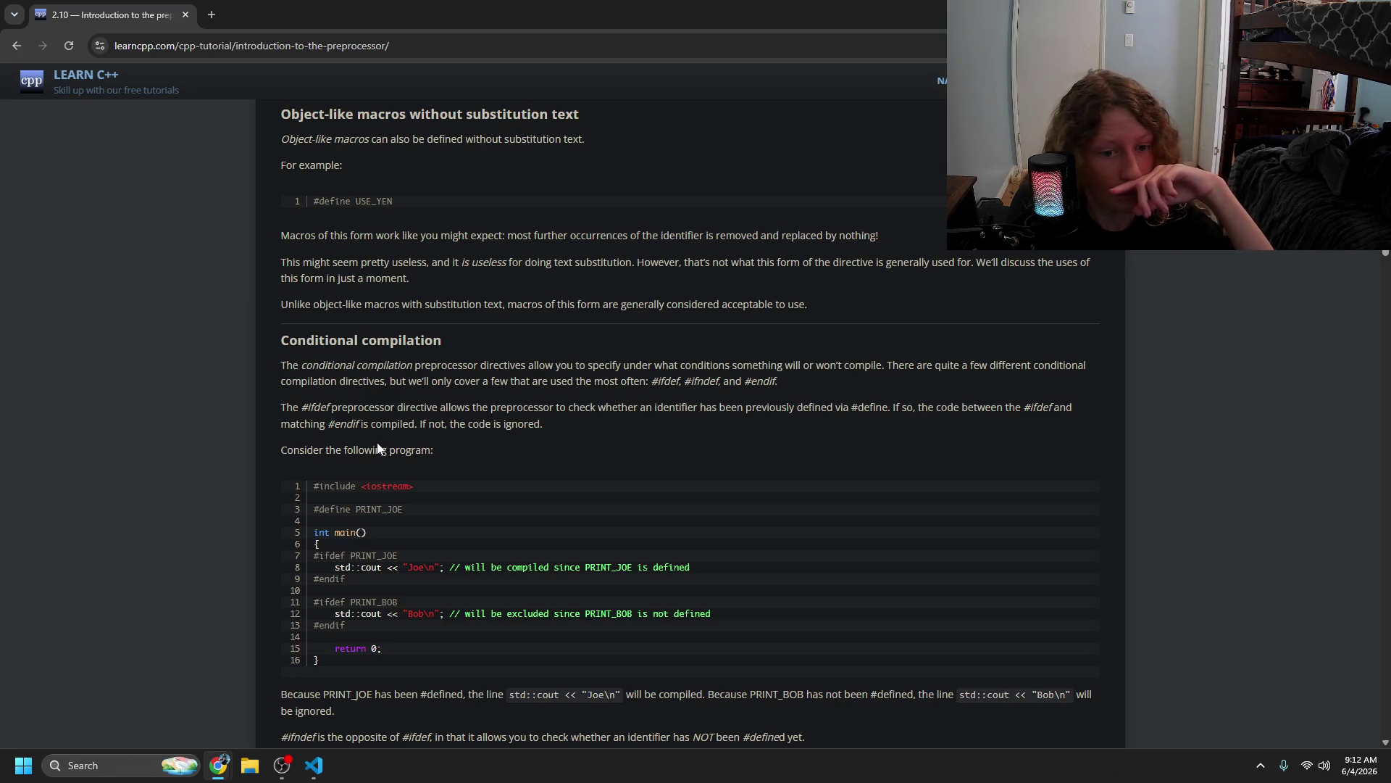
{"action": "scroll", "coordinate": [353, 449], "scroll_direction": "down", "scroll_amount": 1}
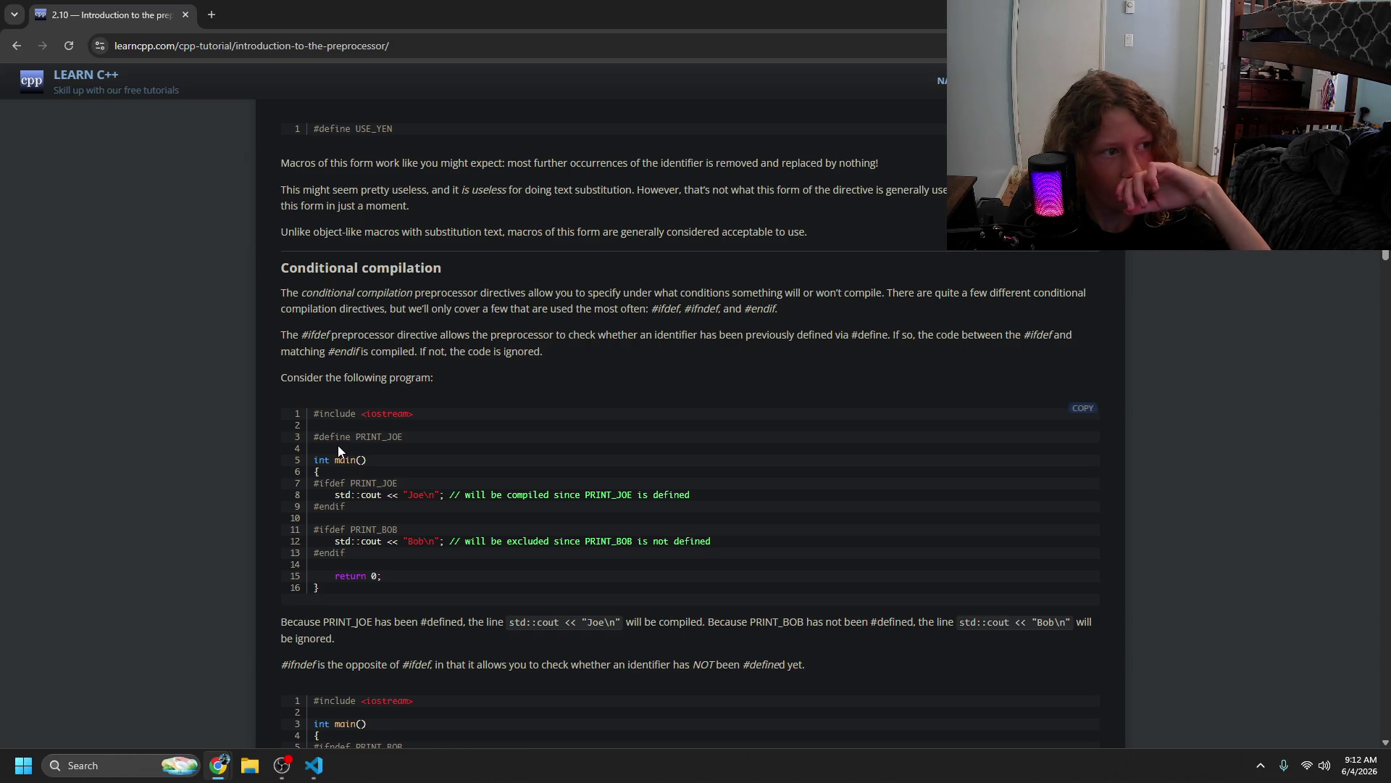
{"action": "scroll", "coordinate": [338, 449], "scroll_direction": "down", "scroll_amount": 1}
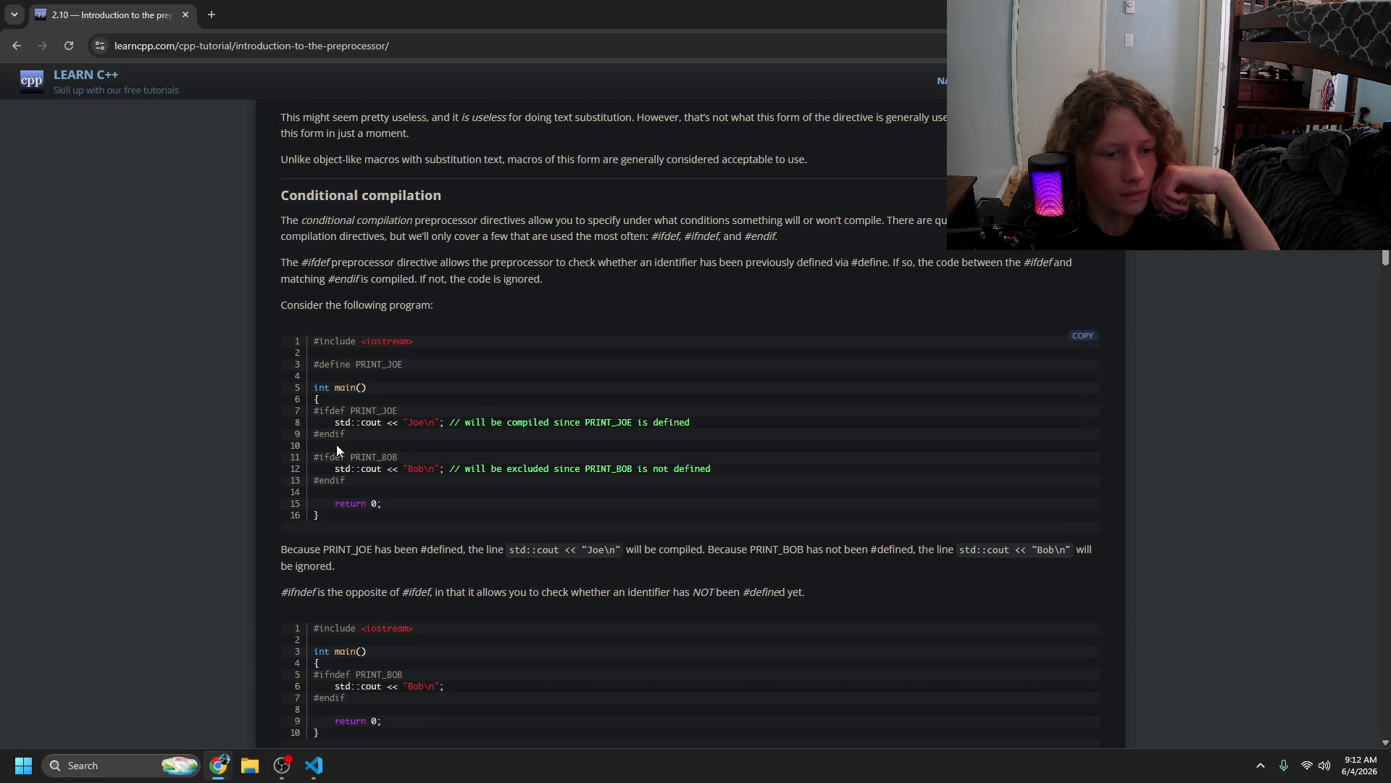
{"action": "scroll", "coordinate": [336, 442], "scroll_direction": "down", "scroll_amount": 2}
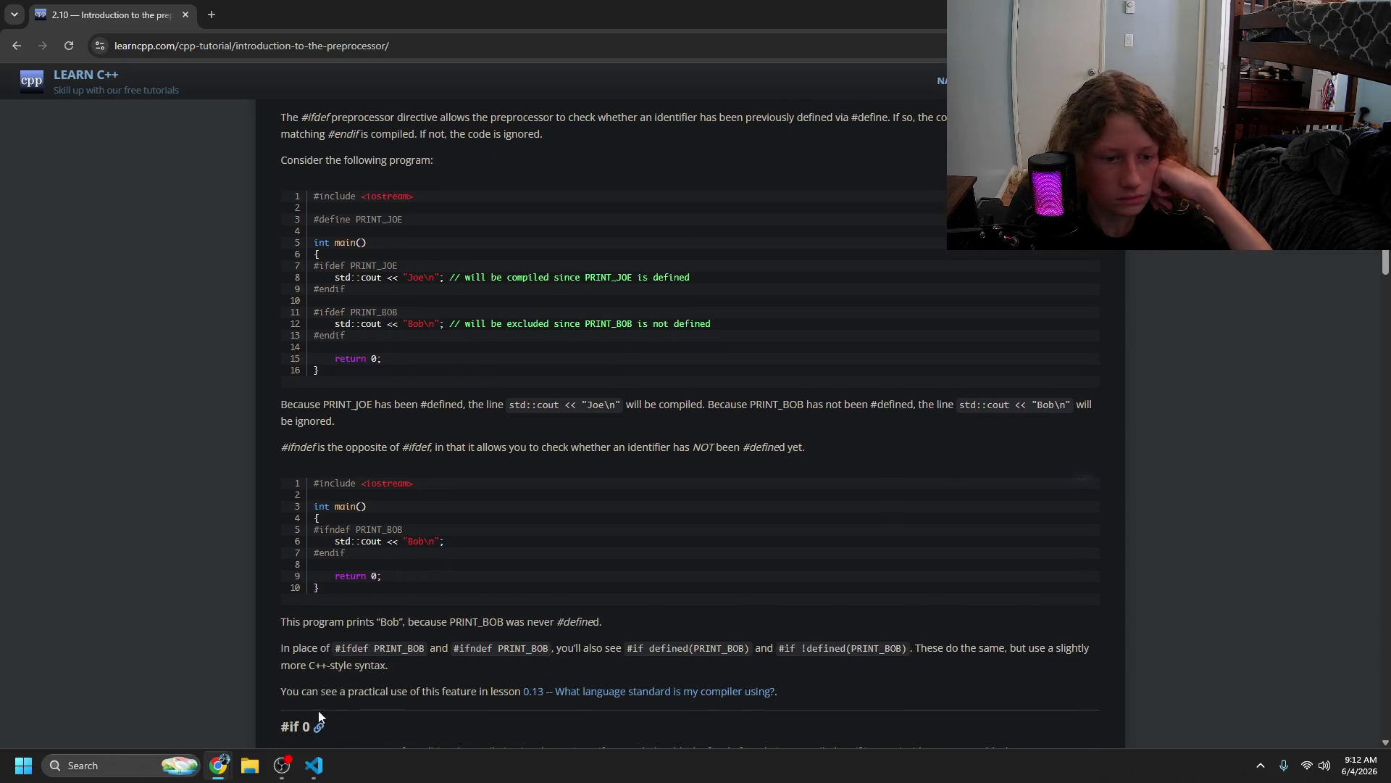
{"action": "left_click", "coordinate": [314, 765]}
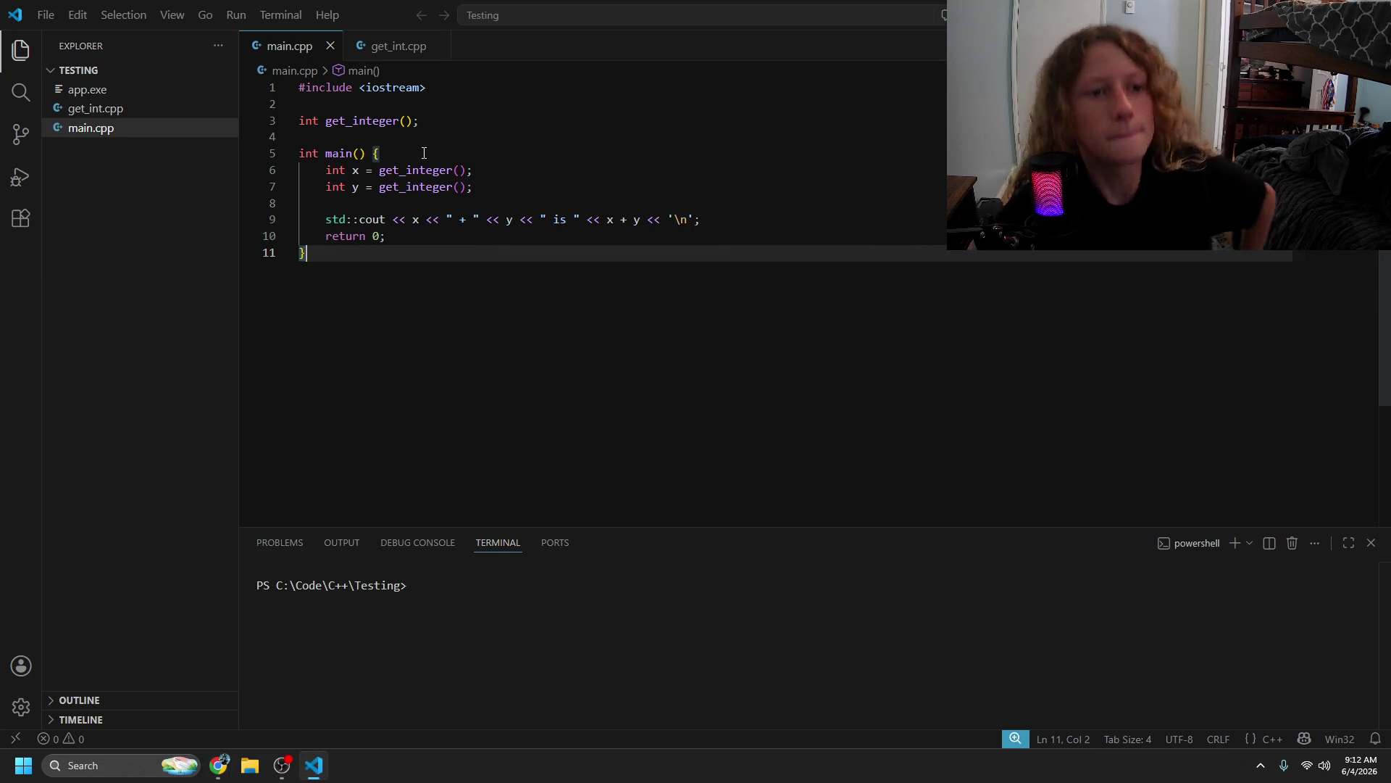
- Move get_int.cpp to the Recycle Bin and erase main()'s body and the get_integer prototype
{"action": "left_click", "coordinate": [148, 110]}
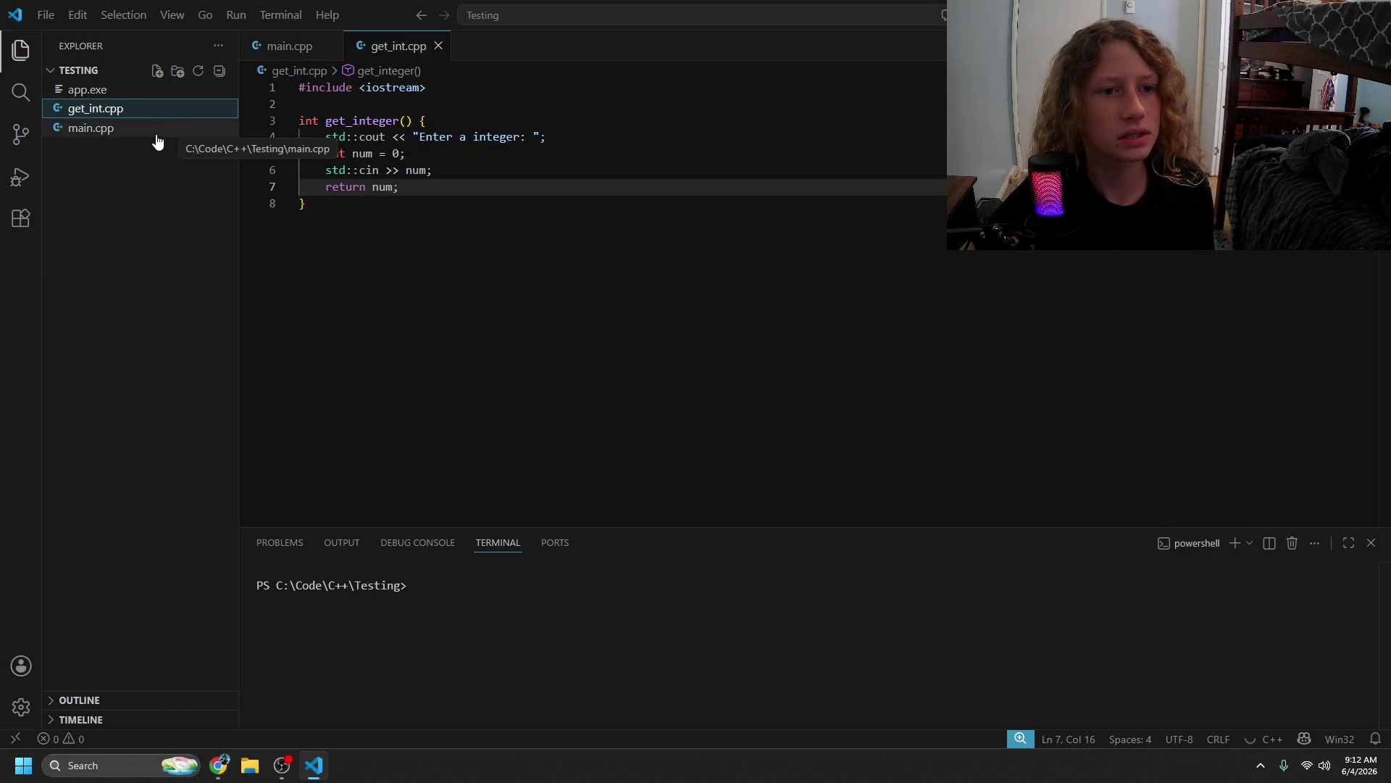
{"action": "key", "text": "Delete"}
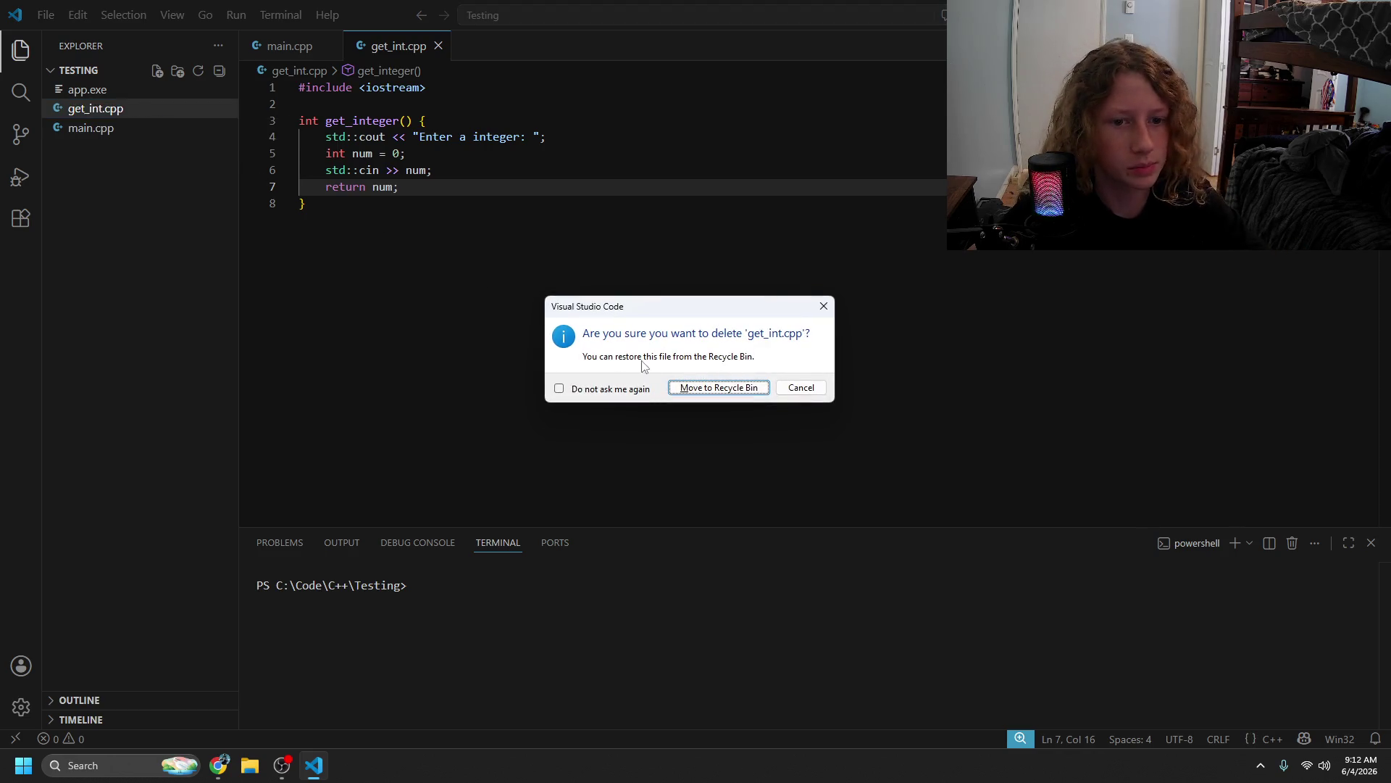
{"action": "left_click", "coordinate": [722, 388]}
{"action": "left_click_drag", "start_coordinate": [406, 238], "coordinate": [281, 175]}
{"action": "key", "text": "BackSpace"}
{"action": "left_click_drag", "start_coordinate": [299, 121], "coordinate": [419, 120]}
{"action": "key", "text": "BackSpace"}
{"action": "key", "text": "BackSpace"}
- Add a #define HELLO_WORLD line below #include <iostream>, separated by a blank line
{"action": "type", "text": "#DE"}
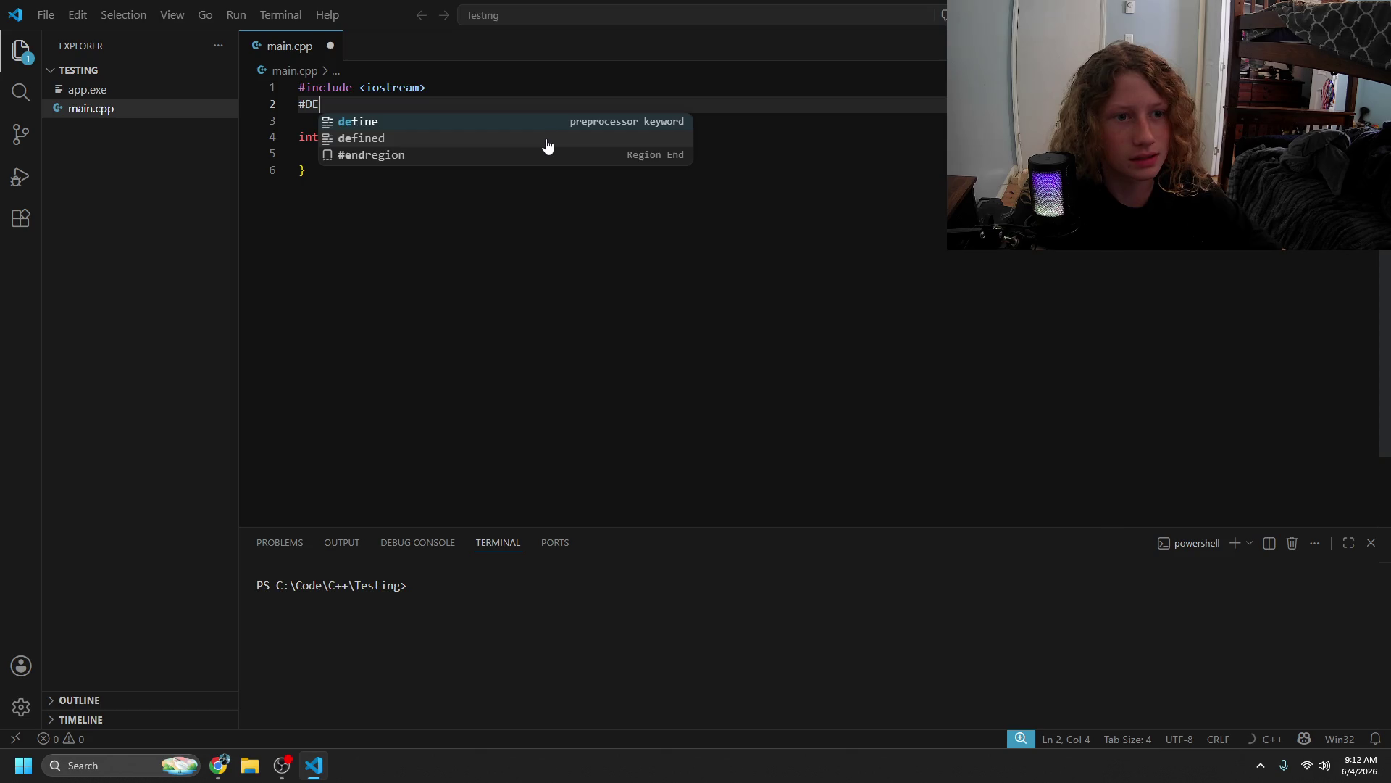
{"action": "key", "text": "Return"}
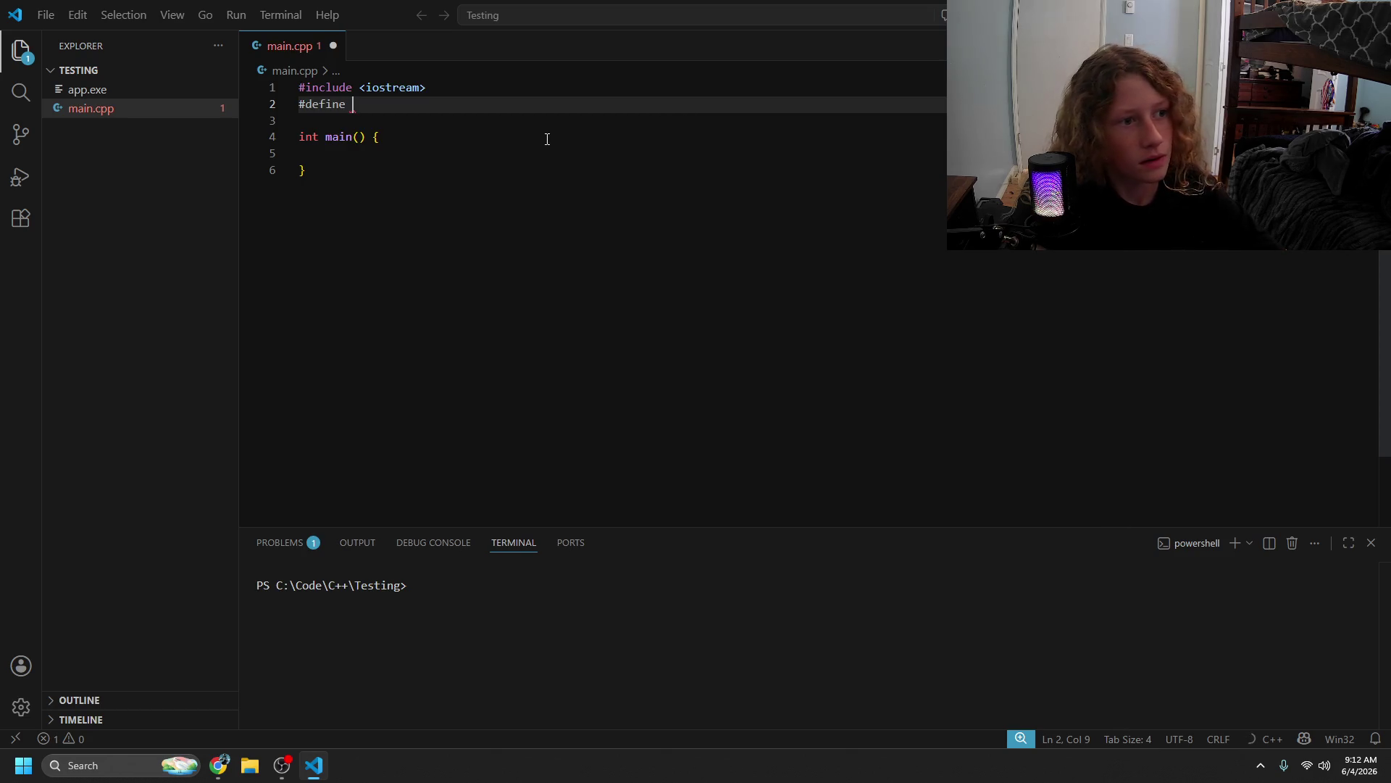
{"action": "type", "text": "HELLO_WORLD"}
{"action": "key", "text": "Up"}
{"action": "key", "text": "End"}
{"action": "key", "text": "Return"}
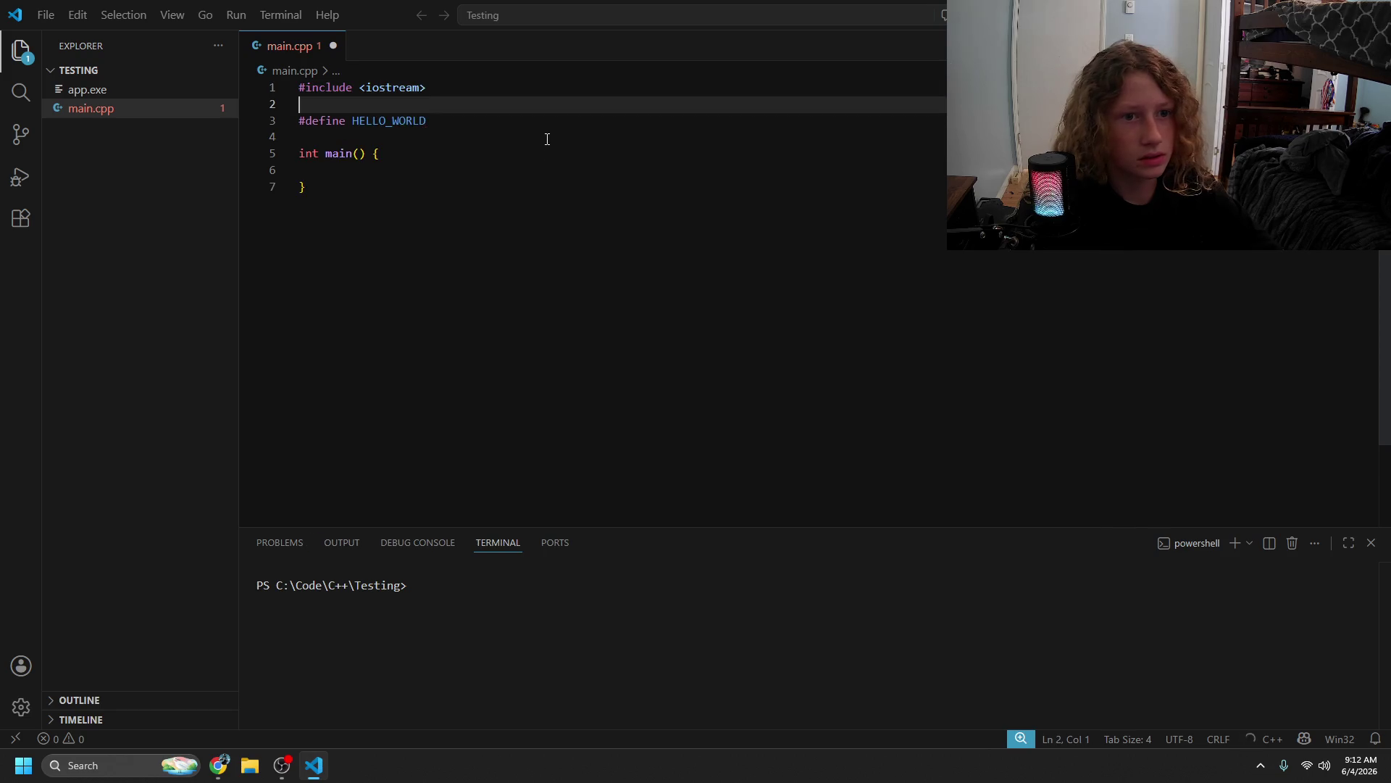
{"action": "key", "text": "Down"}
{"action": "key", "text": "alt+Tab"}
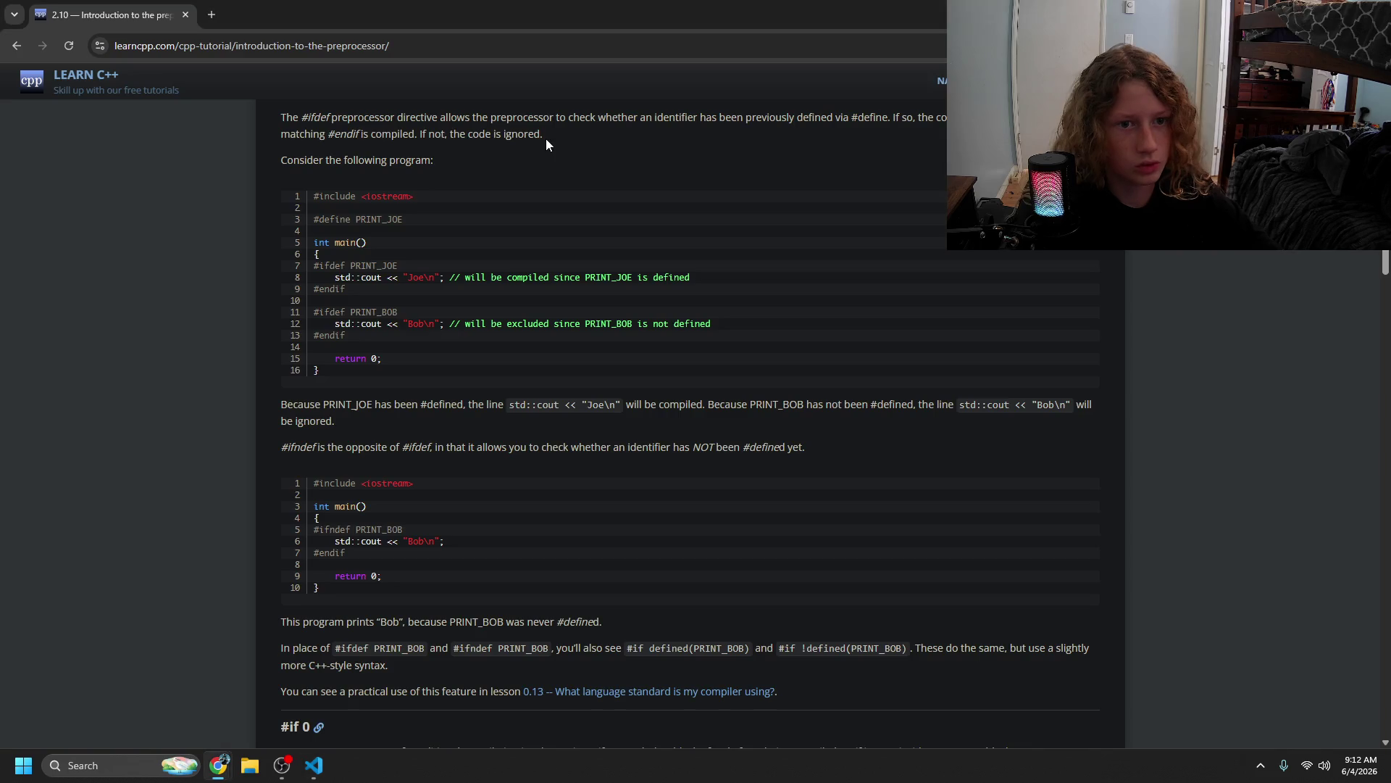
{"action": "key", "text": "alt+Tab"}
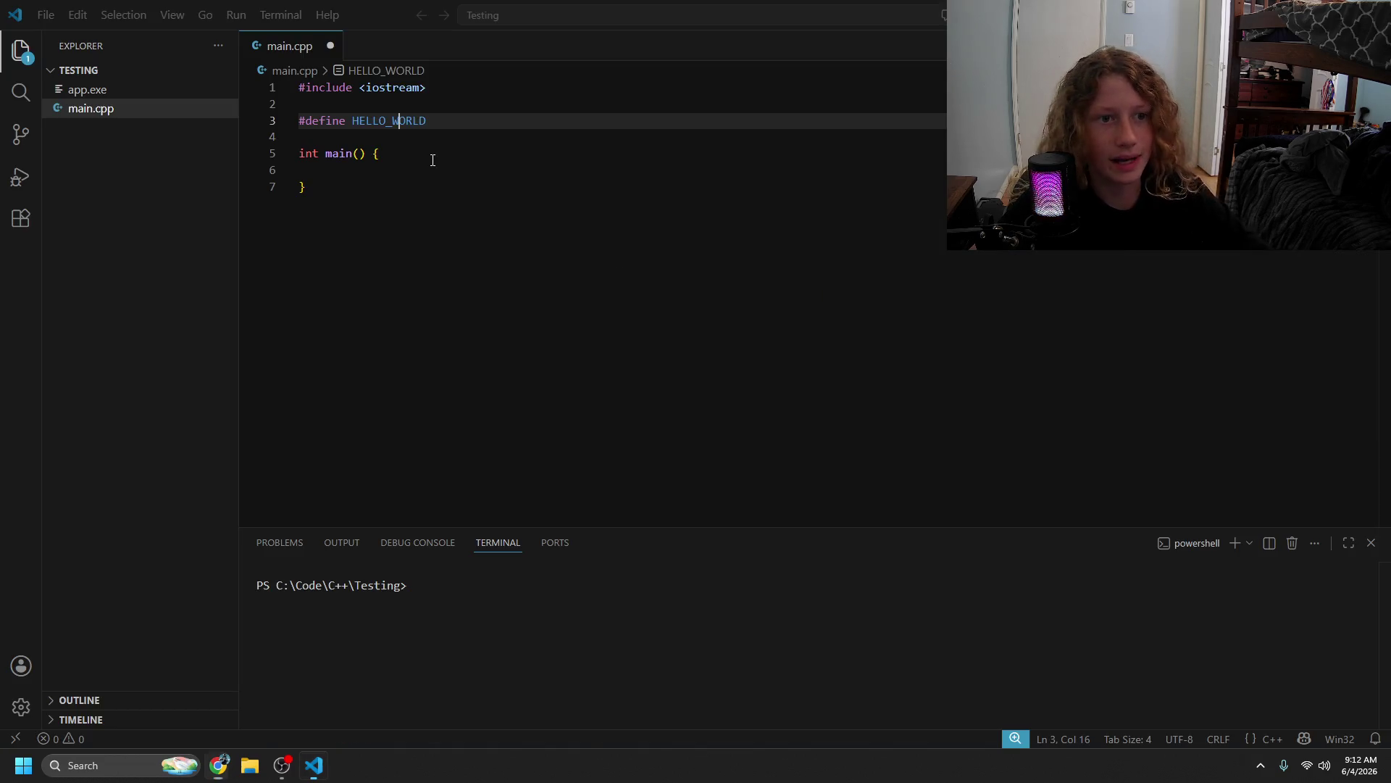
{"action": "left_click", "coordinate": [404, 184]}
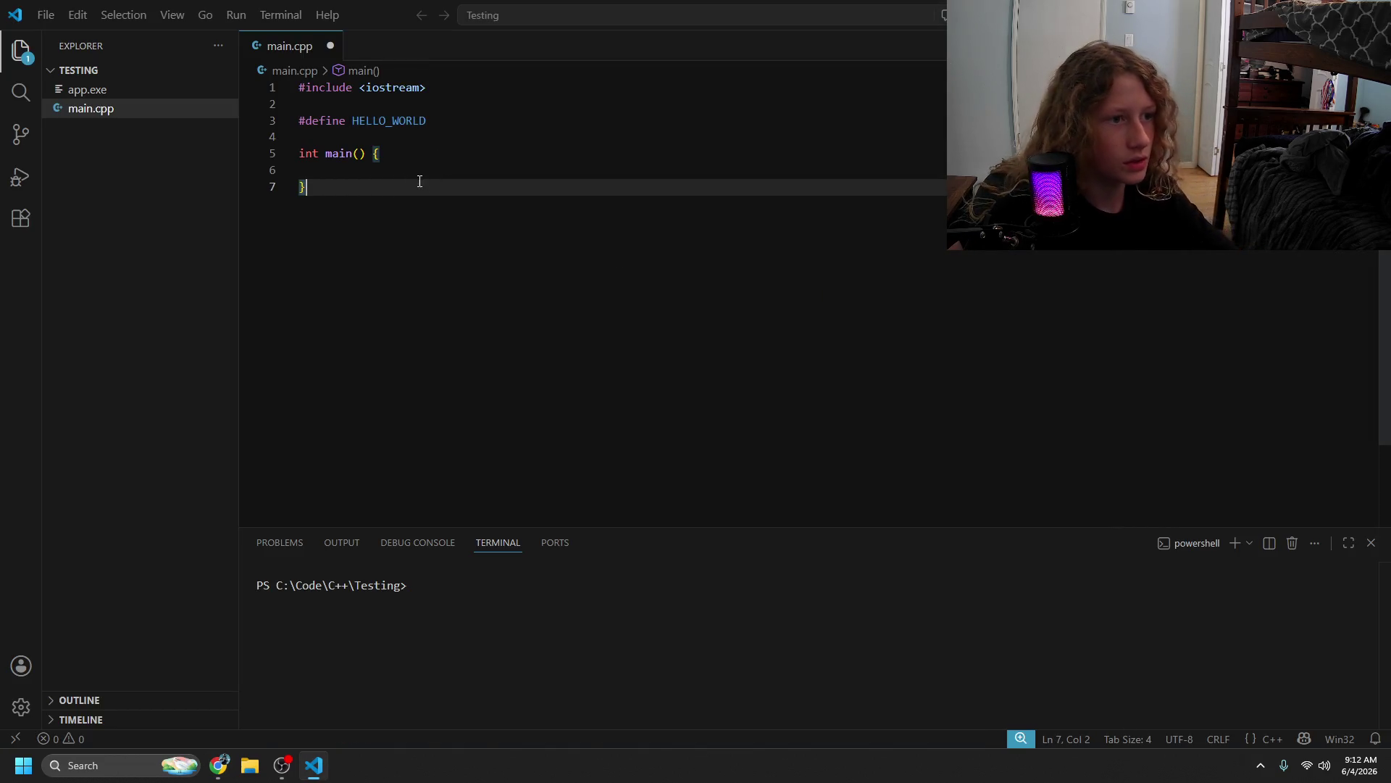
- Start a std::cout statement and define HELLO_WORLD as = "Hello World!", then save
{"action": "left_click", "coordinate": [413, 168]}
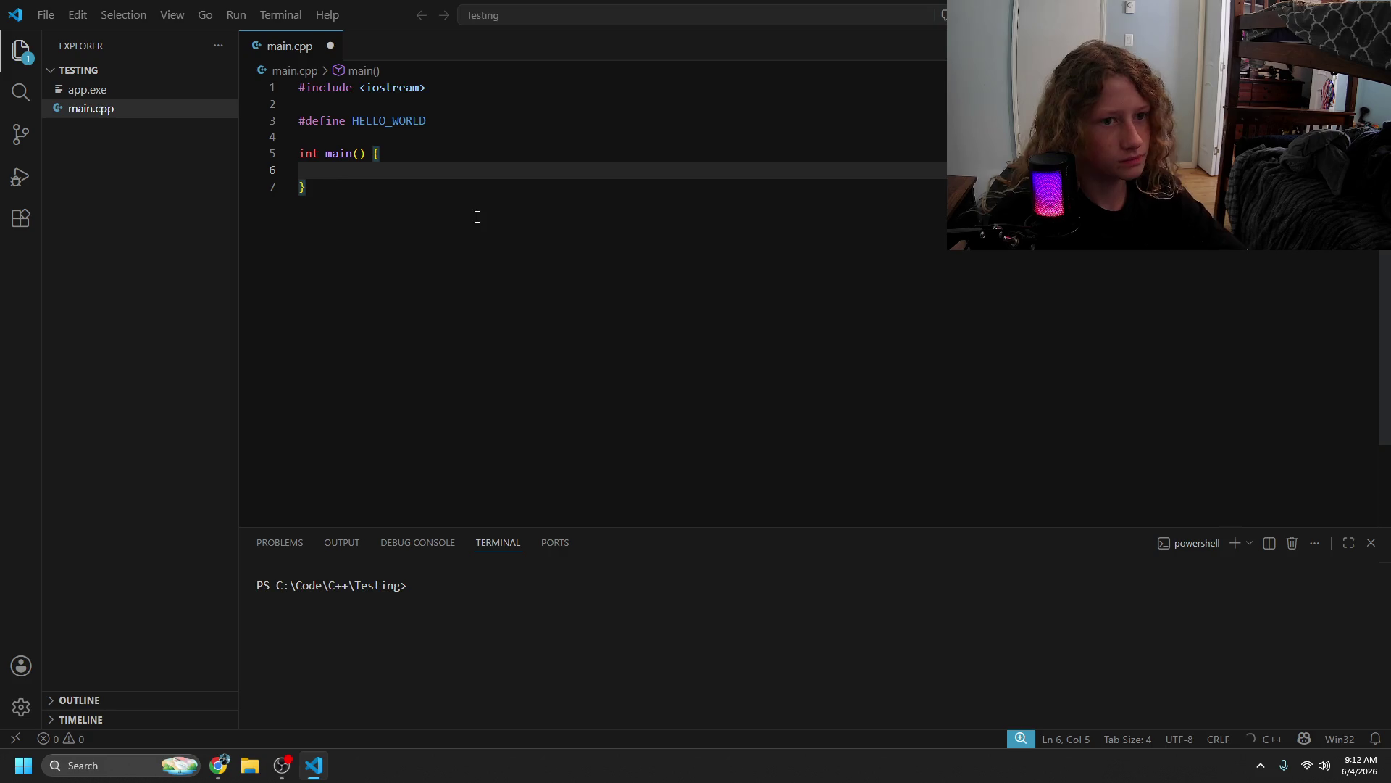
{"action": "type", "text": "st"}
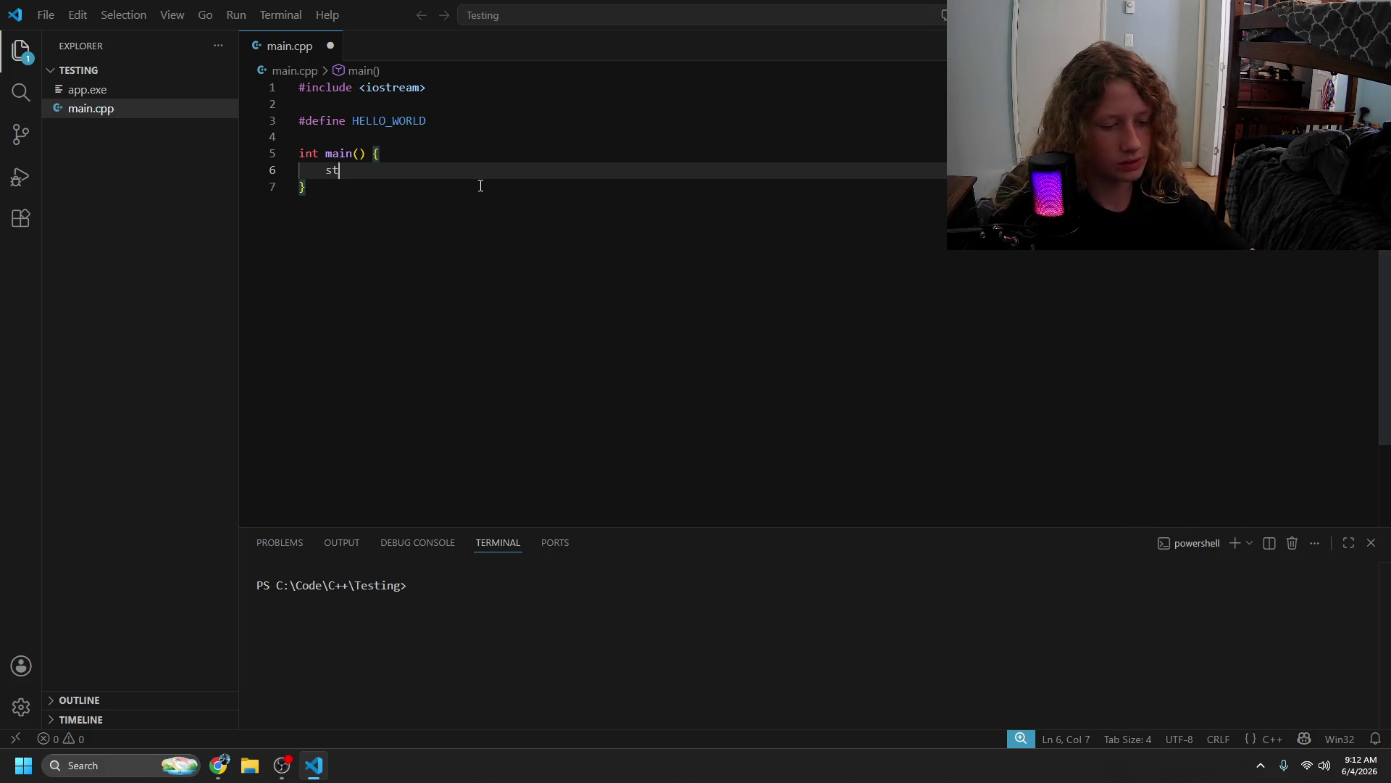
{"action": "type", "text": "d::cout"}
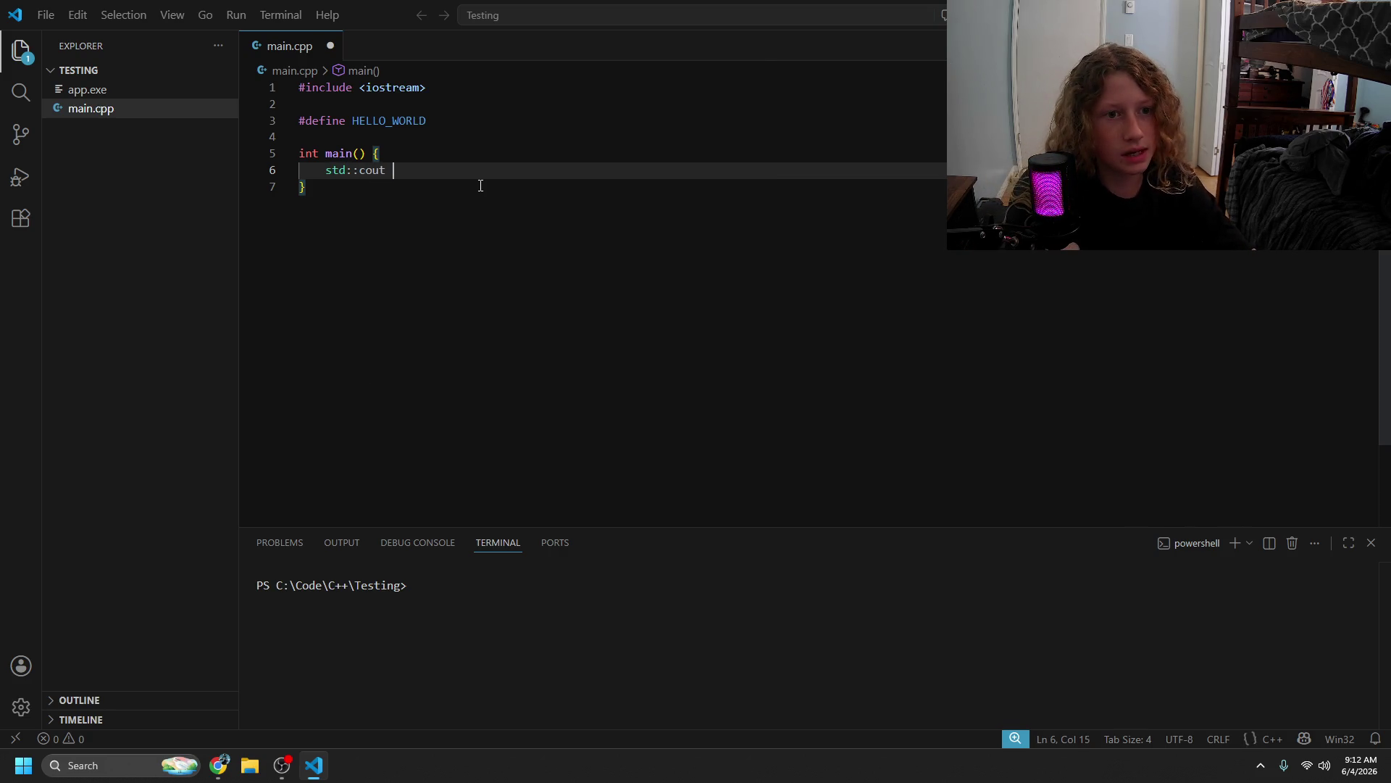
{"action": "left_click", "coordinate": [501, 120]}
{"action": "type", "text": "= "}
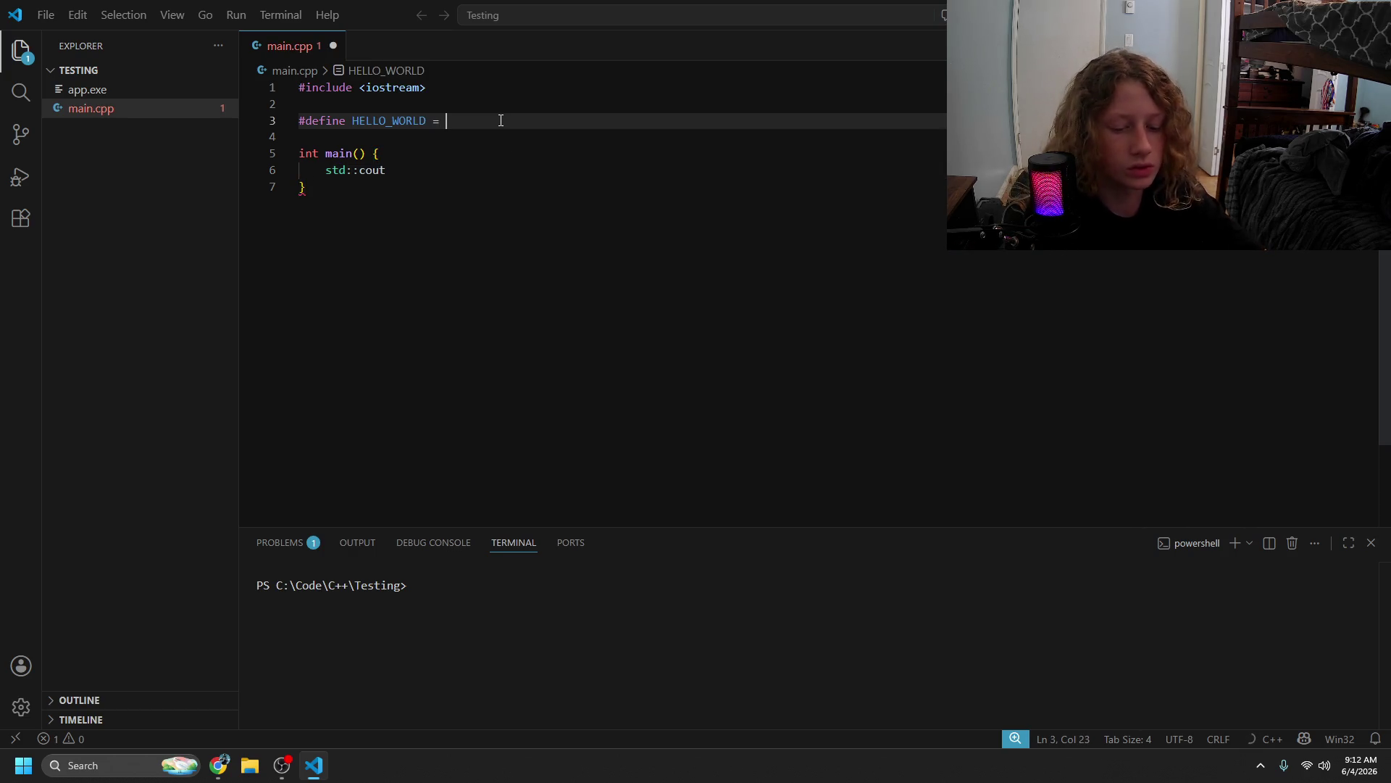
{"action": "type", "text": "\"Hello"}
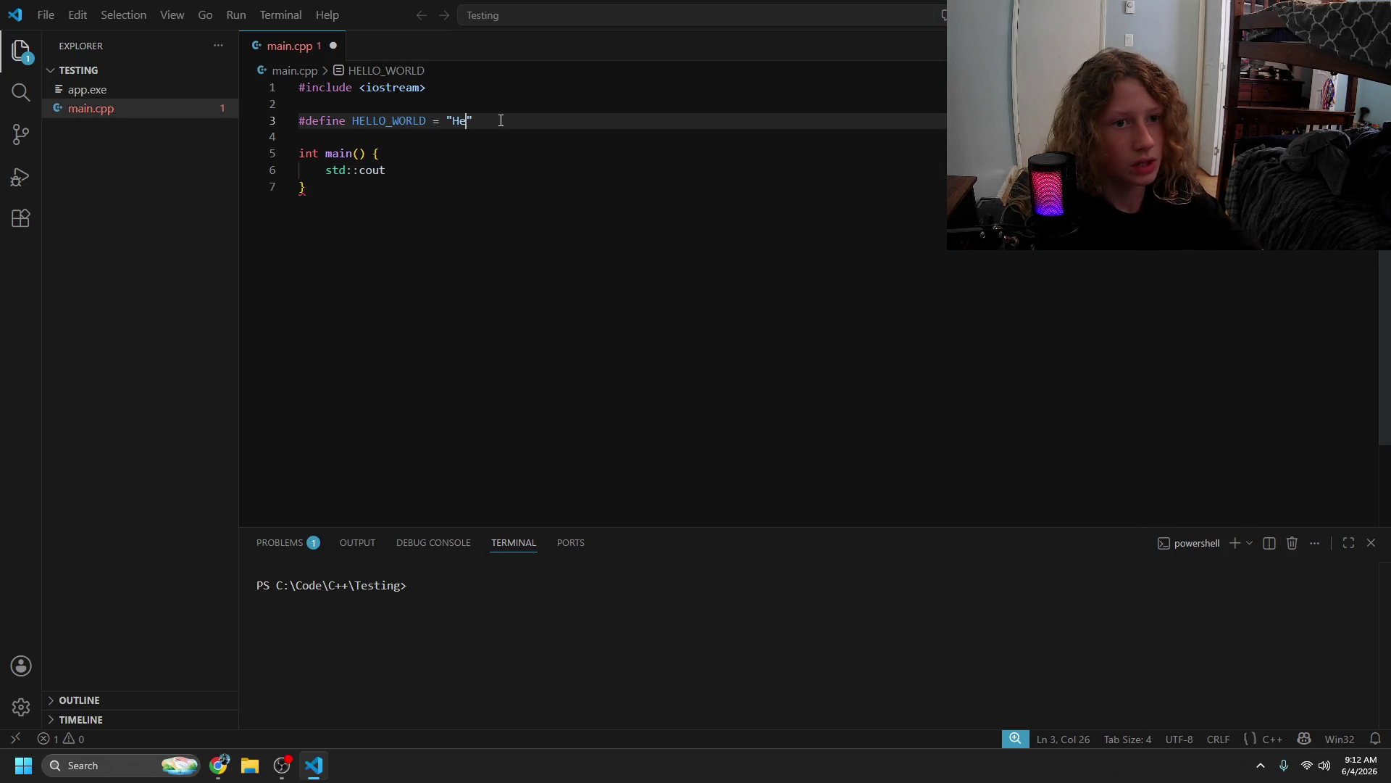
{"action": "type", "text": " World!\""}
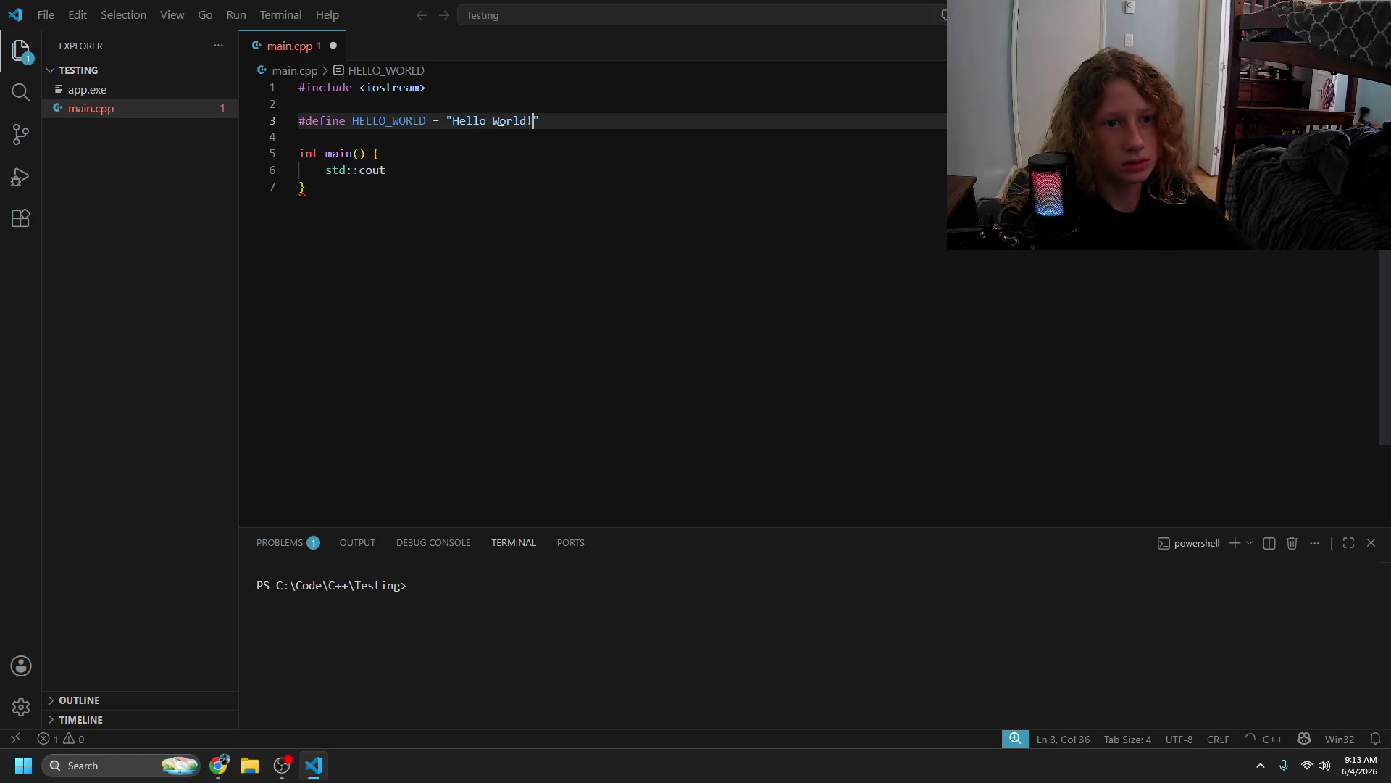
{"action": "key", "text": "ctrl+s"}
- Complete std::cout << HELLO_WORLD << std::endl; add return 0; and save main.cpp
{"action": "left_click", "coordinate": [497, 171]}
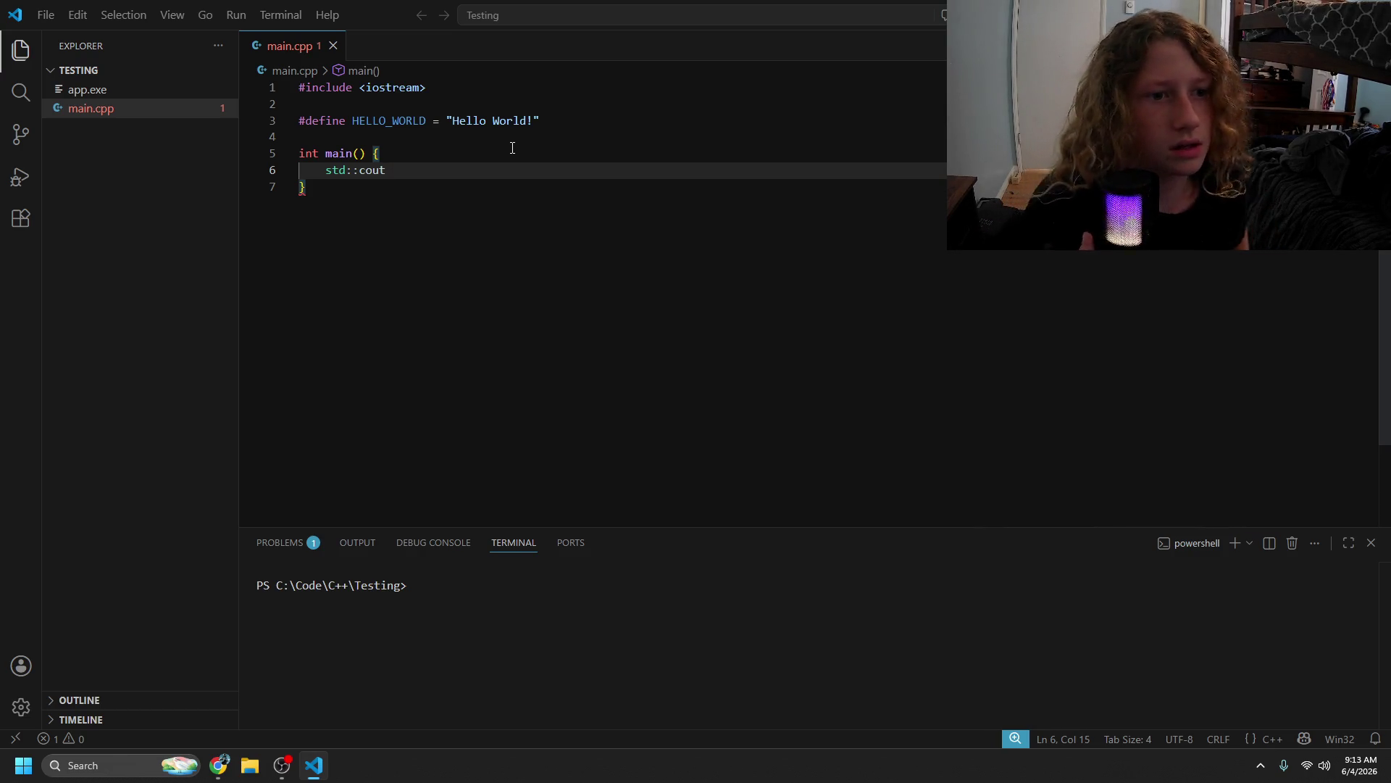
{"action": "type", "text": "<< "}
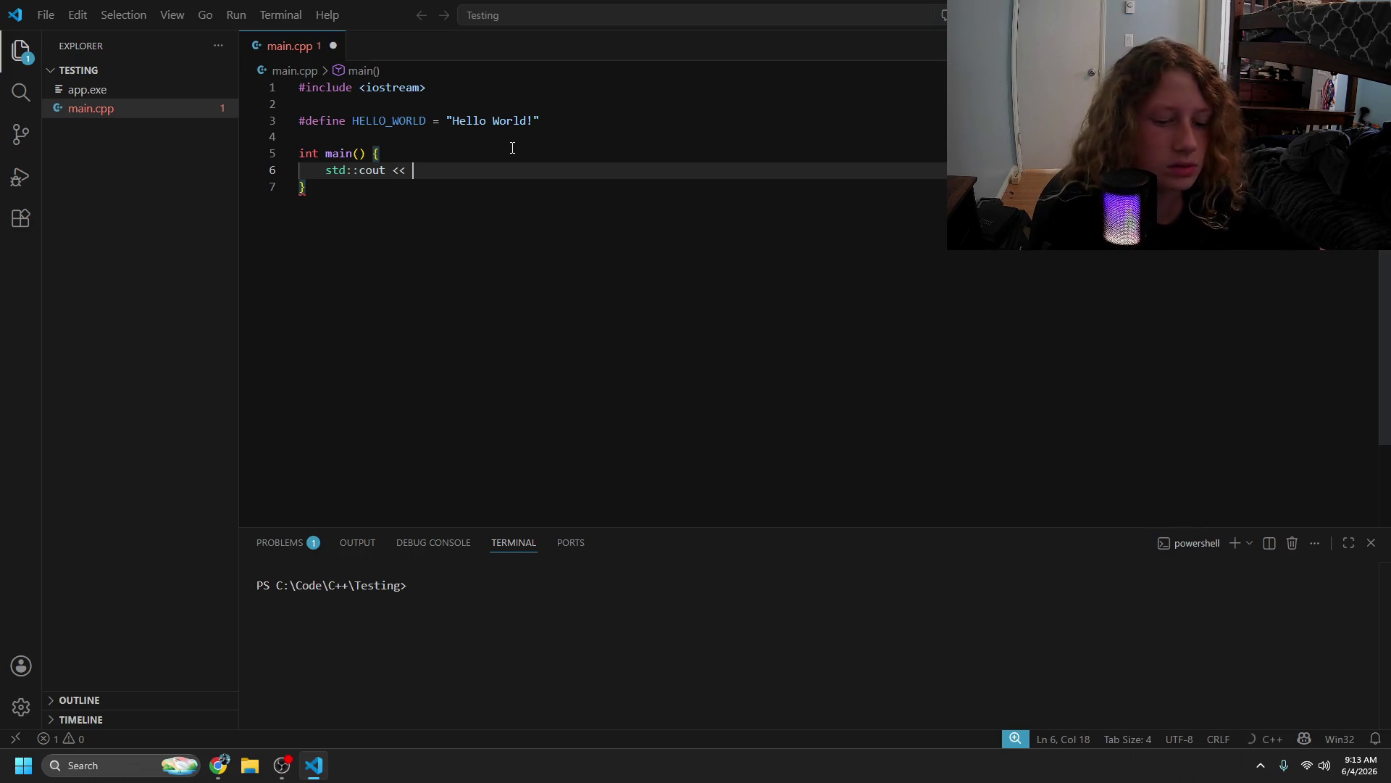
{"action": "type", "text": "HELLO"}
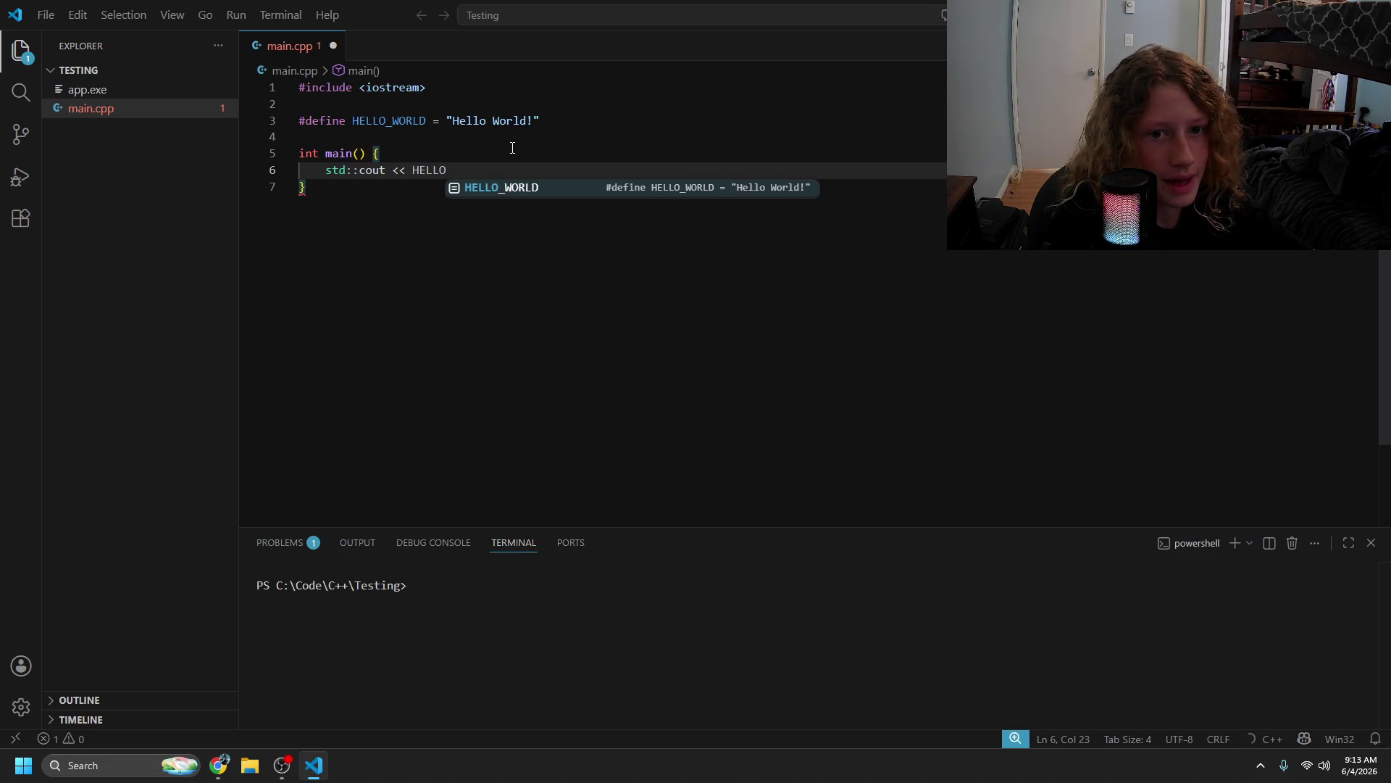
{"action": "key", "text": "Tab"}
{"action": "type", "text": "<< "}
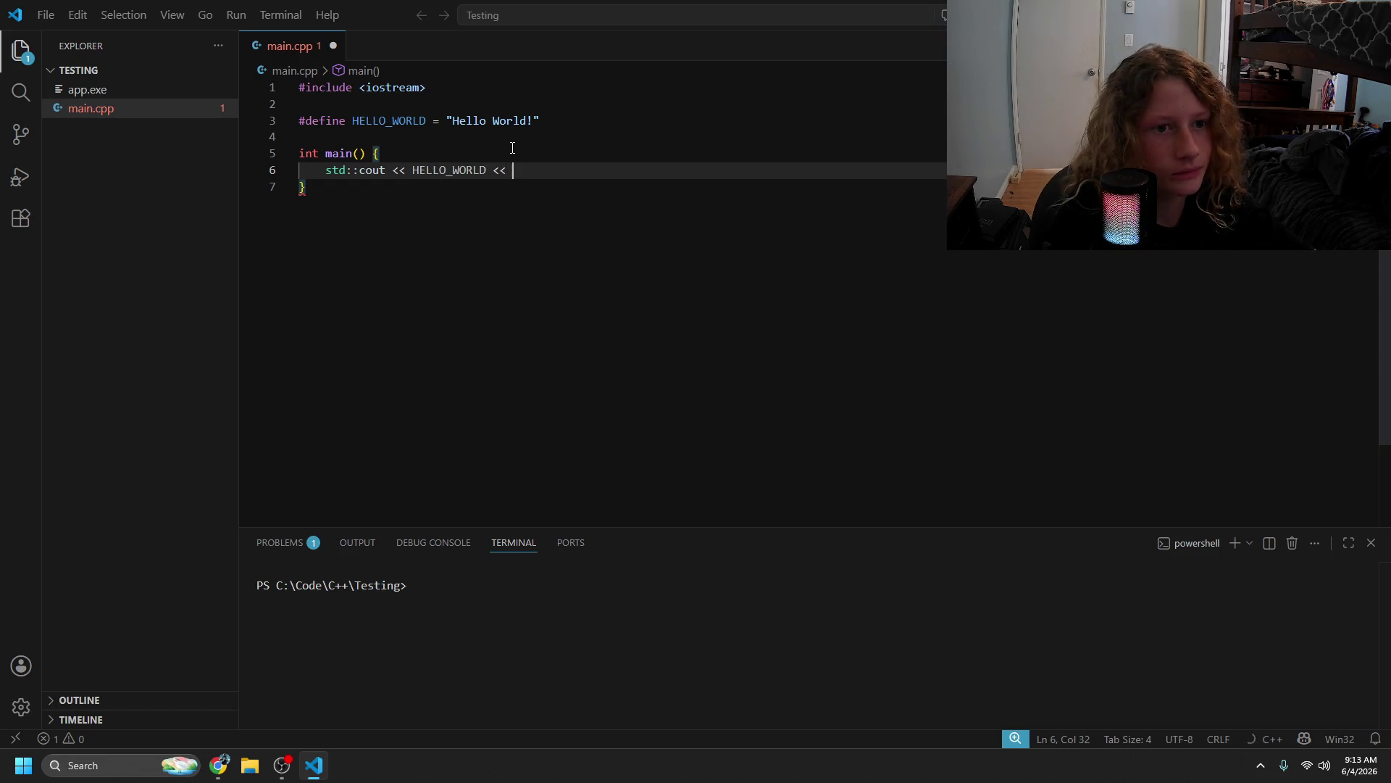
{"action": "type", "text": "std::endl;"}
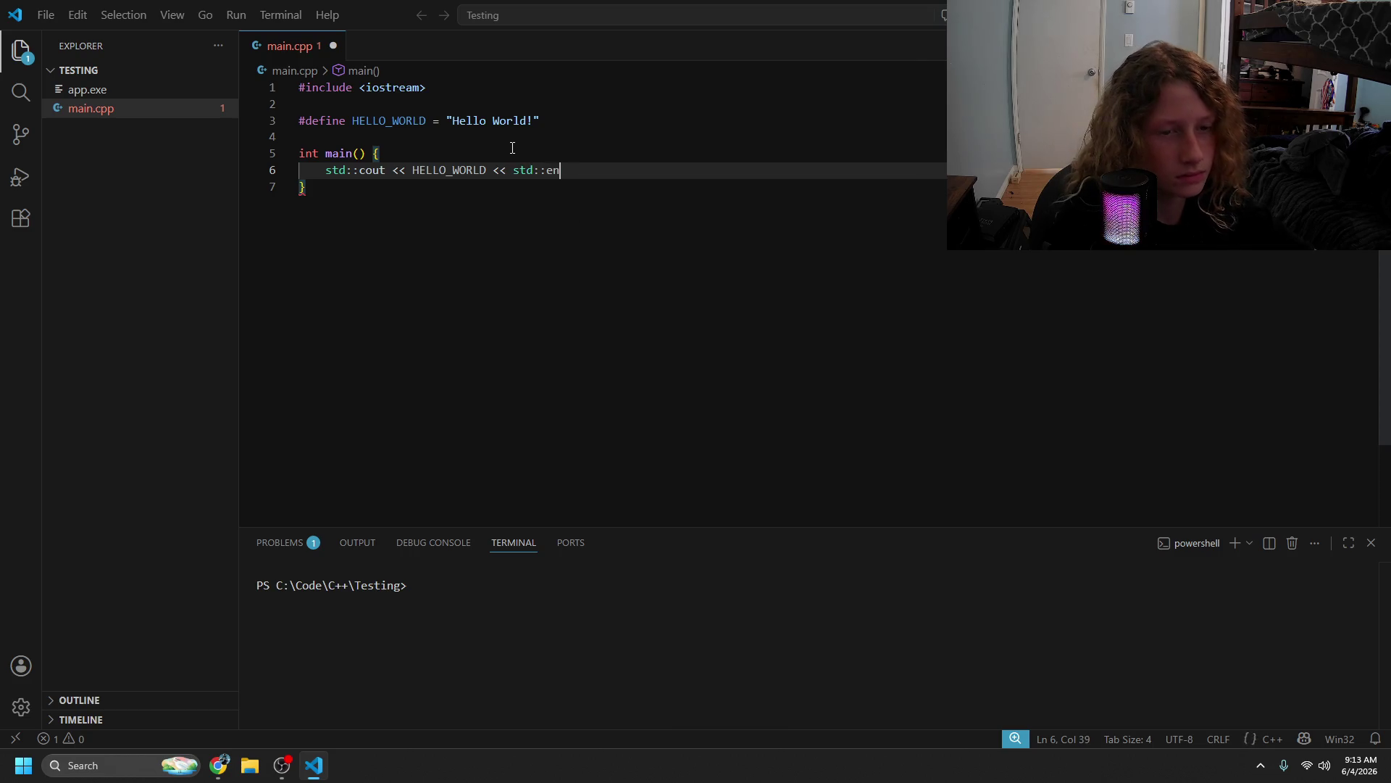
{"action": "key", "text": "Return"}
{"action": "type", "text": "re"}
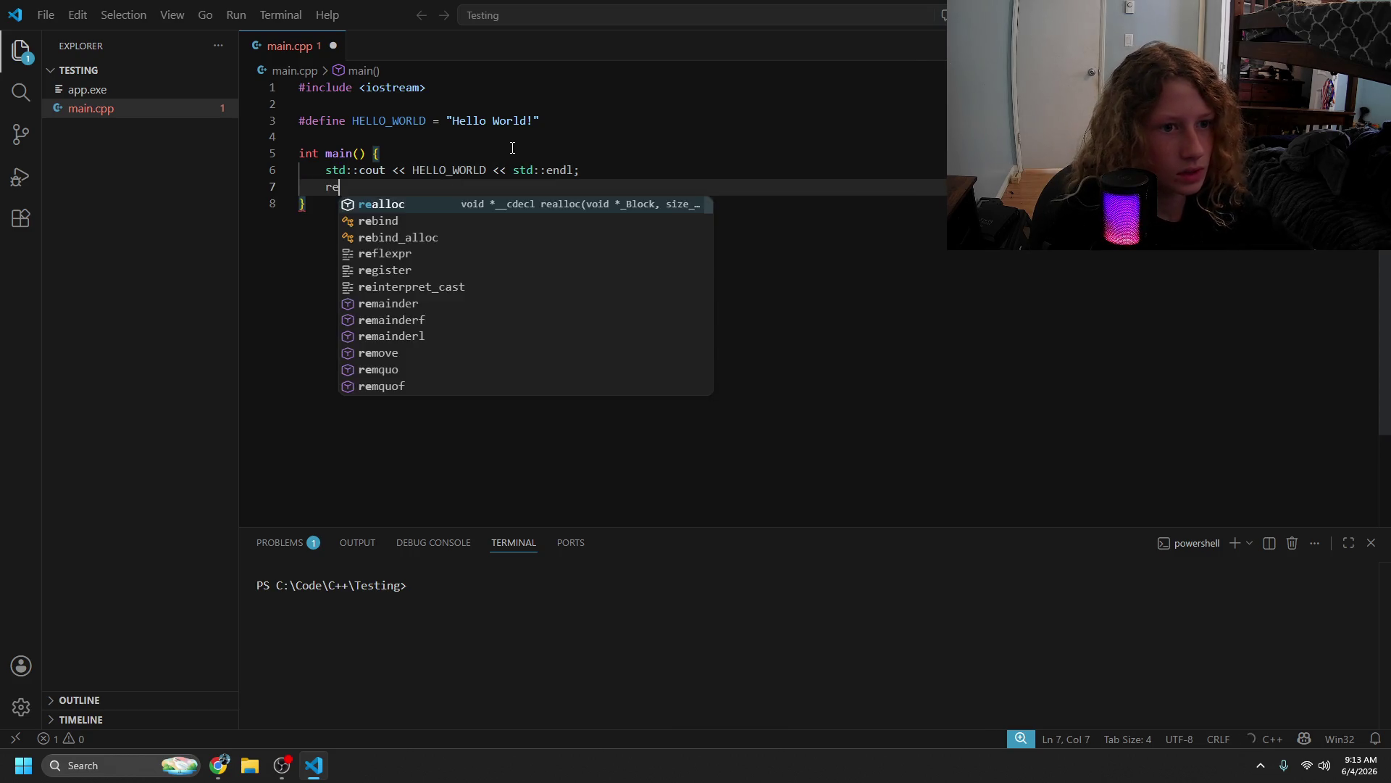
{"action": "type", "text": "turn 0;"}
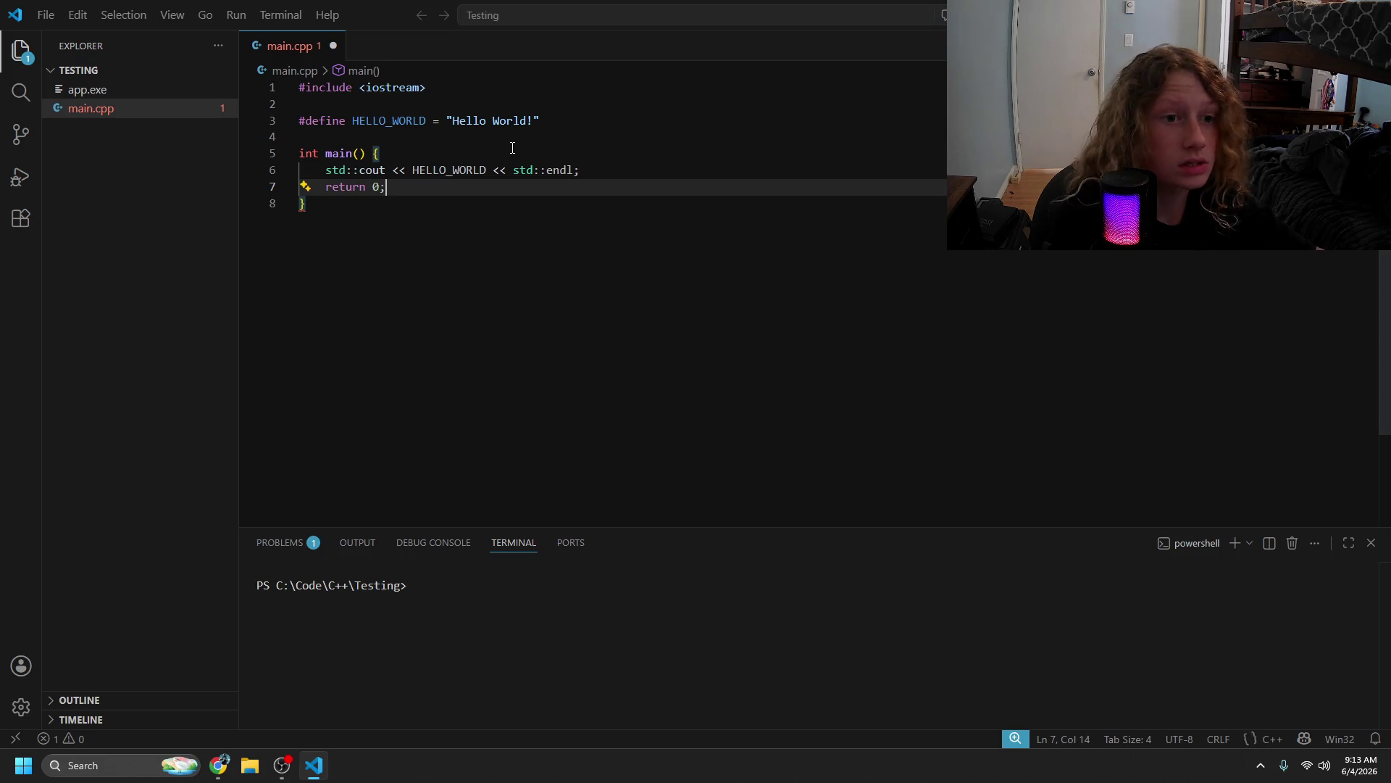
{"action": "key", "text": "ctrl+s"}
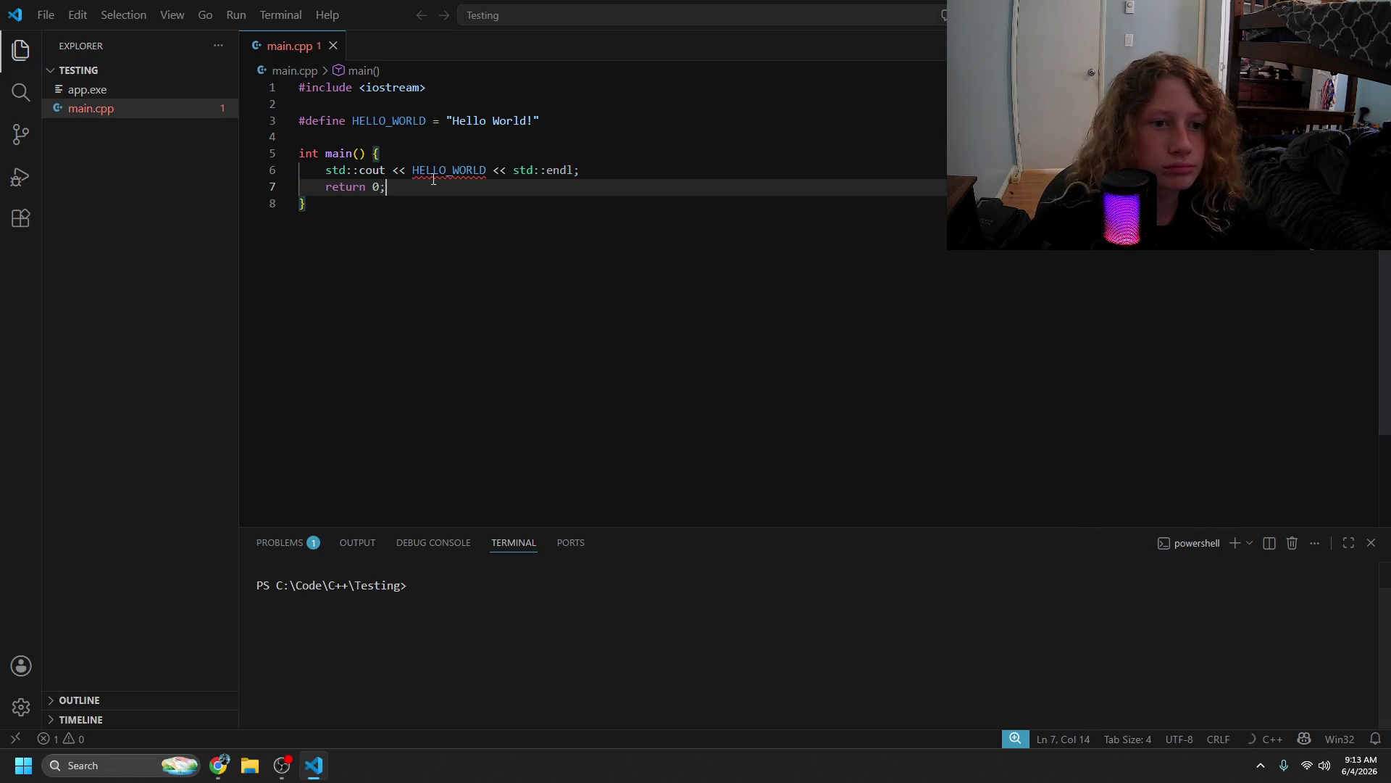
{"action": "mouse_move", "coordinate": [440, 172]}
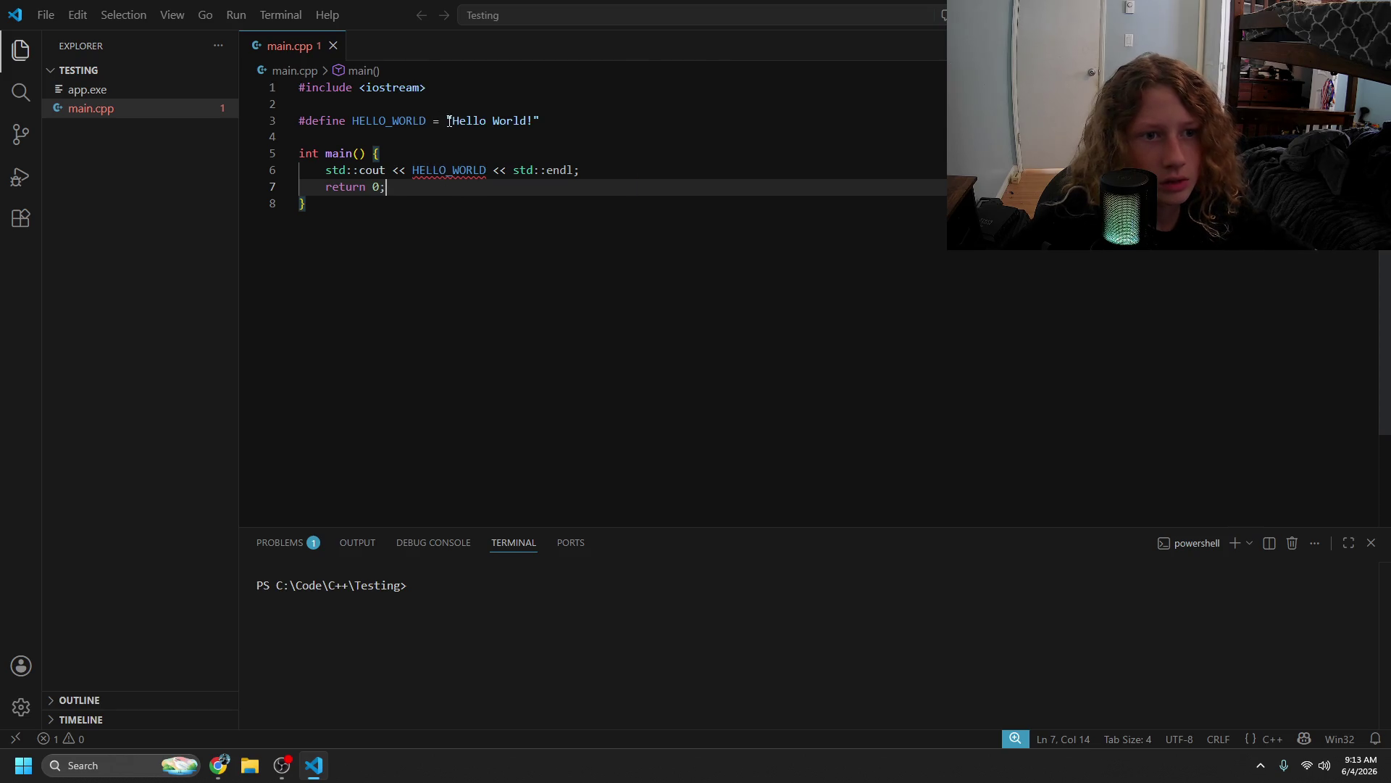
{"action": "left_click", "coordinate": [442, 121]}
- Remove the stray equals sign from the HELLO_WORLD define and save main.cpp
{"action": "key", "text": "BackSpace"}
{"action": "key", "text": "BackSpace"}
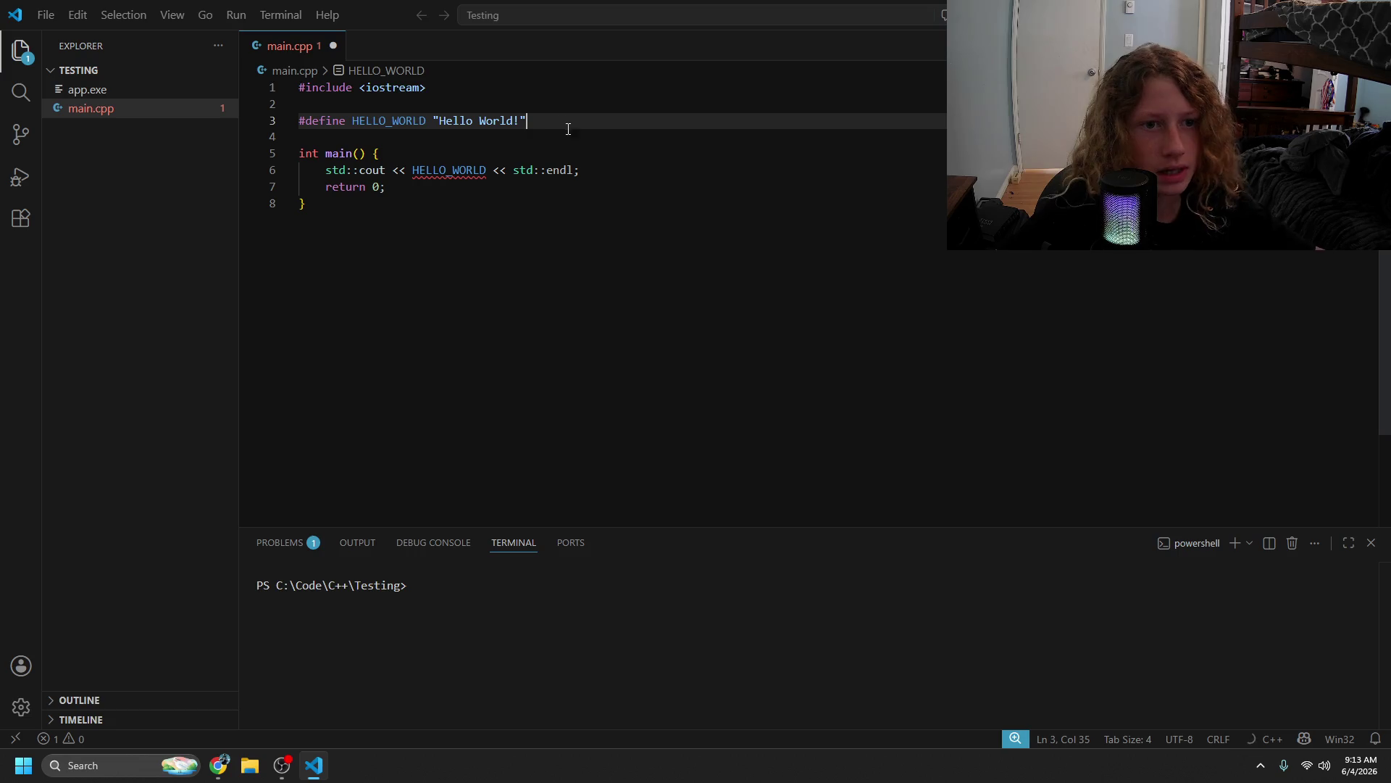
{"action": "key", "text": "ctrl+s"}
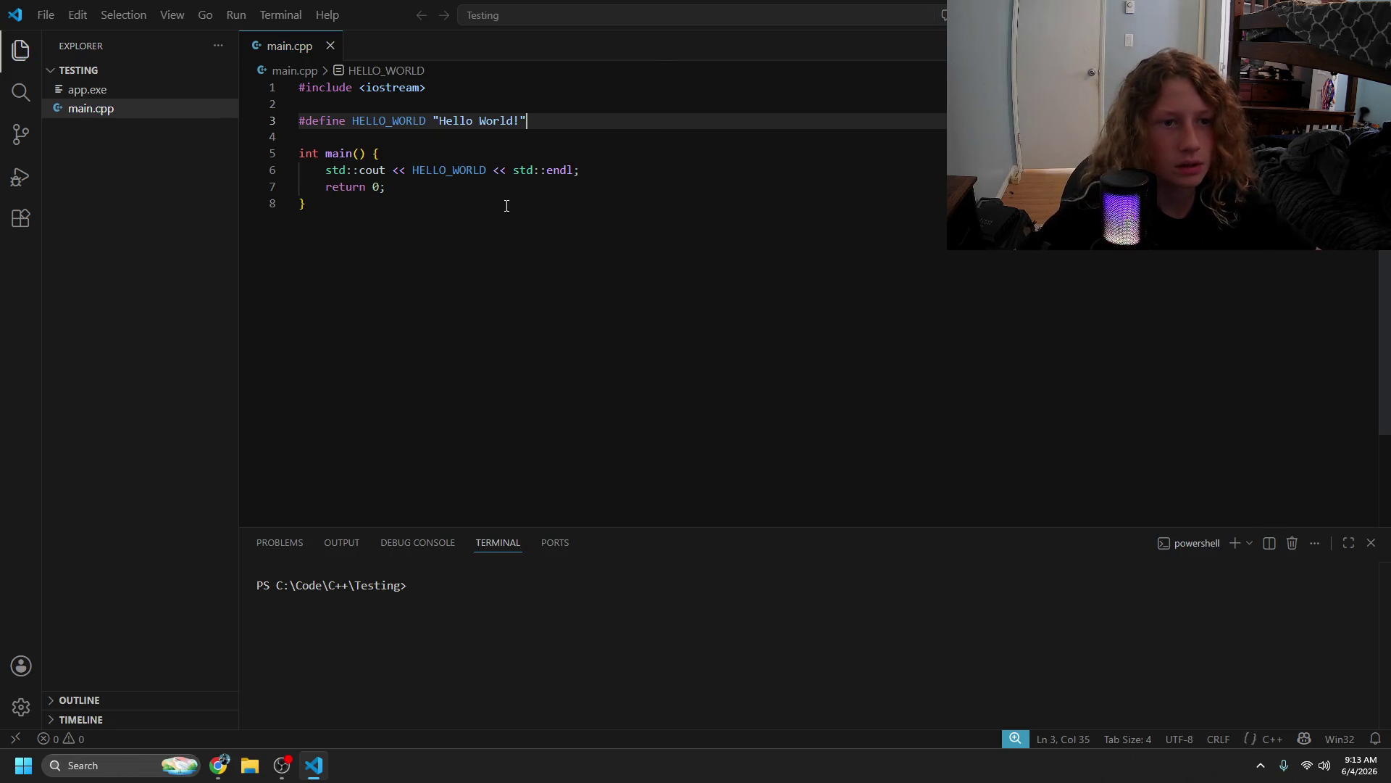
{"action": "left_click", "coordinate": [507, 206]}
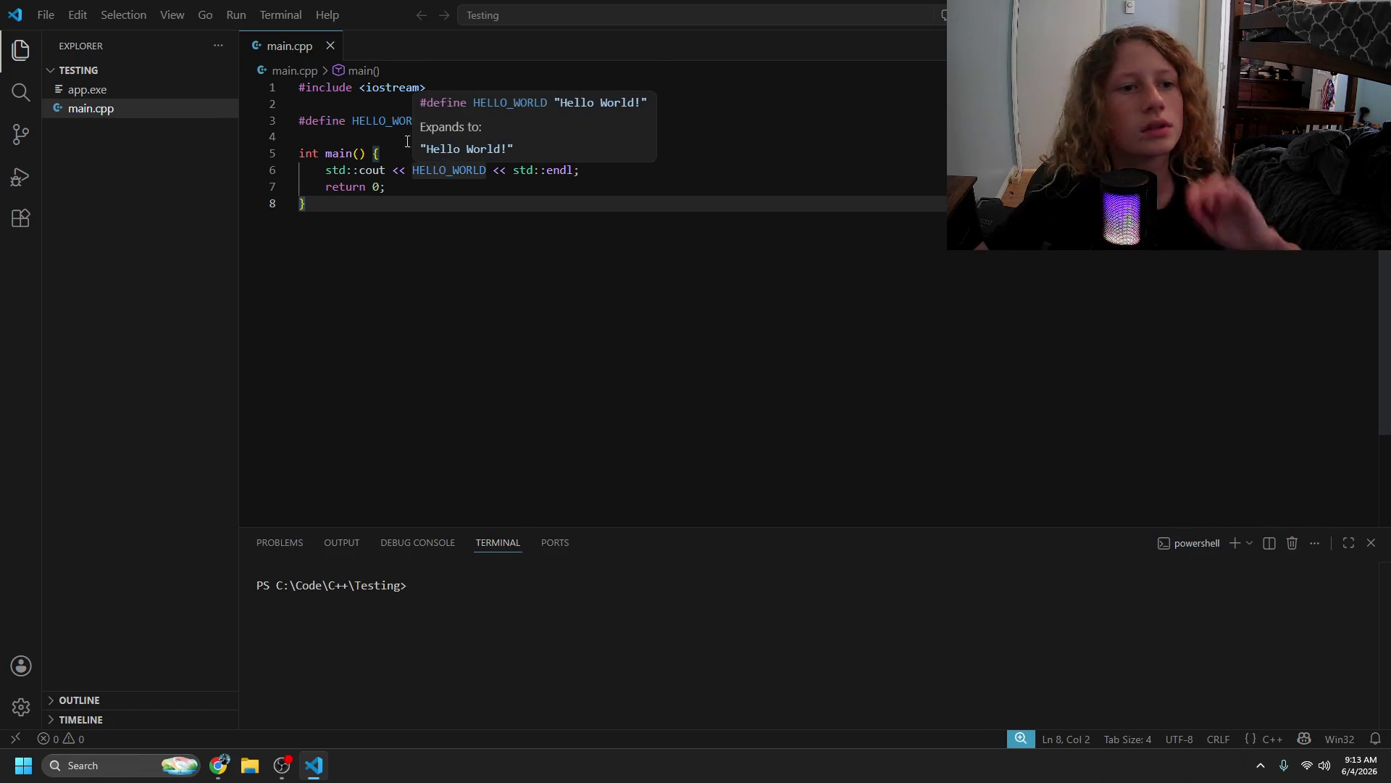
- Build with g++ main.cpp -o app, run ./app to print Hello World!, then cls
{"action": "left_click", "coordinate": [580, 587]}
{"action": "type", "text": "g"}
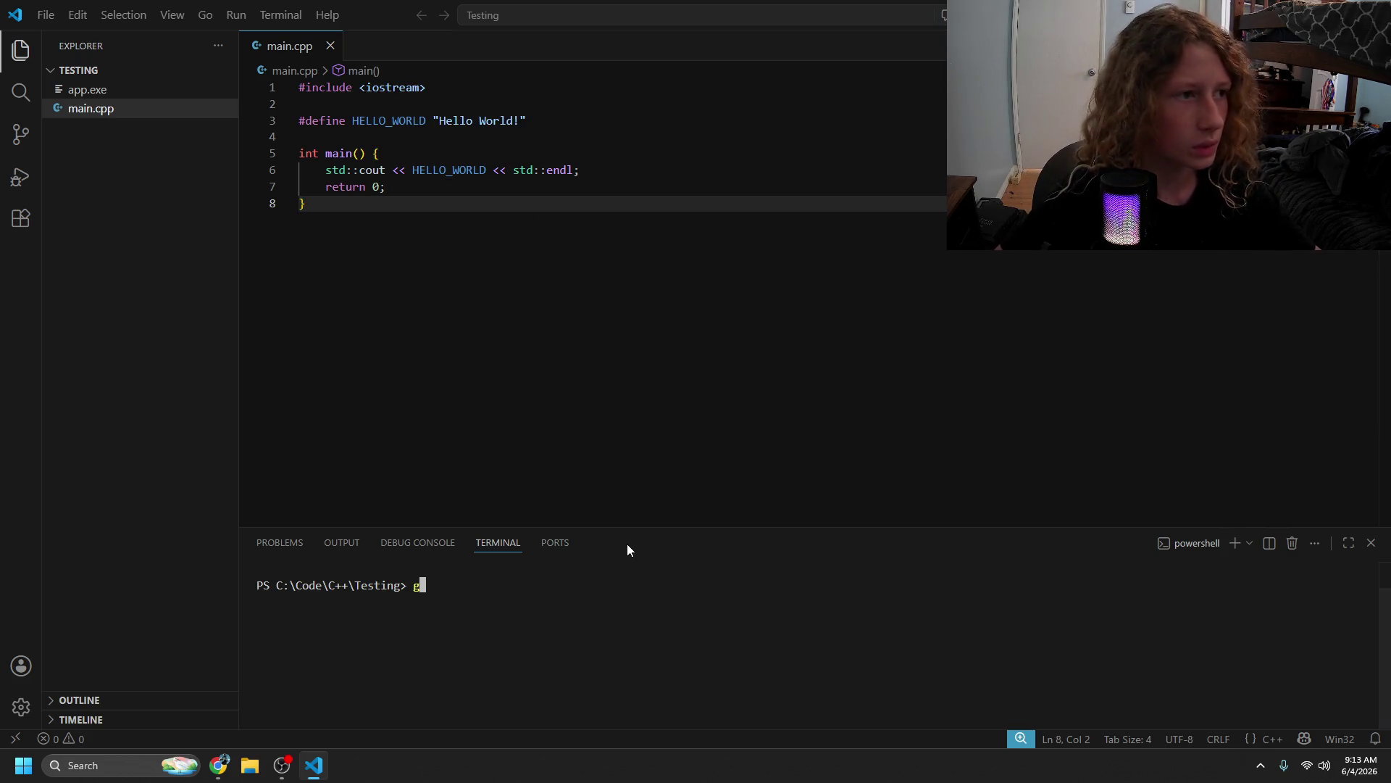
{"action": "type", "text": "++ "}
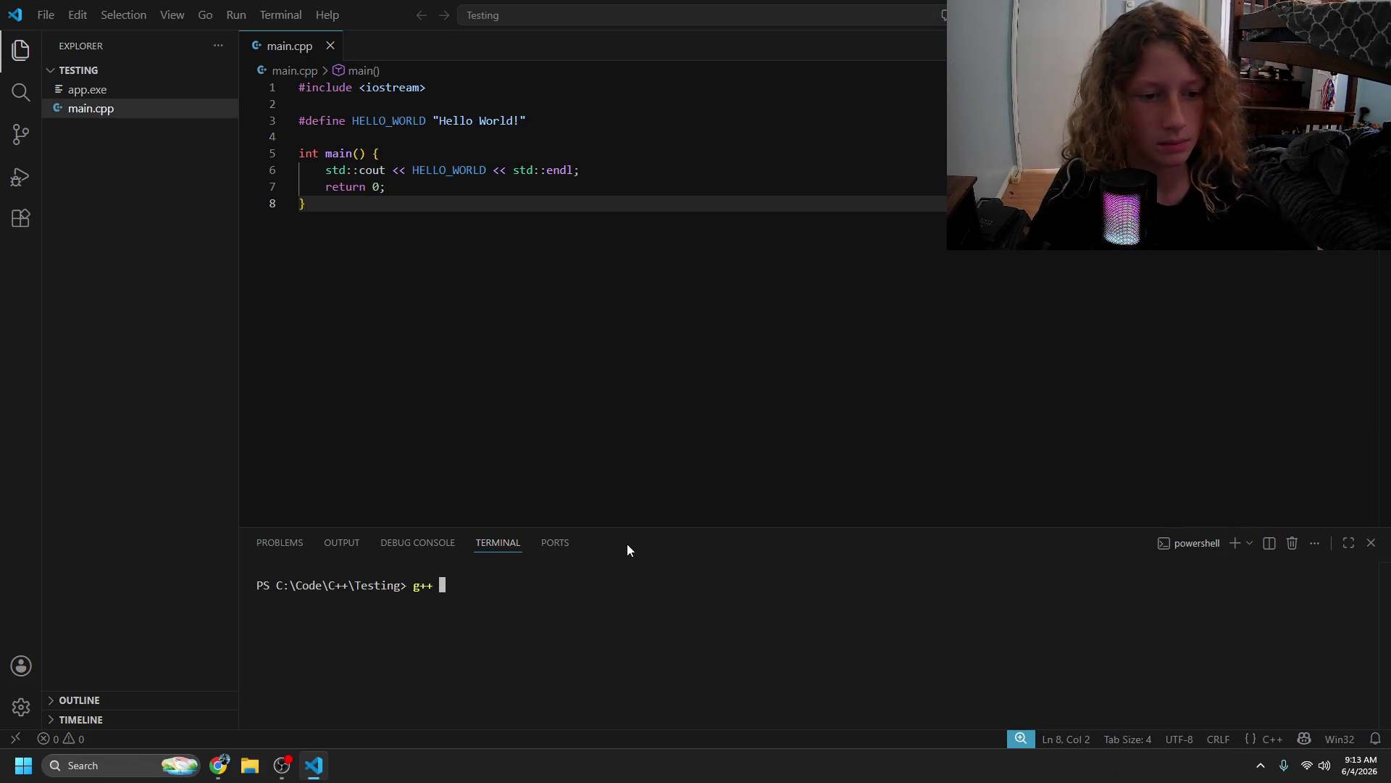
{"action": "type", "text": "main"}
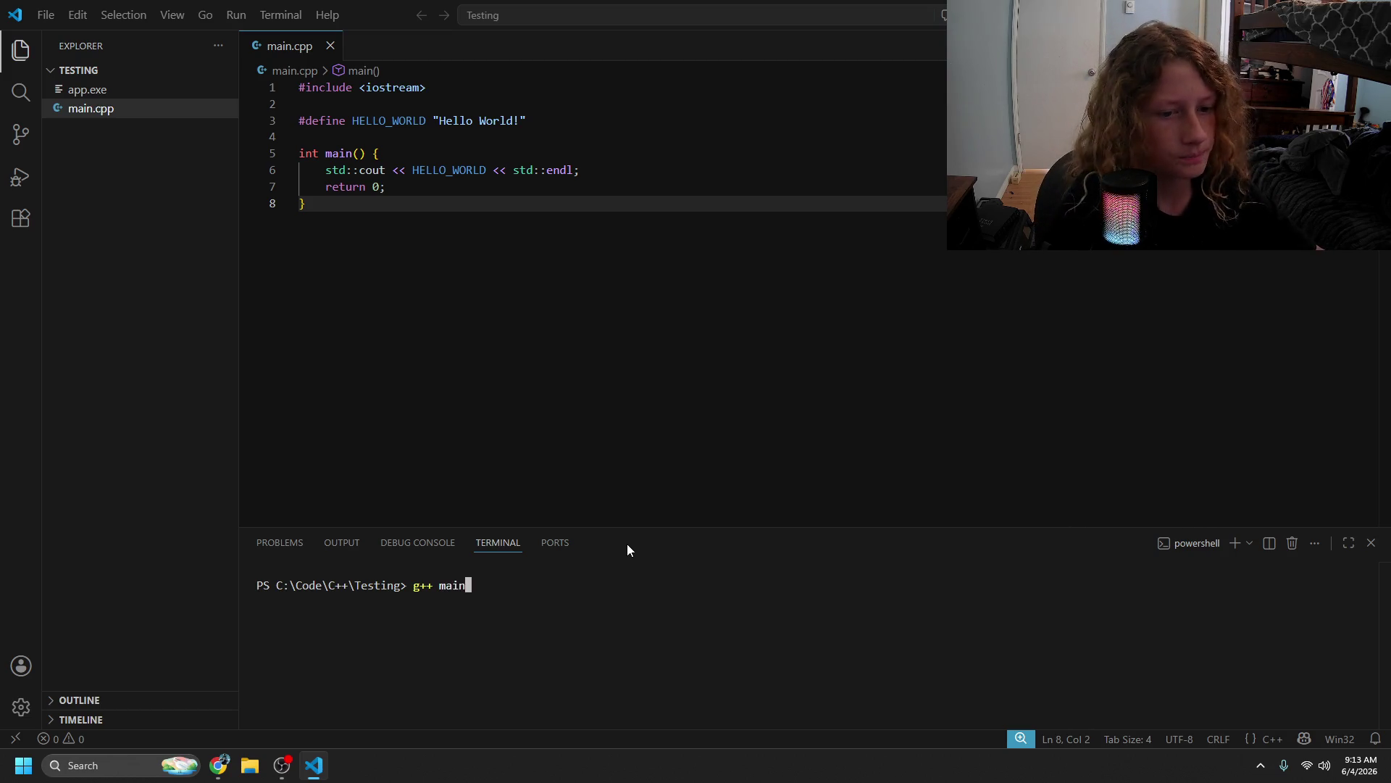
{"action": "type", "text": ".cpp -o app"}
{"action": "key", "text": "Return"}
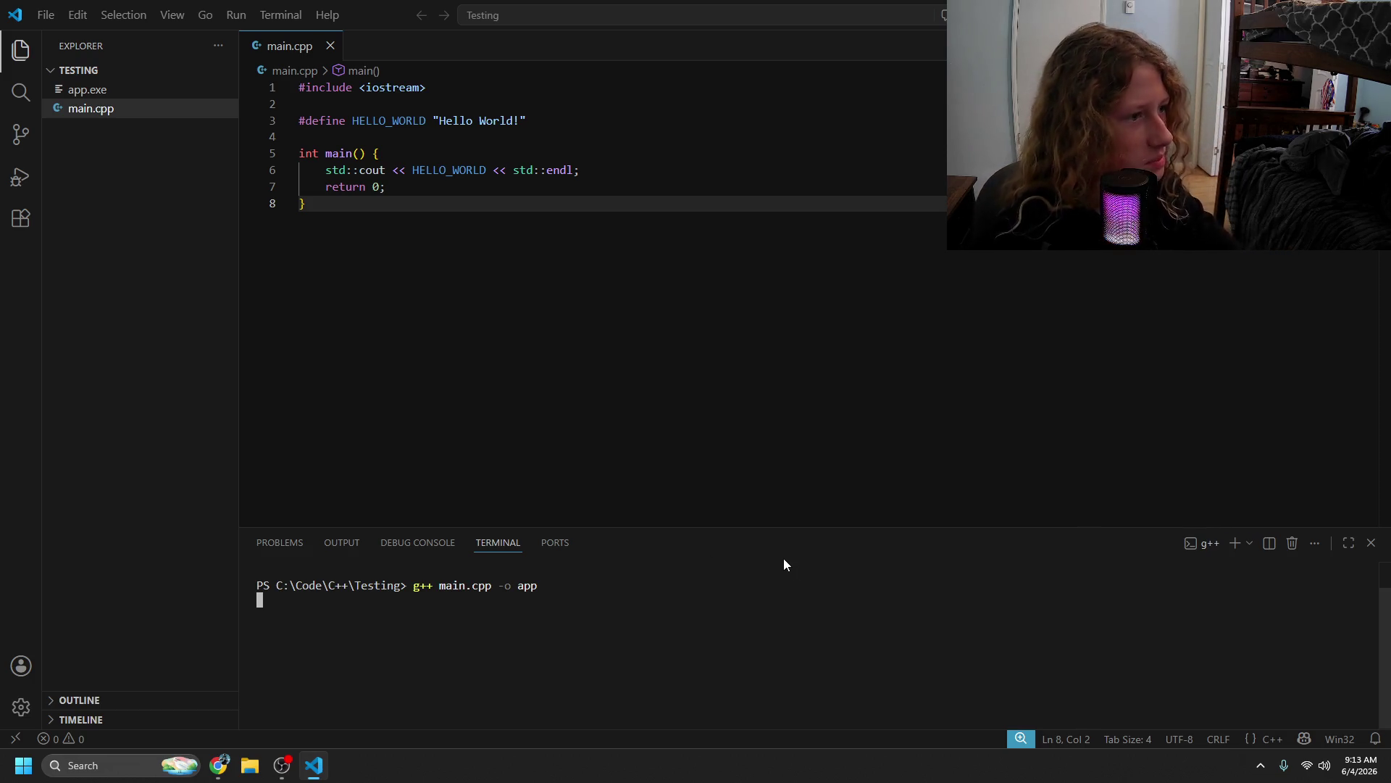
{"action": "type", "text": "./app"}
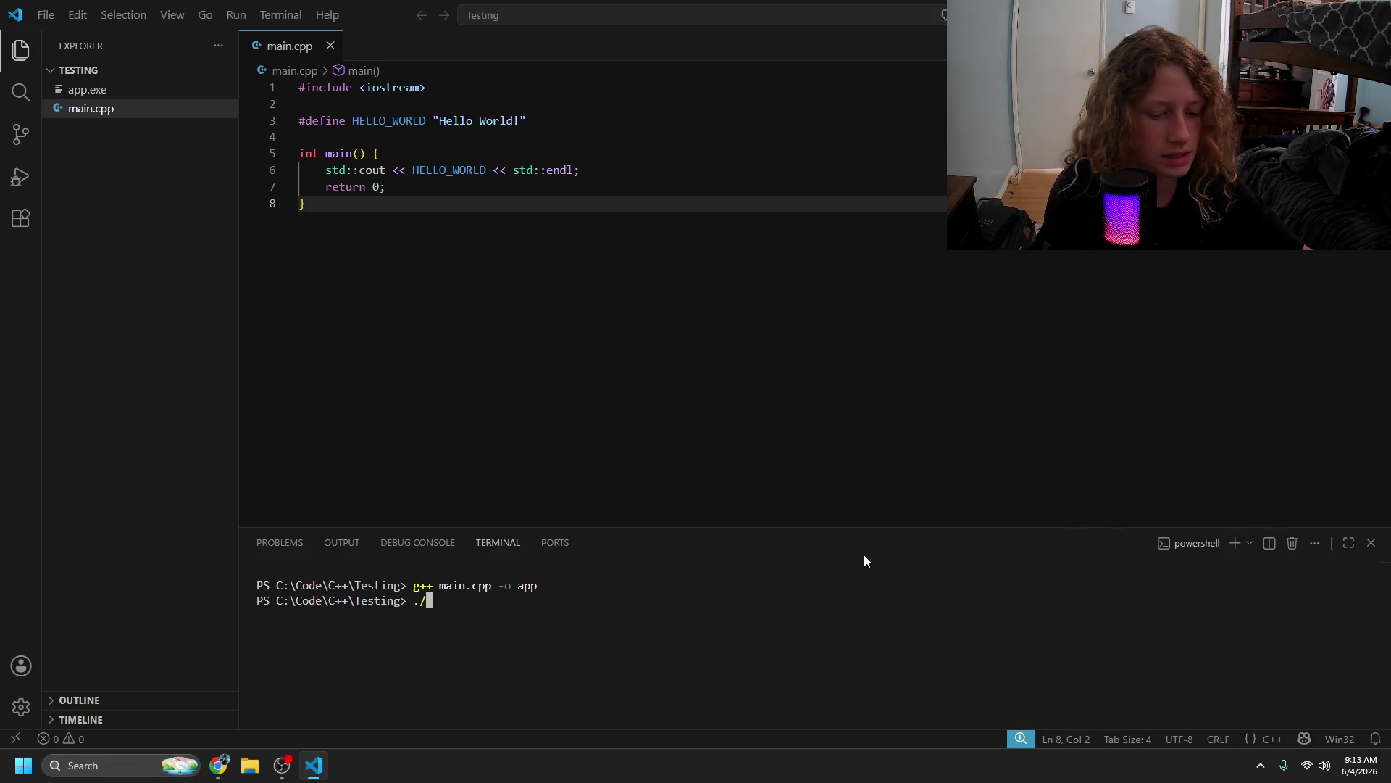
{"action": "key", "text": "Return"}
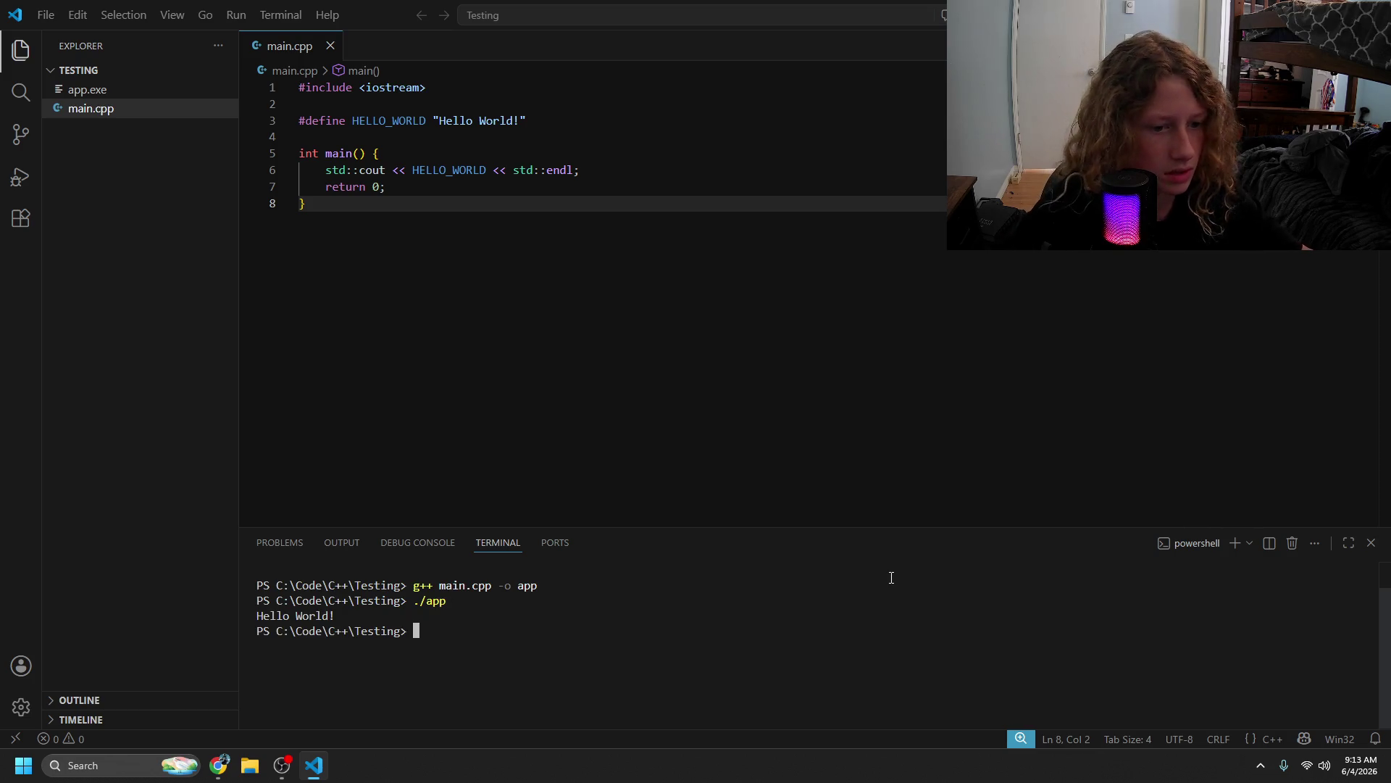
{"action": "type", "text": "cls"}
{"action": "key", "text": "Return"}
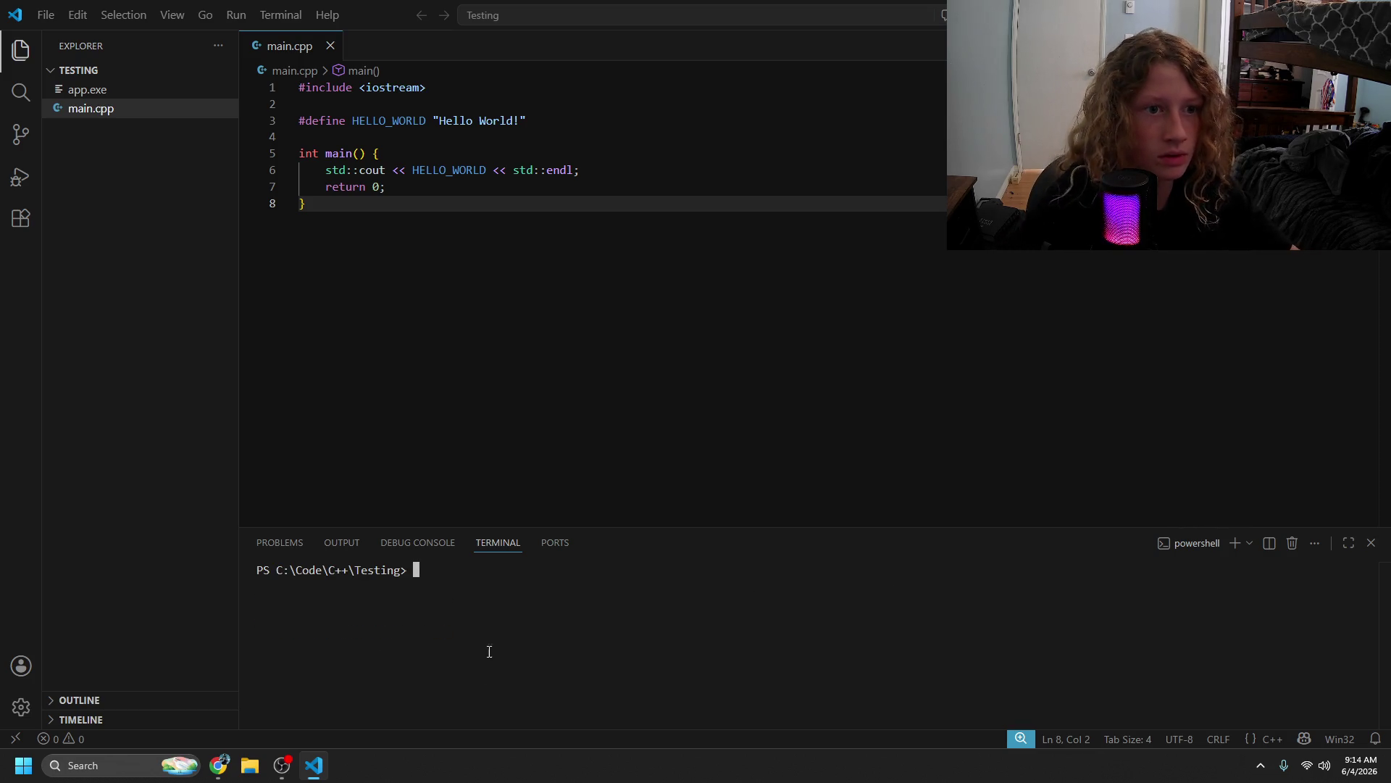
{"action": "left_click", "coordinate": [594, 274]}
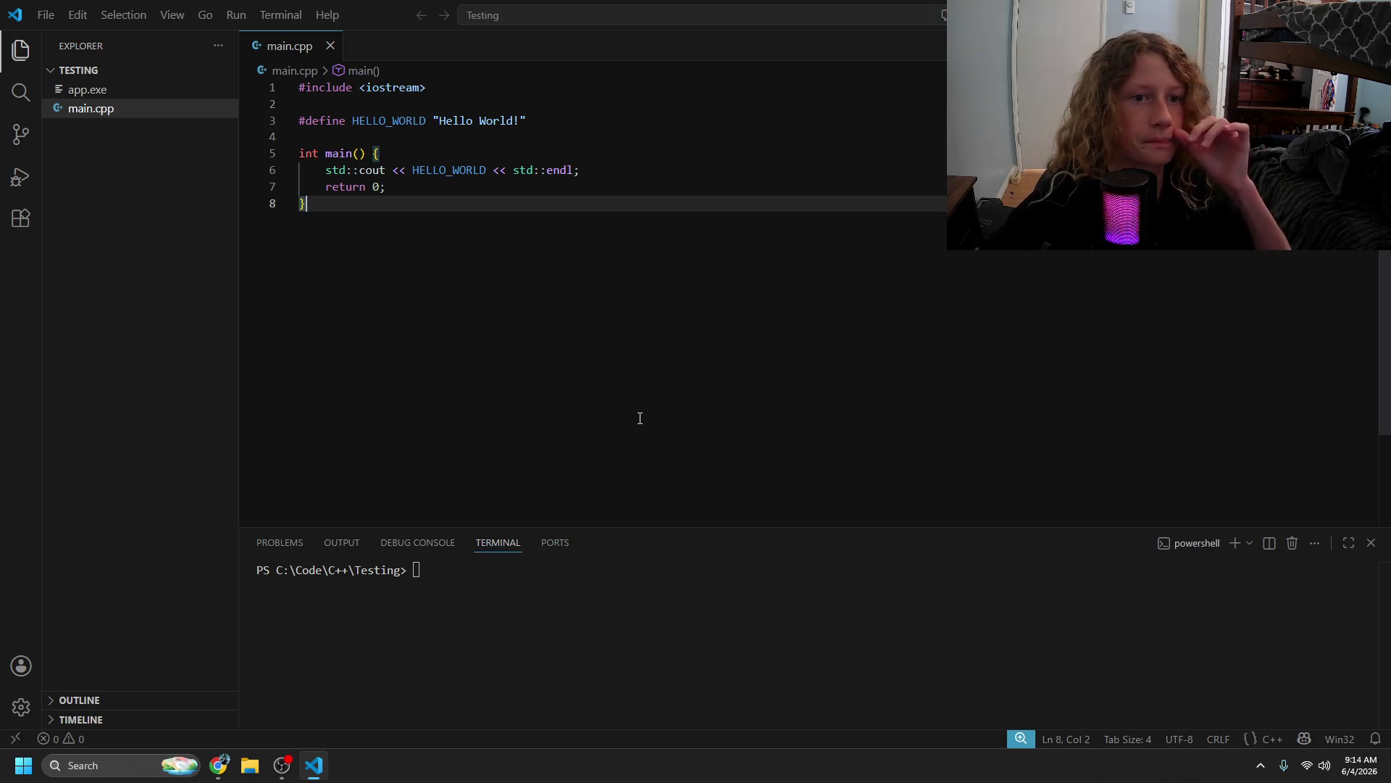
{"action": "key", "text": "alt+Tab"}
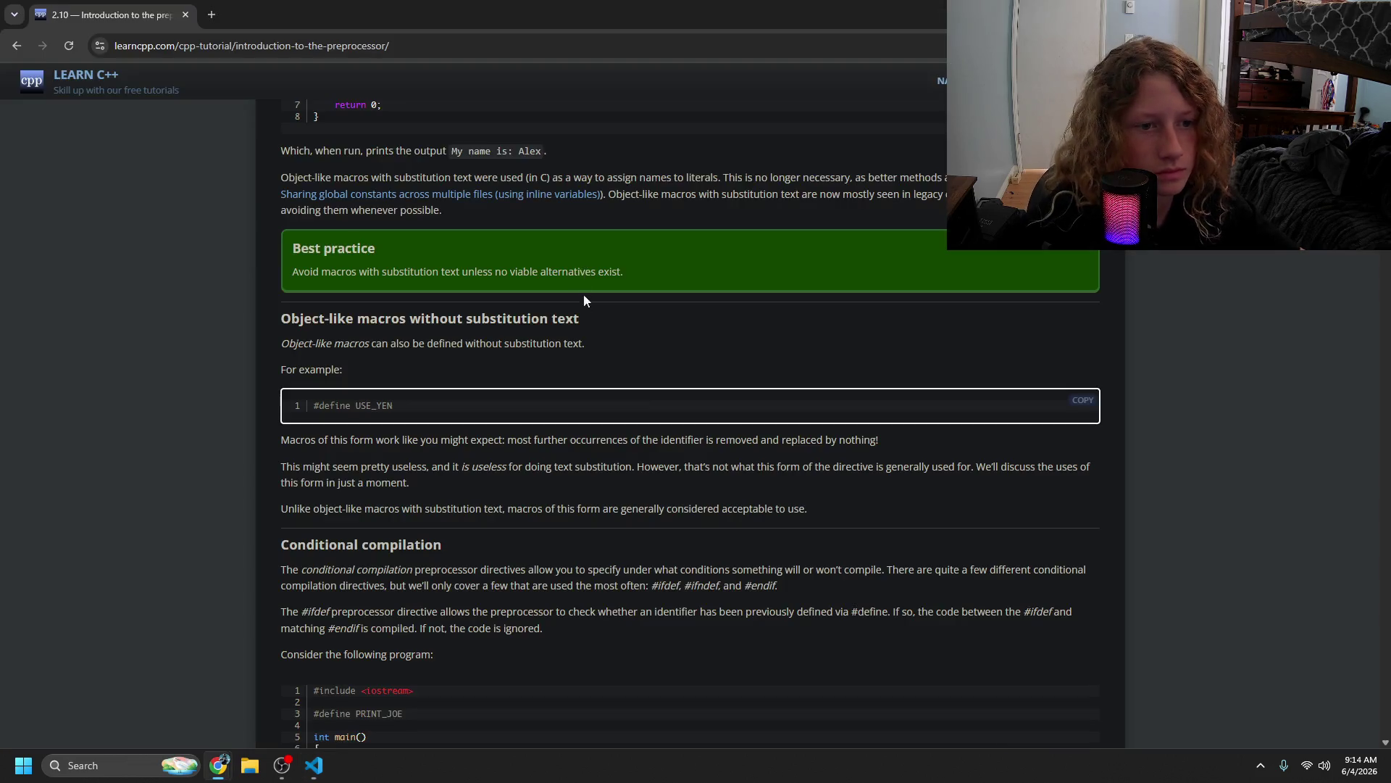
- Scroll to Conditional compilation, highlighting its introduction and #ifdef/#ifndef examples while reading
{"action": "scroll", "coordinate": [574, 366], "scroll_direction": "down", "scroll_amount": 1}
{"action": "scroll", "coordinate": [574, 366], "scroll_direction": "down", "scroll_amount": 2}
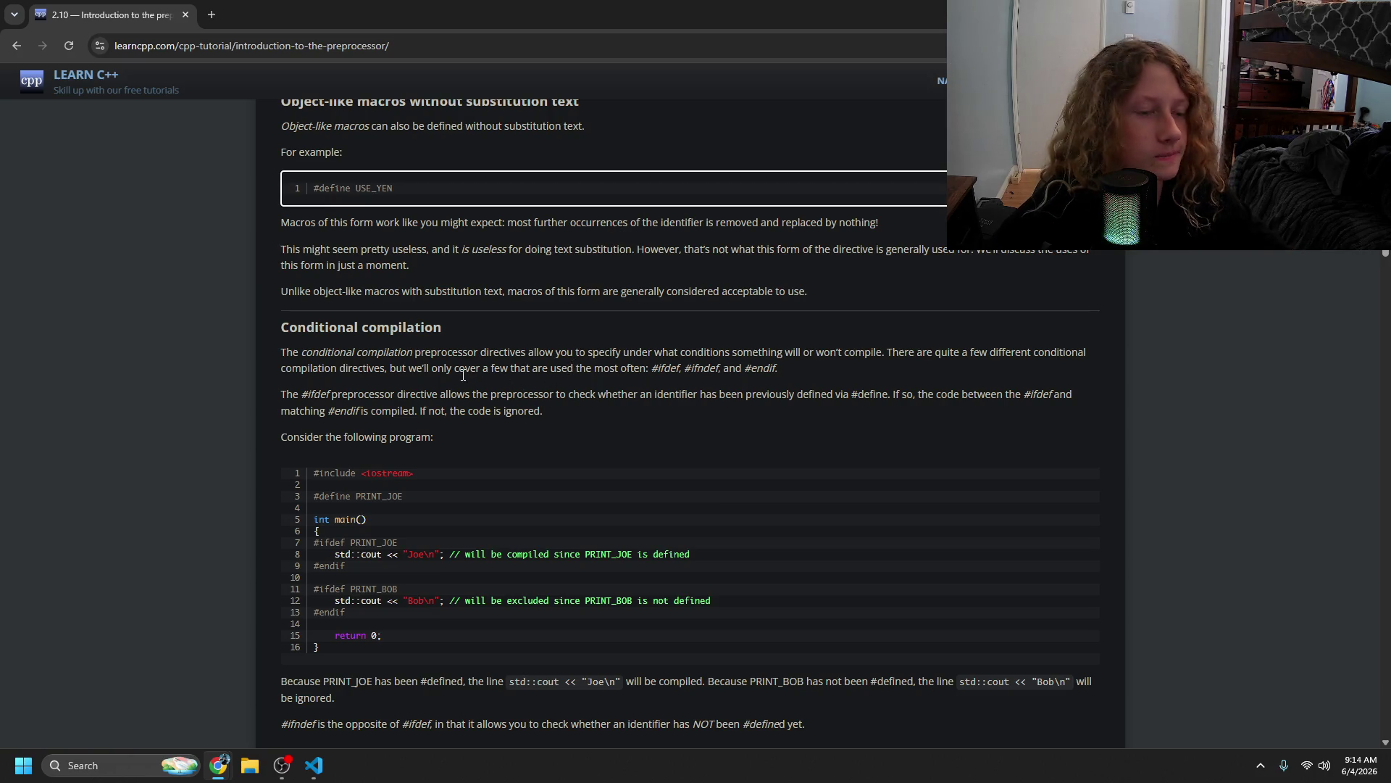
{"action": "mouse_move", "coordinate": [599, 352]}
{"action": "left_mouse_down"}
{"action": "mouse_move", "coordinate": [459, 366]}
{"action": "mouse_move", "coordinate": [692, 369]}
{"action": "mouse_move", "coordinate": [446, 393]}
{"action": "mouse_move", "coordinate": [562, 406]}
{"action": "mouse_move", "coordinate": [1051, 395]}
{"action": "mouse_move", "coordinate": [422, 395]}
{"action": "mouse_move", "coordinate": [556, 420]}
{"action": "mouse_move", "coordinate": [384, 440]}
{"action": "mouse_move", "coordinate": [401, 442]}
{"action": "mouse_move", "coordinate": [349, 487]}
{"action": "mouse_move", "coordinate": [348, 543]}
{"action": "mouse_move", "coordinate": [583, 575]}
{"action": "mouse_move", "coordinate": [660, 556]}
{"action": "mouse_move", "coordinate": [337, 551]}
{"action": "mouse_move", "coordinate": [342, 584]}
{"action": "mouse_move", "coordinate": [400, 600]}
{"action": "mouse_move", "coordinate": [647, 605]}
{"action": "mouse_move", "coordinate": [539, 606]}
{"action": "mouse_move", "coordinate": [374, 641]}
{"action": "mouse_move", "coordinate": [447, 654]}
{"action": "left_mouse_up"}
{"action": "scroll", "coordinate": [388, 645], "scroll_direction": "down", "scroll_amount": 1}
{"action": "mouse_move", "coordinate": [446, 587]}
{"action": "left_mouse_down"}
{"action": "mouse_move", "coordinate": [426, 532]}
{"action": "mouse_move", "coordinate": [681, 558]}
{"action": "mouse_move", "coordinate": [971, 540]}
{"action": "mouse_move", "coordinate": [714, 551]}
{"action": "mouse_move", "coordinate": [461, 500]}
{"action": "mouse_move", "coordinate": [441, 480]}
{"action": "mouse_move", "coordinate": [351, 505]}
{"action": "mouse_move", "coordinate": [494, 505]}
{"action": "mouse_move", "coordinate": [409, 506]}
{"action": "left_mouse_up"}
{"action": "scroll", "coordinate": [446, 587], "scroll_direction": "down", "scroll_amount": 1}
{"action": "scroll", "coordinate": [715, 551], "scroll_direction": "down", "scroll_amount": 1}
{"action": "left_click", "coordinate": [387, 493]}
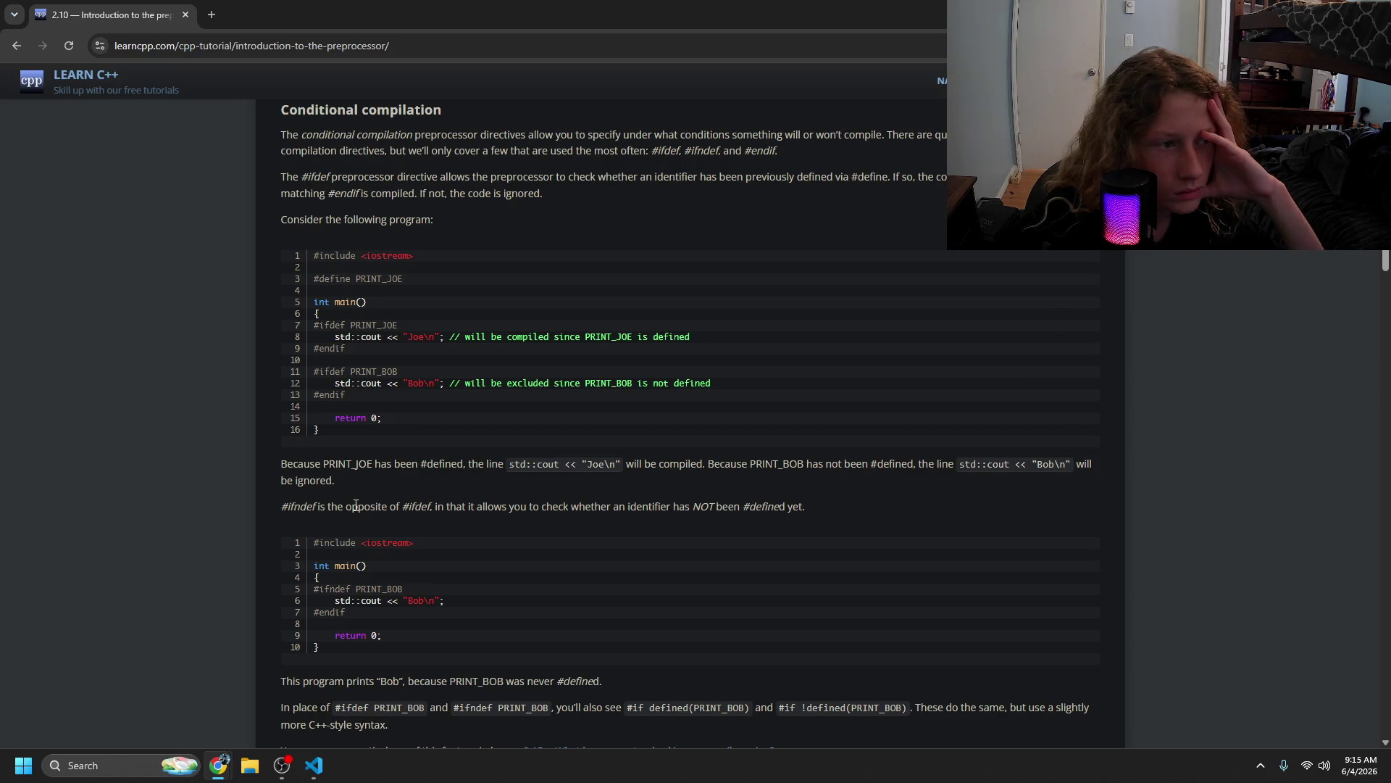
{"action": "scroll", "coordinate": [352, 496], "scroll_direction": "down", "scroll_amount": 1}
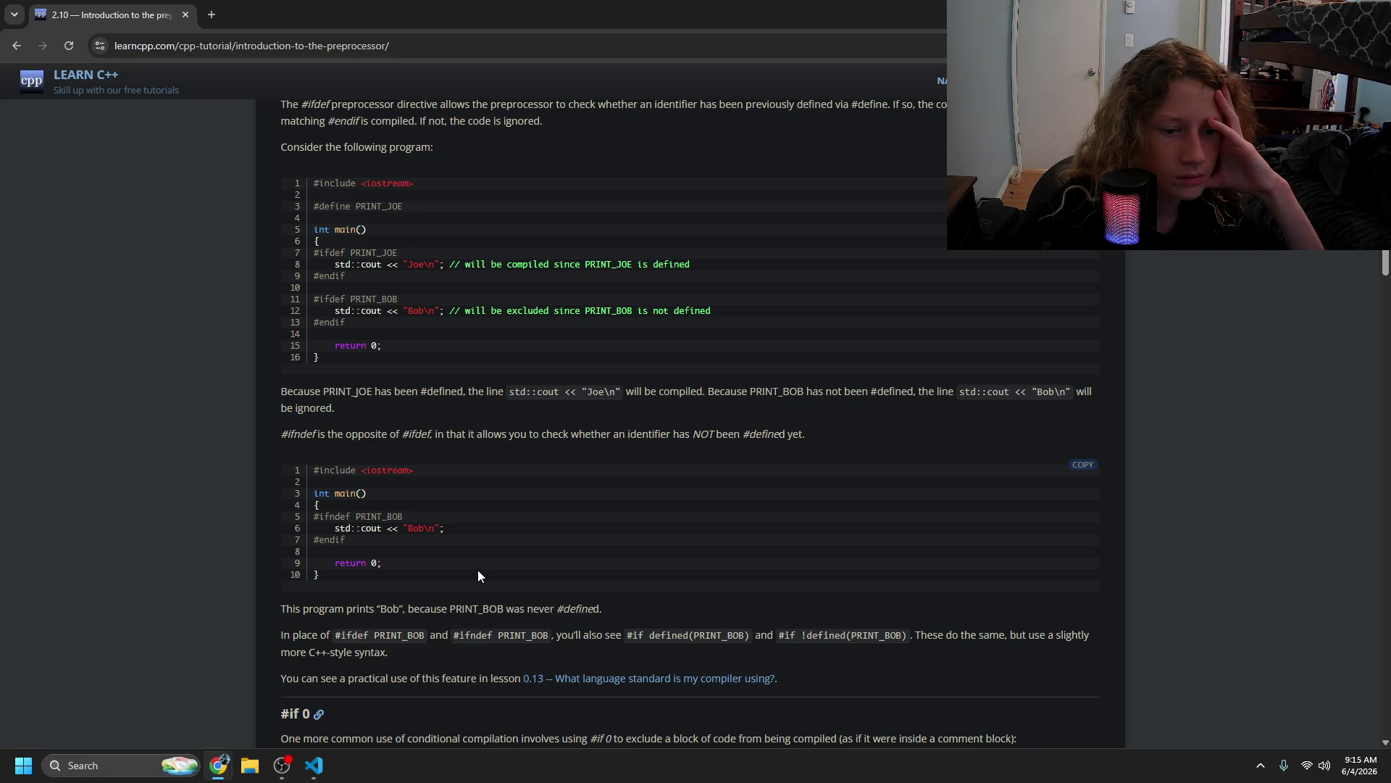
- Highlight the sentence noting the program prints Bob, then scroll into the #if 0 example
{"action": "mouse_move", "coordinate": [522, 580]}
{"action": "left_mouse_down"}
{"action": "mouse_move", "coordinate": [478, 611]}
{"action": "mouse_move", "coordinate": [461, 560]}
{"action": "left_mouse_up"}
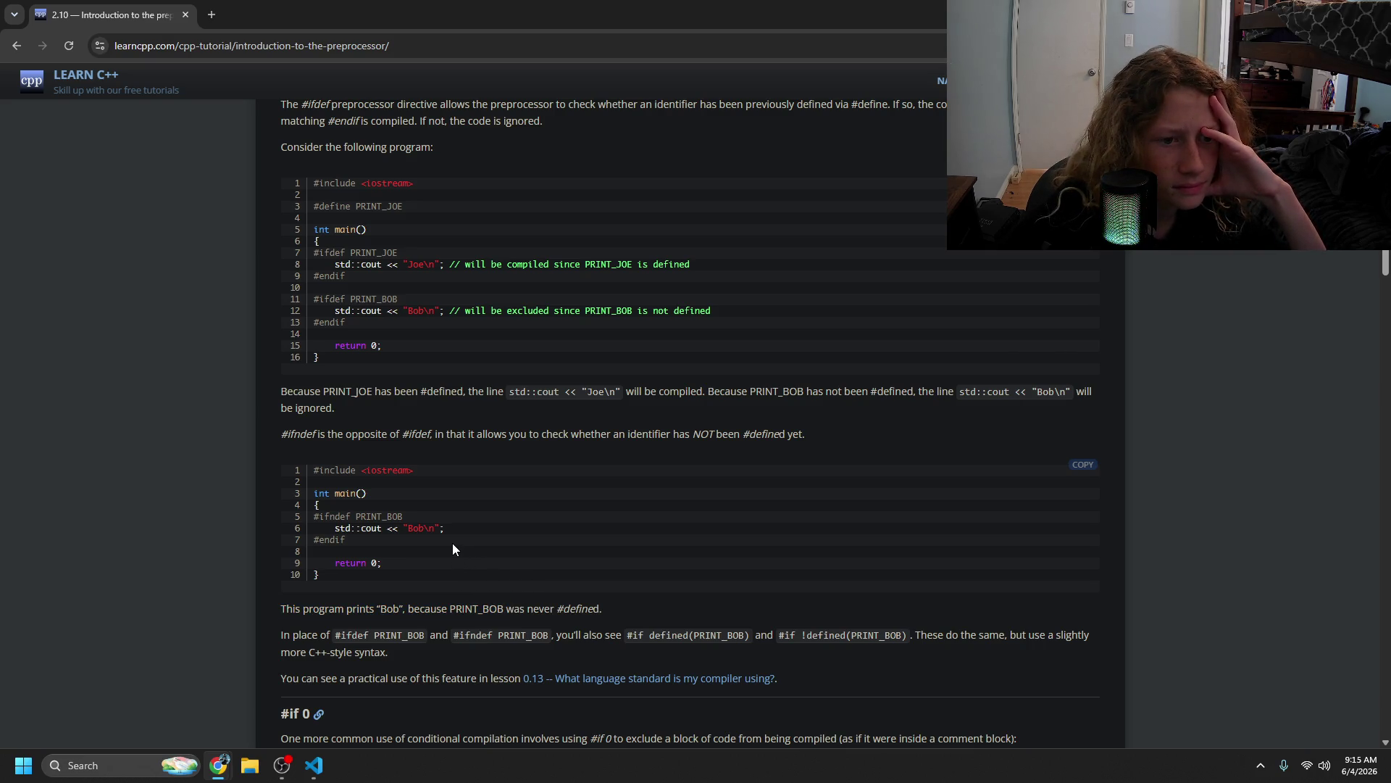
{"action": "scroll", "coordinate": [451, 538], "scroll_direction": "down", "scroll_amount": 1}
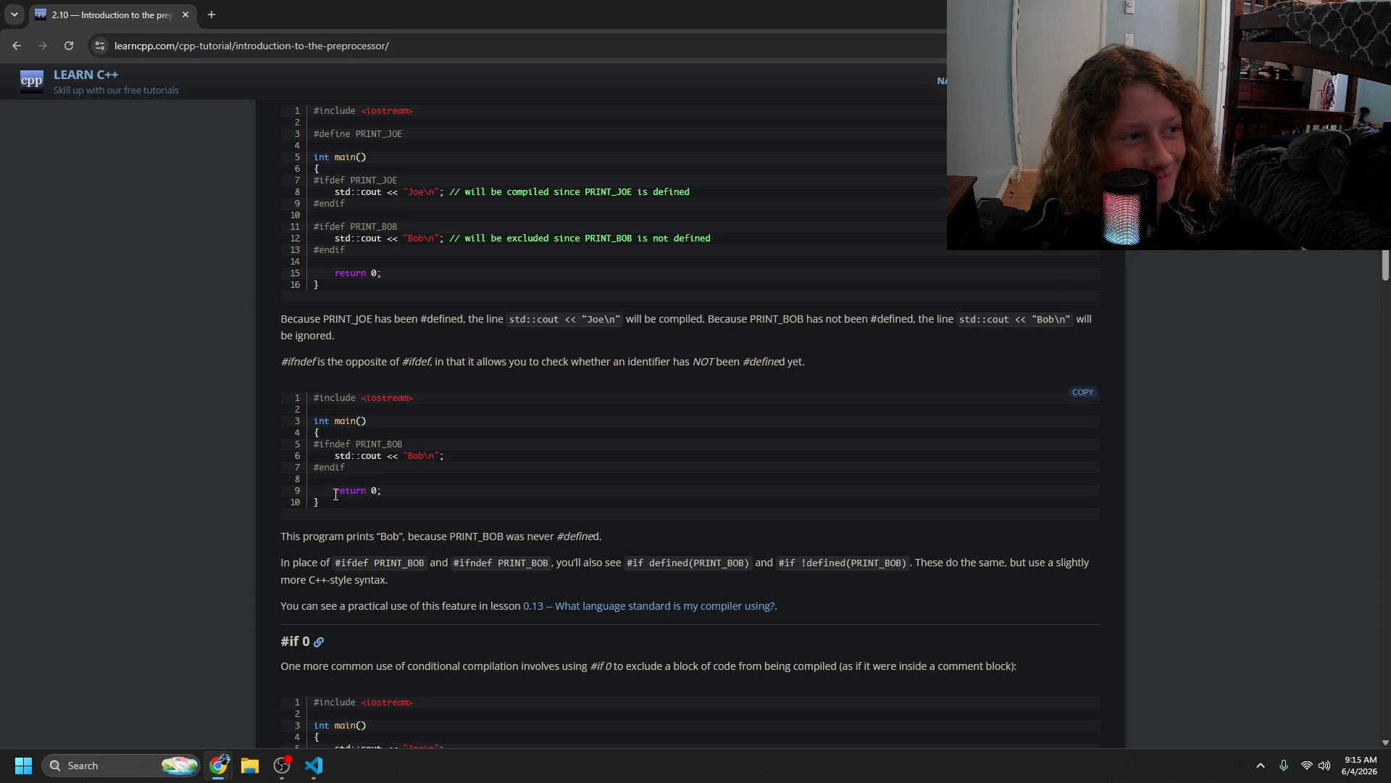
{"action": "scroll", "coordinate": [335, 494], "scroll_direction": "down", "scroll_amount": 2}
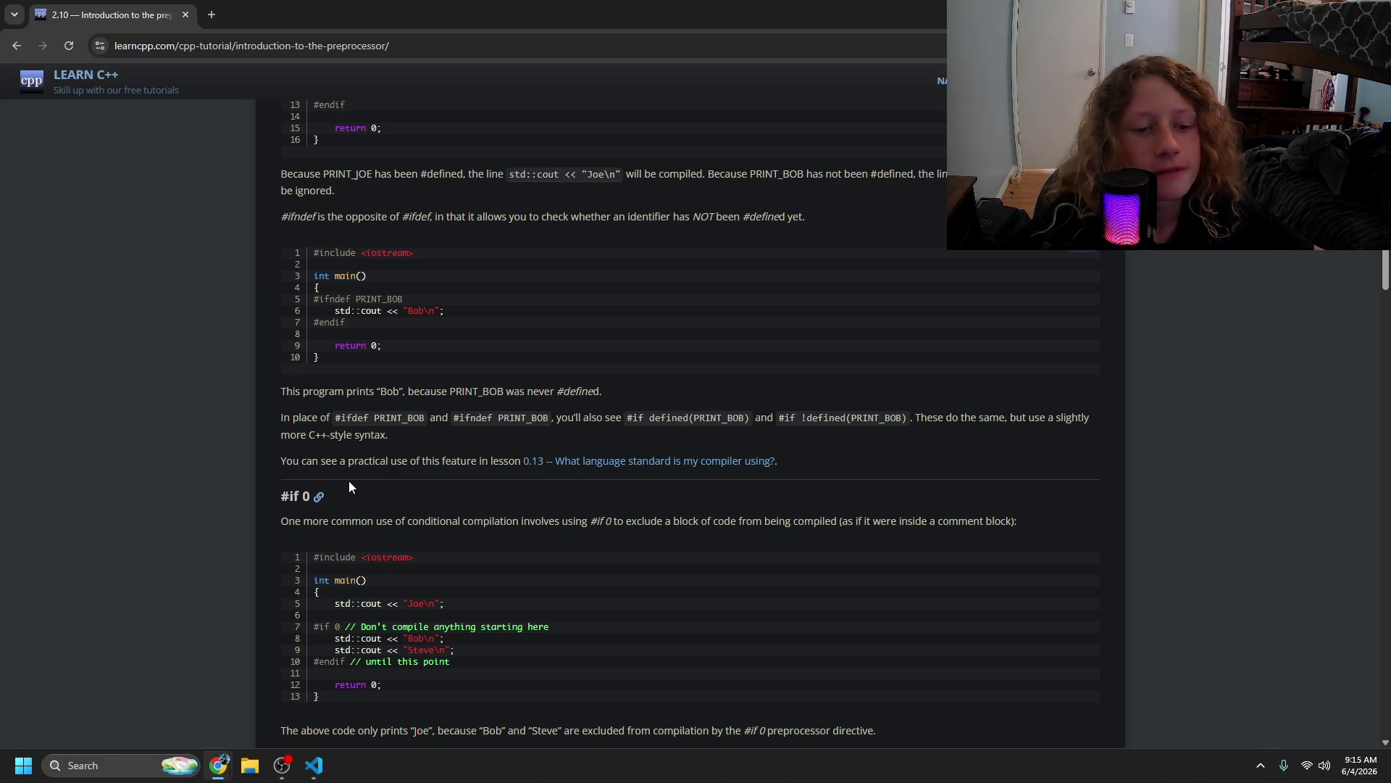
{"action": "key", "text": "Tab"}
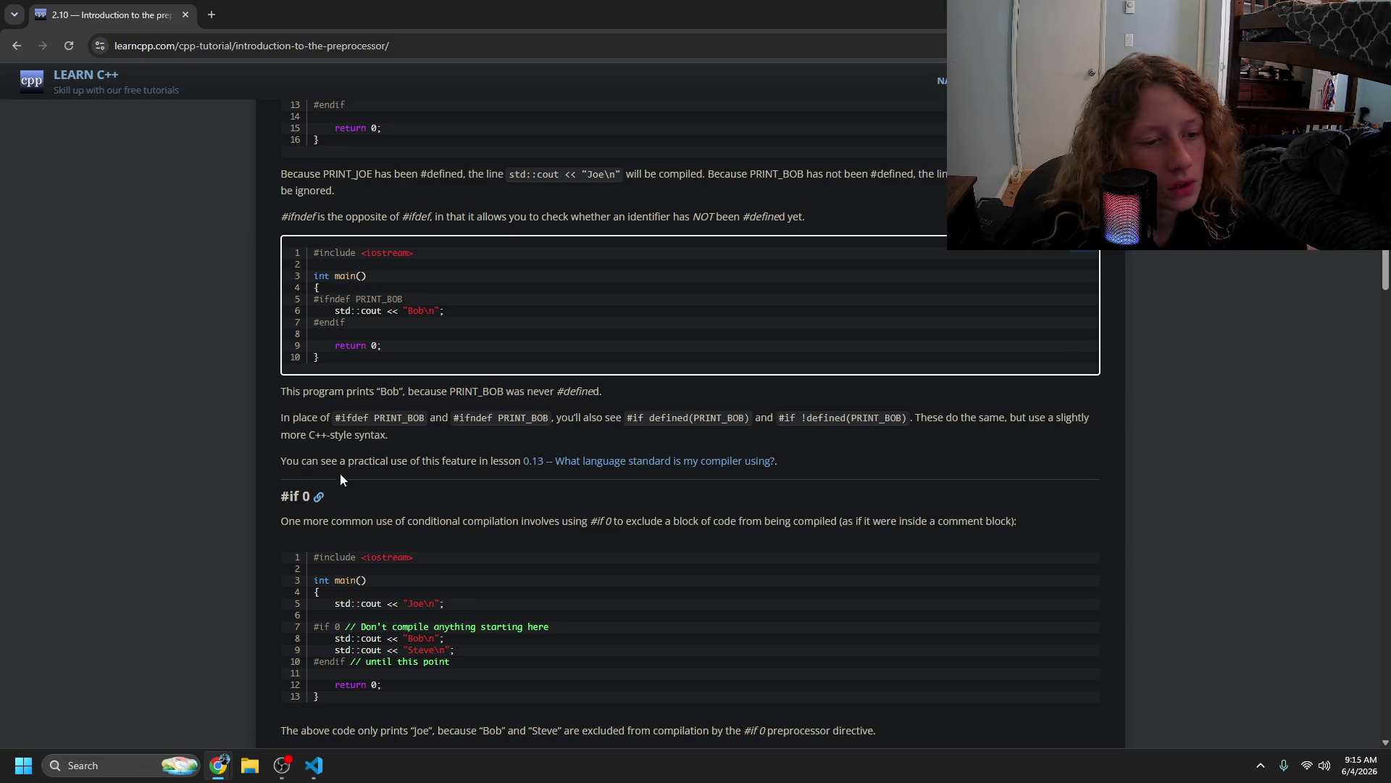
{"action": "left_click", "coordinate": [319, 409]}
{"action": "left_click", "coordinate": [363, 556]}
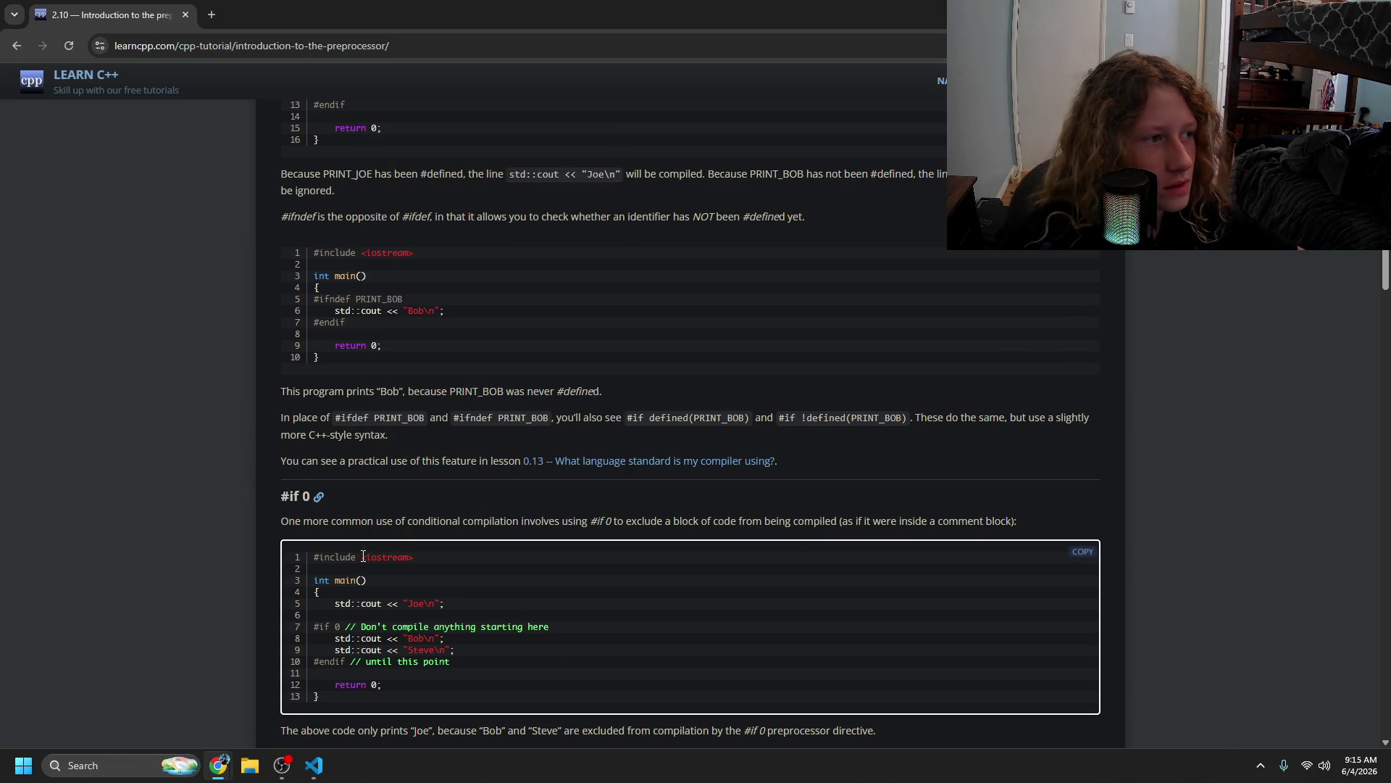
{"action": "scroll", "coordinate": [305, 555], "scroll_direction": "down", "scroll_amount": 1}
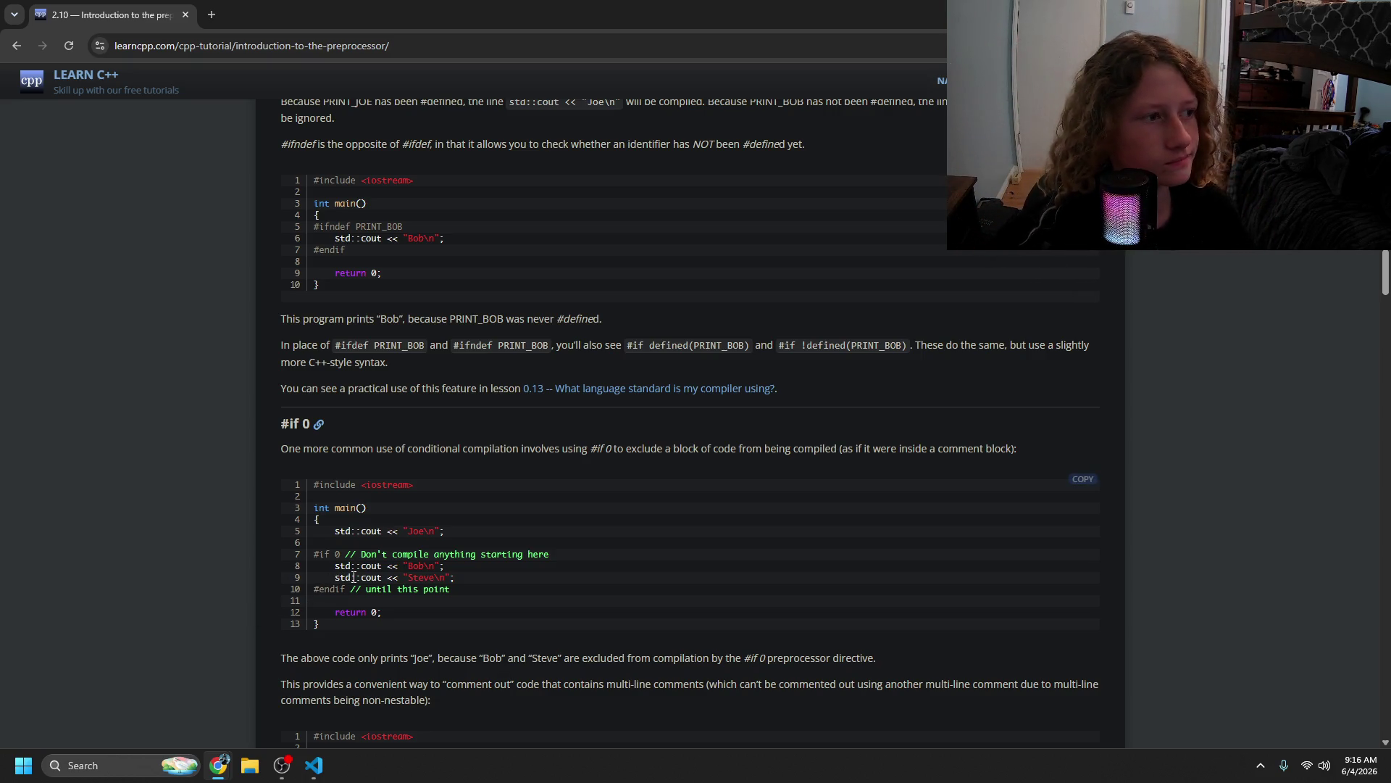
{"action": "scroll", "coordinate": [356, 576], "scroll_direction": "down", "scroll_amount": 4}
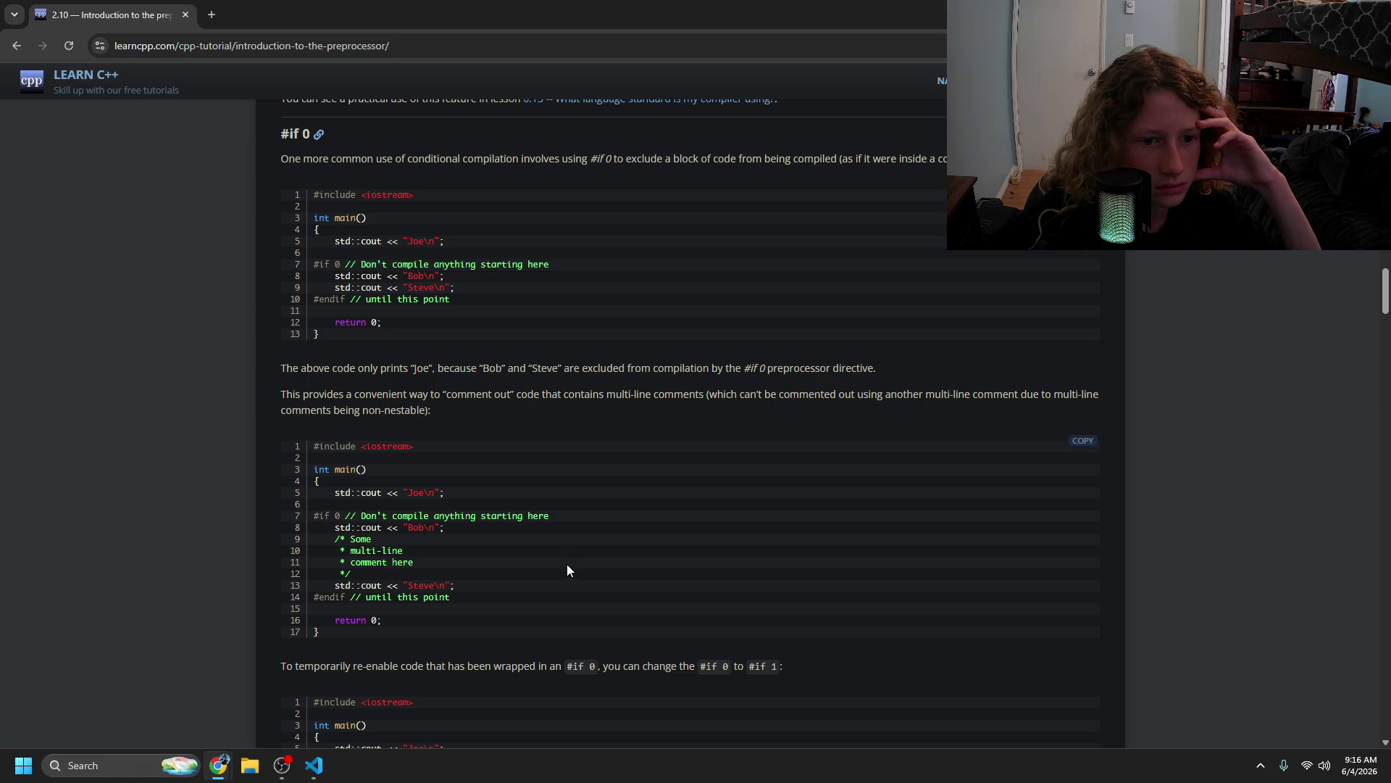
- Highlight the closing lines of the #if 0 multi-line comment example, then scroll past #if 1
{"action": "left_click_drag", "start_coordinate": [556, 563], "coordinate": [551, 571]}
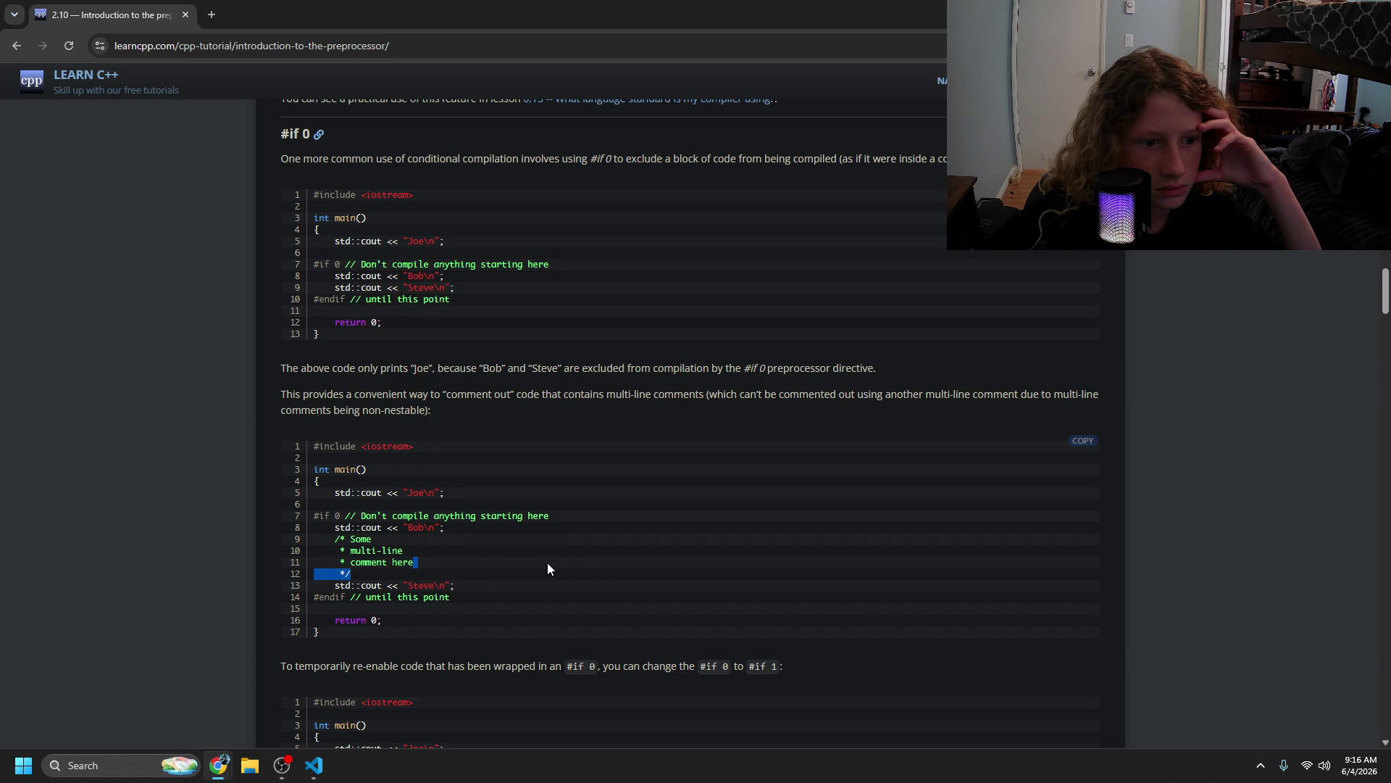
{"action": "left_click", "coordinate": [547, 563]}
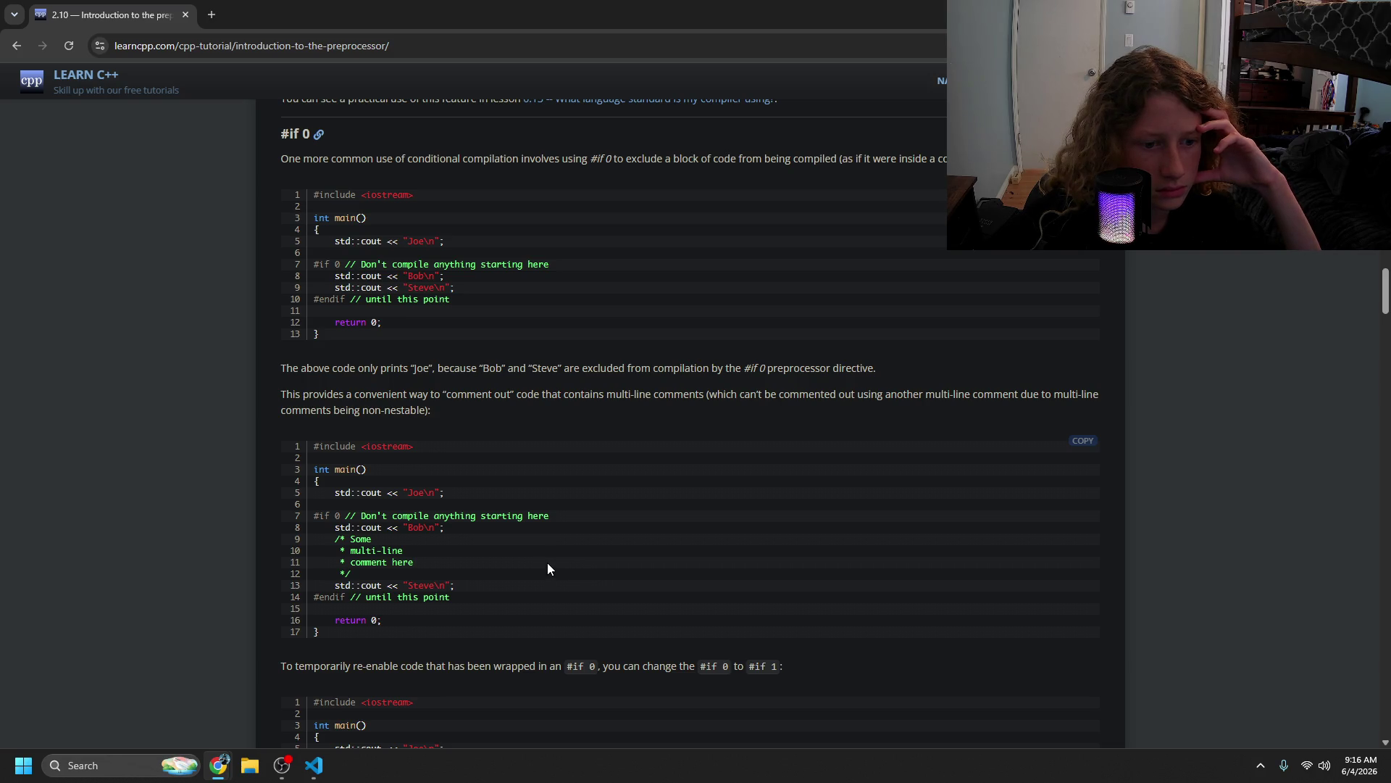
{"action": "left_click_drag", "start_coordinate": [543, 564], "coordinate": [559, 581]}
{"action": "left_click", "coordinate": [559, 581]}
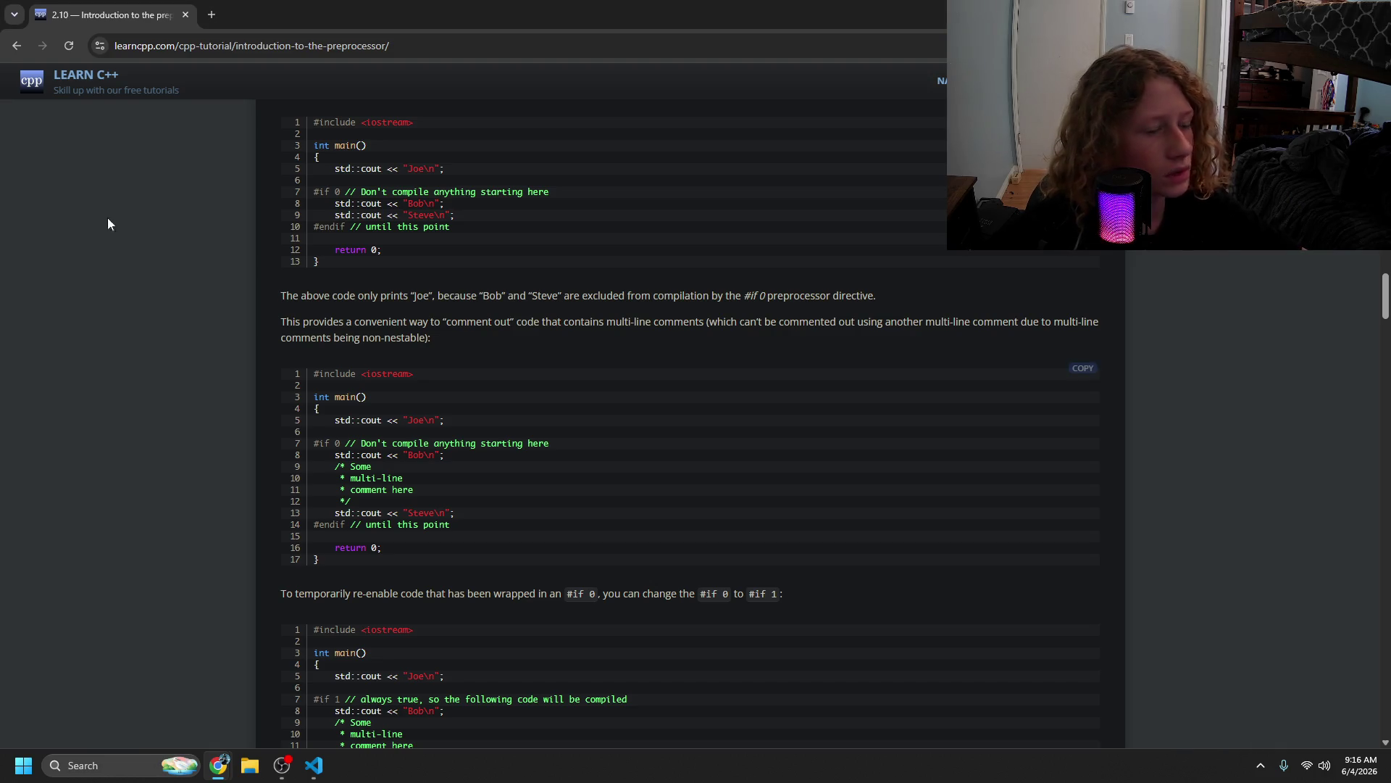
{"action": "left_click_drag", "start_coordinate": [331, 295], "coordinate": [337, 294]}
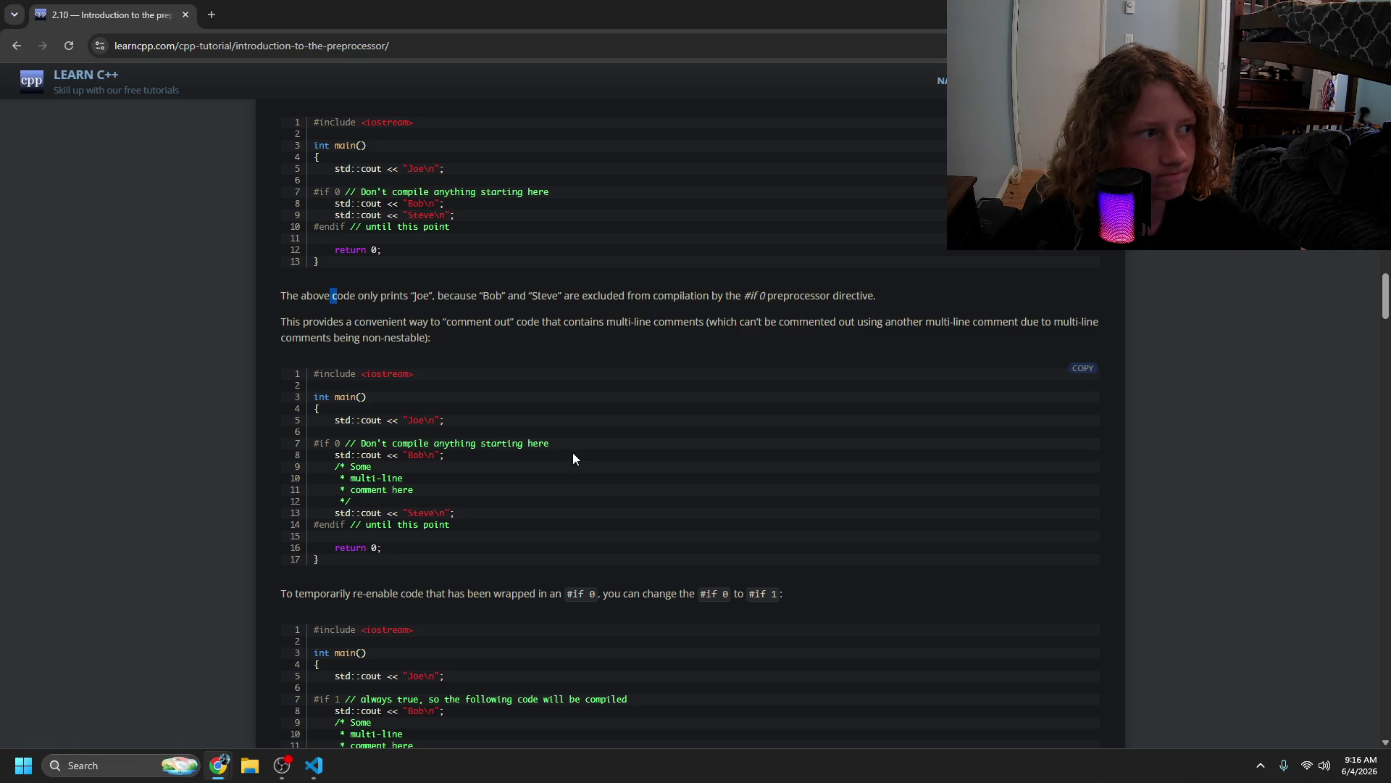
{"action": "scroll", "coordinate": [580, 463], "scroll_direction": "down", "scroll_amount": 2}
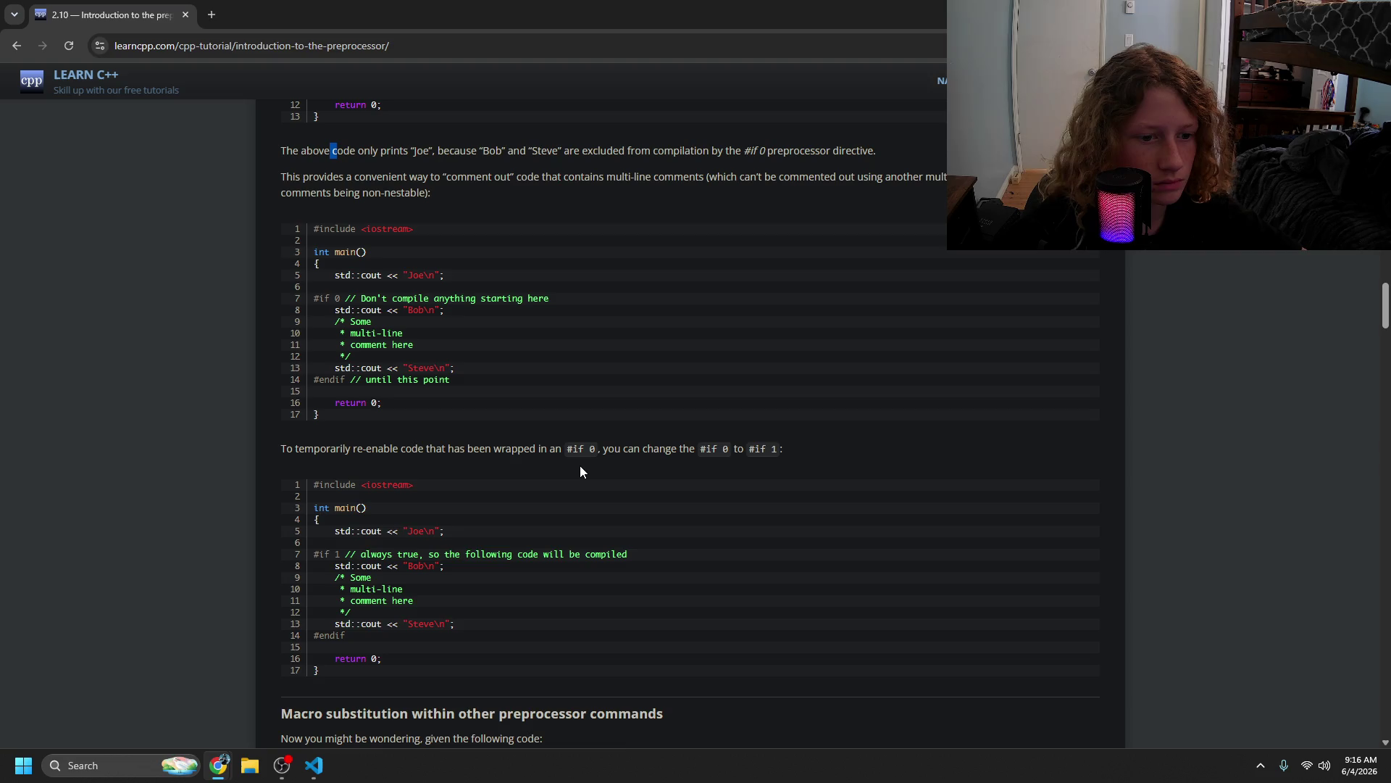
{"action": "scroll", "coordinate": [579, 466], "scroll_direction": "down", "scroll_amount": 1}
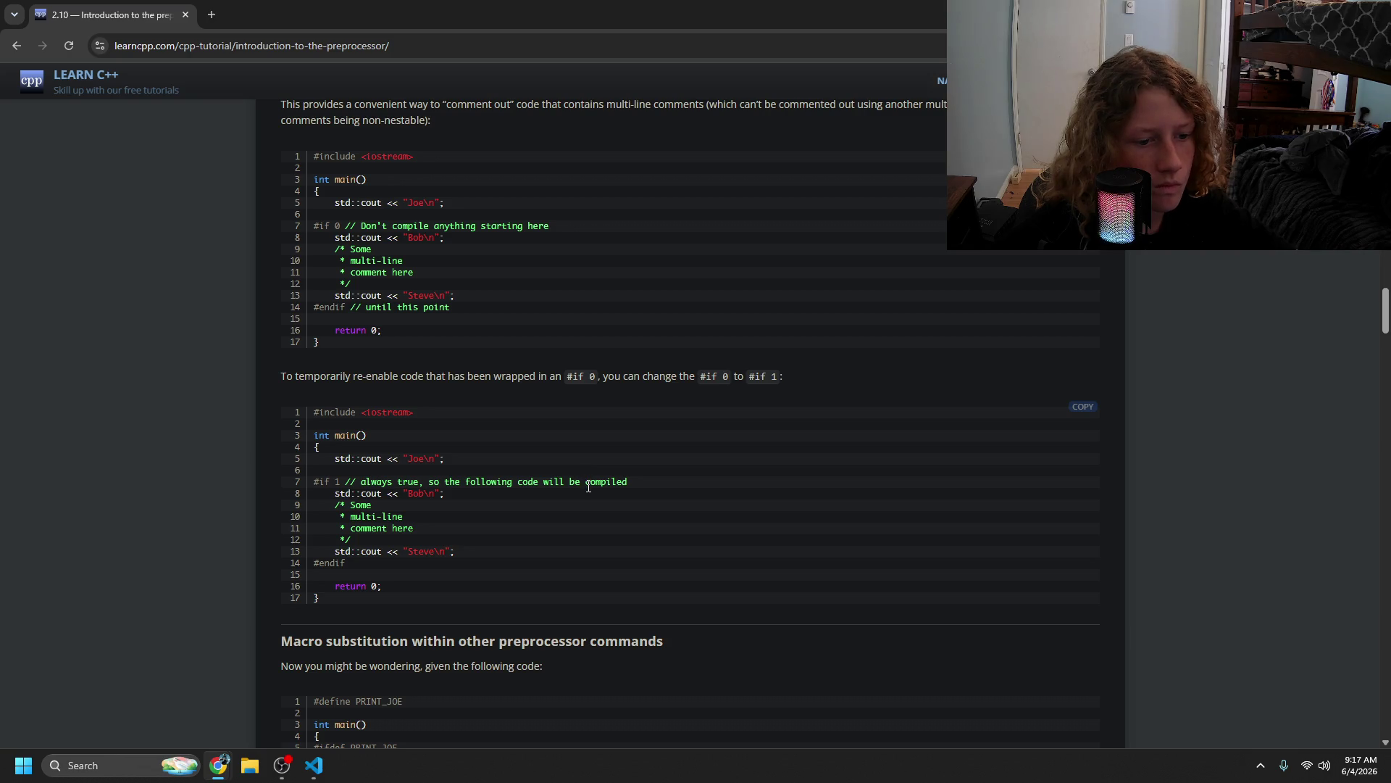
{"action": "scroll", "coordinate": [589, 487], "scroll_direction": "down", "scroll_amount": 5}
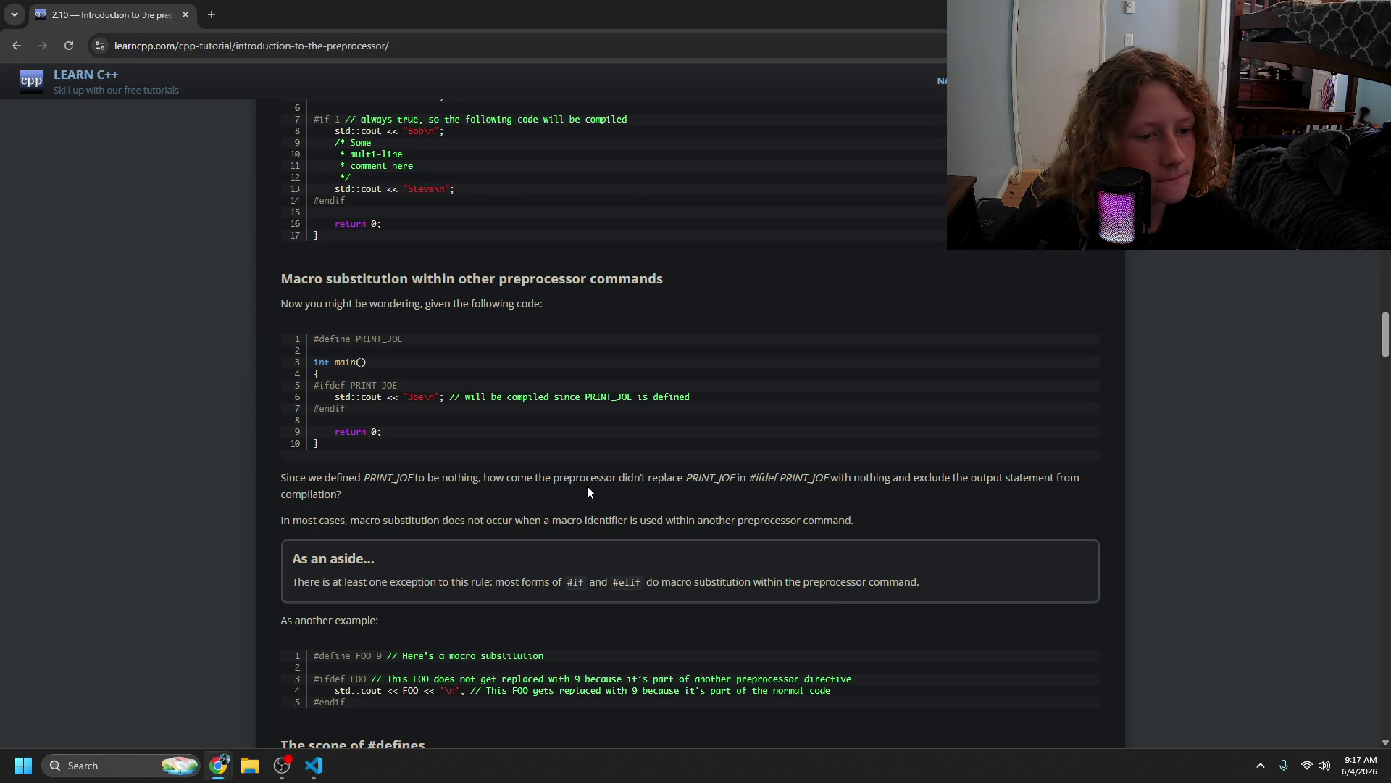
- Highlight the #if and #elif exception in the aside, then scroll to The scope of #defines
{"action": "scroll", "coordinate": [588, 488], "scroll_direction": "down", "scroll_amount": 1}
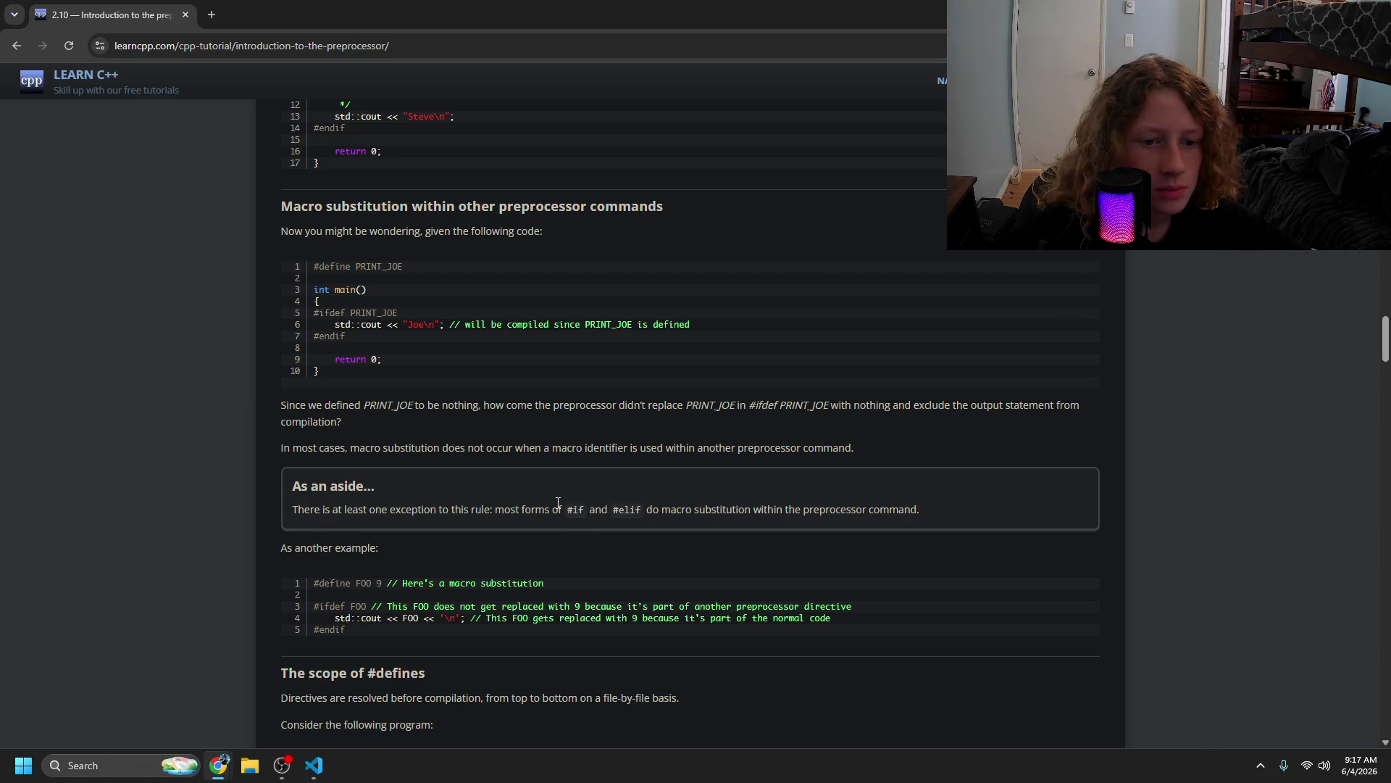
{"action": "left_click_drag", "start_coordinate": [573, 516], "coordinate": [737, 529]}
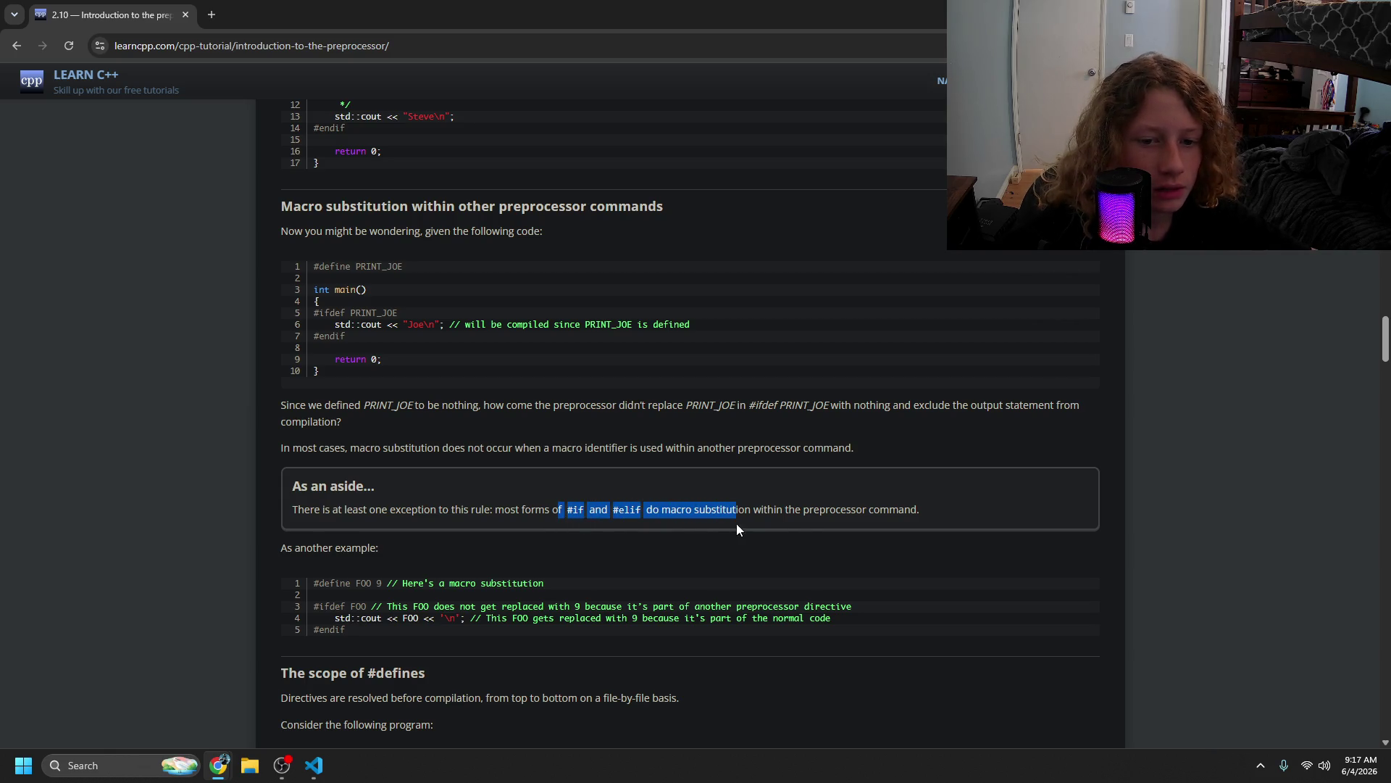
{"action": "left_click", "coordinate": [855, 511]}
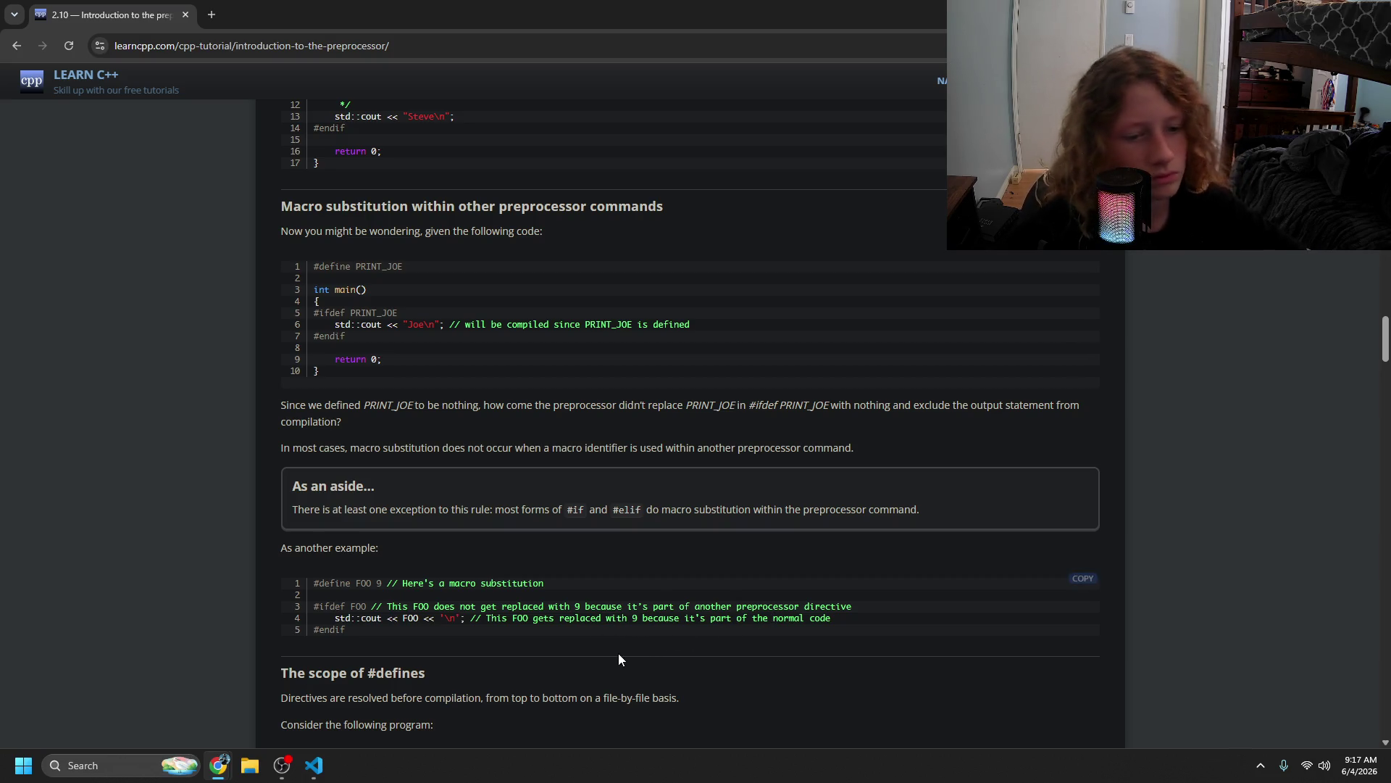
{"action": "scroll", "coordinate": [598, 650], "scroll_direction": "down", "scroll_amount": 5}
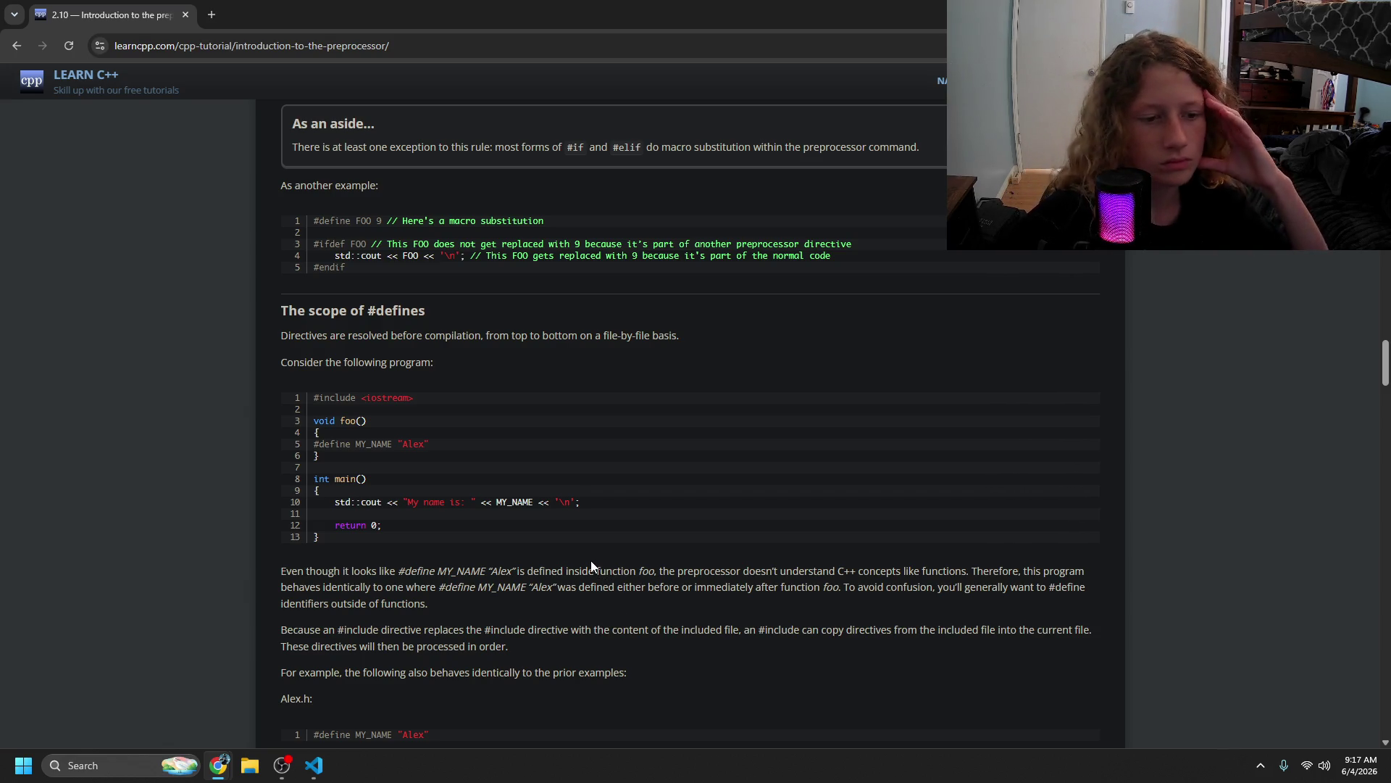
{"action": "scroll", "coordinate": [590, 565], "scroll_direction": "down", "scroll_amount": 2}
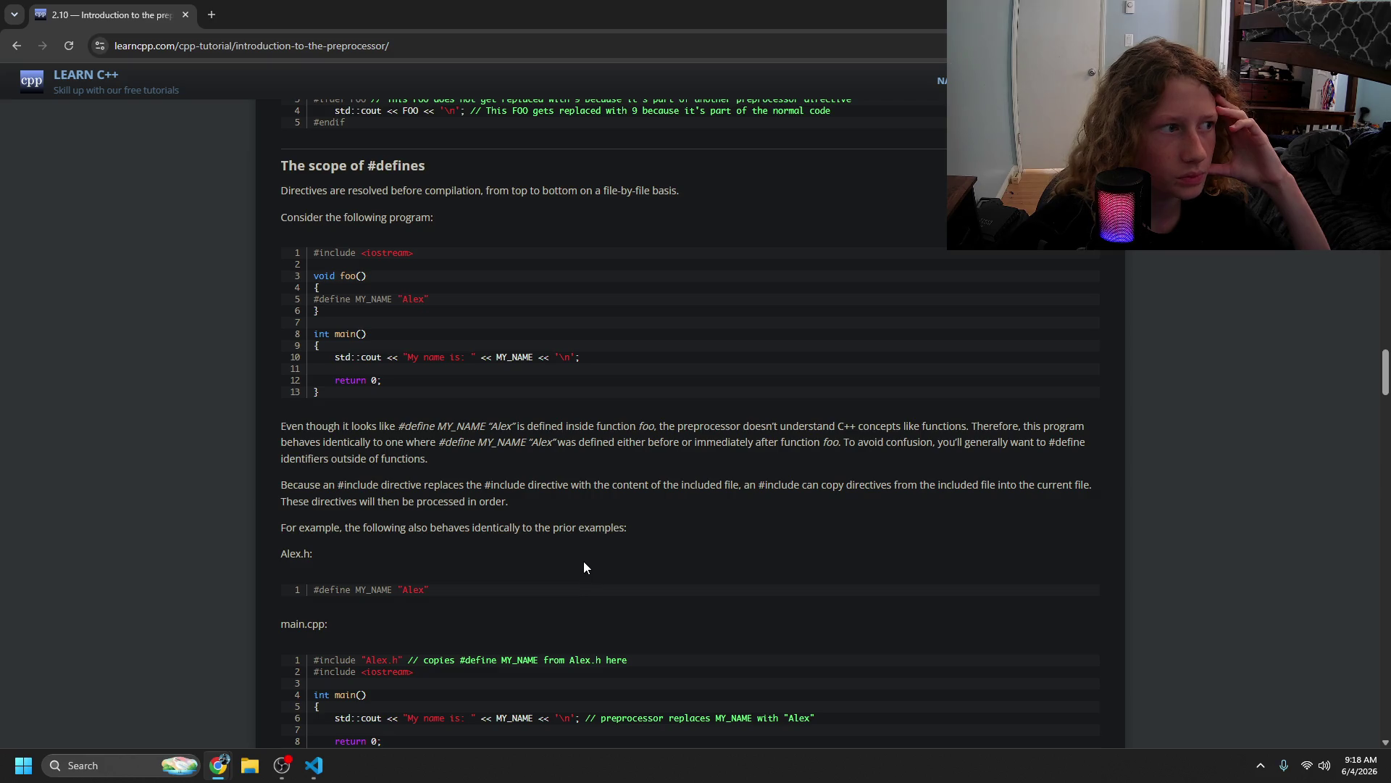
{"action": "left_click", "coordinate": [1349, 45]}
- Open Twitch in a separate browser profile window and search for the streamer's channel
{"action": "left_click", "coordinate": [1176, 314]}
{"action": "type", "text": "TW"}
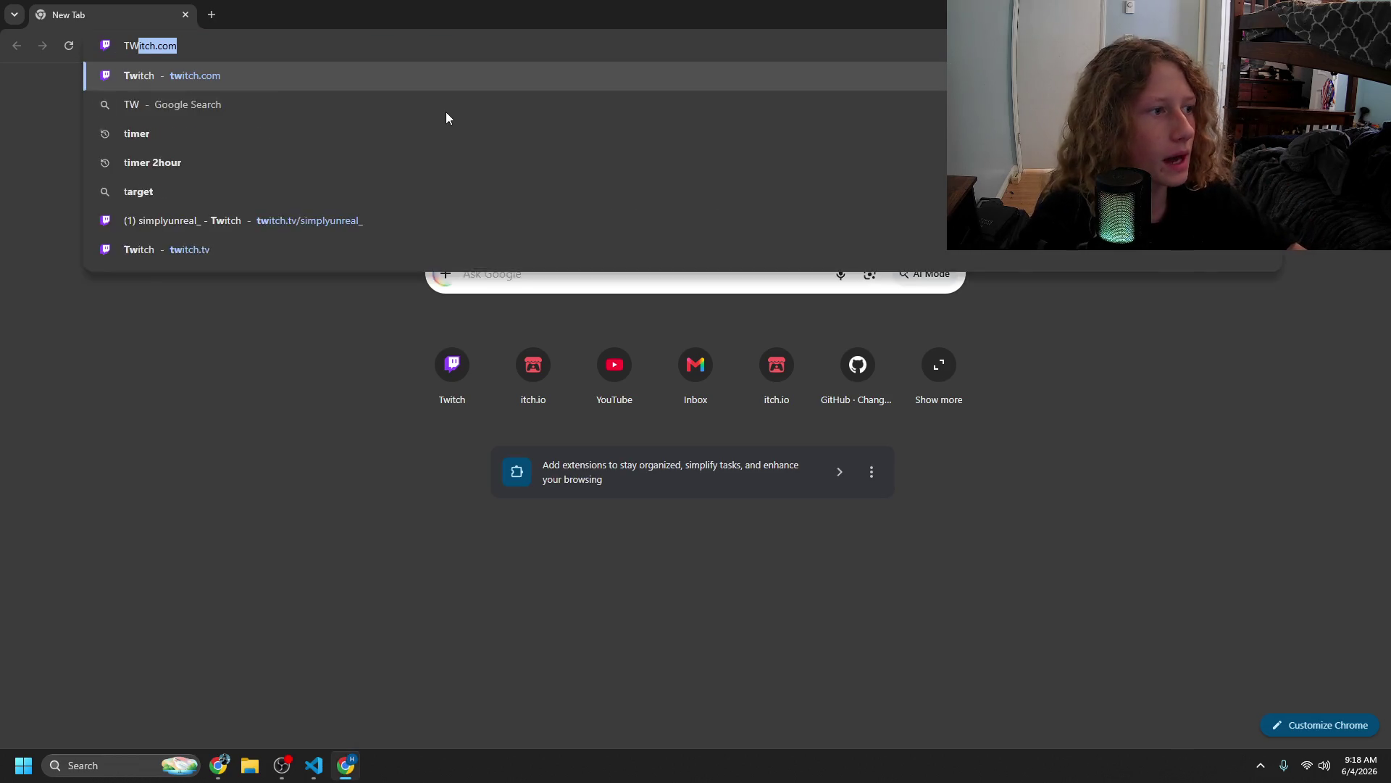
{"action": "key", "text": "Return"}
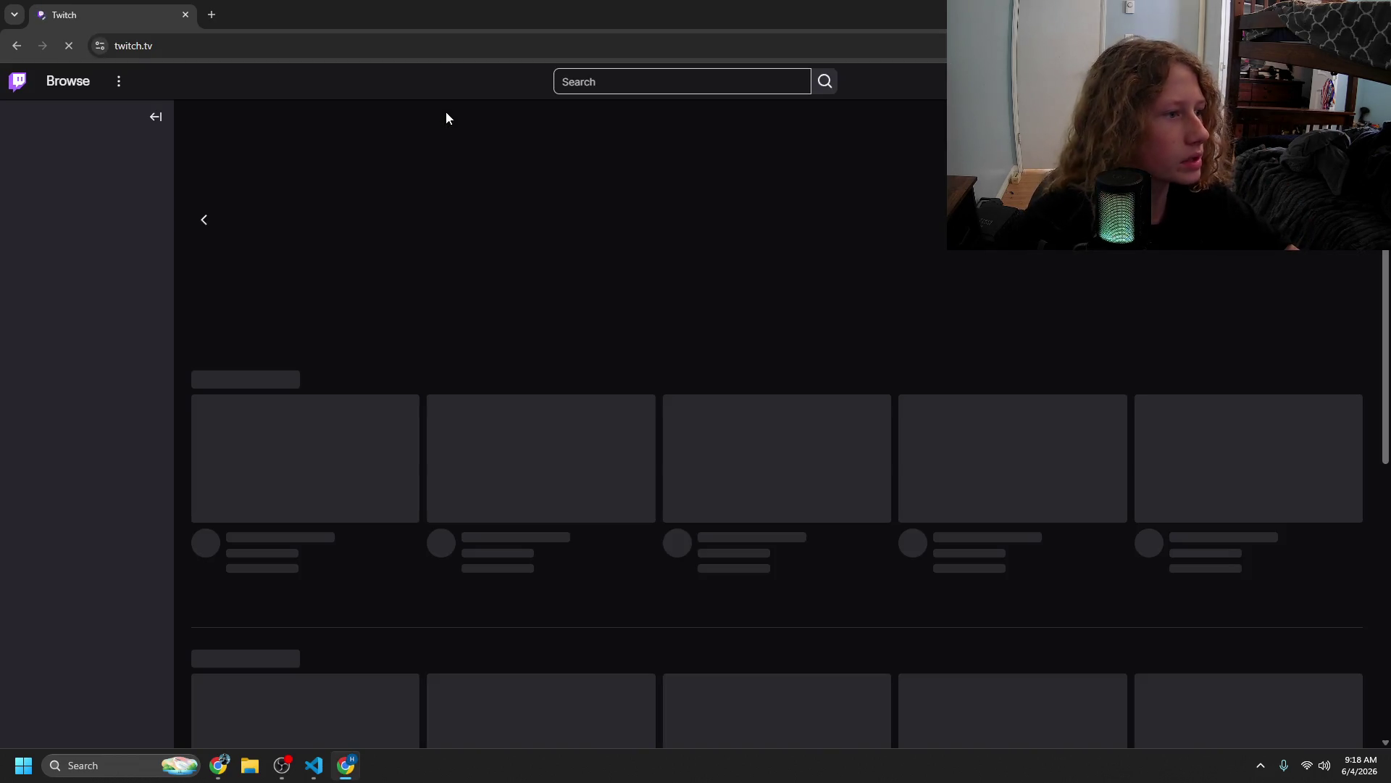
{"action": "left_click", "coordinate": [620, 80]}
{"action": "type", "text": "s"}
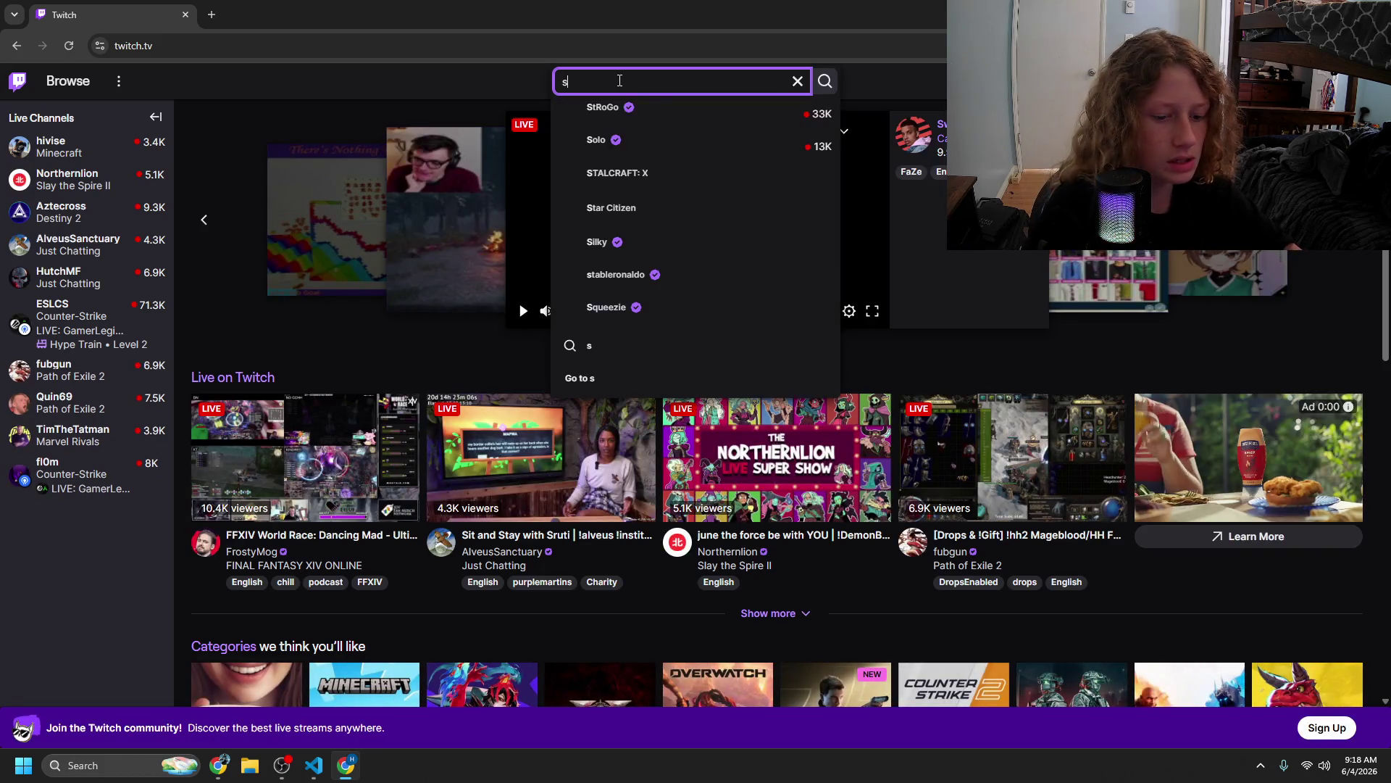
{"action": "type", "text": "implyunreal"}
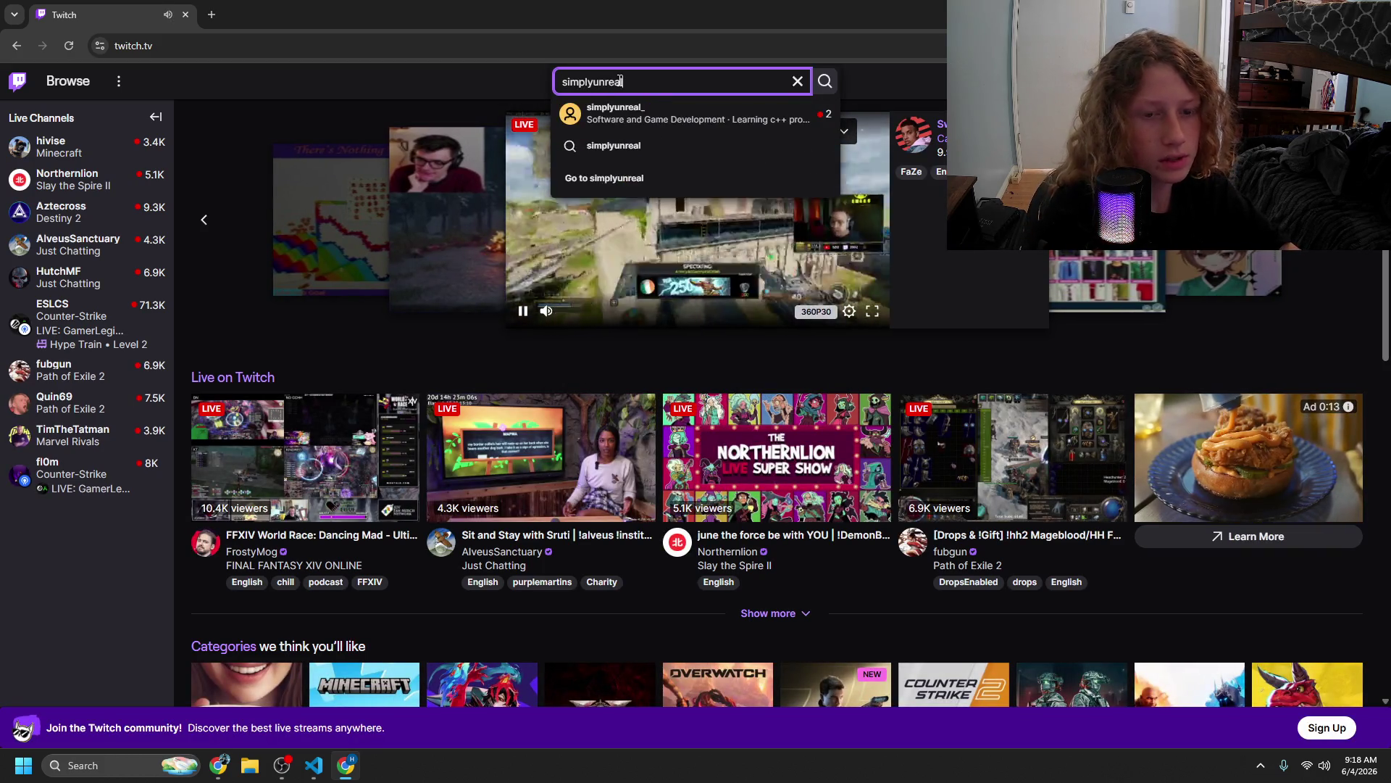
{"action": "type", "text": "_"}
{"action": "key", "text": "Return"}
- Turn up the volume, open the live 'Learning c++ programming! Day 4' stream, and pause it
{"action": "key", "text": "XF86AudioRaiseVolume"}
{"action": "key", "text": "XF86AudioRaiseVolume"}
{"action": "key", "text": "XF86AudioRaiseVolume"}
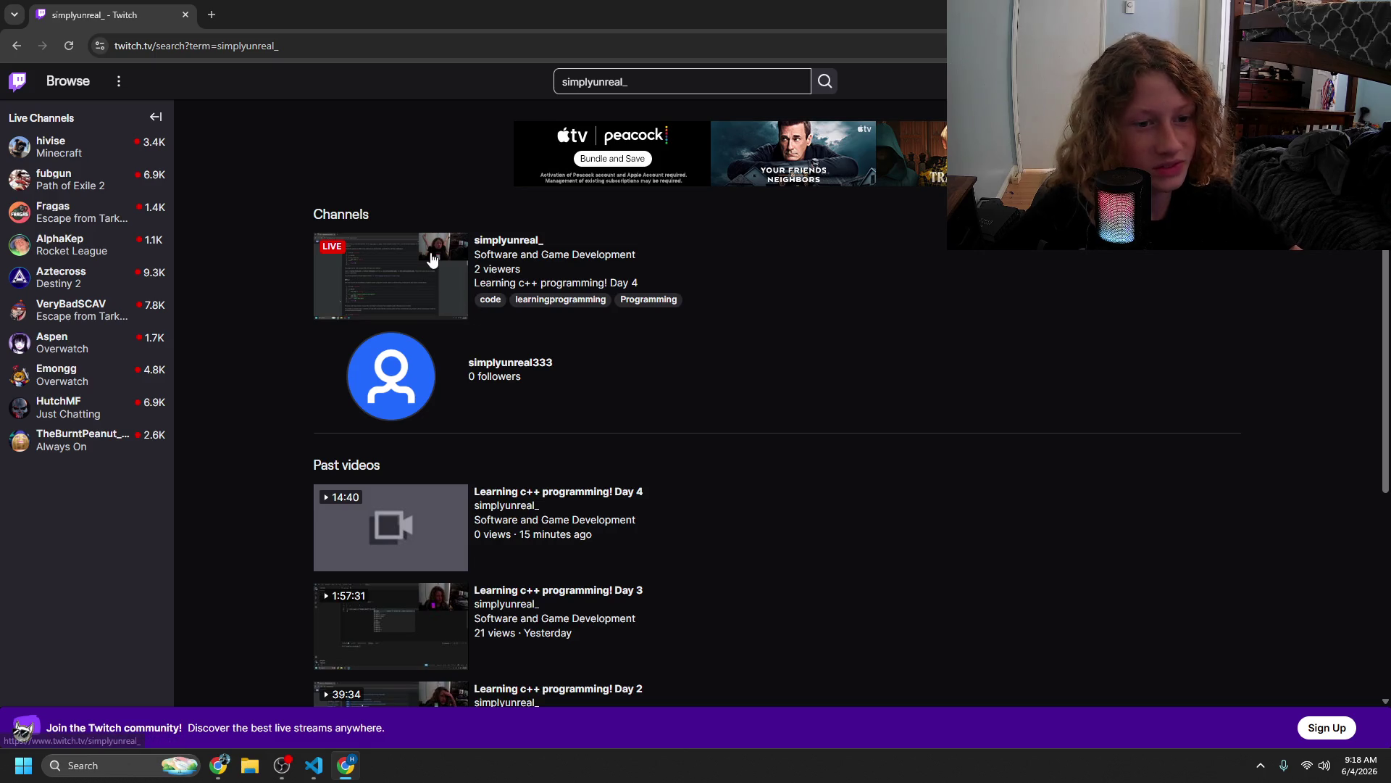
{"action": "scroll", "coordinate": [434, 293], "scroll_direction": "down", "scroll_amount": 3}
{"action": "scroll", "coordinate": [436, 296], "scroll_direction": "down", "scroll_amount": 2}
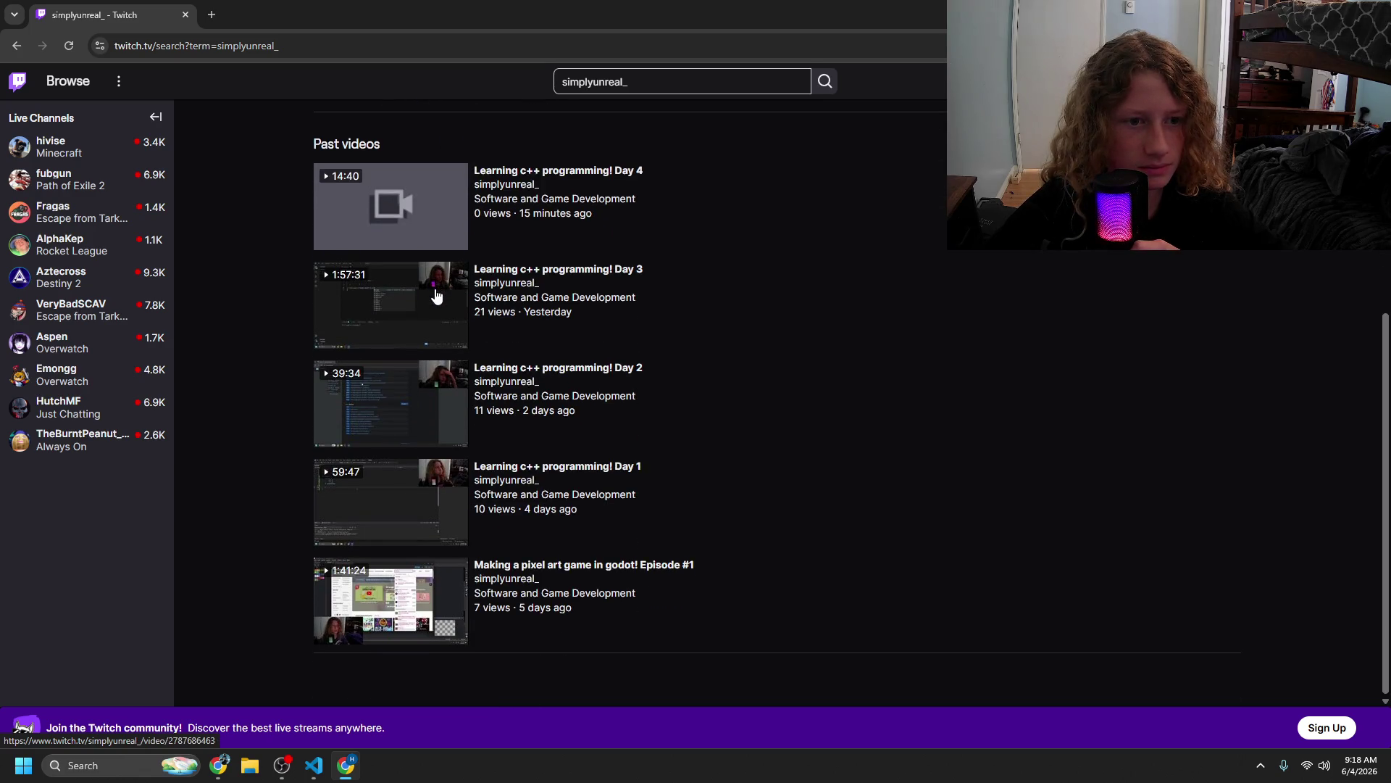
{"action": "scroll", "coordinate": [436, 296], "scroll_direction": "up", "scroll_amount": 5}
{"action": "left_click", "coordinate": [431, 310]}
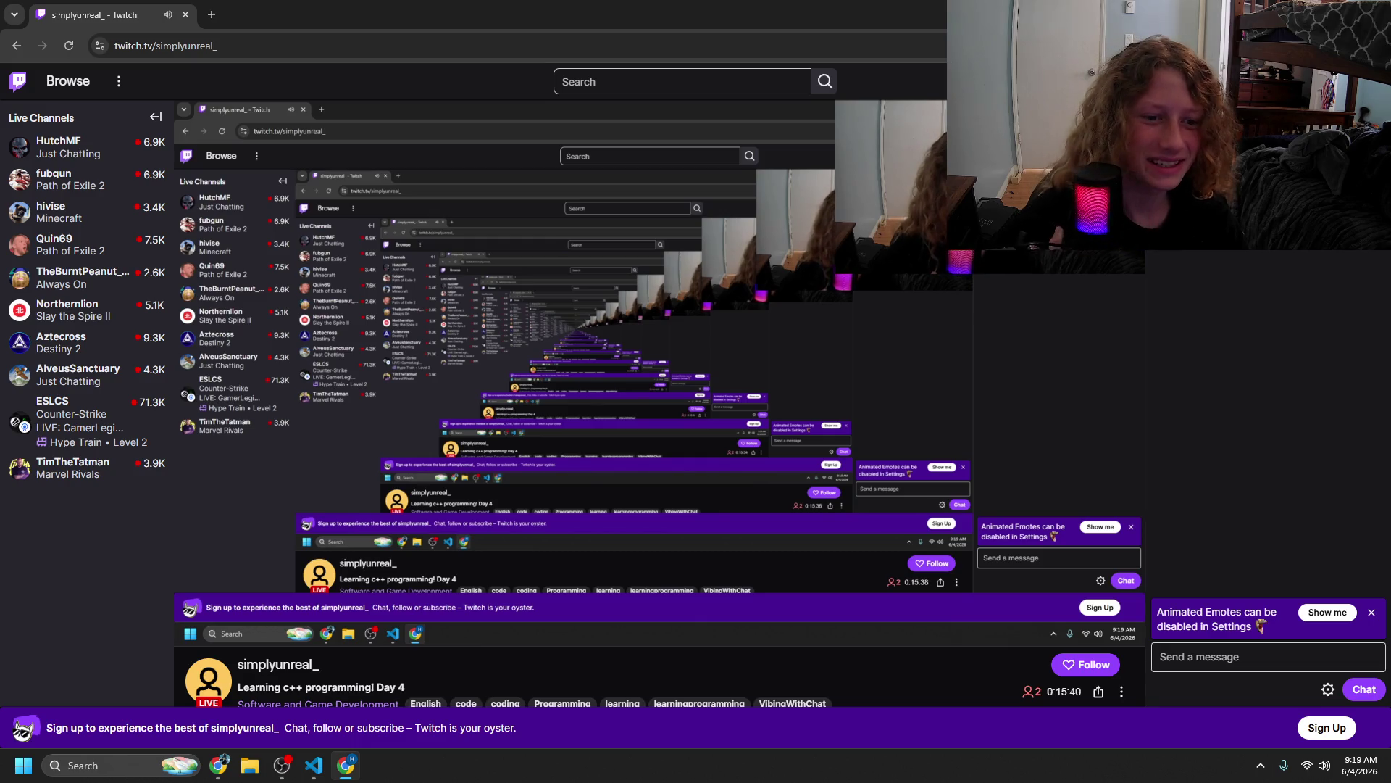
{"action": "left_click", "coordinate": [263, 505]}
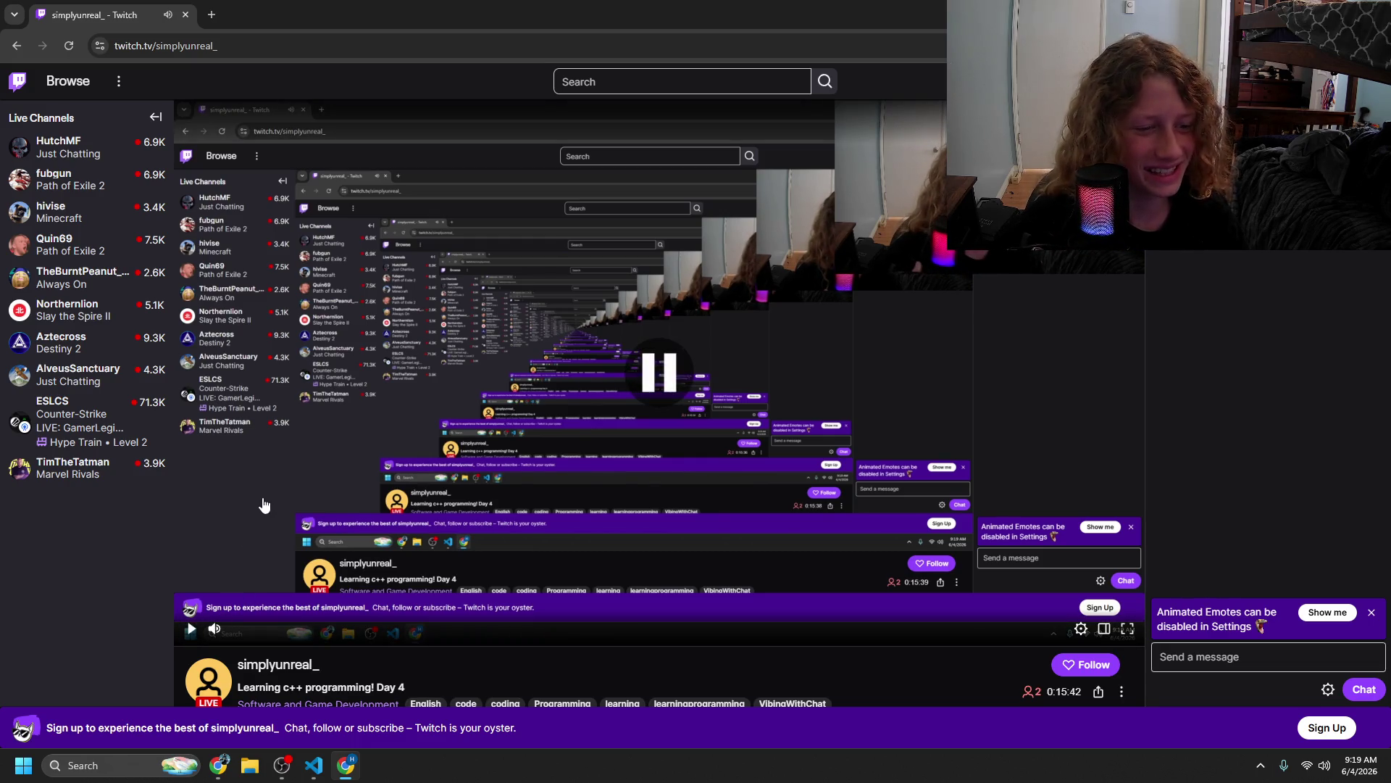
- Scroll the channel page and open the Software and Game Development category
{"action": "scroll", "coordinate": [254, 505], "scroll_direction": "down", "scroll_amount": 4}
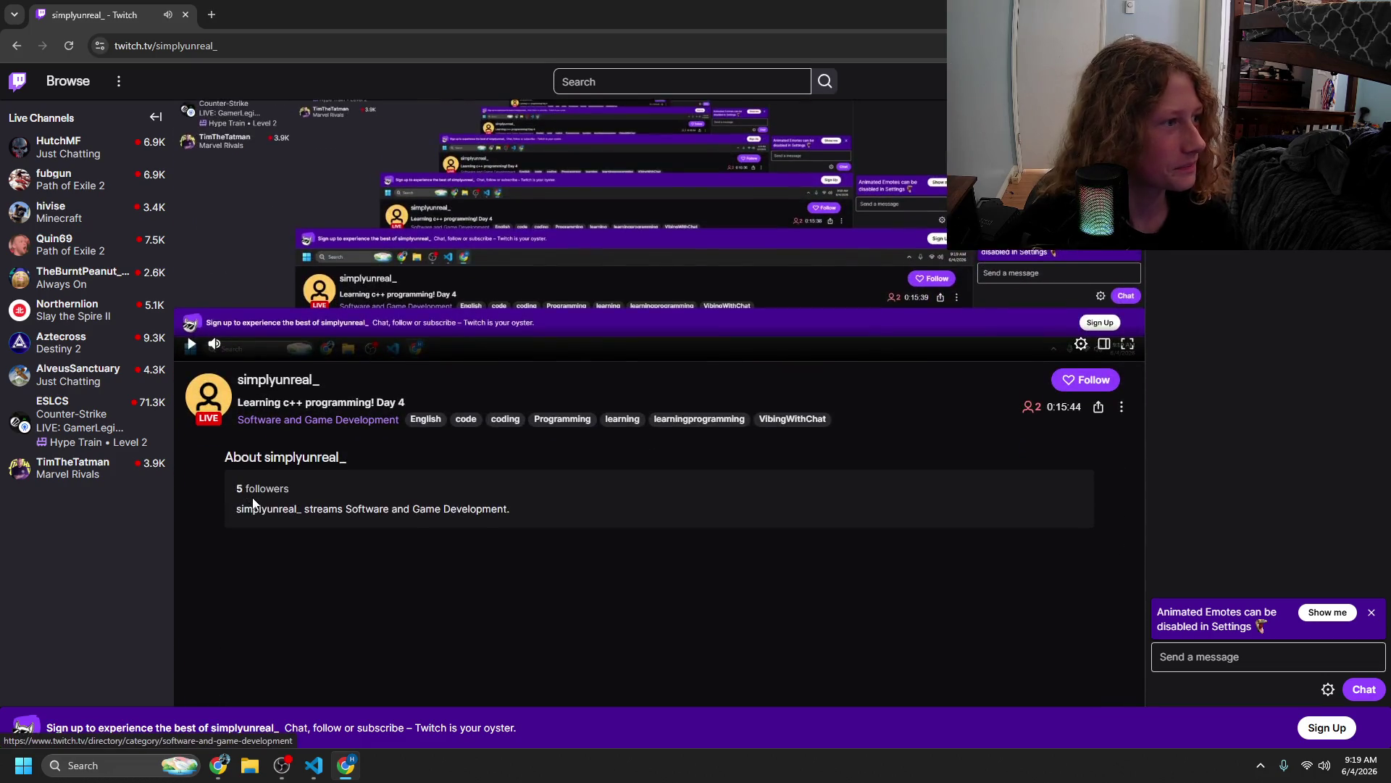
{"action": "scroll", "coordinate": [251, 507], "scroll_direction": "up", "scroll_amount": 3}
{"action": "scroll", "coordinate": [247, 510], "scroll_direction": "up", "scroll_amount": 1}
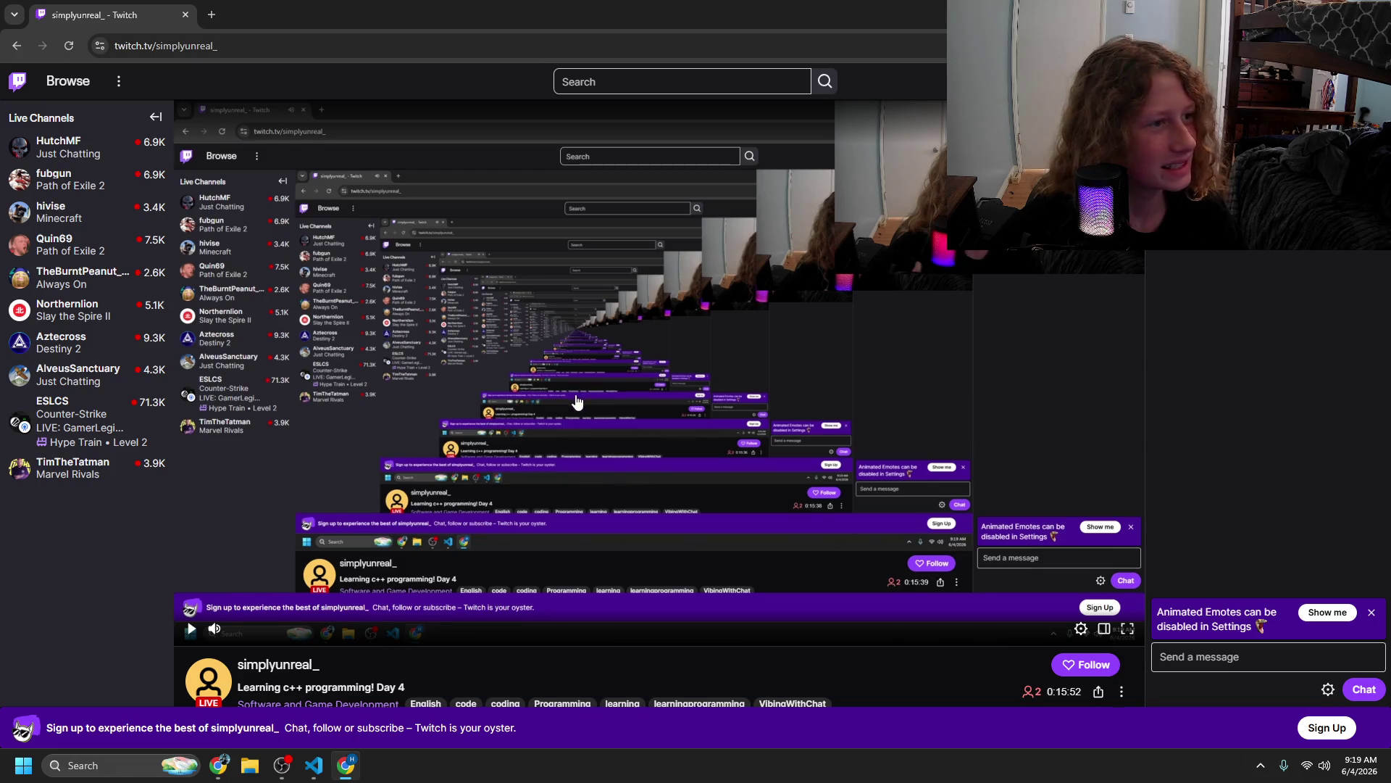
{"action": "scroll", "coordinate": [555, 402], "scroll_direction": "down", "scroll_amount": 5}
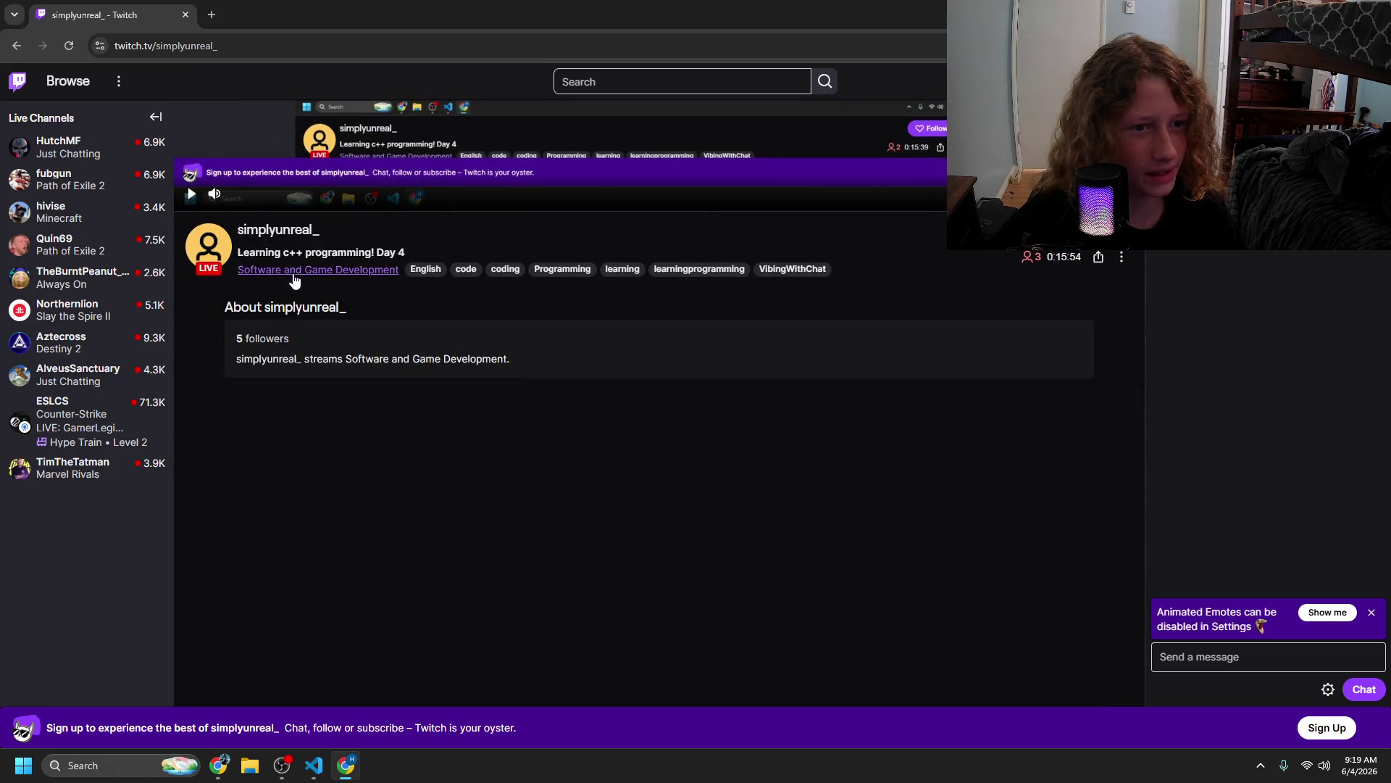
{"action": "left_click", "coordinate": [297, 270]}
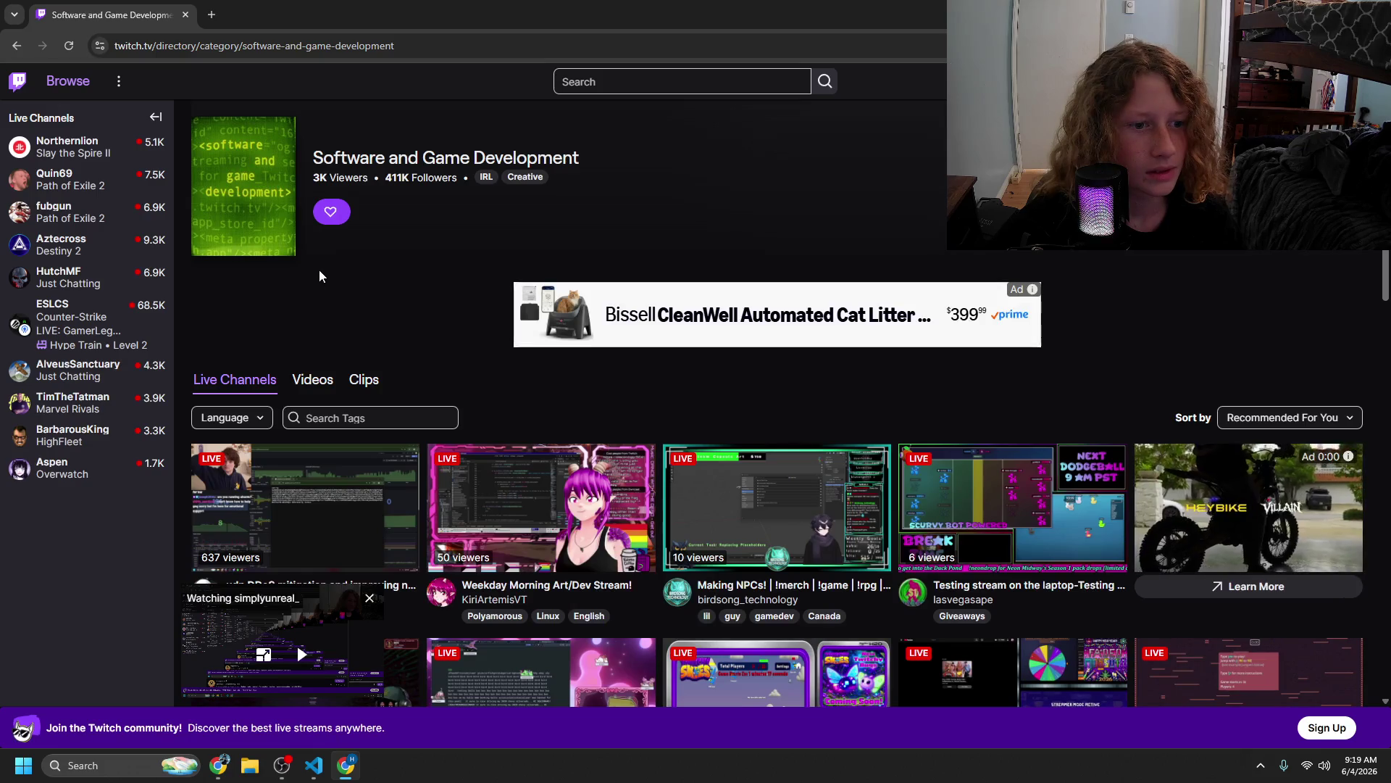
- Scroll the live channels, open the UE5 character locomotion stream, and pause it
{"action": "scroll", "coordinate": [542, 317], "scroll_direction": "down", "scroll_amount": 4}
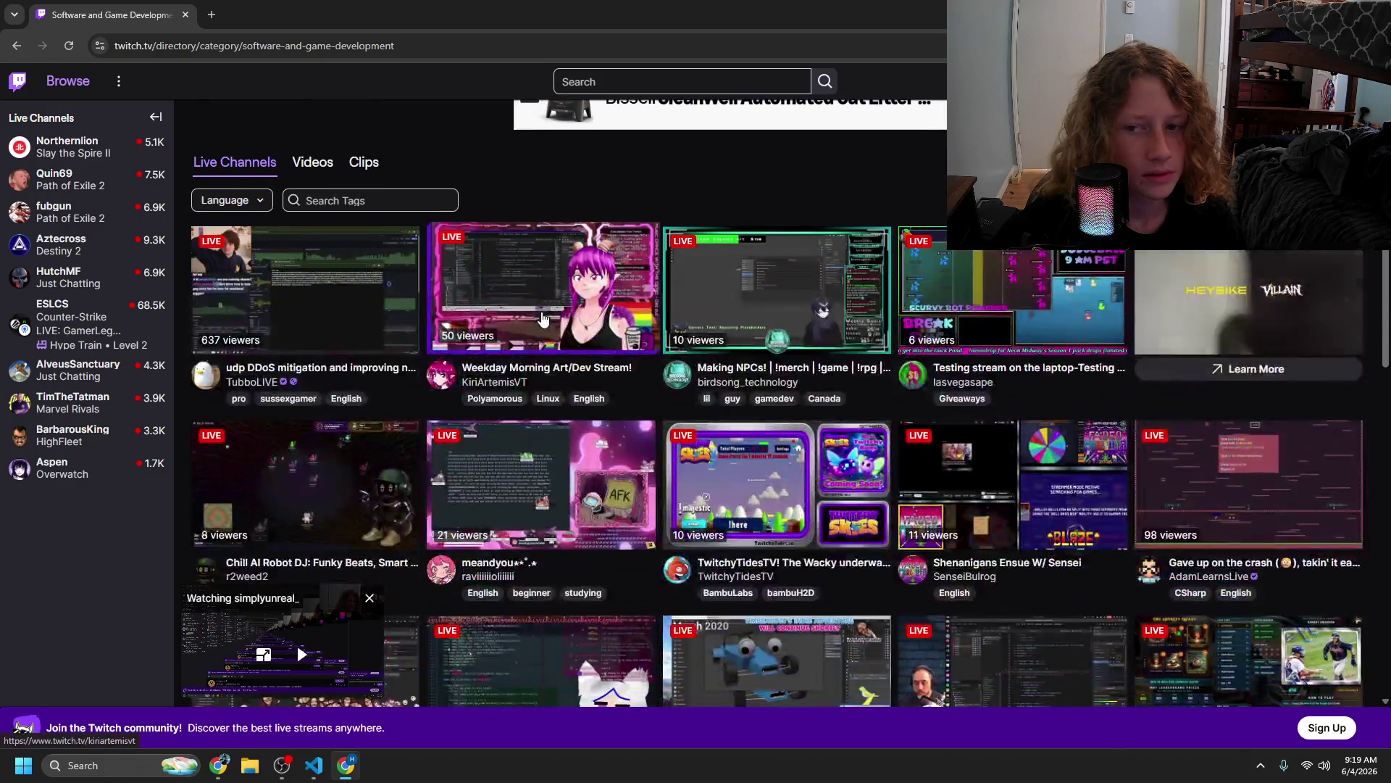
{"action": "scroll", "coordinate": [543, 317], "scroll_direction": "down", "scroll_amount": 1}
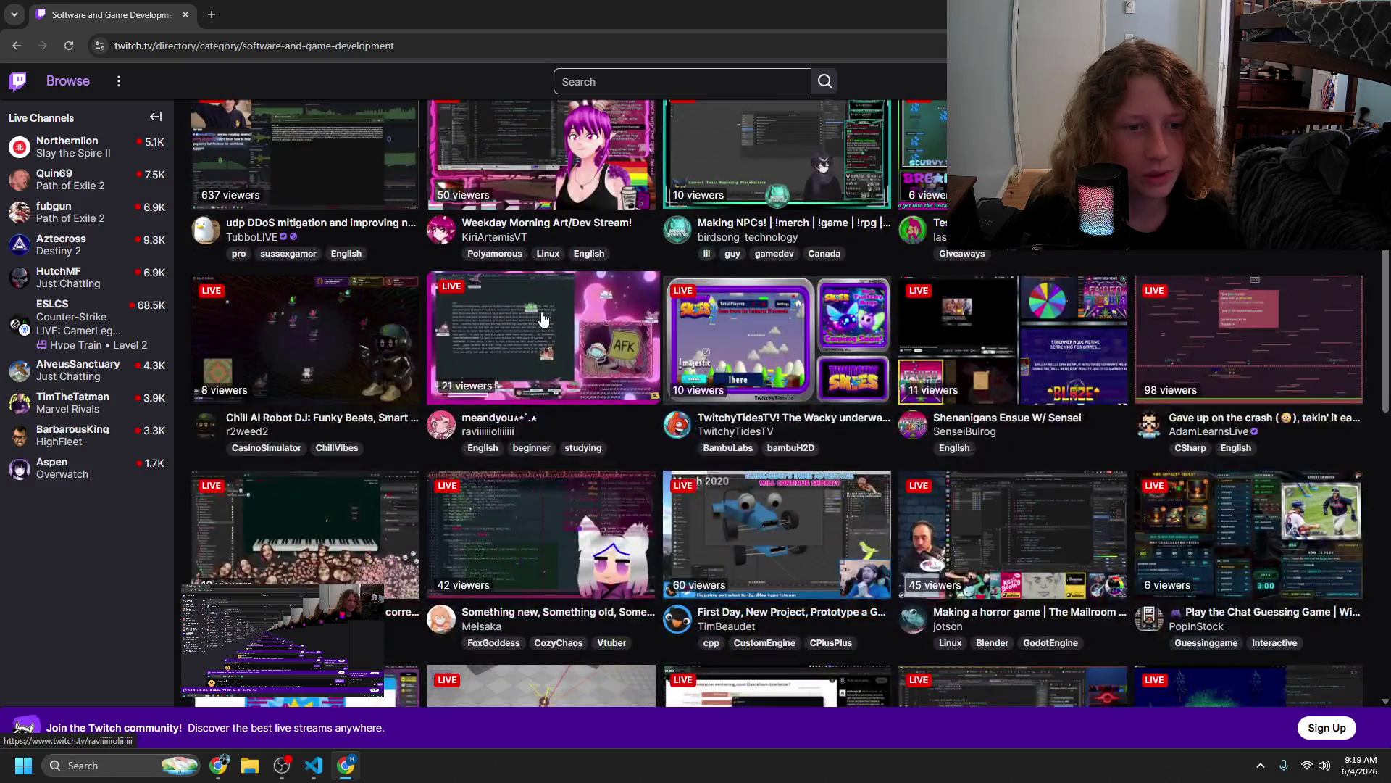
{"action": "scroll", "coordinate": [536, 313], "scroll_direction": "down", "scroll_amount": 4}
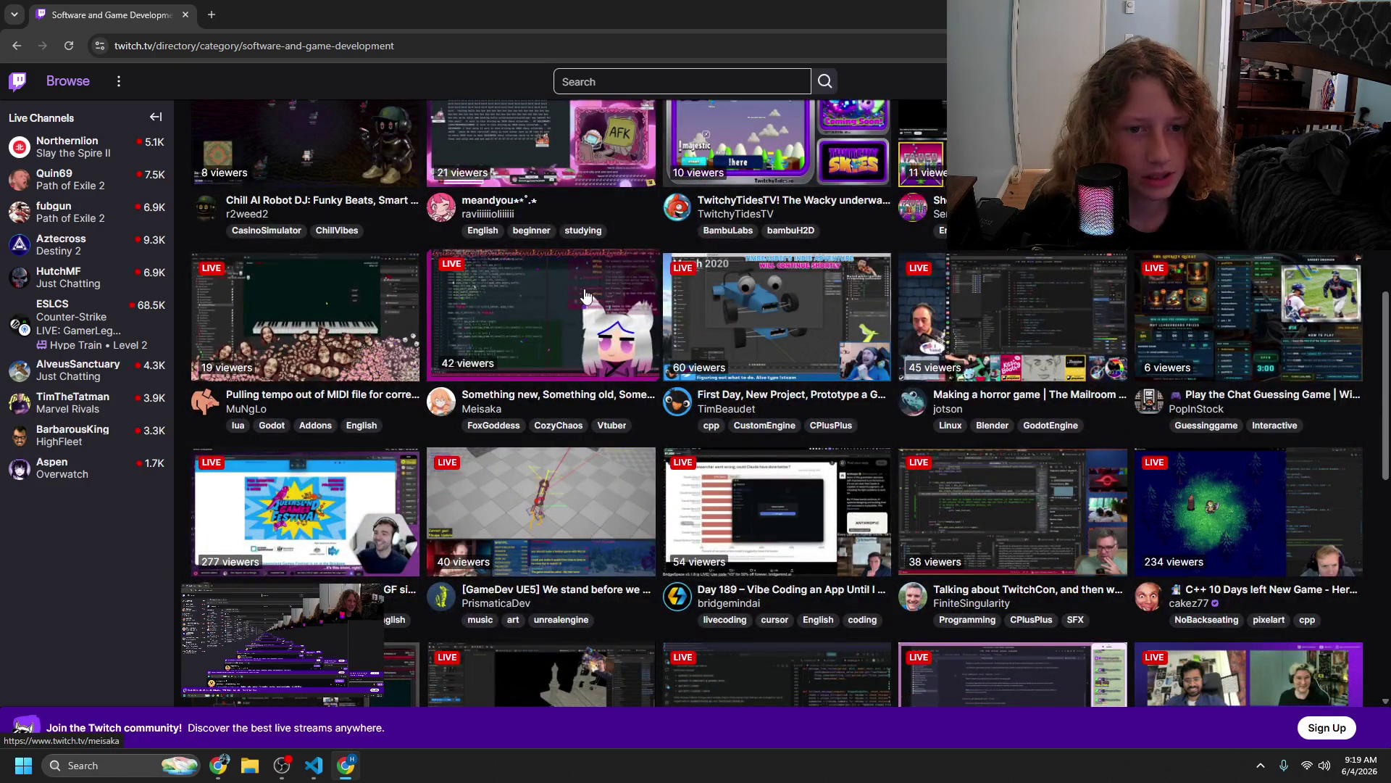
{"action": "scroll", "coordinate": [586, 296], "scroll_direction": "down", "scroll_amount": 1}
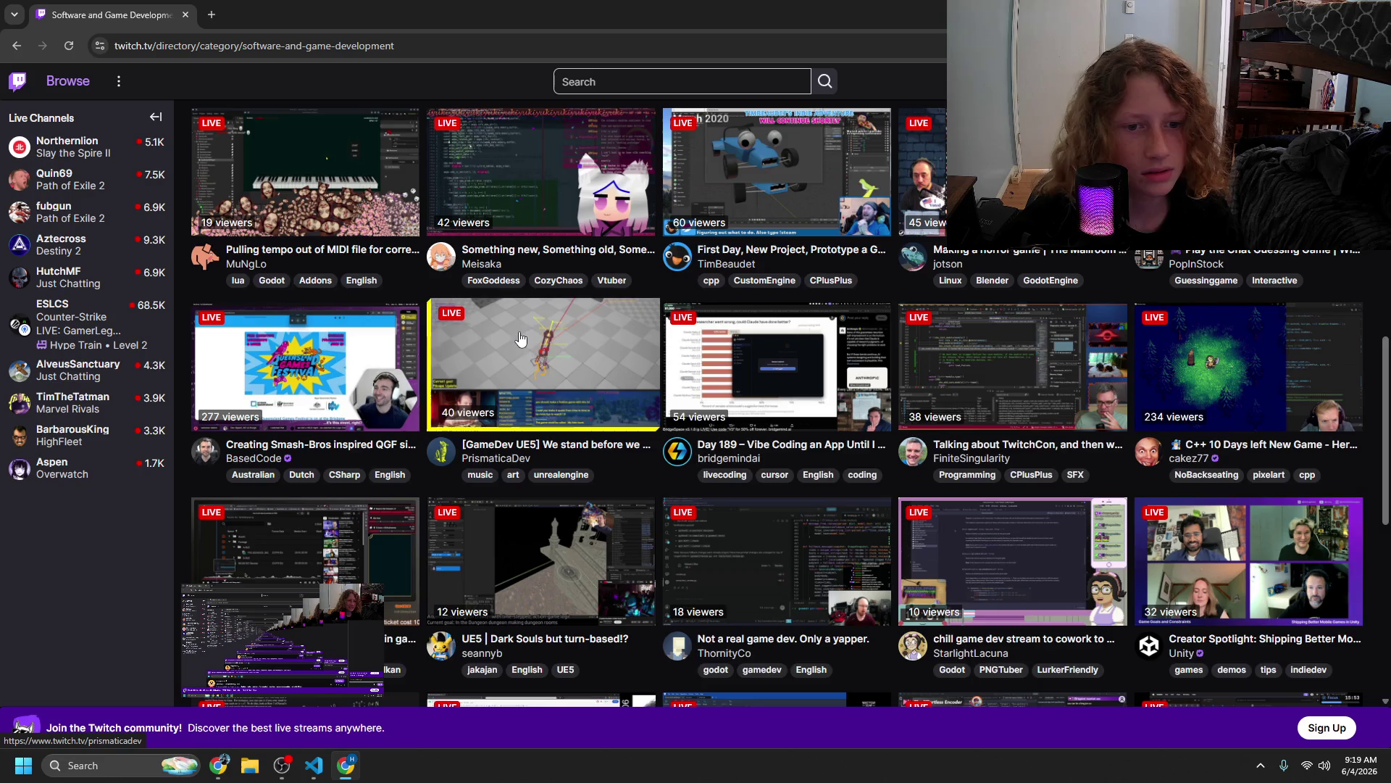
{"action": "left_click", "coordinate": [523, 370]}
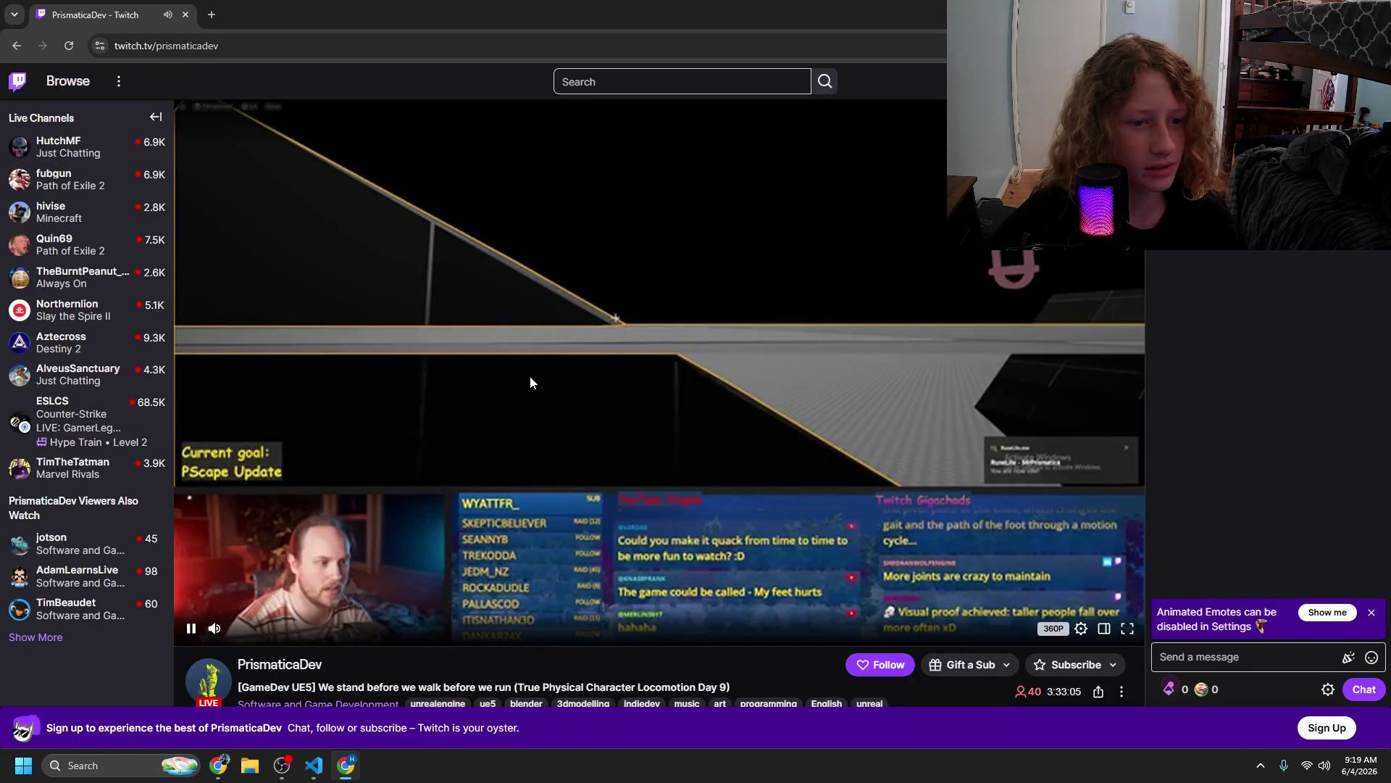
{"action": "left_click", "coordinate": [497, 392]}
- Close the Twitch window, glance at main.cpp, and return to the #defines scope section
{"action": "key", "text": "ctrl+w"}
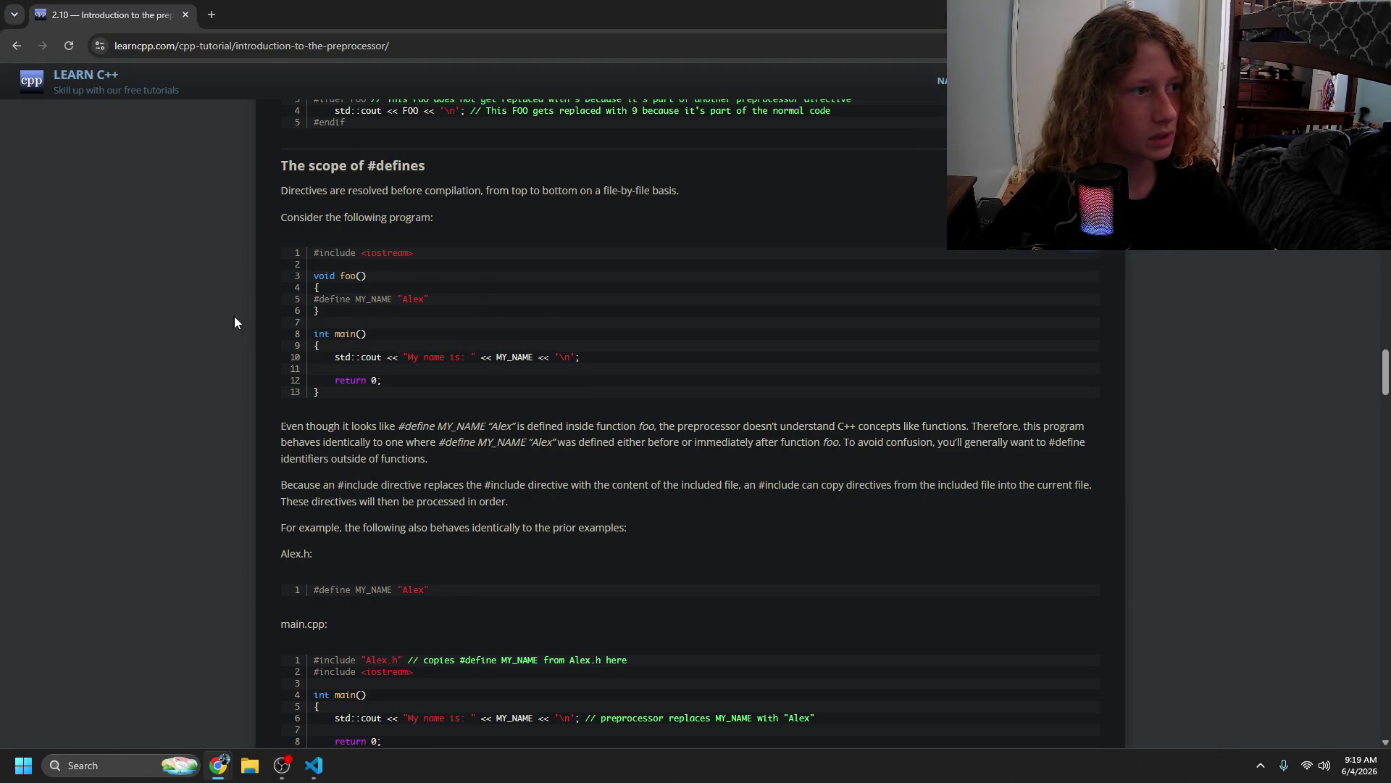
{"action": "key", "text": "alt+Tab"}
{"action": "key", "text": "ctrl+a"}
{"action": "left_click", "coordinate": [523, 417]}
{"action": "key", "text": "alt+Tab"}
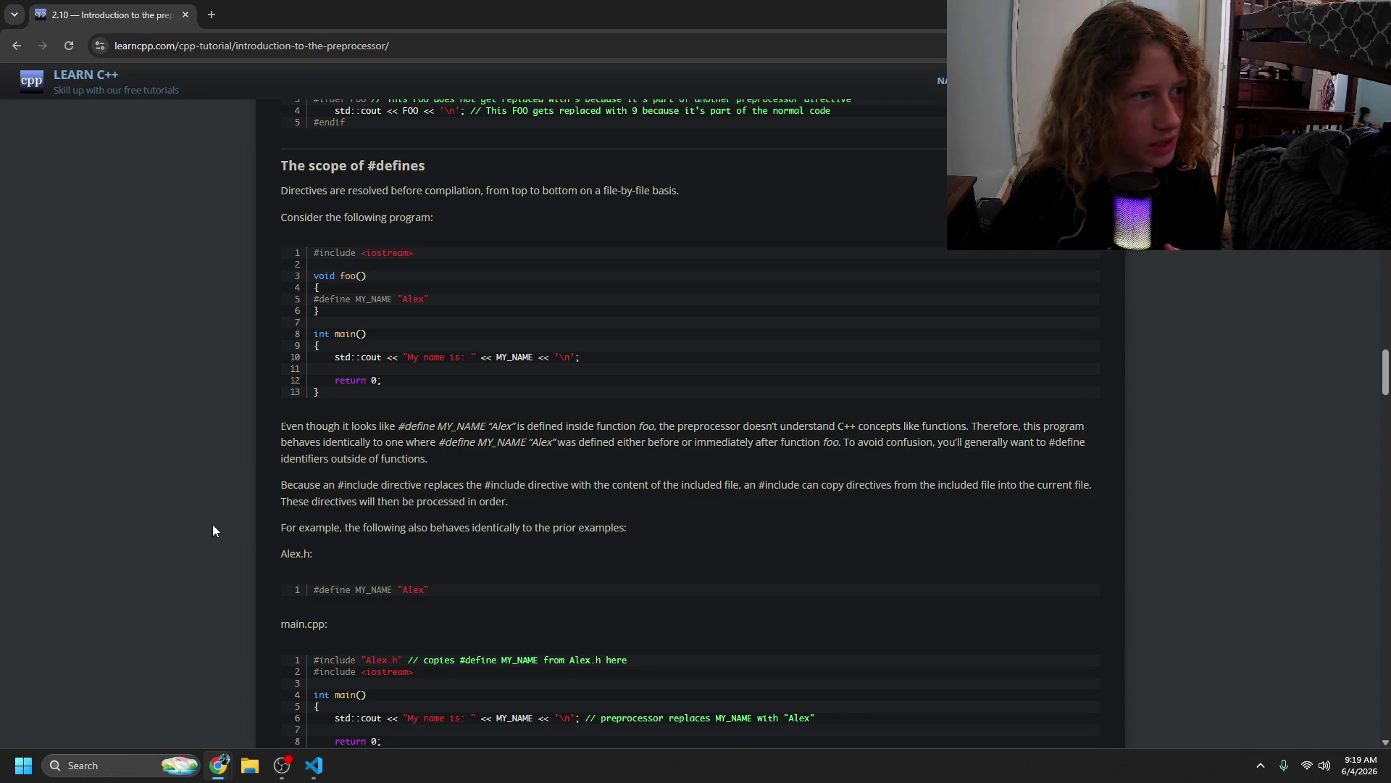
- Open learncpp.com's chapter index in a new tab and scroll down the lesson list
{"action": "left_click", "coordinate": [205, 16]}
{"action": "type", "text": "learncpp.com"}
{"action": "scroll", "coordinate": [278, 303], "scroll_direction": "down", "scroll_amount": 7}
{"action": "scroll", "coordinate": [324, 302], "scroll_direction": "down", "scroll_amount": 2}
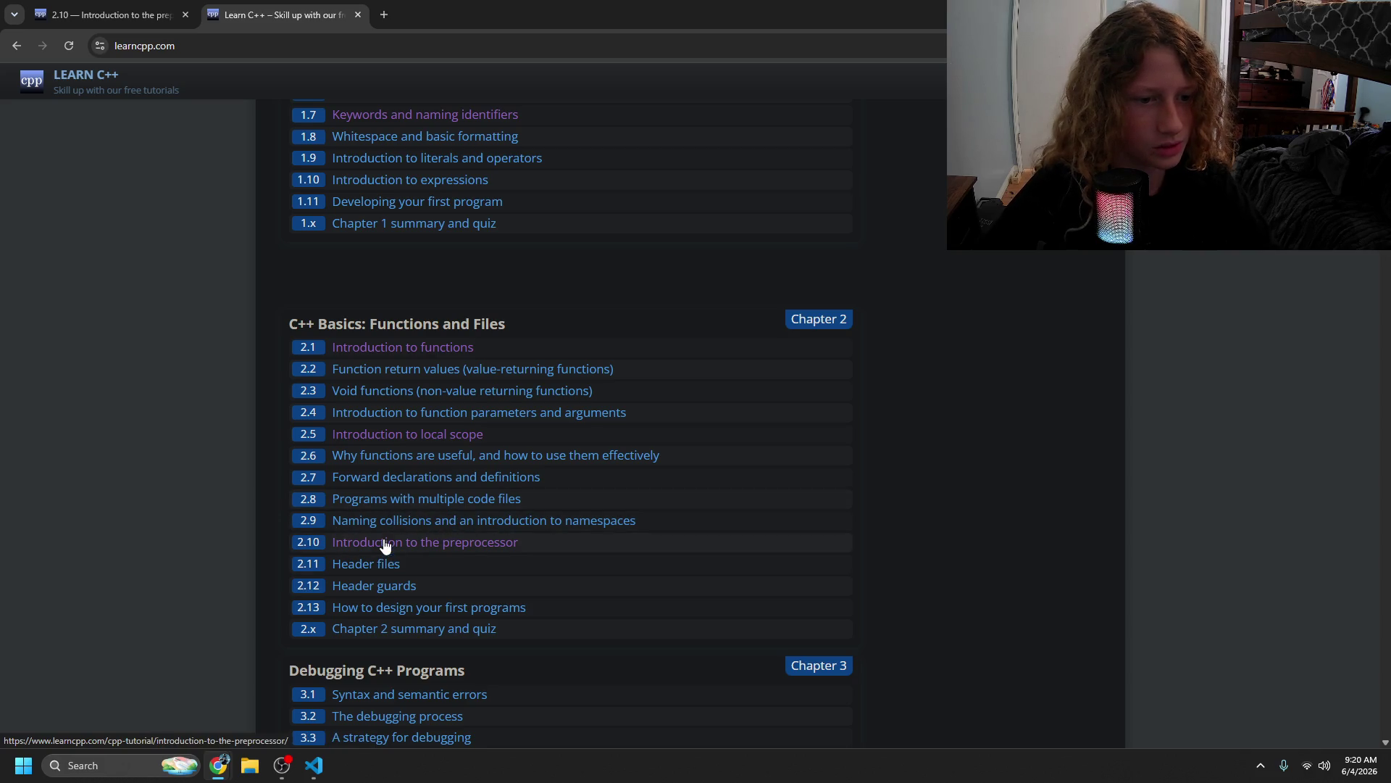
- Highlight and review the Chapter 3 lessons, then open another blank tab
{"action": "scroll", "coordinate": [428, 550], "scroll_direction": "down", "scroll_amount": 6}
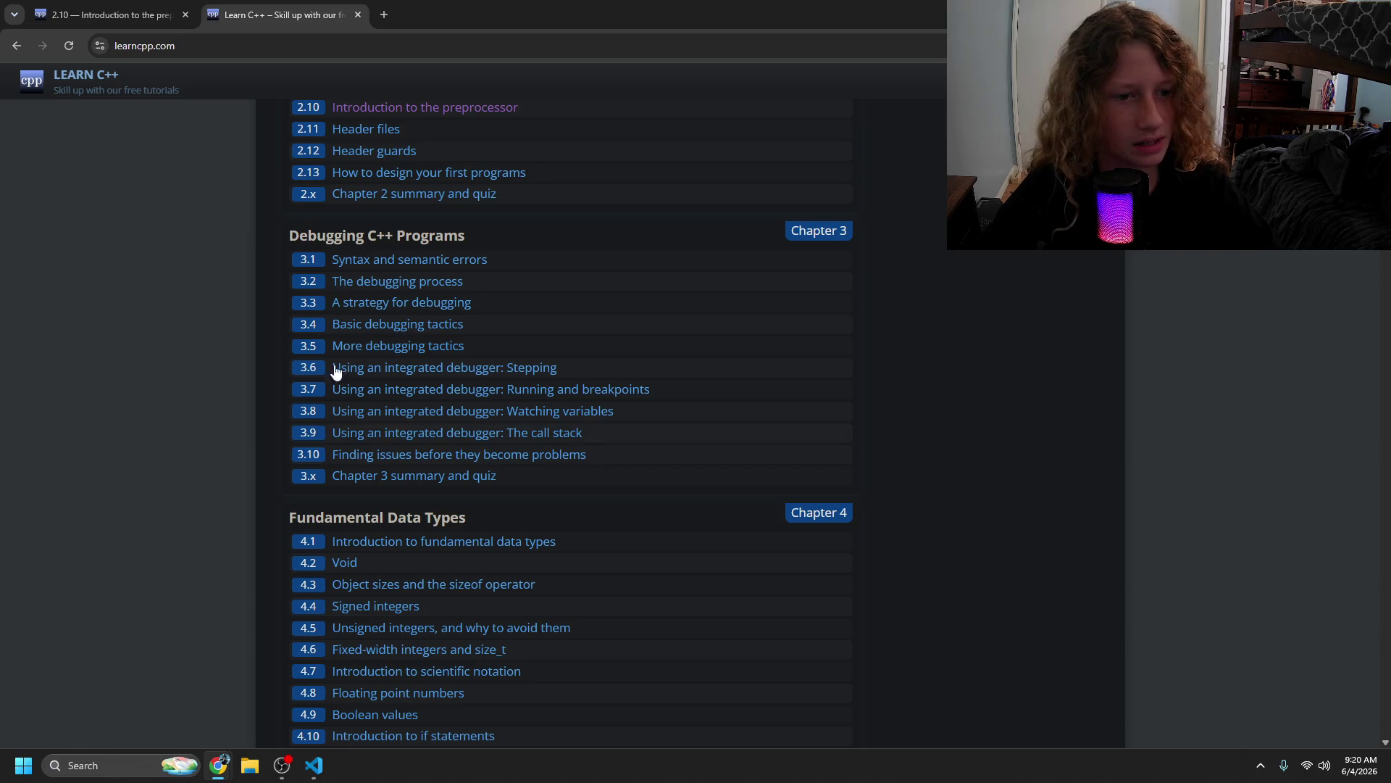
{"action": "left_click_drag", "start_coordinate": [305, 239], "coordinate": [658, 490]}
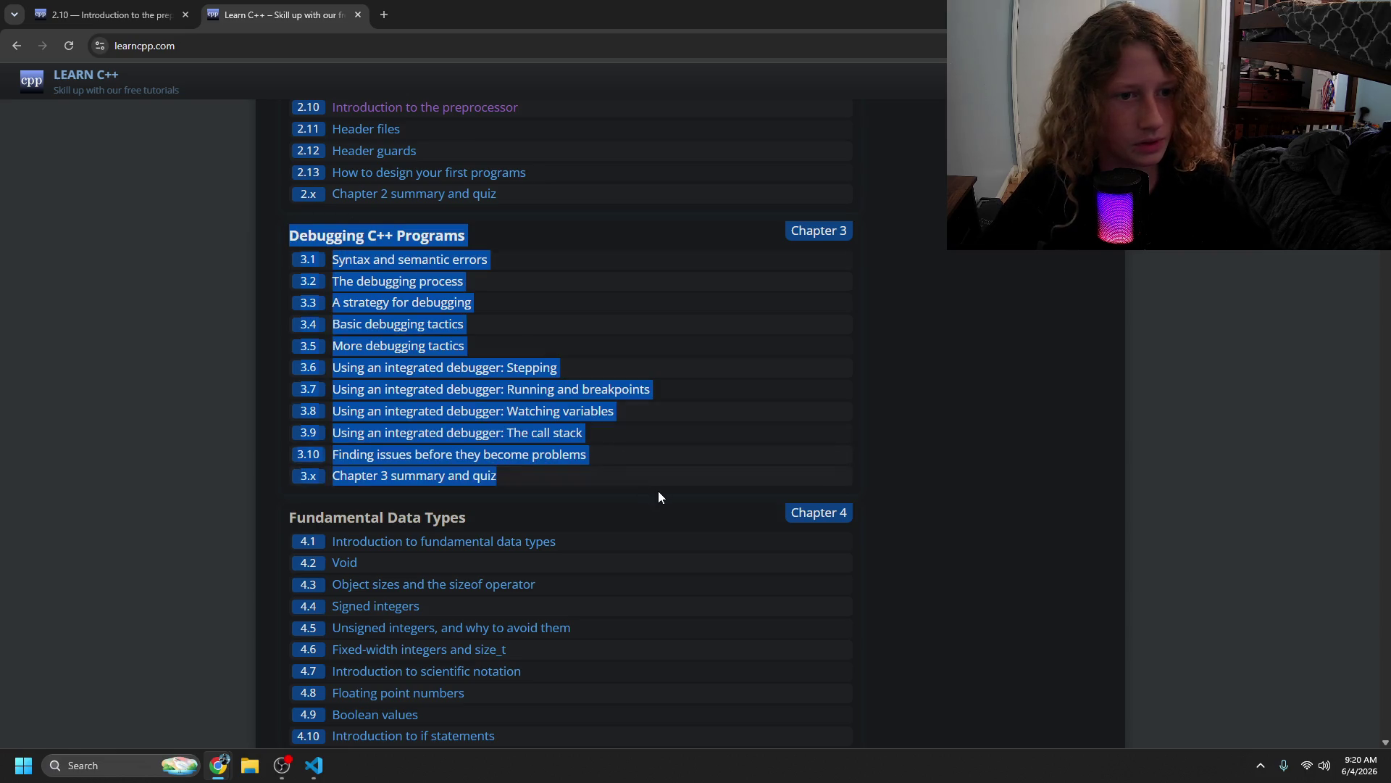
{"action": "left_click", "coordinate": [593, 484]}
{"action": "scroll", "coordinate": [400, 399], "scroll_direction": "up", "scroll_amount": 7}
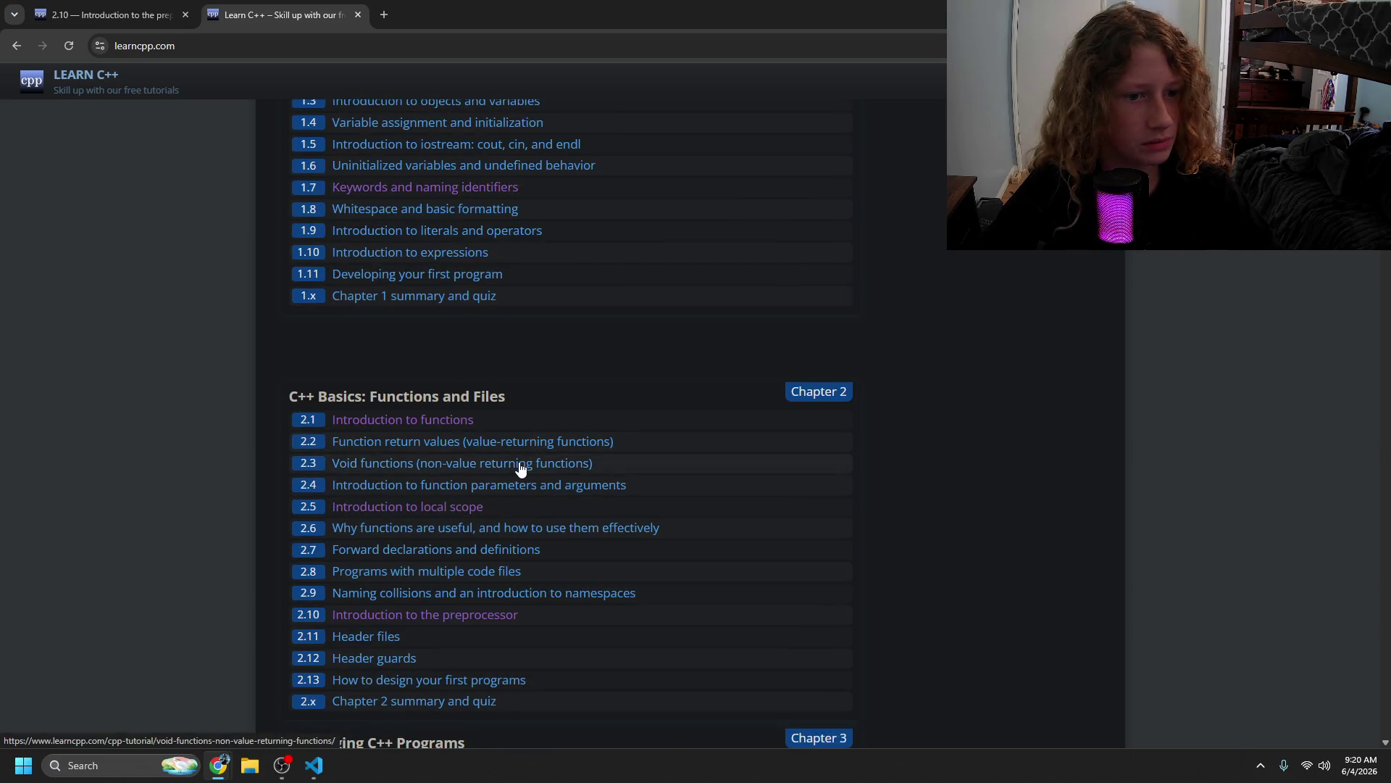
{"action": "scroll", "coordinate": [435, 467], "scroll_direction": "down", "scroll_amount": 2}
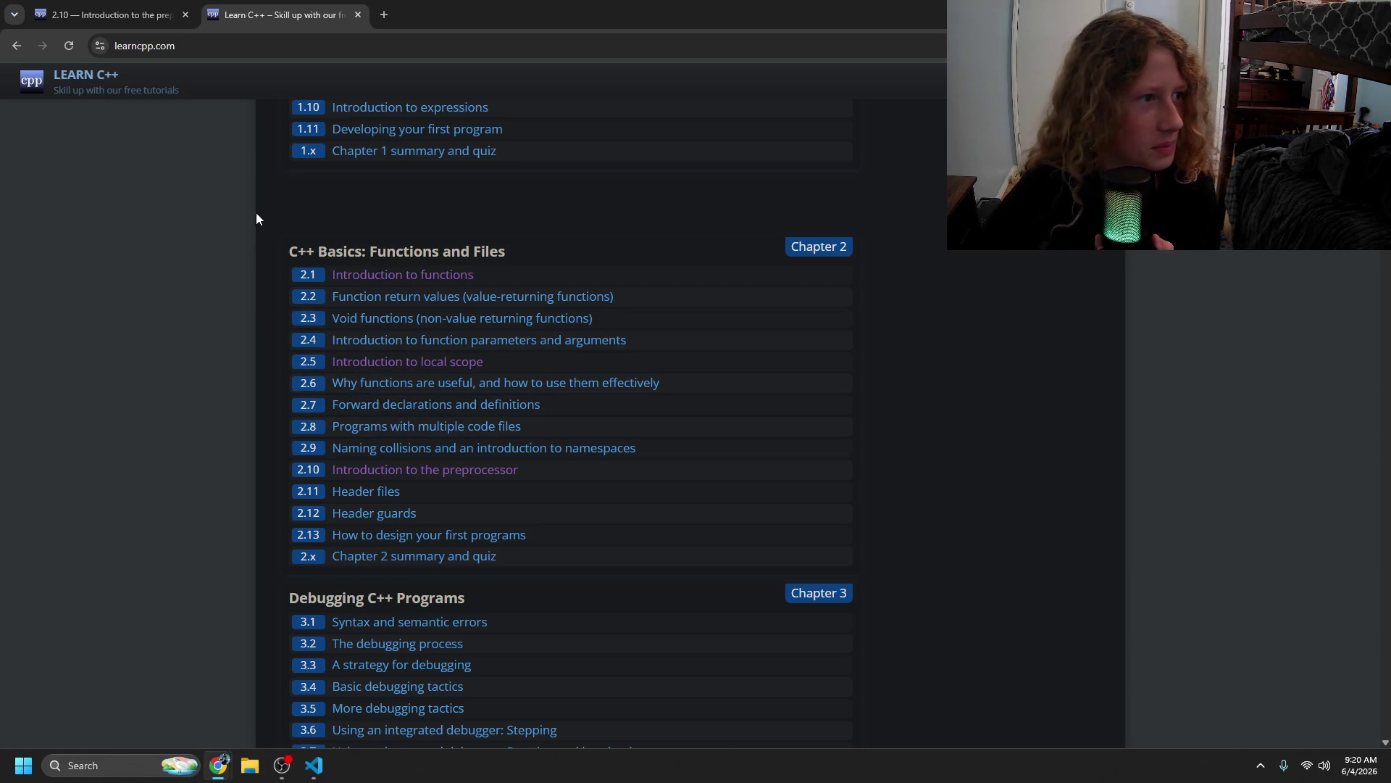
{"action": "left_click", "coordinate": [389, 15]}
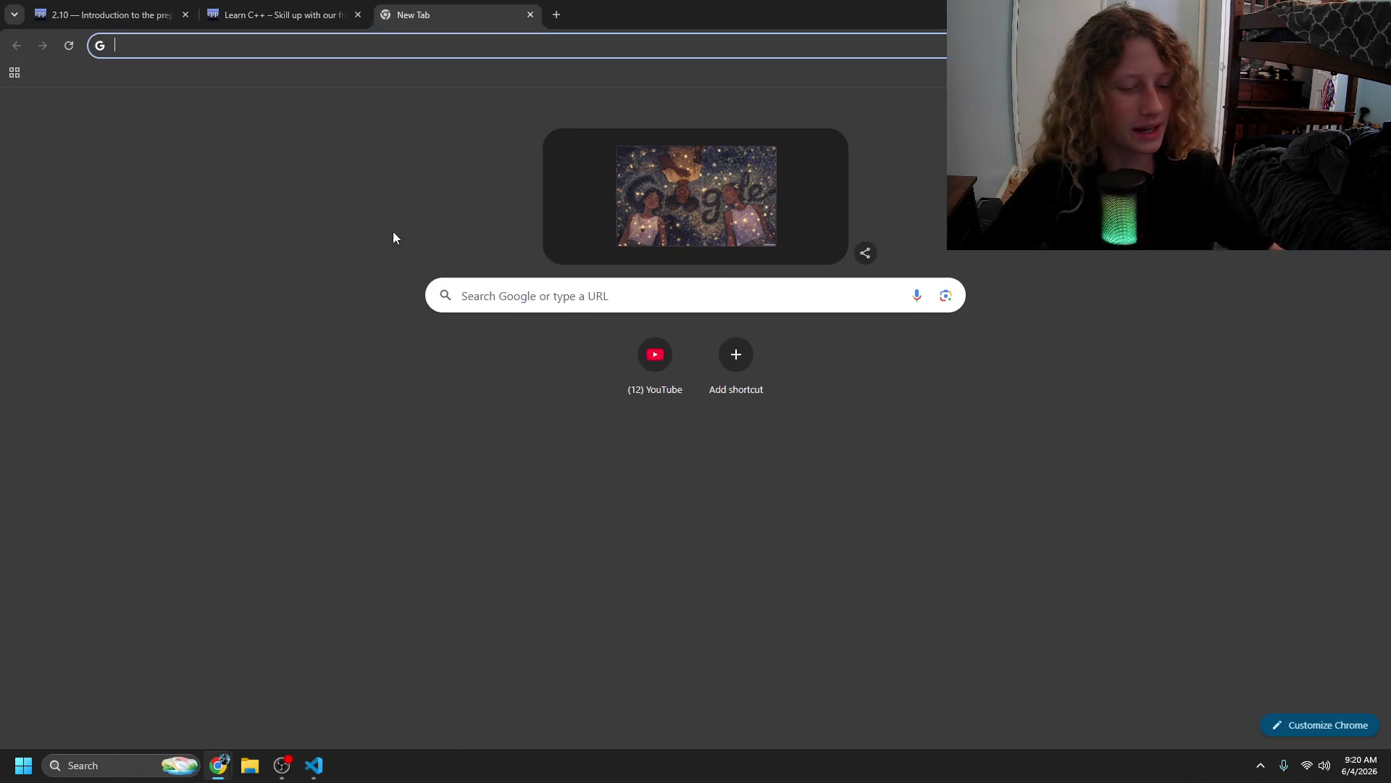
- Load Twitch, open the featured live stream, and go to the Creator Dashboard
{"action": "type", "text": "tw"}
{"action": "key", "text": "Return"}
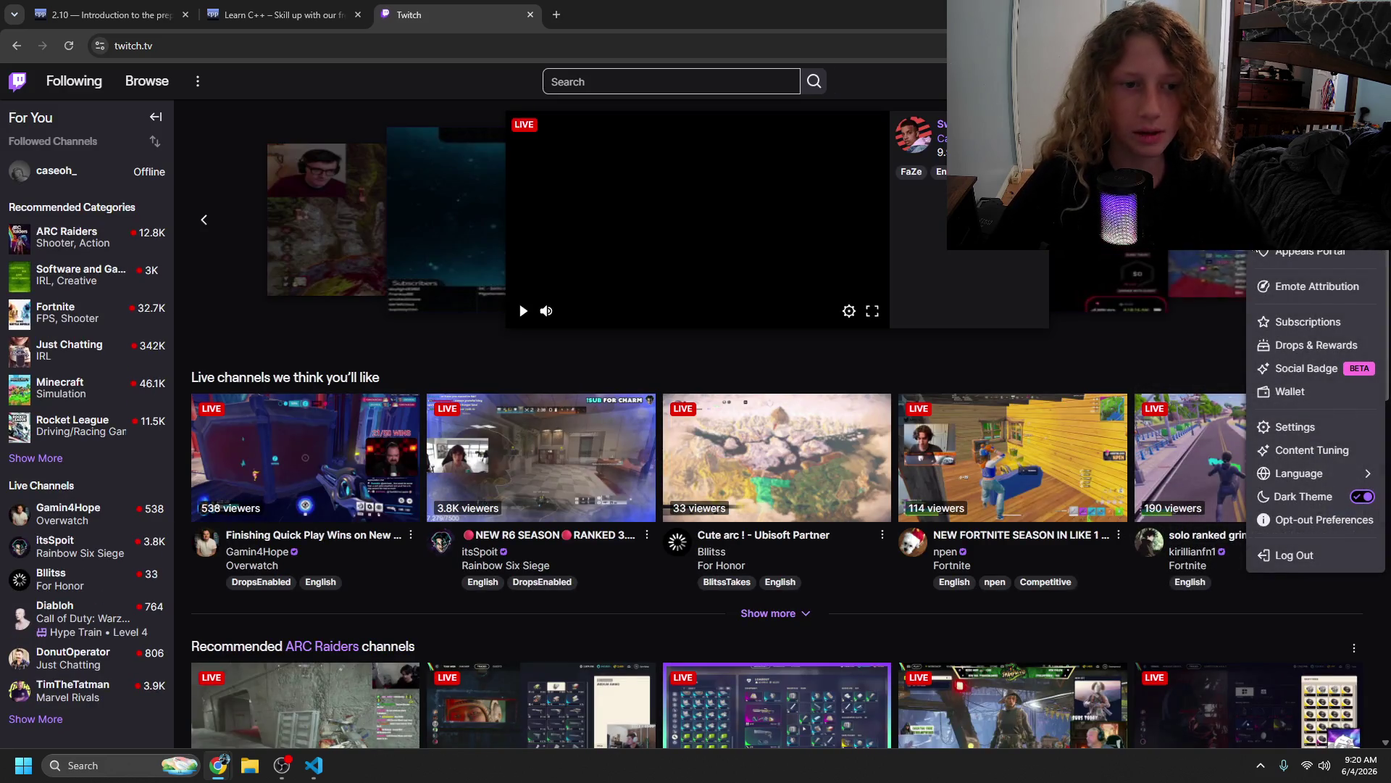
{"action": "left_click", "coordinate": [592, 297]}
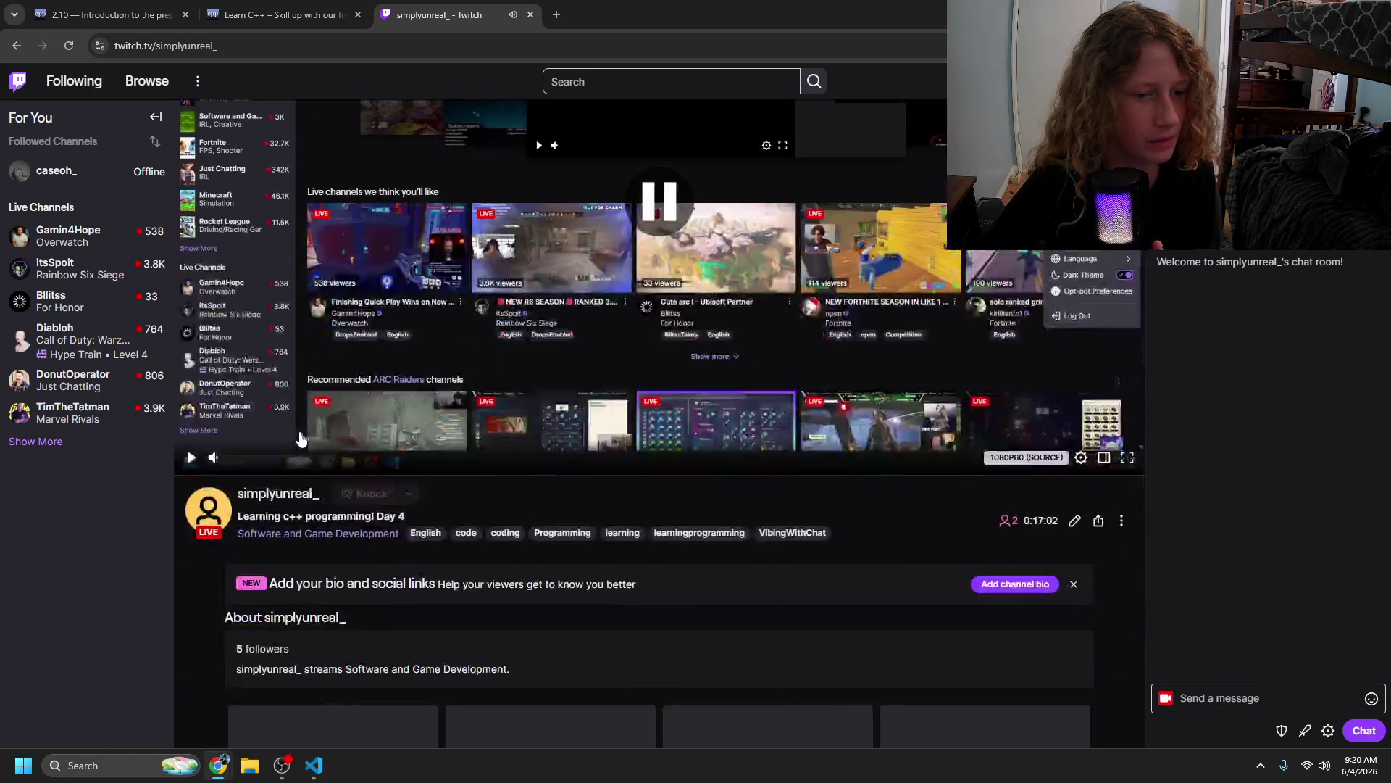
{"action": "left_click", "coordinate": [1372, 82]}
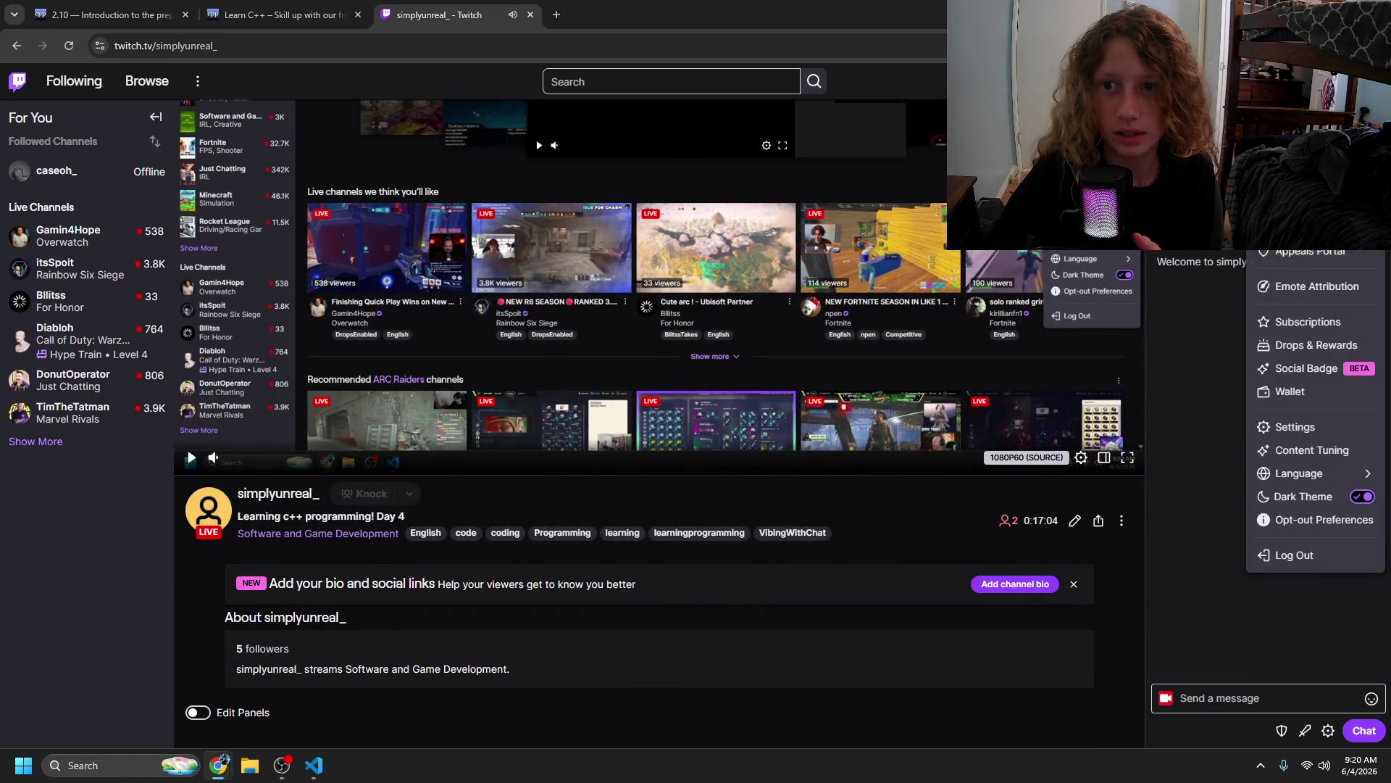
{"action": "left_click", "coordinate": [1304, 182]}
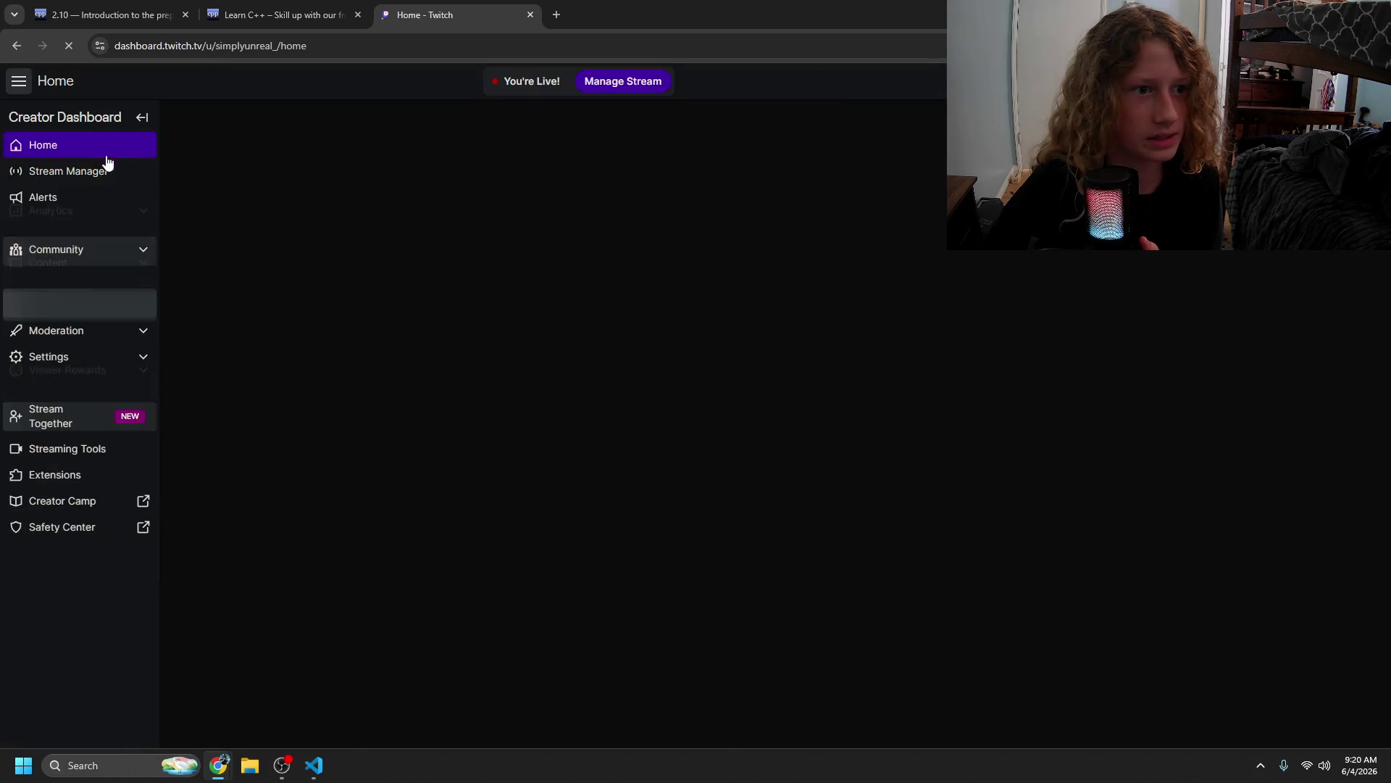
- Expand and collapse the dashboard's Analytics section, then close the Twitch tab
{"action": "scroll", "coordinate": [502, 367], "scroll_direction": "down", "scroll_amount": 6}
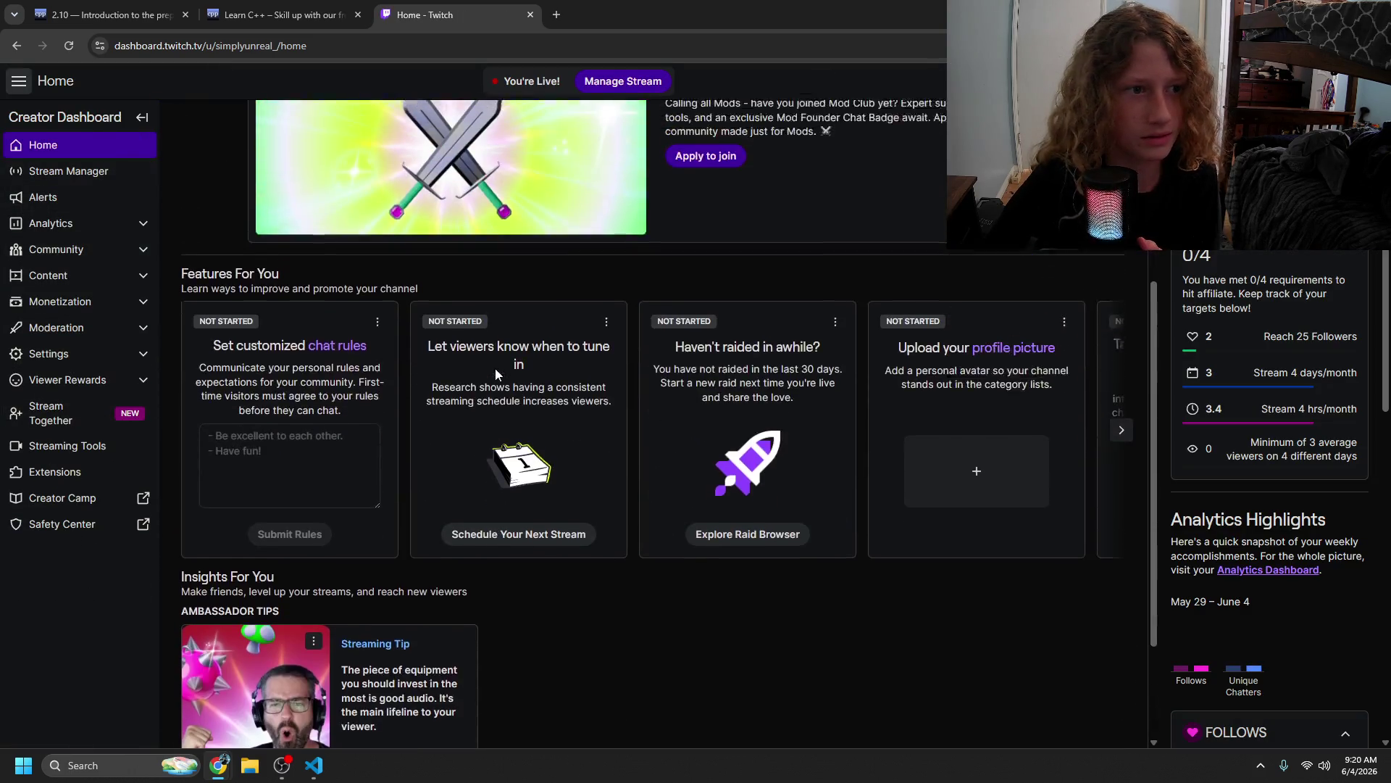
{"action": "scroll", "coordinate": [494, 367], "scroll_direction": "up", "scroll_amount": 5}
{"action": "scroll", "coordinate": [469, 363], "scroll_direction": "down", "scroll_amount": 5}
{"action": "left_click", "coordinate": [87, 224]}
{"action": "left_click", "coordinate": [87, 223]}
{"action": "left_click", "coordinate": [530, 14]}
- Reload Twitch in the other profile window, then close it and return to the code editor
{"action": "left_click", "coordinate": [1346, 46]}
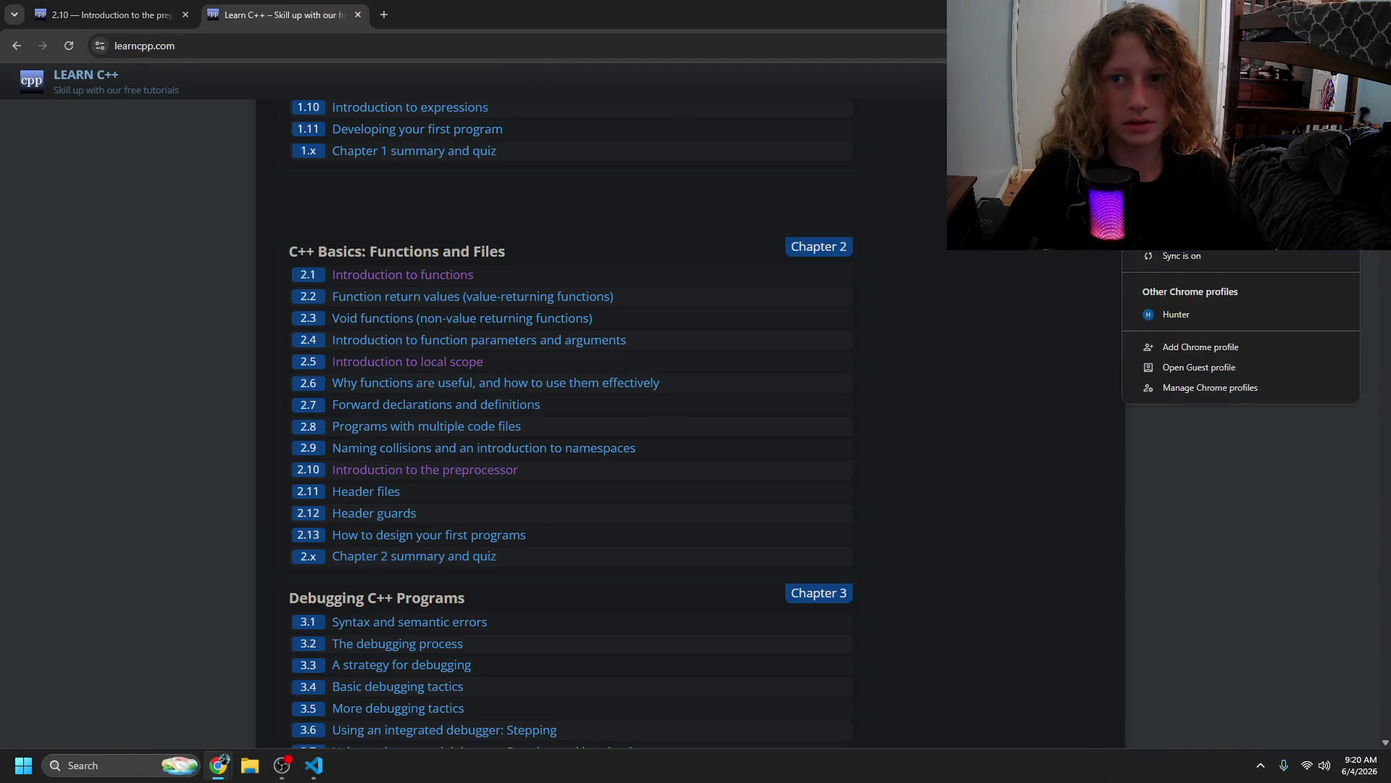
{"action": "left_click", "coordinate": [1215, 313]}
{"action": "type", "text": "tw"}
{"action": "key", "text": "Return"}
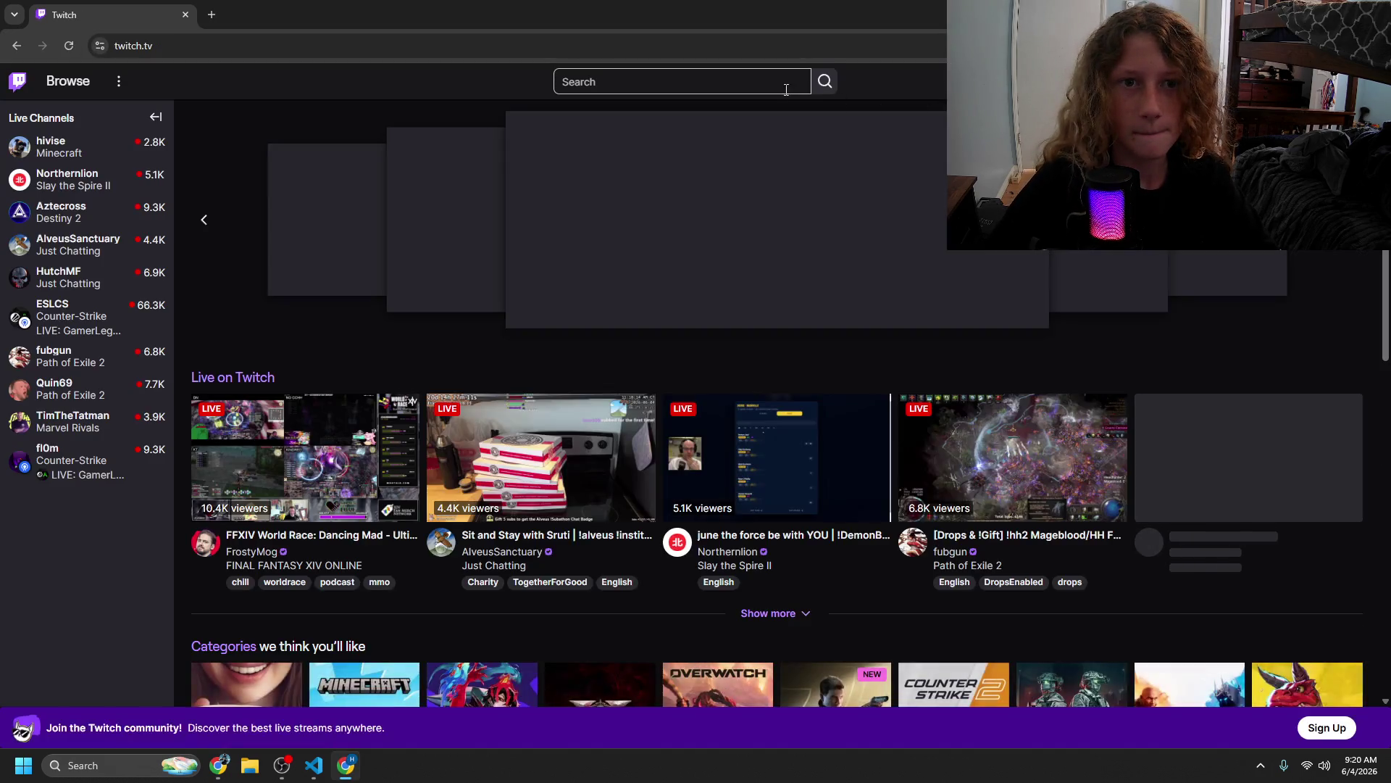
{"action": "left_click", "coordinate": [714, 83]}
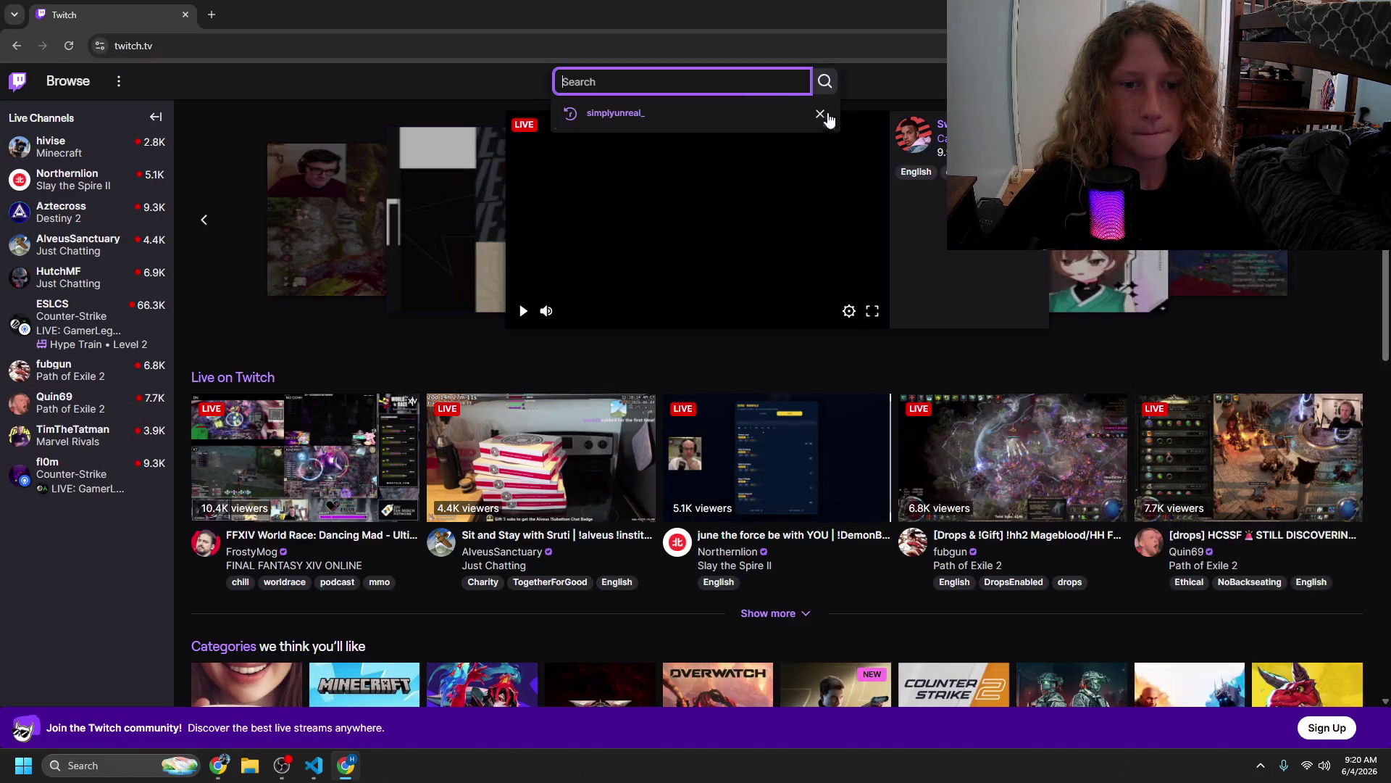
{"action": "key", "text": "alt+F4"}
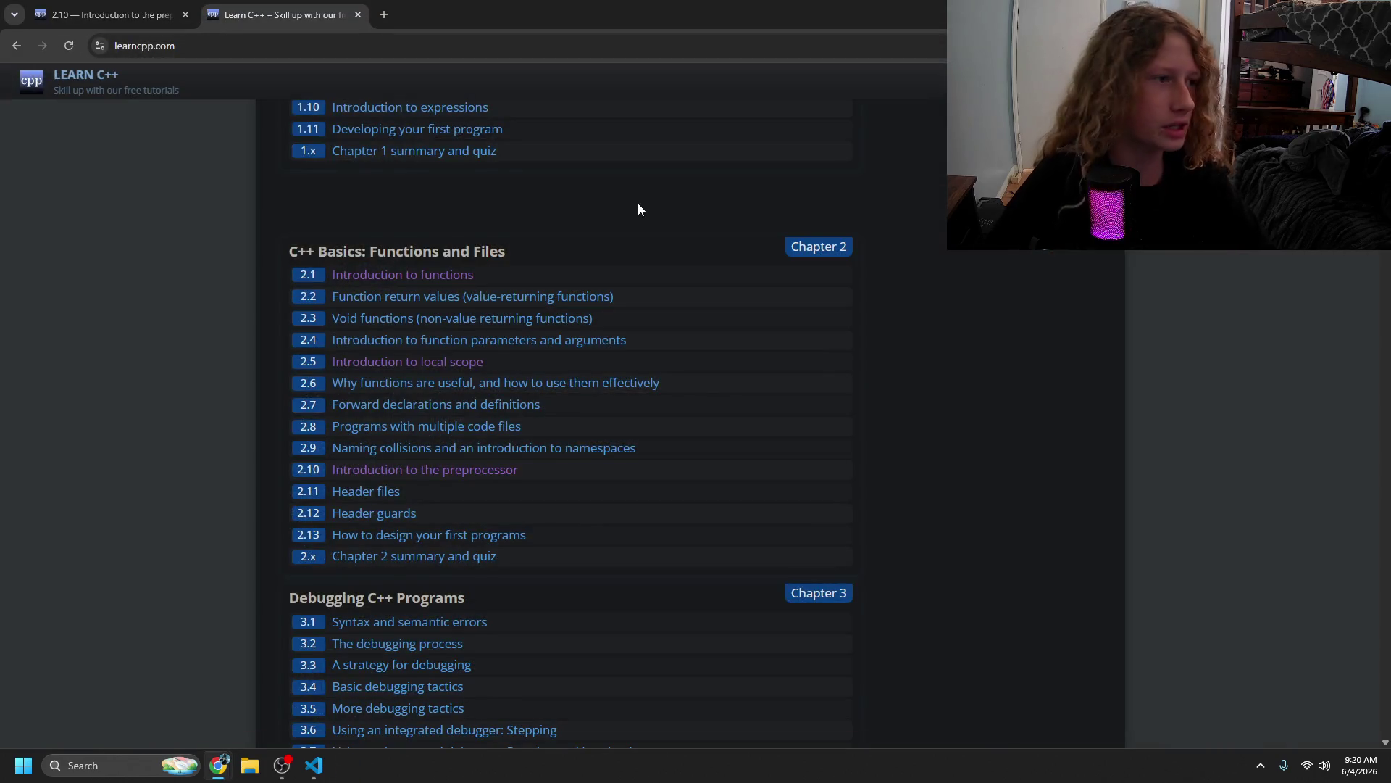
{"action": "left_click", "coordinate": [314, 766]}
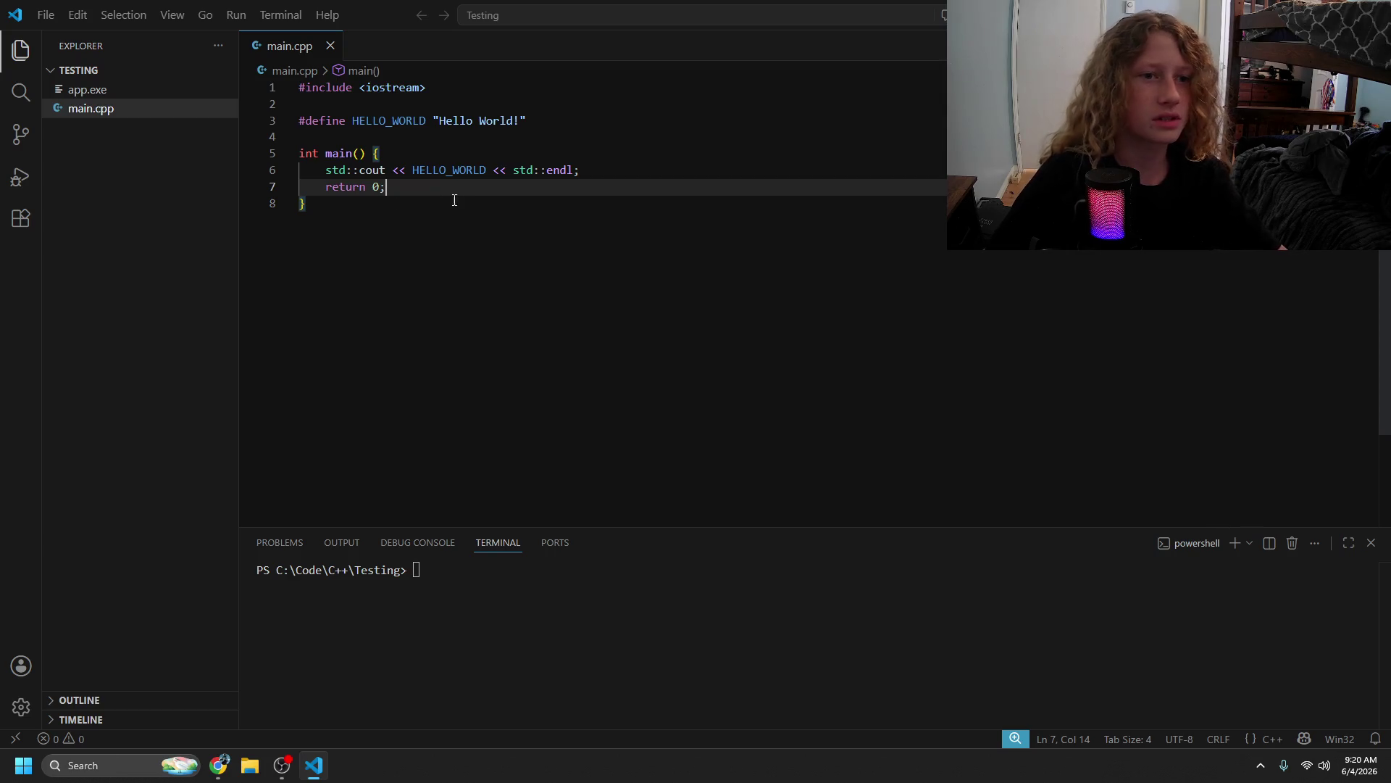
- Replace the old main() with a new one declaring int x and opening an if (true) block
{"action": "left_click_drag", "start_coordinate": [454, 198], "coordinate": [287, 112]}
{"action": "key", "text": "BackSpace"}
{"action": "type", "text": "int"}
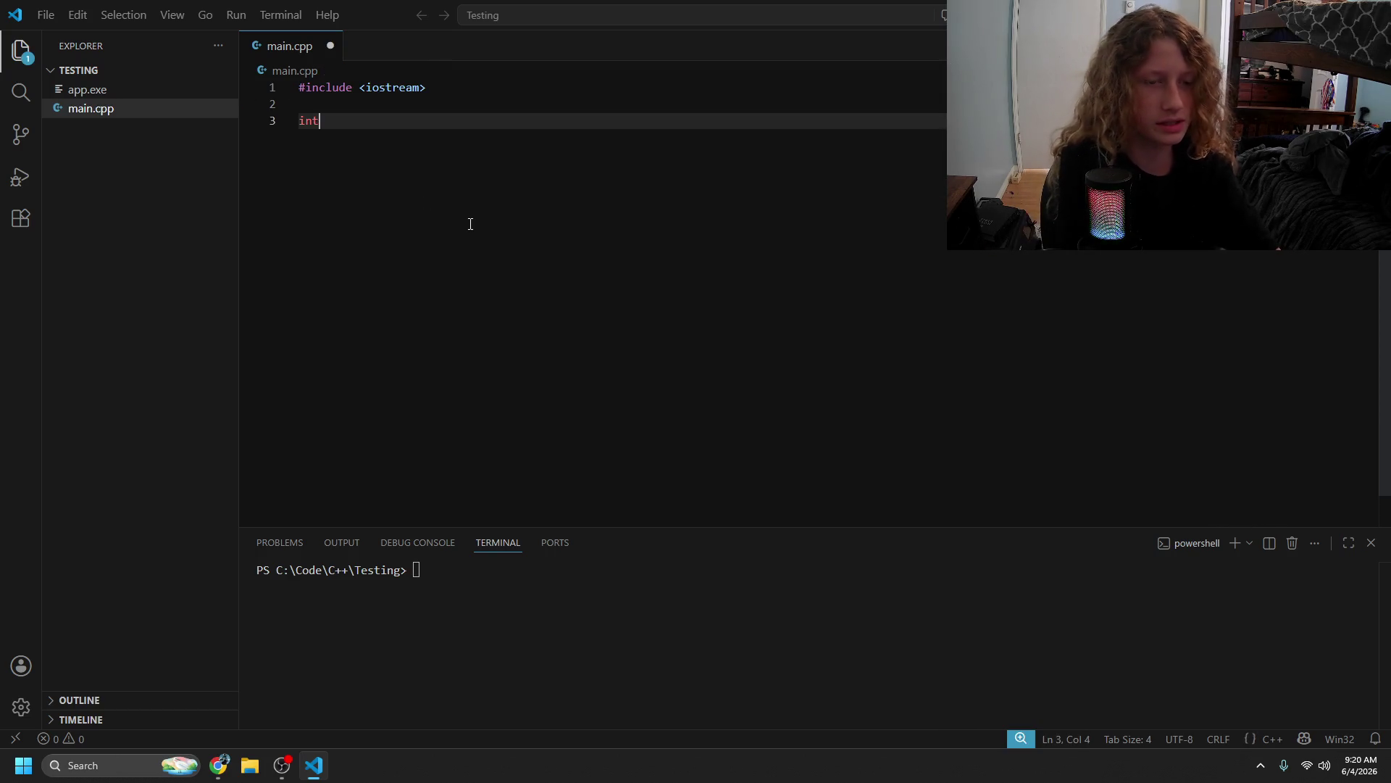
{"action": "type", "text": " main"}
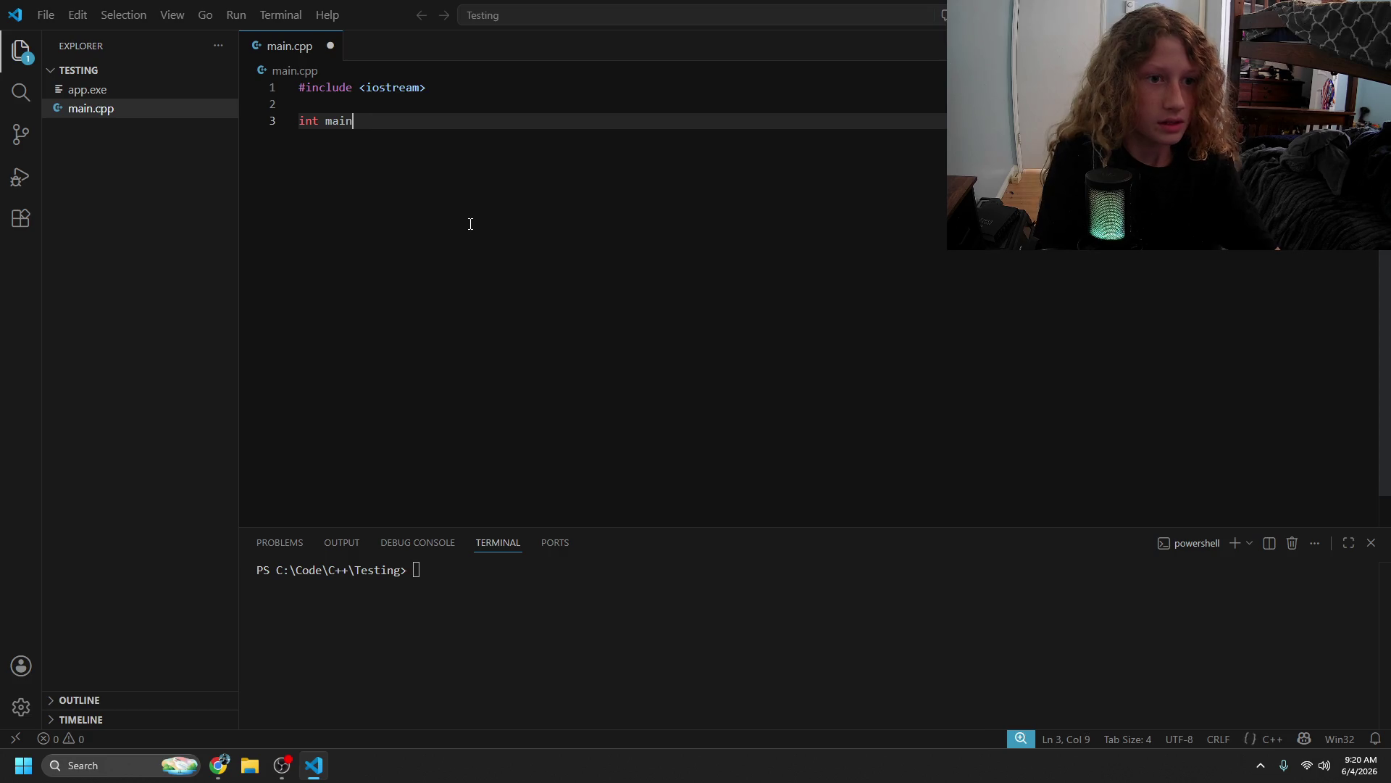
{"action": "type", "text": "() {"}
{"action": "key", "text": "Return"}
{"action": "type", "text": "int x = 12"}
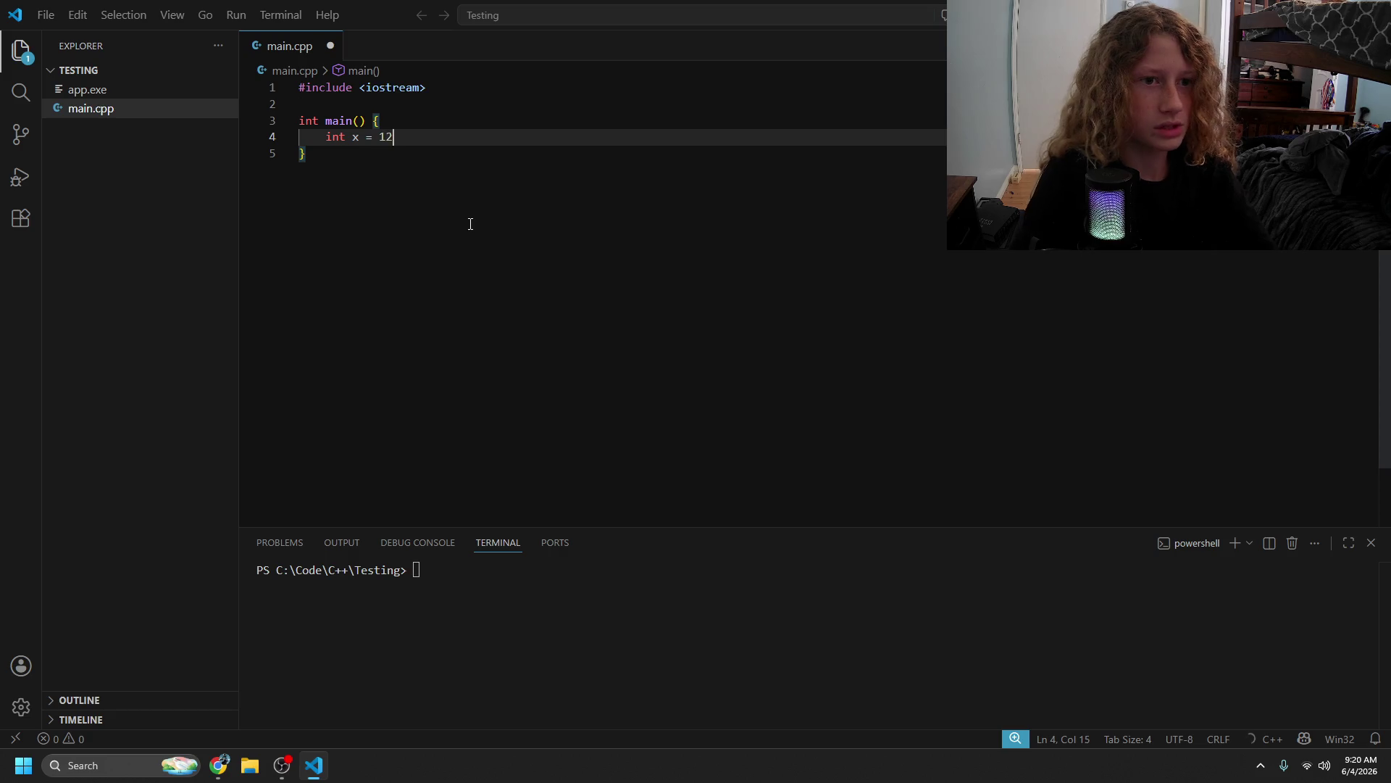
{"action": "key", "text": "Return"}
{"action": "key", "text": "Return"}
{"action": "type", "text": "if (true"}
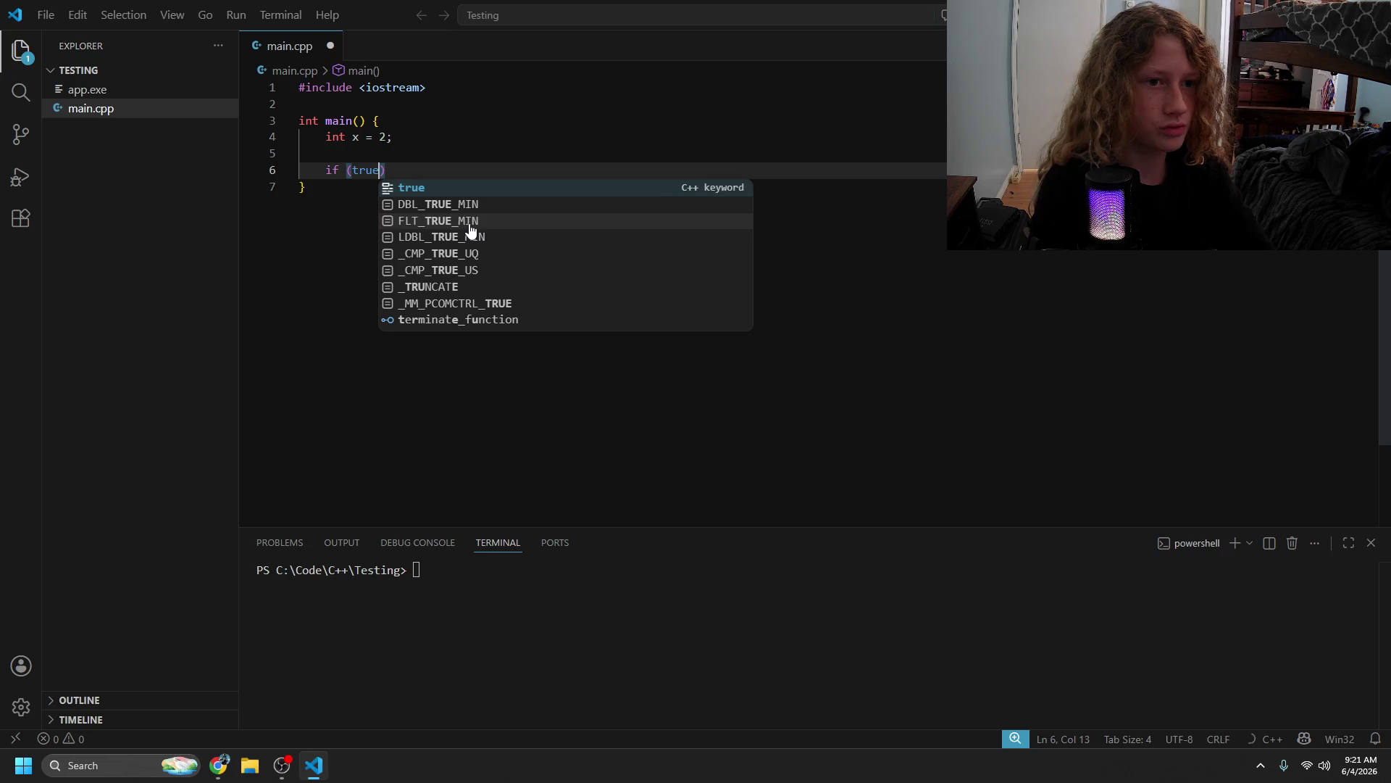
{"action": "key", "text": "Right"}
{"action": "type", "text": "{"}
{"action": "key", "text": "Return"}
- Declare int x inside the if block, print x with std::cout after it, and save
{"action": "type", "text": "int x"}
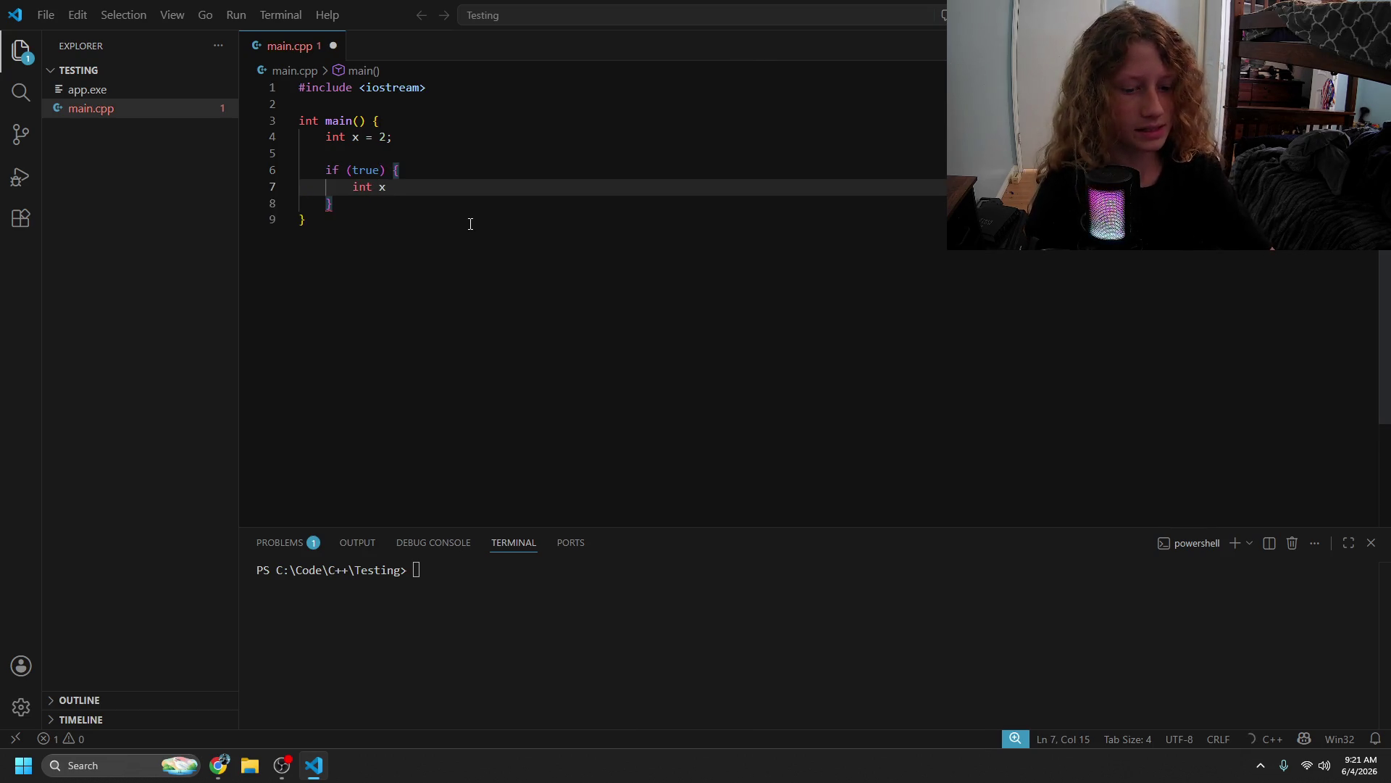
{"action": "key", "text": "Down"}
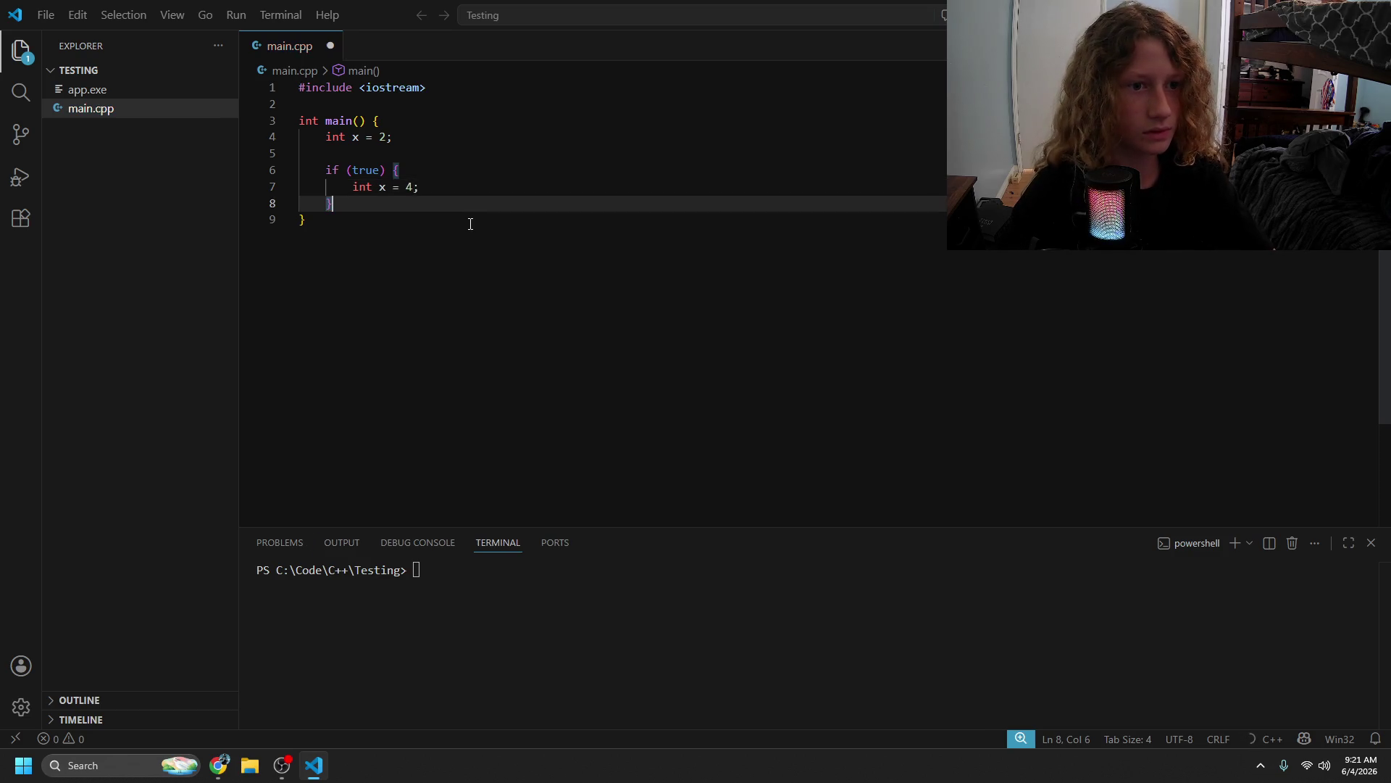
{"action": "key", "text": "Return"}
{"action": "key", "text": "Return"}
{"action": "type", "text": "s"}
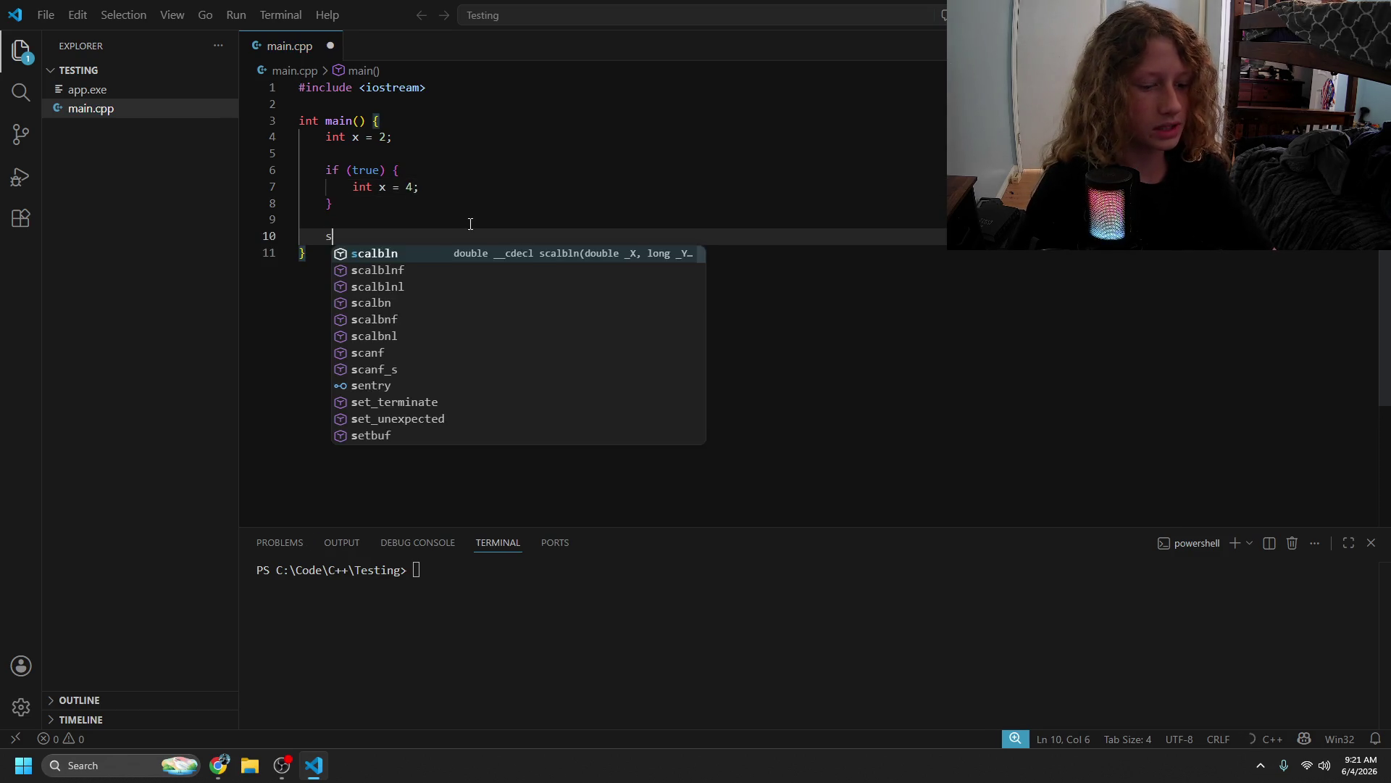
{"action": "type", "text": "td::cout << "}
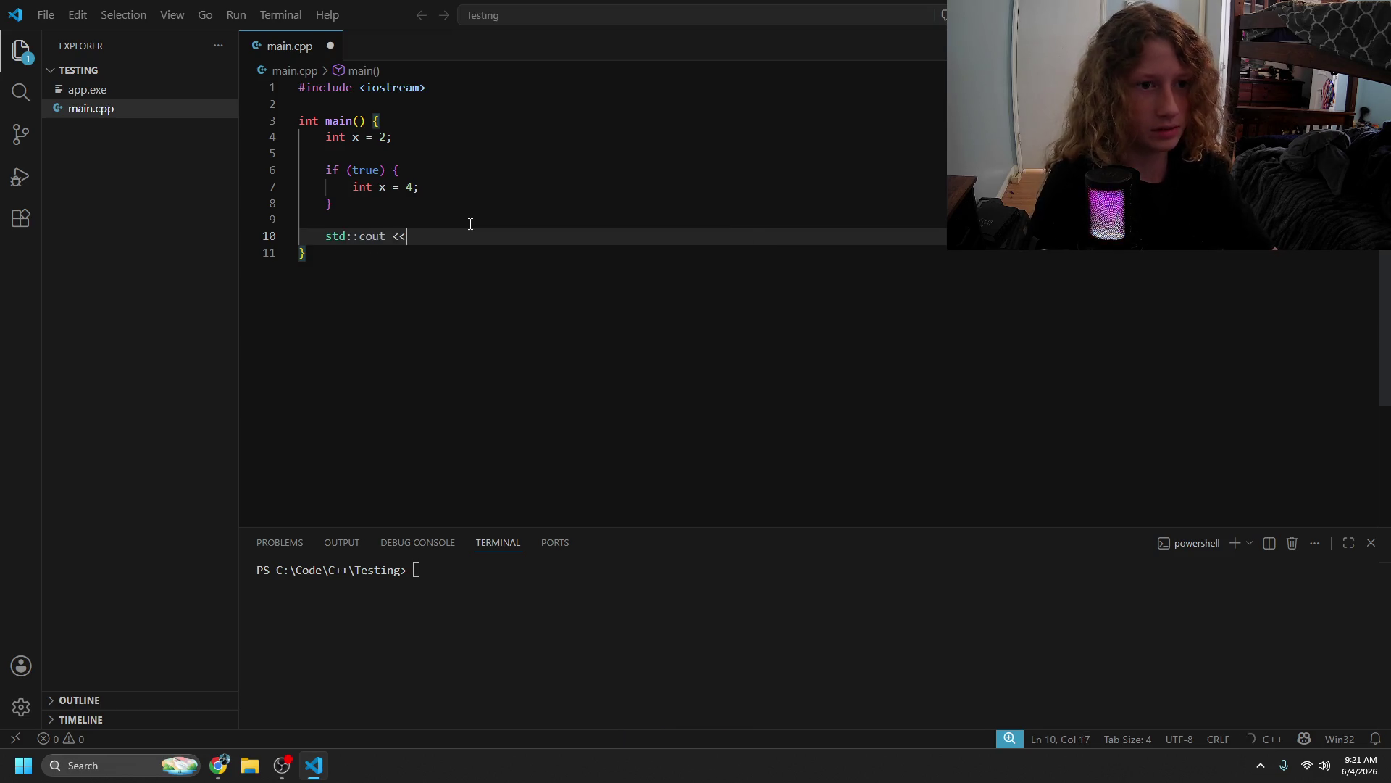
{"action": "type", "text": "x;"}
{"action": "key", "text": "ctrl+s"}
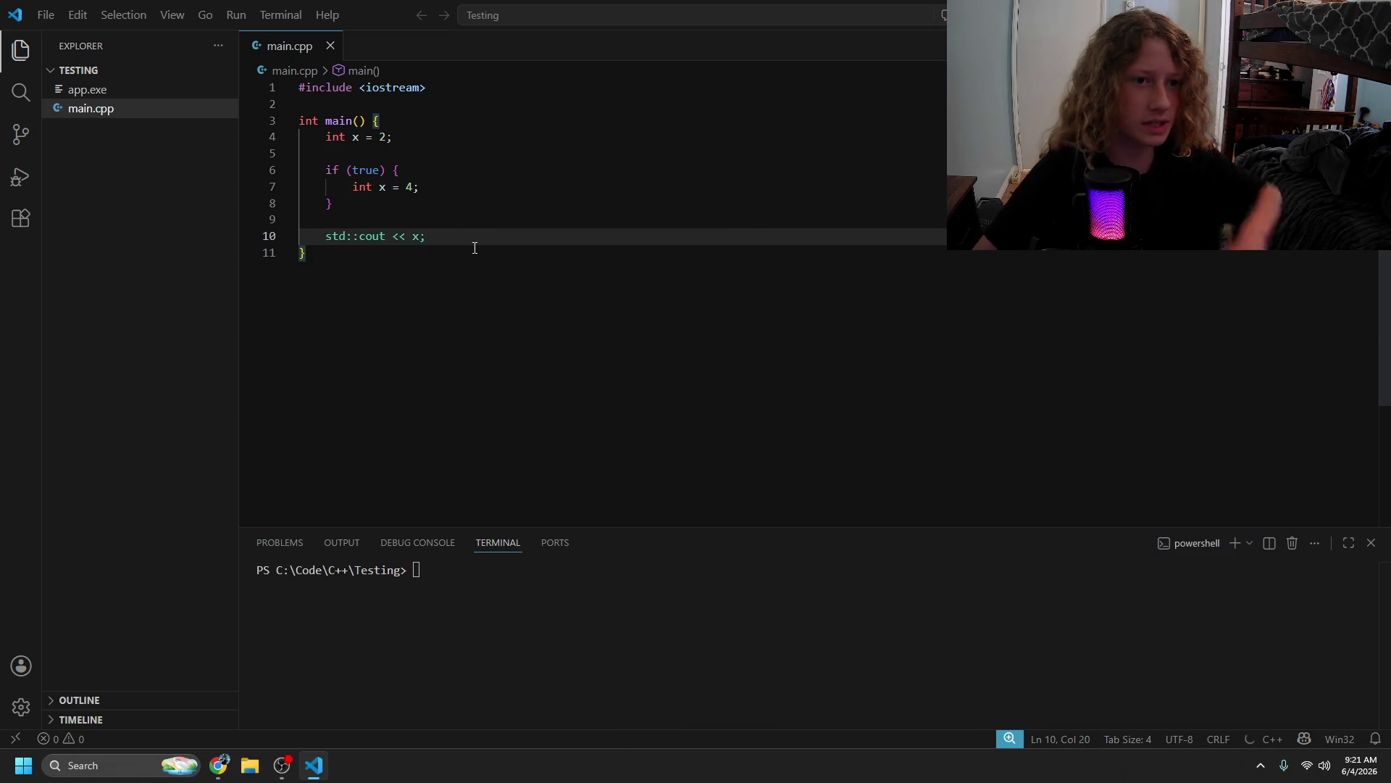
- Remove int from line 7 so the if block reassigns x instead of redeclaring it
{"action": "left_click_drag", "start_coordinate": [472, 247], "coordinate": [361, 166]}
{"action": "left_click", "coordinate": [497, 270]}
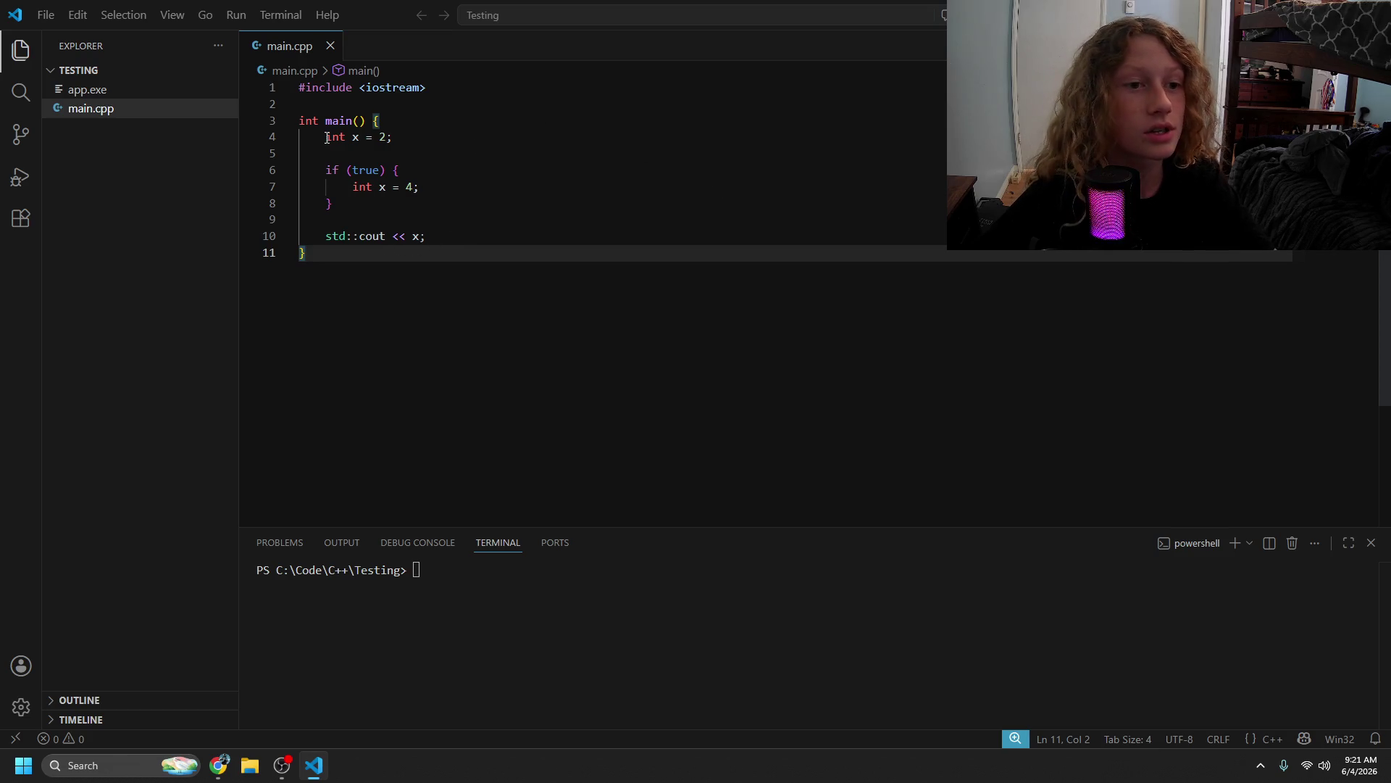
{"action": "left_click_drag", "start_coordinate": [323, 137], "coordinate": [435, 186]}
{"action": "left_click", "coordinate": [502, 220]}
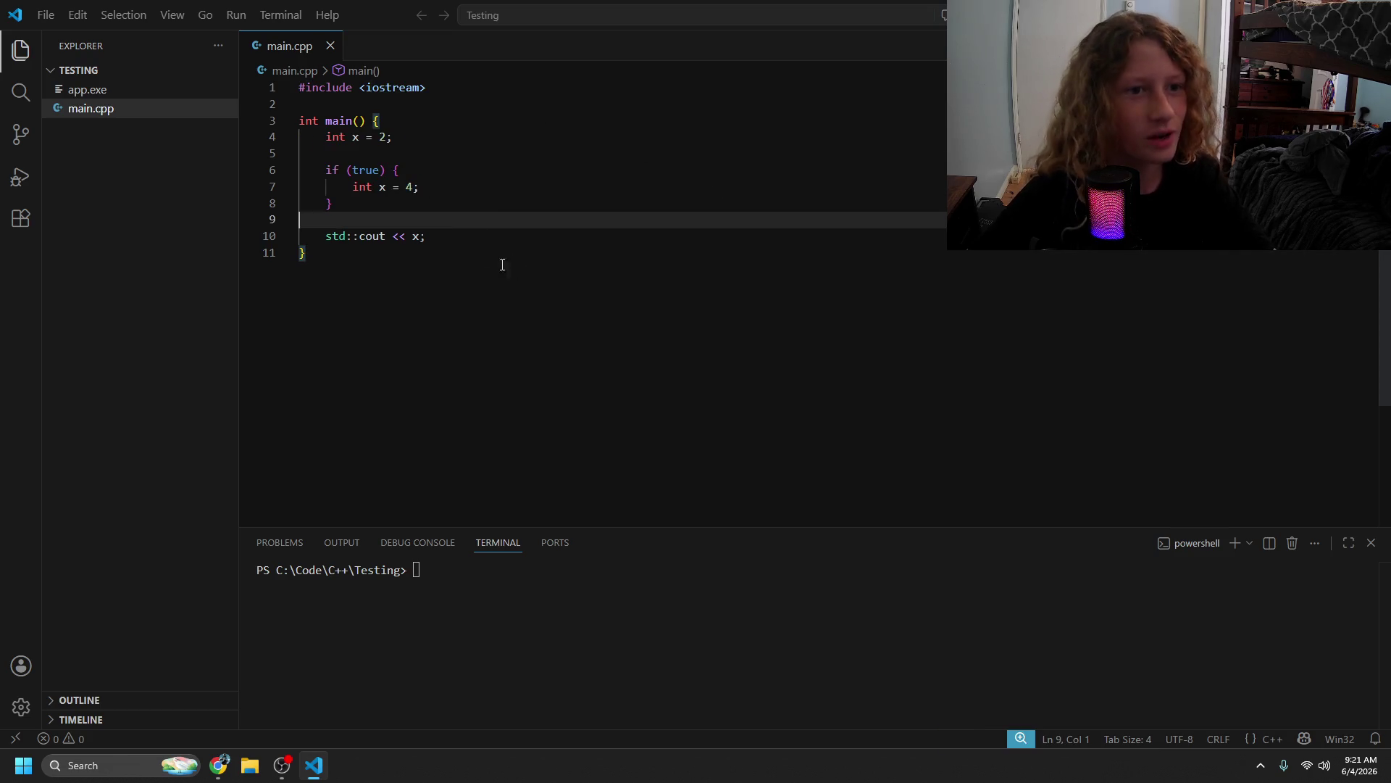
{"action": "left_click", "coordinate": [376, 191]}
{"action": "key", "text": "BackSpace"}
{"action": "key", "text": "BackSpace"}
{"action": "key", "text": "BackSpace"}
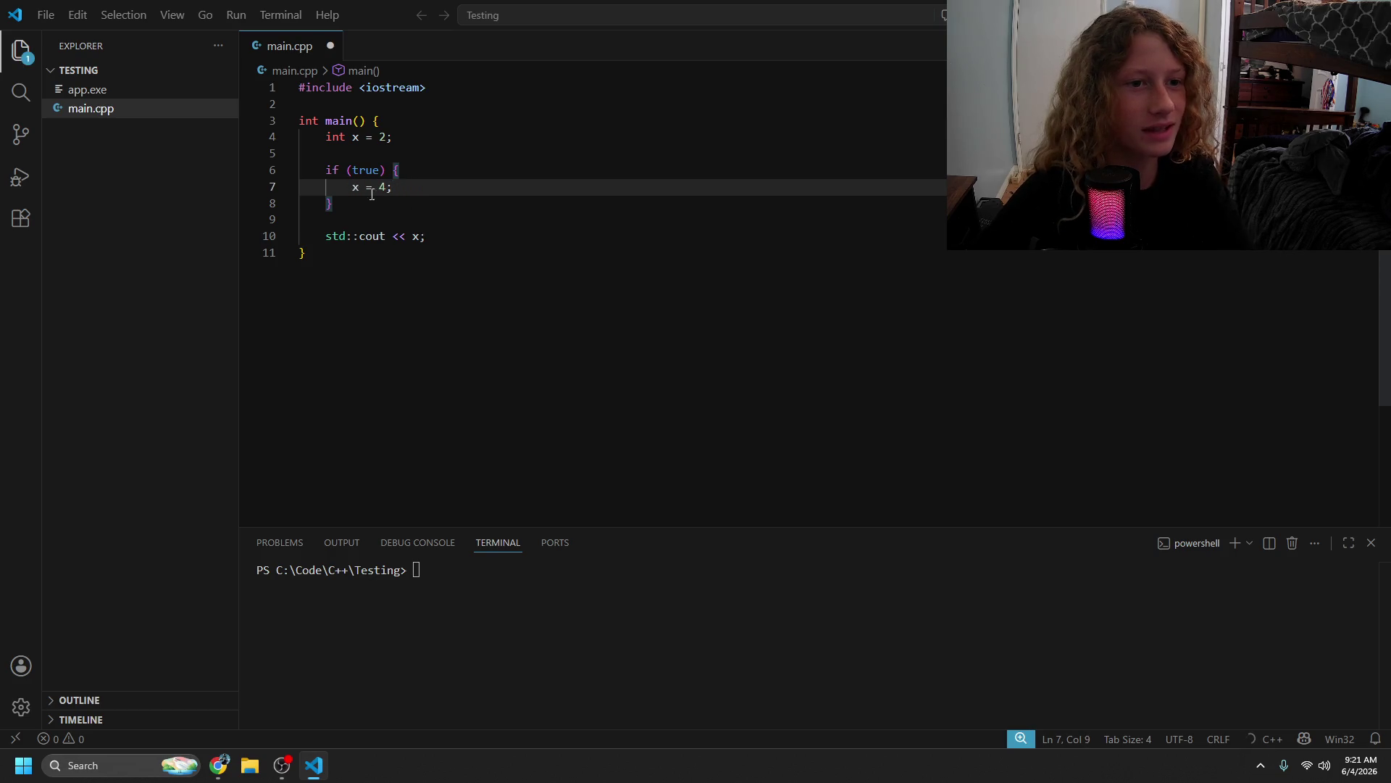
{"action": "type", "text": "int"}
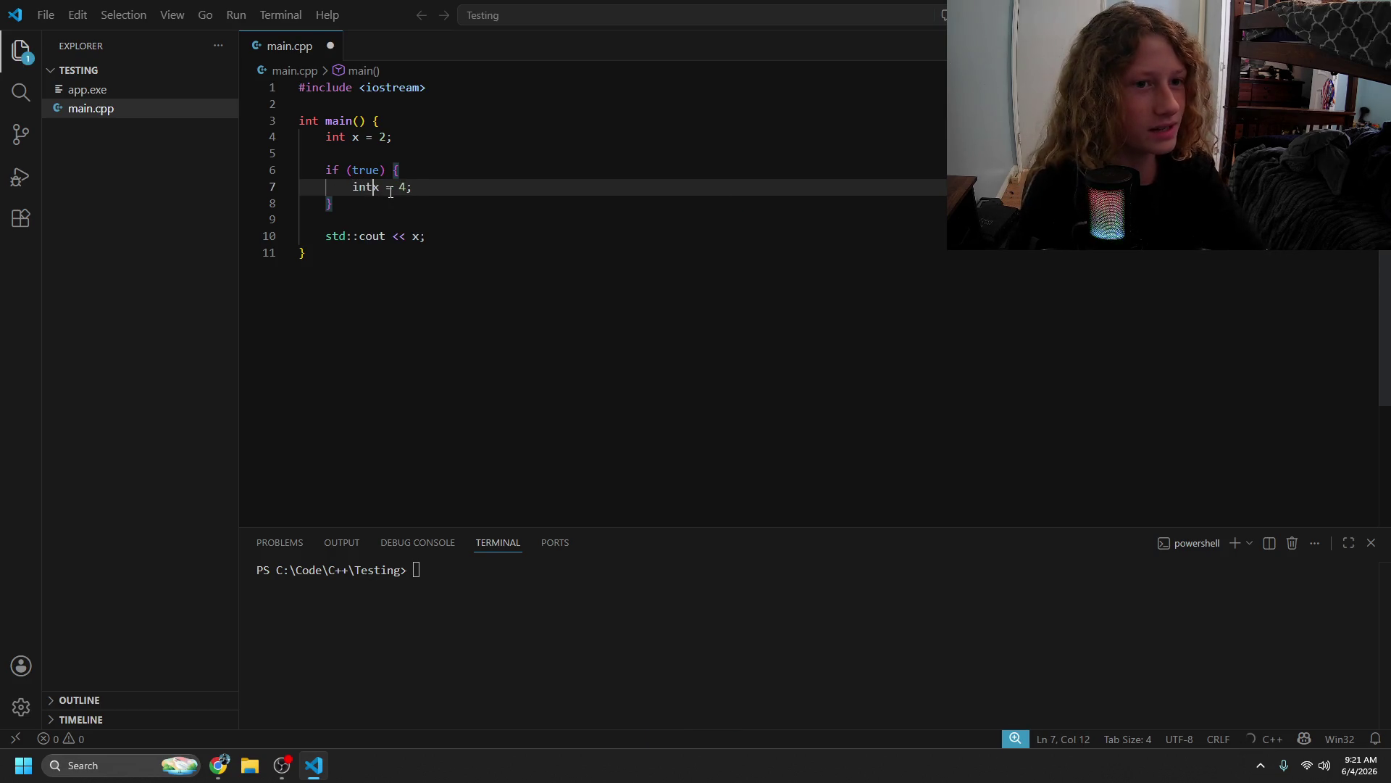
{"action": "left_click", "coordinate": [413, 205]}
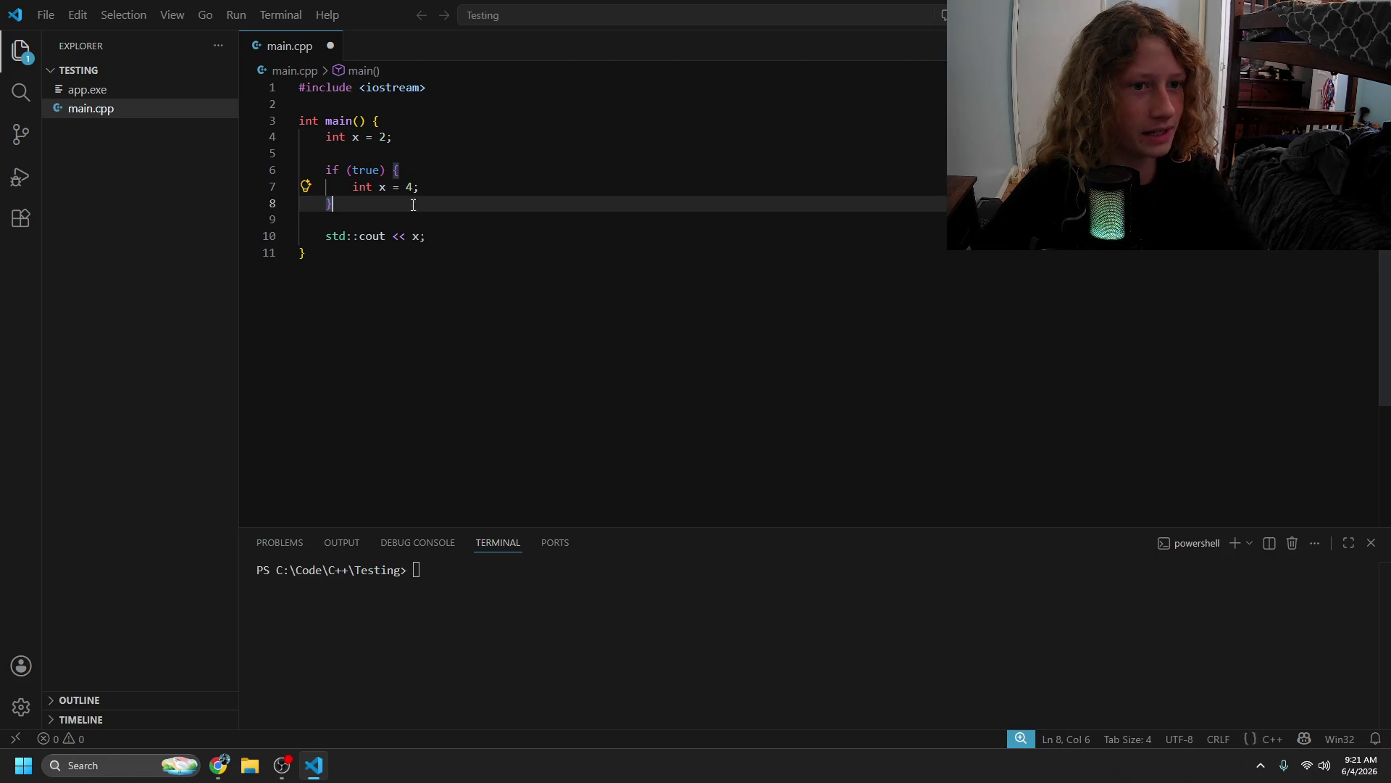
{"action": "mouse_move", "coordinate": [379, 190]}
{"action": "left_mouse_down"}
{"action": "mouse_move", "coordinate": [352, 190]}
{"action": "mouse_move", "coordinate": [363, 204]}
{"action": "mouse_move", "coordinate": [384, 137]}
{"action": "mouse_move", "coordinate": [362, 204]}
{"action": "mouse_move", "coordinate": [435, 181]}
{"action": "left_mouse_up"}
{"action": "key", "text": "BackSpace"}
- Change the line 6 condition to true == false, then restore it to if (true)
{"action": "left_click", "coordinate": [422, 236]}
{"action": "left_click", "coordinate": [386, 237]}
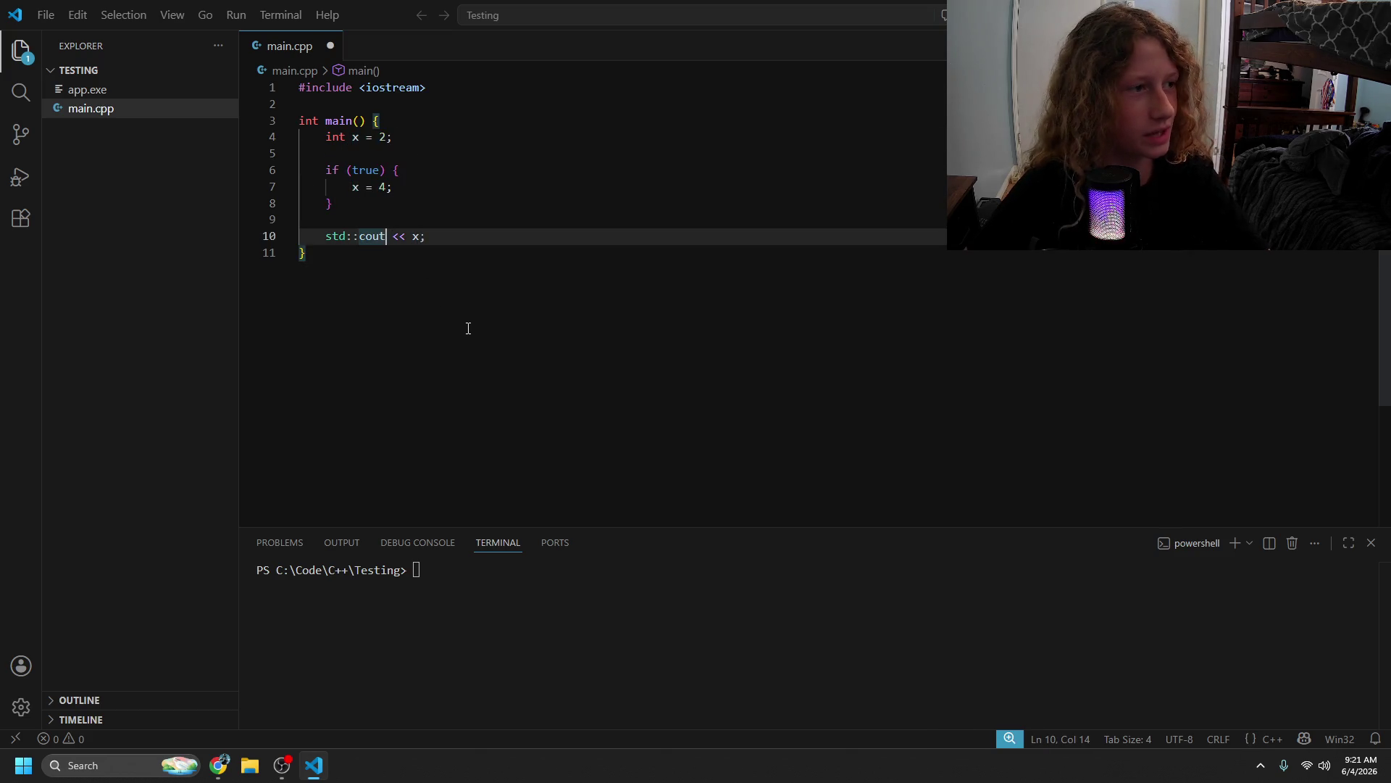
{"action": "left_click", "coordinate": [351, 170]}
{"action": "left_click", "coordinate": [395, 219]}
{"action": "left_click", "coordinate": [380, 169]}
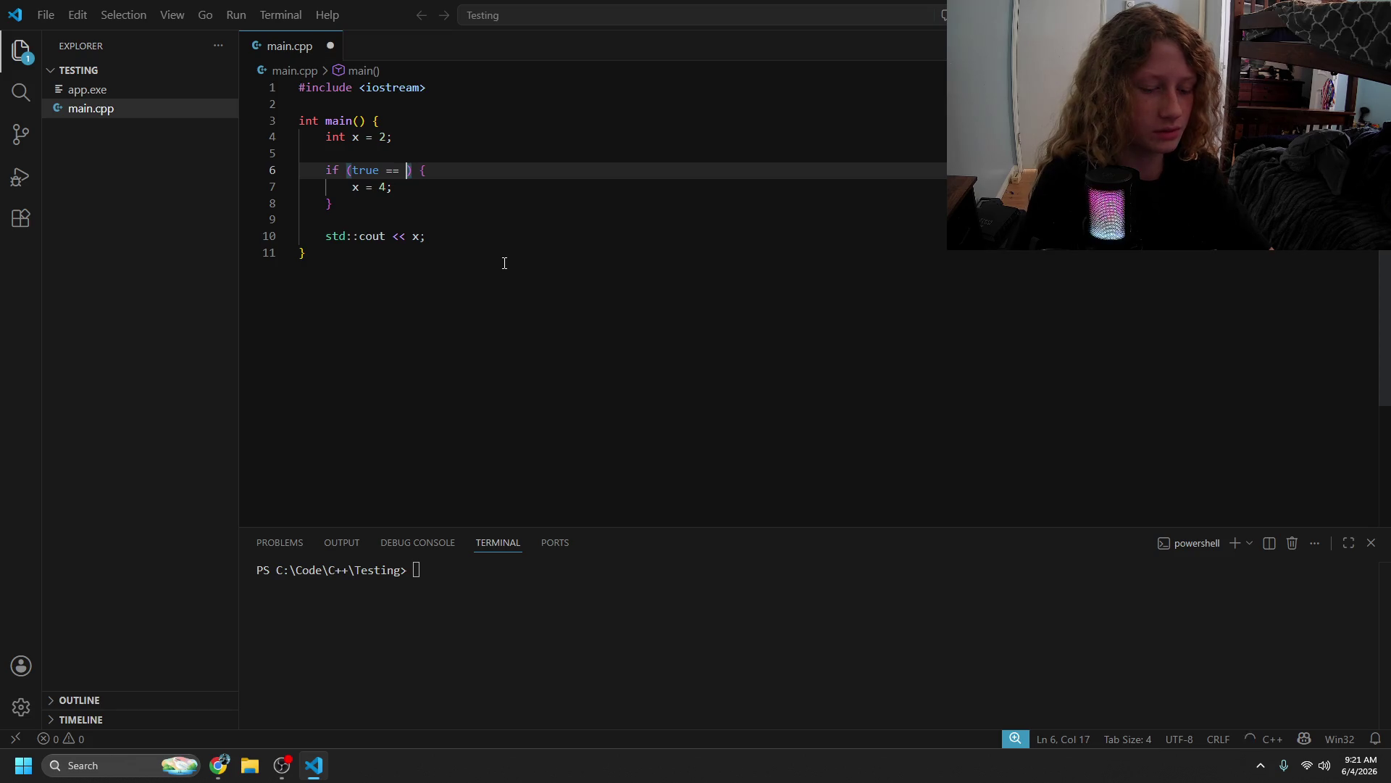
{"action": "type", "text": "false"}
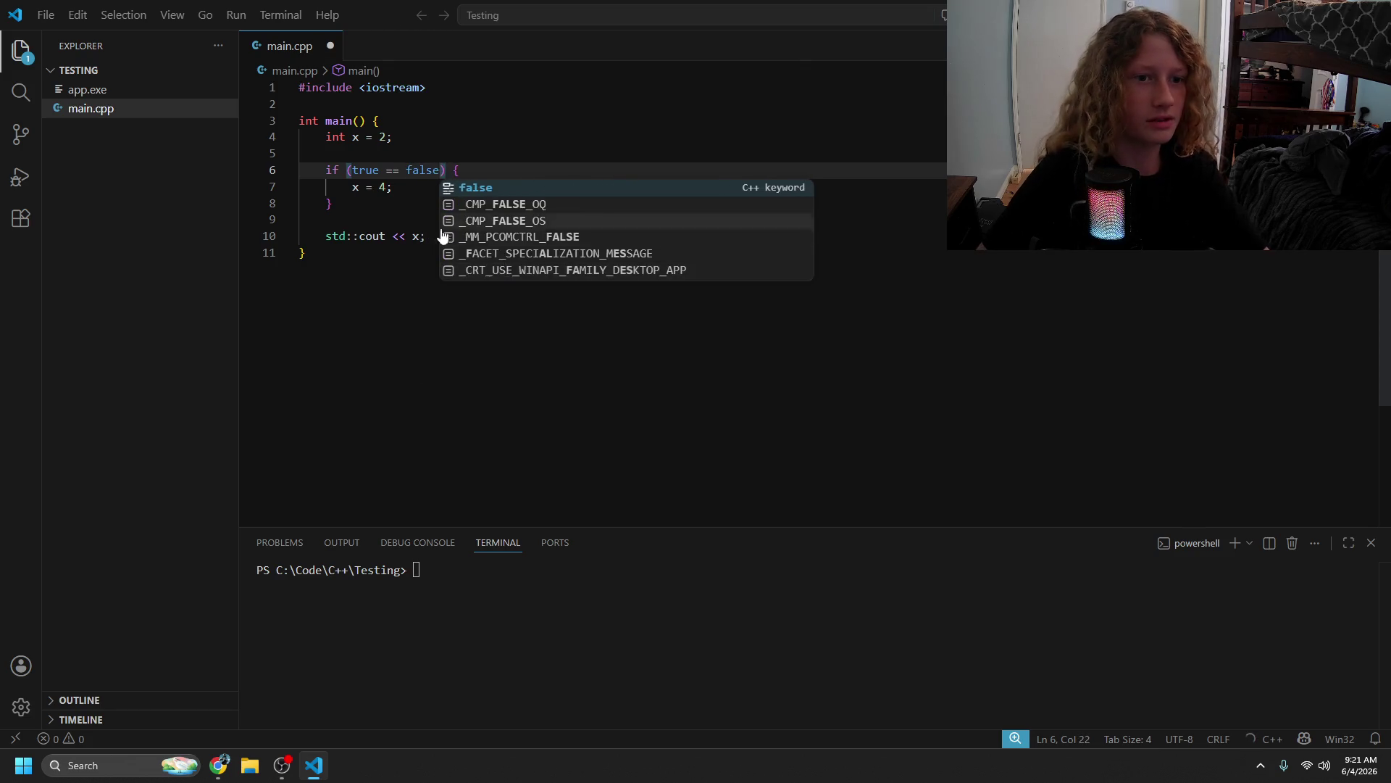
{"action": "key", "text": "Escape"}
{"action": "left_click_drag", "start_coordinate": [439, 170], "coordinate": [376, 175]}
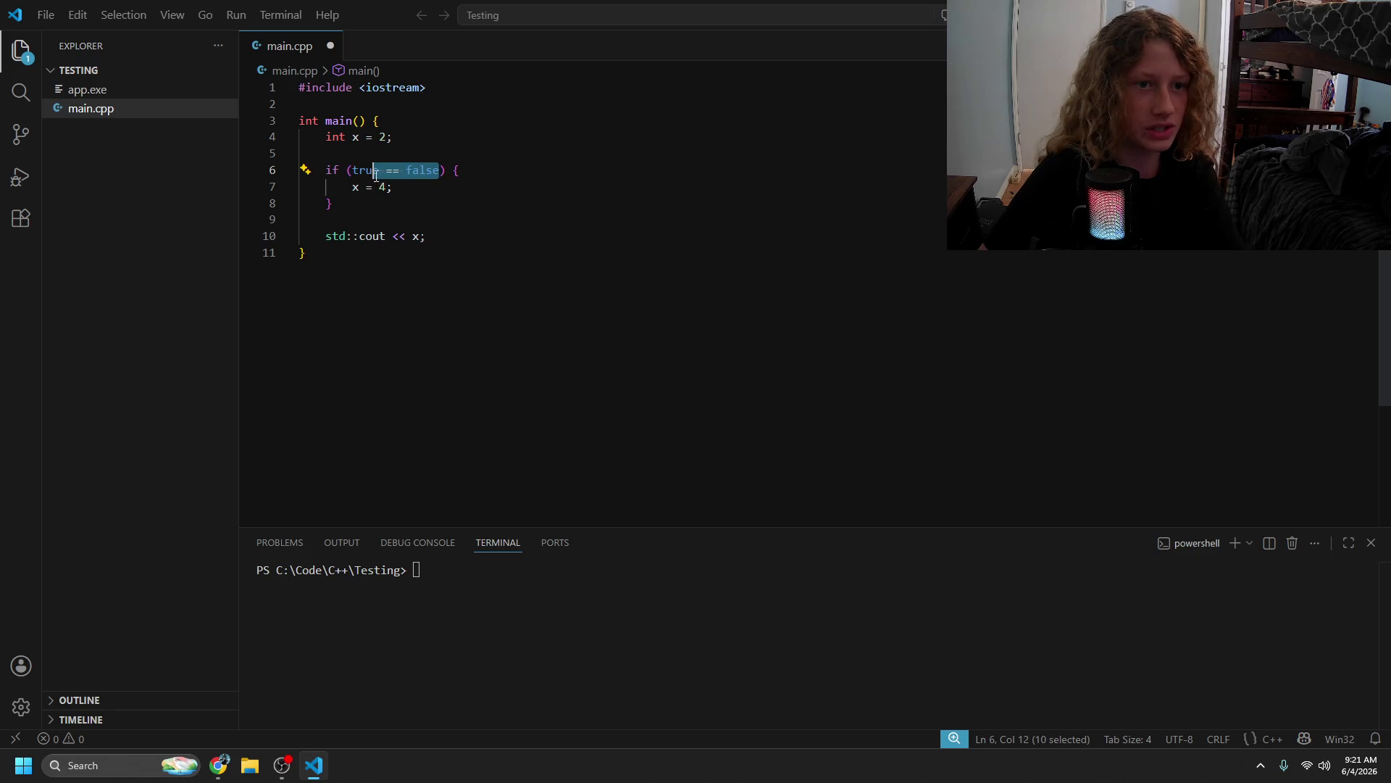
{"action": "type", "text": "e"}
{"action": "left_click", "coordinate": [570, 412]}
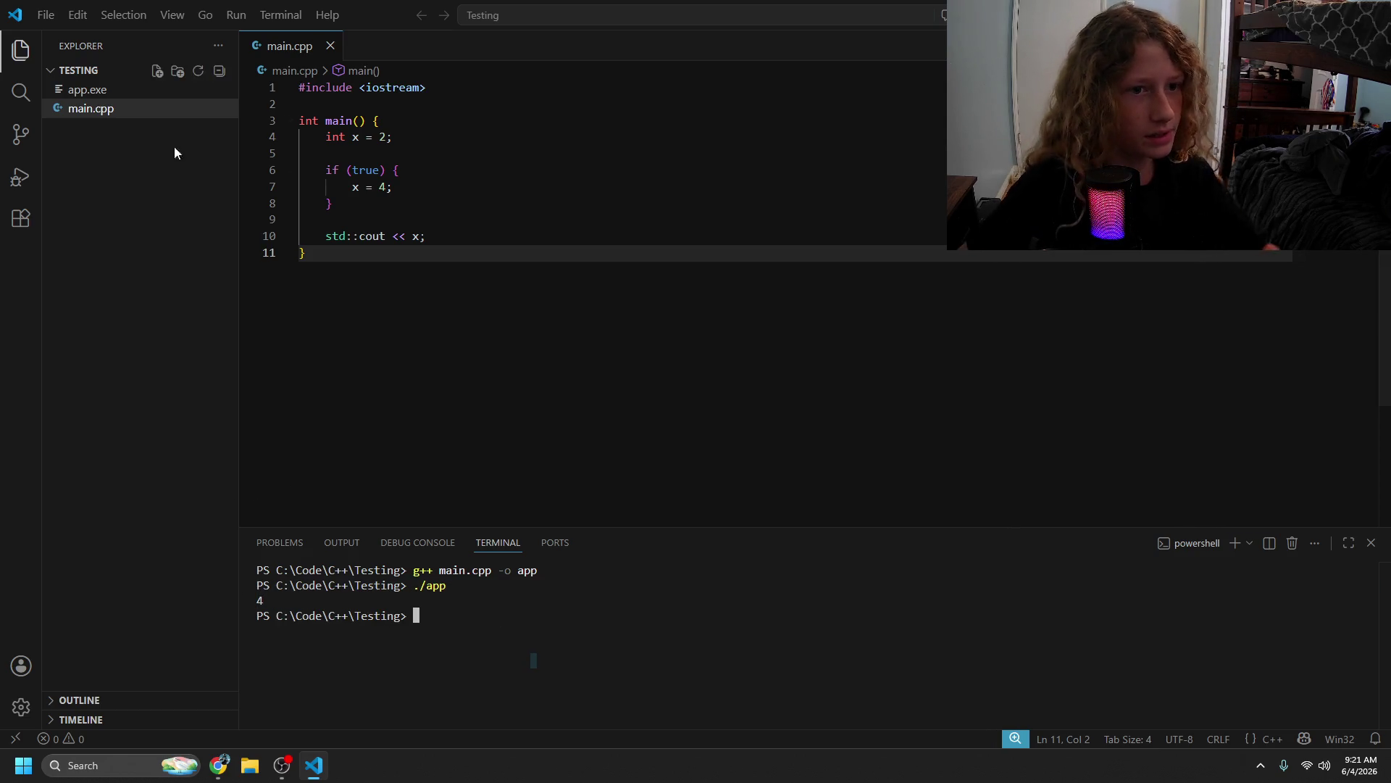
- Try adding int before x on line 7, then switch to another running app
{"action": "left_click", "coordinate": [352, 187]}
{"action": "type", "text": "int"}
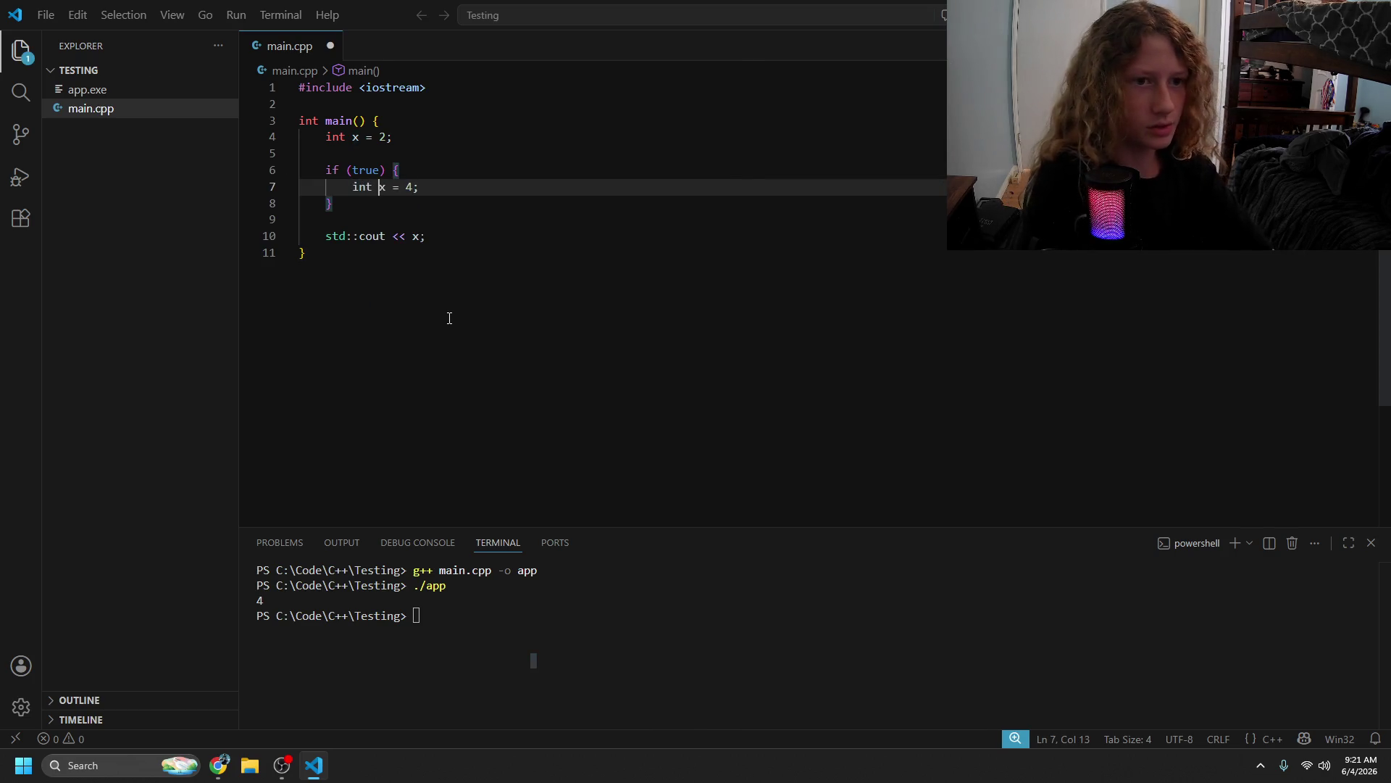
{"action": "left_click", "coordinate": [423, 243]}
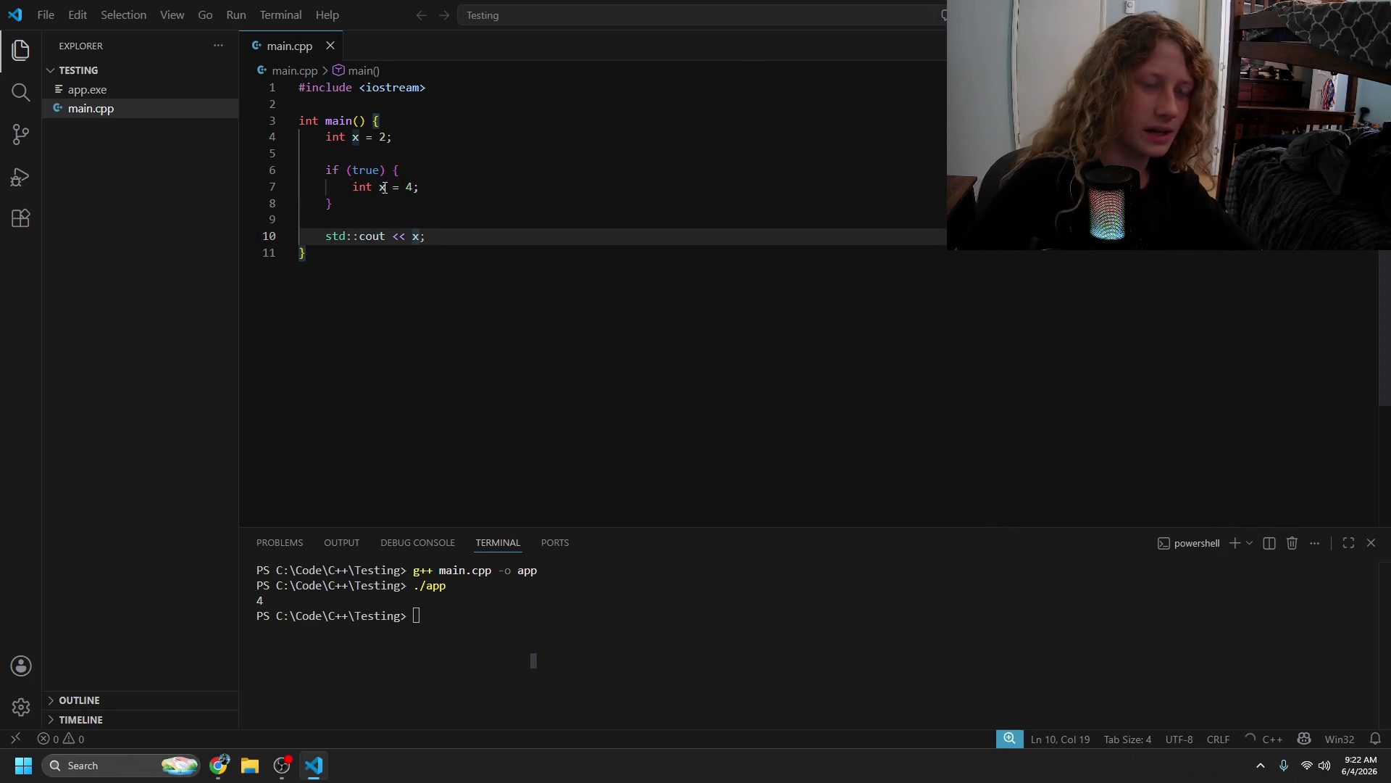
{"action": "left_click_drag", "start_coordinate": [379, 187], "coordinate": [353, 187]}
{"action": "left_click", "coordinate": [556, 387]}
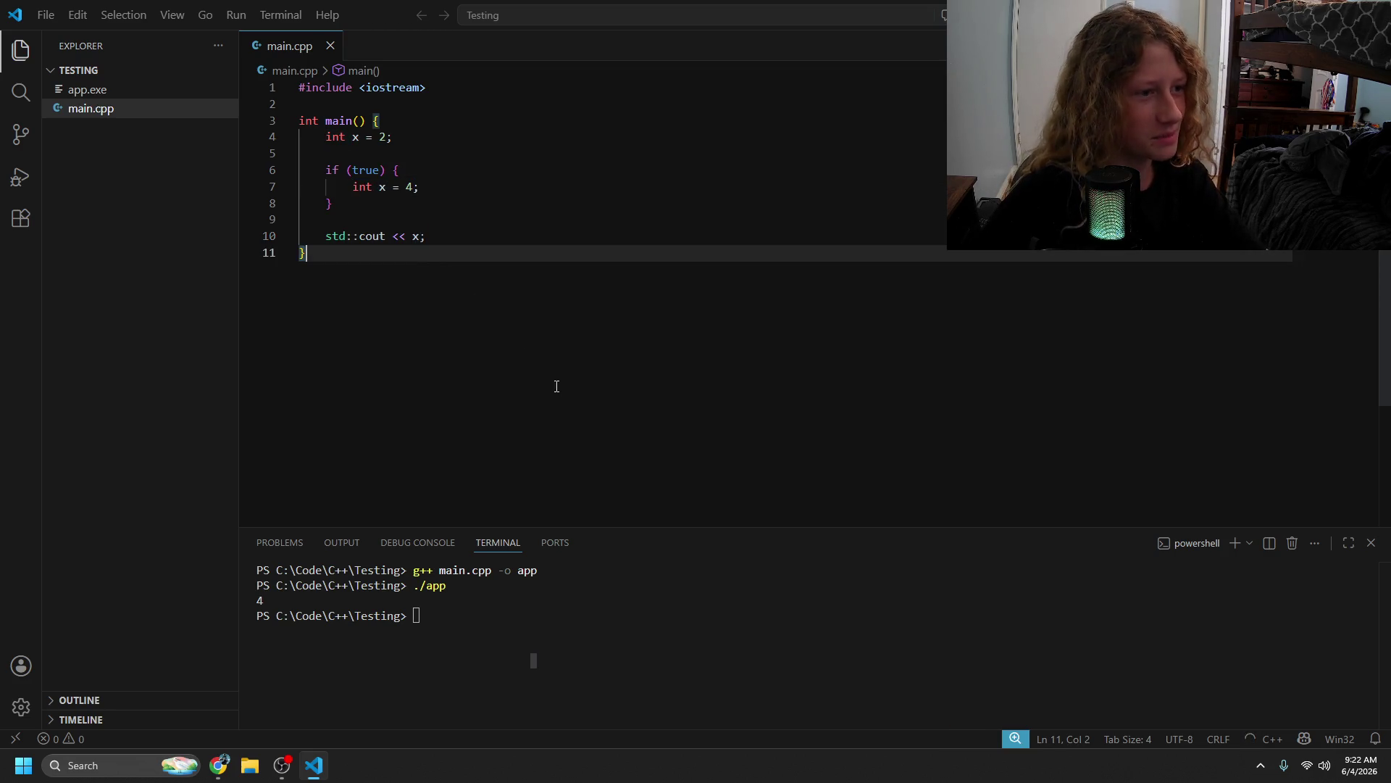
{"action": "left_click", "coordinate": [282, 766]}
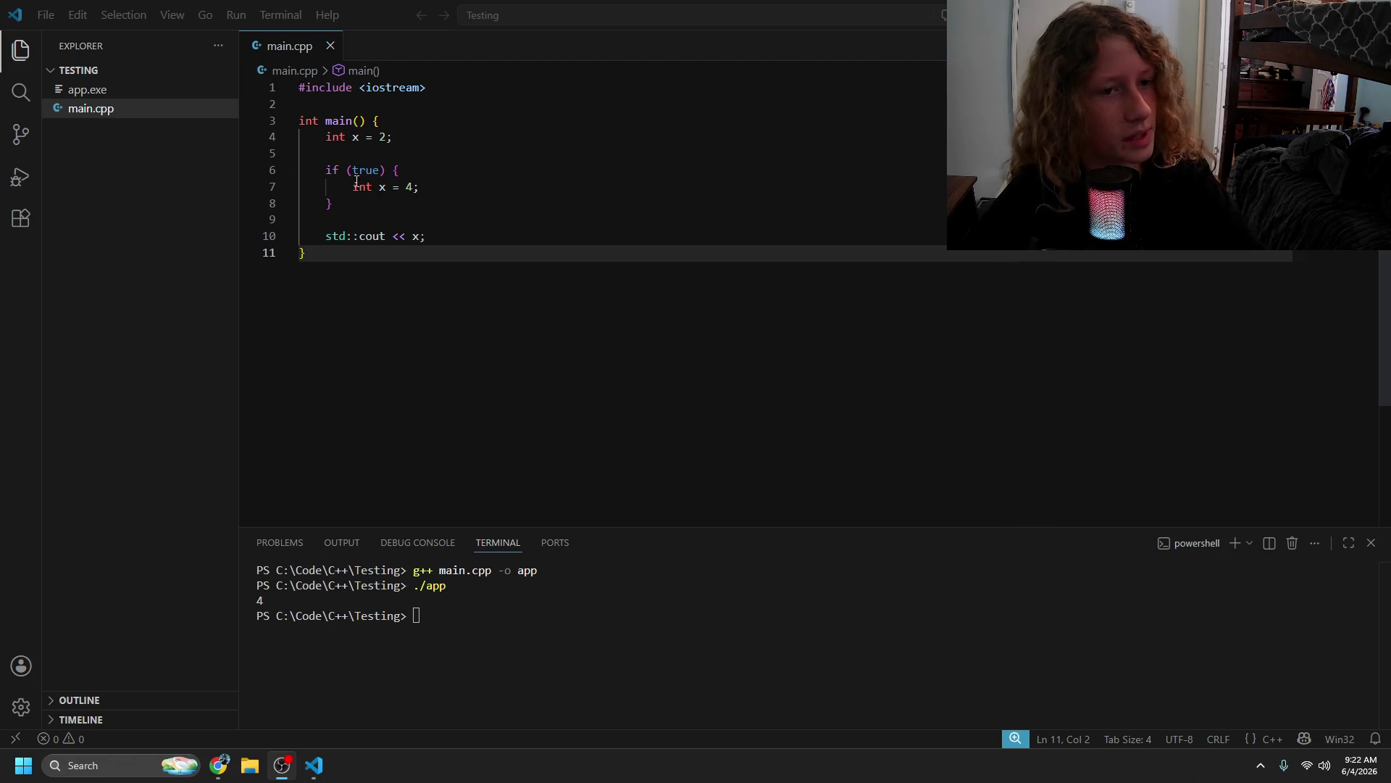
- Delete the if block on lines 6–8
{"action": "left_click_drag", "start_coordinate": [326, 133], "coordinate": [404, 189]}
{"action": "left_click", "coordinate": [335, 203]}
{"action": "left_click_drag", "start_coordinate": [327, 136], "coordinate": [444, 195]}
{"action": "left_click", "coordinate": [478, 232]}
{"action": "left_click", "coordinate": [388, 216]}
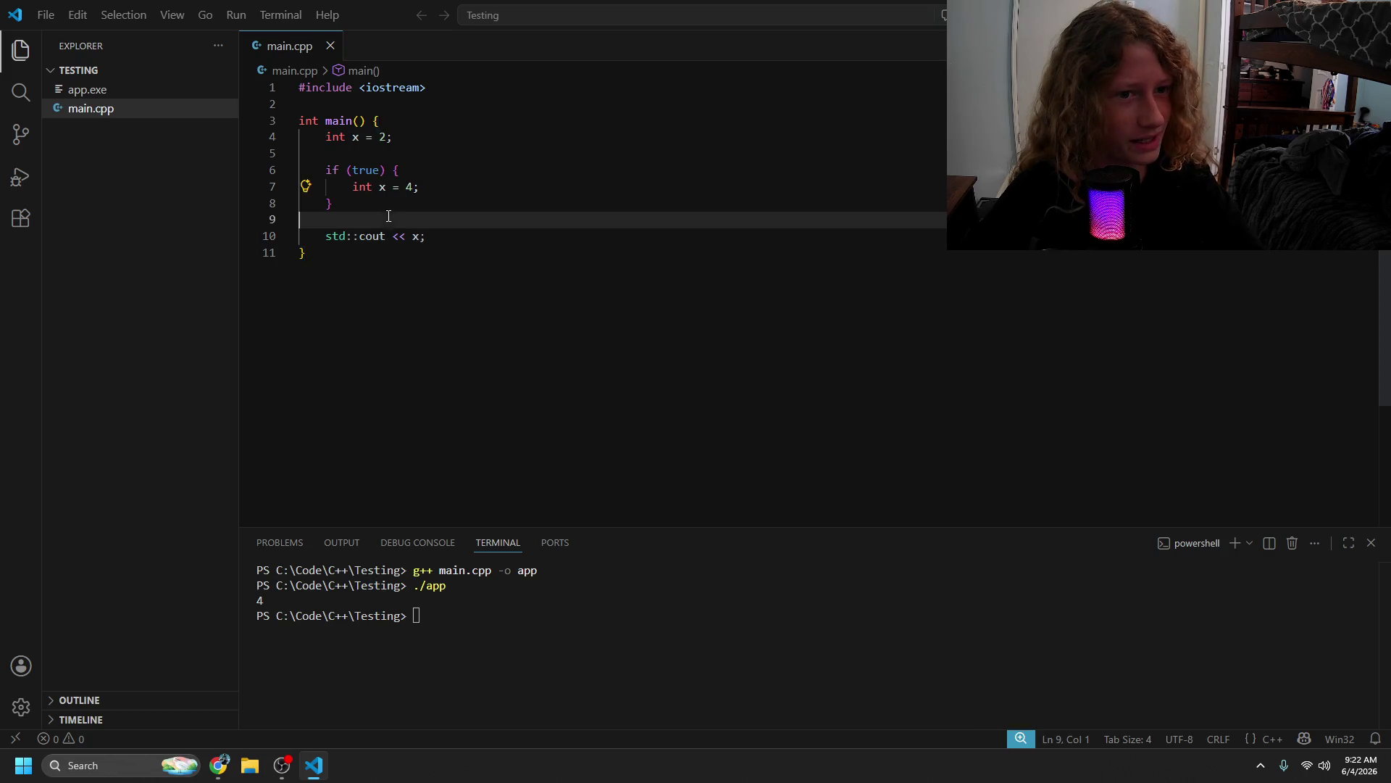
{"action": "left_click", "coordinate": [421, 237]}
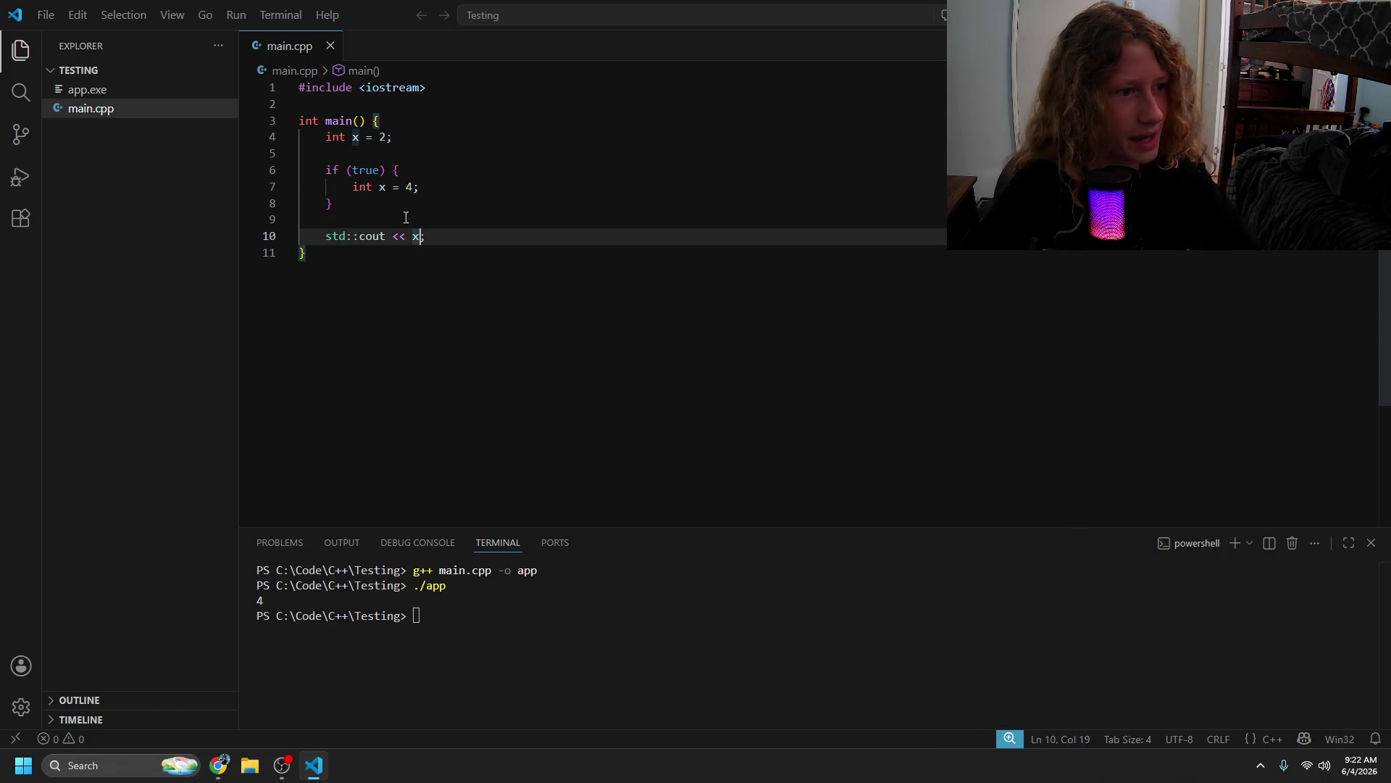
{"action": "left_click", "coordinate": [359, 217]}
{"action": "left_click_drag", "start_coordinate": [334, 203], "coordinate": [277, 167]}
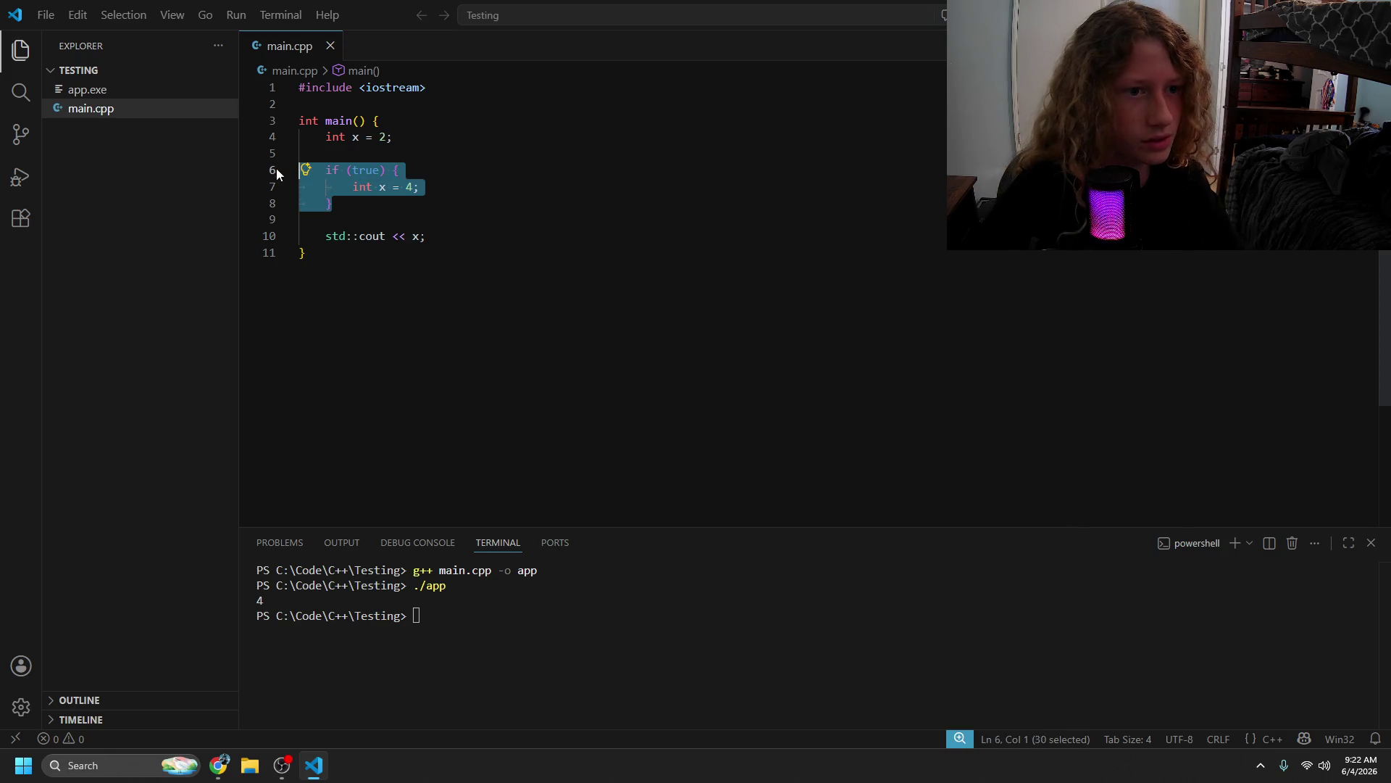
{"action": "key", "text": "BackSpace"}
{"action": "key", "text": "BackSpace"}
- Delete the blank lines and the cout line, leaving main() empty, and switch to the browser
{"action": "left_click", "coordinate": [427, 171]}
{"action": "left_click_drag", "start_coordinate": [426, 171], "coordinate": [302, 149]}
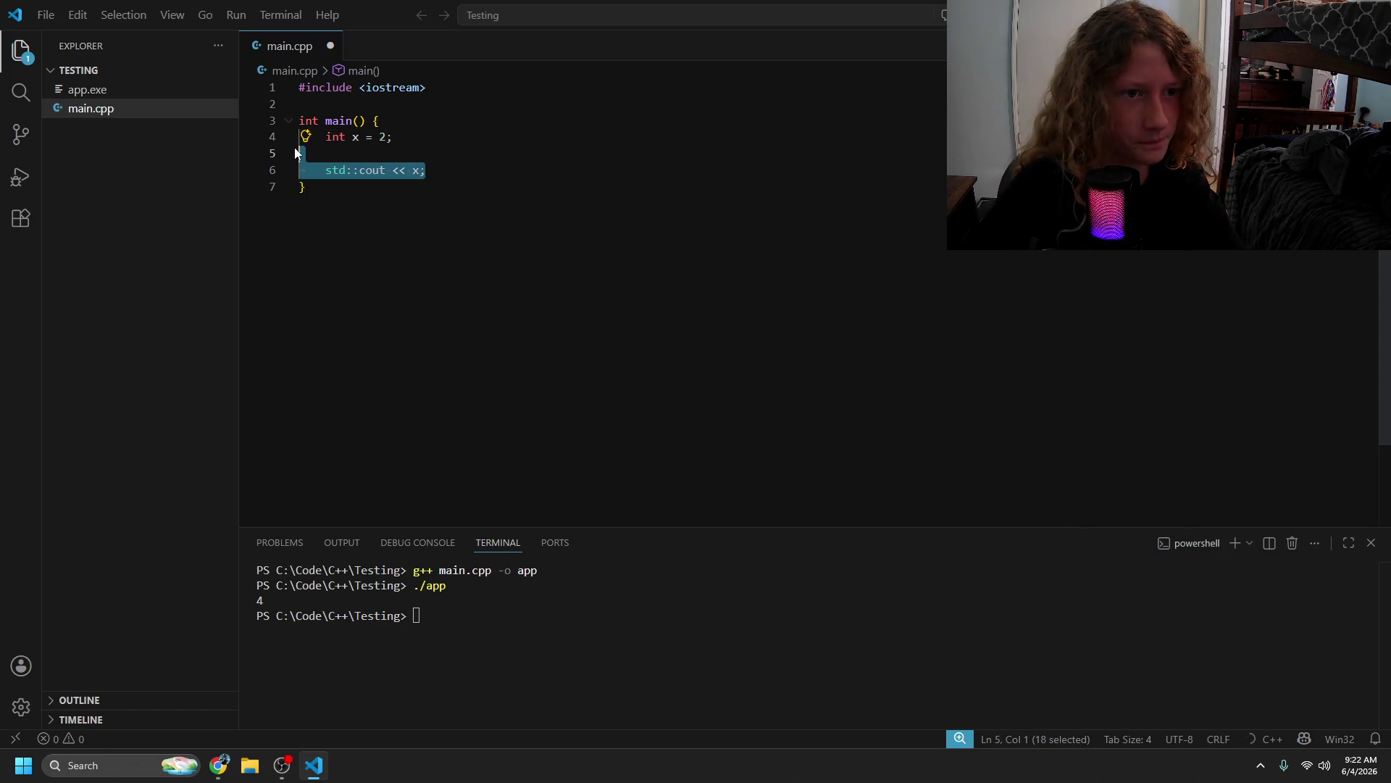
{"action": "key", "text": "BackSpace"}
{"action": "key", "text": "BackSpace"}
{"action": "key", "text": "BackSpace"}
{"action": "key", "text": "BackSpace"}
{"action": "key", "text": "BackSpace"}
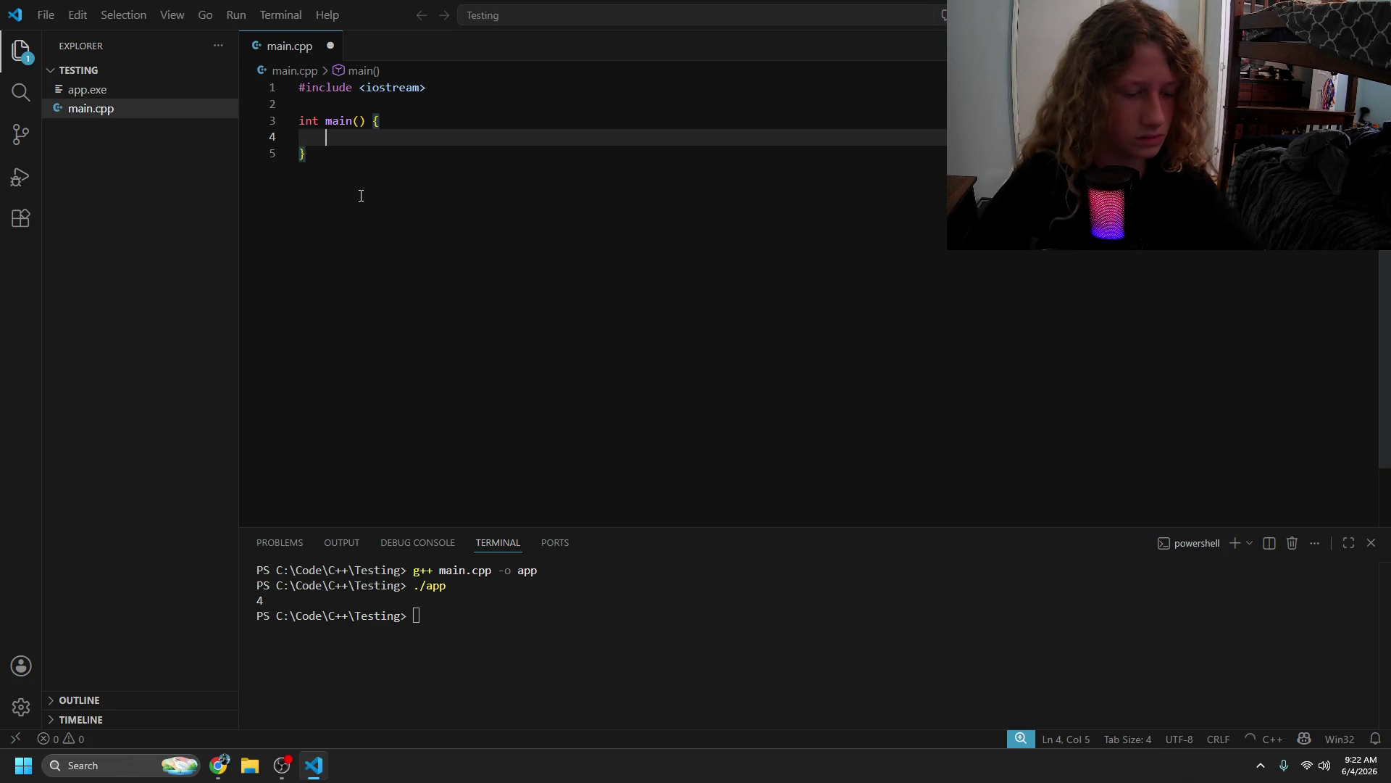
{"action": "key", "text": "alt+Tab"}
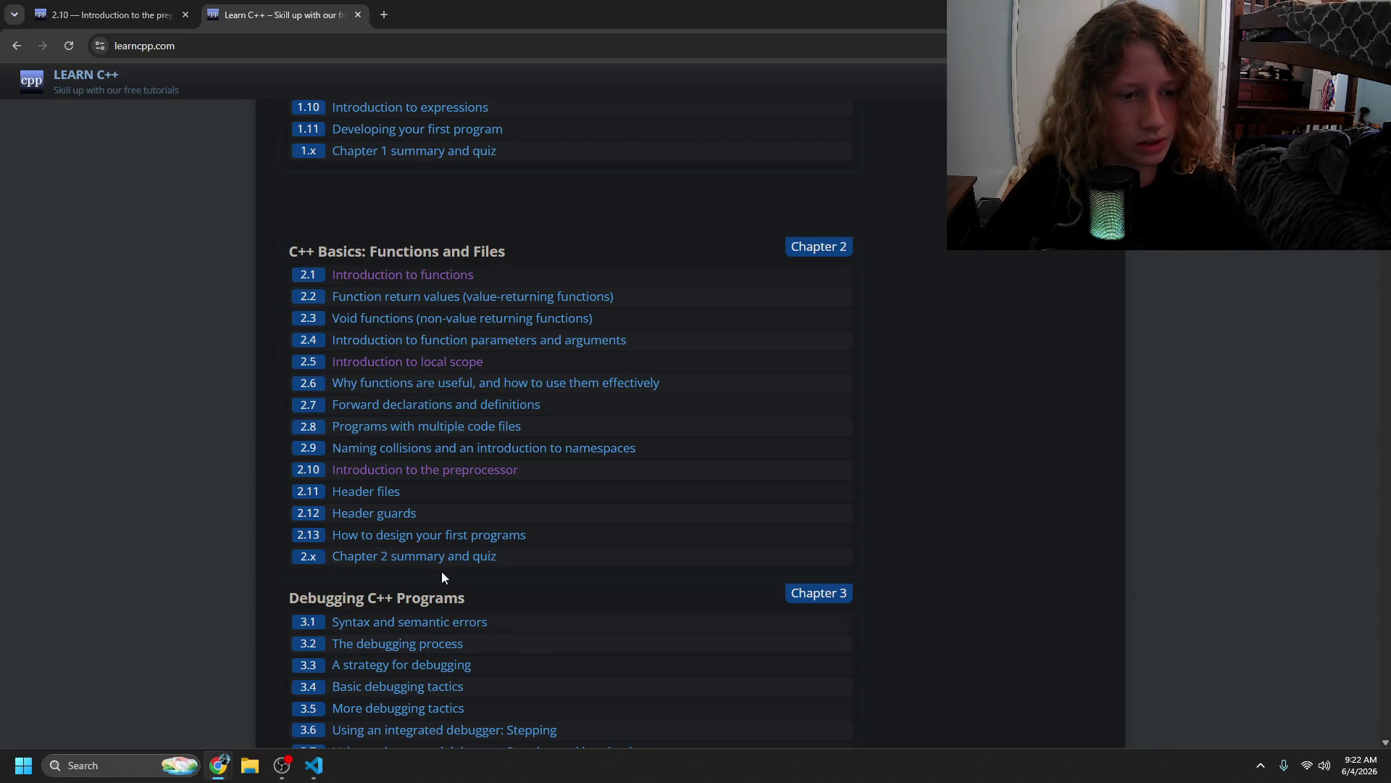
- Switch to the 2.10 preprocessor lesson tab and scroll to the Alex.h example
{"action": "key", "text": "ctrl+shift+Tab"}
{"action": "scroll", "coordinate": [406, 457], "scroll_direction": "down", "scroll_amount": 8}
{"action": "scroll", "coordinate": [402, 446], "scroll_direction": "down", "scroll_amount": 4}
{"action": "scroll", "coordinate": [402, 438], "scroll_direction": "up", "scroll_amount": 9}
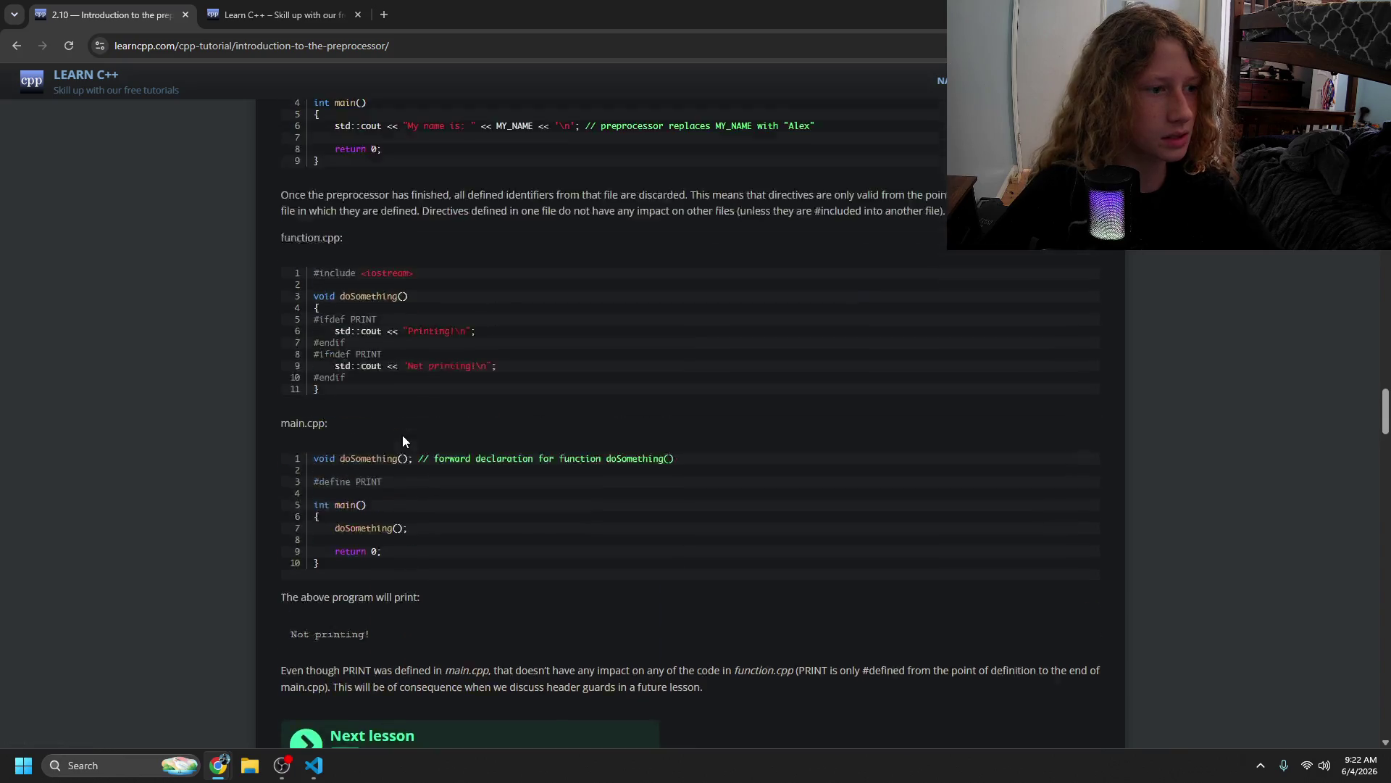
{"action": "scroll", "coordinate": [402, 434], "scroll_direction": "up", "scroll_amount": 1}
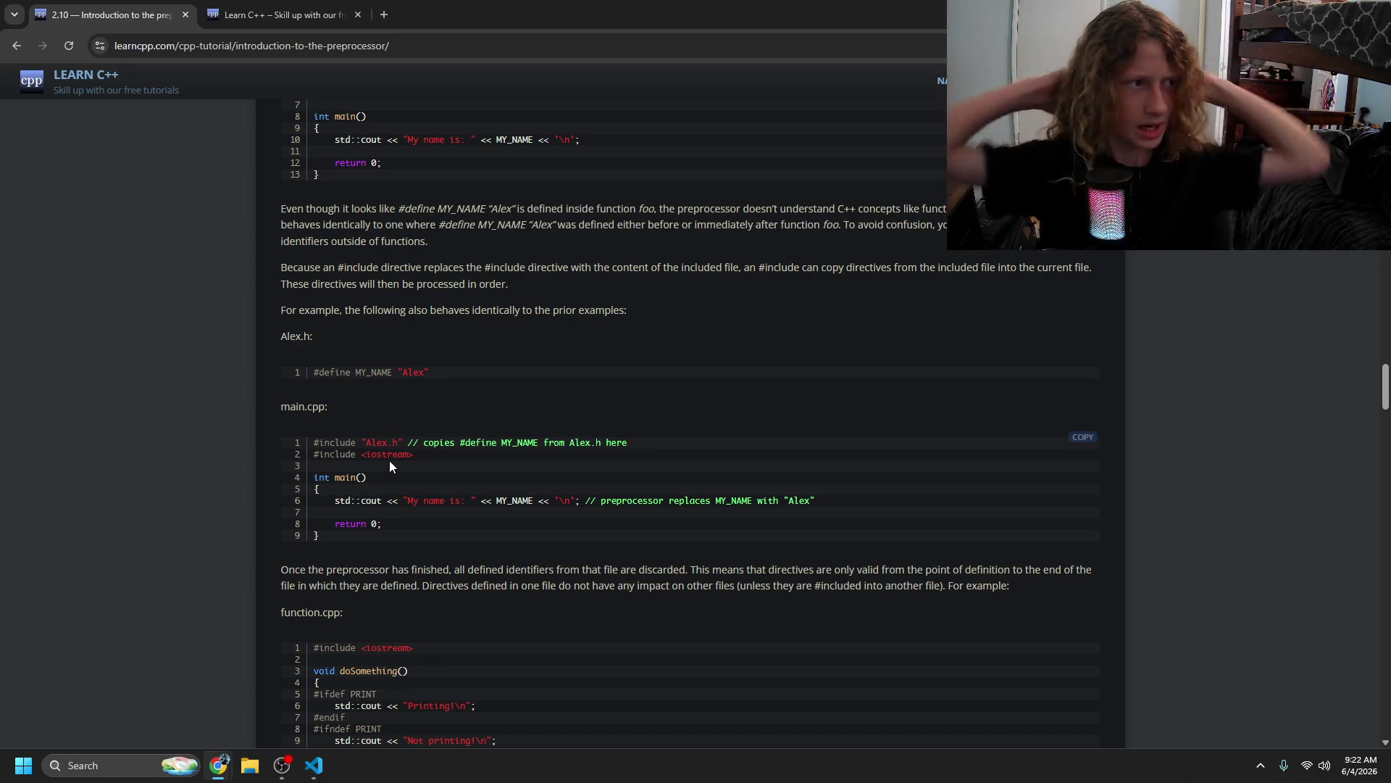
- Open learncpp.com's home page in a new tab
{"action": "left_click", "coordinate": [384, 14]}
{"action": "type", "text": "l"}
{"action": "key", "text": "Return"}
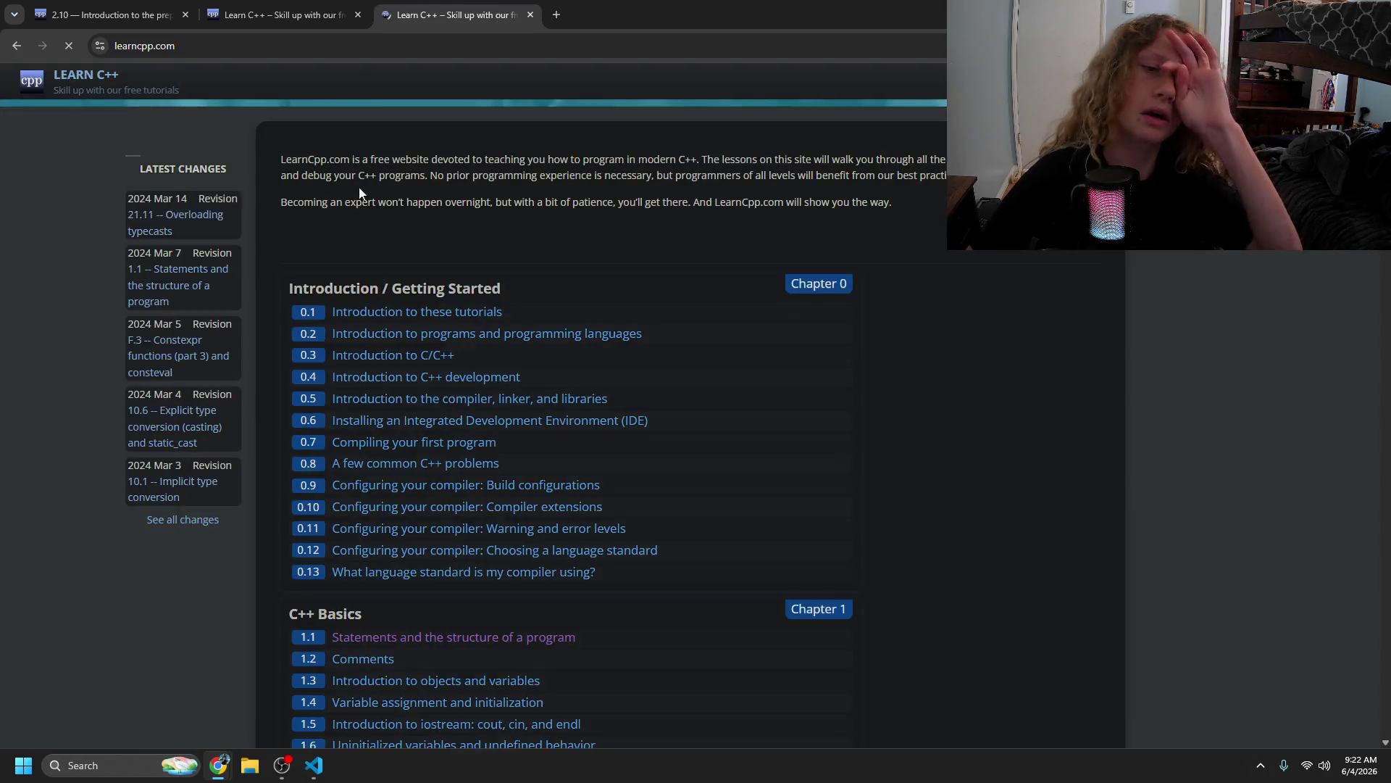
{"action": "scroll", "coordinate": [382, 349], "scroll_direction": "down", "scroll_amount": 5}
{"action": "scroll", "coordinate": [384, 349], "scroll_direction": "down", "scroll_amount": 2}
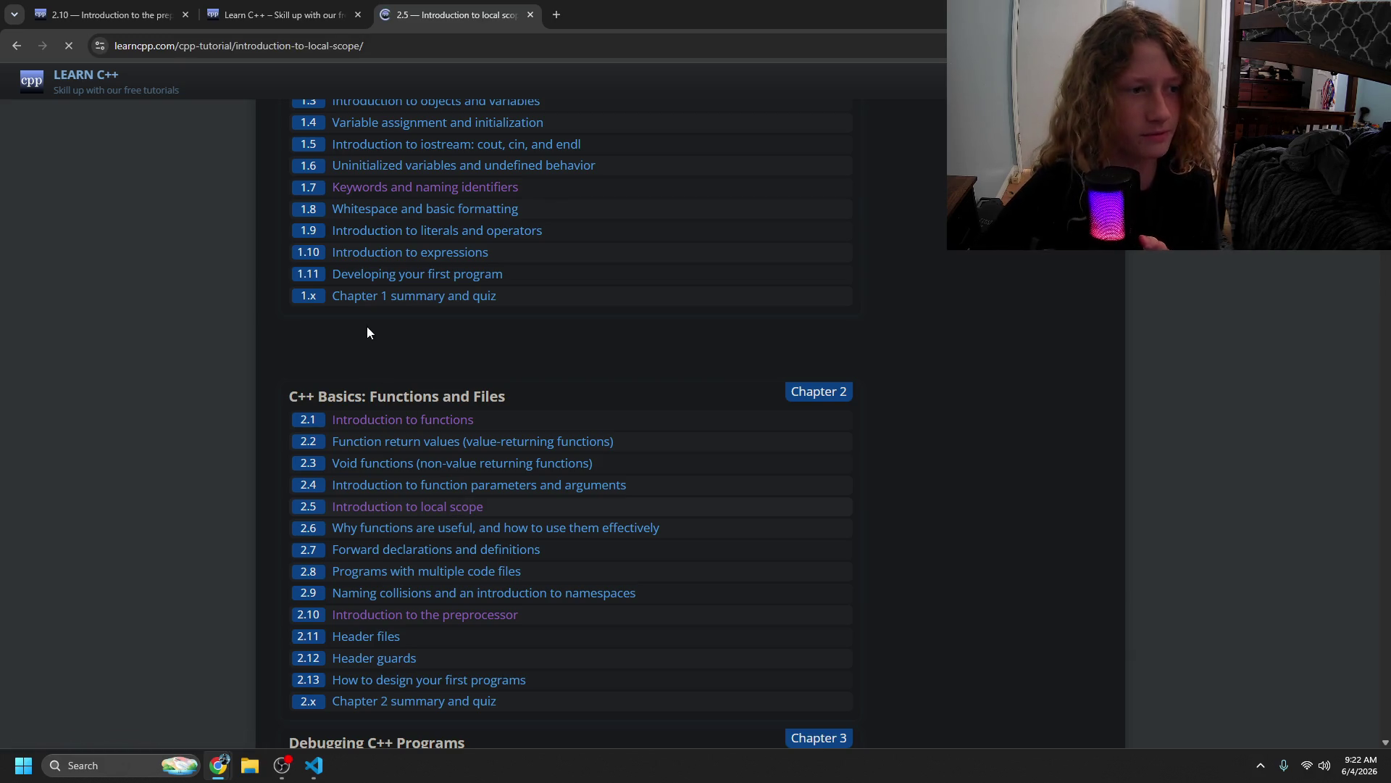
{"action": "scroll", "coordinate": [380, 375], "scroll_direction": "down", "scroll_amount": 1}
{"action": "scroll", "coordinate": [380, 374], "scroll_direction": "down", "scroll_amount": 15}
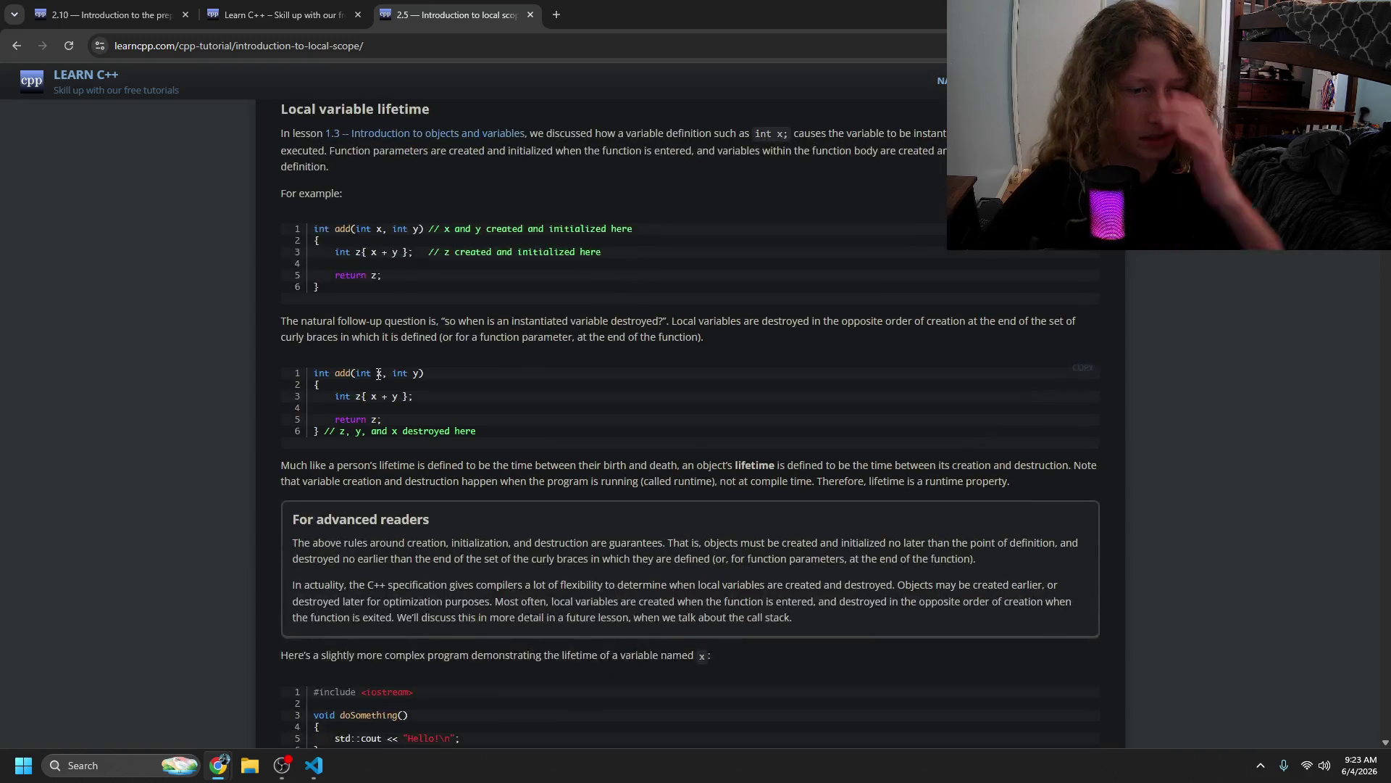
{"action": "scroll", "coordinate": [368, 364], "scroll_direction": "down", "scroll_amount": 8}
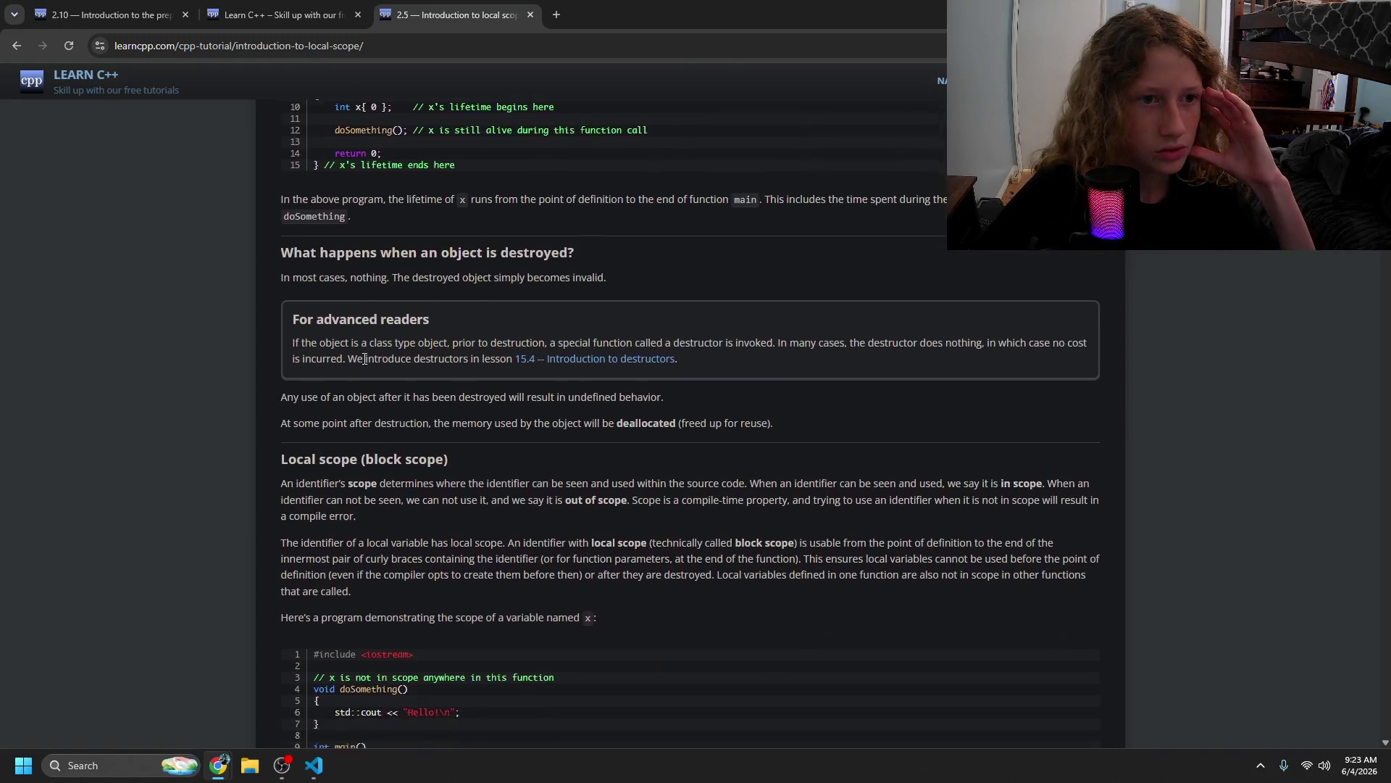
{"action": "left_click_drag", "start_coordinate": [320, 284], "coordinate": [496, 432]}
{"action": "scroll", "coordinate": [420, 360], "scroll_direction": "down", "scroll_amount": 6}
{"action": "left_click", "coordinate": [545, 492]}
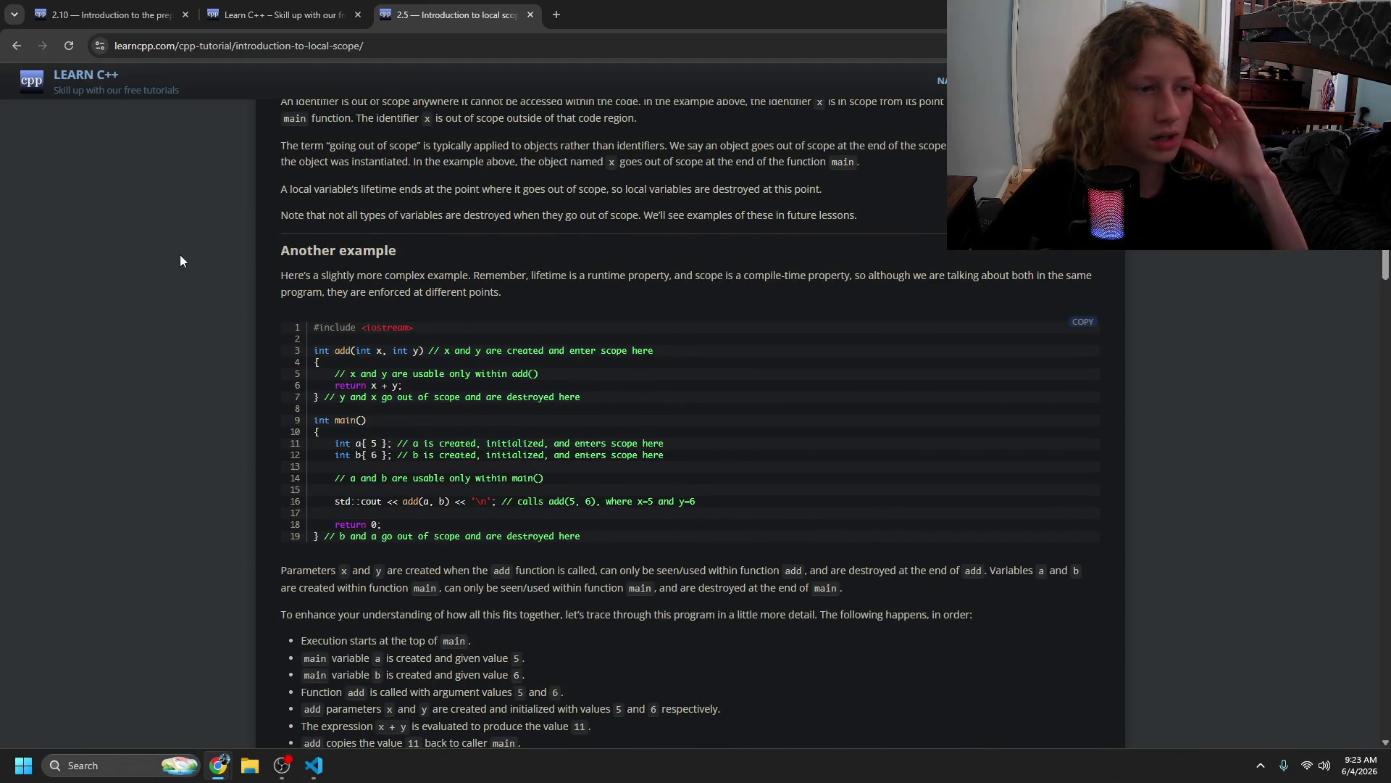
{"action": "left_click", "coordinate": [531, 14]}
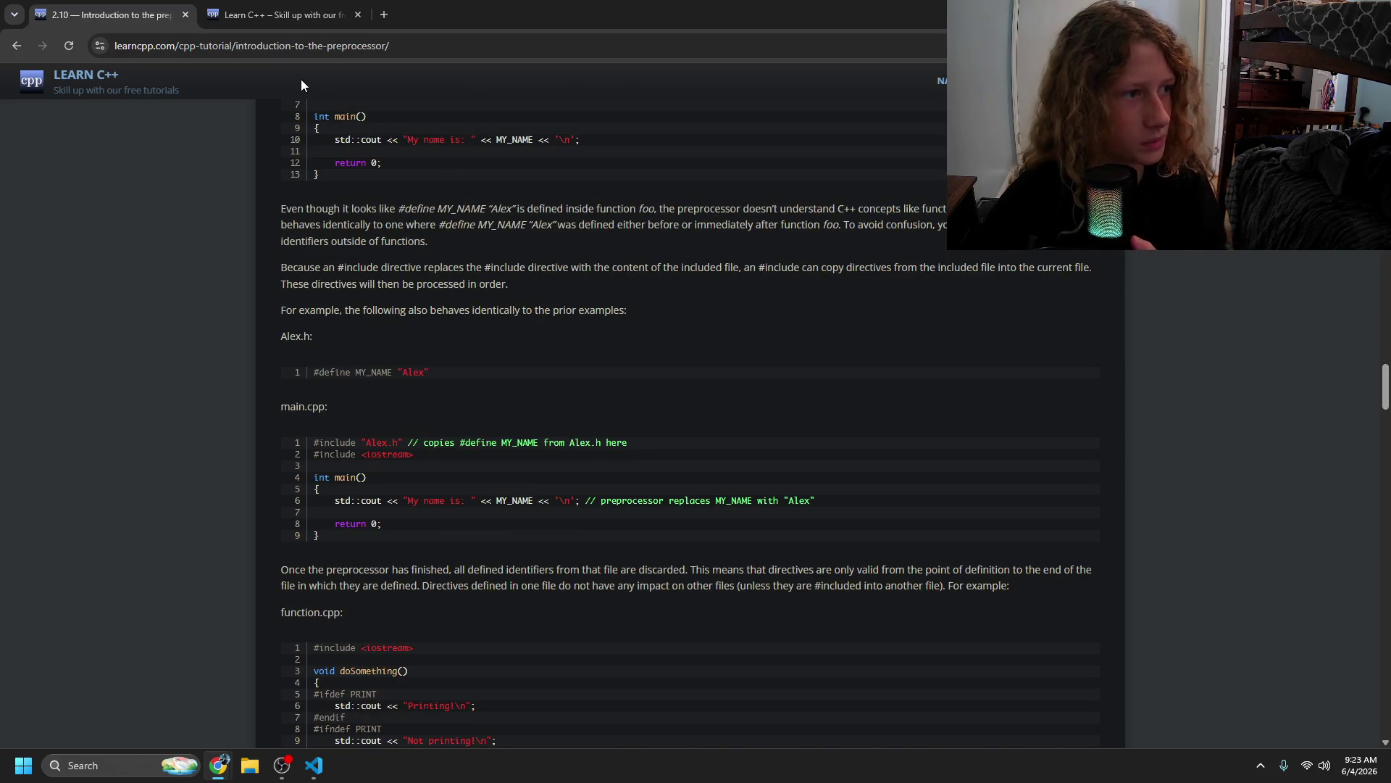
{"action": "scroll", "coordinate": [426, 279], "scroll_direction": "down", "scroll_amount": 2}
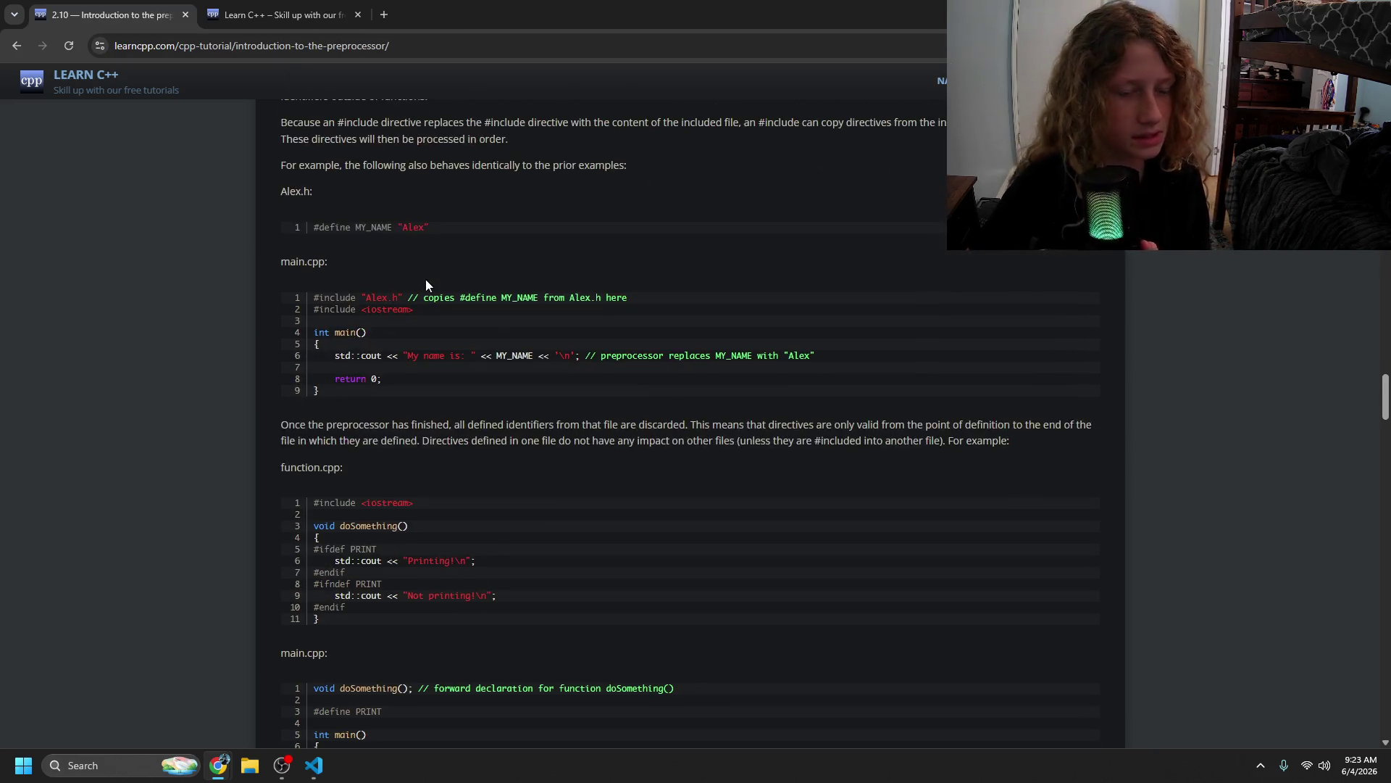
{"action": "scroll", "coordinate": [423, 277], "scroll_direction": "down", "scroll_amount": 2}
{"action": "scroll", "coordinate": [442, 341], "scroll_direction": "up", "scroll_amount": 5}
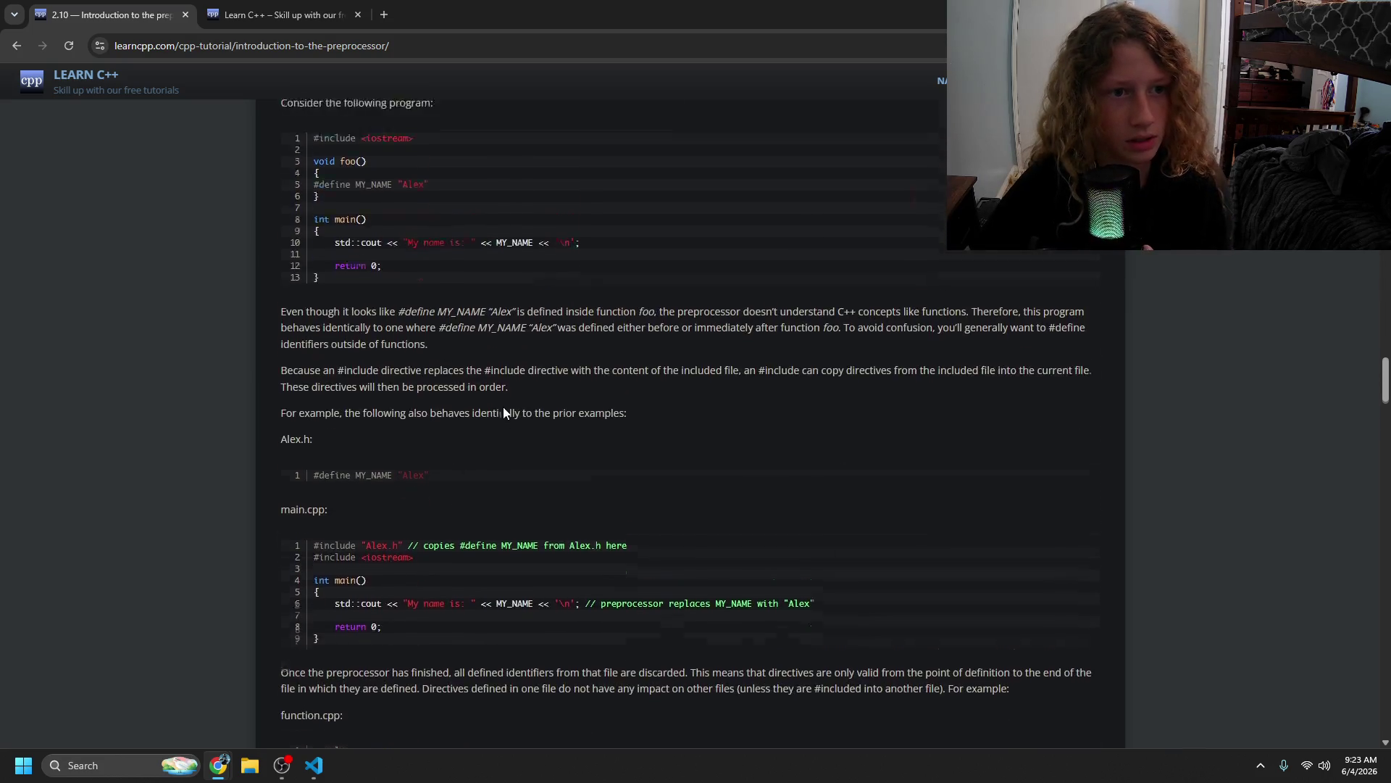
{"action": "scroll", "coordinate": [503, 406], "scroll_direction": "down", "scroll_amount": 2}
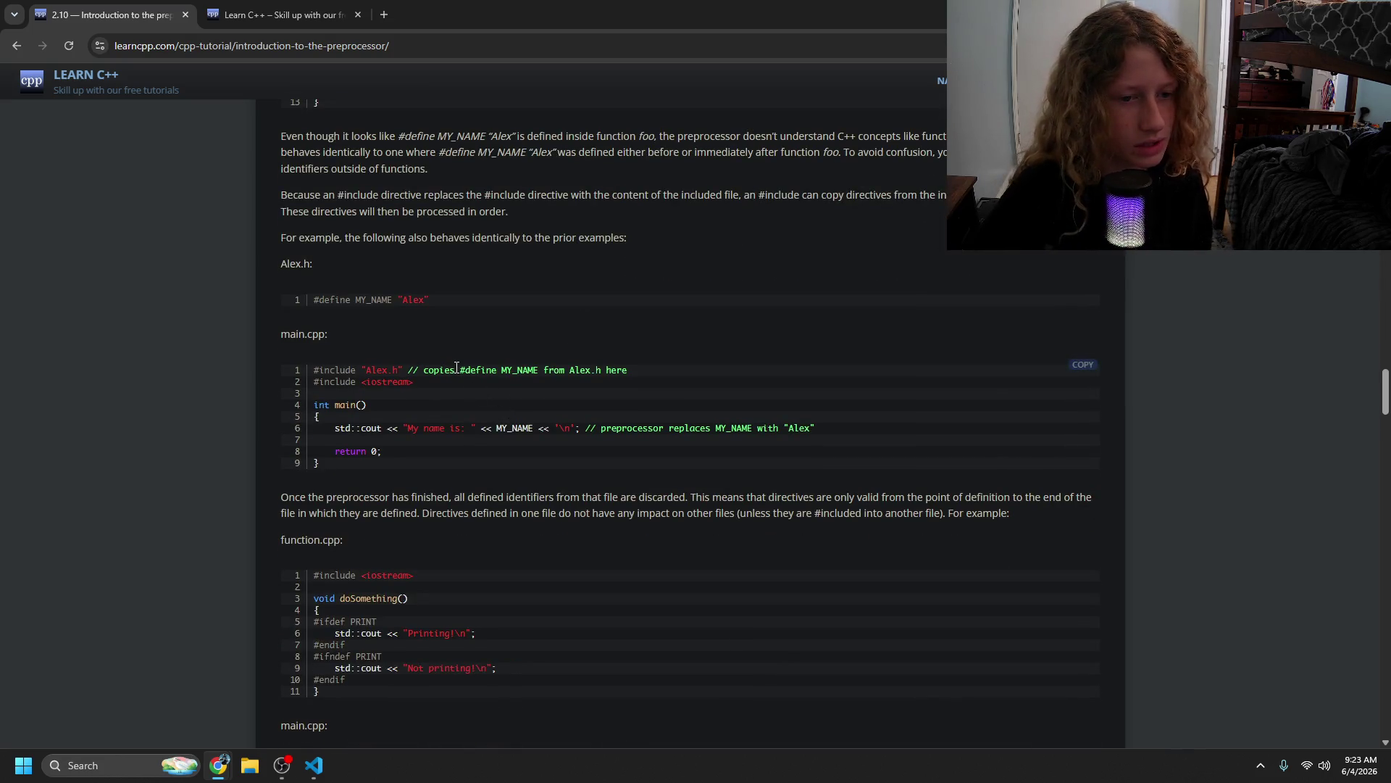
{"action": "left_click_drag", "start_coordinate": [443, 369], "coordinate": [540, 389]}
{"action": "left_click", "coordinate": [539, 400]}
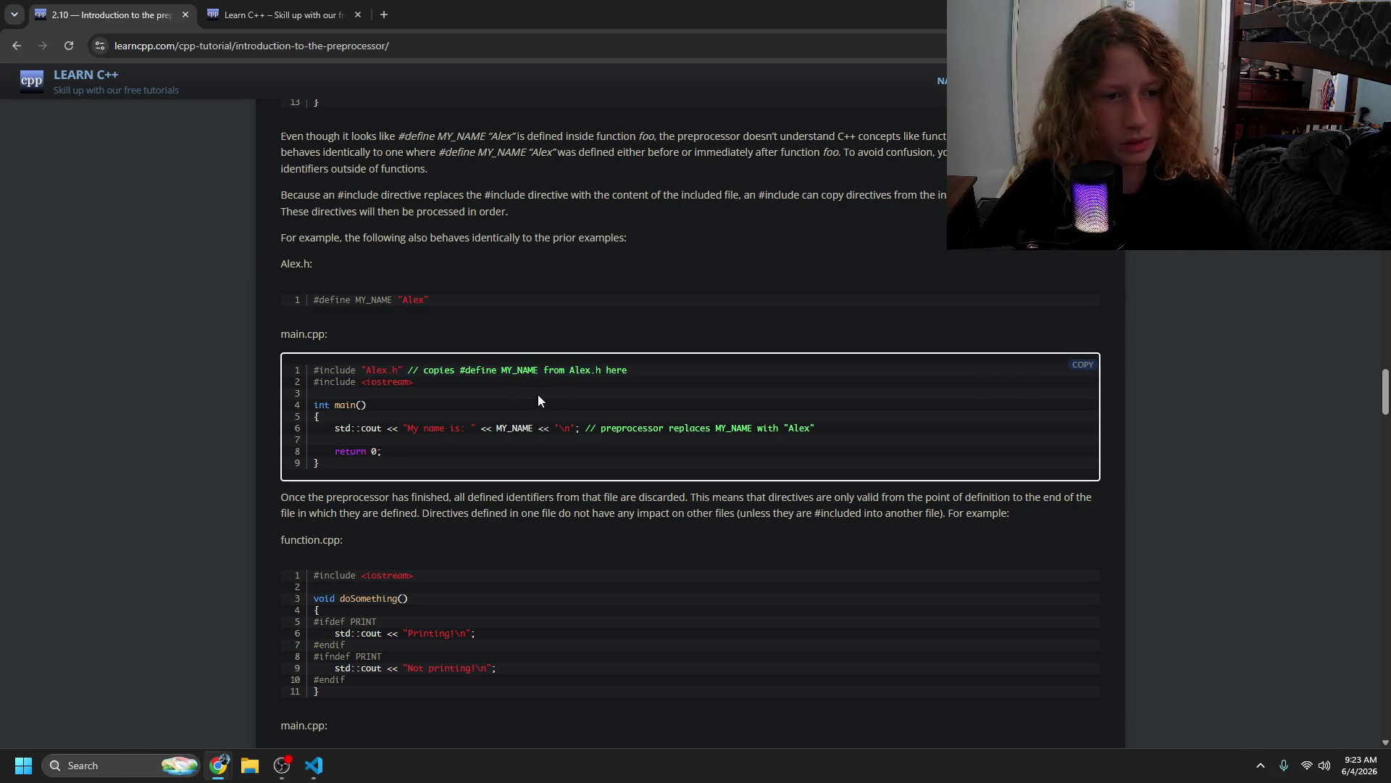
{"action": "left_click_drag", "start_coordinate": [392, 371], "coordinate": [613, 375]}
{"action": "left_click_drag", "start_coordinate": [637, 407], "coordinate": [640, 436]}
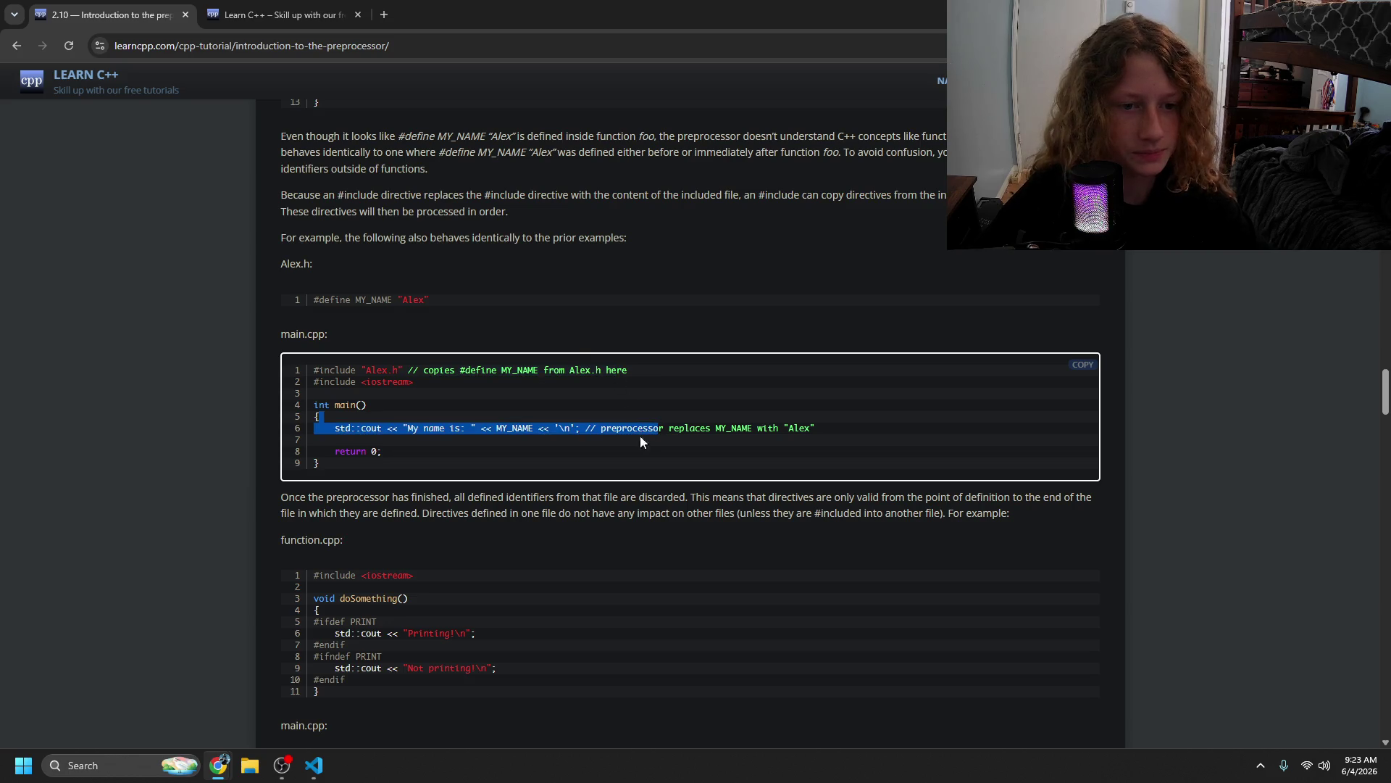
{"action": "left_click_drag", "start_coordinate": [726, 427], "coordinate": [778, 428]}
{"action": "scroll", "coordinate": [542, 367], "scroll_direction": "down", "scroll_amount": 2}
{"action": "scroll", "coordinate": [542, 368], "scroll_direction": "down", "scroll_amount": 1}
{"action": "left_click_drag", "start_coordinate": [353, 279], "coordinate": [475, 355]}
{"action": "left_click", "coordinate": [511, 393]}
{"action": "scroll", "coordinate": [510, 393], "scroll_direction": "down", "scroll_amount": 5}
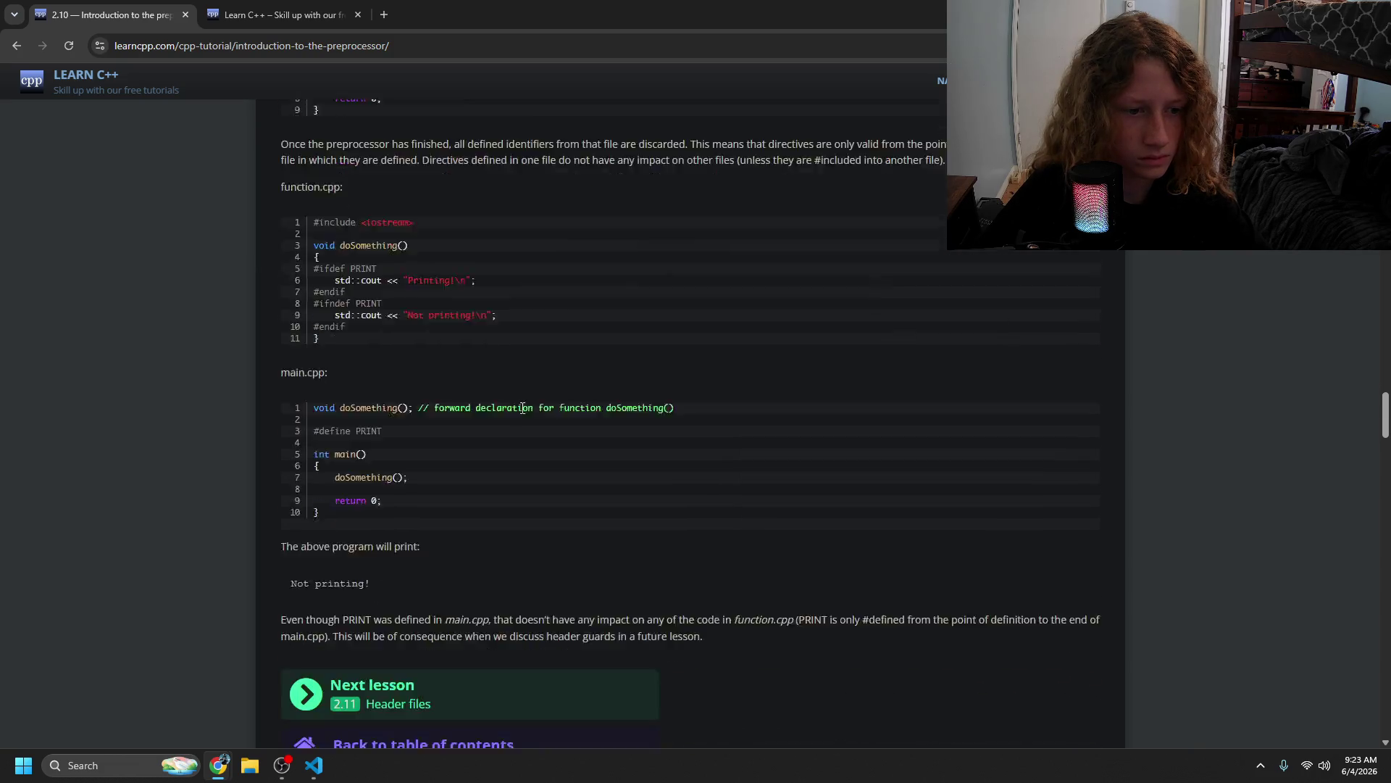
{"action": "left_click", "coordinate": [450, 454]}
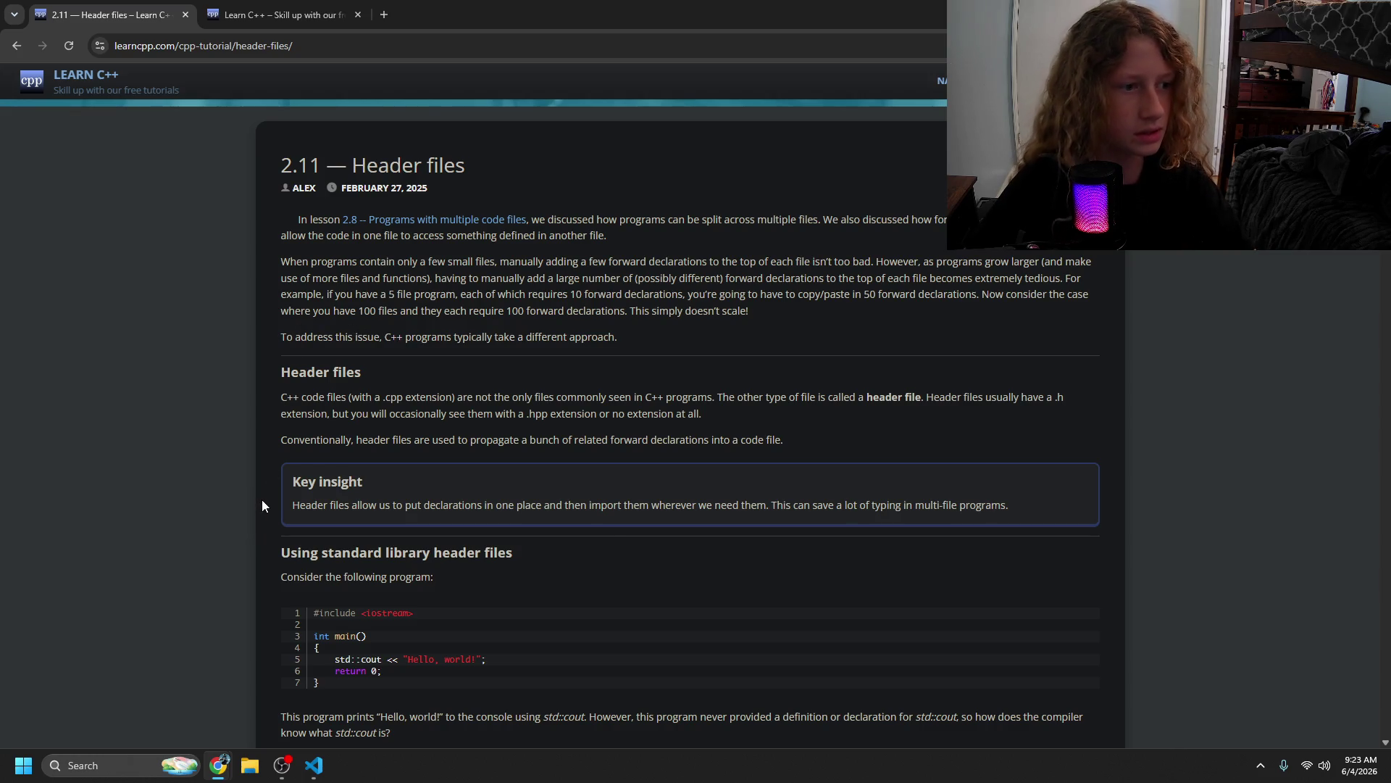
{"action": "key", "text": "super"}
{"action": "key", "text": "super"}
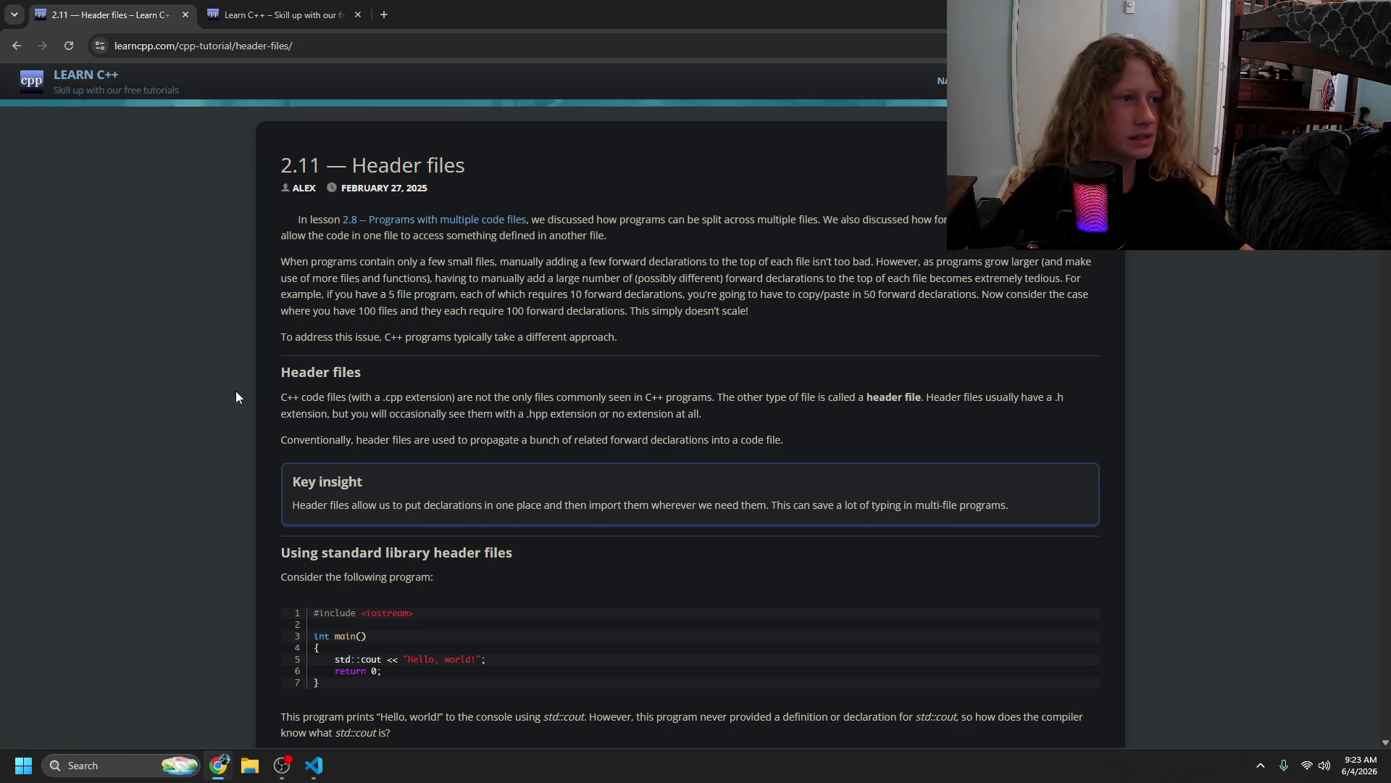
{"action": "left_click", "coordinate": [16, 45]}
{"action": "scroll", "coordinate": [436, 390], "scroll_direction": "up", "scroll_amount": 6}
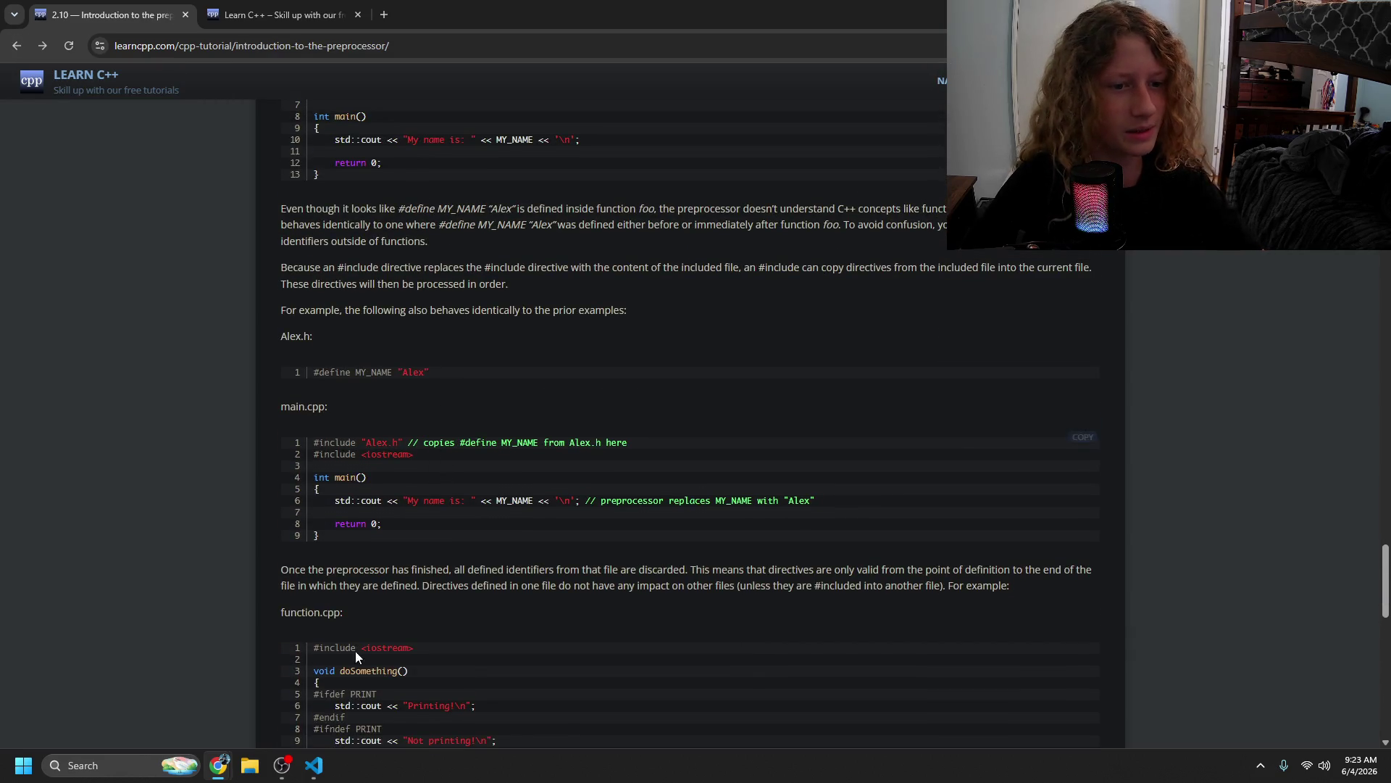
{"action": "left_click", "coordinate": [313, 765]}
- Add #define THIS_MACRO "my_macro" on a new line 2 of main.cpp
{"action": "left_click", "coordinate": [456, 102]}
{"action": "key", "text": "Return"}
{"action": "key", "text": "Up"}
{"action": "type", "text": "#D"}
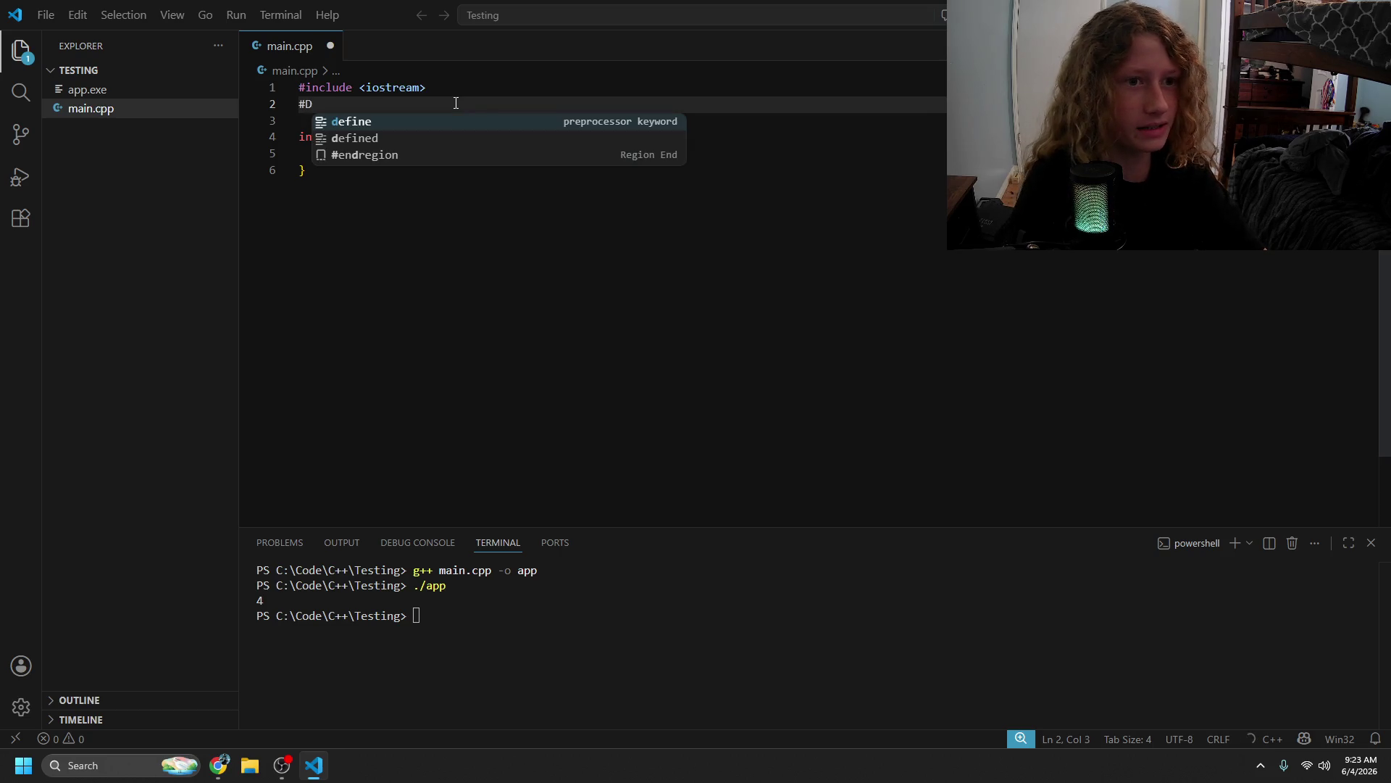
{"action": "key", "text": "Tab"}
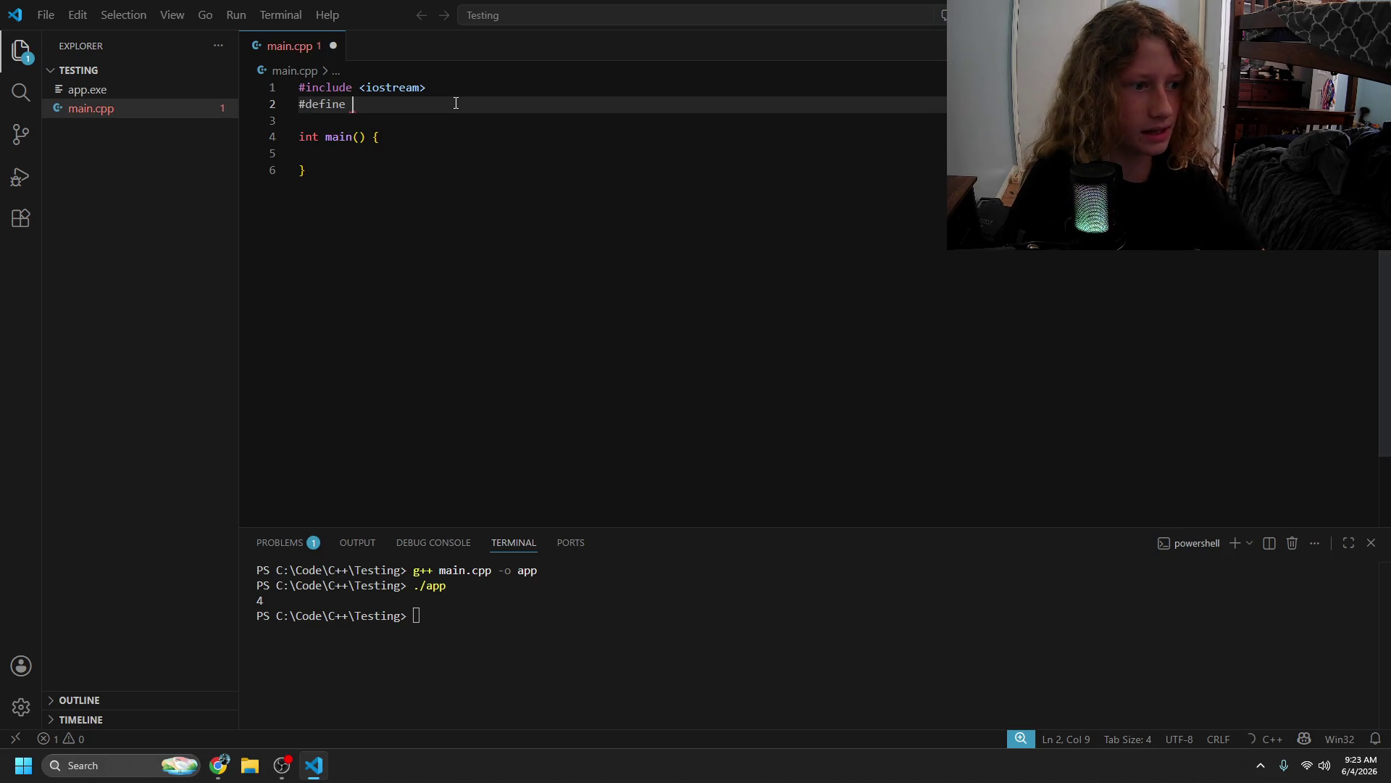
{"action": "type", "text": "THIS "}
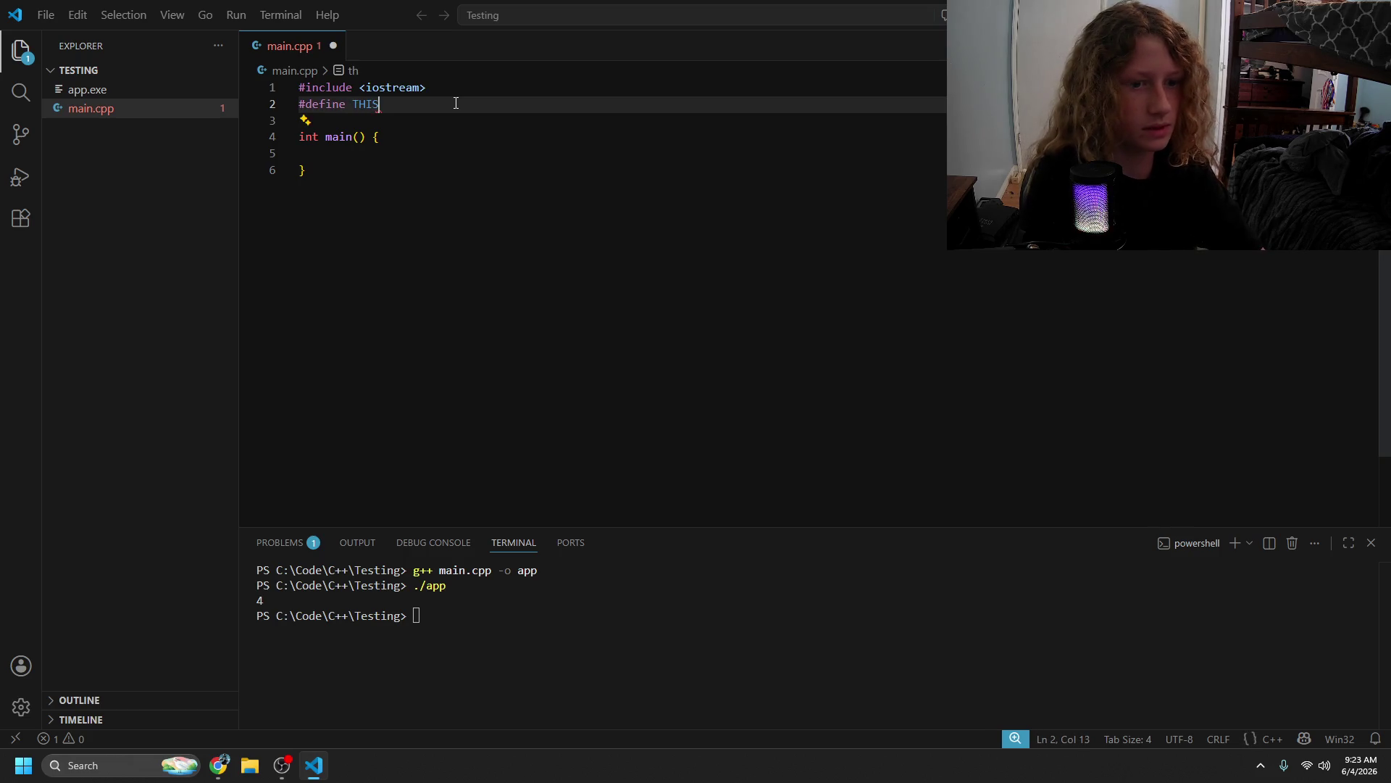
{"action": "type", "text": "_MACR"}
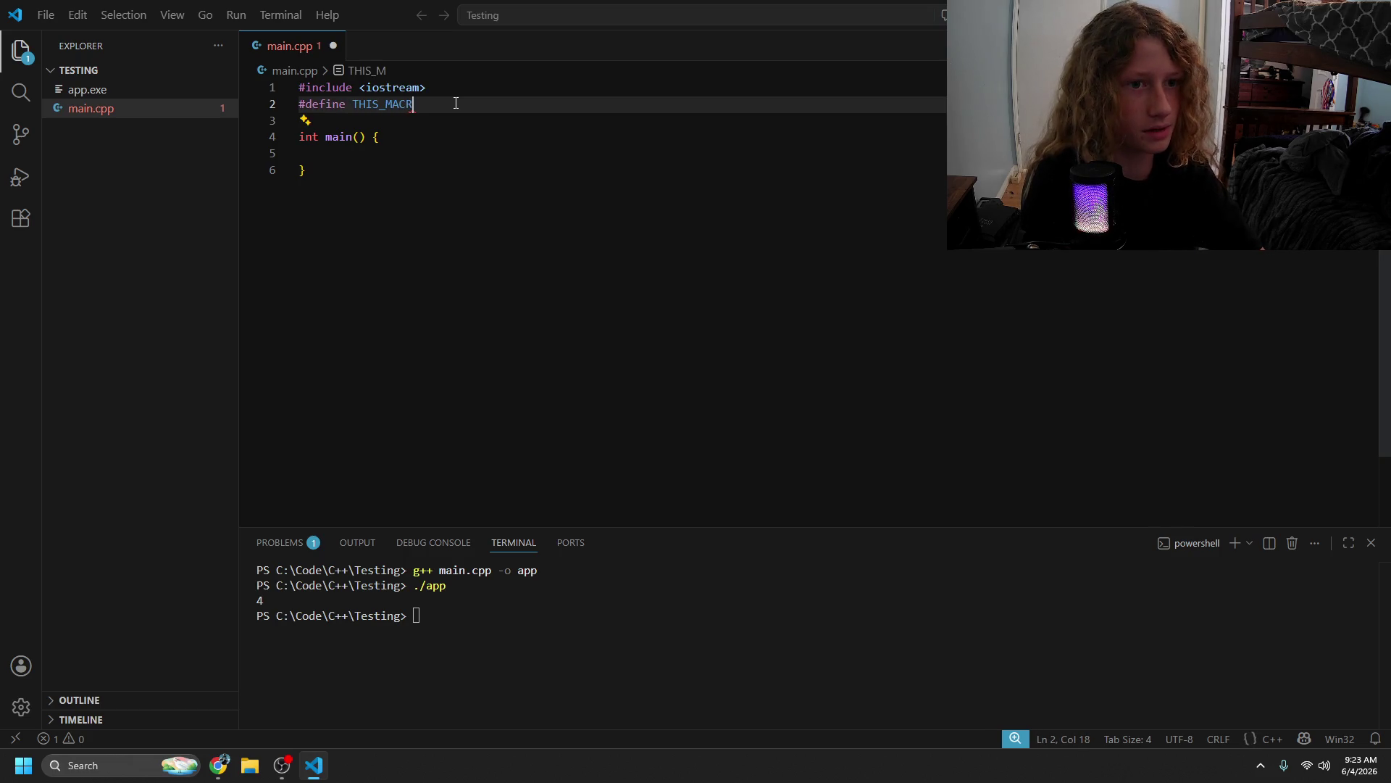
{"action": "type", "text": "O \""}
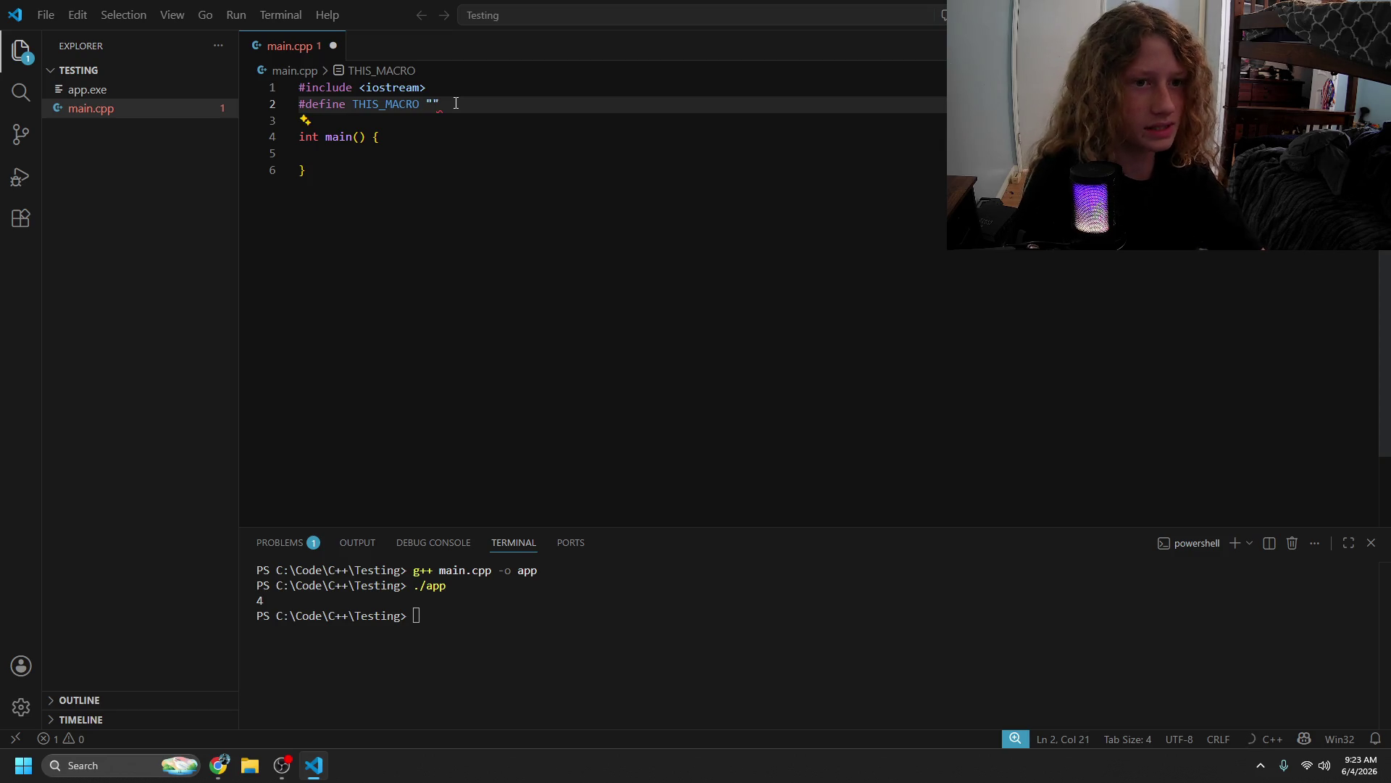
{"action": "type", "text": "d"}
{"action": "key", "text": "BackSpace"}
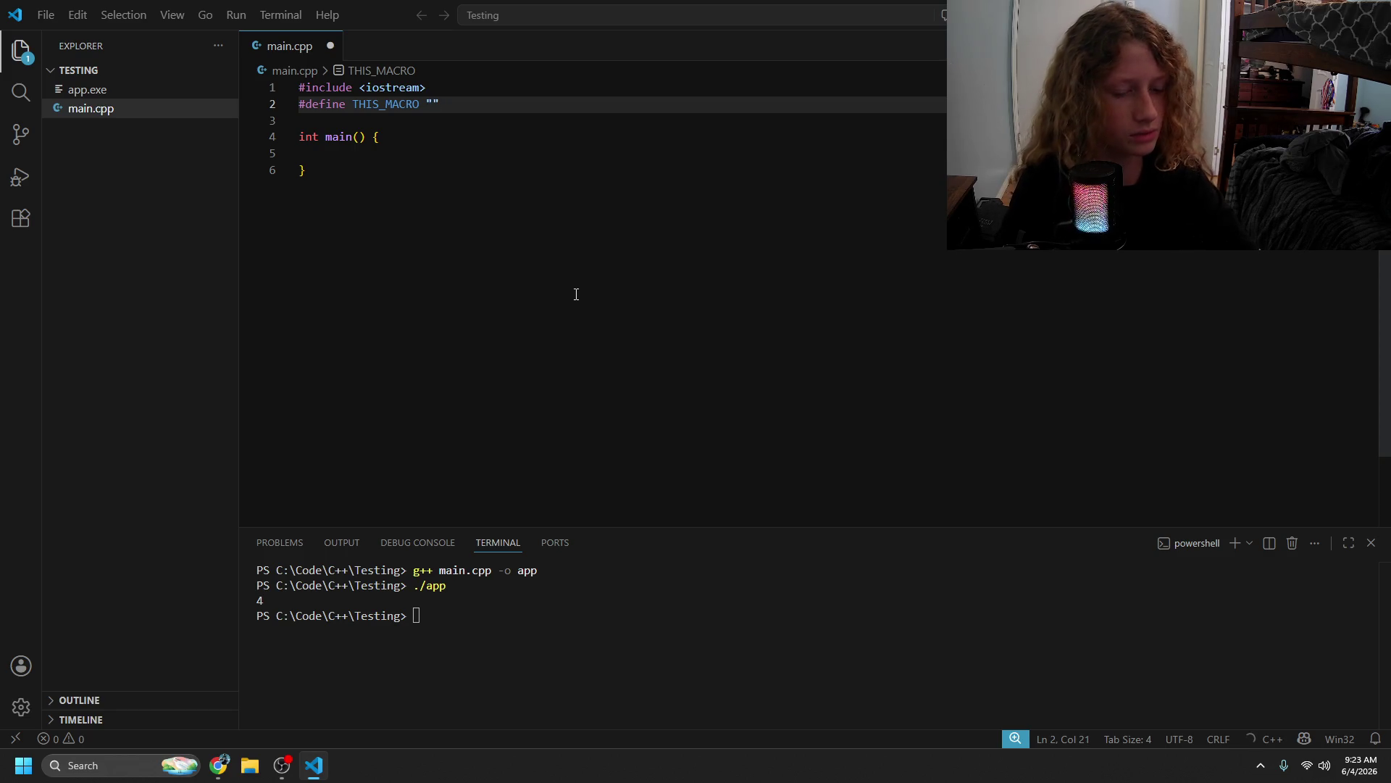
{"action": "type", "text": "my_macro"}
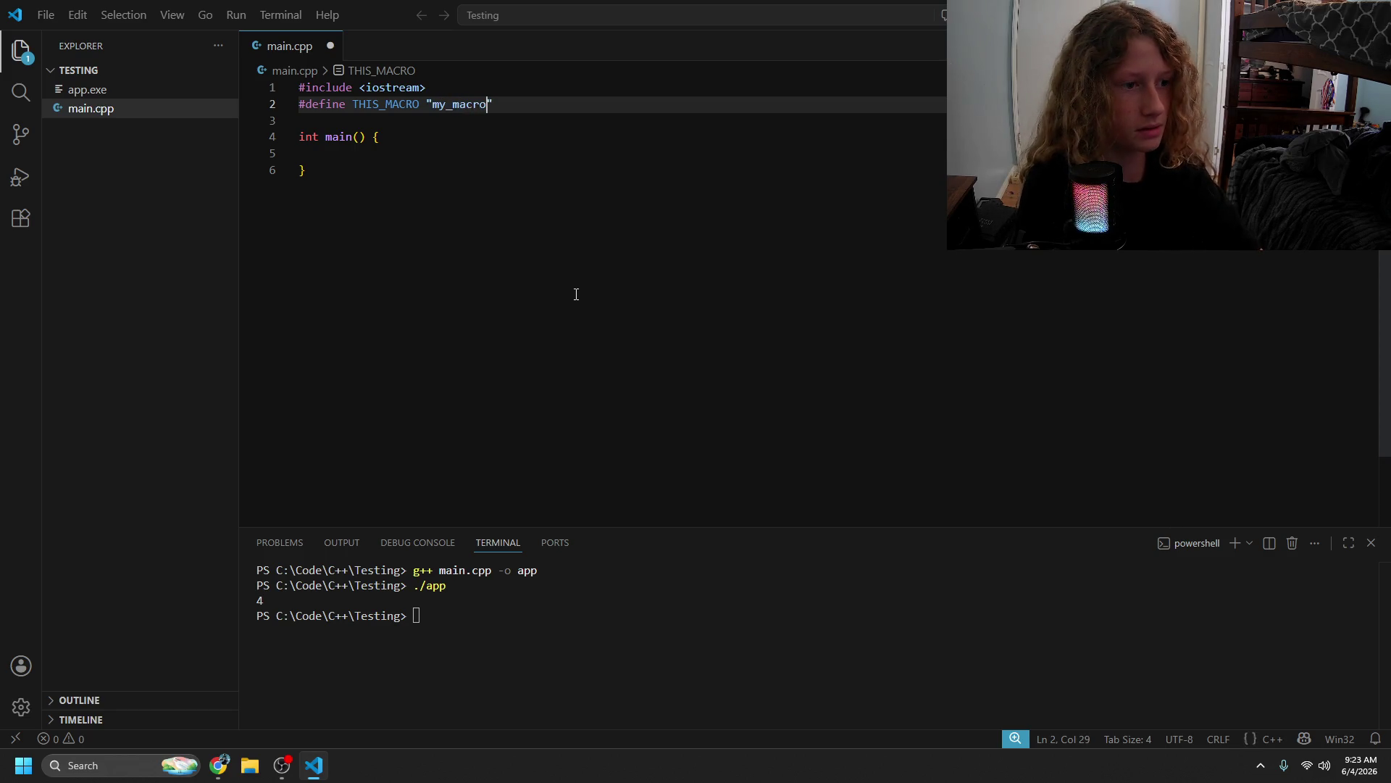
- Select and inspect the THIS_MACRO definition and its "my_macro" value
{"action": "left_click", "coordinate": [503, 211]}
{"action": "key", "text": "Up"}
{"action": "key", "text": "Tab"}
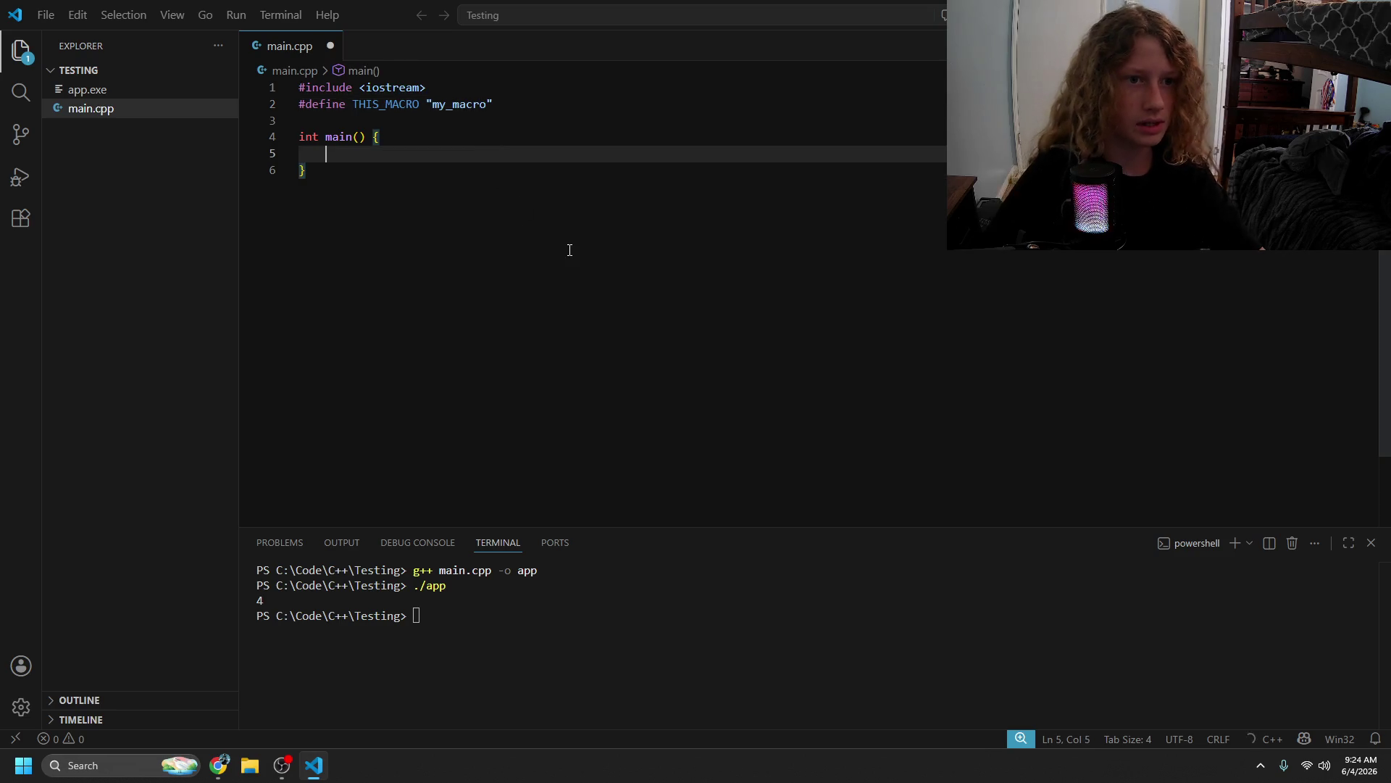
{"action": "left_click_drag", "start_coordinate": [494, 104], "coordinate": [301, 106]}
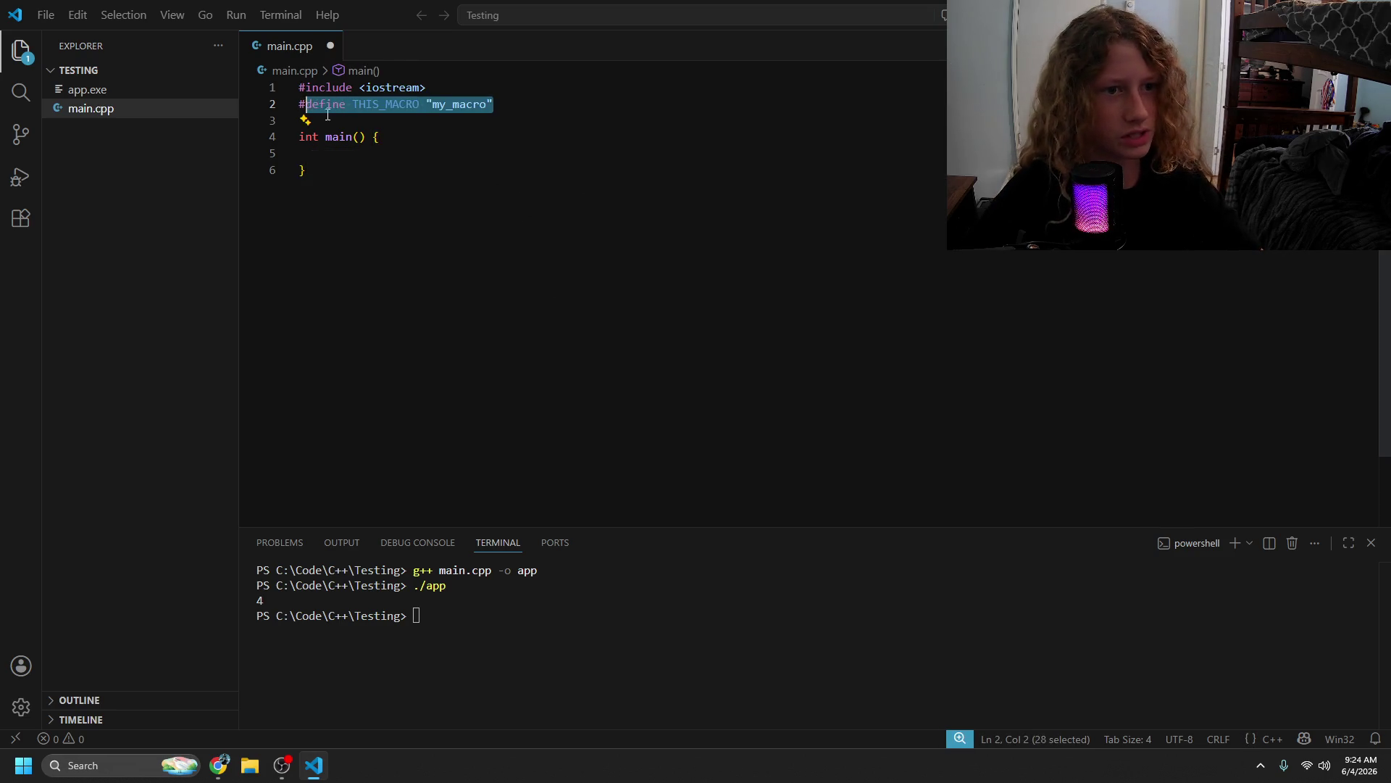
{"action": "left_click", "coordinate": [445, 152]}
{"action": "mouse_move", "coordinate": [497, 105]}
{"action": "left_mouse_down"}
{"action": "mouse_move", "coordinate": [352, 105]}
{"action": "mouse_move", "coordinate": [496, 105]}
{"action": "left_mouse_up"}
{"action": "left_click", "coordinate": [445, 152]}
- Write std::cout << THIS_MACRO inside main using the autocomplete suggestion
{"action": "left_click", "coordinate": [545, 235]}
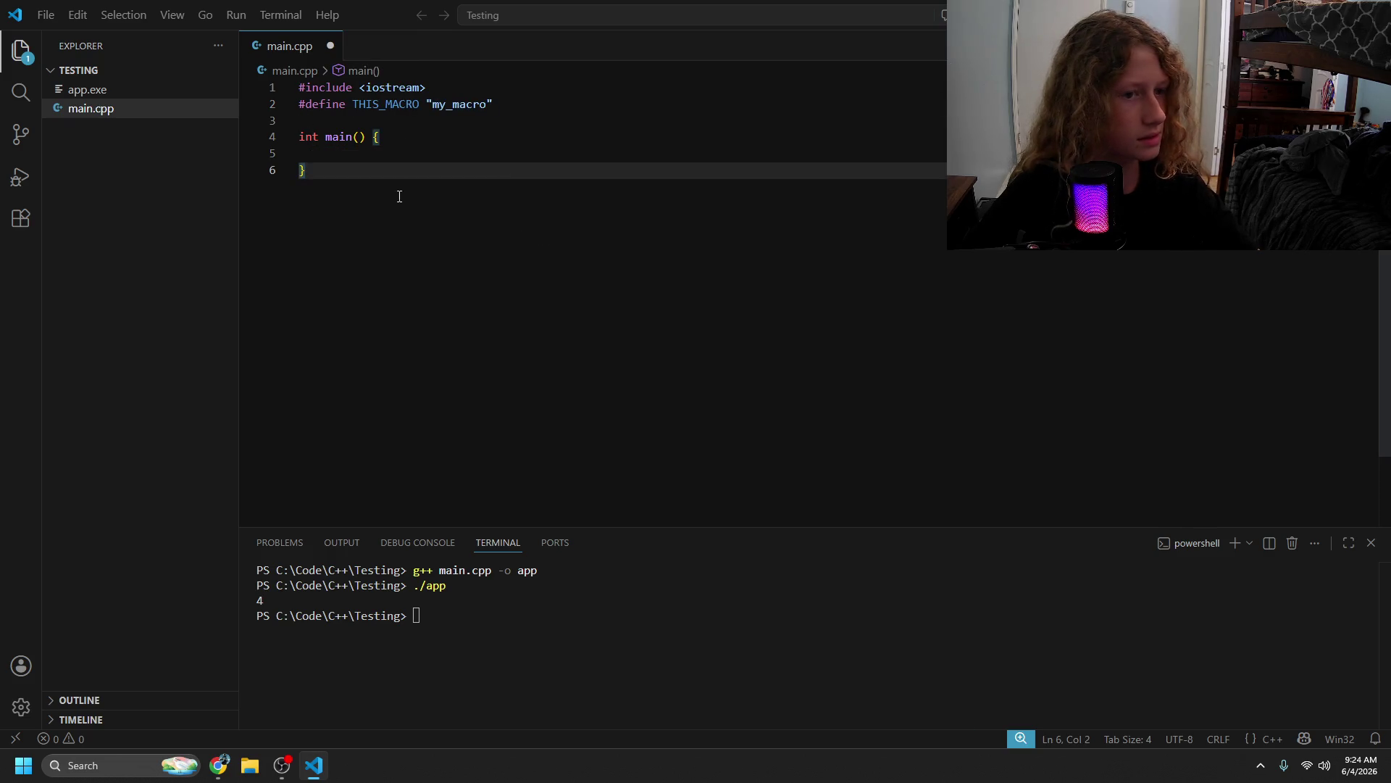
{"action": "key", "text": "Up"}
{"action": "type", "text": "std::cout << "}
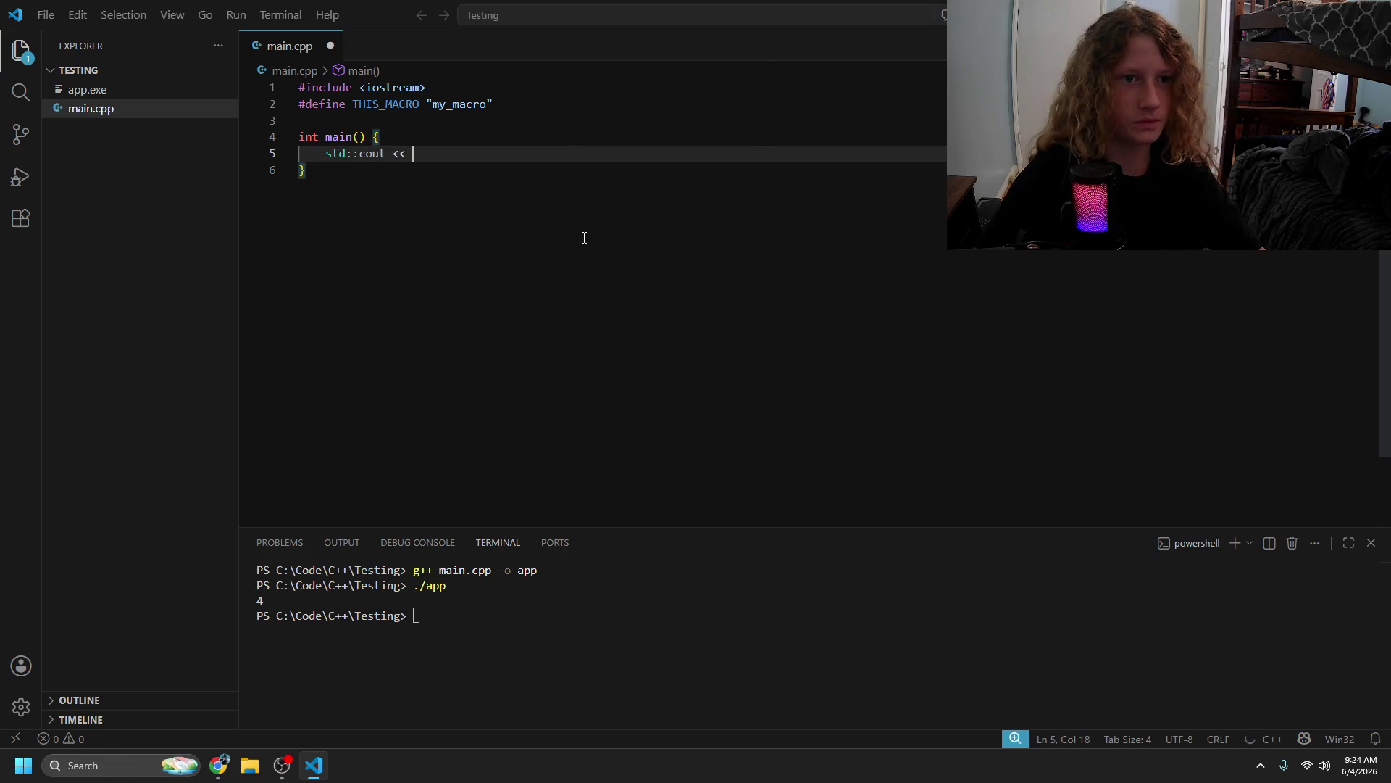
{"action": "type", "text": "THIS_MACRO"}
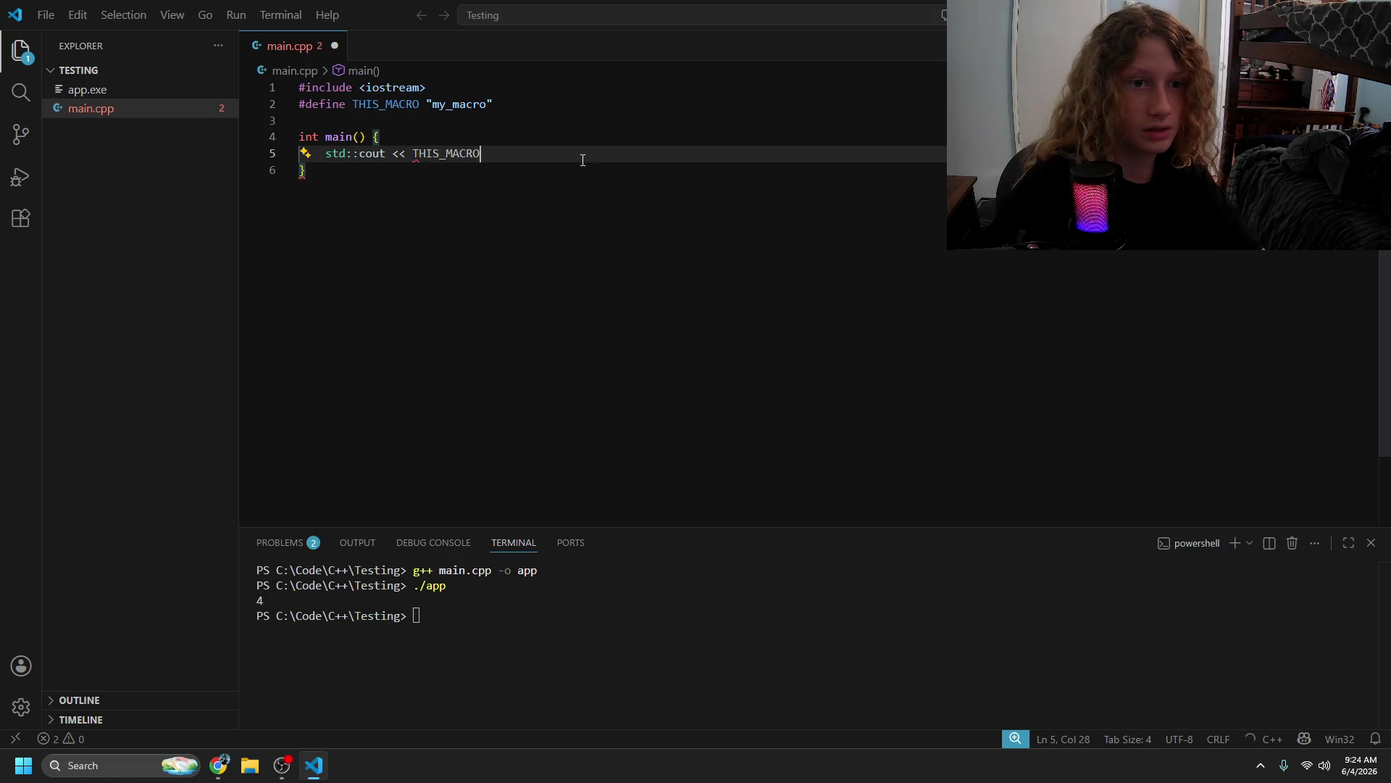
{"action": "key", "text": "Tab"}
{"action": "mouse_move", "coordinate": [456, 155]}
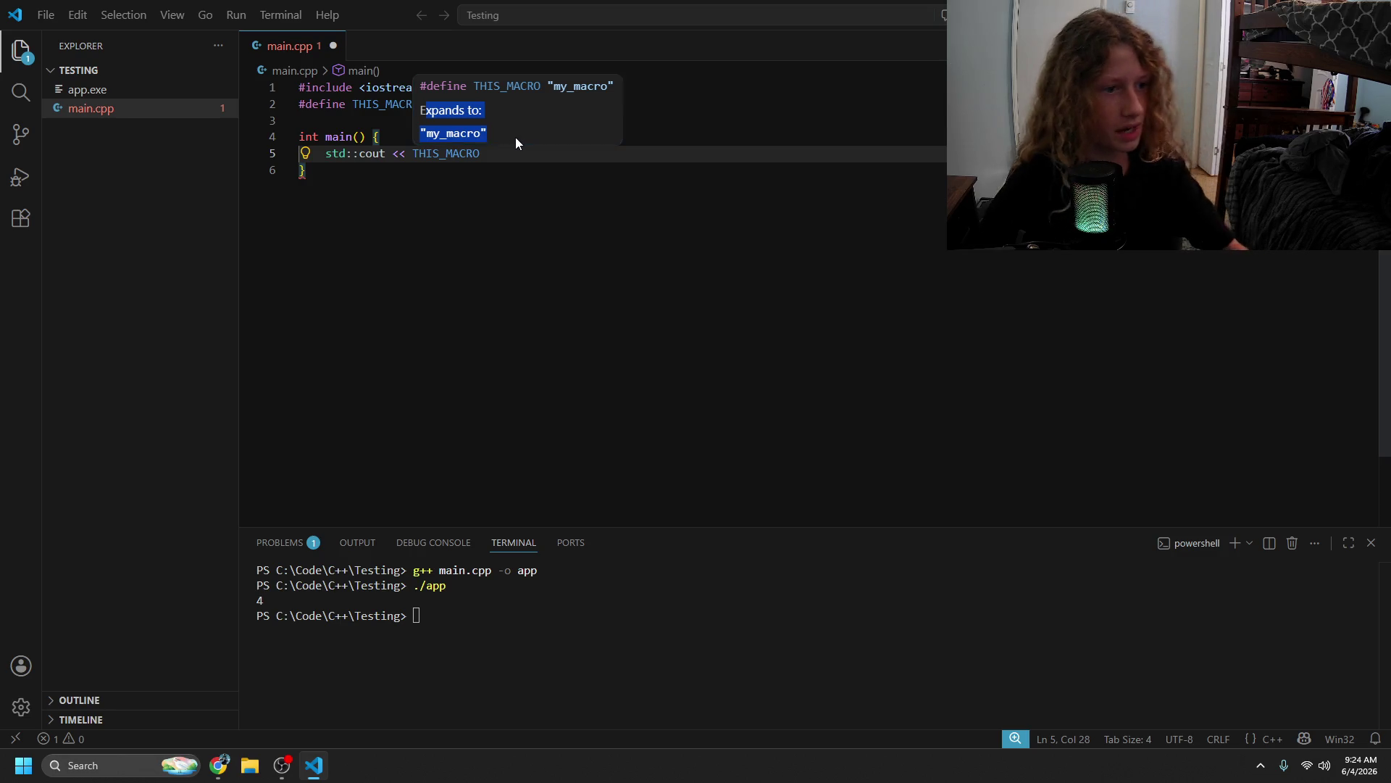
{"action": "left_click", "coordinate": [460, 280]}
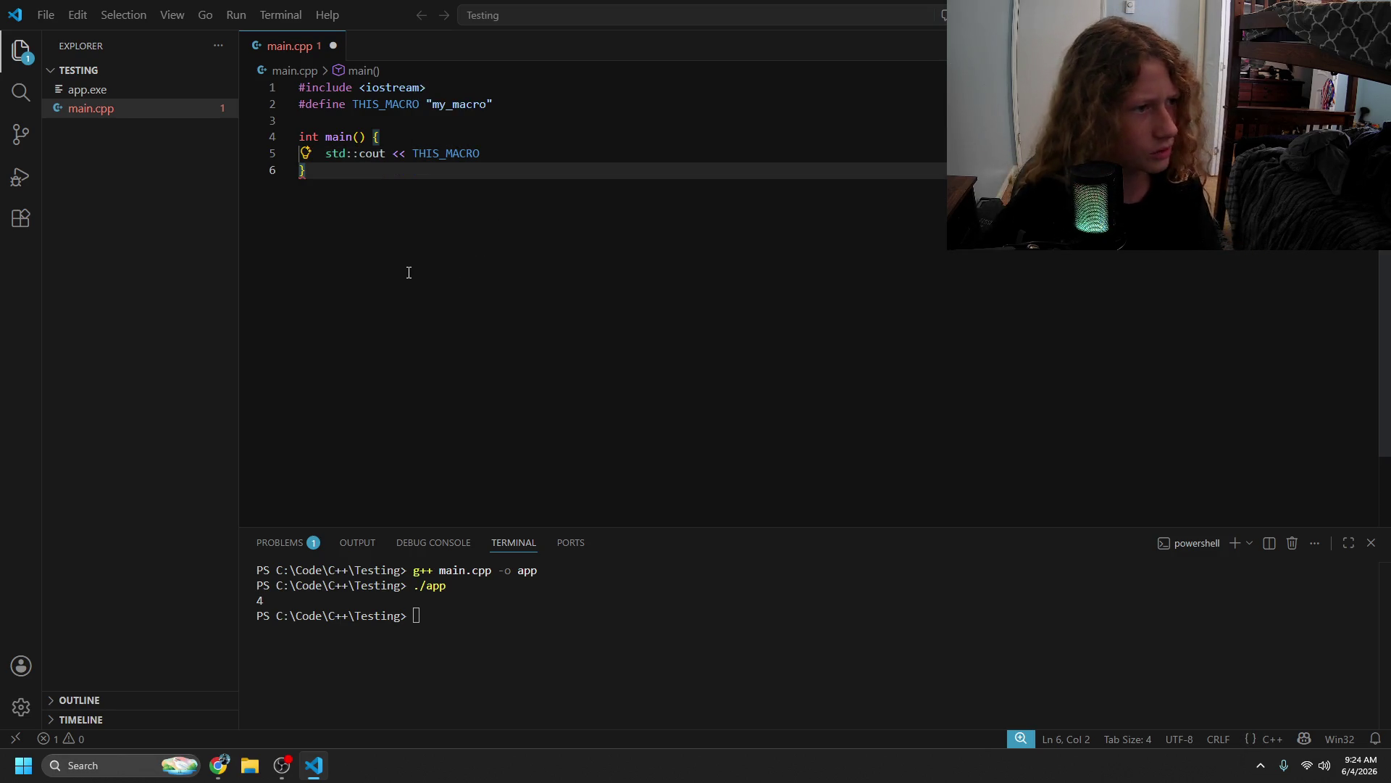
- Delete the output statement, restore main's closing brace, and save main.cpp
{"action": "left_click_drag", "start_coordinate": [516, 153], "coordinate": [325, 155]}
{"action": "key", "text": "BackSpace"}
{"action": "key", "text": "BackSpace"}
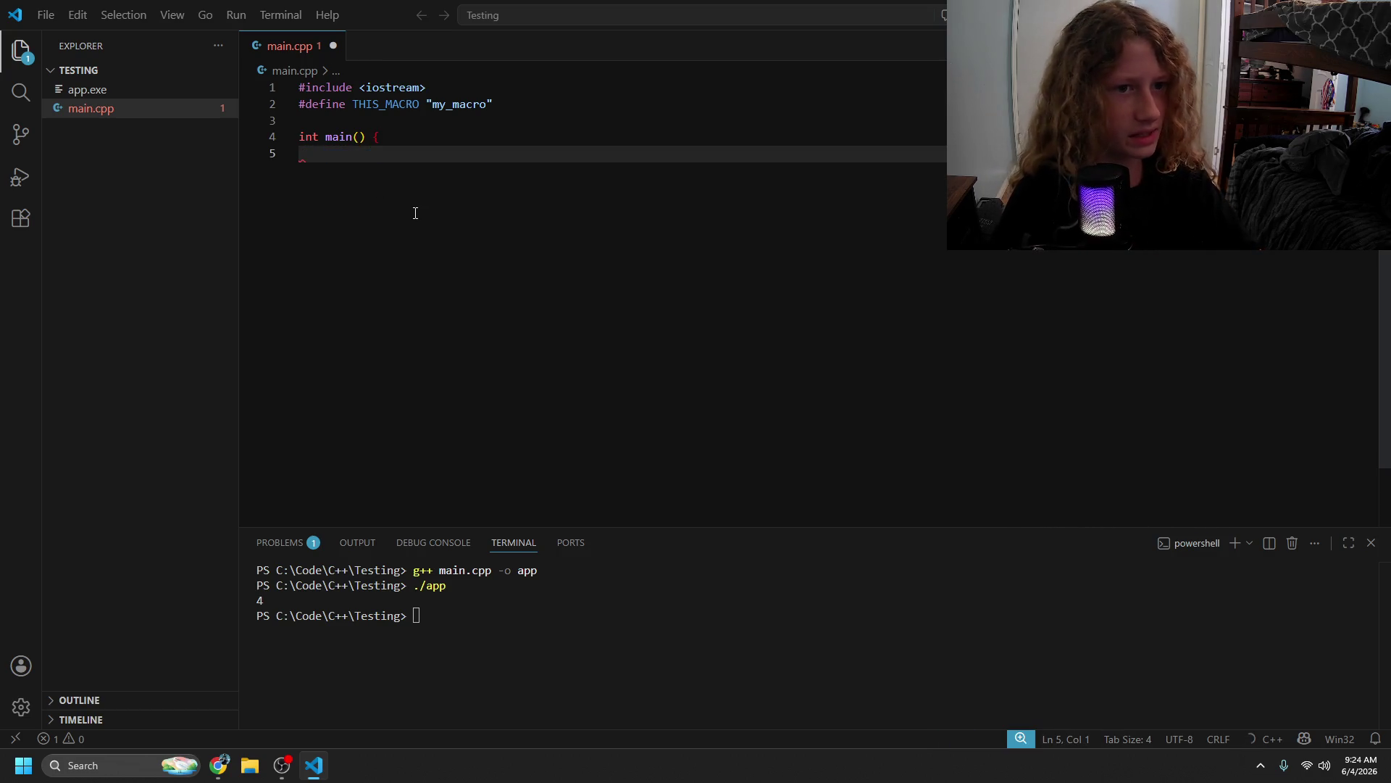
{"action": "key", "text": "Return"}
{"action": "type", "text": "}"}
{"action": "key", "text": "ctrl+s"}
{"action": "left_click", "coordinate": [466, 154]}
- Read the 2.11 Header files passages defining header files and their extensions
{"action": "key", "text": "alt+Tab"}
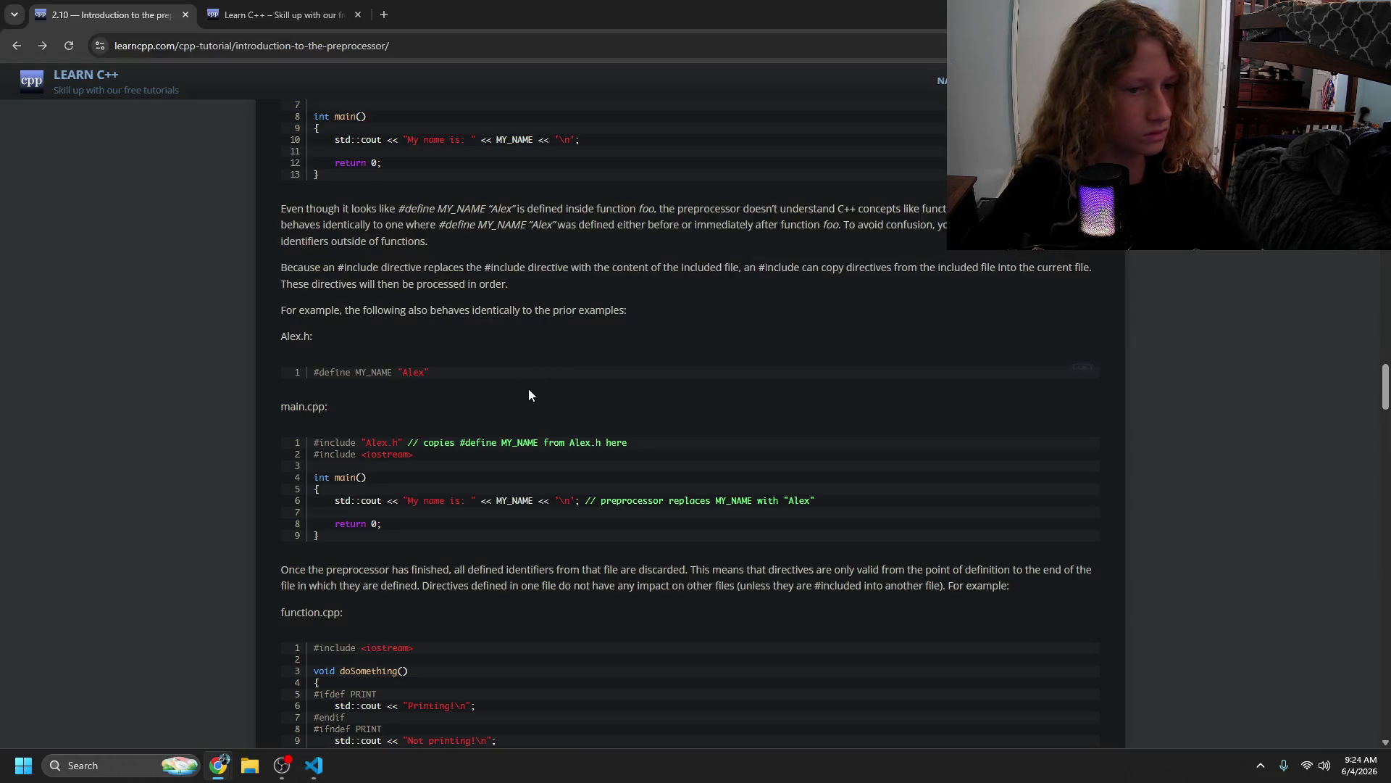
{"action": "scroll", "coordinate": [514, 455], "scroll_direction": "down", "scroll_amount": 20}
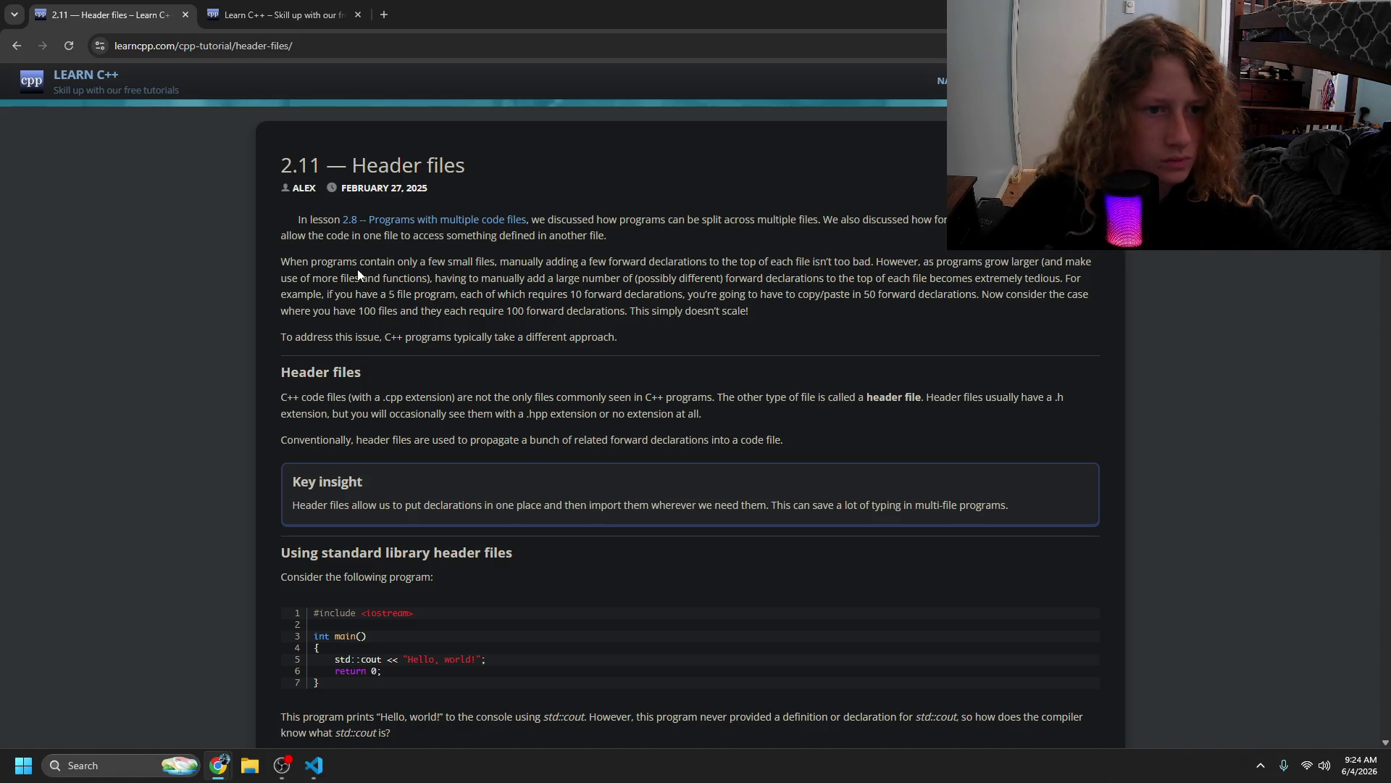
{"action": "left_click_drag", "start_coordinate": [335, 397], "coordinate": [654, 411]}
{"action": "left_click", "coordinate": [625, 419]}
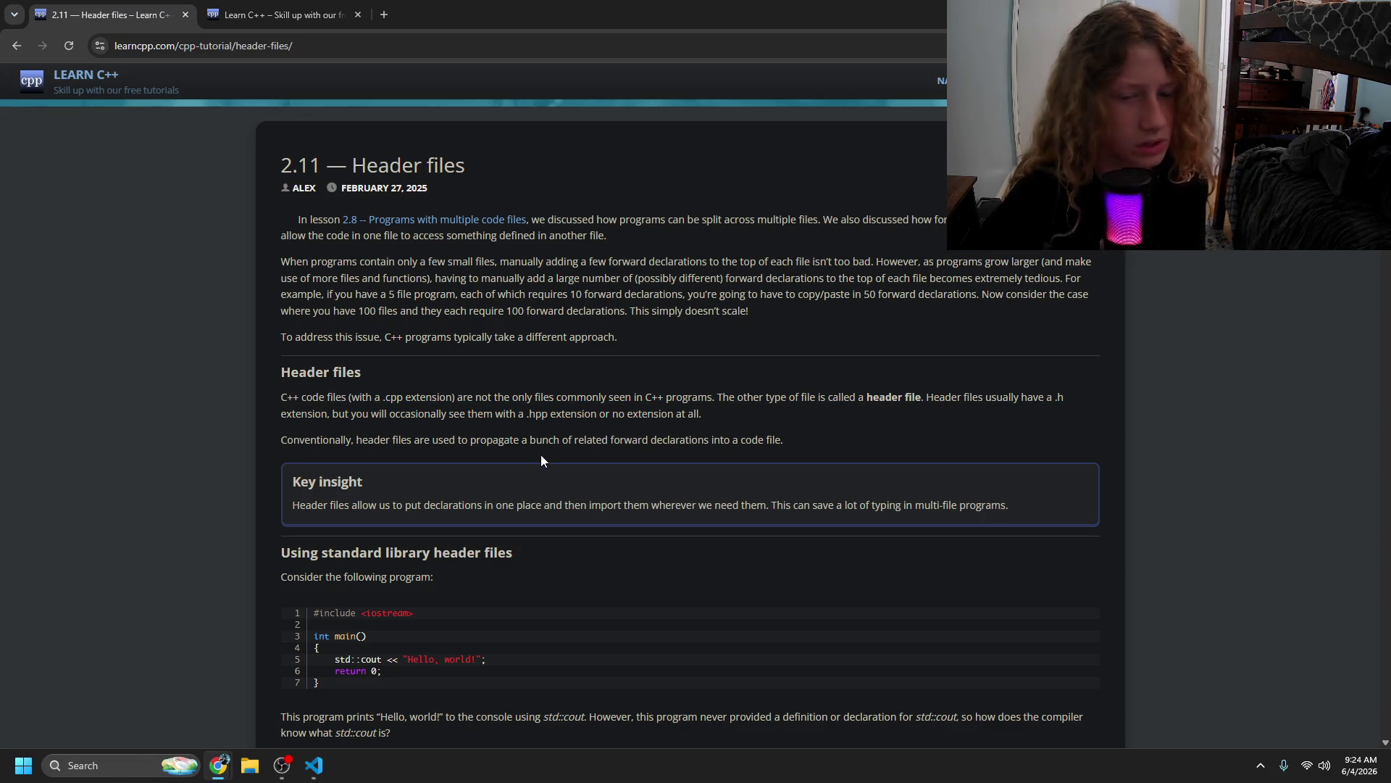
{"action": "left_click_drag", "start_coordinate": [754, 397], "coordinate": [905, 400]}
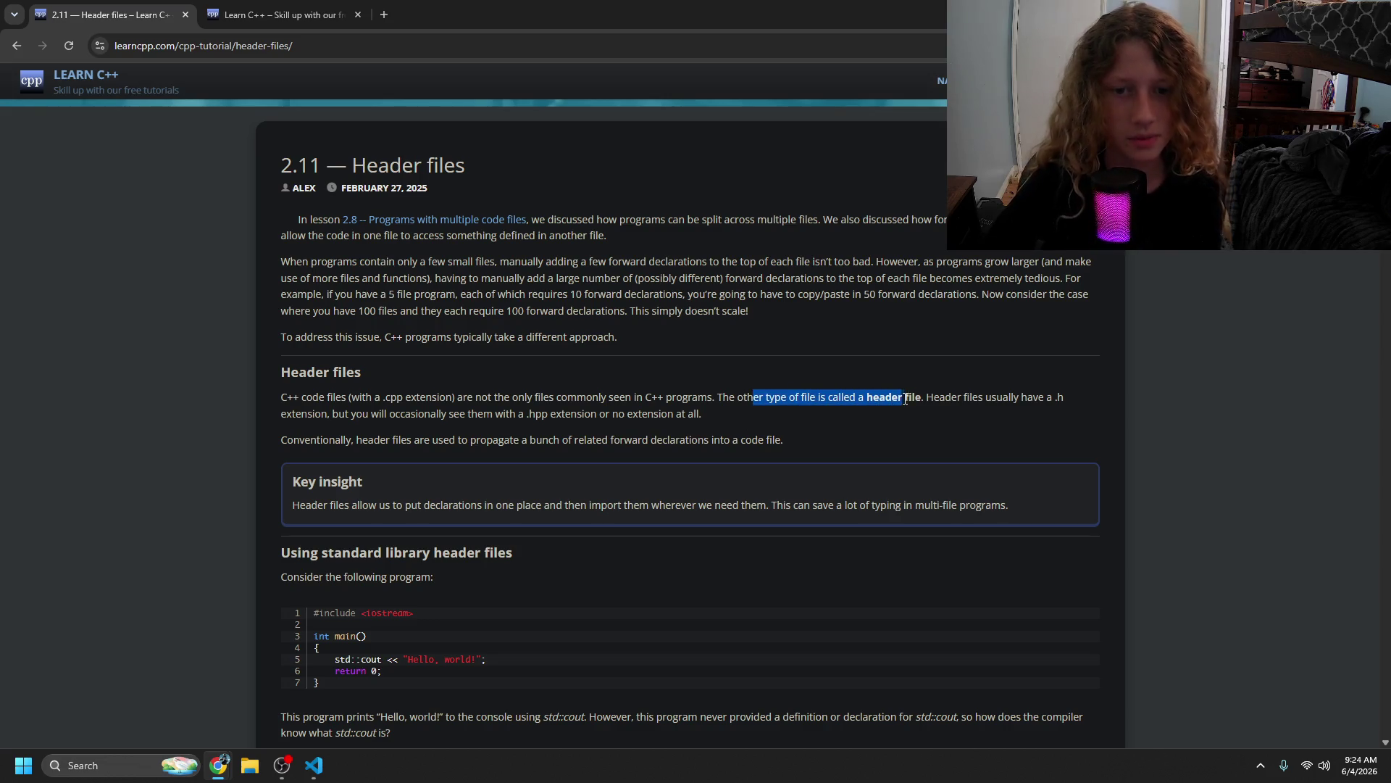
{"action": "mouse_move", "coordinate": [500, 432]}
{"action": "left_mouse_down"}
{"action": "mouse_move", "coordinate": [505, 416]}
{"action": "mouse_move", "coordinate": [431, 416]}
{"action": "left_mouse_up"}
{"action": "mouse_move", "coordinate": [642, 414]}
{"action": "left_mouse_down"}
{"action": "mouse_move", "coordinate": [657, 414]}
{"action": "mouse_move", "coordinate": [576, 414]}
{"action": "left_mouse_up"}
{"action": "left_click", "coordinate": [670, 408]}
{"action": "left_click_drag", "start_coordinate": [313, 439], "coordinate": [613, 441]}
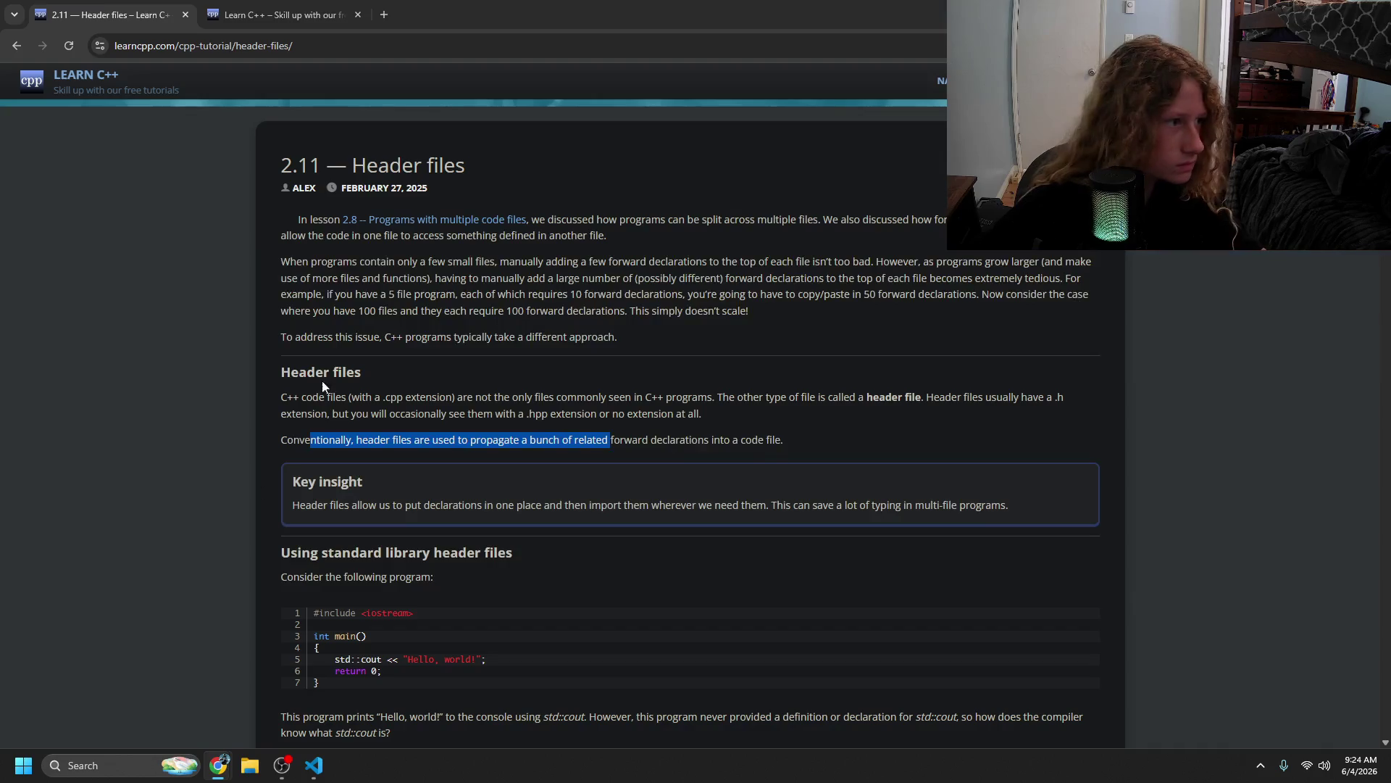
{"action": "left_click", "coordinate": [474, 335]}
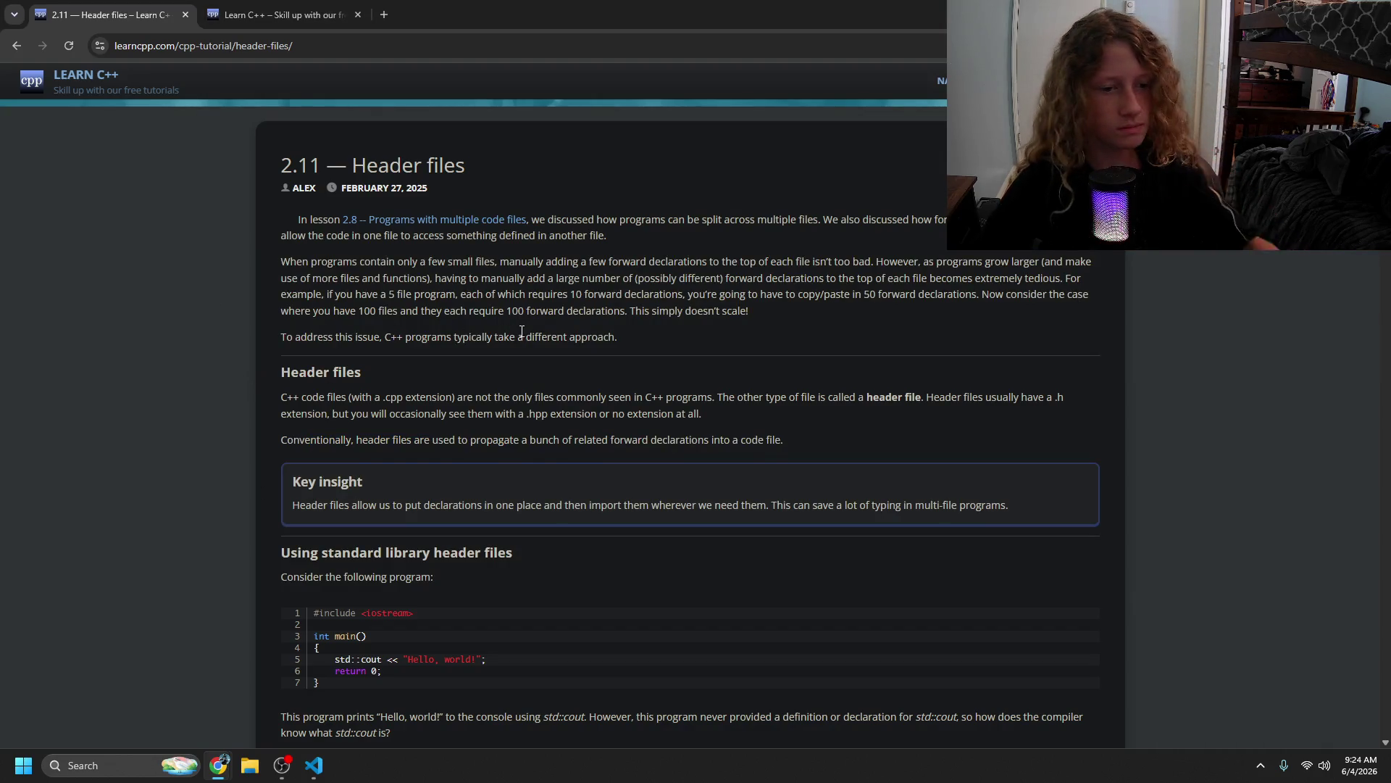
- Read the example program and the question about std::cout's declaration, then return to main.cpp
{"action": "scroll", "coordinate": [377, 581], "scroll_direction": "down", "scroll_amount": 2}
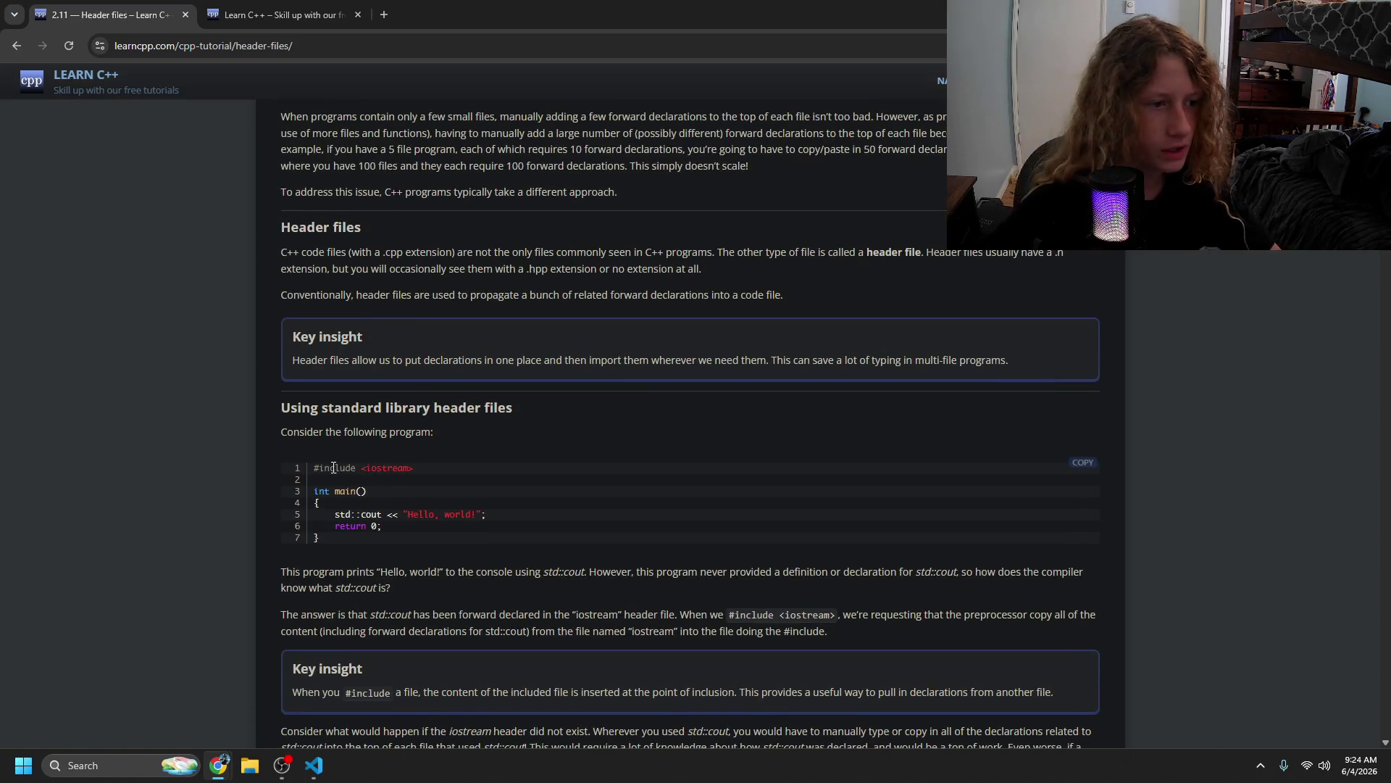
{"action": "left_click_drag", "start_coordinate": [330, 468], "coordinate": [432, 469]}
{"action": "mouse_move", "coordinate": [498, 572]}
{"action": "left_mouse_down"}
{"action": "mouse_move", "coordinate": [450, 521]}
{"action": "mouse_move", "coordinate": [468, 535]}
{"action": "mouse_move", "coordinate": [427, 558]}
{"action": "left_mouse_up"}
{"action": "mouse_move", "coordinate": [562, 572]}
{"action": "left_mouse_down"}
{"action": "mouse_move", "coordinate": [911, 576]}
{"action": "mouse_move", "coordinate": [862, 593]}
{"action": "left_mouse_up"}
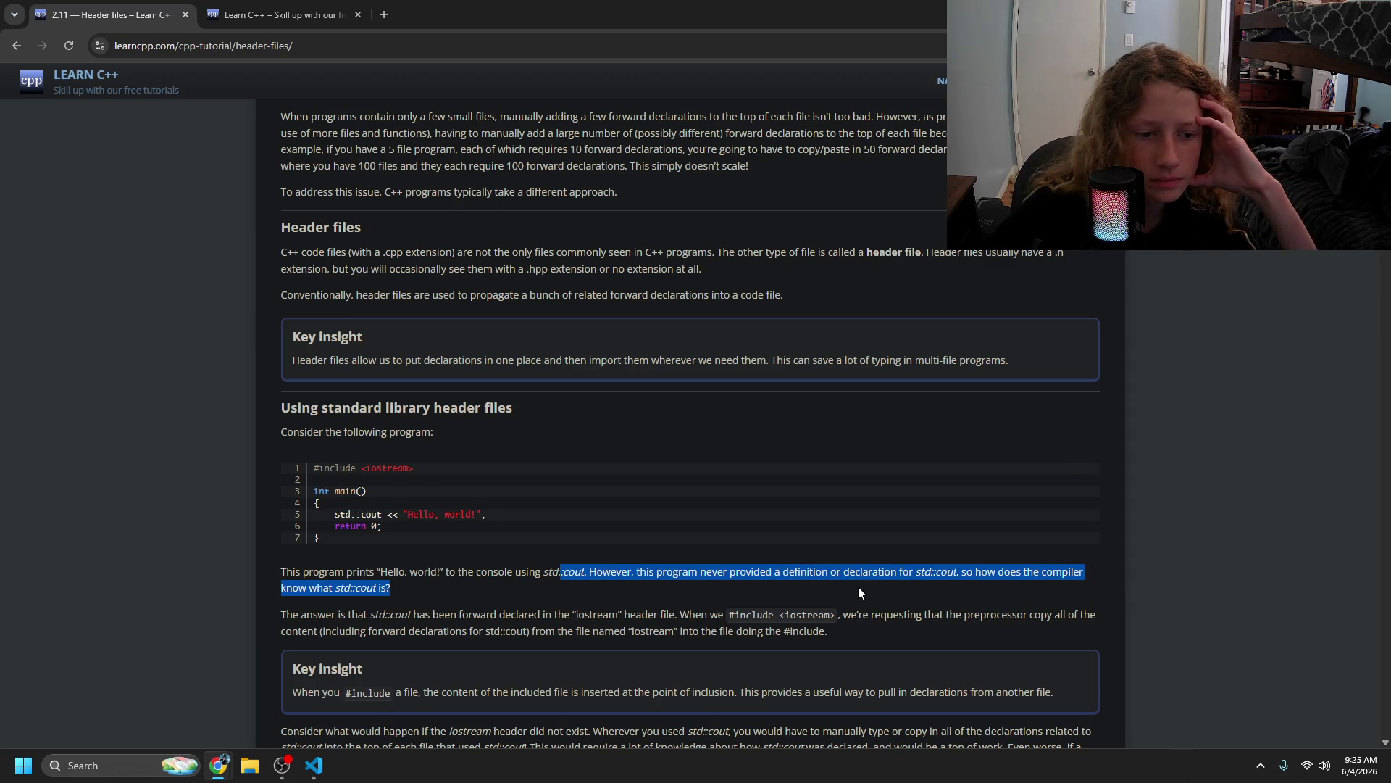
{"action": "left_click", "coordinate": [540, 613]}
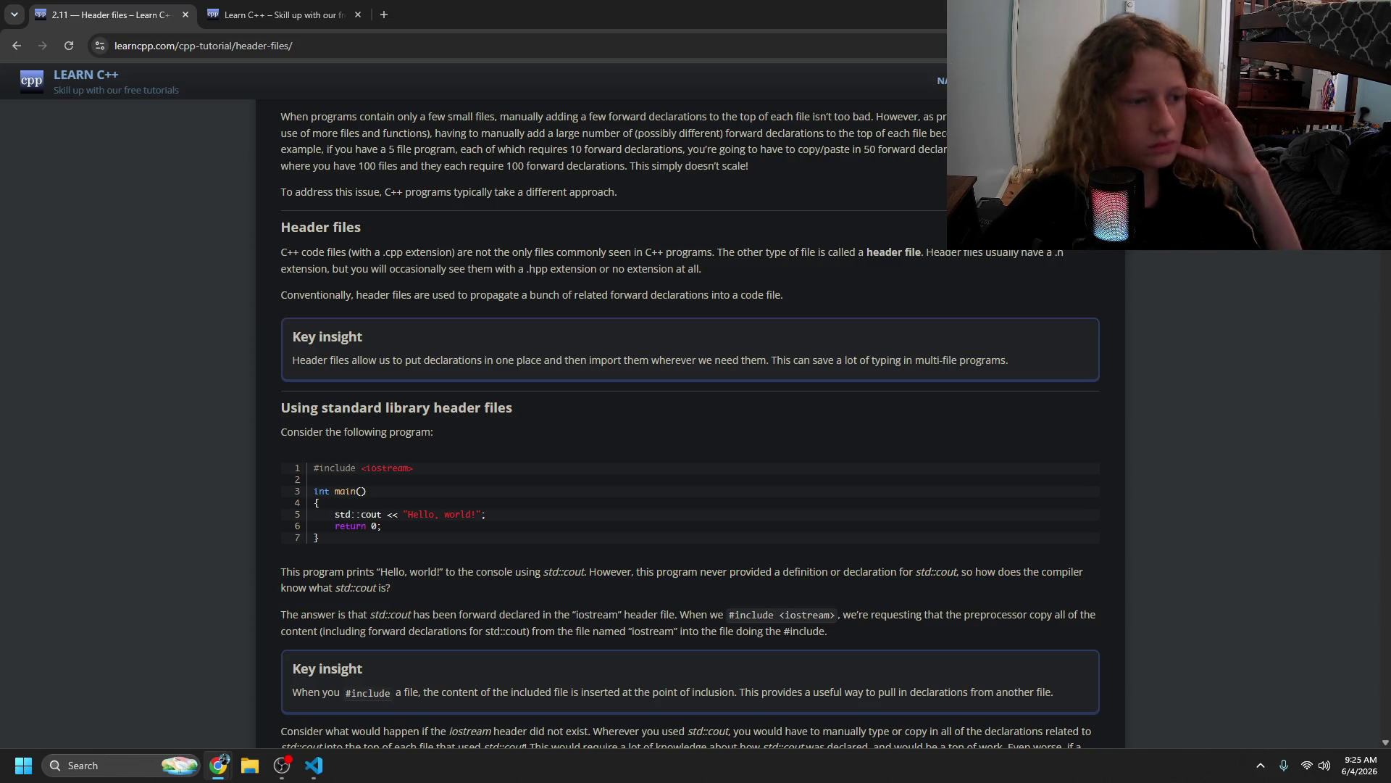
{"action": "left_click", "coordinate": [282, 765]}
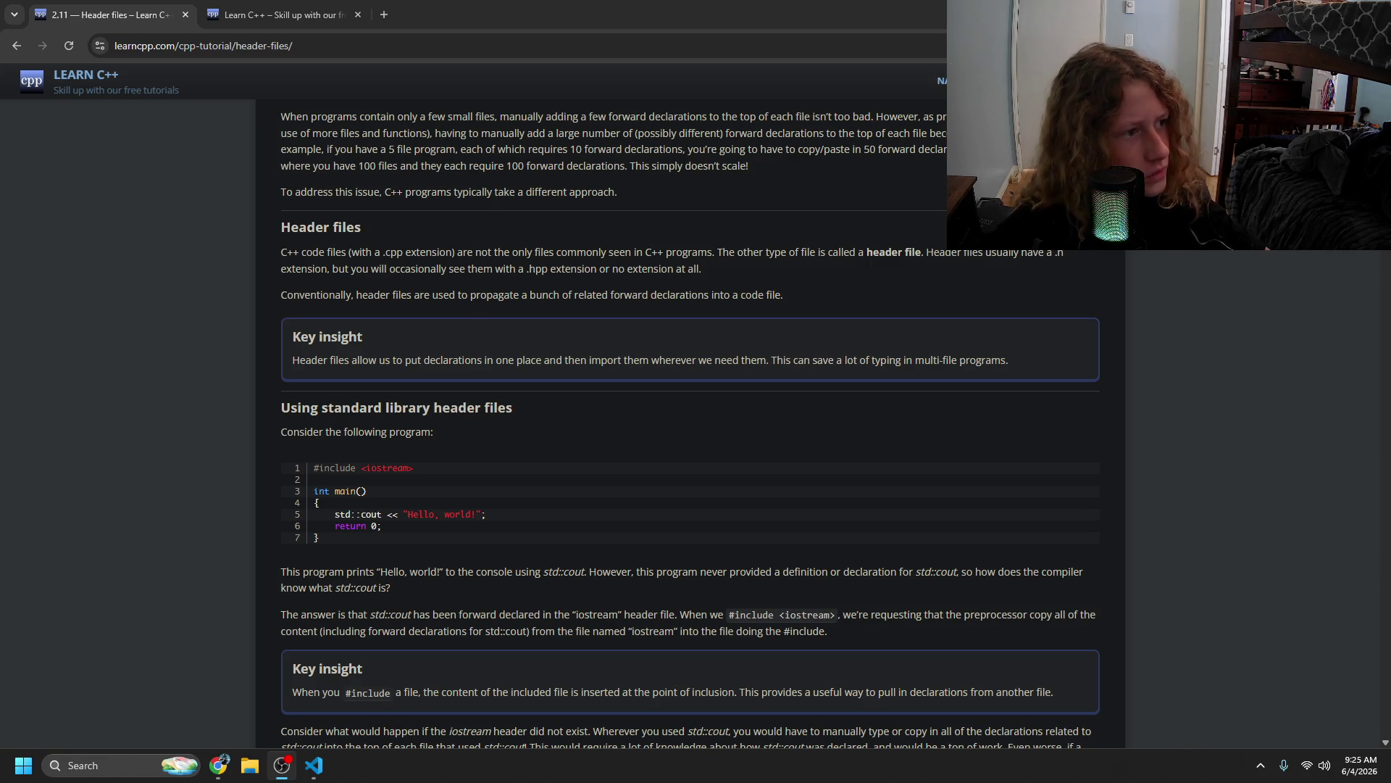
{"action": "left_click", "coordinate": [313, 765]}
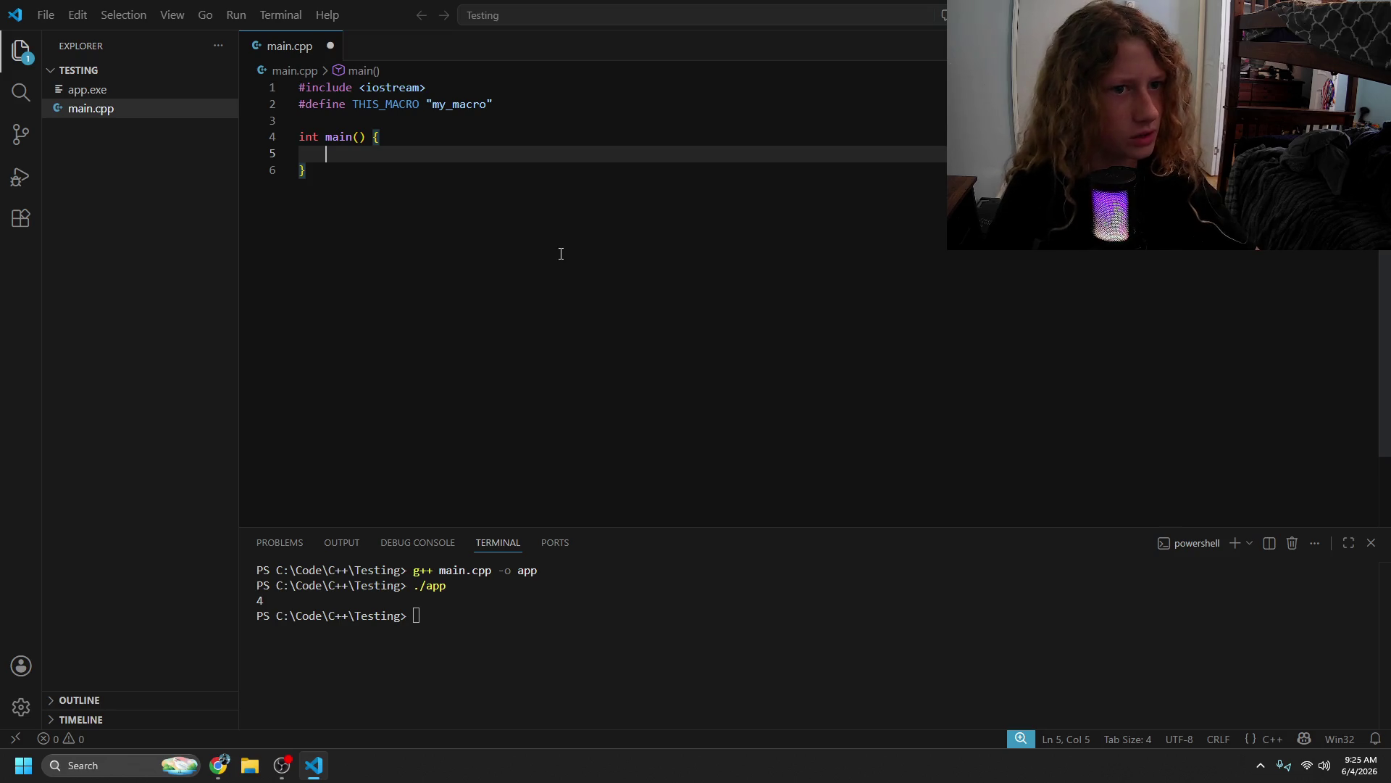
- Type and erase an #ifdef directive inside main, save main.cpp, and return to the lesson
{"action": "key", "text": "Up"}
{"action": "key", "text": "Up"}
{"action": "key", "text": "Up"}
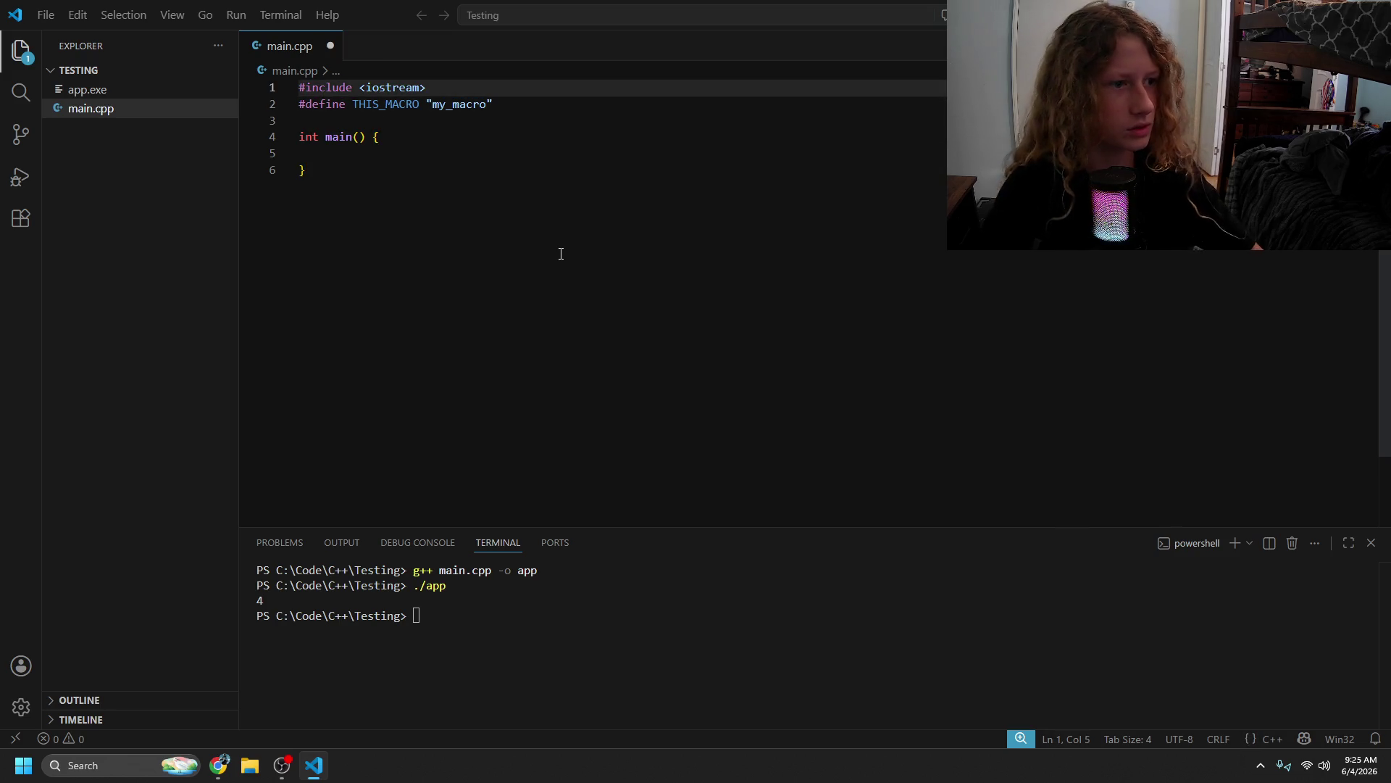
{"action": "key", "text": "Right"}
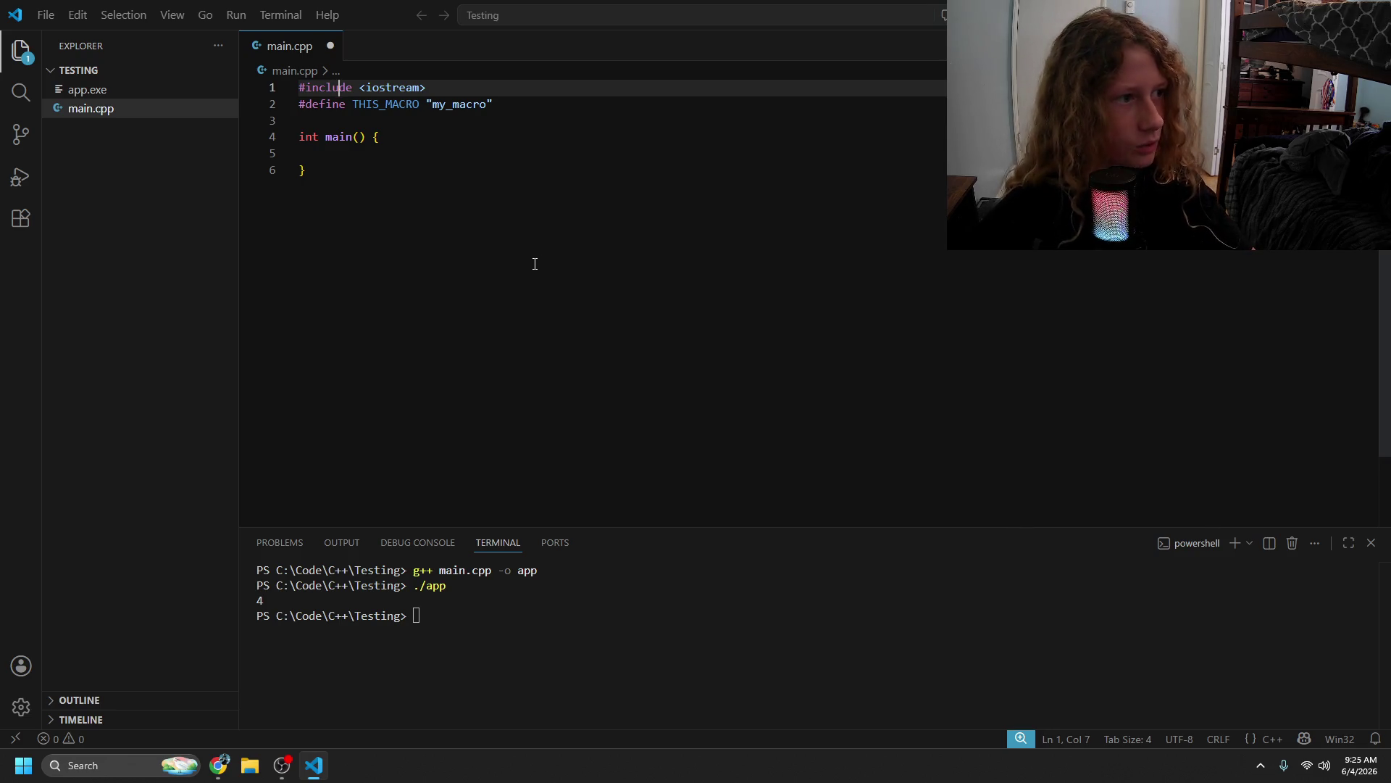
{"action": "key", "text": "Down"}
{"action": "key", "text": "Down"}
{"action": "key", "text": "Down"}
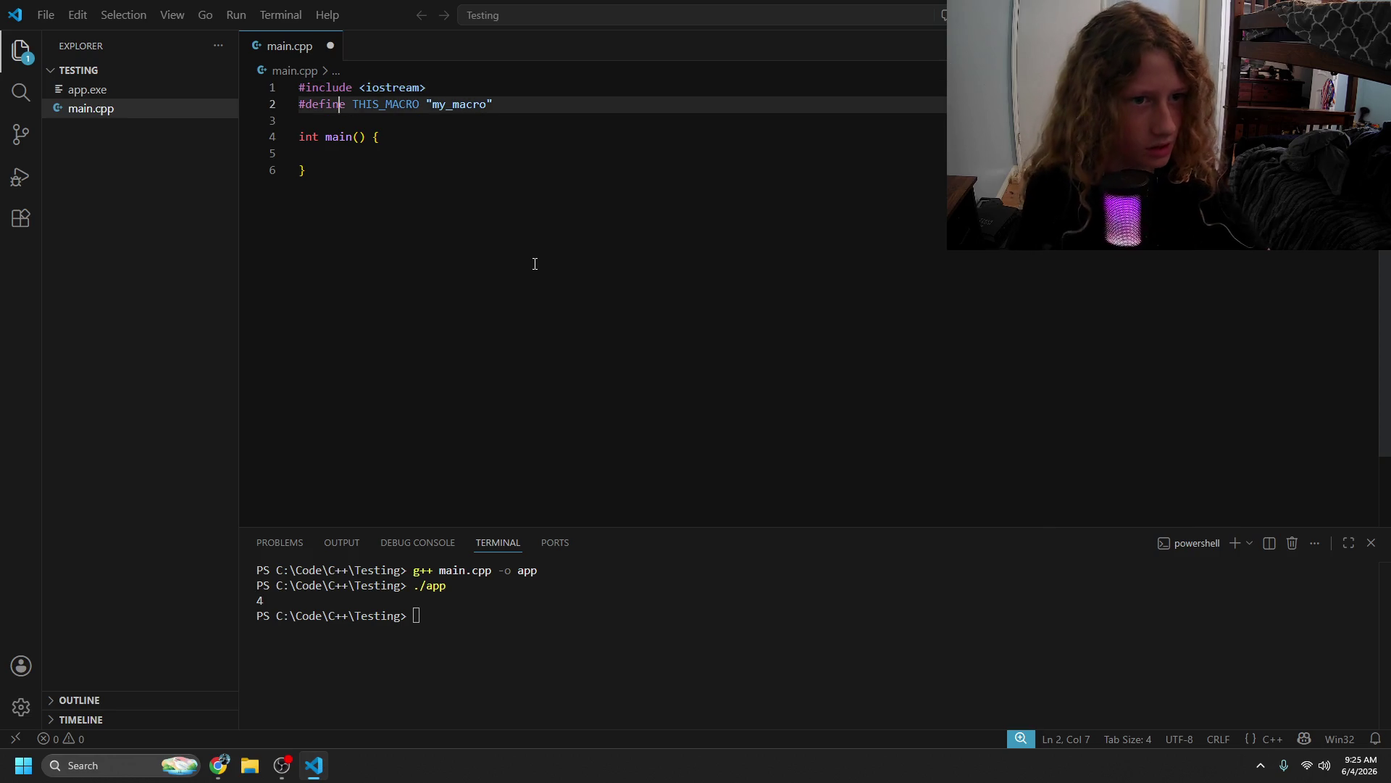
{"action": "type", "text": "#ifdef"}
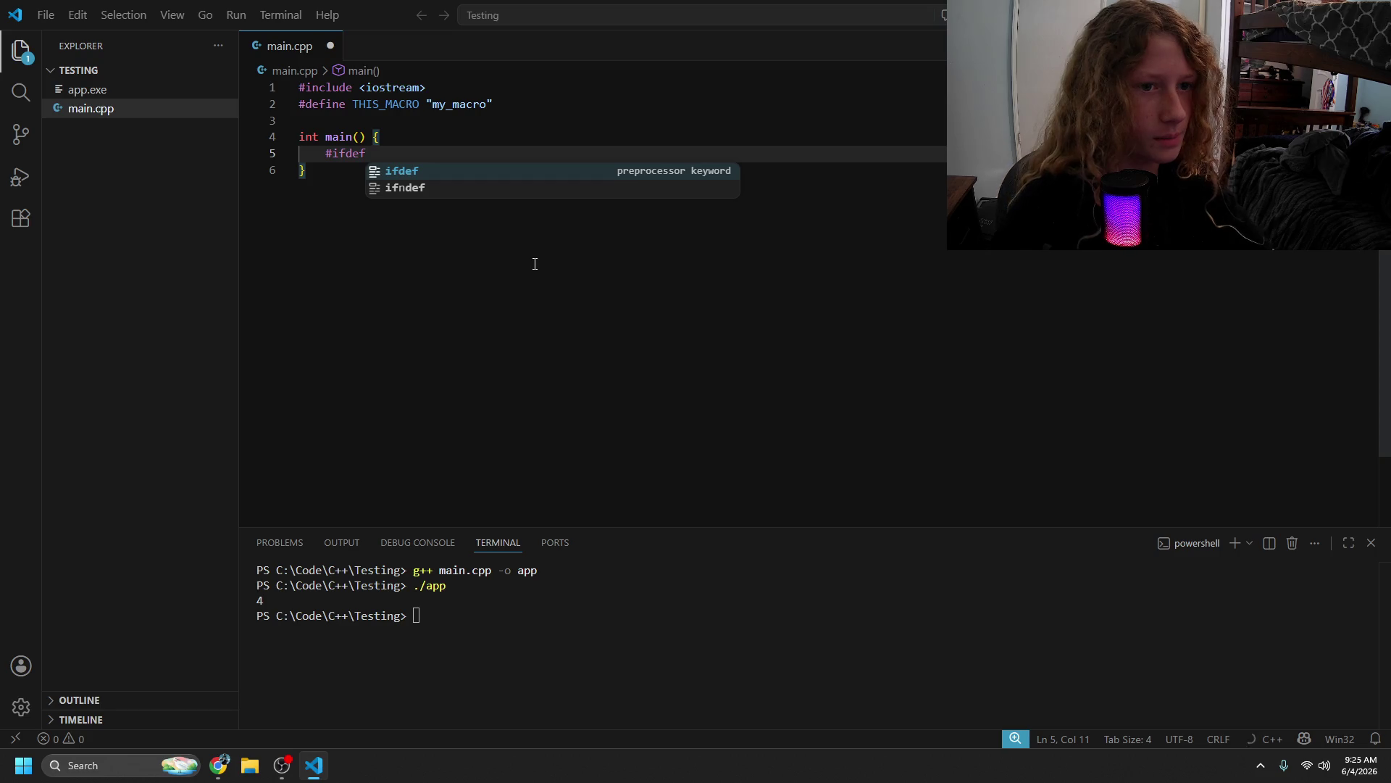
{"action": "key", "text": "Escape"}
{"action": "key", "text": "BackSpace"}
{"action": "key", "text": "BackSpace"}
{"action": "key", "text": "BackSpace"}
{"action": "key", "text": "BackSpace"}
{"action": "key", "text": "BackSpace"}
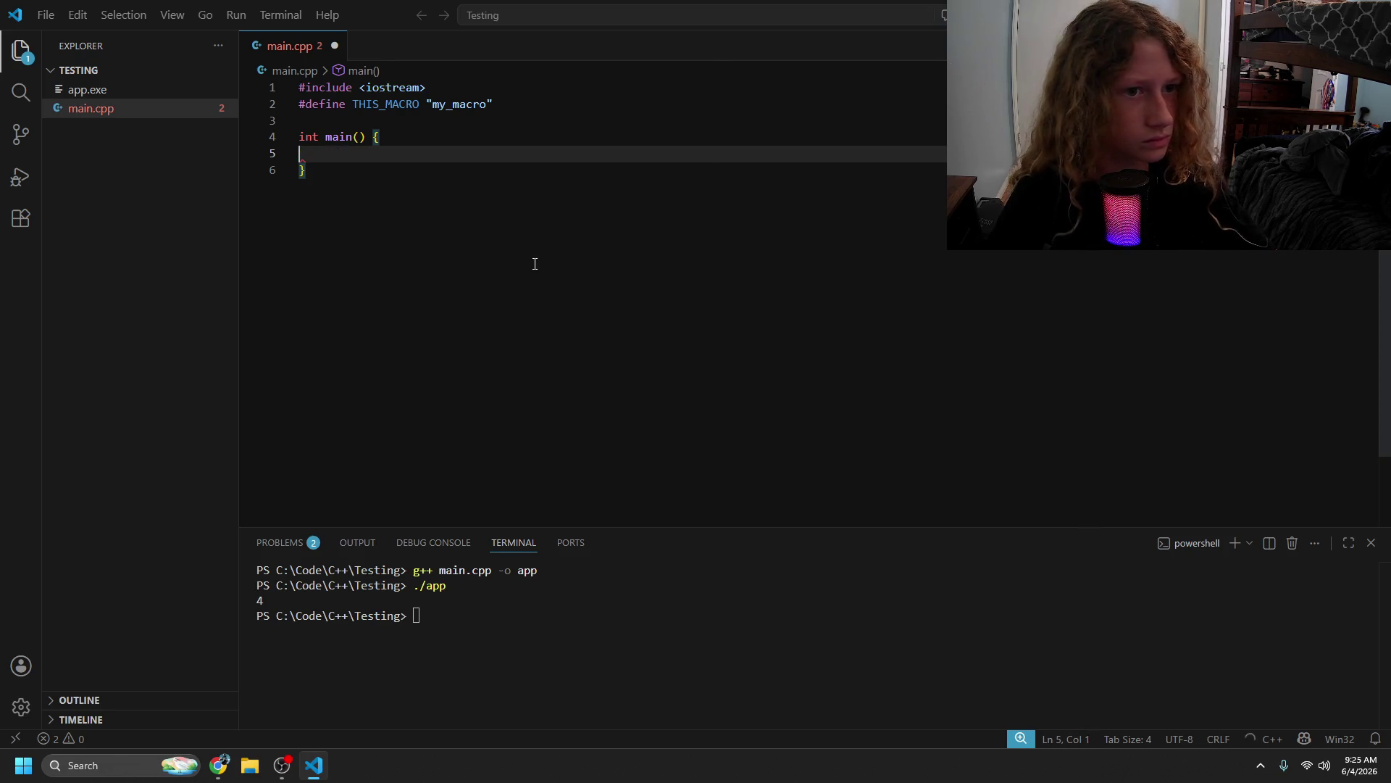
{"action": "key", "text": "ctrl+s"}
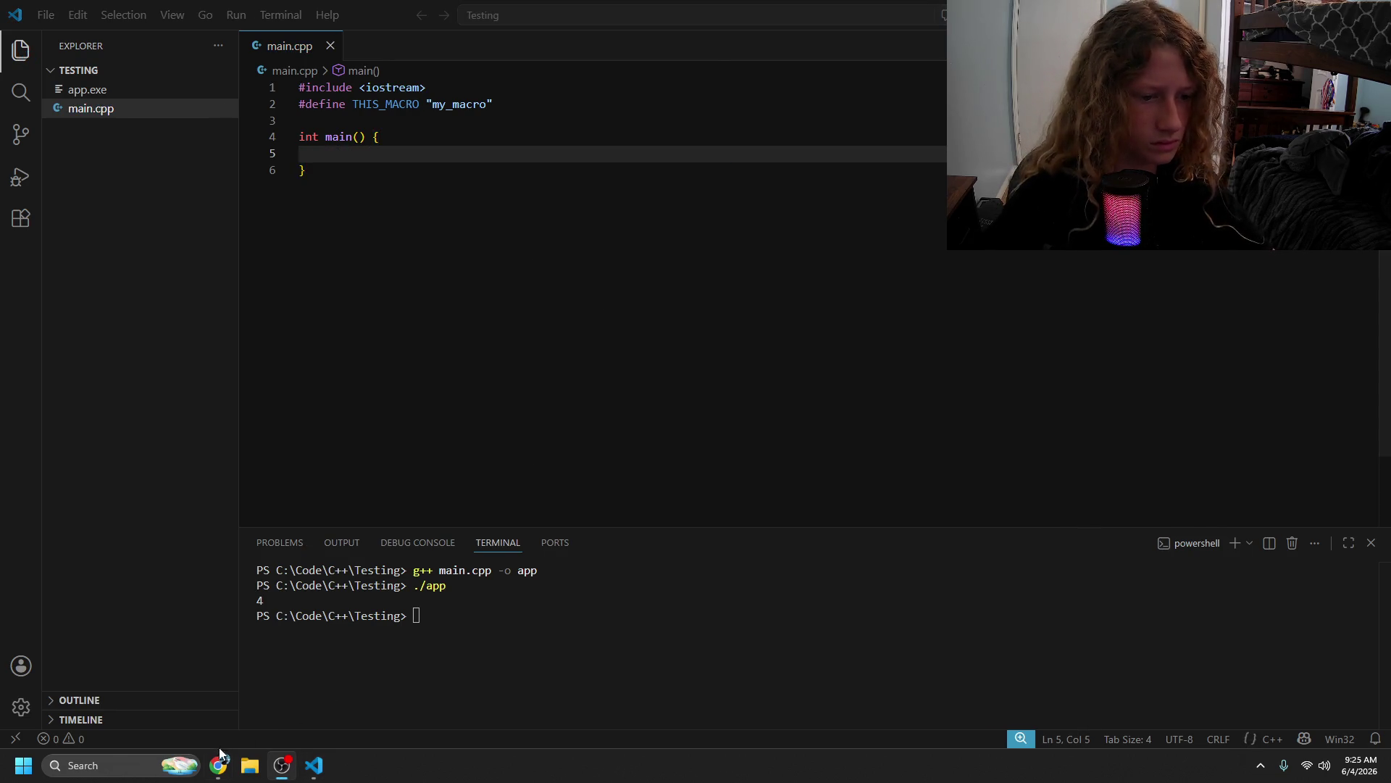
{"action": "mouse_move", "coordinate": [219, 765]}
{"action": "left_click", "coordinate": [303, 676]}
- Read the #include <iostream> example and its explanation, then switch back to main.cpp
{"action": "left_click_drag", "start_coordinate": [316, 136], "coordinate": [503, 434]}
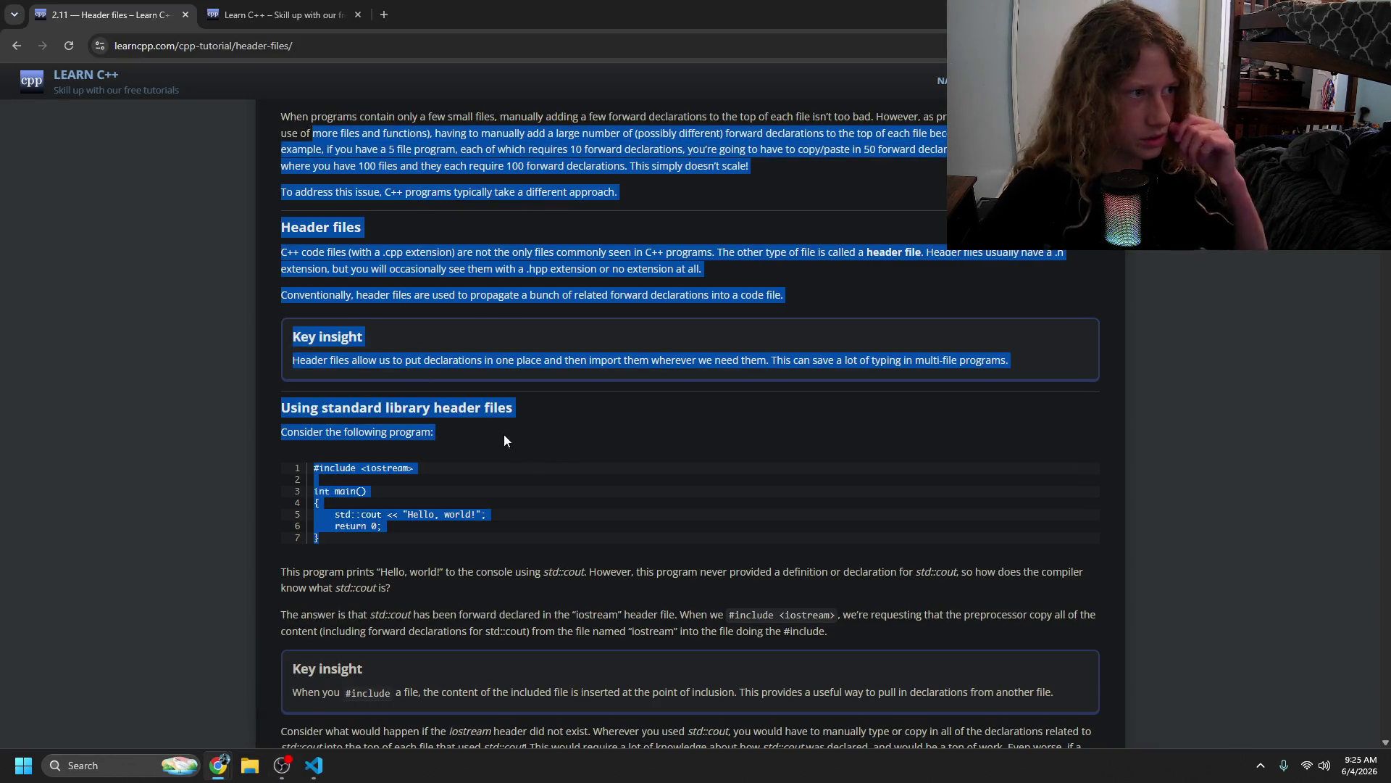
{"action": "left_click", "coordinate": [593, 483]}
{"action": "left_click_drag", "start_coordinate": [322, 401], "coordinate": [498, 462]}
{"action": "left_click_drag", "start_coordinate": [487, 515], "coordinate": [265, 505]}
{"action": "left_click", "coordinate": [507, 526]}
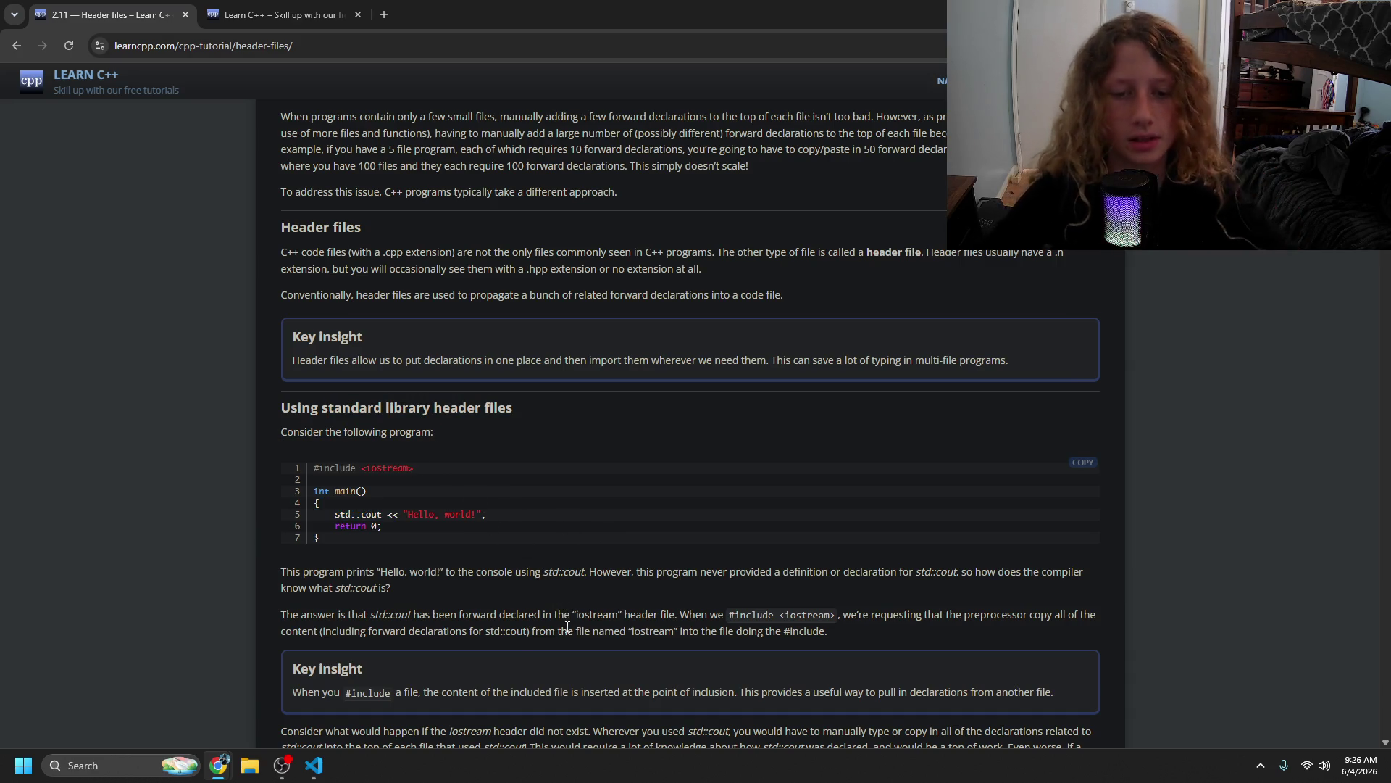
{"action": "mouse_move", "coordinate": [777, 615]}
{"action": "left_mouse_down"}
{"action": "mouse_move", "coordinate": [966, 617]}
{"action": "mouse_move", "coordinate": [592, 615]}
{"action": "mouse_move", "coordinate": [398, 632]}
{"action": "mouse_move", "coordinate": [729, 637]}
{"action": "left_mouse_up"}
{"action": "left_click", "coordinate": [548, 606]}
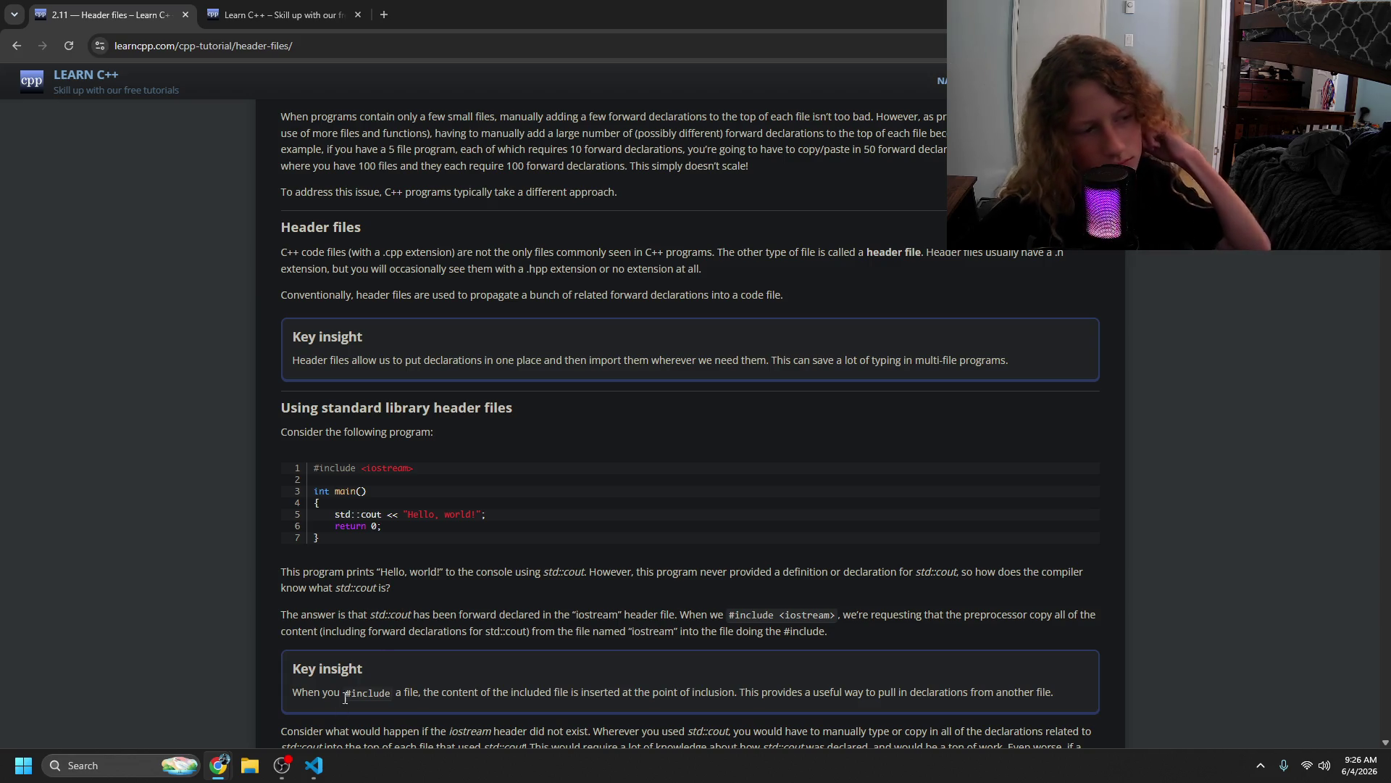
{"action": "left_click", "coordinate": [313, 765]}
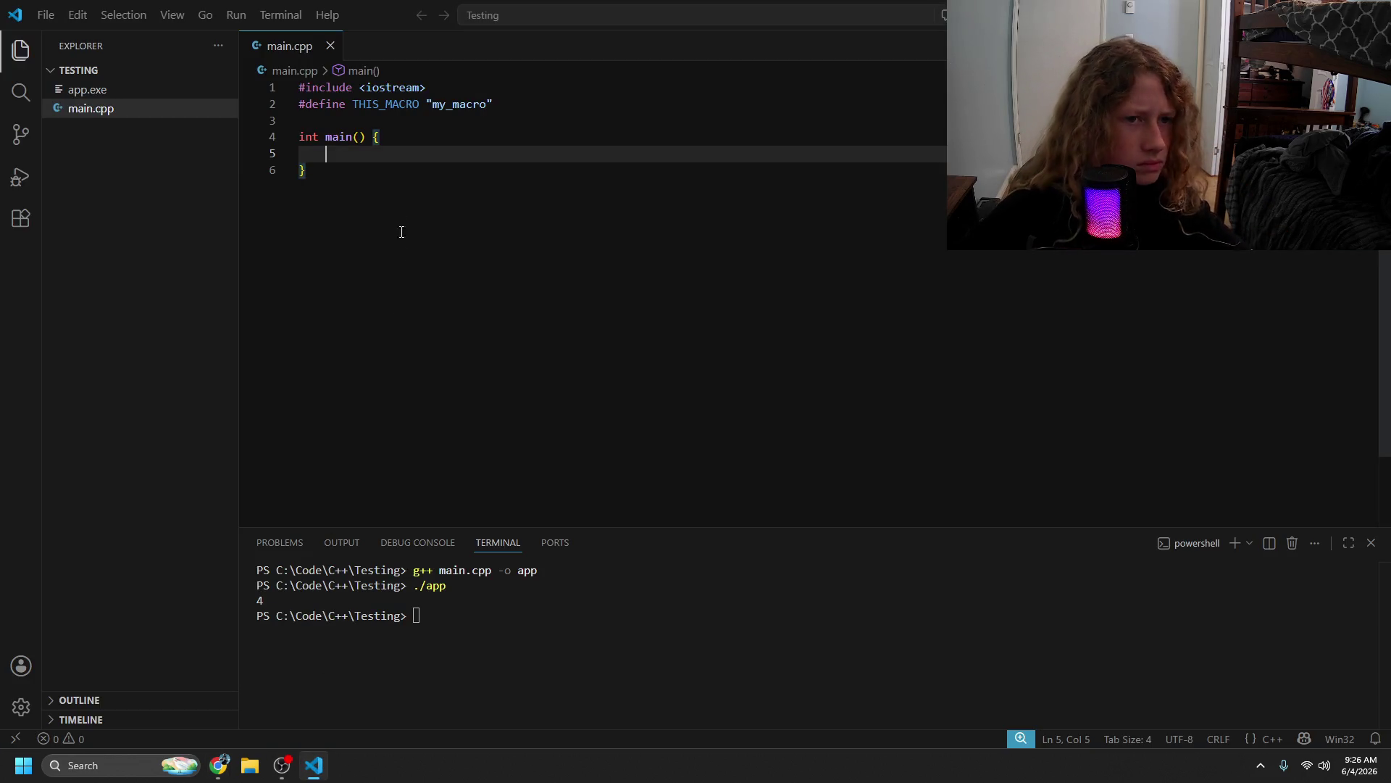
- Replace line 2 with #define int32 int and type int32 inside main
{"action": "left_click", "coordinate": [545, 106]}
{"action": "left_click_drag", "start_coordinate": [545, 106], "coordinate": [348, 104]}
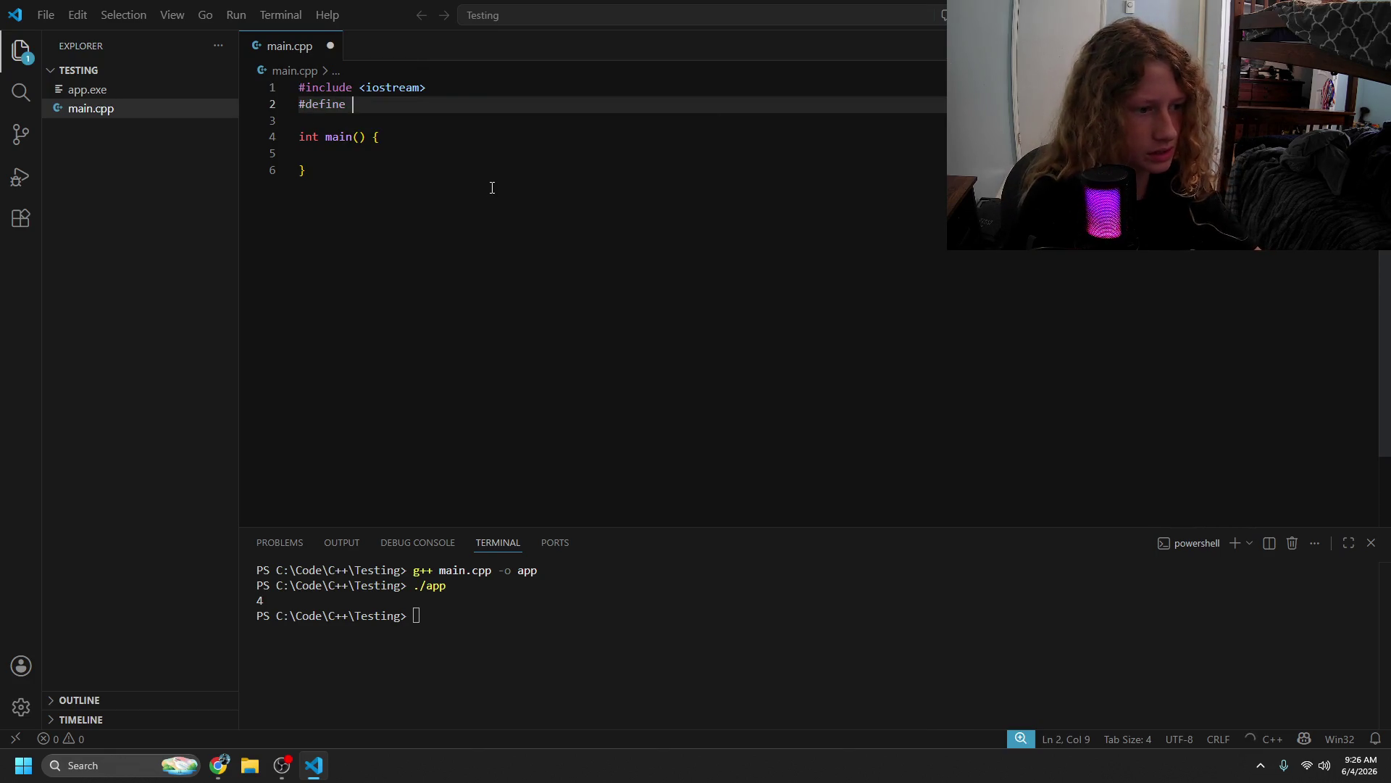
{"action": "type", "text": "int32 int"}
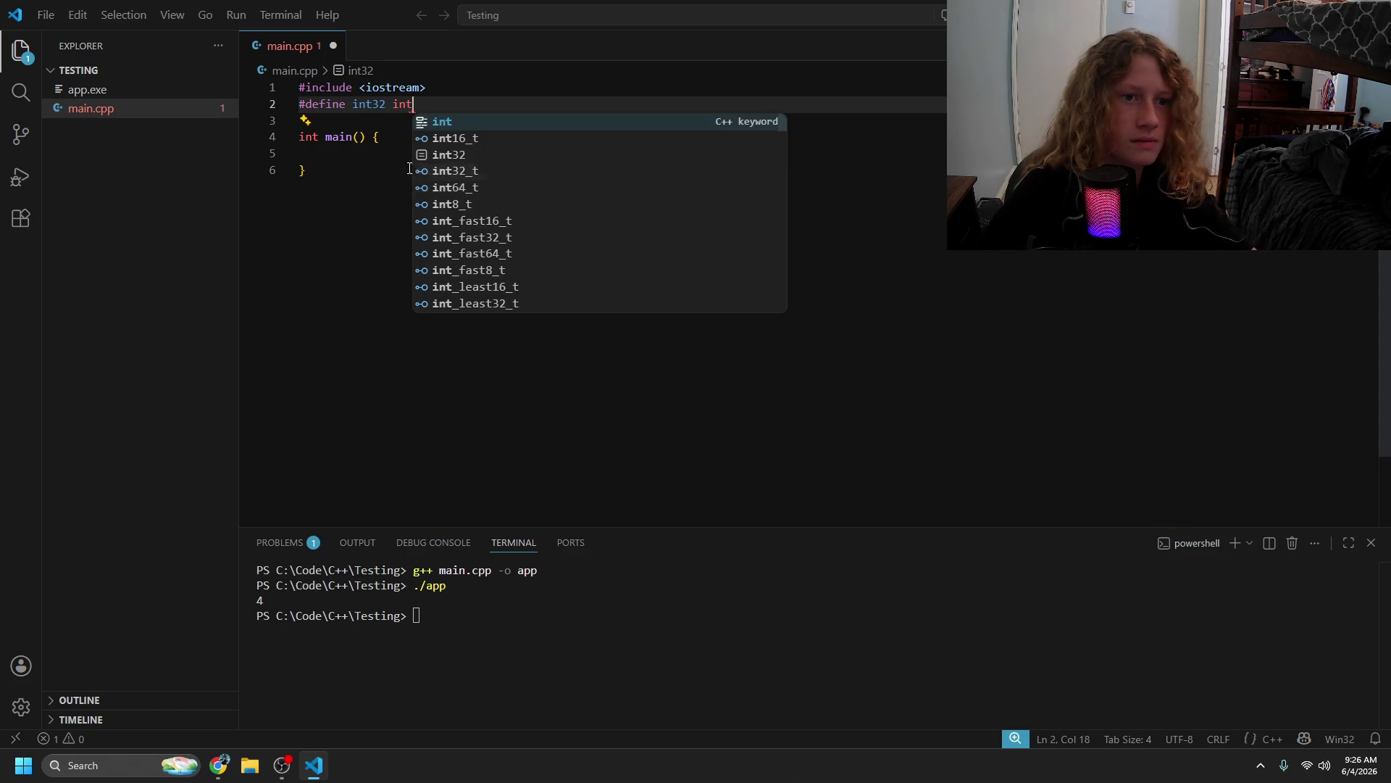
{"action": "left_click", "coordinate": [404, 153]}
{"action": "type", "text": "int32"}
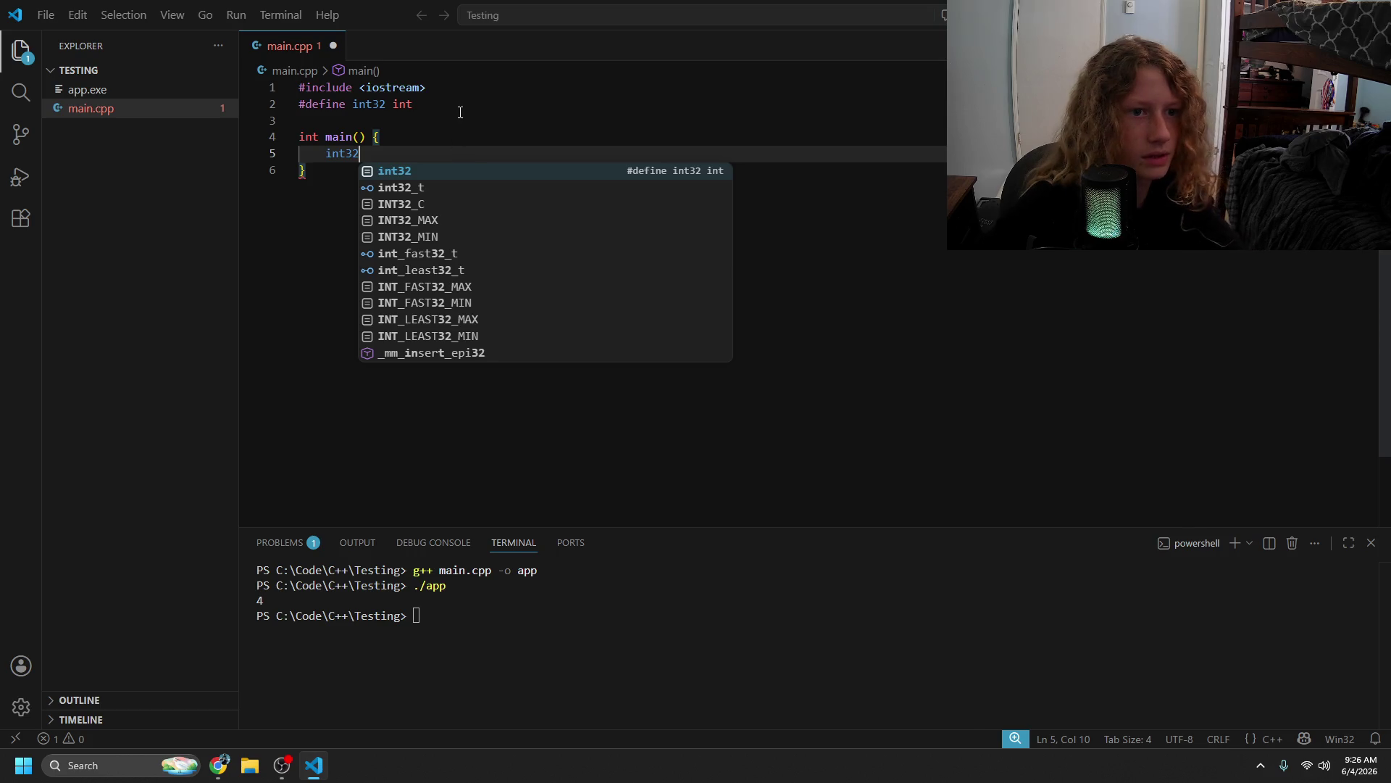
- Delete the int32 define, try int32_t instead, remove it, and save main.cpp
{"action": "left_click_drag", "start_coordinate": [414, 104], "coordinate": [299, 103]}
{"action": "key", "text": "BackSpace"}
{"action": "key", "text": "BackSpace"}
{"action": "left_click", "coordinate": [383, 138]}
{"action": "key", "text": "BackSpace"}
{"action": "key", "text": "BackSpace"}
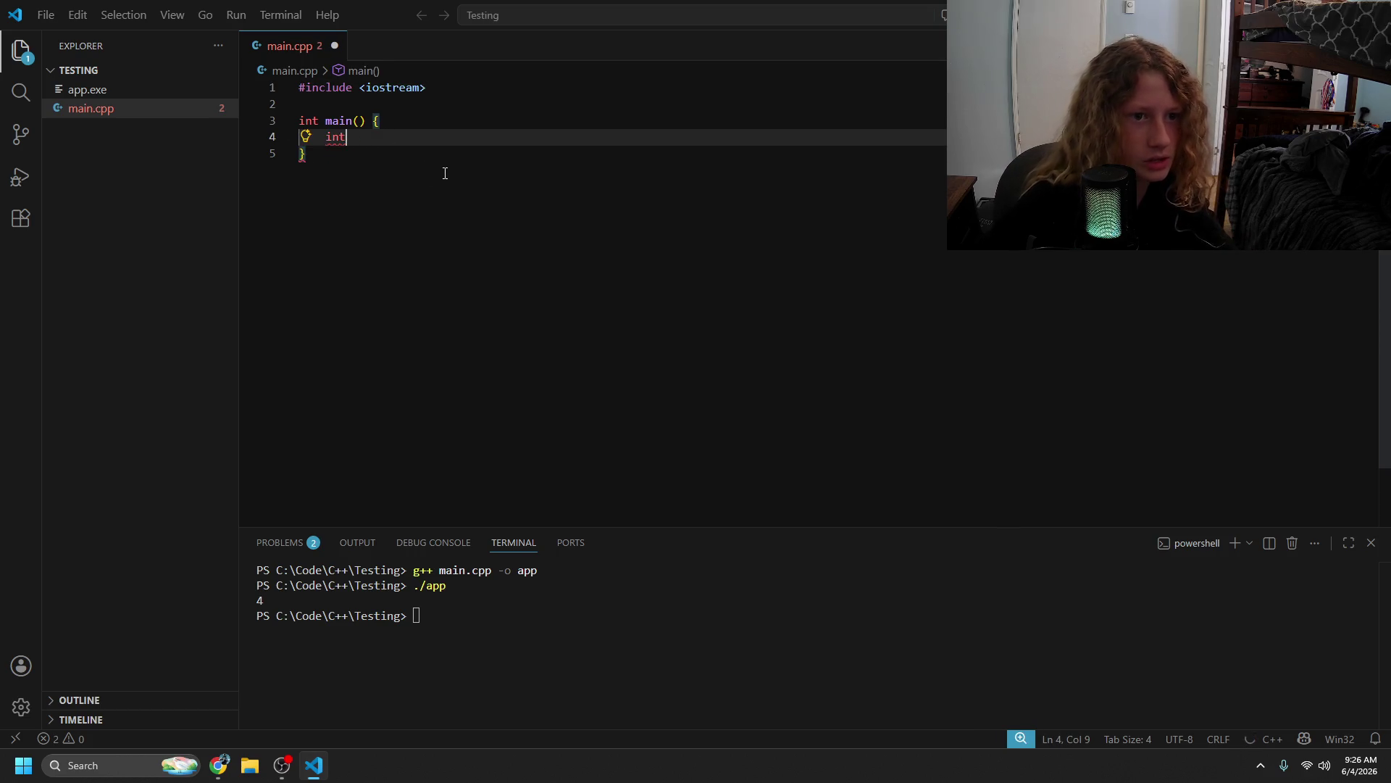
{"action": "type", "text": "32"}
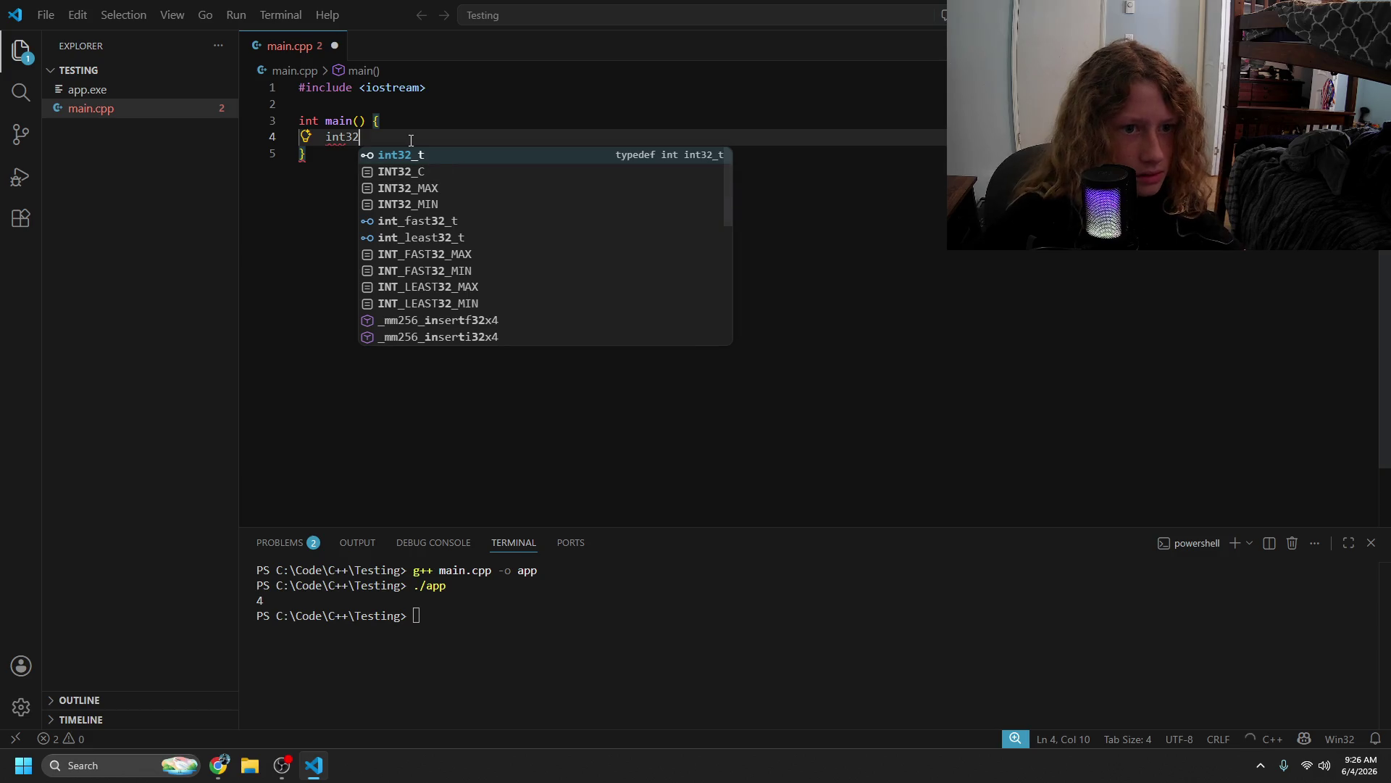
{"action": "left_click", "coordinate": [440, 163]}
{"action": "left_click_drag", "start_coordinate": [372, 138], "coordinate": [330, 144]}
{"action": "key", "text": "BackSpace"}
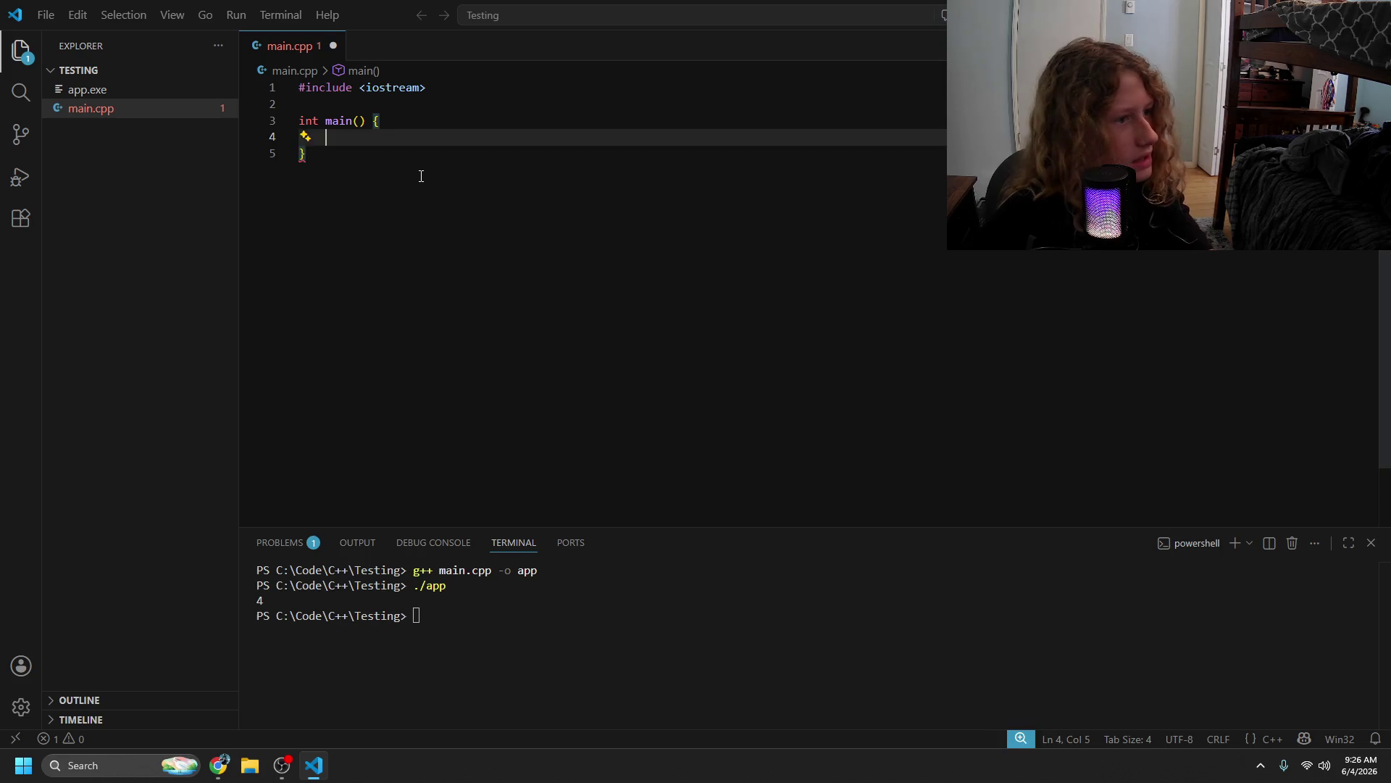
{"action": "key", "text": "ctrl+s"}
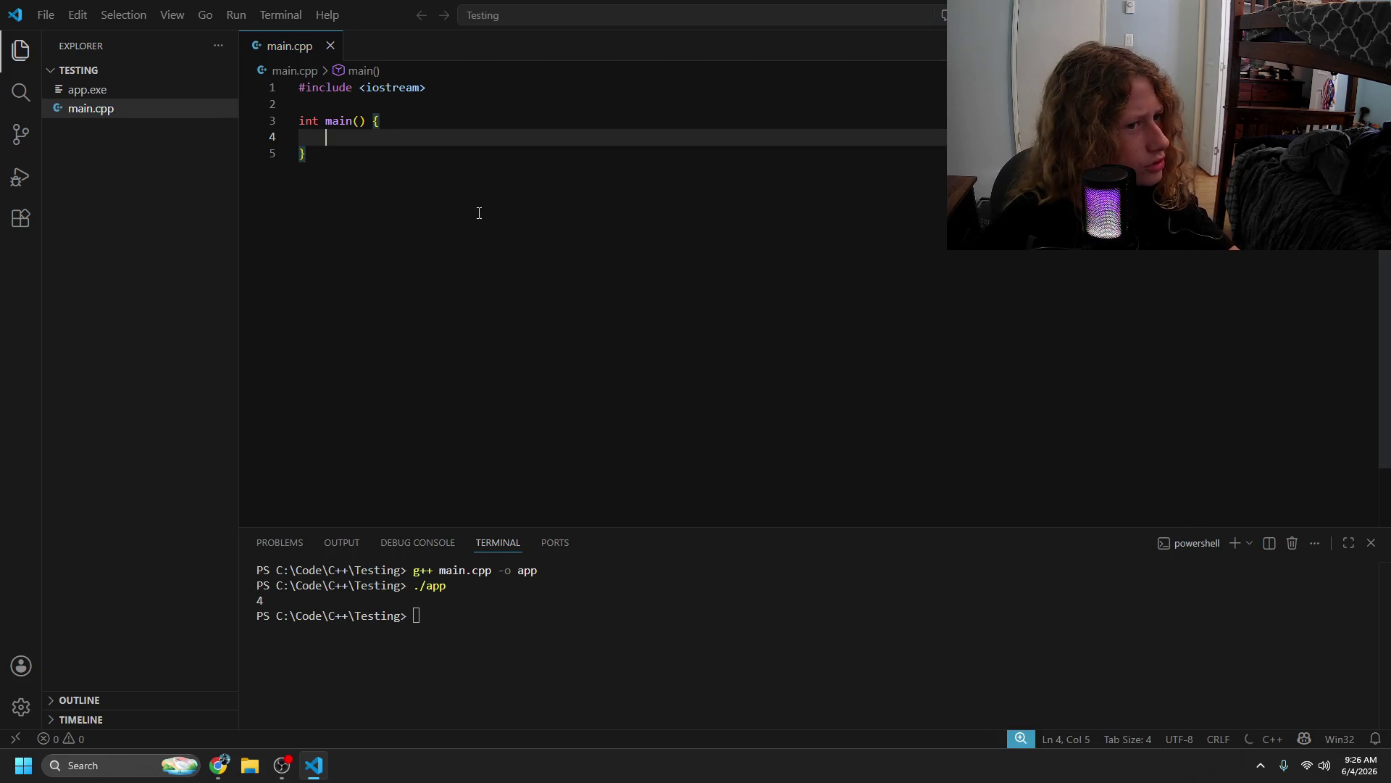
{"action": "key", "text": "alt+Tab"}
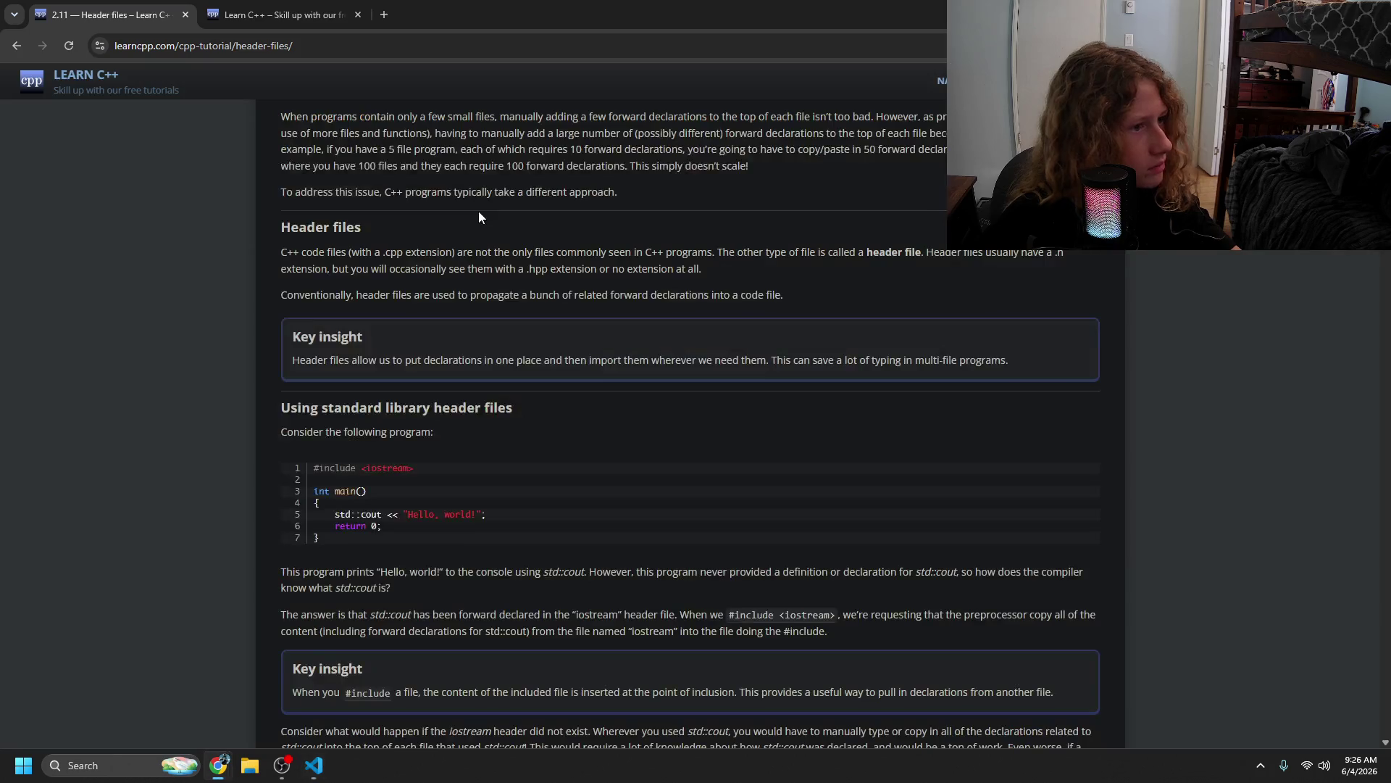
- Read where std::cout comes from and the #include Key insight, then return to main.cpp
{"action": "scroll", "coordinate": [660, 445], "scroll_direction": "down", "scroll_amount": 1}
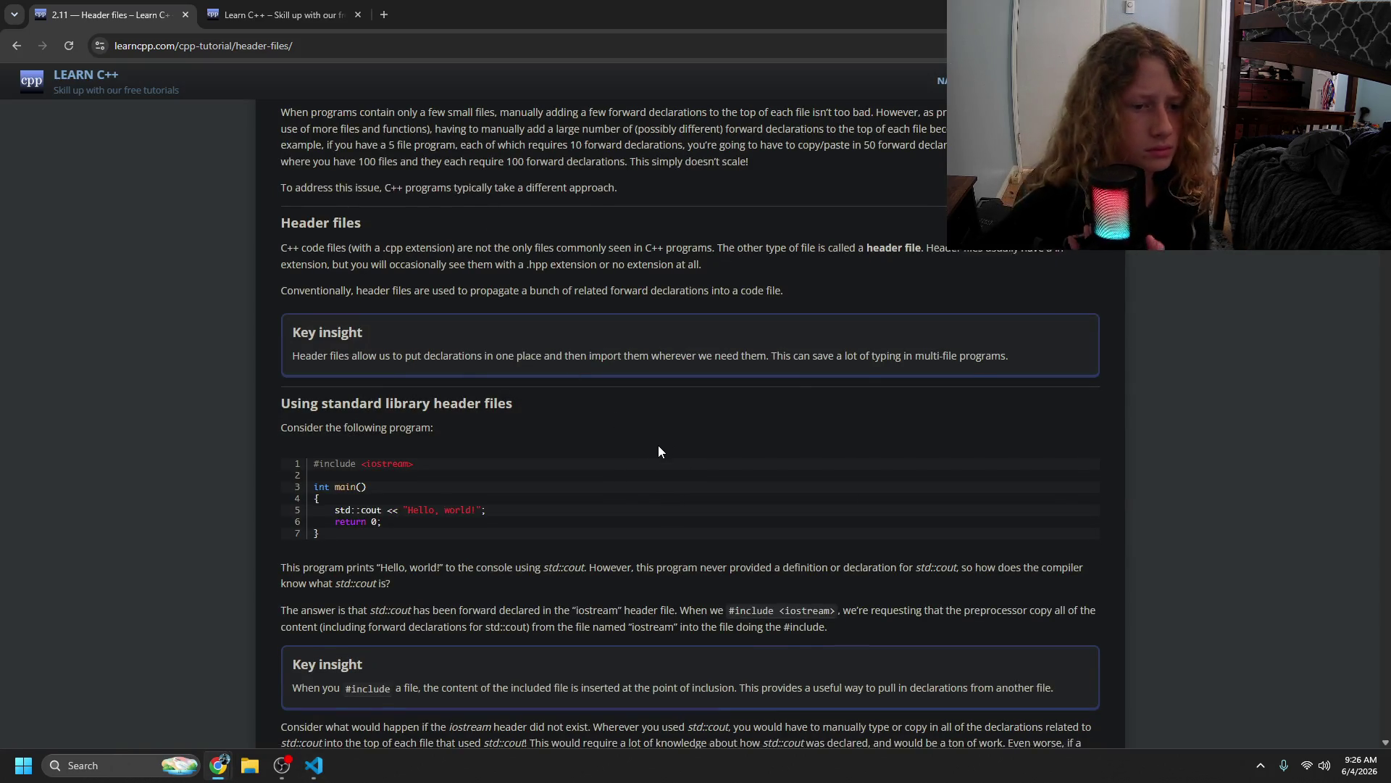
{"action": "left_click_drag", "start_coordinate": [445, 511], "coordinate": [848, 501]}
{"action": "mouse_move", "coordinate": [281, 542]}
{"action": "left_mouse_down"}
{"action": "mouse_move", "coordinate": [696, 544]}
{"action": "mouse_move", "coordinate": [877, 568]}
{"action": "mouse_move", "coordinate": [374, 564]}
{"action": "mouse_move", "coordinate": [438, 582]}
{"action": "left_mouse_up"}
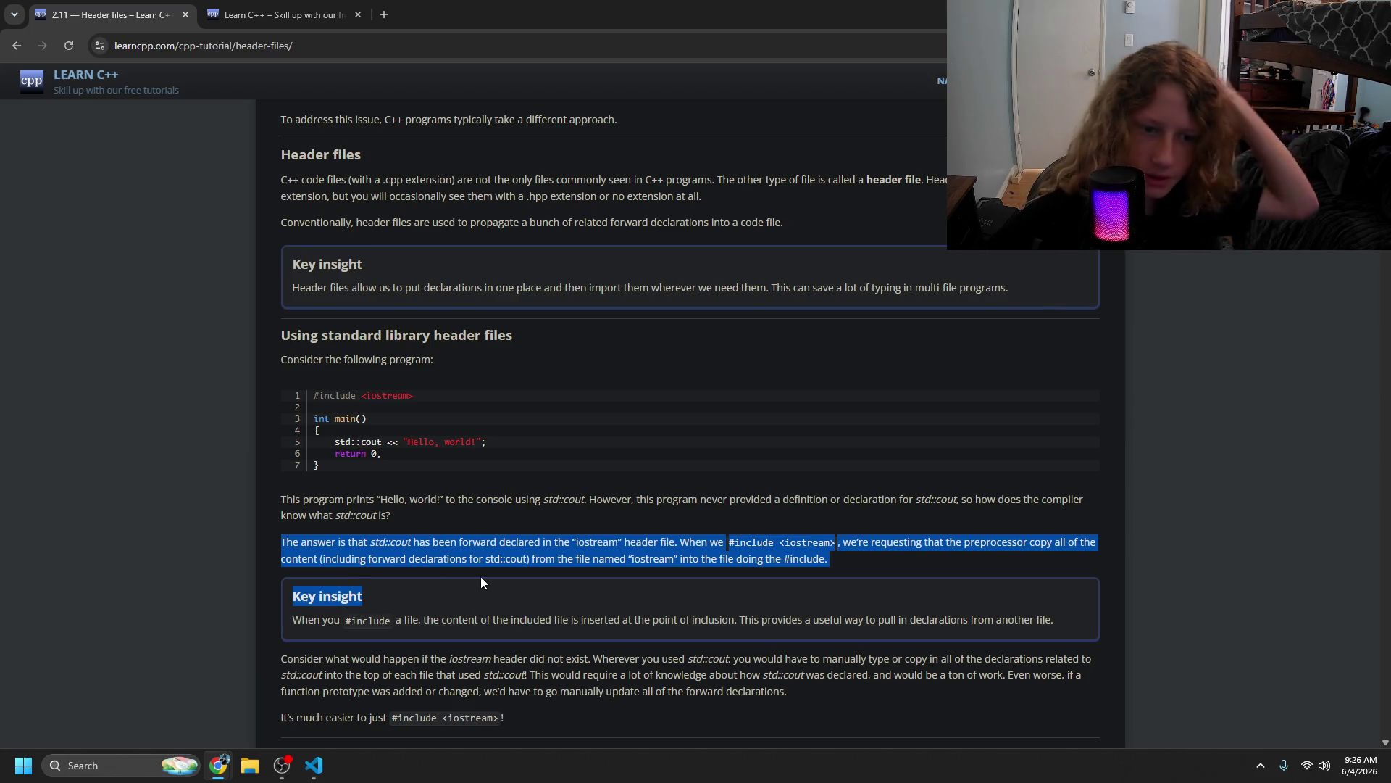
{"action": "left_click_drag", "start_coordinate": [484, 580], "coordinate": [689, 620]}
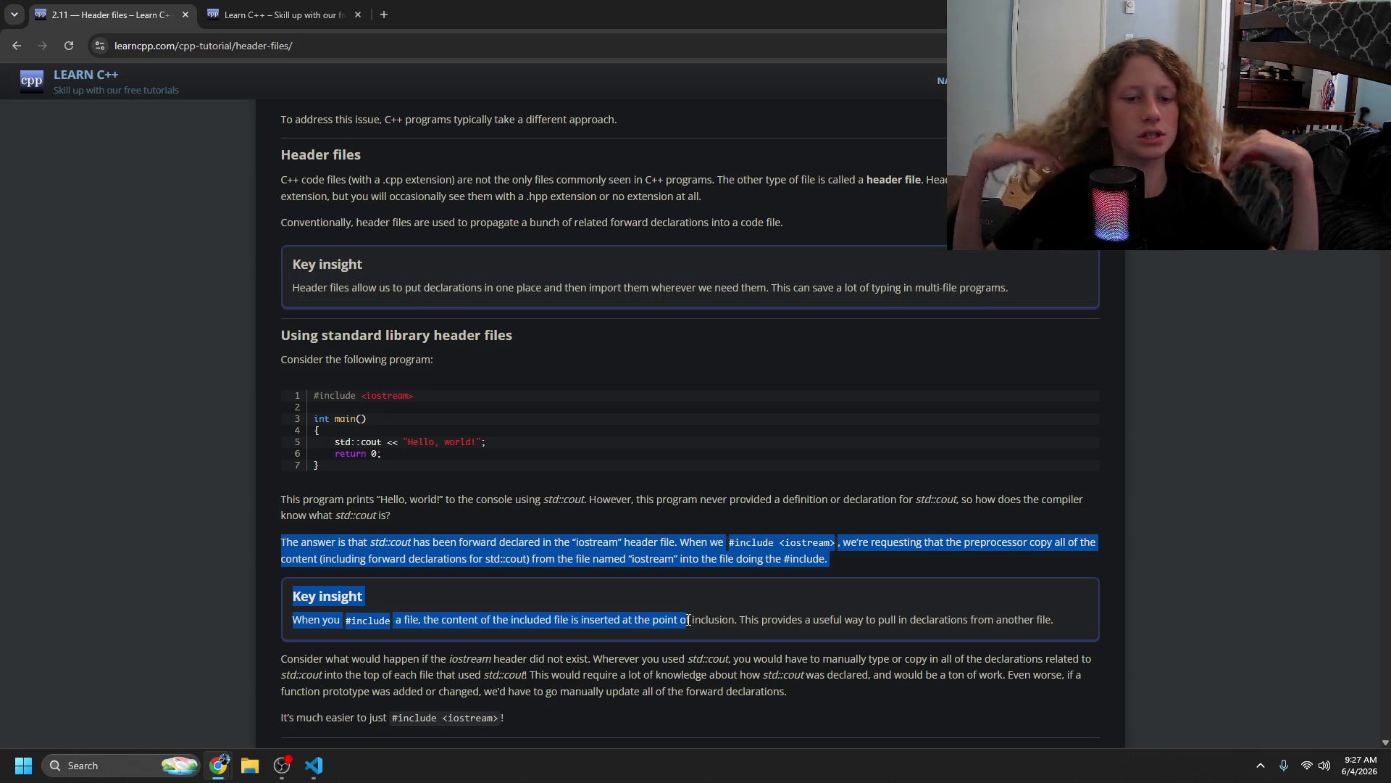
{"action": "left_click", "coordinate": [603, 664]}
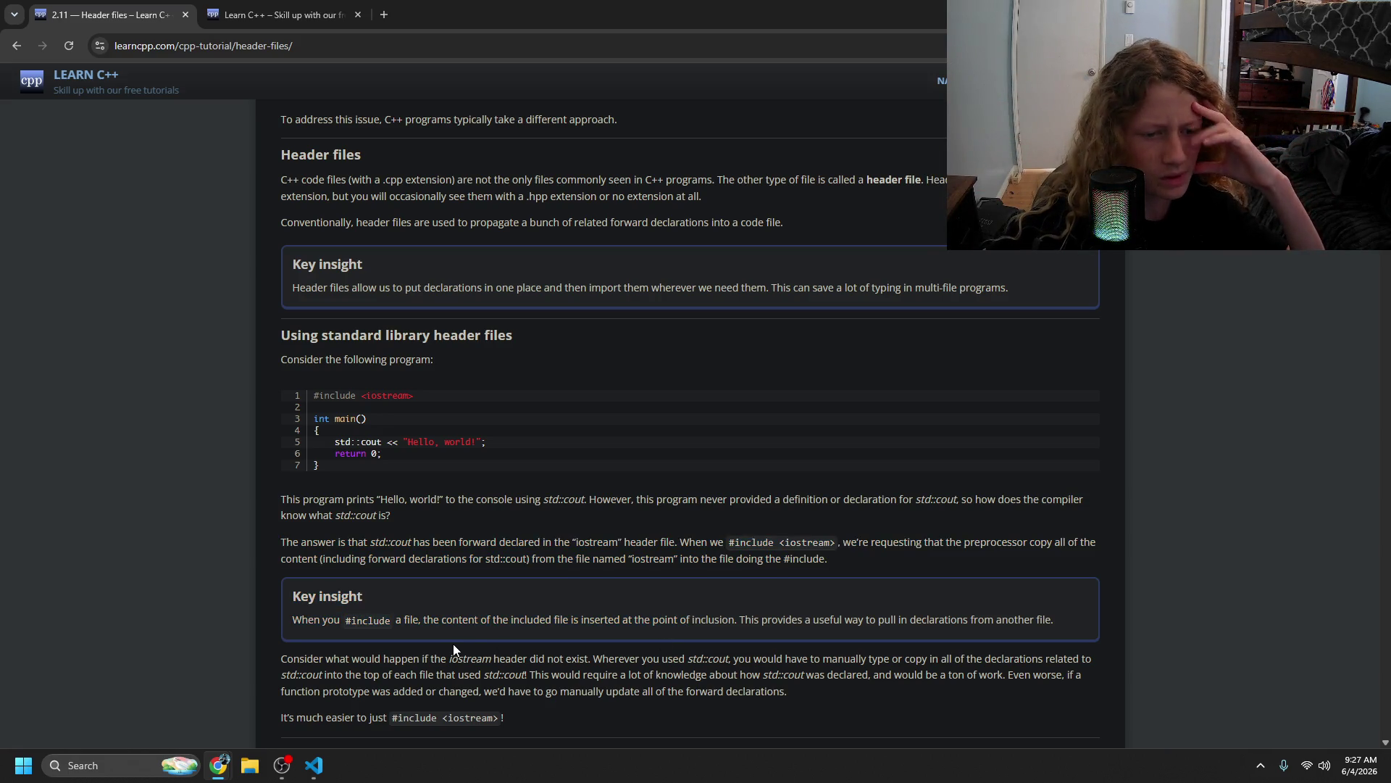
{"action": "scroll", "coordinate": [377, 627], "scroll_direction": "down", "scroll_amount": 1}
{"action": "mouse_move", "coordinate": [325, 586]}
{"action": "left_mouse_down"}
{"action": "mouse_move", "coordinate": [891, 588]}
{"action": "mouse_move", "coordinate": [924, 602]}
{"action": "mouse_move", "coordinate": [960, 587]}
{"action": "mouse_move", "coordinate": [1091, 586]}
{"action": "left_mouse_up"}
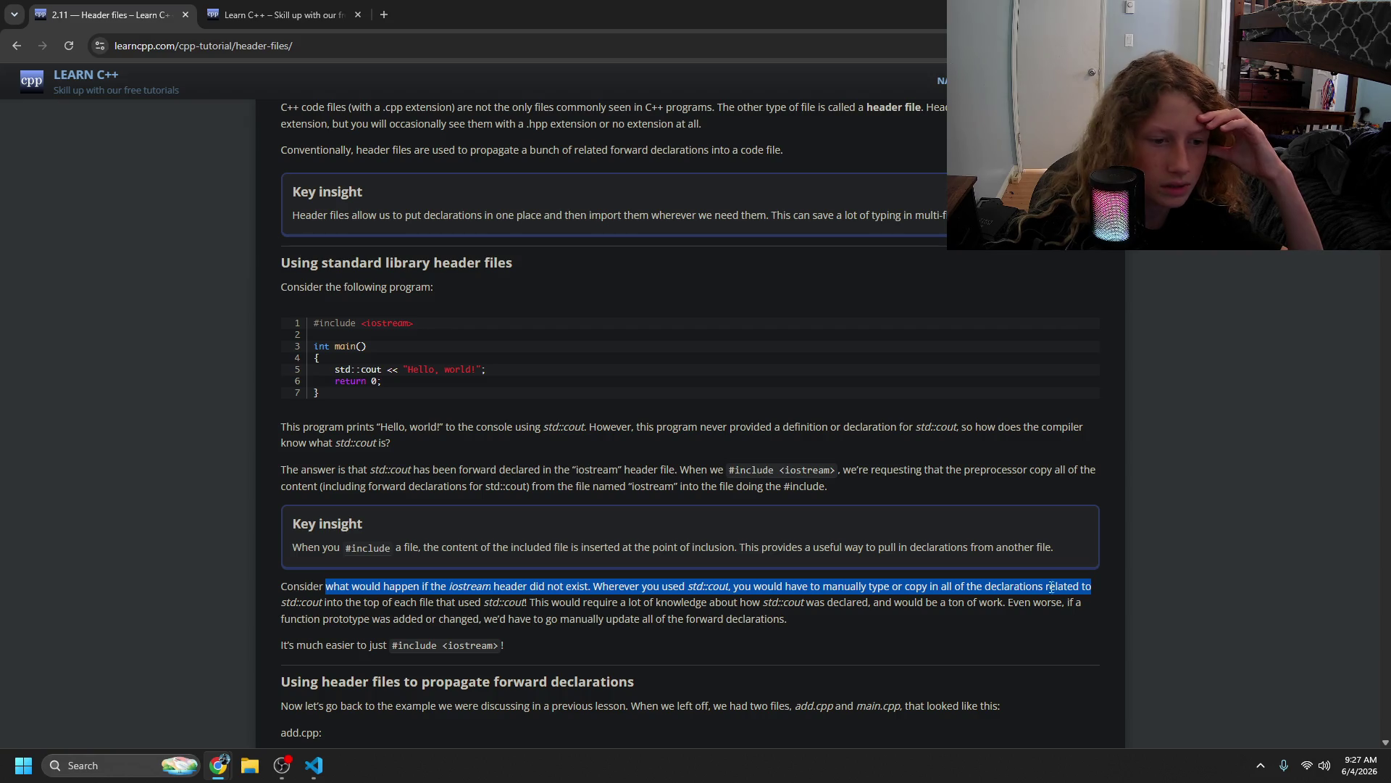
{"action": "left_click", "coordinate": [338, 614]}
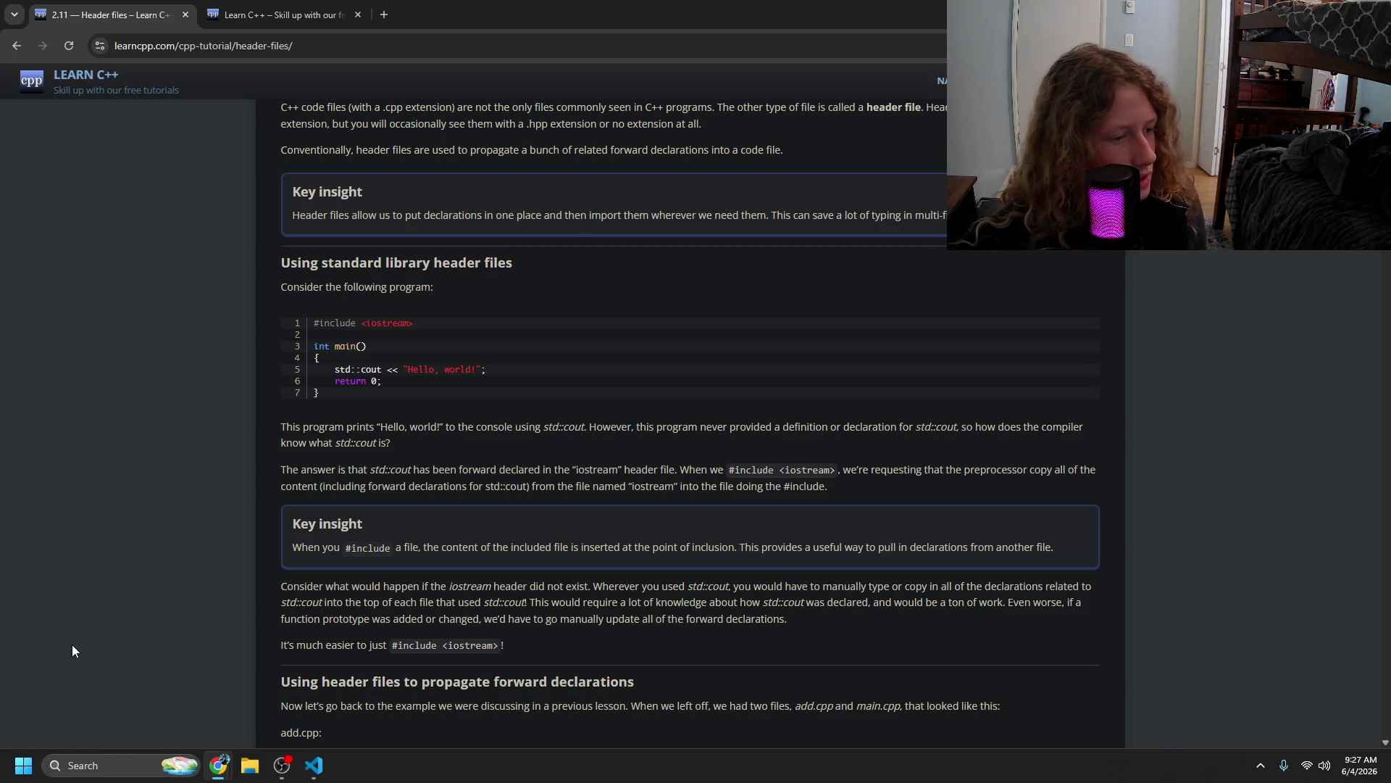
{"action": "left_click", "coordinate": [282, 765]}
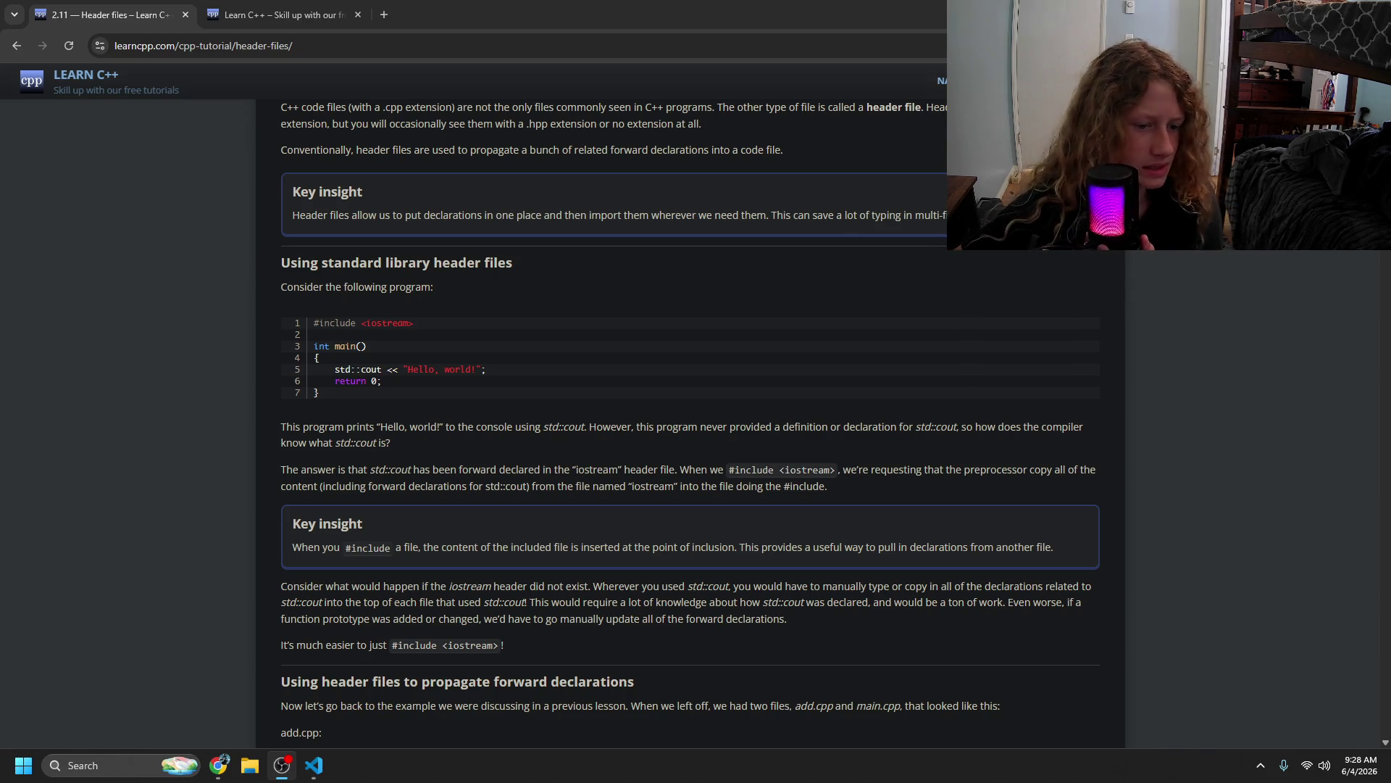
{"action": "left_click", "coordinate": [313, 764]}
- Try an 'ifdef int' line inside main, remove it, save main.cpp, and return to the lesson
{"action": "left_click", "coordinate": [368, 101]}
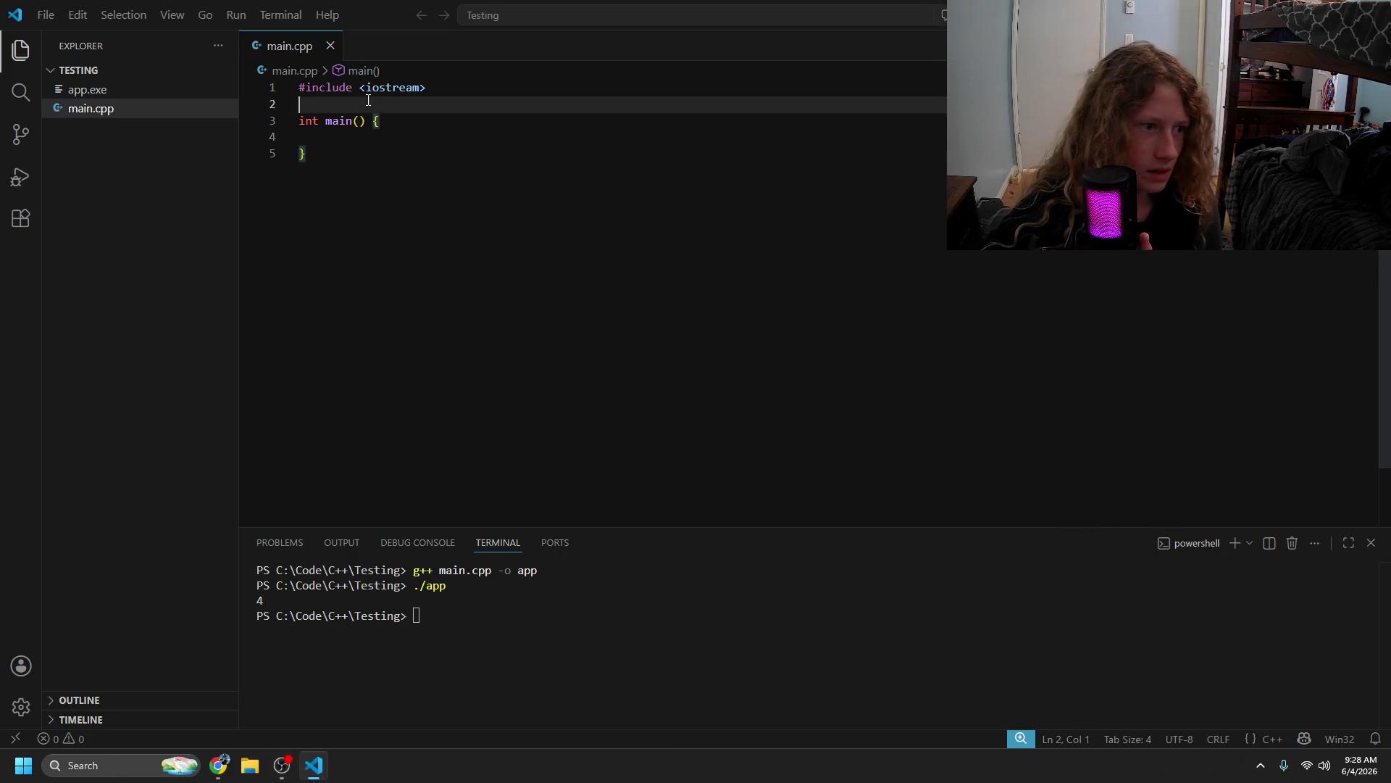
{"action": "type", "text": "if"}
{"action": "key", "text": "BackSpace"}
{"action": "key", "text": "BackSpace"}
{"action": "left_click", "coordinate": [421, 139]}
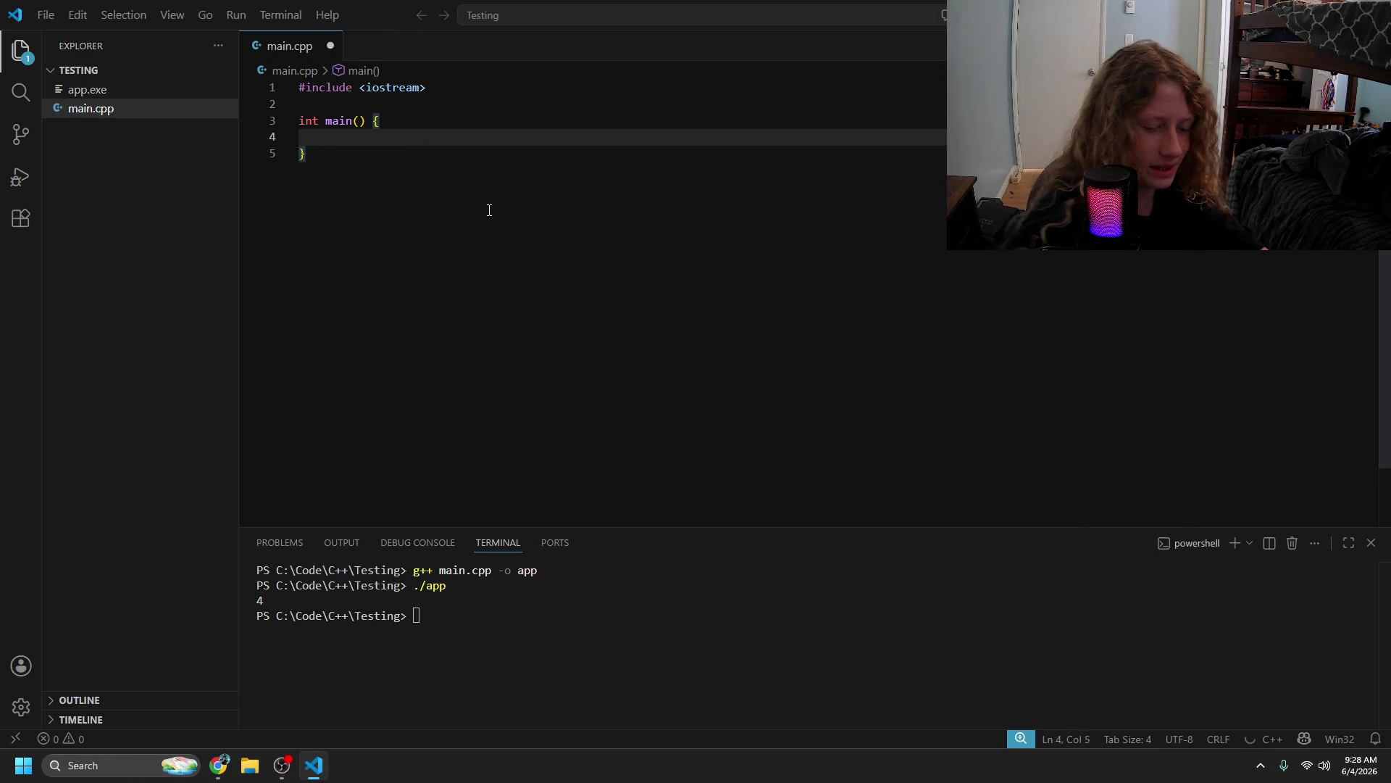
{"action": "type", "text": "ifdef int 32 ="}
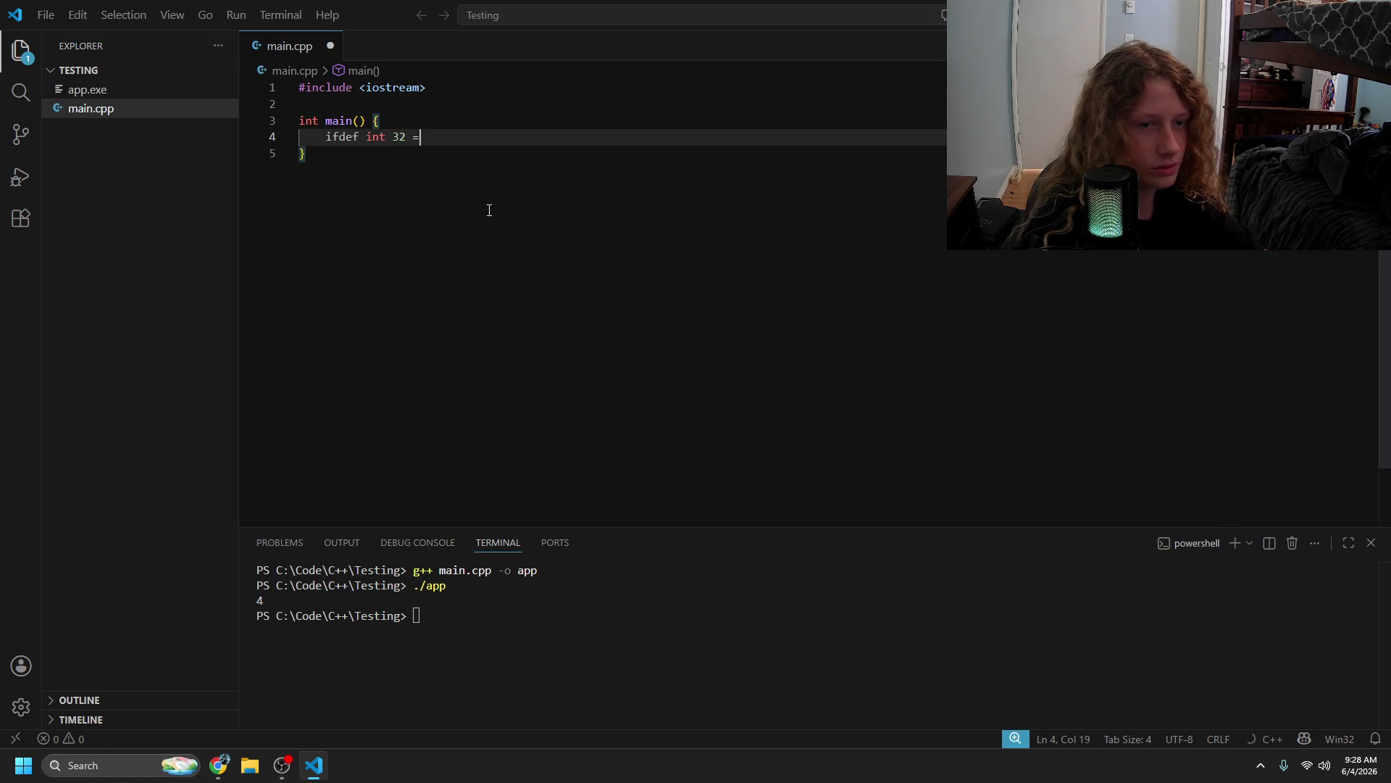
{"action": "key", "text": "BackSpace"}
{"action": "key", "text": "BackSpace"}
{"action": "key", "text": "BackSpace"}
{"action": "key", "text": "BackSpace"}
{"action": "key", "text": "BackSpace"}
{"action": "key", "text": "BackSpace"}
{"action": "key", "text": "ctrl+s"}
{"action": "key", "text": "alt+Tab"}
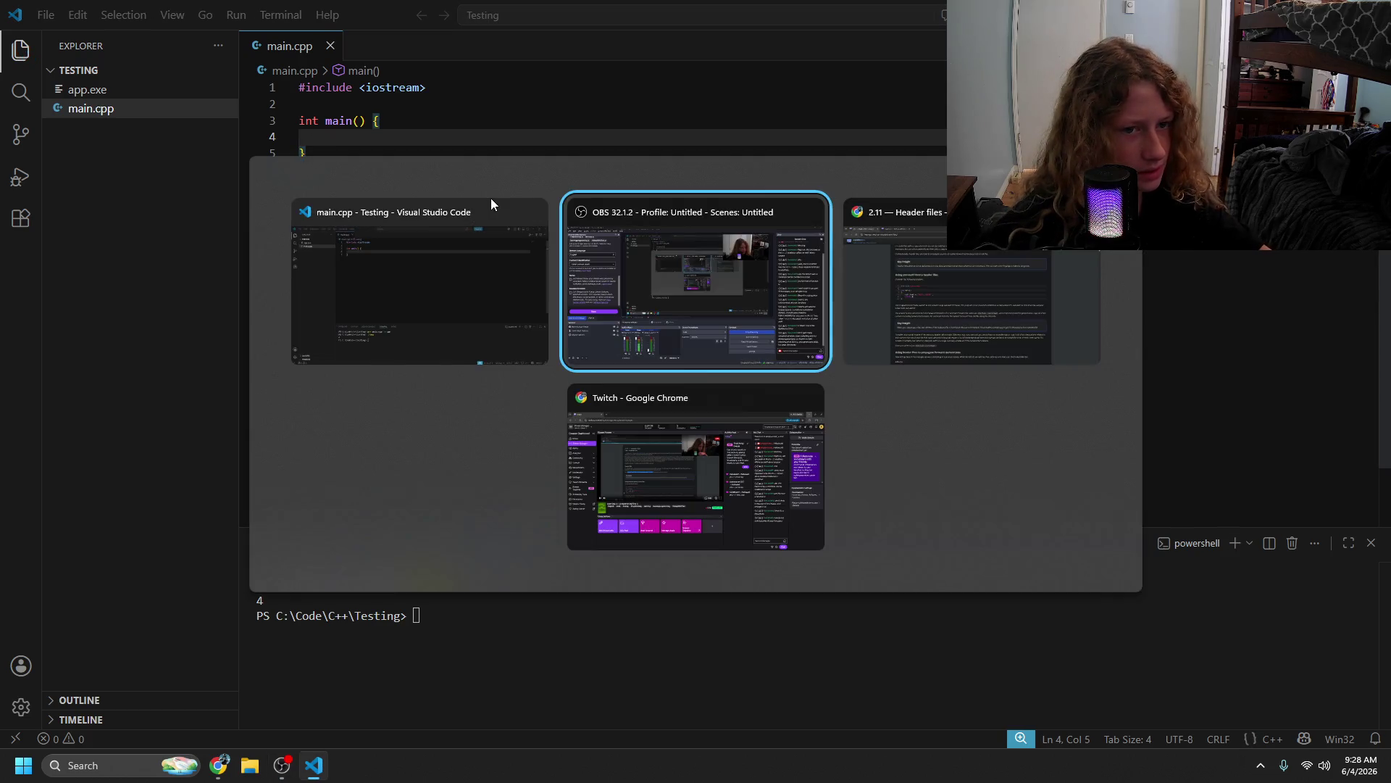
{"action": "left_click", "coordinate": [927, 315]}
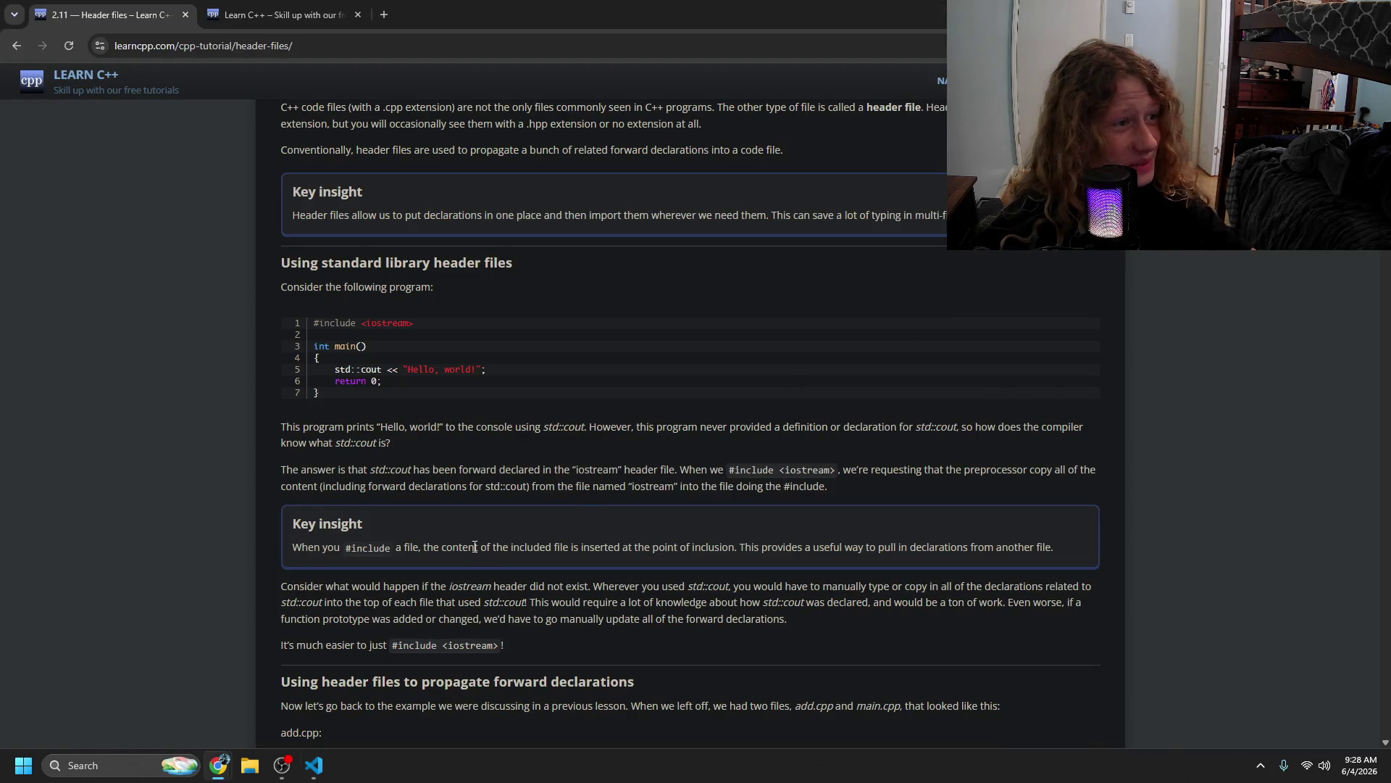
{"action": "mouse_move", "coordinate": [346, 585]}
{"action": "left_mouse_down"}
{"action": "mouse_move", "coordinate": [906, 618]}
{"action": "mouse_move", "coordinate": [1041, 604]}
{"action": "mouse_move", "coordinate": [905, 616]}
{"action": "mouse_move", "coordinate": [980, 603]}
{"action": "mouse_move", "coordinate": [1012, 619]}
{"action": "mouse_move", "coordinate": [342, 620]}
{"action": "mouse_move", "coordinate": [793, 623]}
{"action": "mouse_move", "coordinate": [464, 647]}
{"action": "mouse_move", "coordinate": [524, 645]}
{"action": "left_mouse_up"}
{"action": "left_click", "coordinate": [533, 651]}
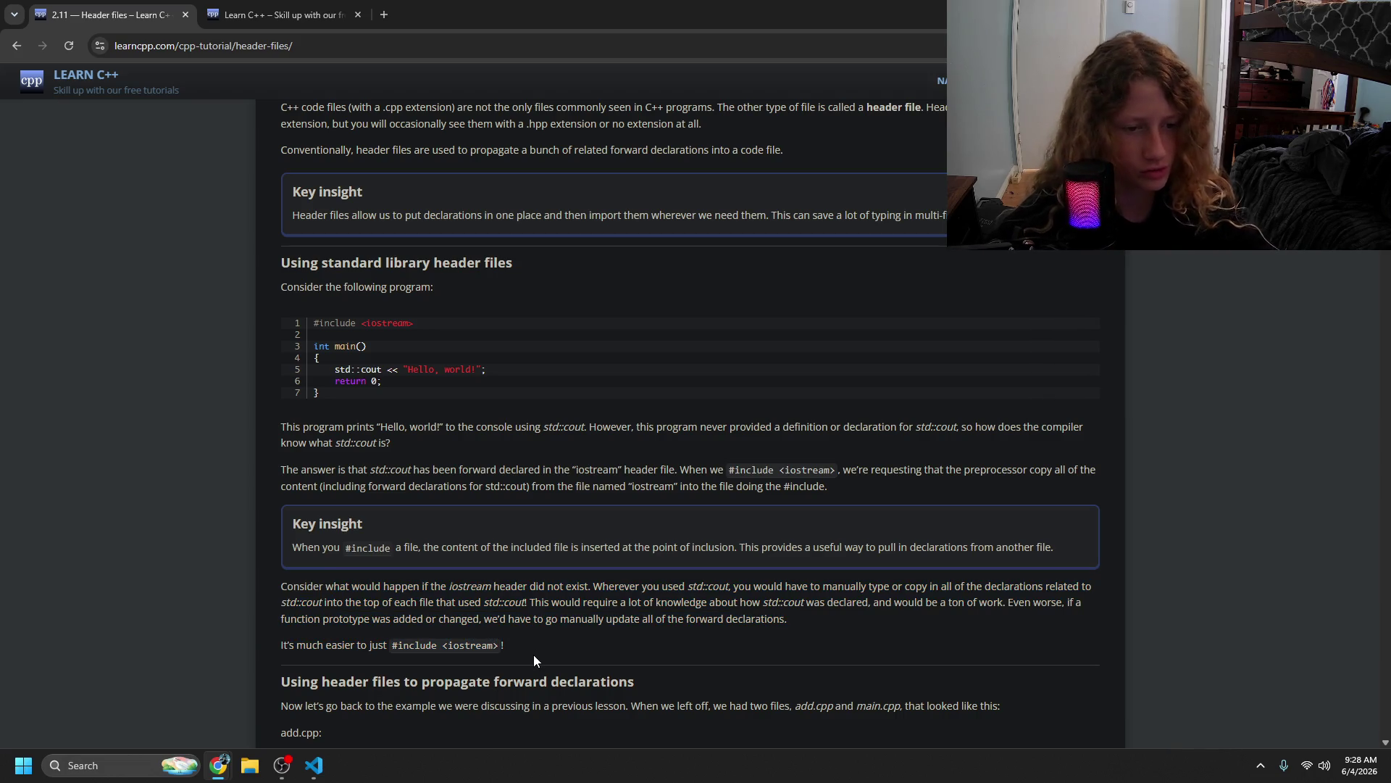
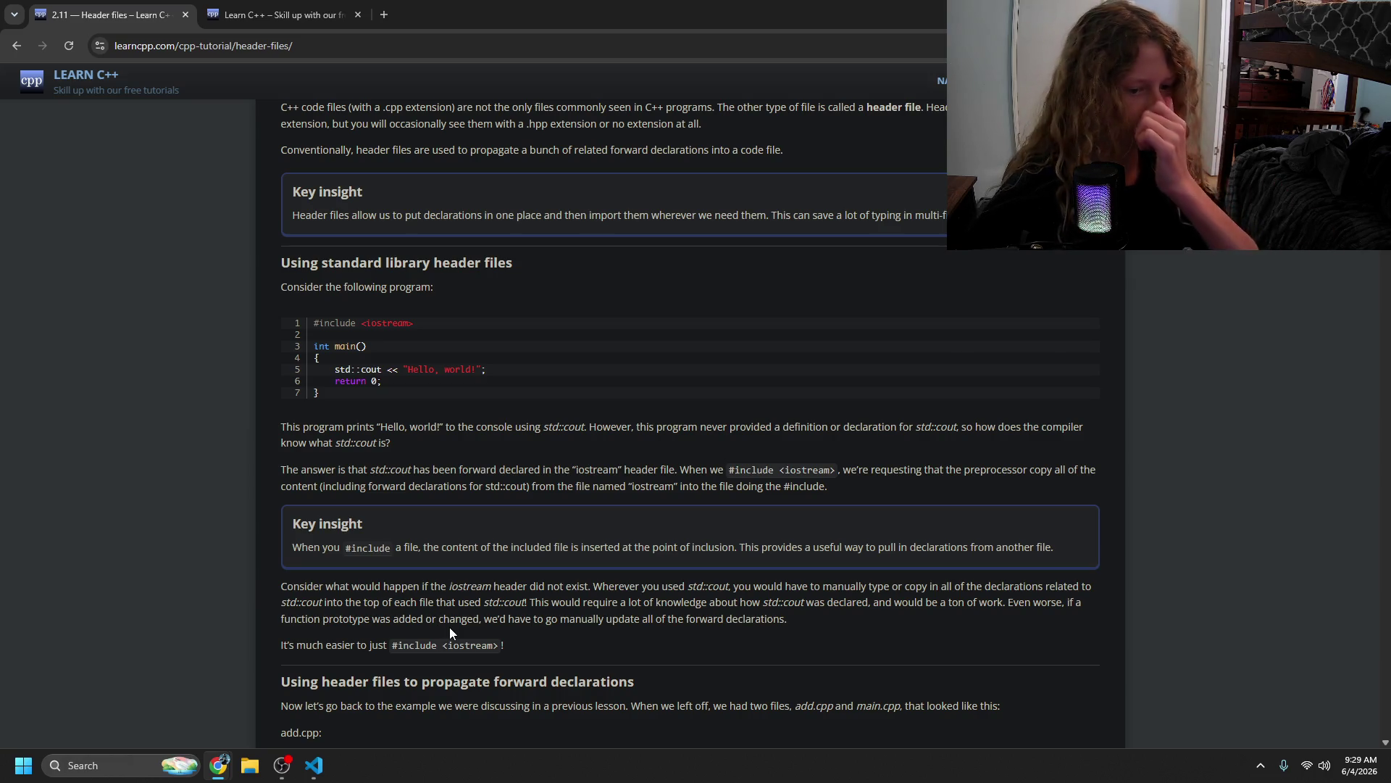
- Scroll down the learncpp Header files page, briefly checking the main.cpp project in VS Code
{"action": "scroll", "coordinate": [405, 684], "scroll_direction": "down", "scroll_amount": 2}
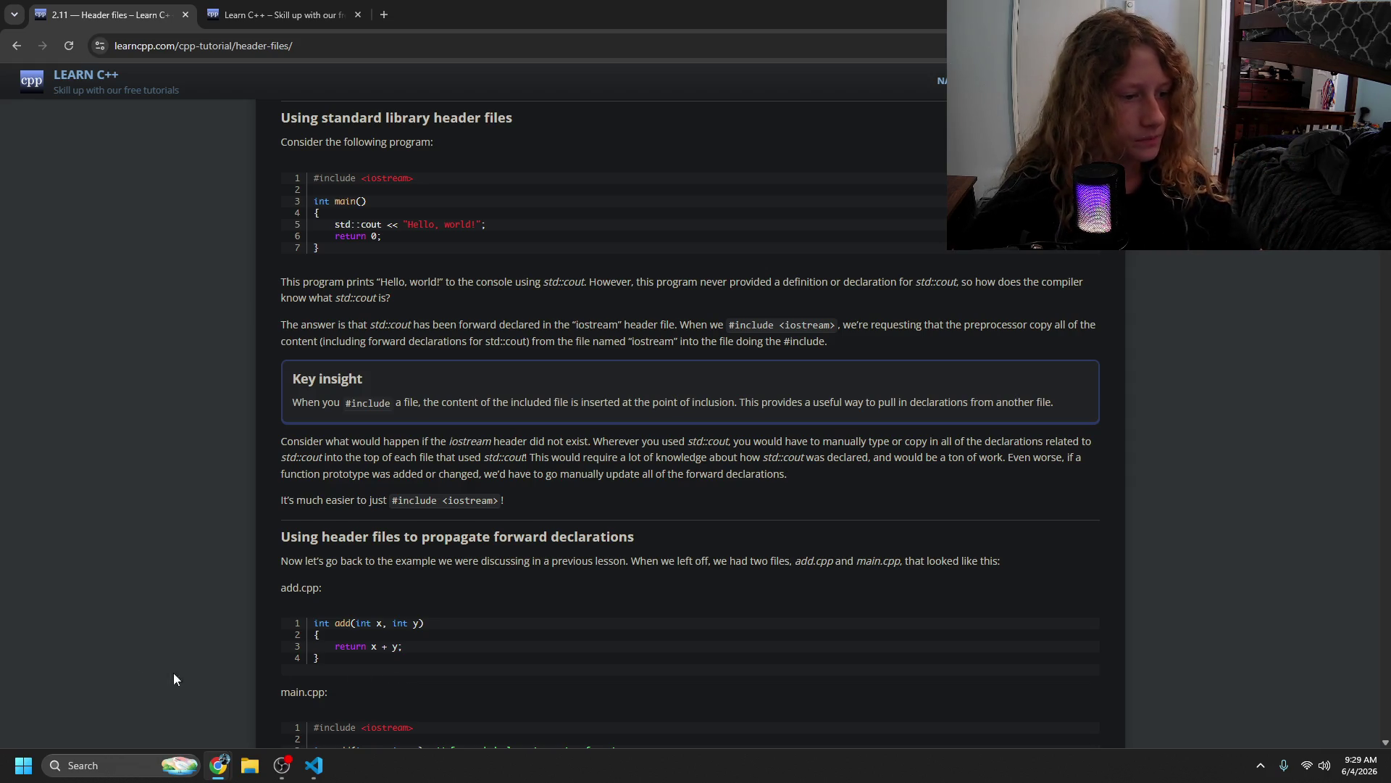
{"action": "left_click", "coordinate": [282, 765]}
{"action": "left_click", "coordinate": [300, 629]}
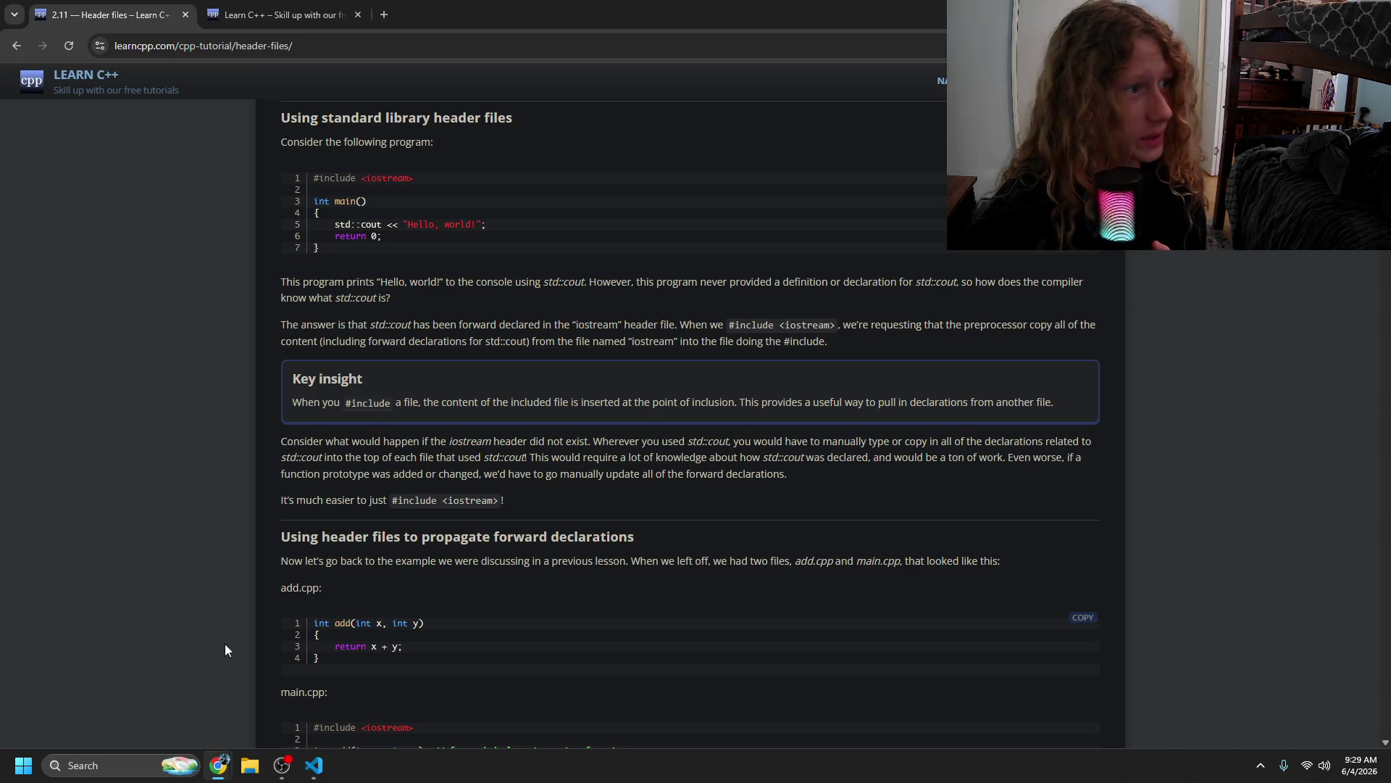
{"action": "left_click", "coordinate": [313, 766]}
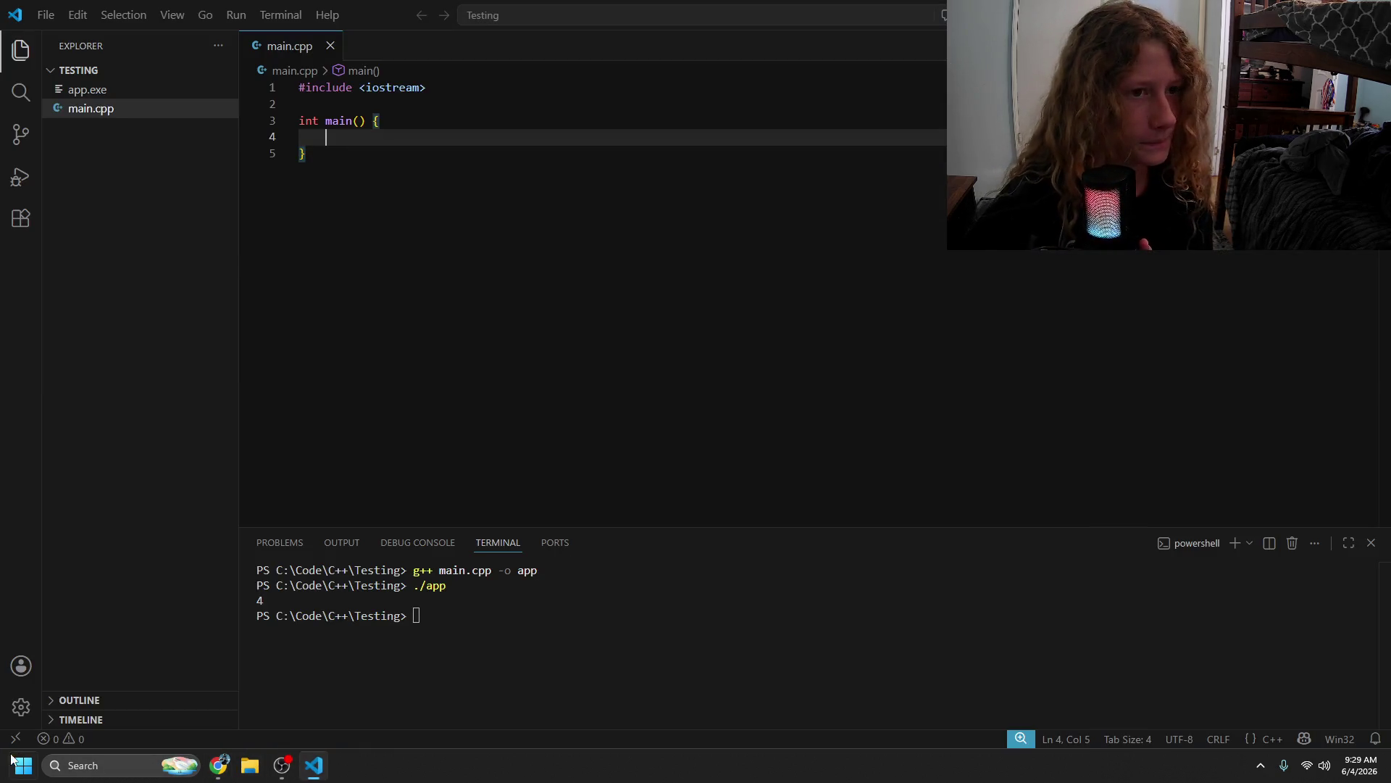
{"action": "key", "text": "alt+Tab"}
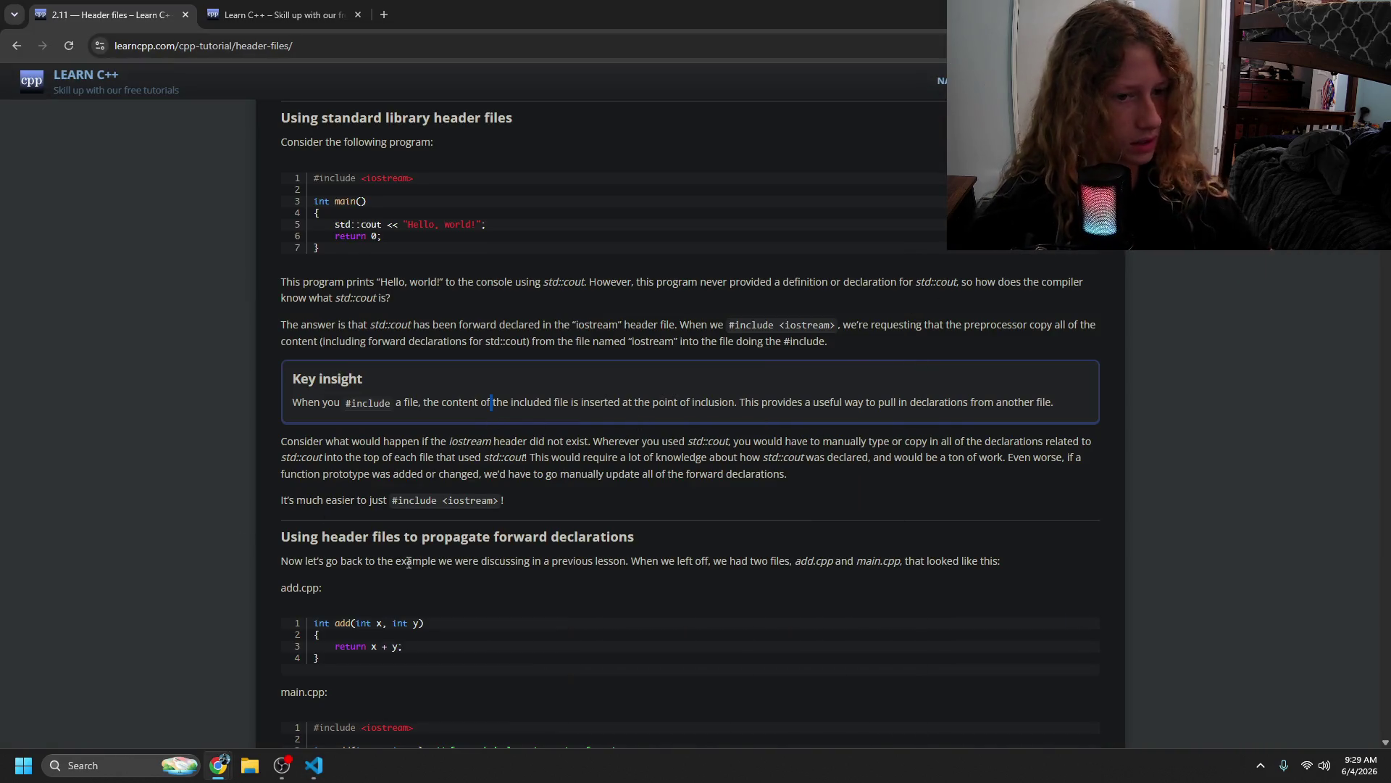
- Scroll to 'Using header files to propagate forward declarations' and read the add.cpp example's introduction
{"action": "scroll", "coordinate": [482, 580], "scroll_direction": "down", "scroll_amount": 7}
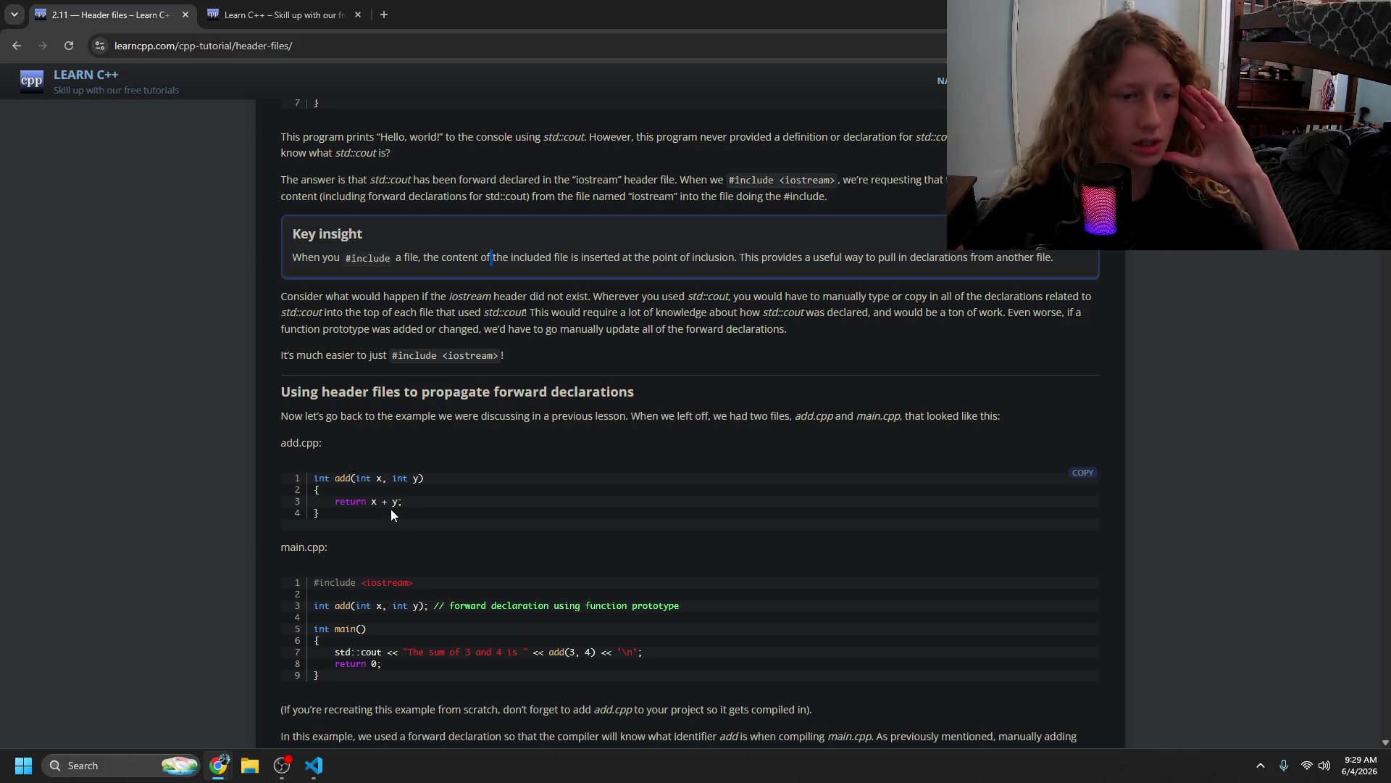
{"action": "left_click_drag", "start_coordinate": [350, 474], "coordinate": [315, 478]}
{"action": "left_click", "coordinate": [406, 472]}
{"action": "mouse_move", "coordinate": [770, 415]}
{"action": "left_mouse_down"}
{"action": "mouse_move", "coordinate": [859, 417]}
{"action": "mouse_move", "coordinate": [318, 448]}
{"action": "mouse_move", "coordinate": [342, 480]}
{"action": "mouse_move", "coordinate": [447, 475]}
{"action": "mouse_move", "coordinate": [442, 506]}
{"action": "left_mouse_up"}
{"action": "left_click", "coordinate": [442, 507]}
{"action": "scroll", "coordinate": [364, 537], "scroll_direction": "down", "scroll_amount": 2}
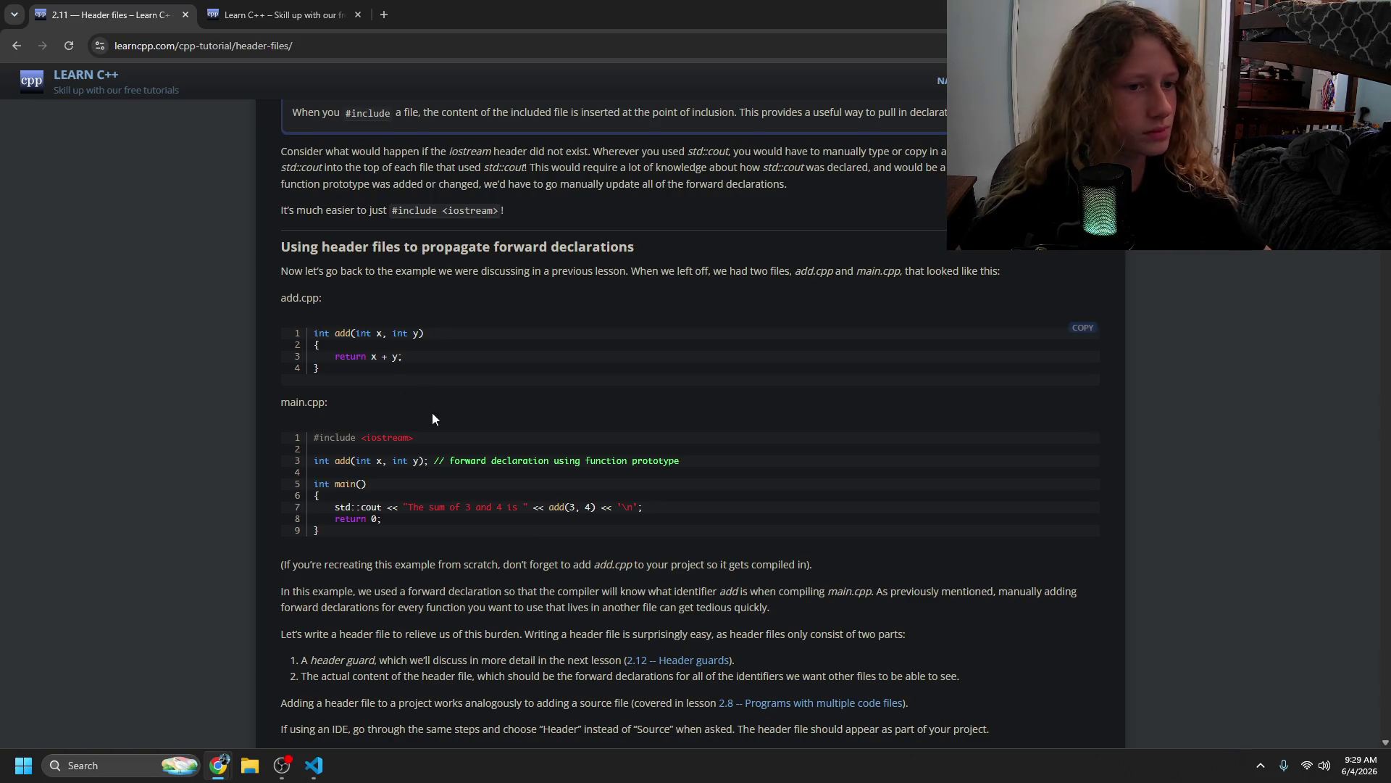
- Read the main.cpp example's forward declaration, the add.cpp note and the header-file sentence
{"action": "left_click_drag", "start_coordinate": [315, 443], "coordinate": [474, 461]}
{"action": "mouse_move", "coordinate": [384, 462]}
{"action": "left_mouse_down"}
{"action": "mouse_move", "coordinate": [737, 472]}
{"action": "mouse_move", "coordinate": [627, 464]}
{"action": "mouse_move", "coordinate": [678, 513]}
{"action": "mouse_move", "coordinate": [448, 535]}
{"action": "mouse_move", "coordinate": [483, 515]}
{"action": "left_mouse_up"}
{"action": "left_click", "coordinate": [420, 510]}
{"action": "left_click", "coordinate": [482, 515]}
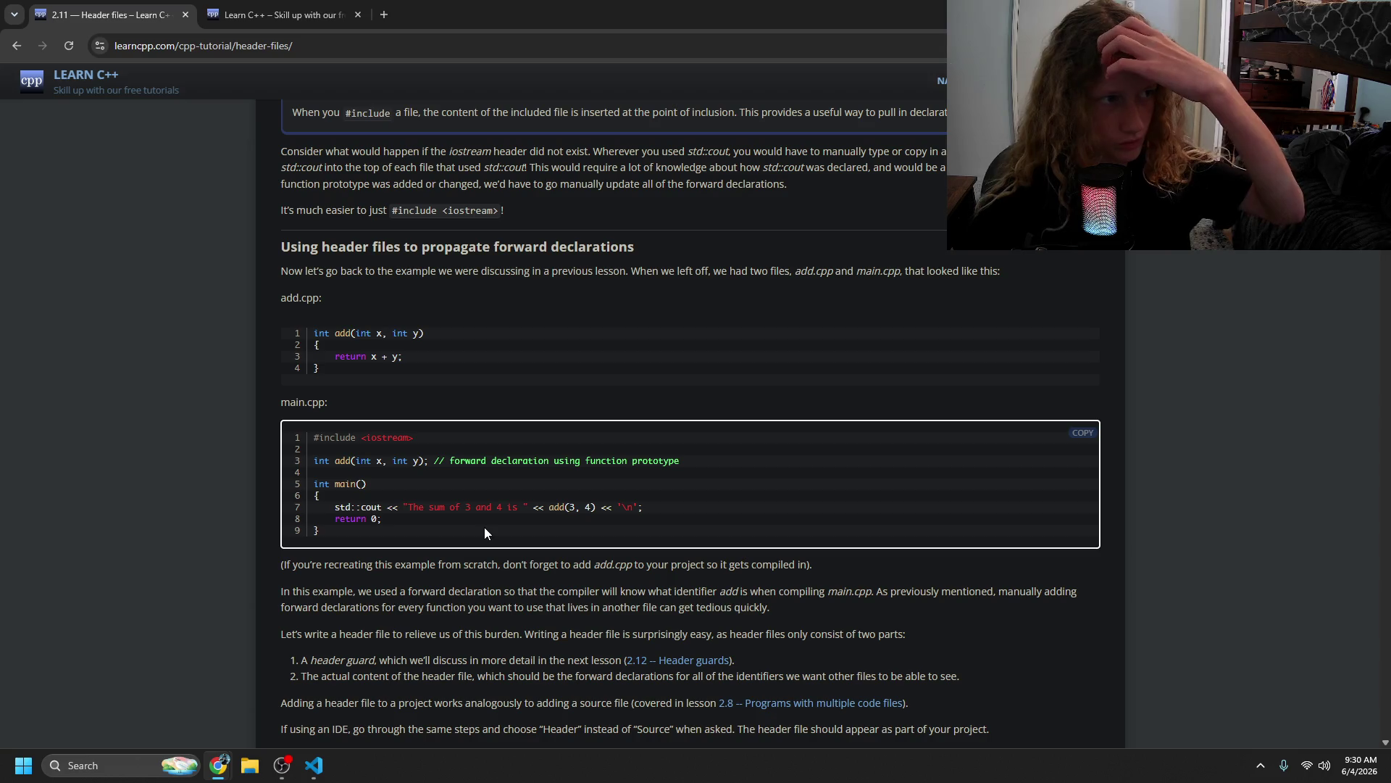
{"action": "left_click_drag", "start_coordinate": [523, 566], "coordinate": [832, 568]}
{"action": "left_click", "coordinate": [608, 587]}
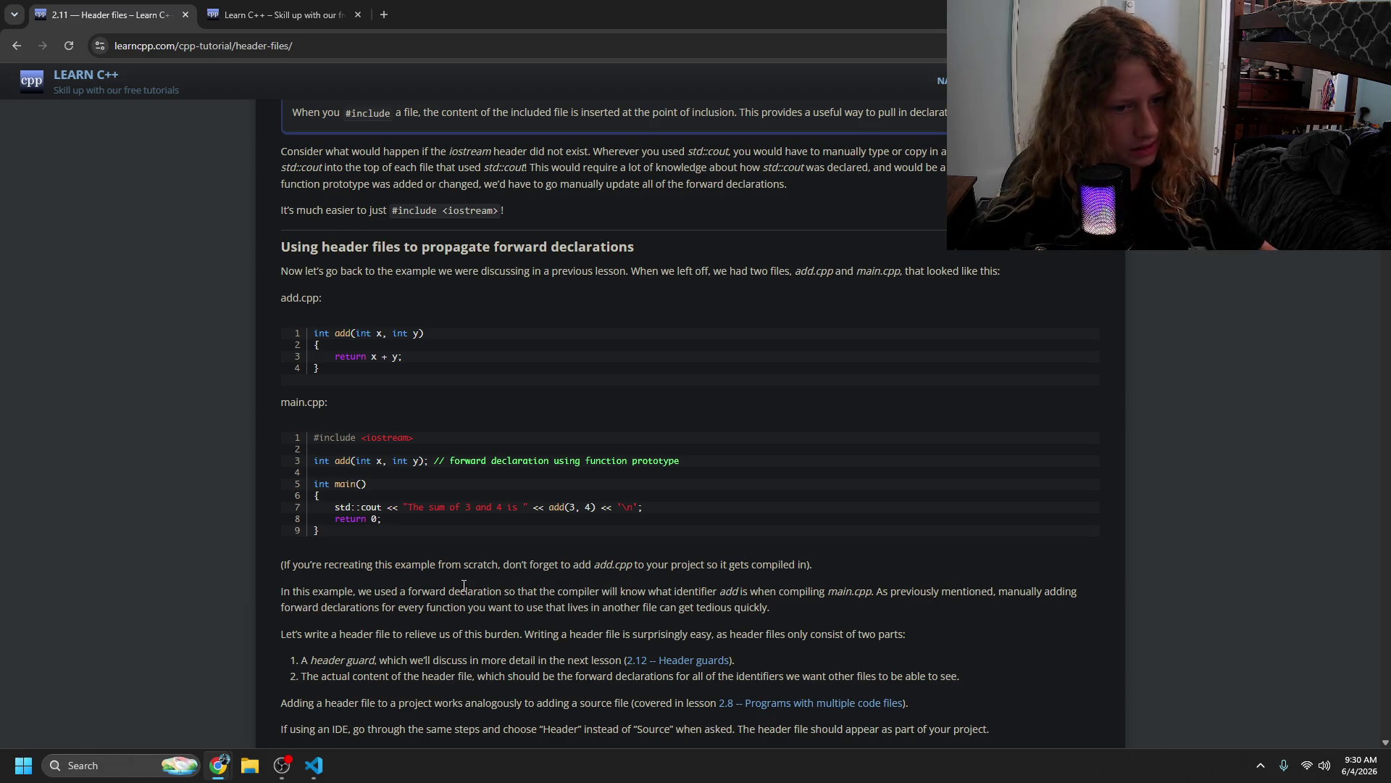
{"action": "mouse_move", "coordinate": [341, 635]}
{"action": "left_mouse_down"}
{"action": "mouse_move", "coordinate": [855, 635]}
{"action": "mouse_move", "coordinate": [442, 657]}
{"action": "mouse_move", "coordinate": [561, 660]}
{"action": "left_mouse_up"}
{"action": "left_click", "coordinate": [570, 701]}
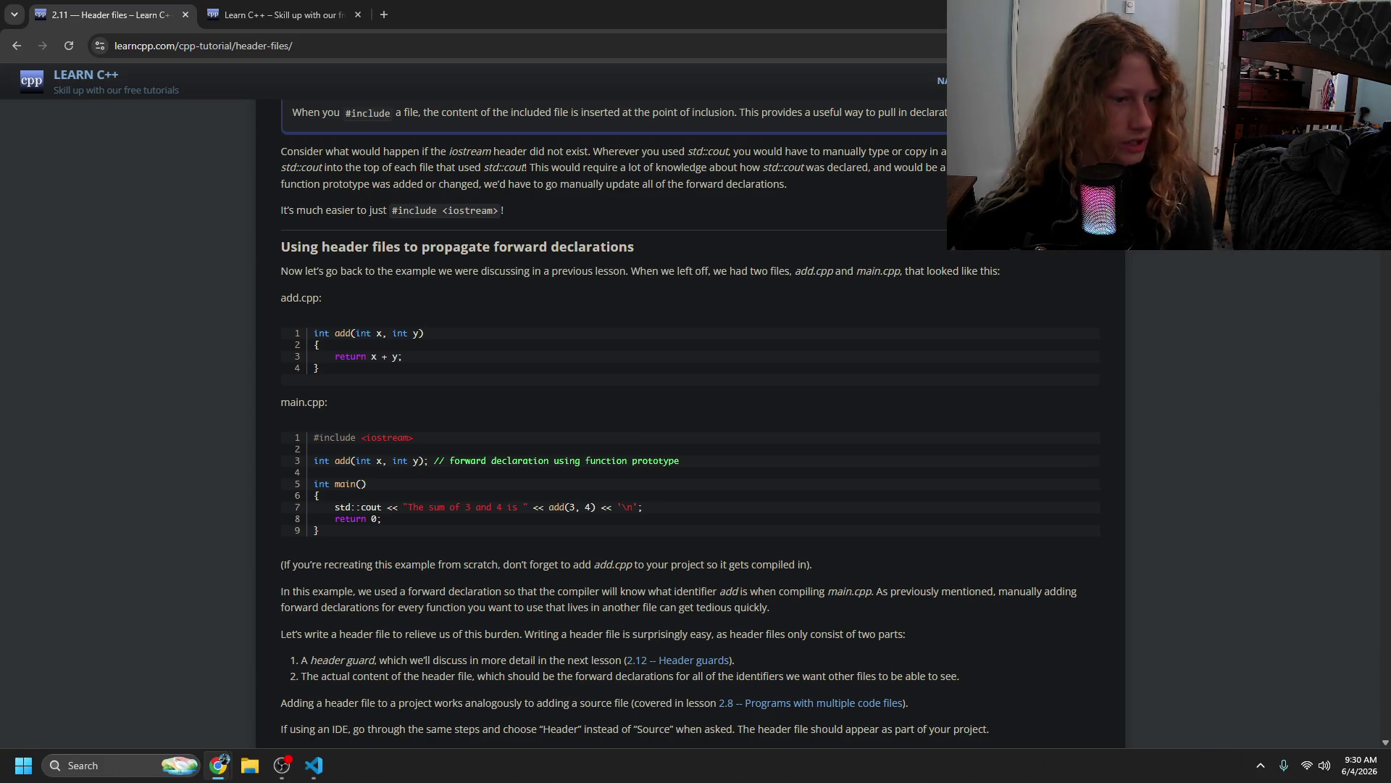
- Switch over to the Testing project's main.cpp in VS Code
{"action": "key", "text": "alt+Tab"}
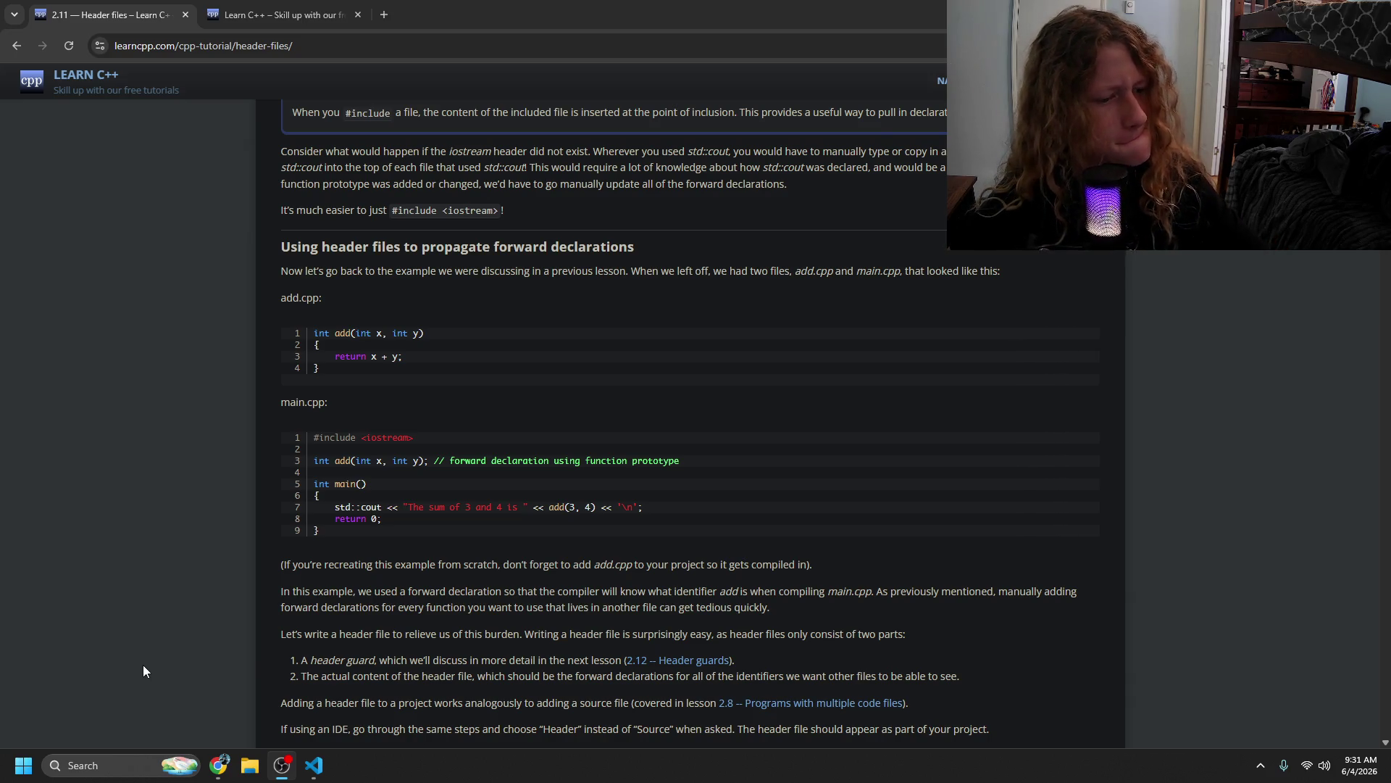
{"action": "left_click", "coordinate": [395, 591]}
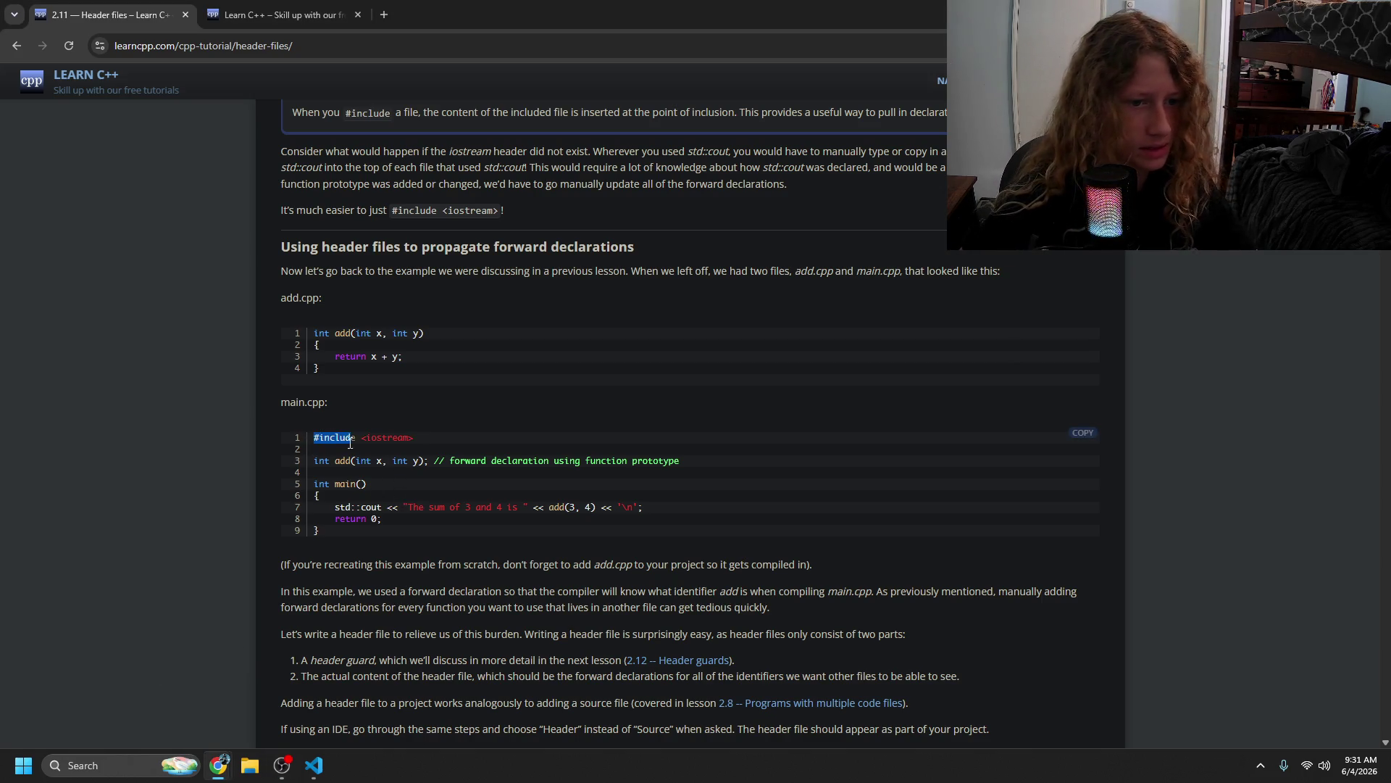
{"action": "left_click", "coordinate": [317, 766]}
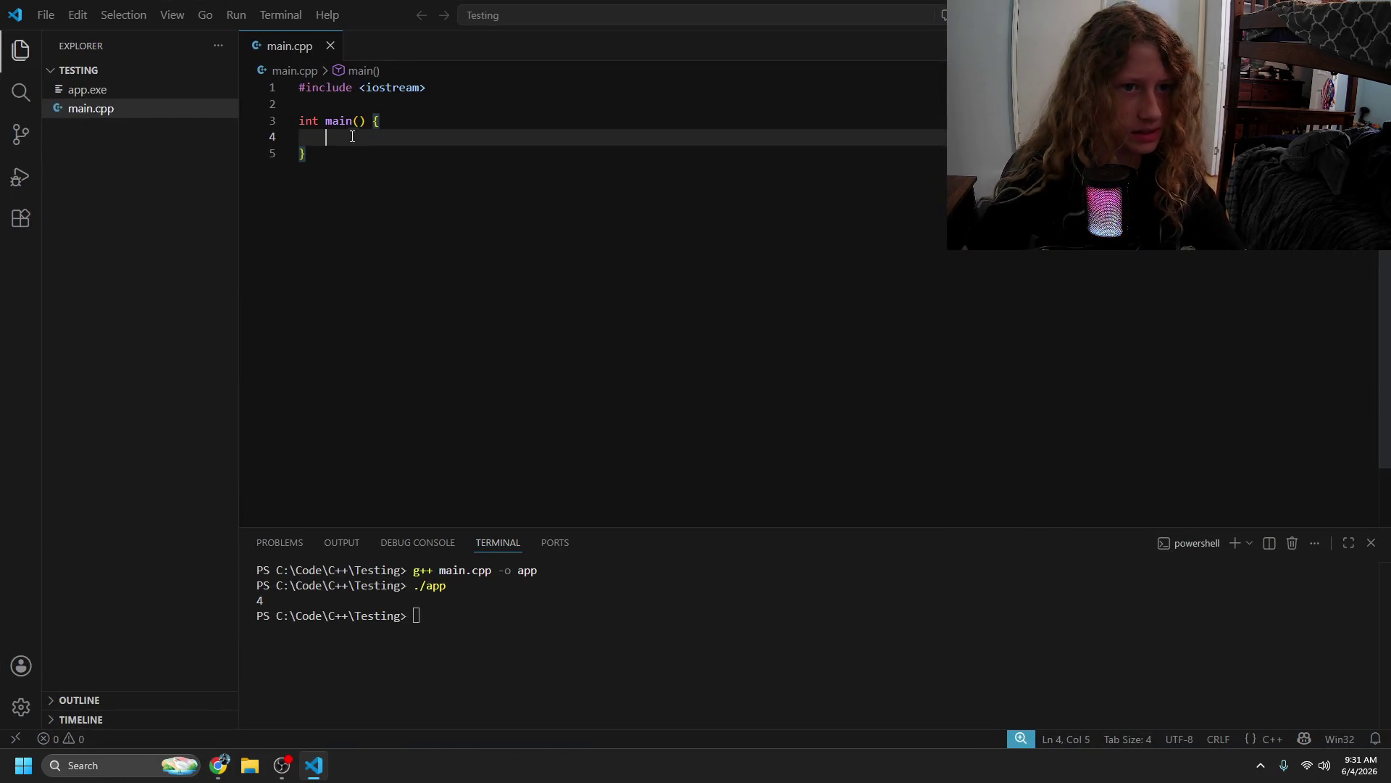
- Undo the accidental deletion of main.cpp's lines 2–4, then type a stray @ on line 2
{"action": "key", "text": "shift+Up"}
{"action": "key", "text": "shift+Up"}
{"action": "key", "text": "BackSpace"}
{"action": "key", "text": "ctrl+z"}
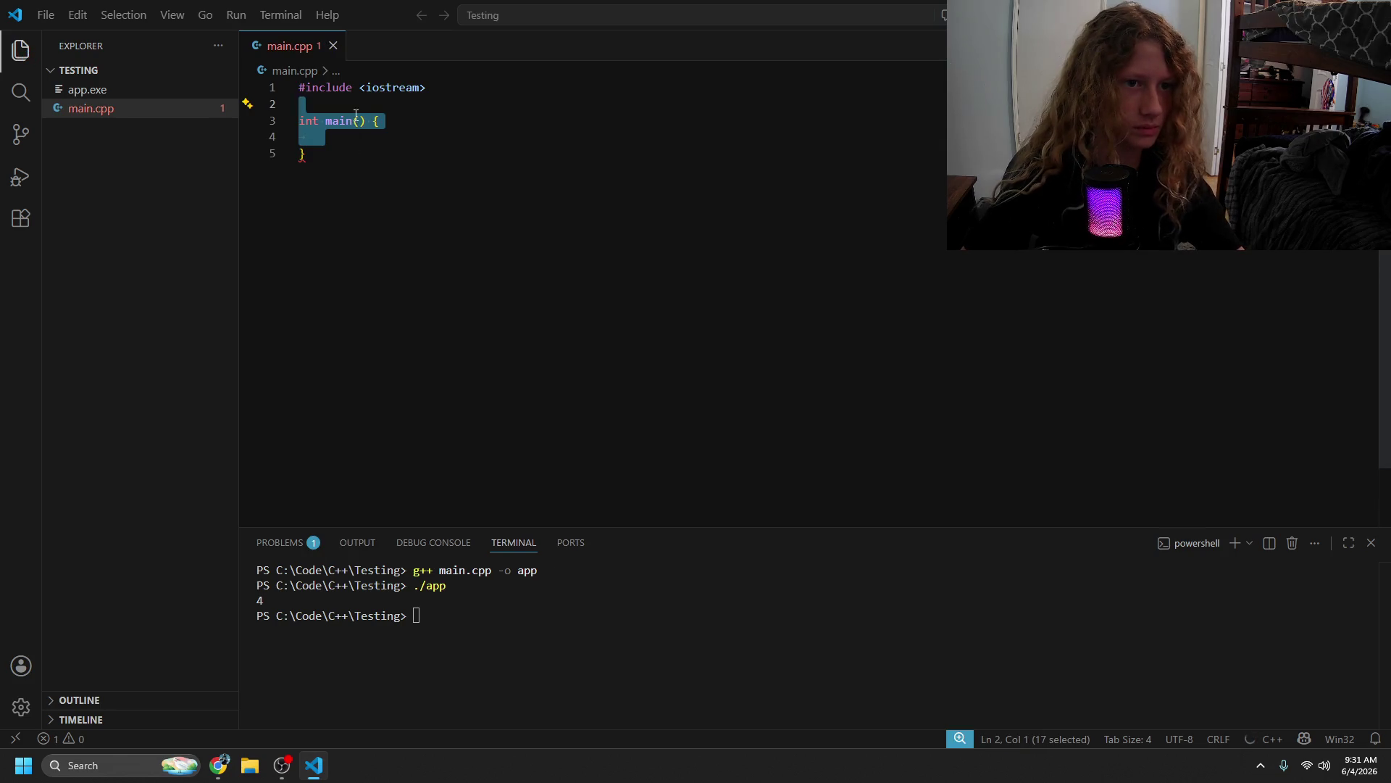
{"action": "left_click", "coordinate": [355, 116]}
{"action": "key", "text": "Up"}
{"action": "type", "text": "@"}
{"action": "key", "text": "ctrl+space"}
- Delete the stray characters, restore the blank line after #include <iostream>, and return to Chrome
{"action": "key", "text": "BackSpace"}
{"action": "type", "text": "#d"}
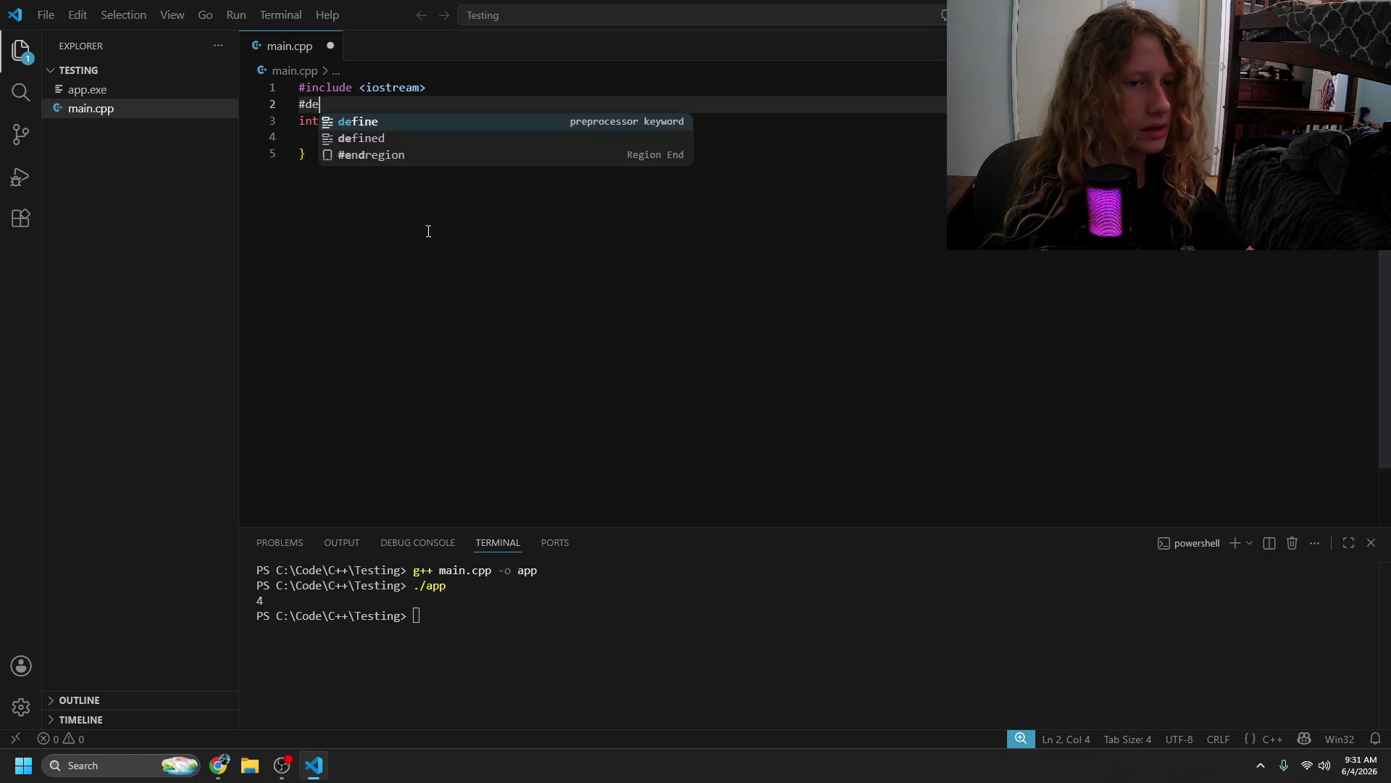
{"action": "key", "text": "BackSpace"}
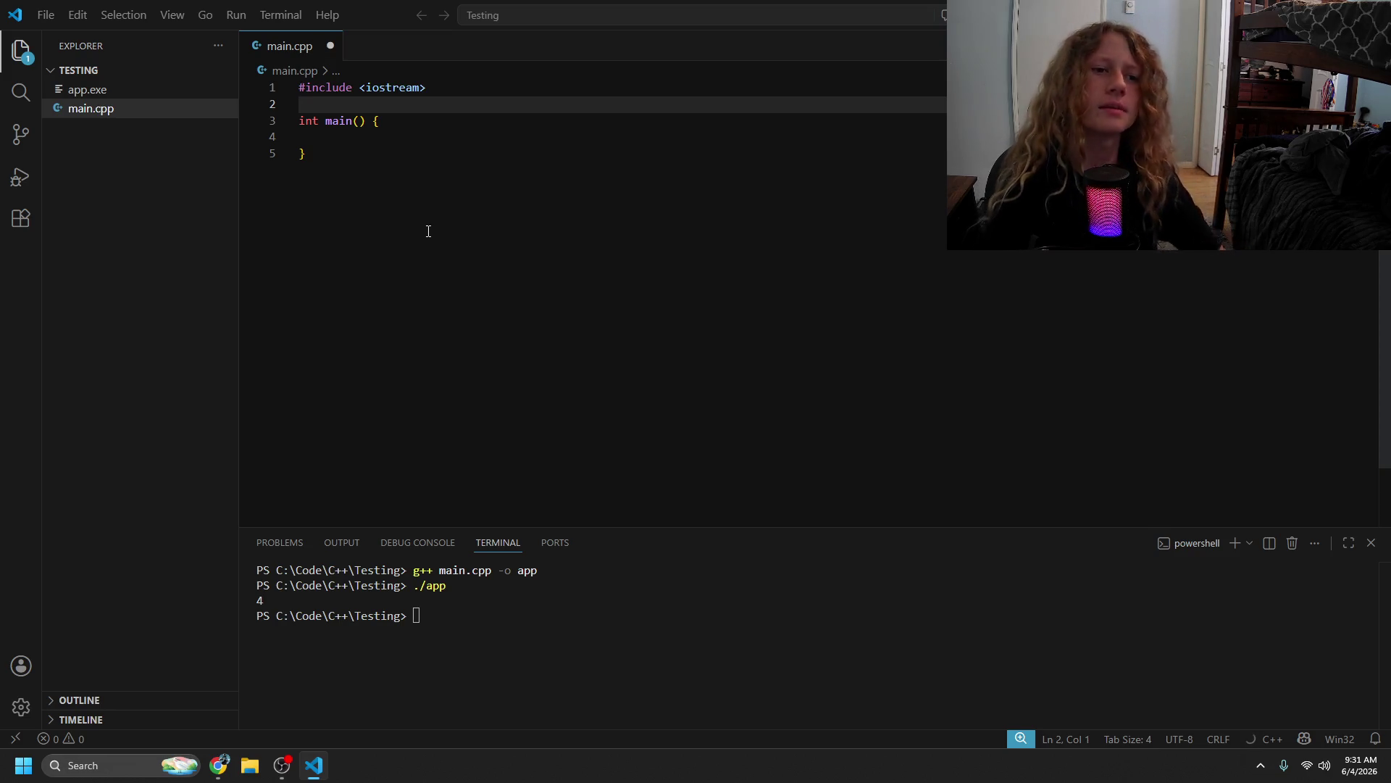
{"action": "key", "text": "BackSpace"}
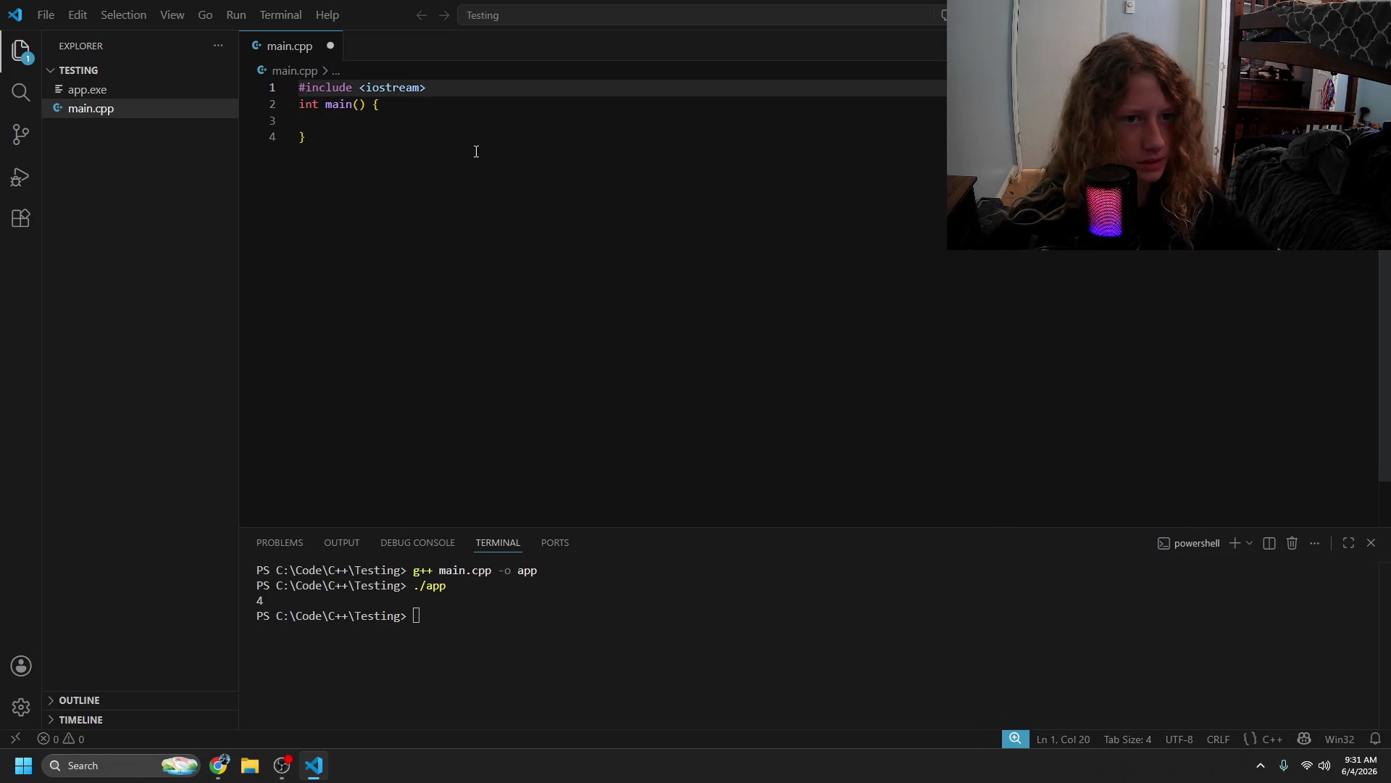
{"action": "key", "text": "Return"}
{"action": "left_click", "coordinate": [386, 151]}
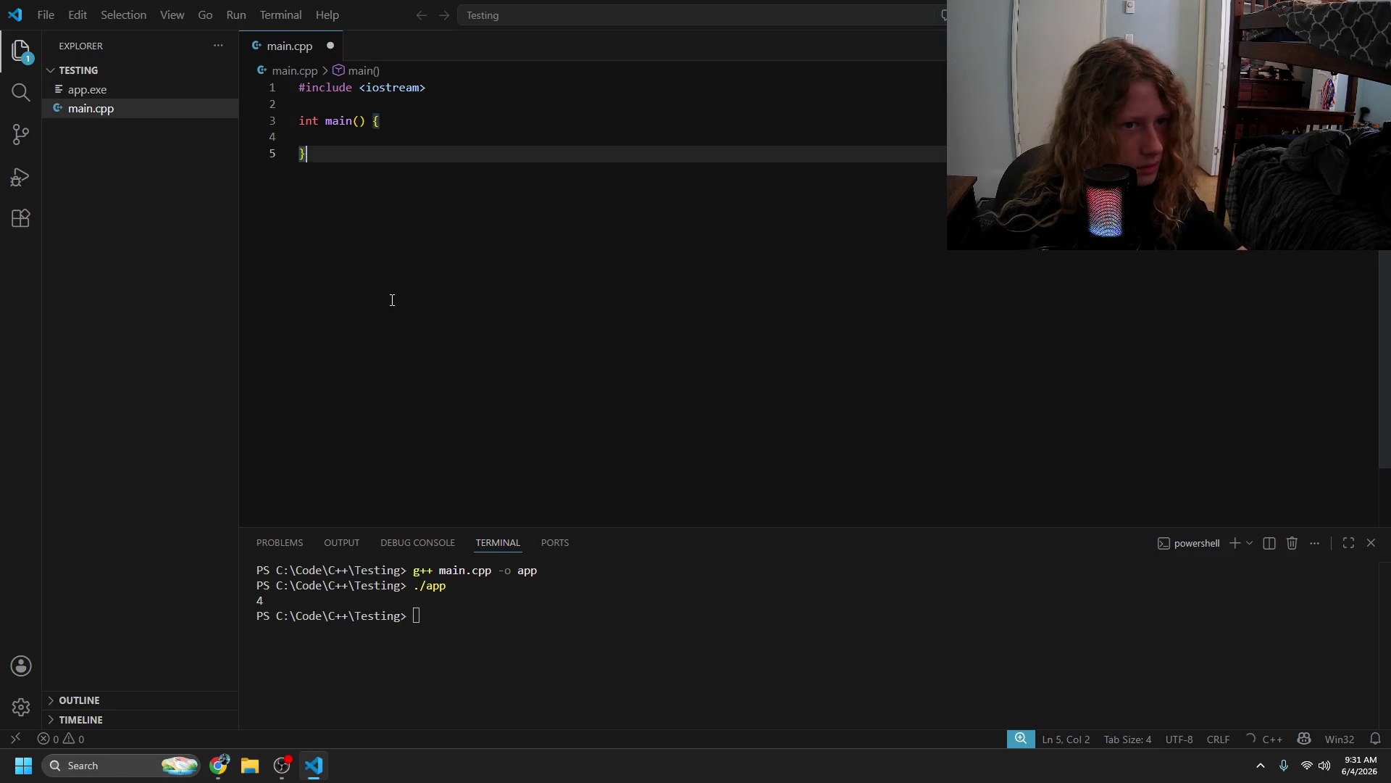
{"action": "key", "text": "alt+Tab"}
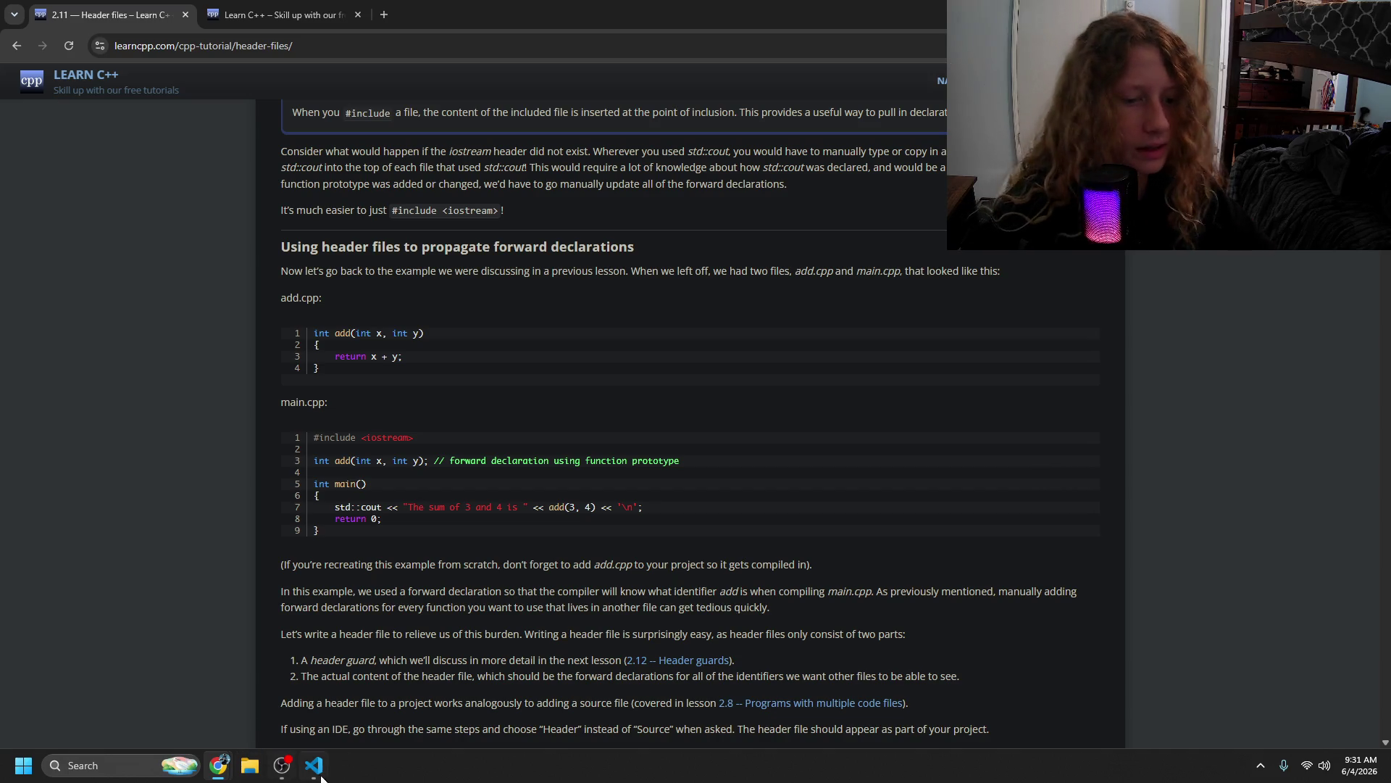
- Read the paragraphs on adding a header file and header guards, scrolling to the .h best-practice notes
{"action": "left_click_drag", "start_coordinate": [442, 703], "coordinate": [447, 728]}
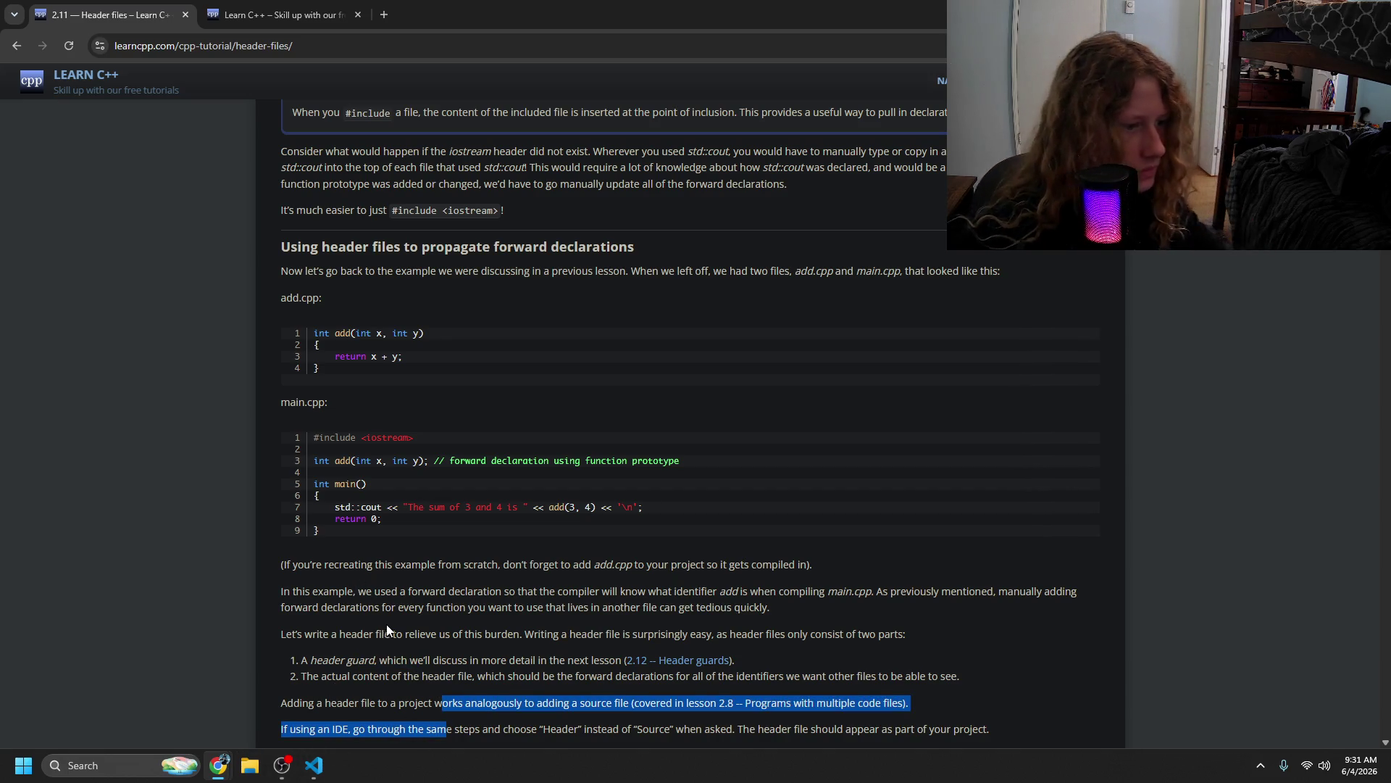
{"action": "left_click", "coordinate": [387, 624]}
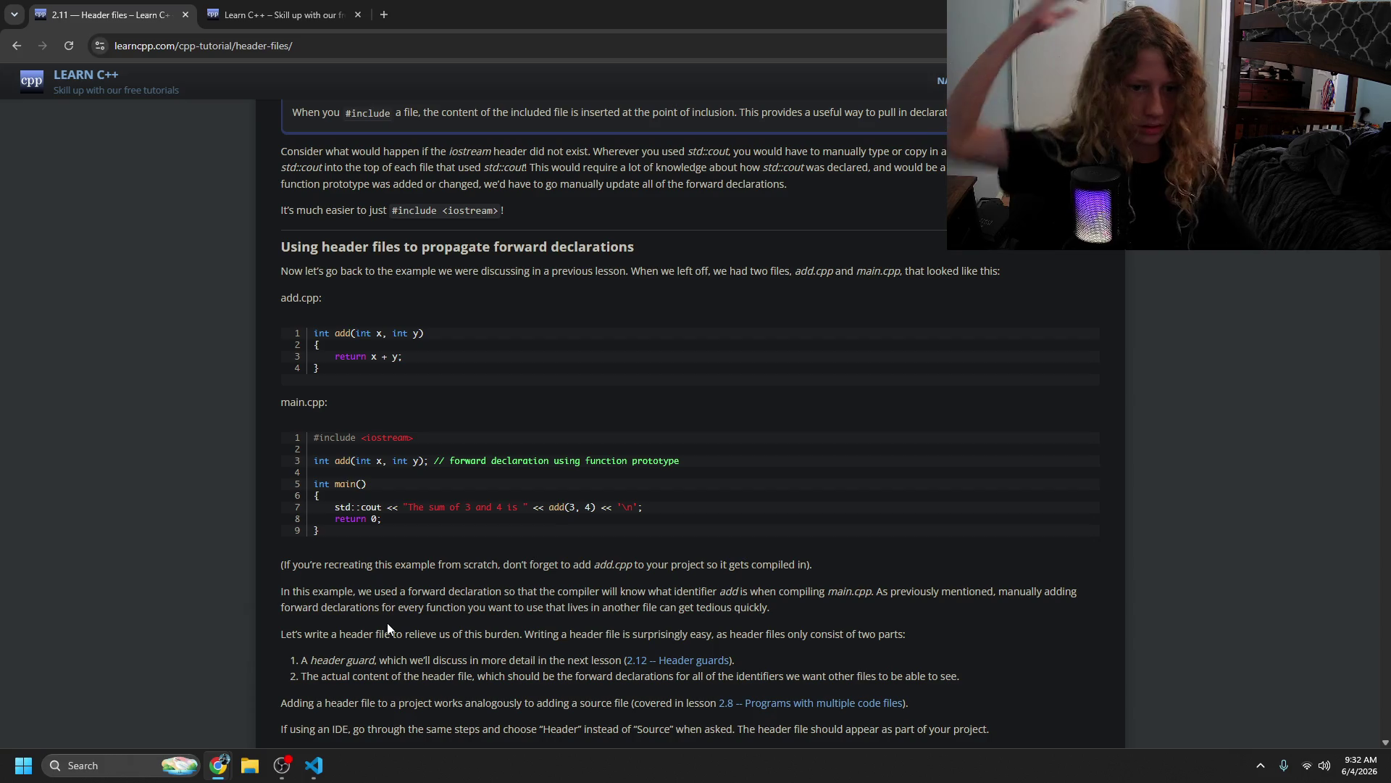
{"action": "mouse_move", "coordinate": [368, 659]}
{"action": "left_mouse_down"}
{"action": "mouse_move", "coordinate": [578, 680]}
{"action": "mouse_move", "coordinate": [544, 698]}
{"action": "mouse_move", "coordinate": [759, 684]}
{"action": "mouse_move", "coordinate": [379, 699]}
{"action": "mouse_move", "coordinate": [732, 699]}
{"action": "mouse_move", "coordinate": [405, 717]}
{"action": "mouse_move", "coordinate": [293, 650]}
{"action": "mouse_move", "coordinate": [702, 657]}
{"action": "mouse_move", "coordinate": [435, 638]}
{"action": "mouse_move", "coordinate": [415, 594]}
{"action": "left_mouse_up"}
{"action": "scroll", "coordinate": [702, 657], "scroll_direction": "down", "scroll_amount": 3}
{"action": "left_click", "coordinate": [414, 570]}
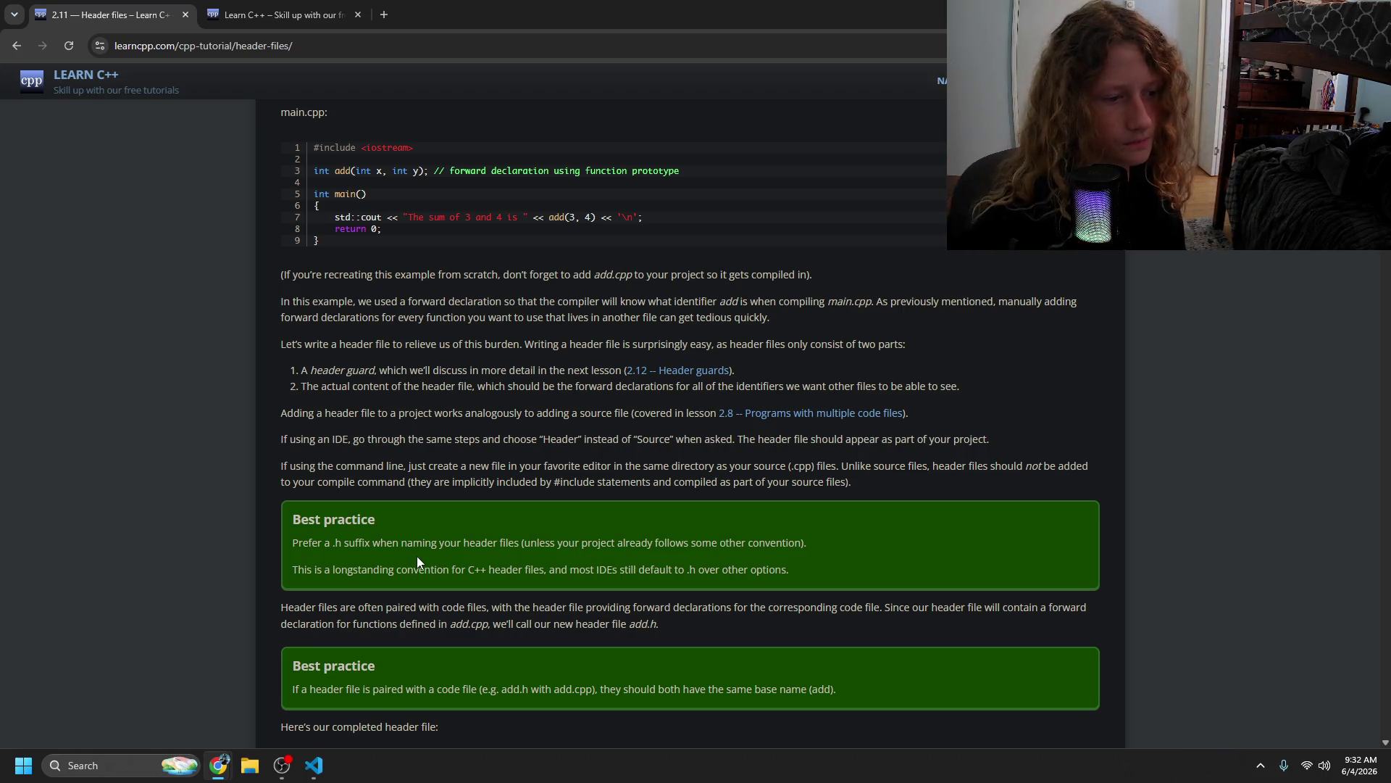
- Scroll through the rest of the Header files lesson
{"action": "scroll", "coordinate": [373, 580], "scroll_direction": "down", "scroll_amount": 2}
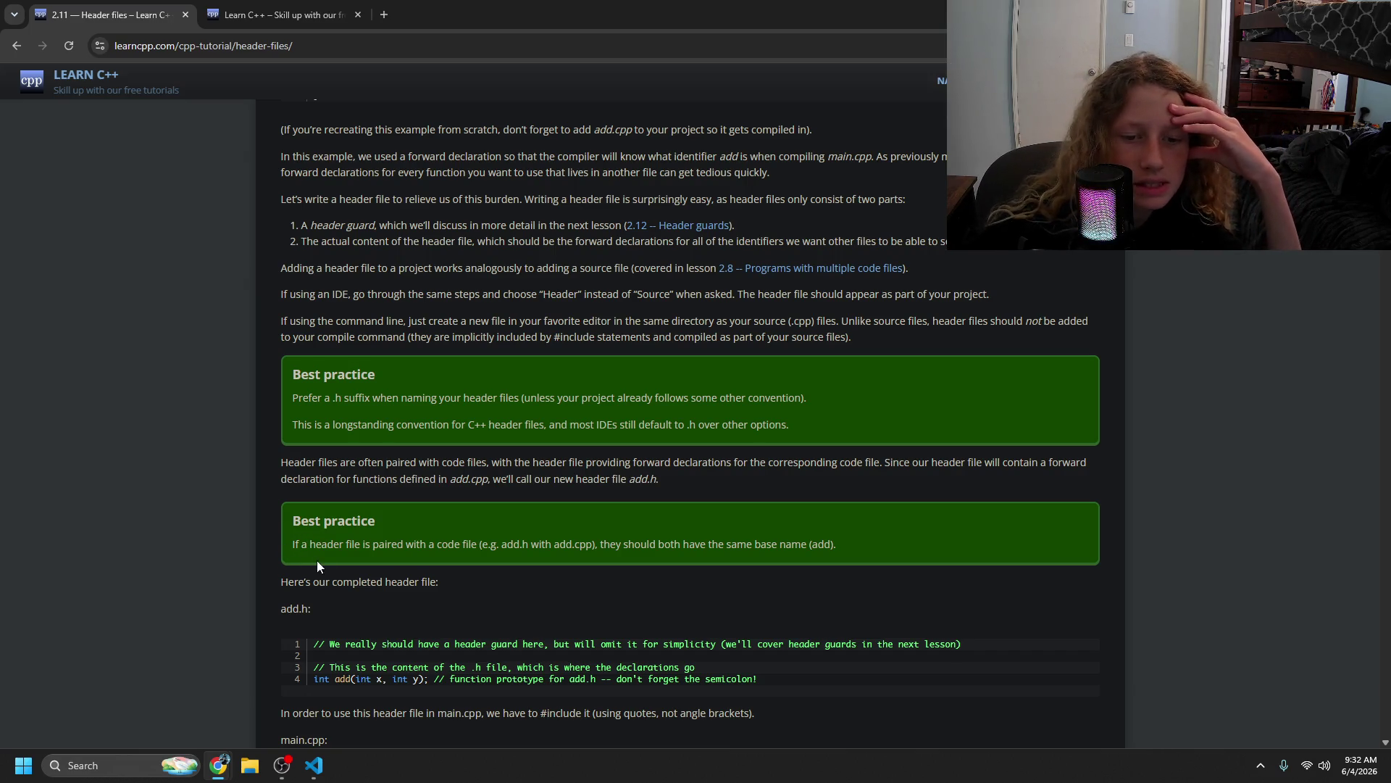
{"action": "scroll", "coordinate": [450, 574], "scroll_direction": "down", "scroll_amount": 1}
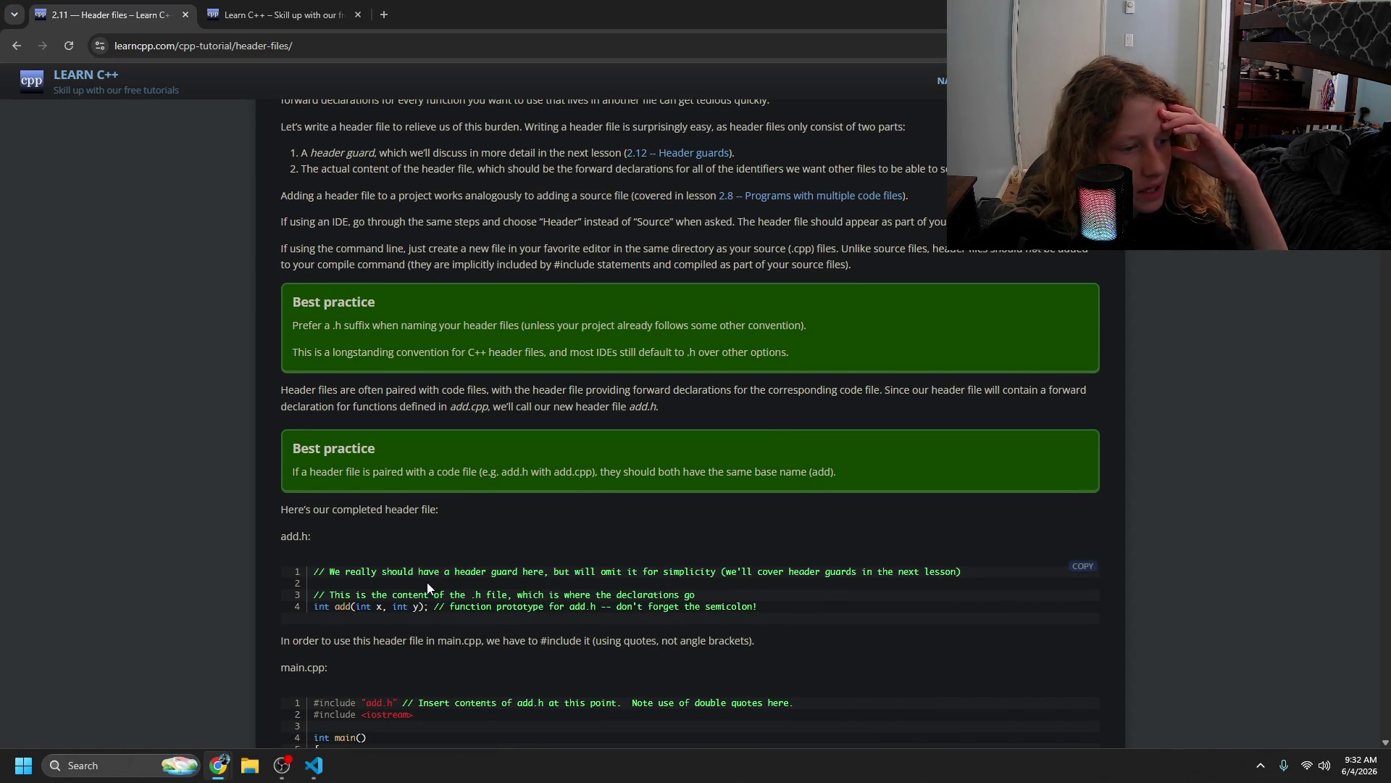
{"action": "scroll", "coordinate": [424, 590], "scroll_direction": "down", "scroll_amount": 1}
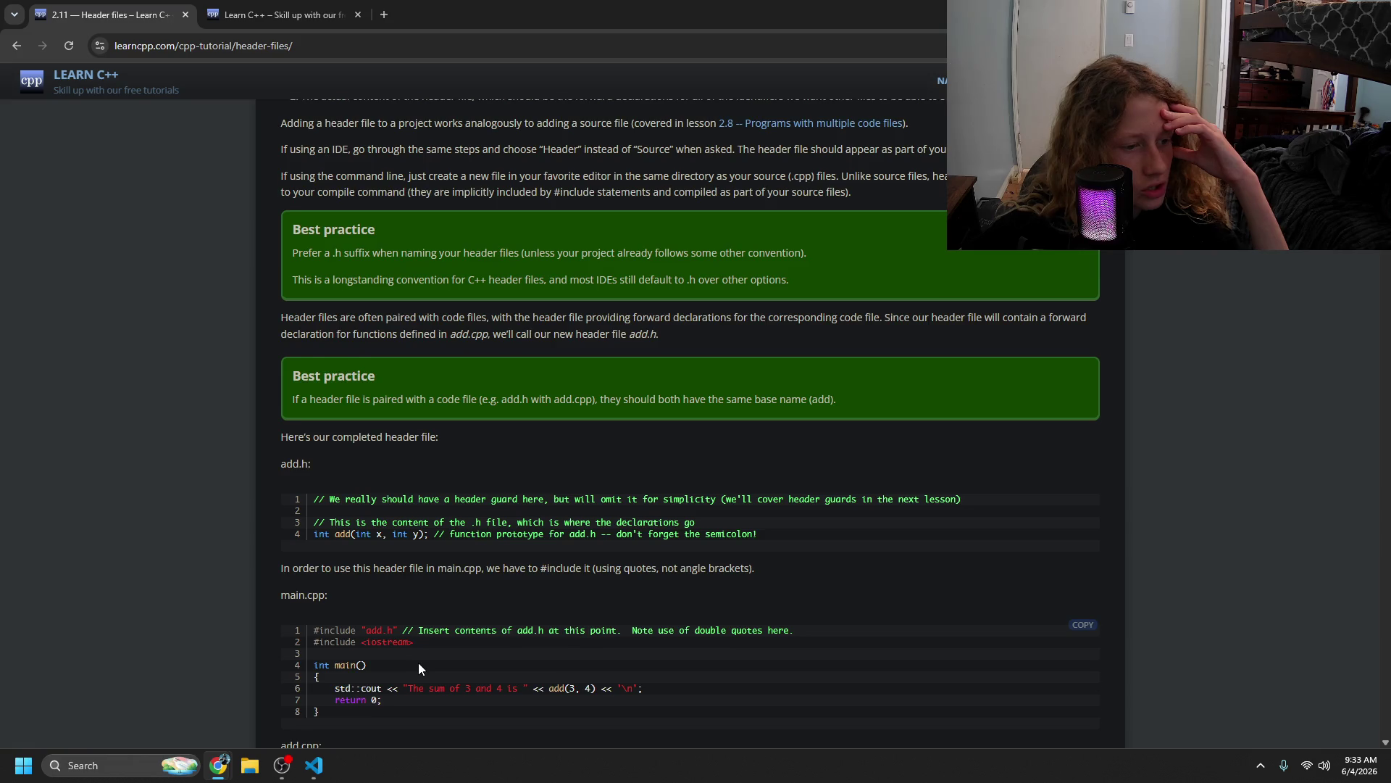
{"action": "scroll", "coordinate": [419, 662], "scroll_direction": "up", "scroll_amount": 1}
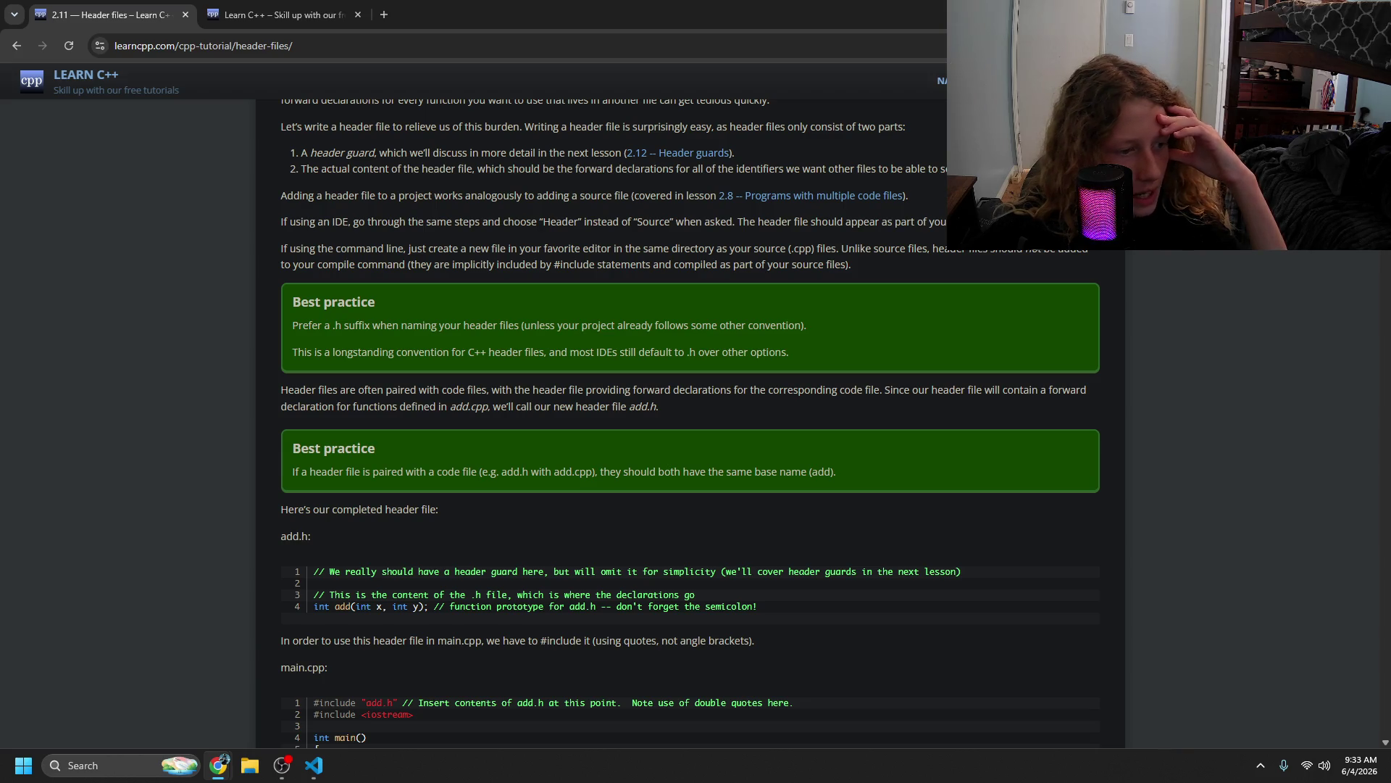
{"action": "key", "text": "alt+Tab"}
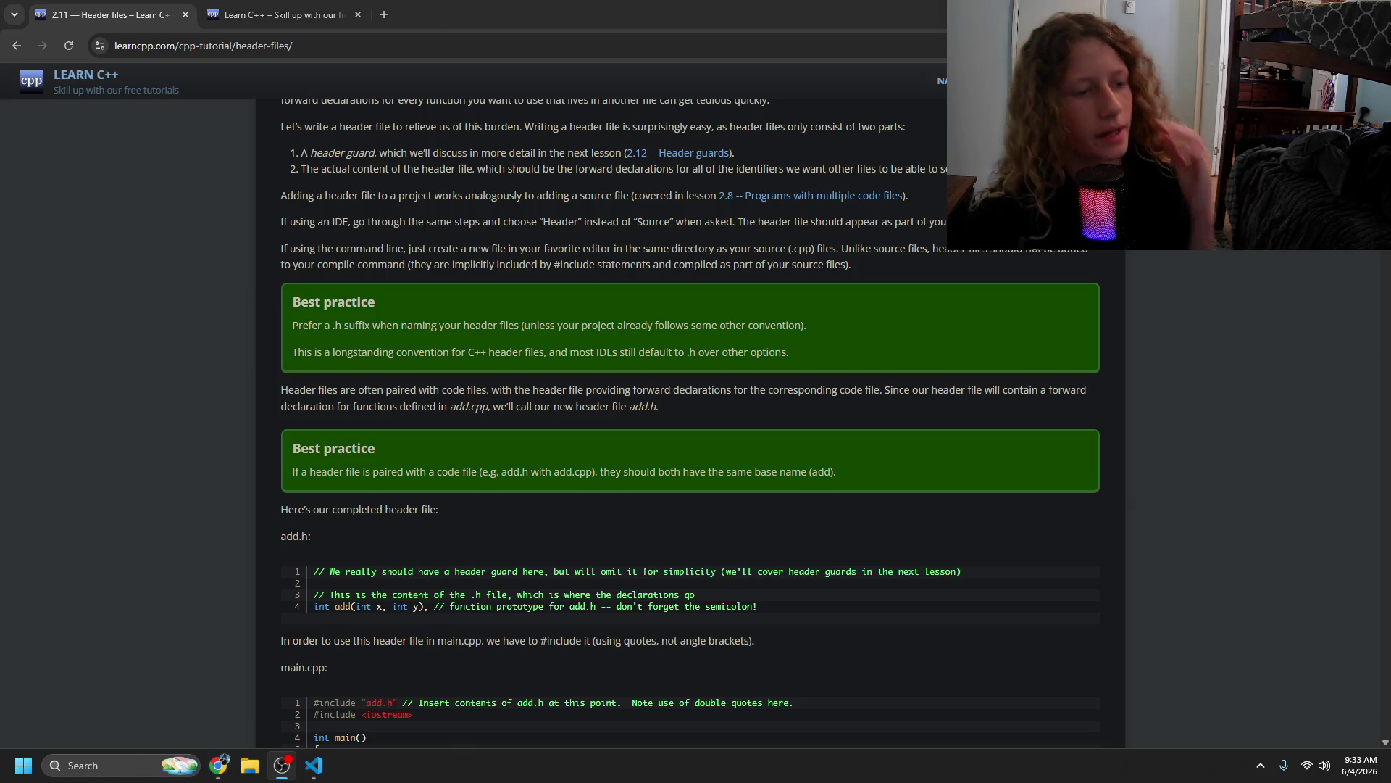
{"action": "left_click", "coordinate": [407, 620]}
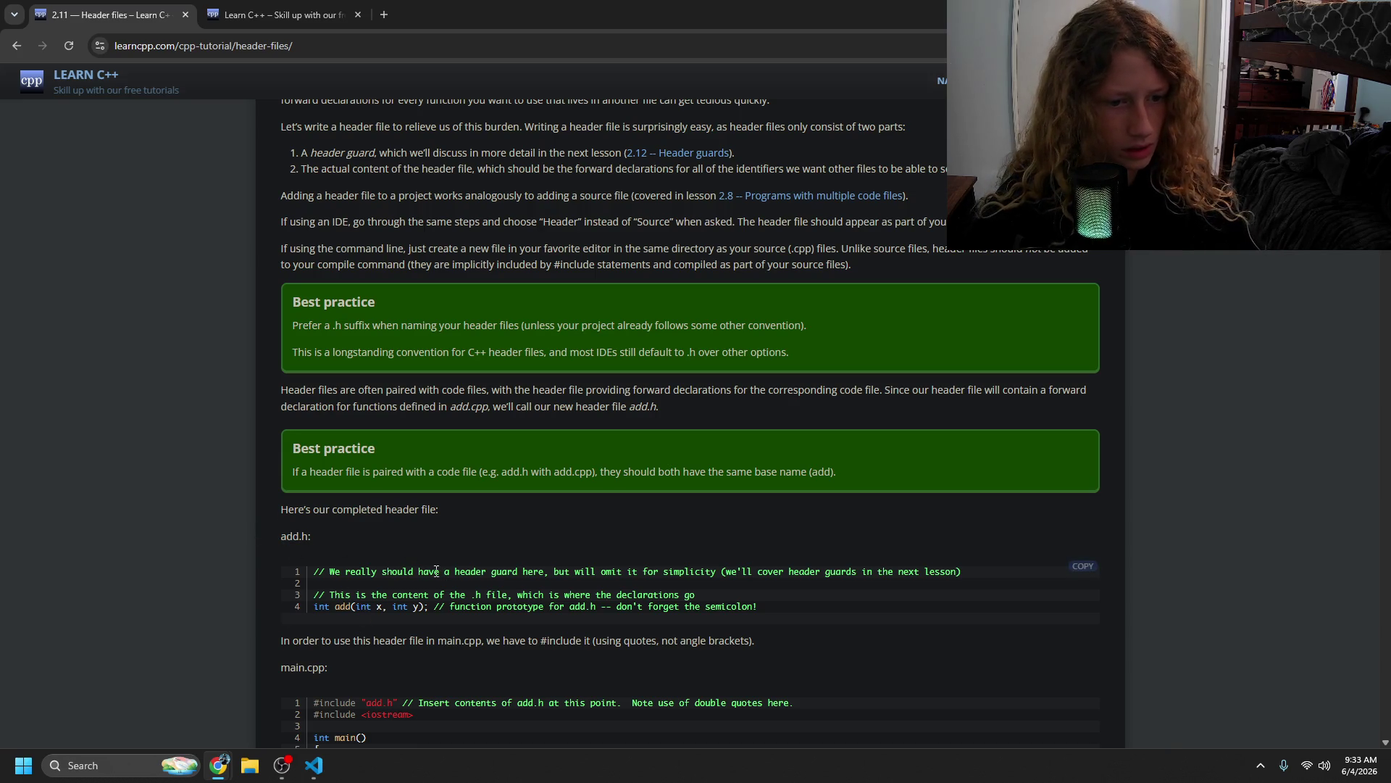
- Read the add.h example's header-guard comment, then return to VS Code and save main.cpp
{"action": "left_click_drag", "start_coordinate": [293, 537], "coordinate": [312, 537]}
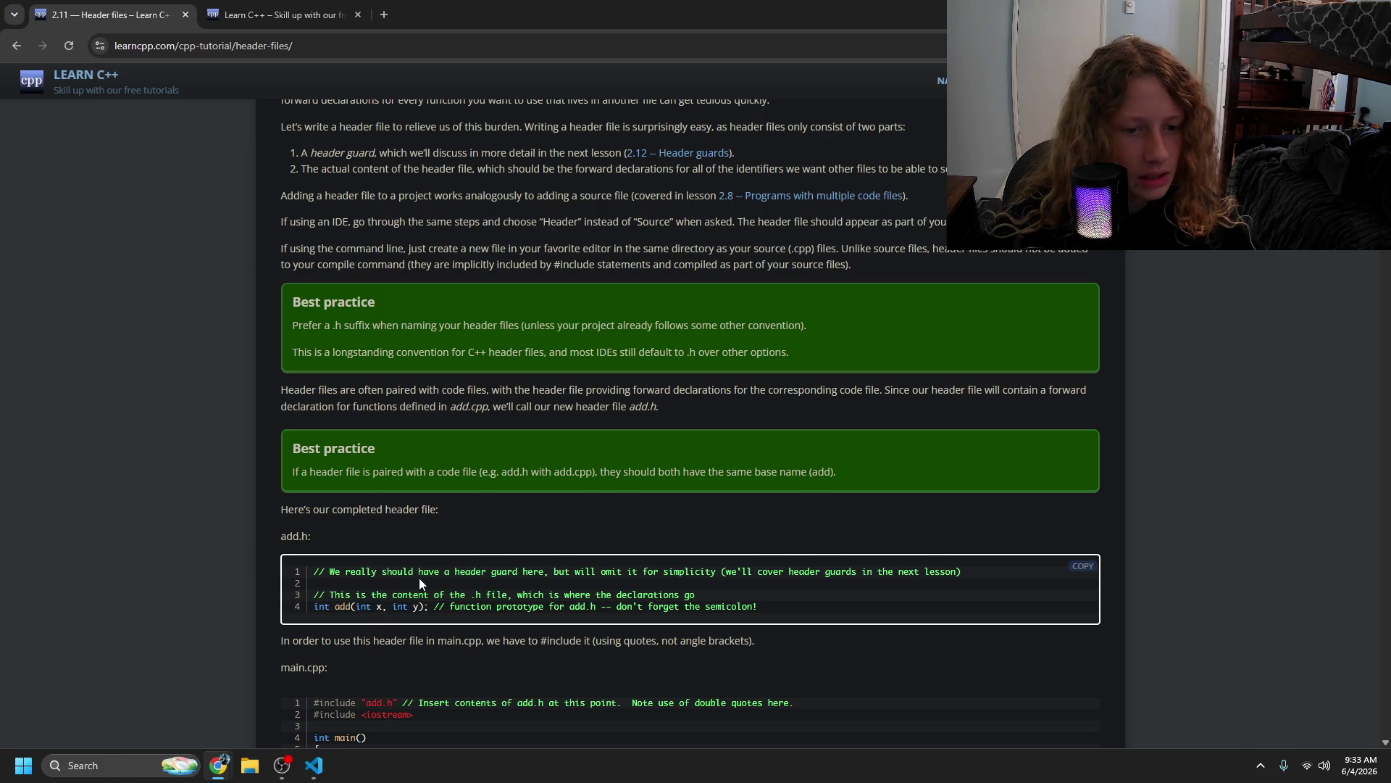
{"action": "left_click_drag", "start_coordinate": [417, 576], "coordinate": [587, 590]}
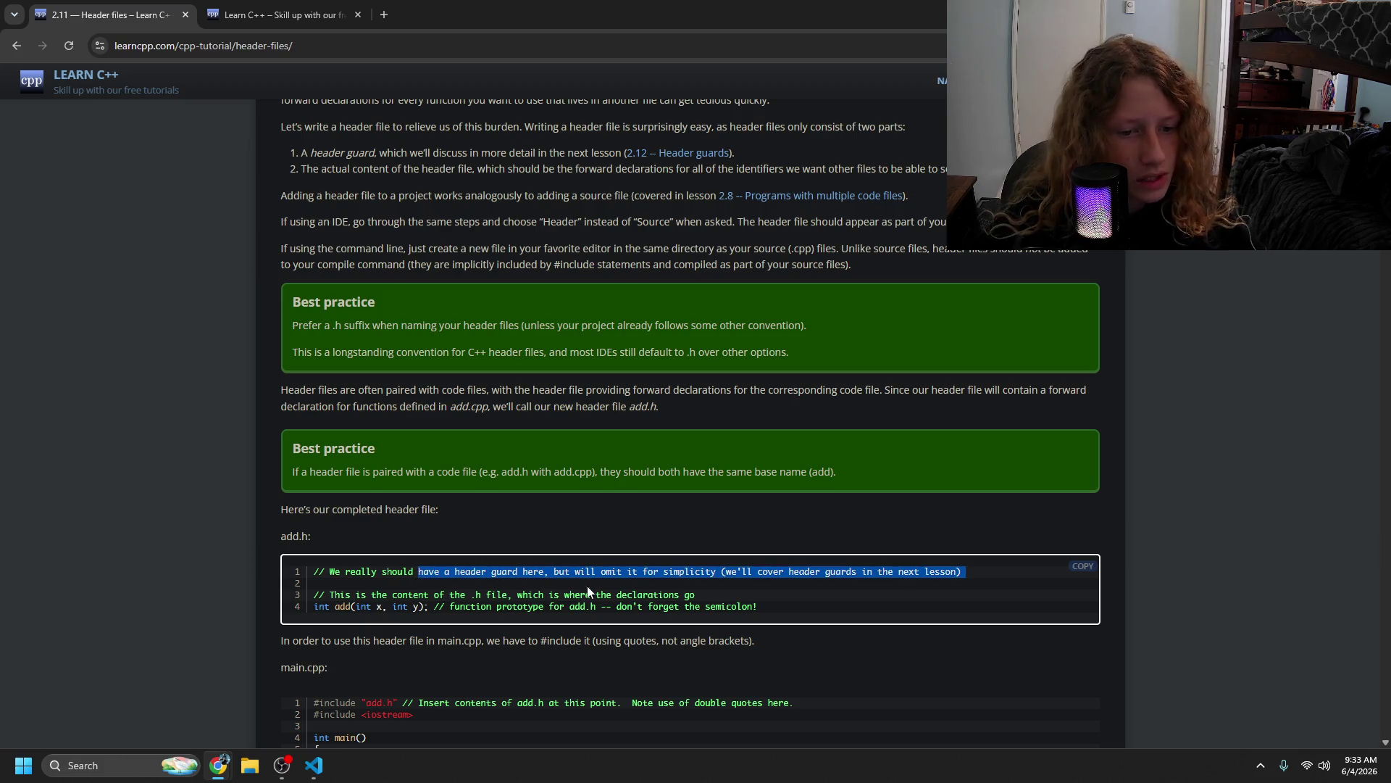
{"action": "left_click_drag", "start_coordinate": [739, 594], "coordinate": [833, 572]}
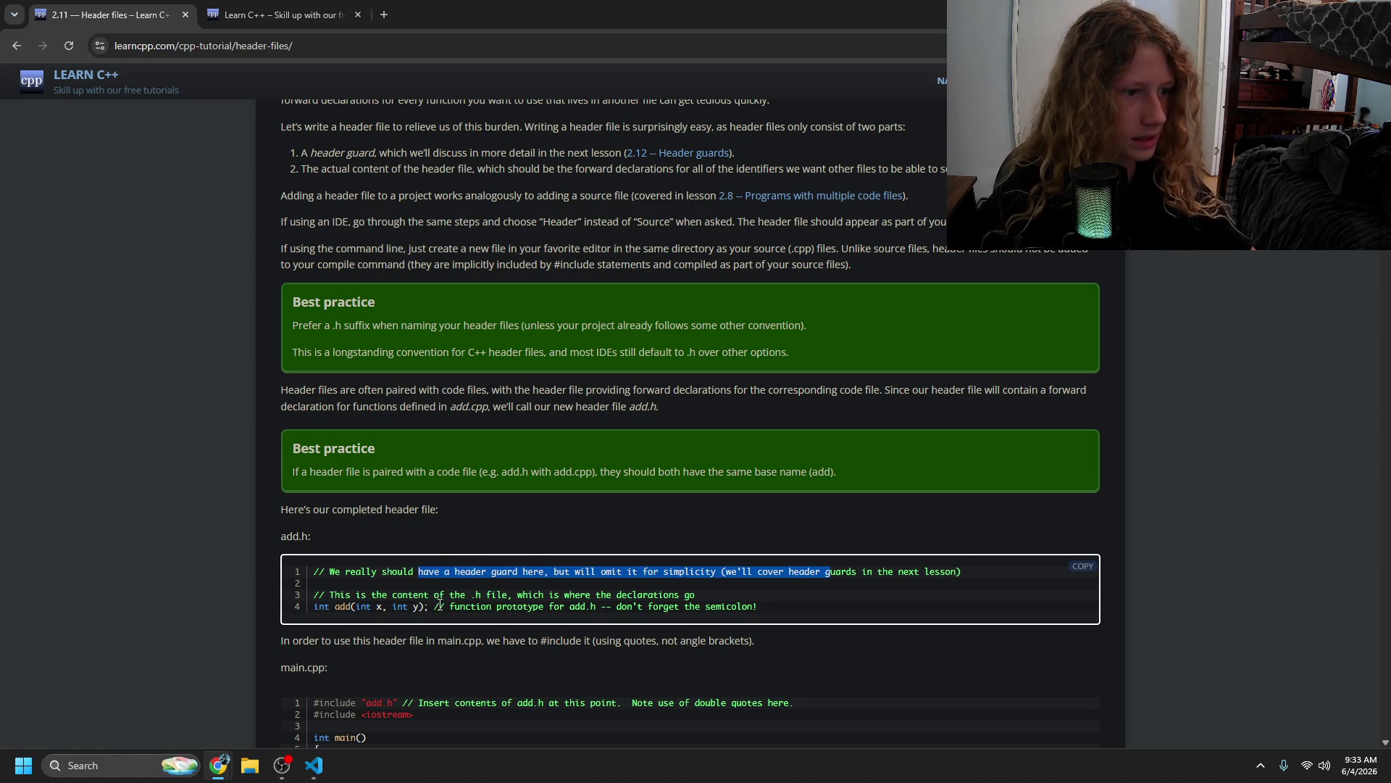
{"action": "left_click", "coordinate": [496, 609]}
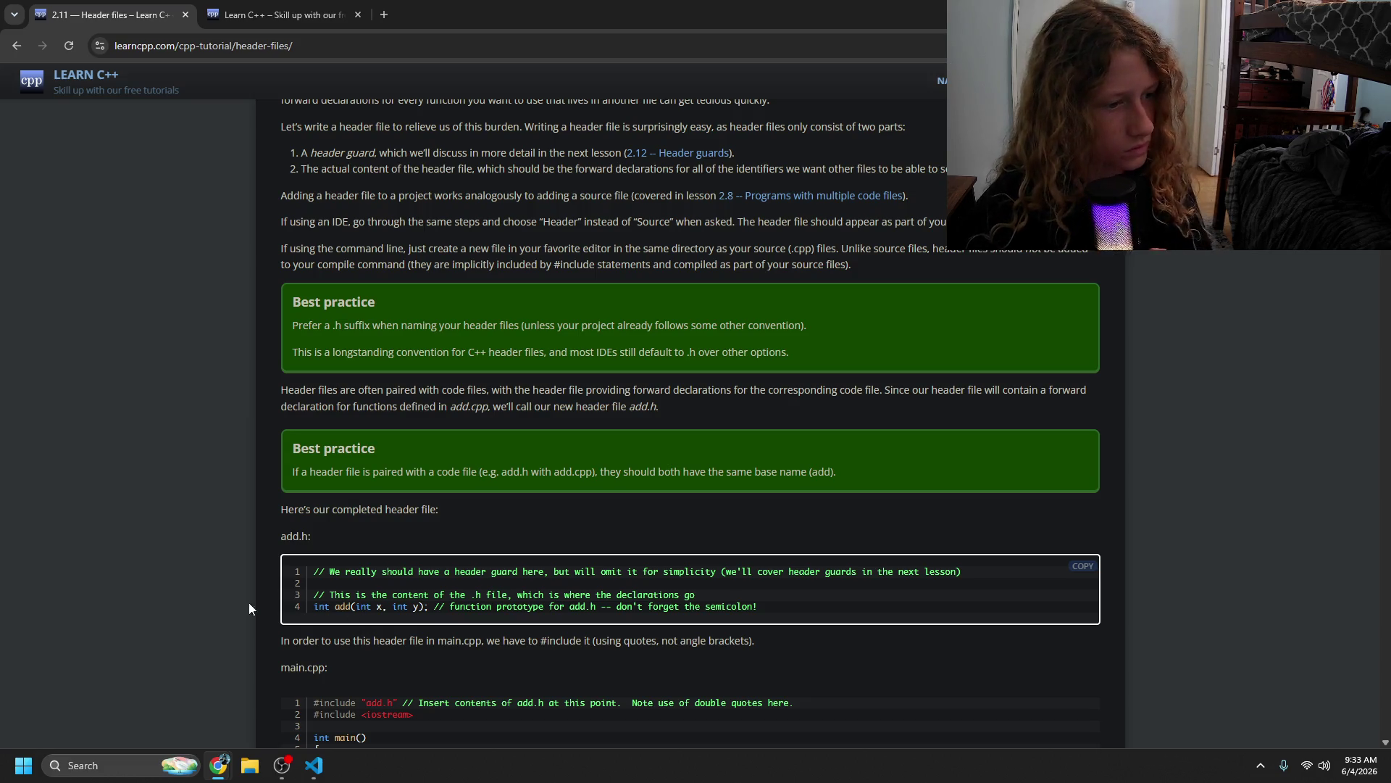
{"action": "key", "text": "alt+Tab"}
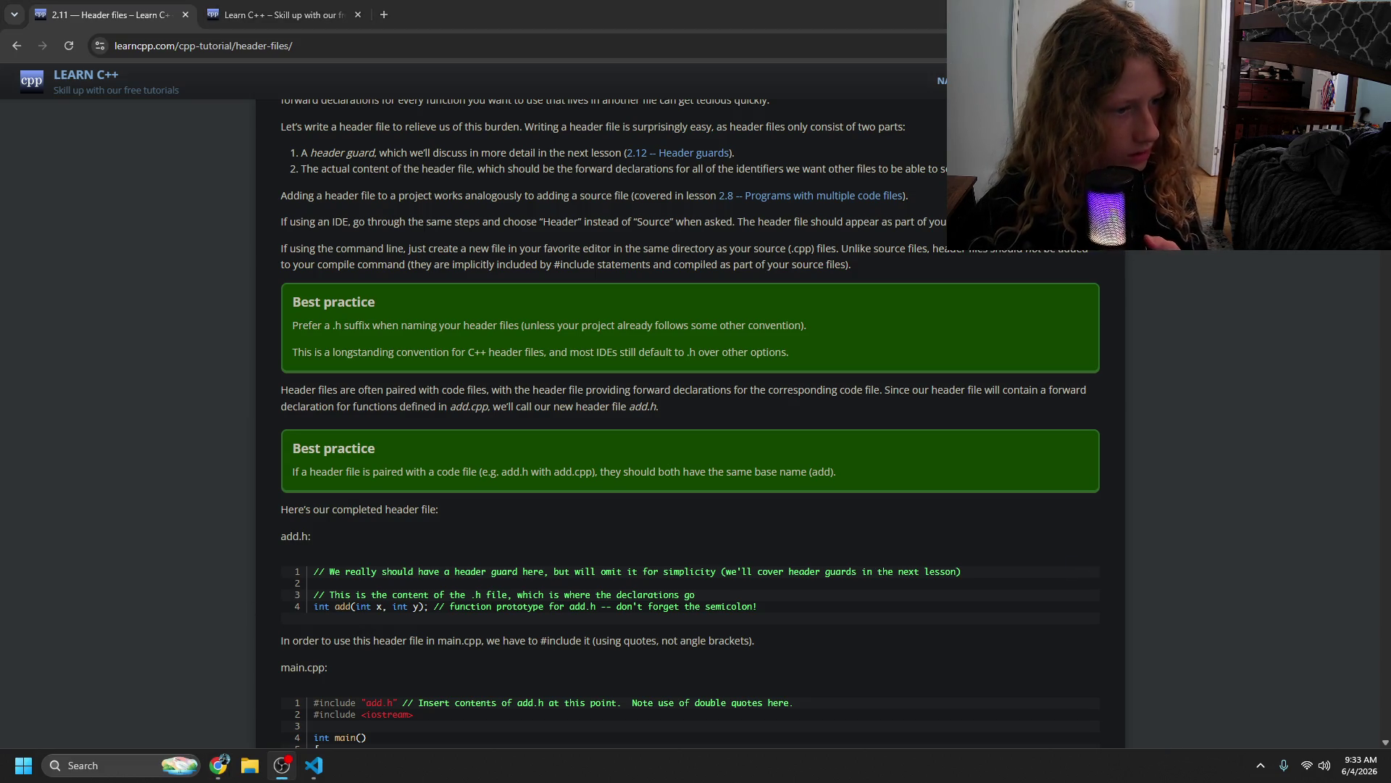
{"action": "left_click", "coordinate": [264, 675]}
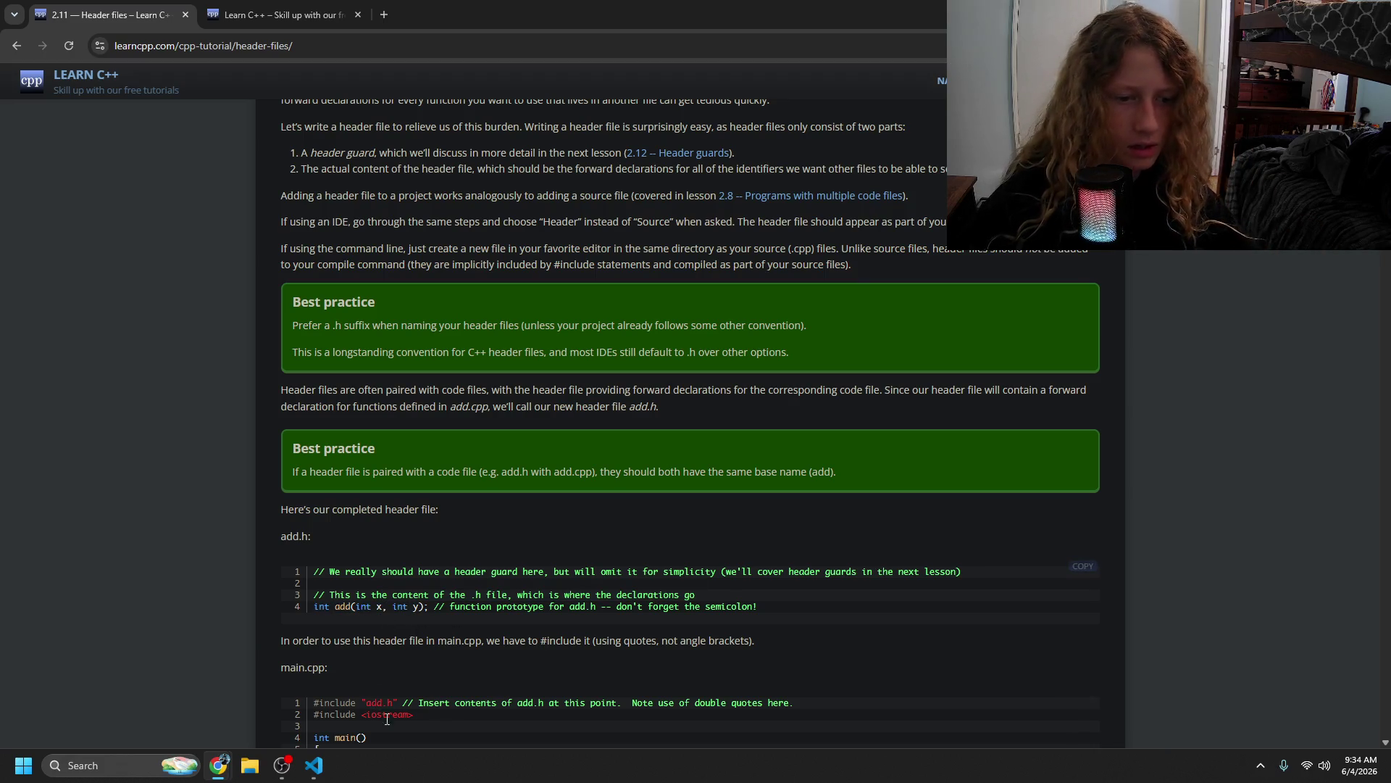
{"action": "left_click", "coordinate": [314, 766]}
{"action": "key", "text": "ctrl+s"}
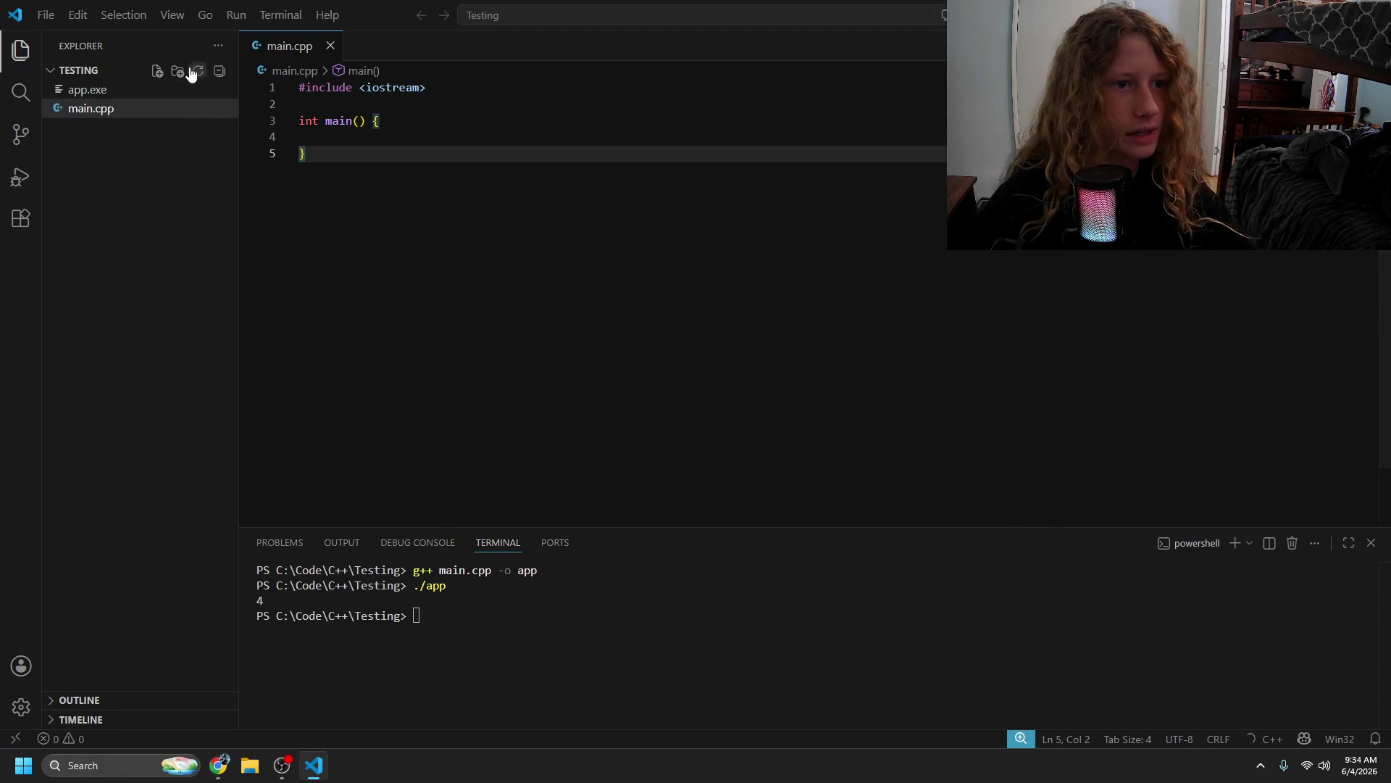
- Create a new file named main.h in the Testing project
{"action": "left_click", "coordinate": [157, 70]}
{"action": "type", "text": "main.h"}
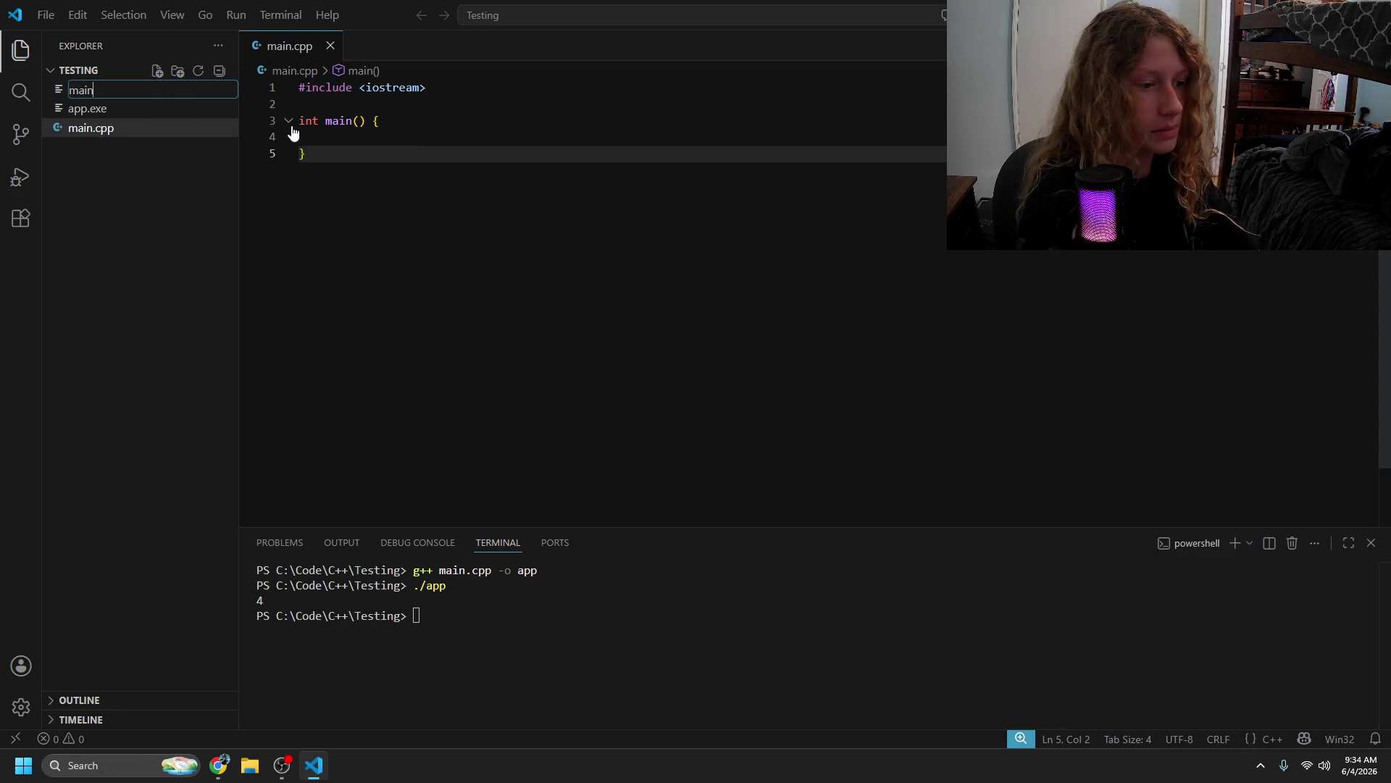
{"action": "key", "text": "Return"}
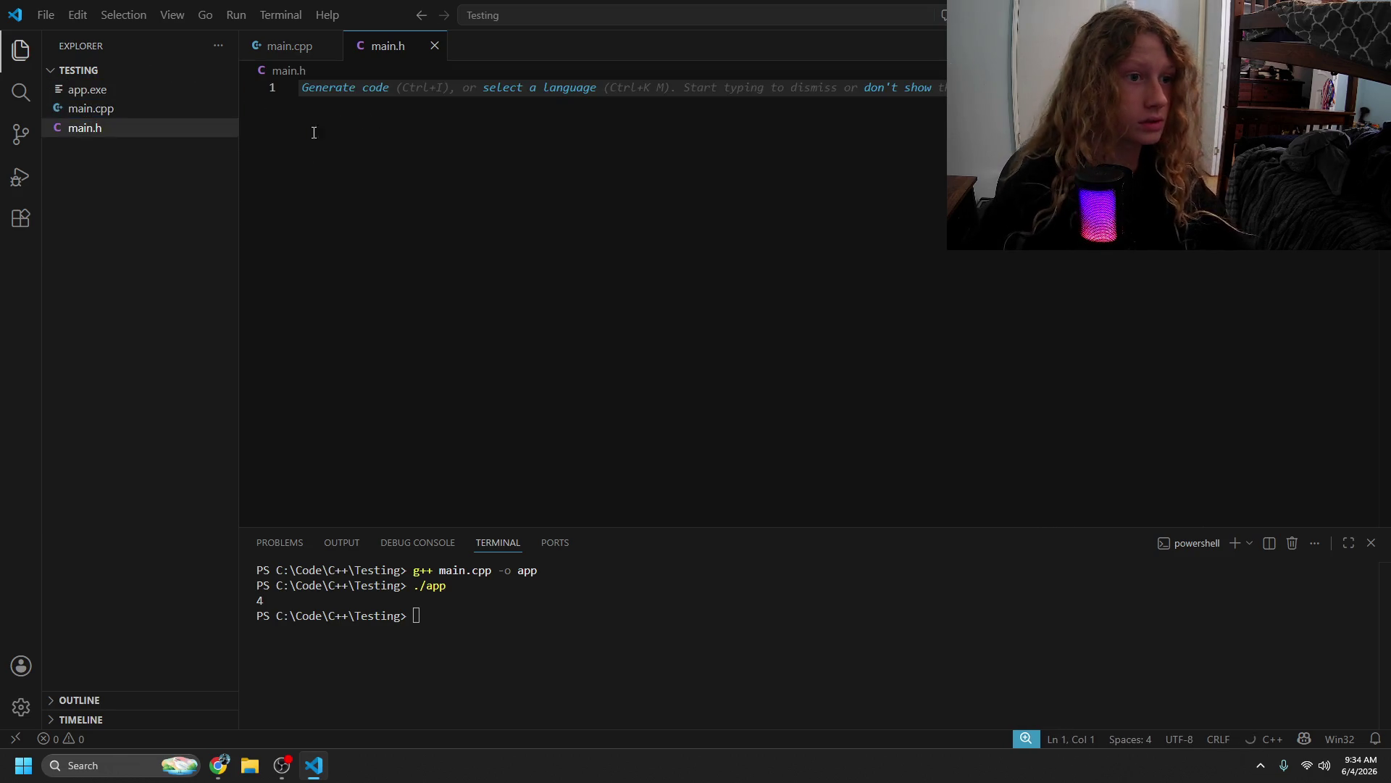
{"action": "left_click", "coordinate": [116, 130]}
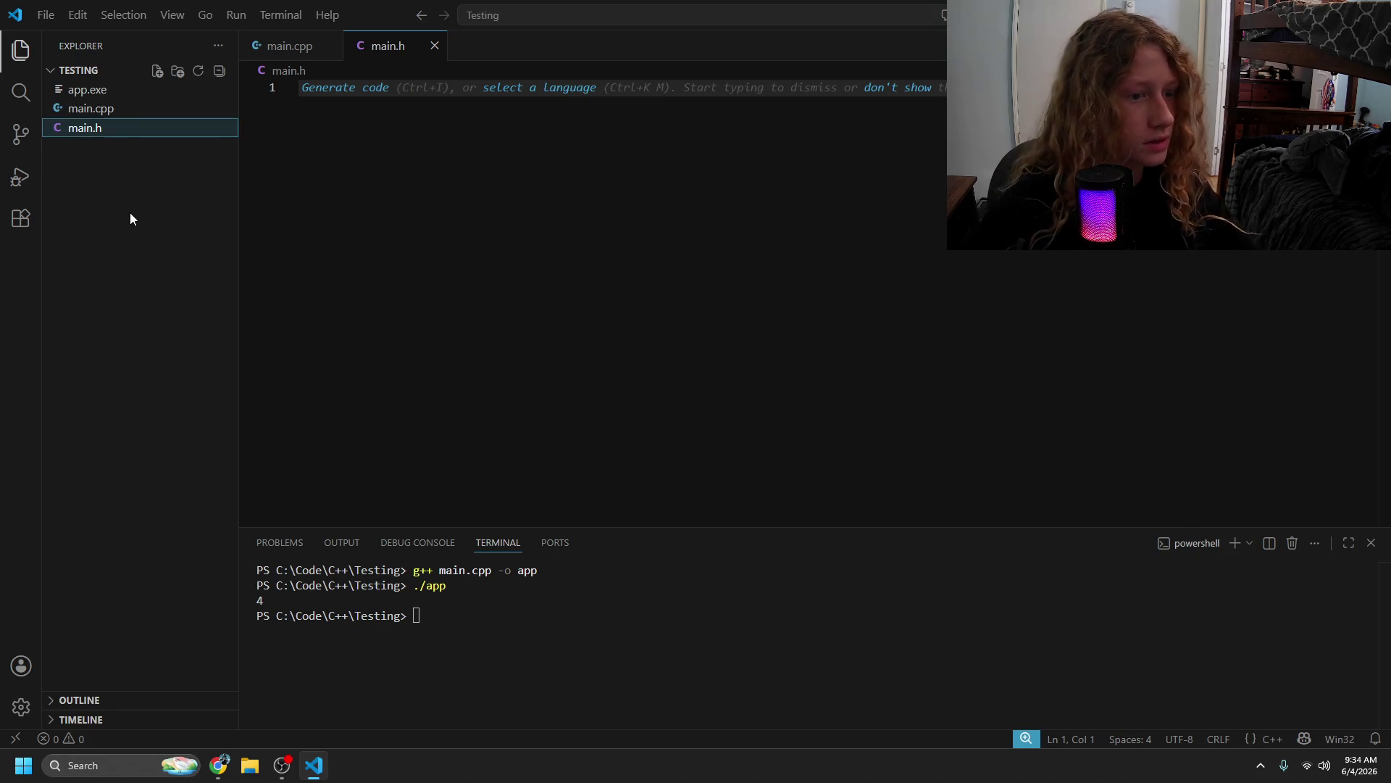
- Try renaming main.h to main.hpp but keep main.h, then start editing the empty file
{"action": "key", "text": "F2"}
{"action": "type", "text": "pp"}
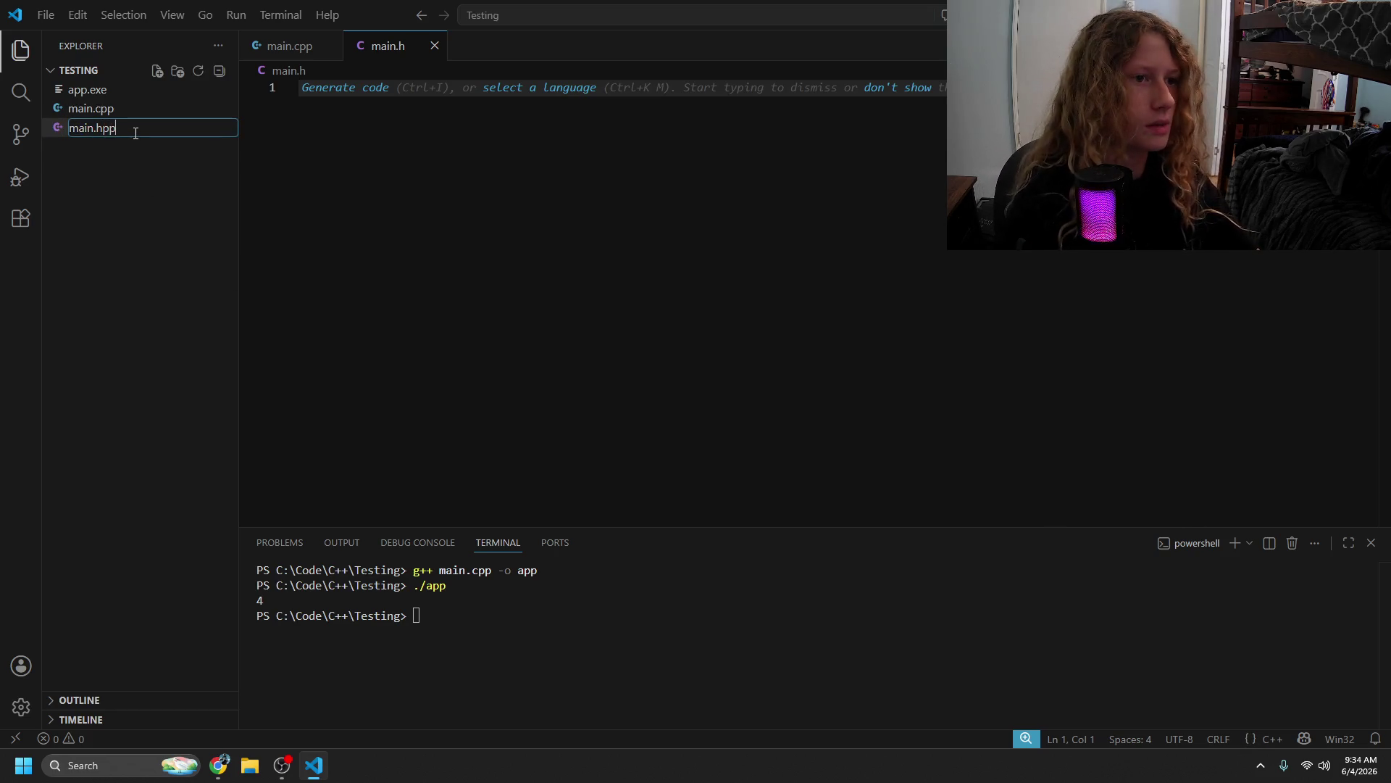
{"action": "key", "text": "BackSpace"}
{"action": "key", "text": "BackSpace"}
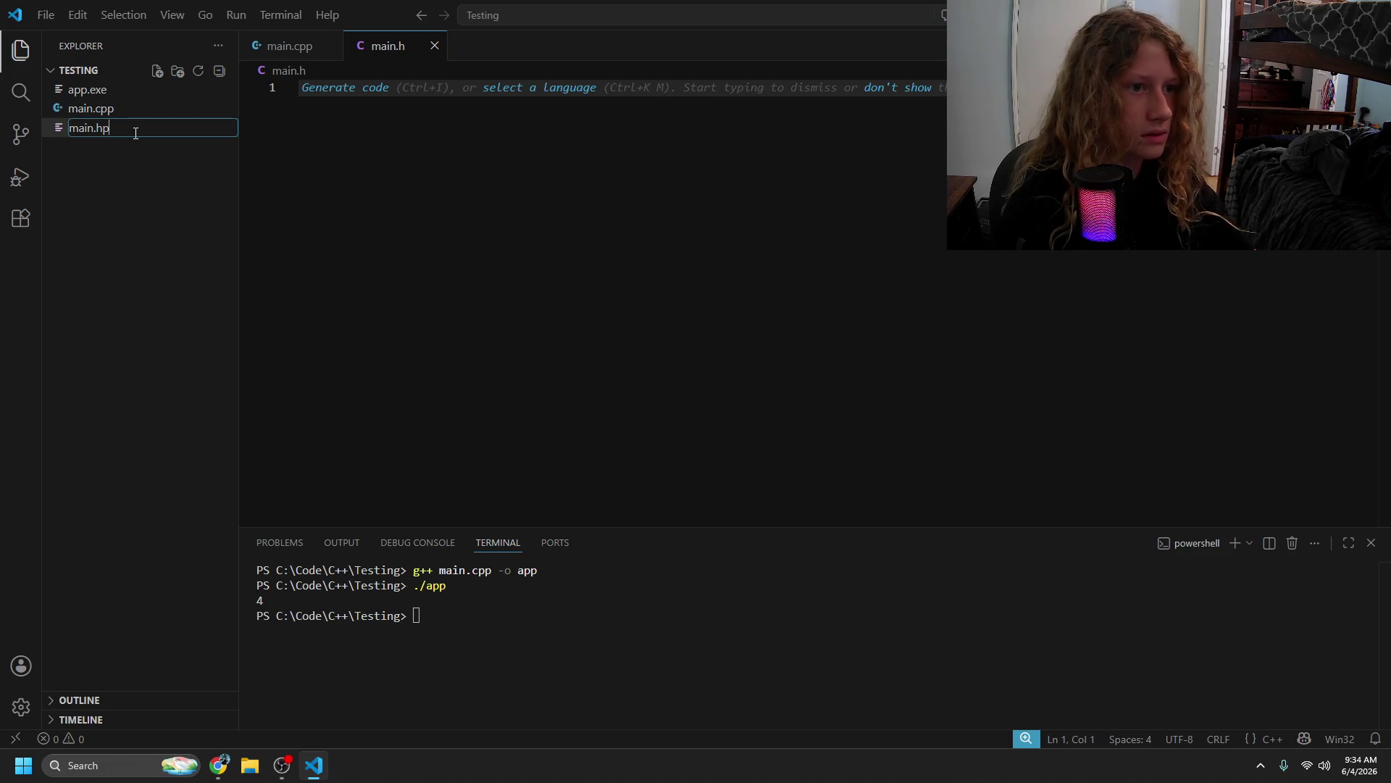
{"action": "type", "text": "pp"}
{"action": "key", "text": "BackSpace"}
{"action": "key", "text": "BackSpace"}
{"action": "type", "text": "pp"}
{"action": "key", "text": "BackSpace"}
{"action": "key", "text": "BackSpace"}
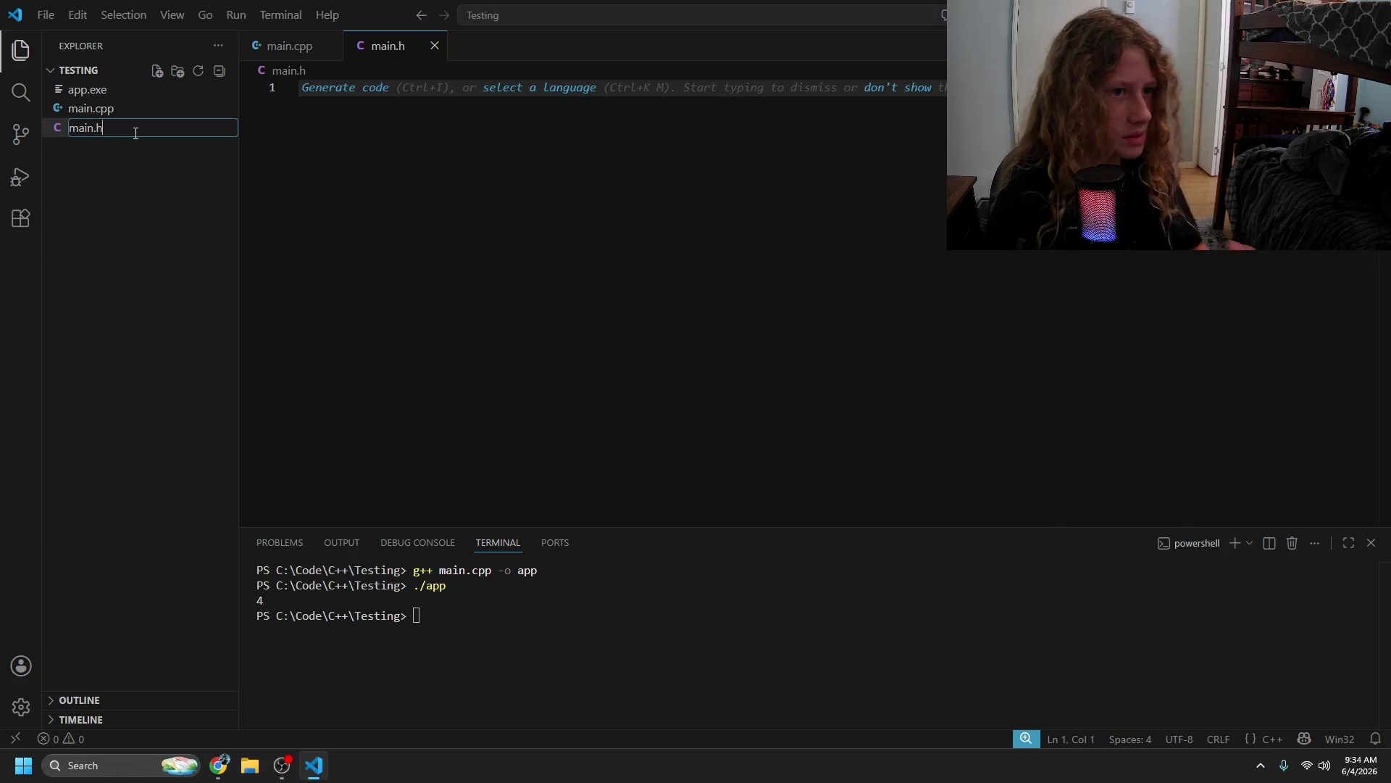
{"action": "key", "text": "Return"}
{"action": "left_click", "coordinate": [356, 247]}
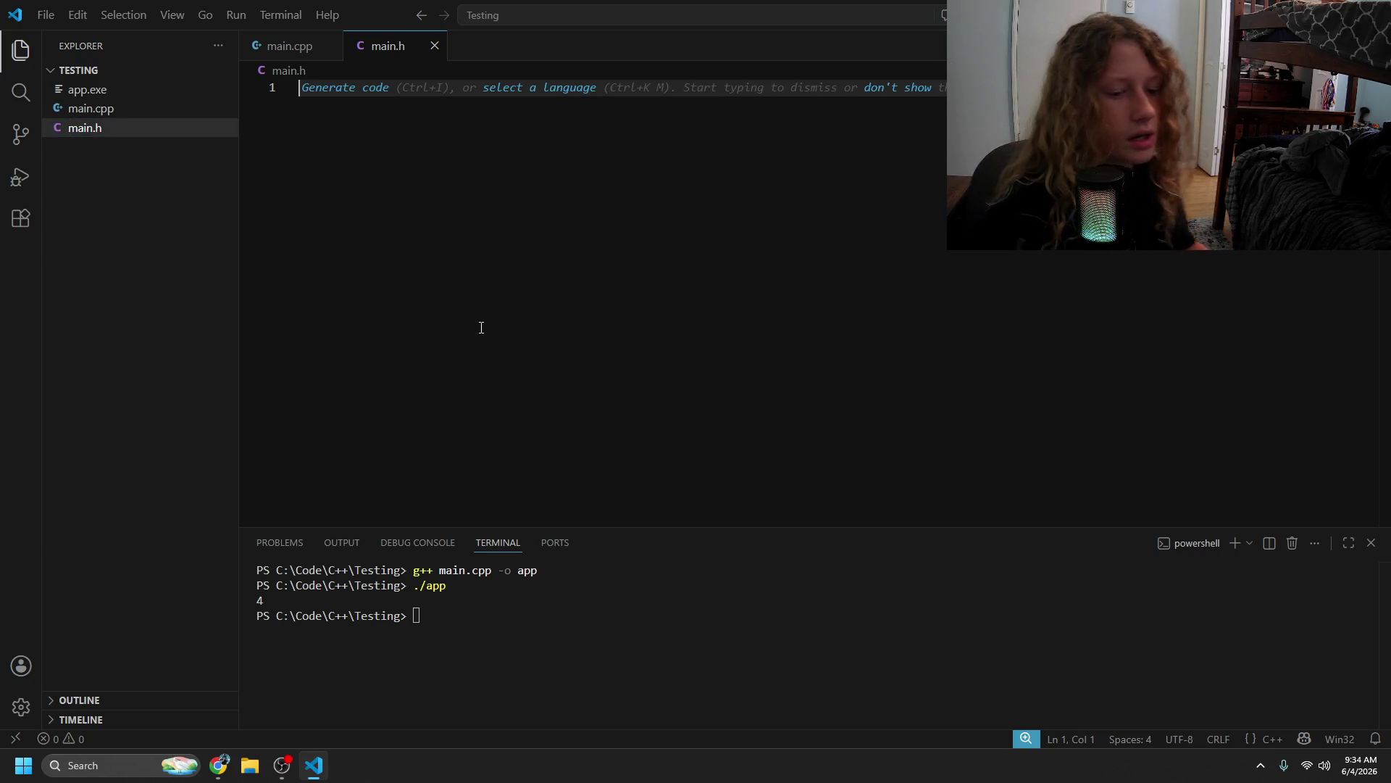
{"action": "key", "text": "alt+Tab"}
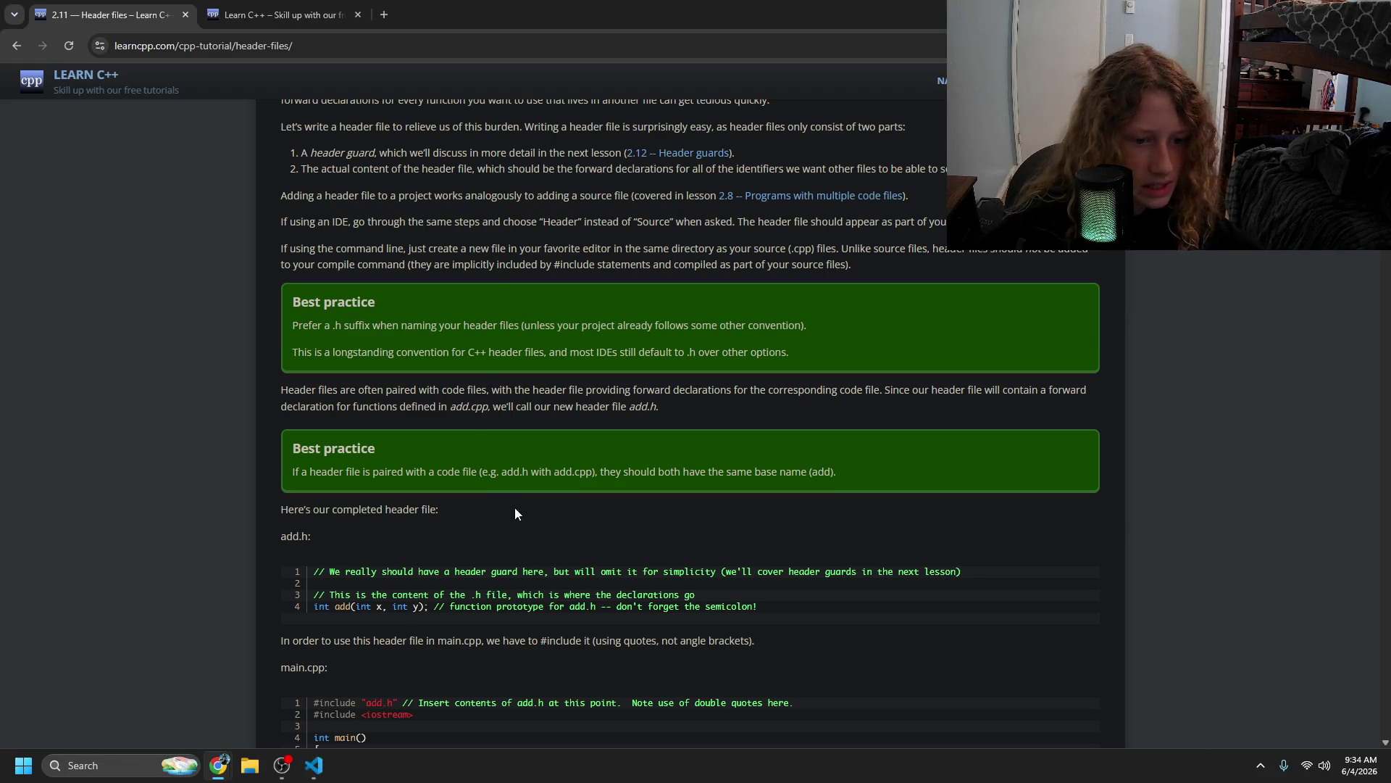
{"action": "key", "text": "alt+Tab"}
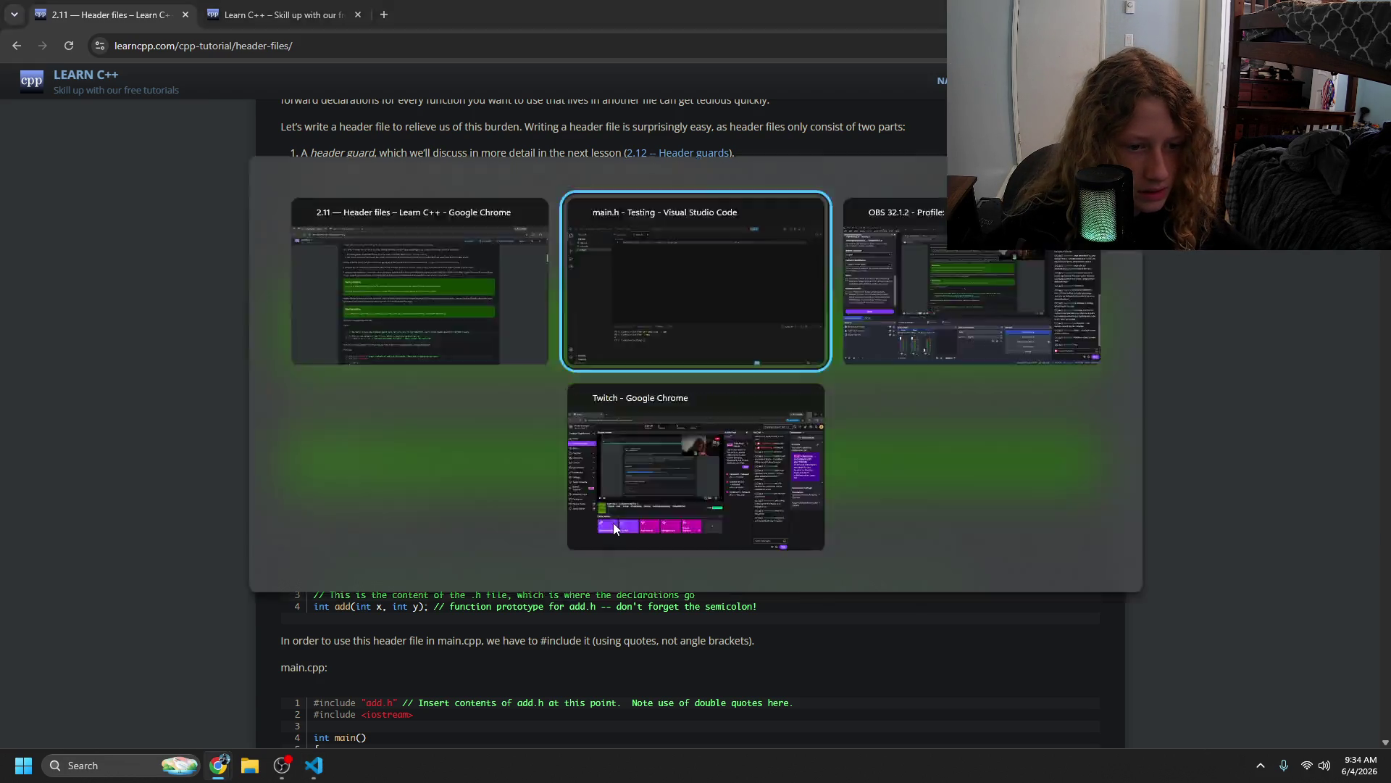
- Write int add(int x, int y); in main.h, comparing against the lesson's add.h, then open main.cpp
{"action": "type", "text": "int"}
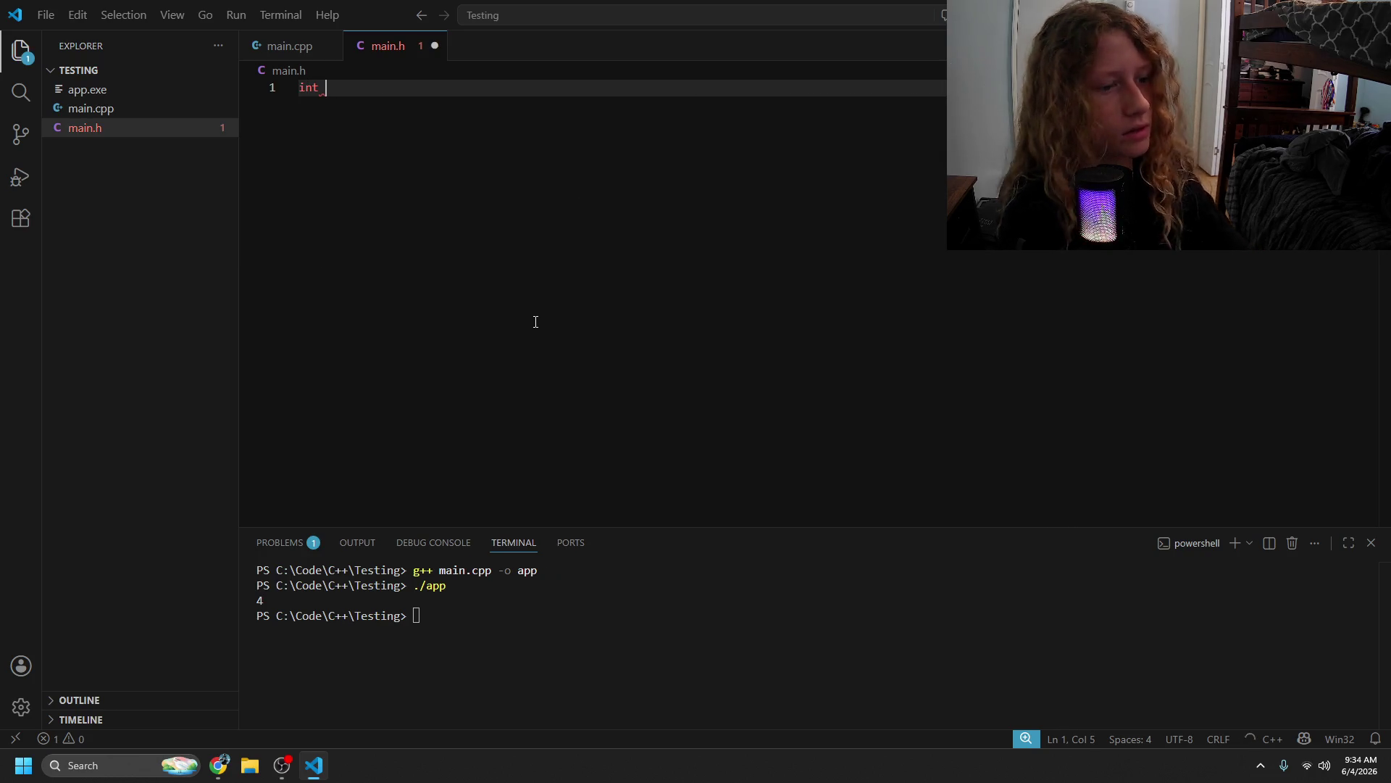
{"action": "key", "text": "alt+Tab"}
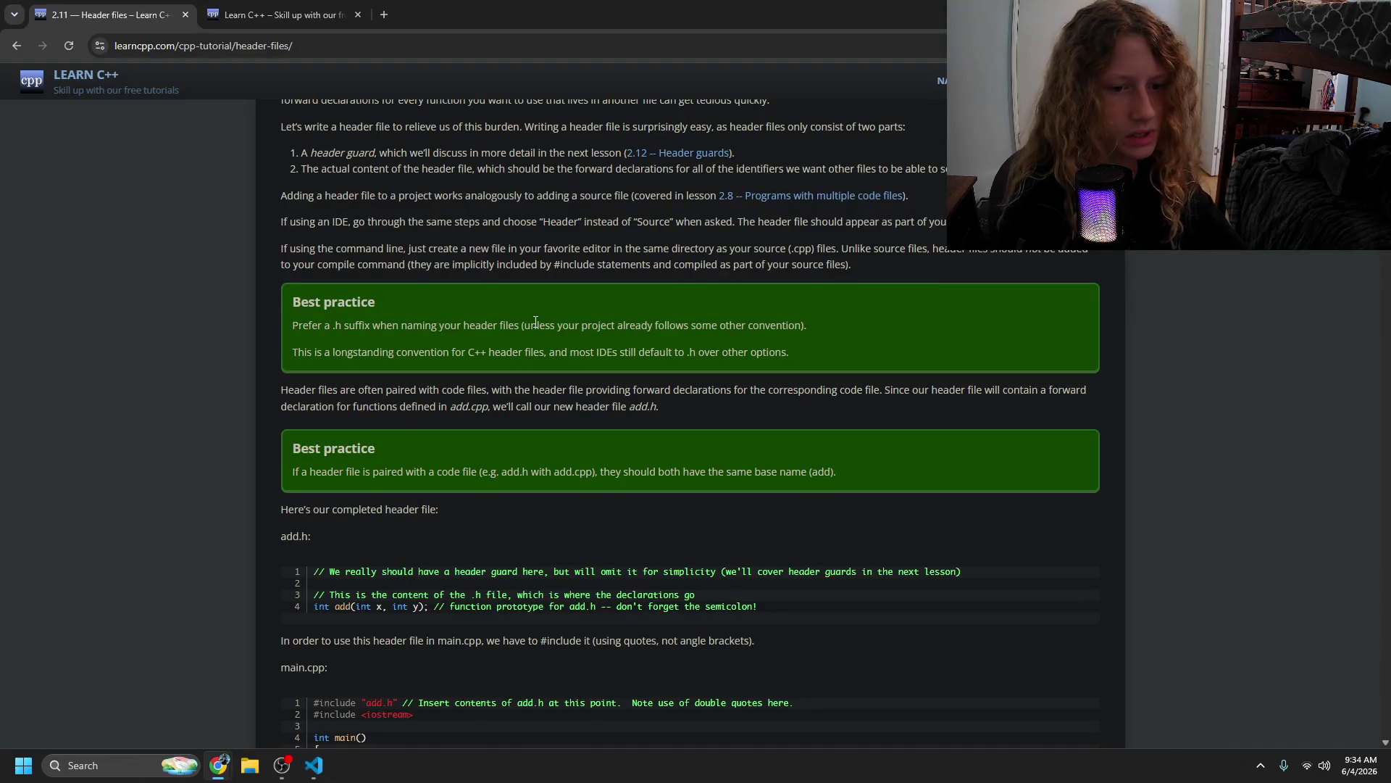
{"action": "key", "text": "alt+Tab"}
{"action": "type", "text": "int add("}
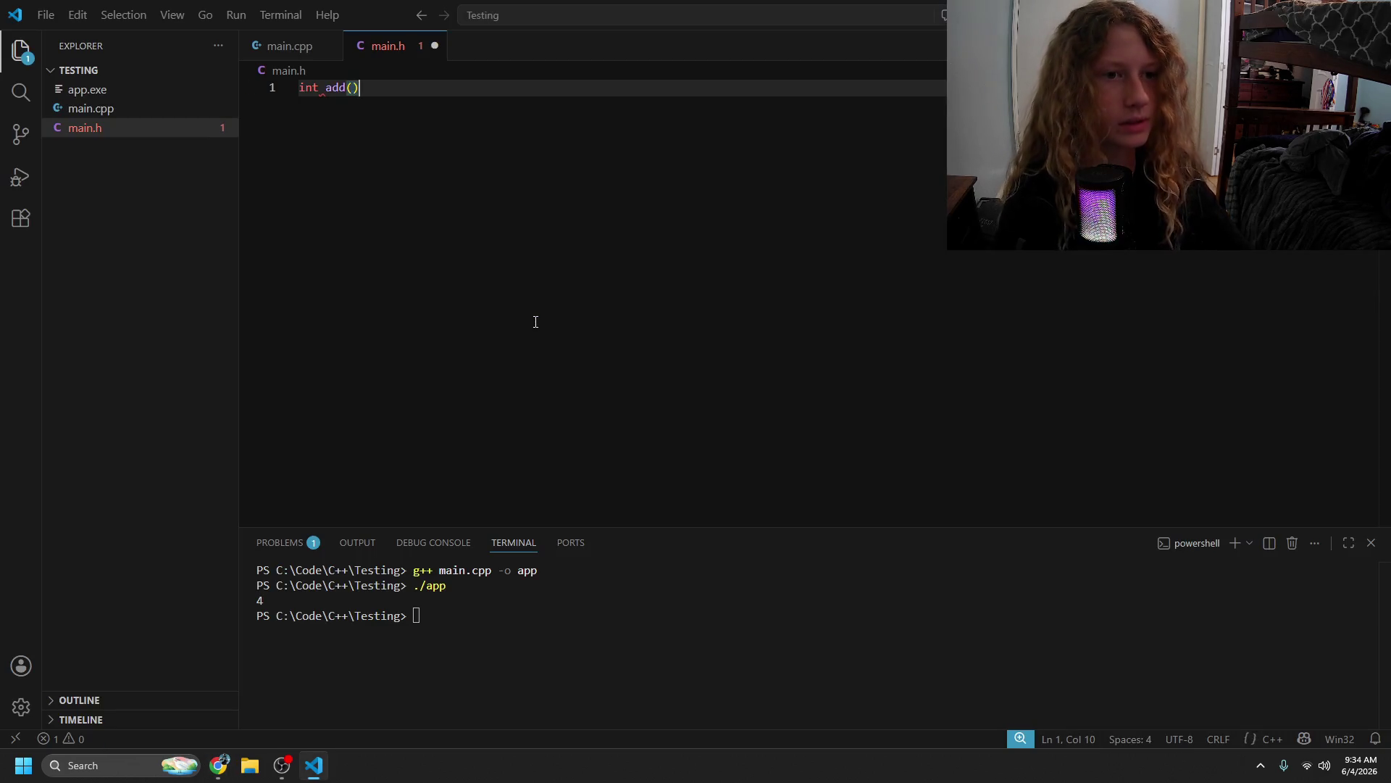
{"action": "key", "text": "alt+Tab"}
{"action": "key", "text": "alt+Tab"}
{"action": "type", "text": "int x, int y"}
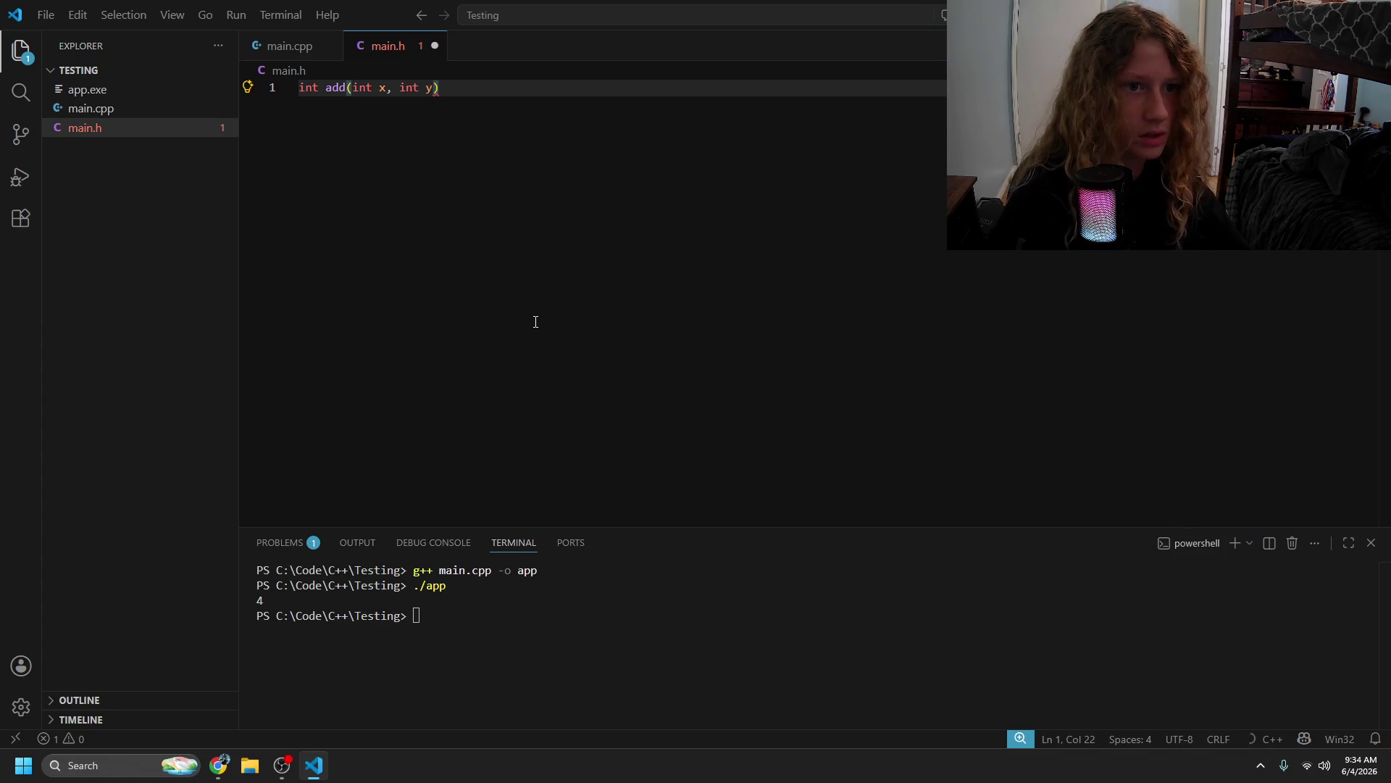
{"action": "key", "text": "alt+Tab"}
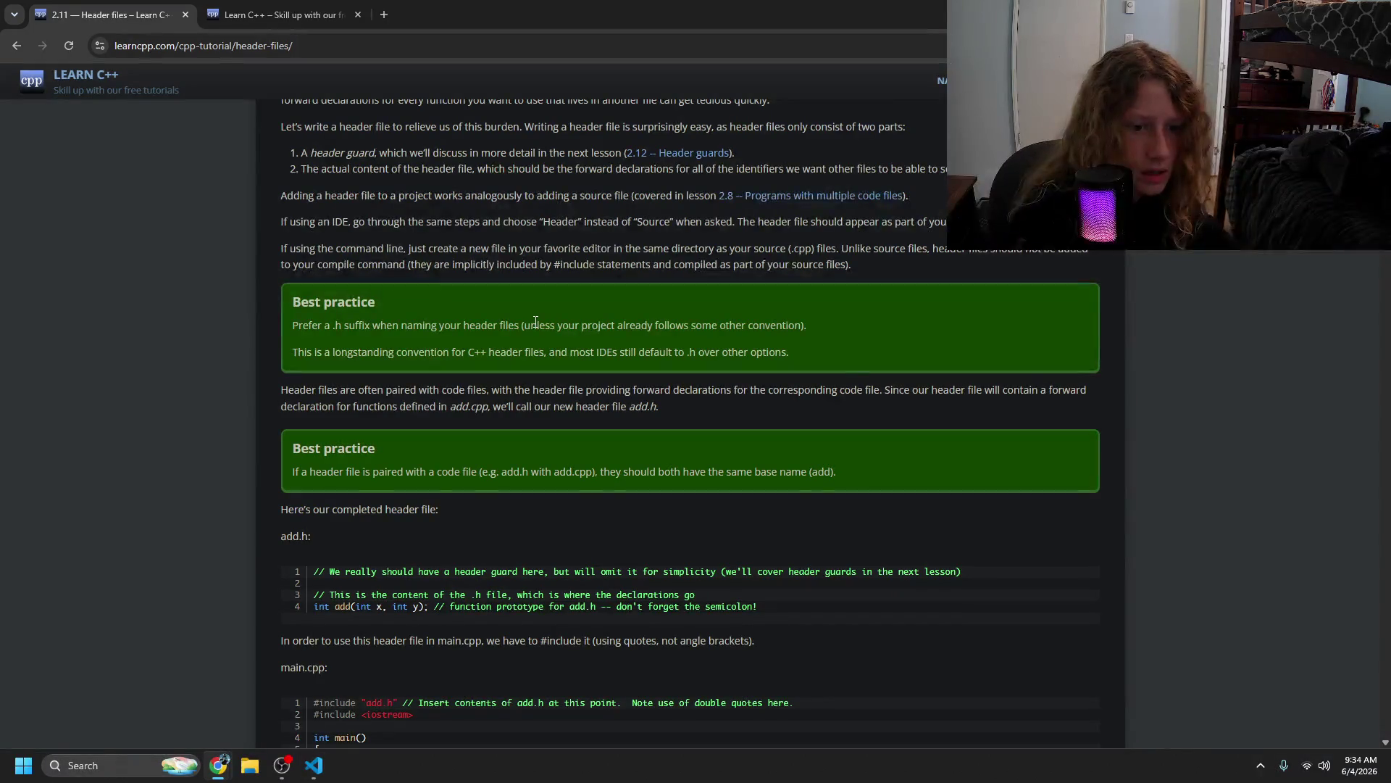
{"action": "key", "text": "alt+Tab"}
{"action": "type", "text": ";"}
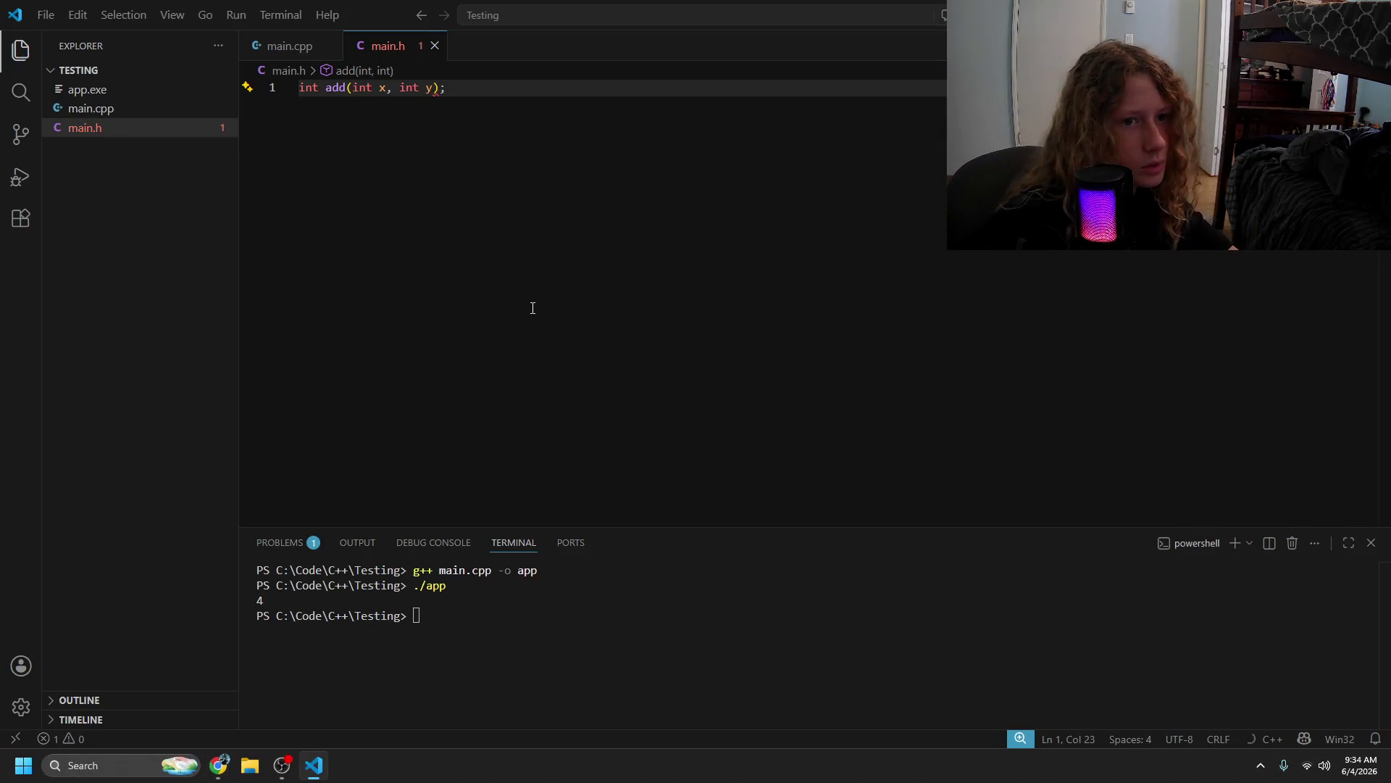
{"action": "key", "text": "alt+Tab"}
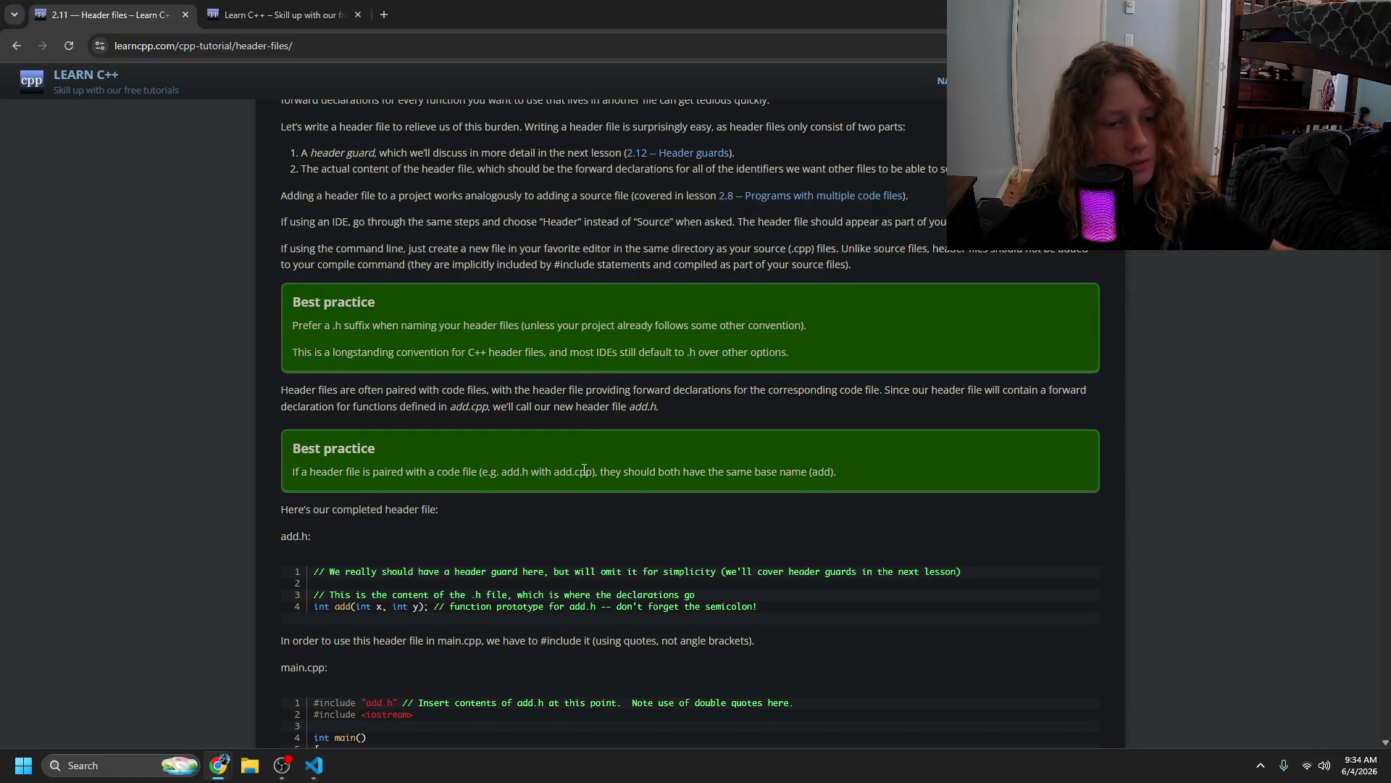
{"action": "key", "text": "alt+Tab"}
{"action": "left_click", "coordinate": [109, 109]}
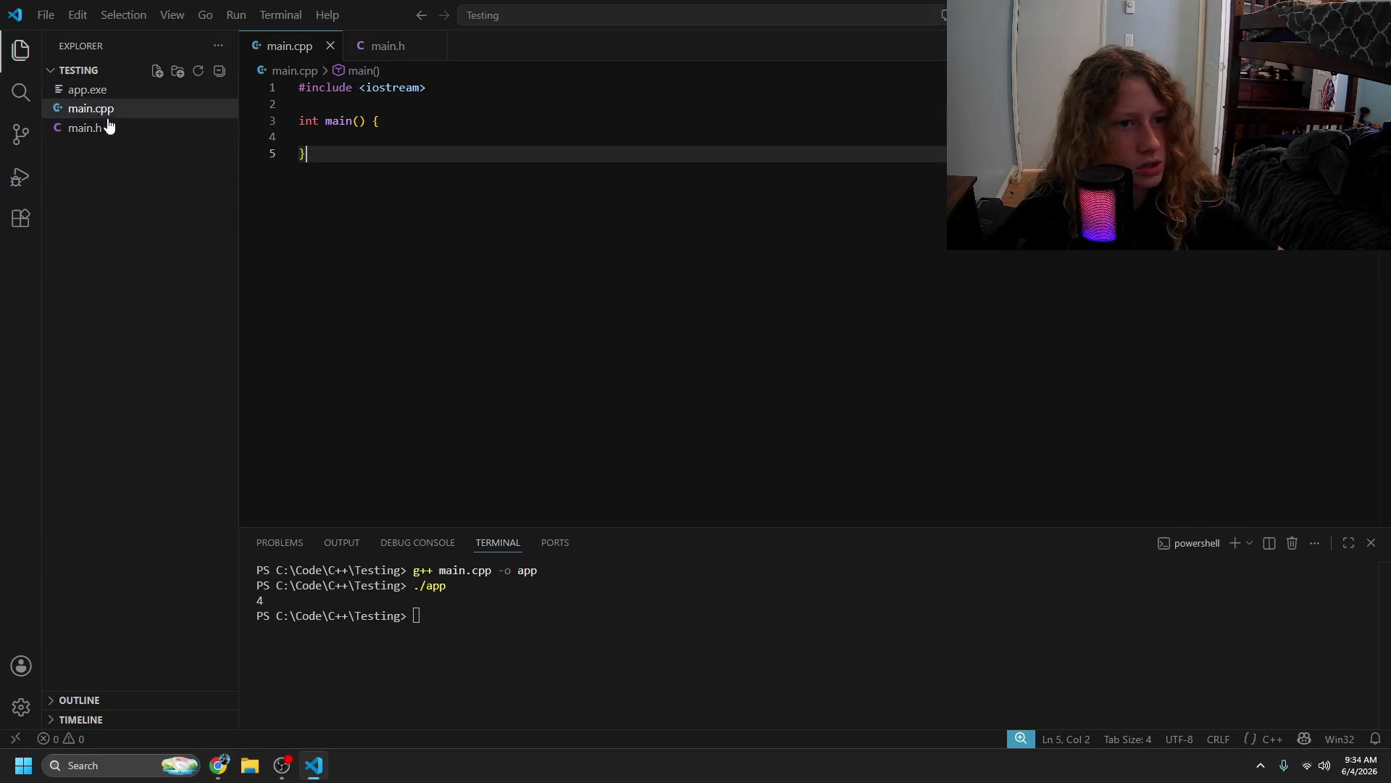
- Start a new #include directive on line 2 of main.cpp, below #include <iostream>
{"action": "left_click", "coordinate": [472, 87]}
{"action": "key", "text": "Return"}
{"action": "type", "text": "#"}
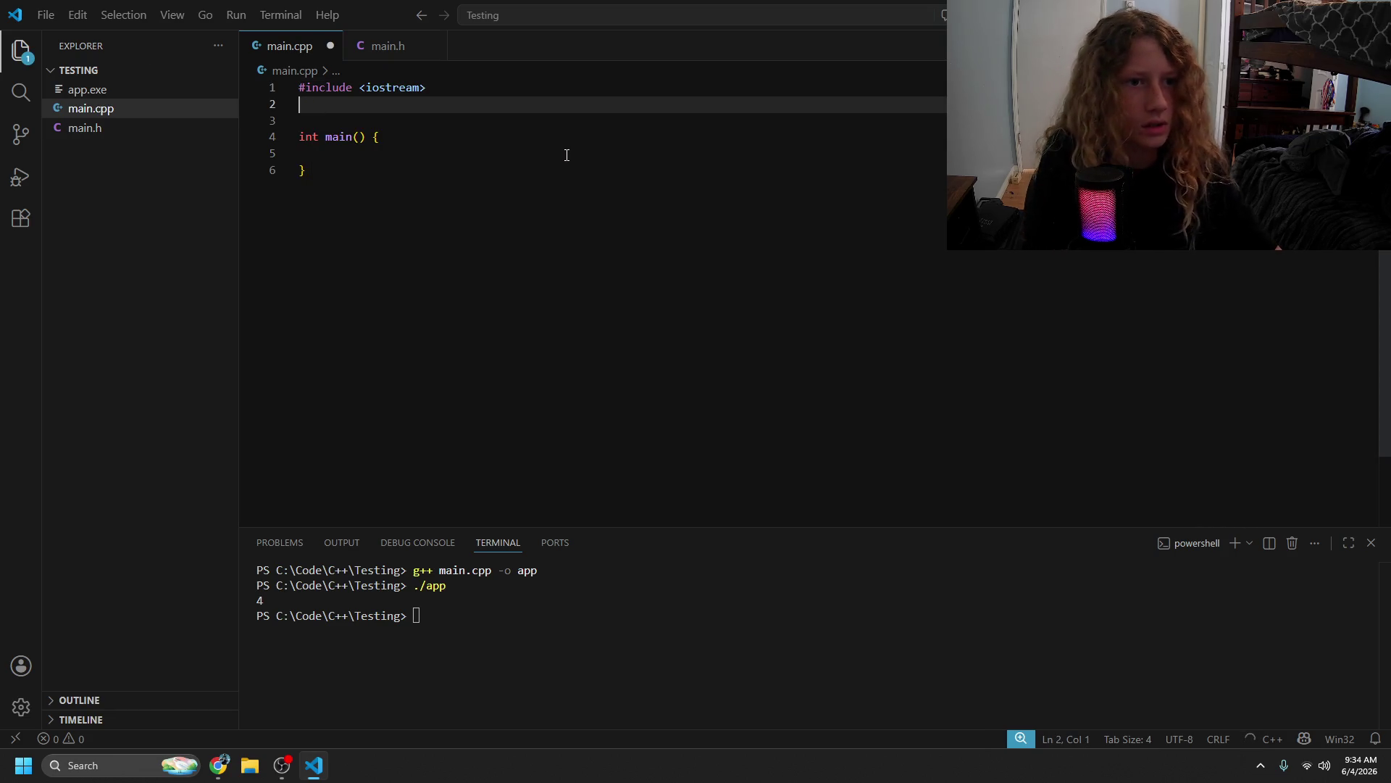
{"action": "type", "text": "inclde"}
{"action": "key", "text": "BackSpace"}
{"action": "key", "text": "BackSpace"}
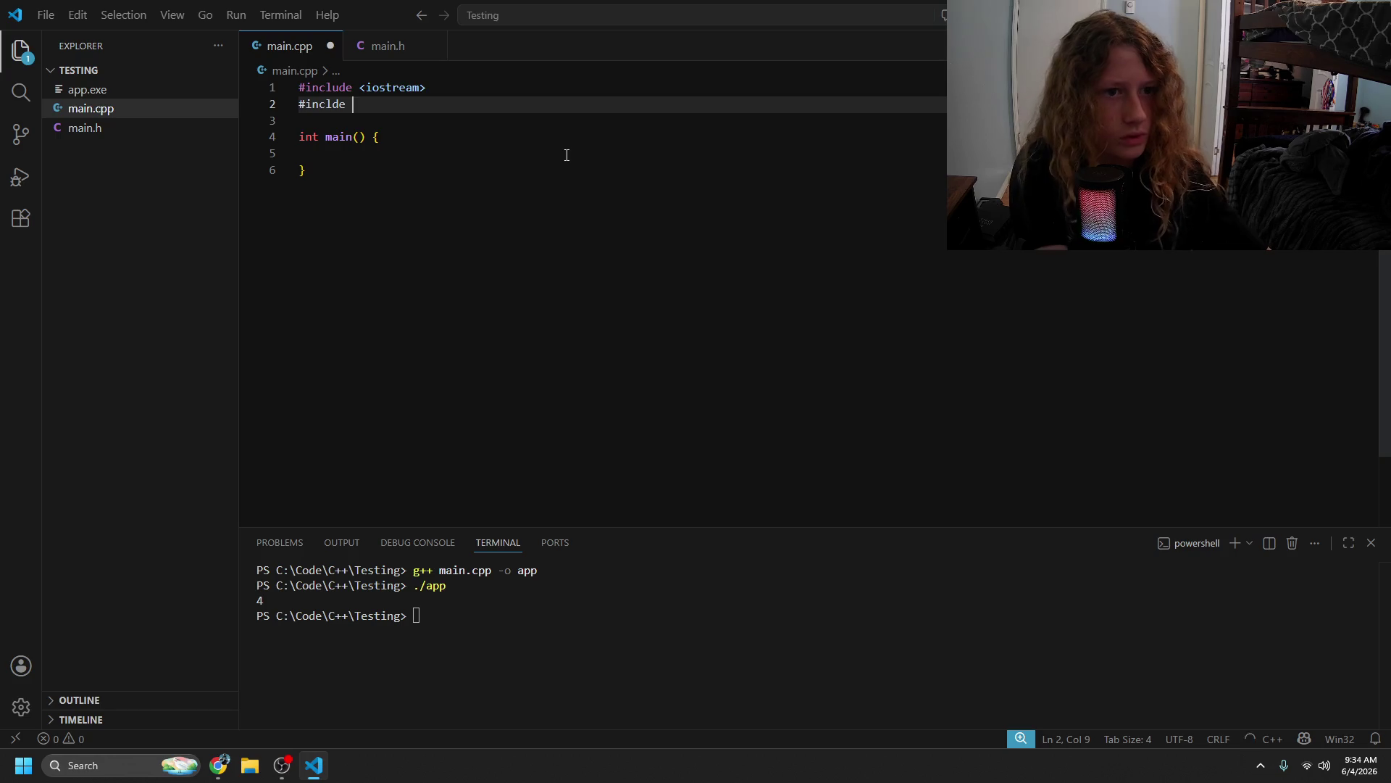
{"action": "type", "text": "ude"}
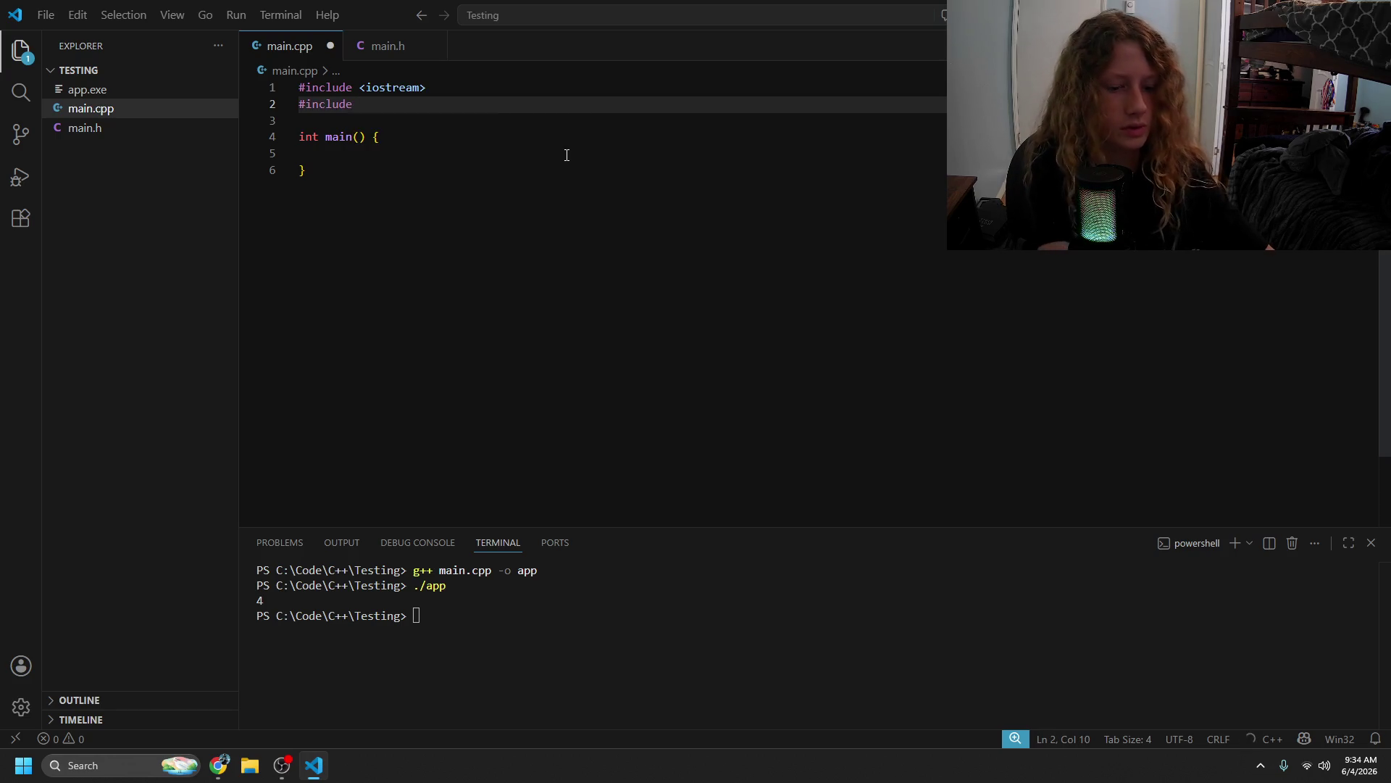
{"action": "type", "text": " \""}
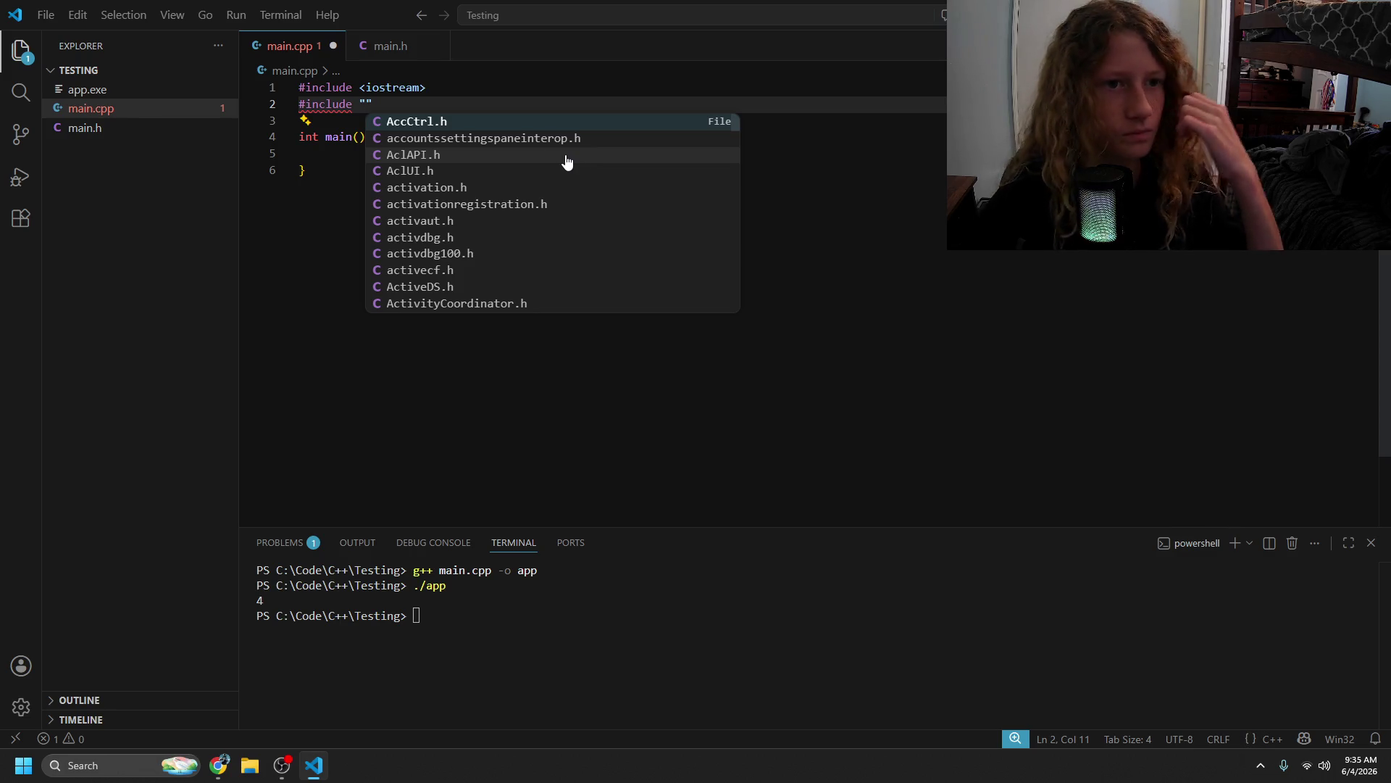
{"action": "double_click", "coordinate": [364, 105]}
- Open a new Chrome tab, type 'what are', then close it and return to VS Code
{"action": "mouse_move", "coordinate": [227, 733]}
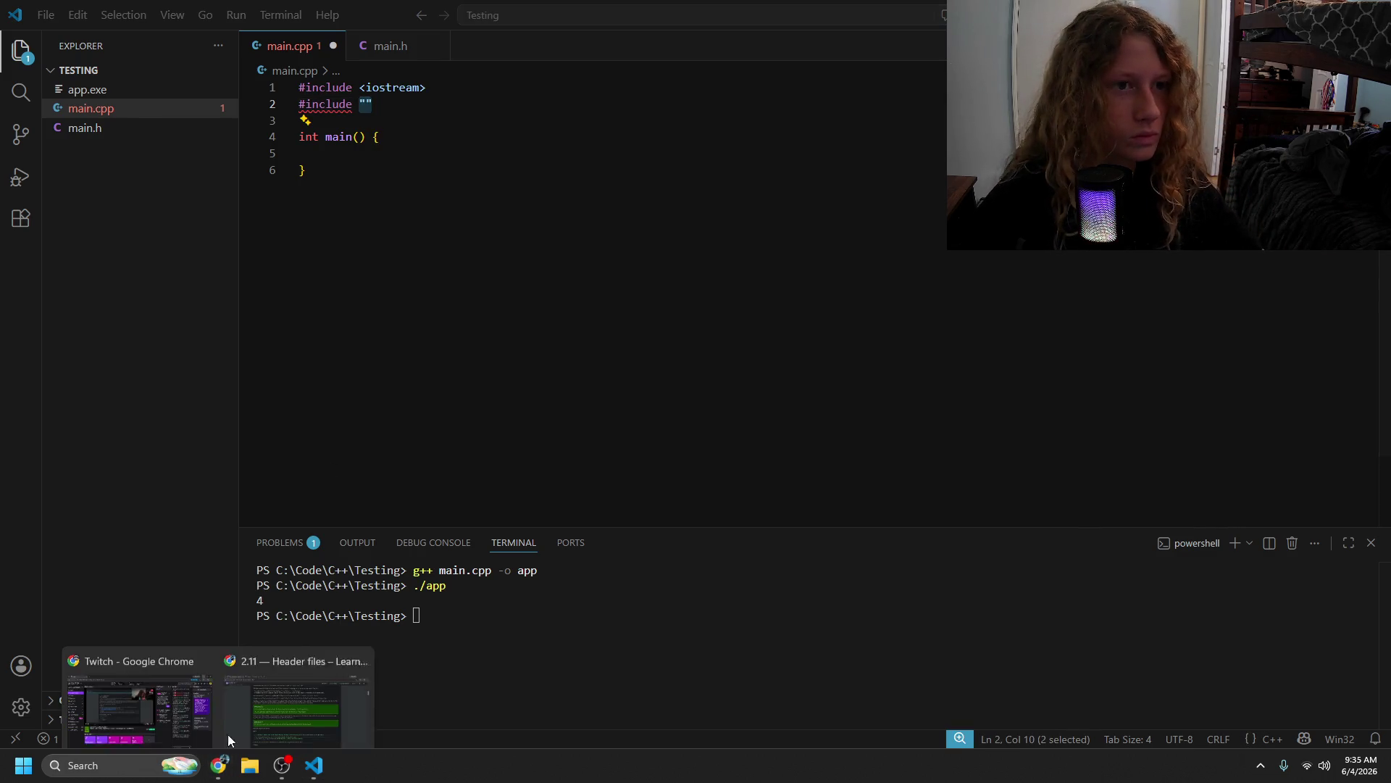
{"action": "left_click", "coordinate": [296, 675]}
{"action": "key", "text": "ctrl+t"}
{"action": "type", "text": "what are"}
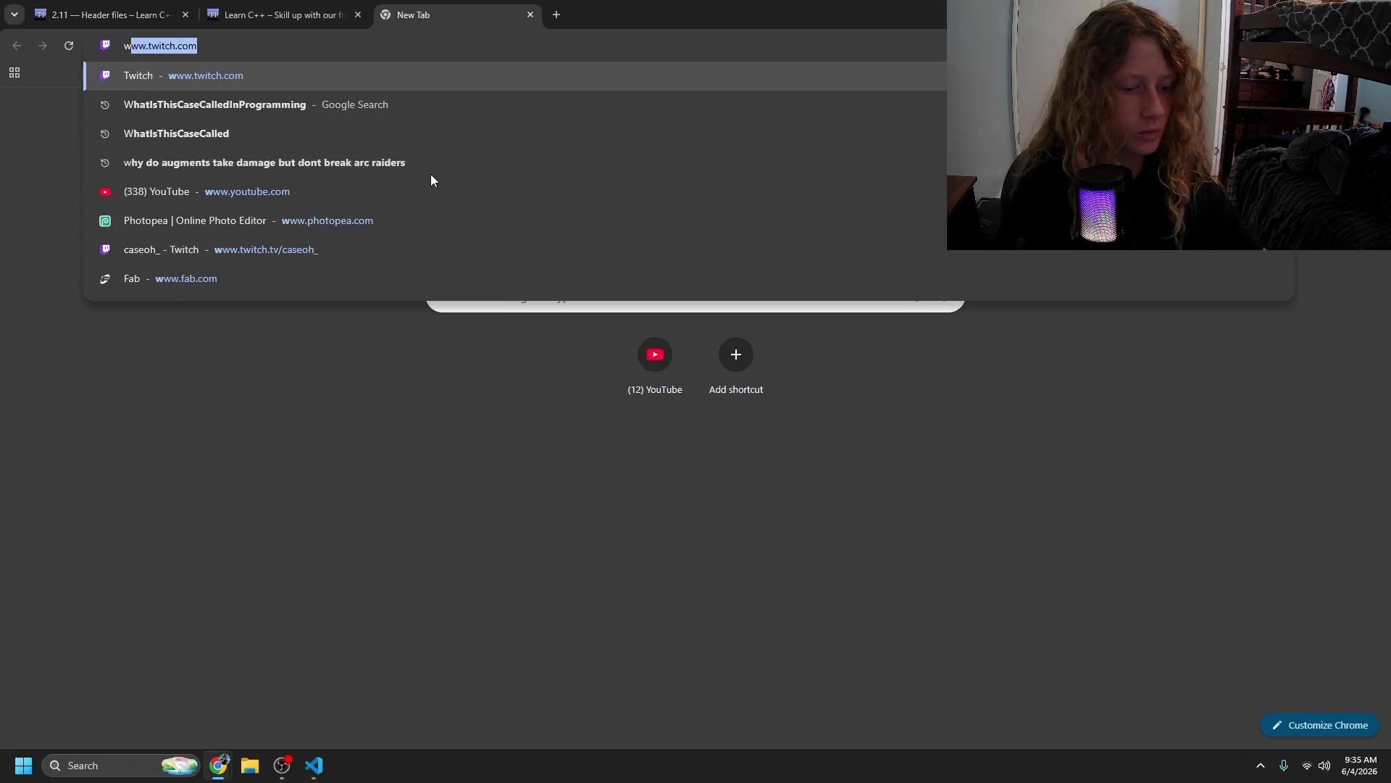
{"action": "left_click", "coordinate": [530, 14]}
{"action": "key", "text": "alt+Tab"}
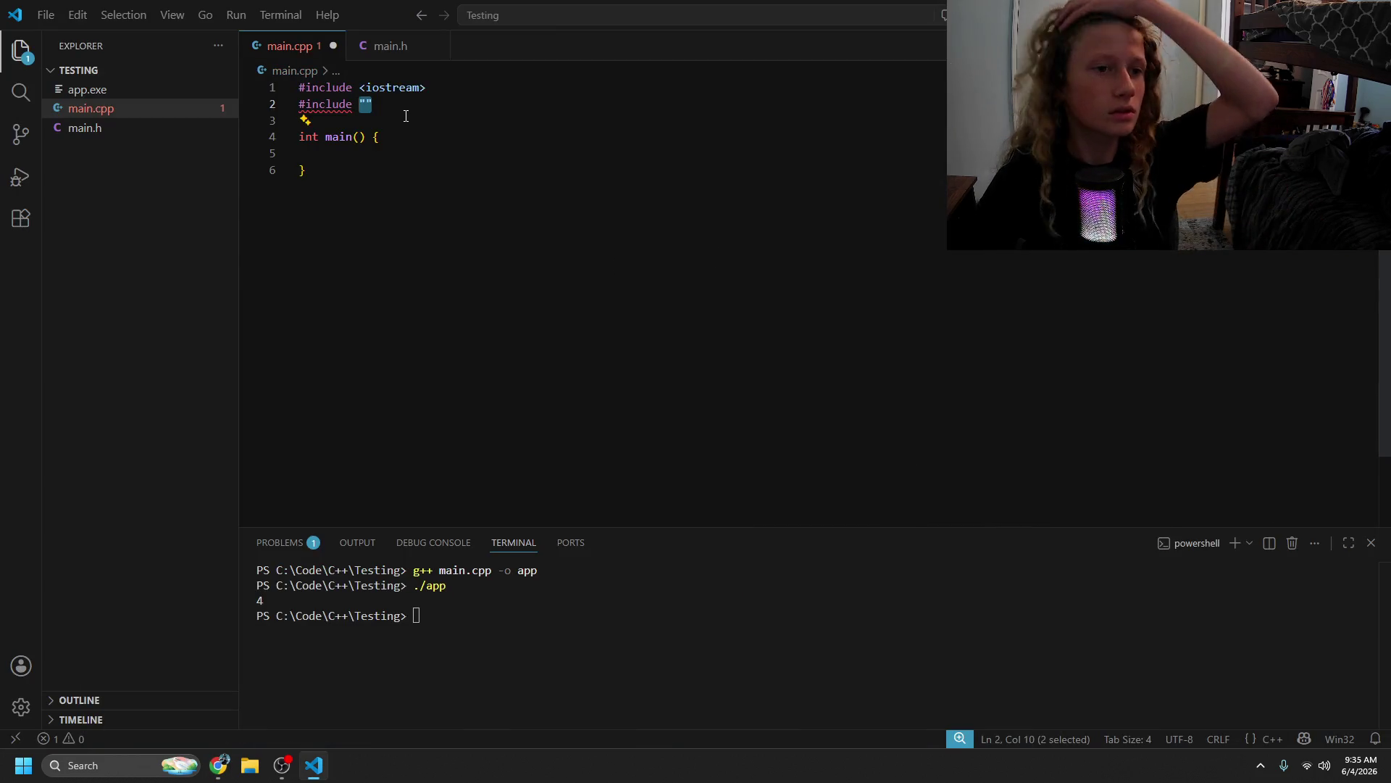
- Complete line 2 as #include "main.h", save main.cpp and switch back to the lesson
{"action": "key", "text": "BackSpace"}
{"action": "type", "text": "\""}
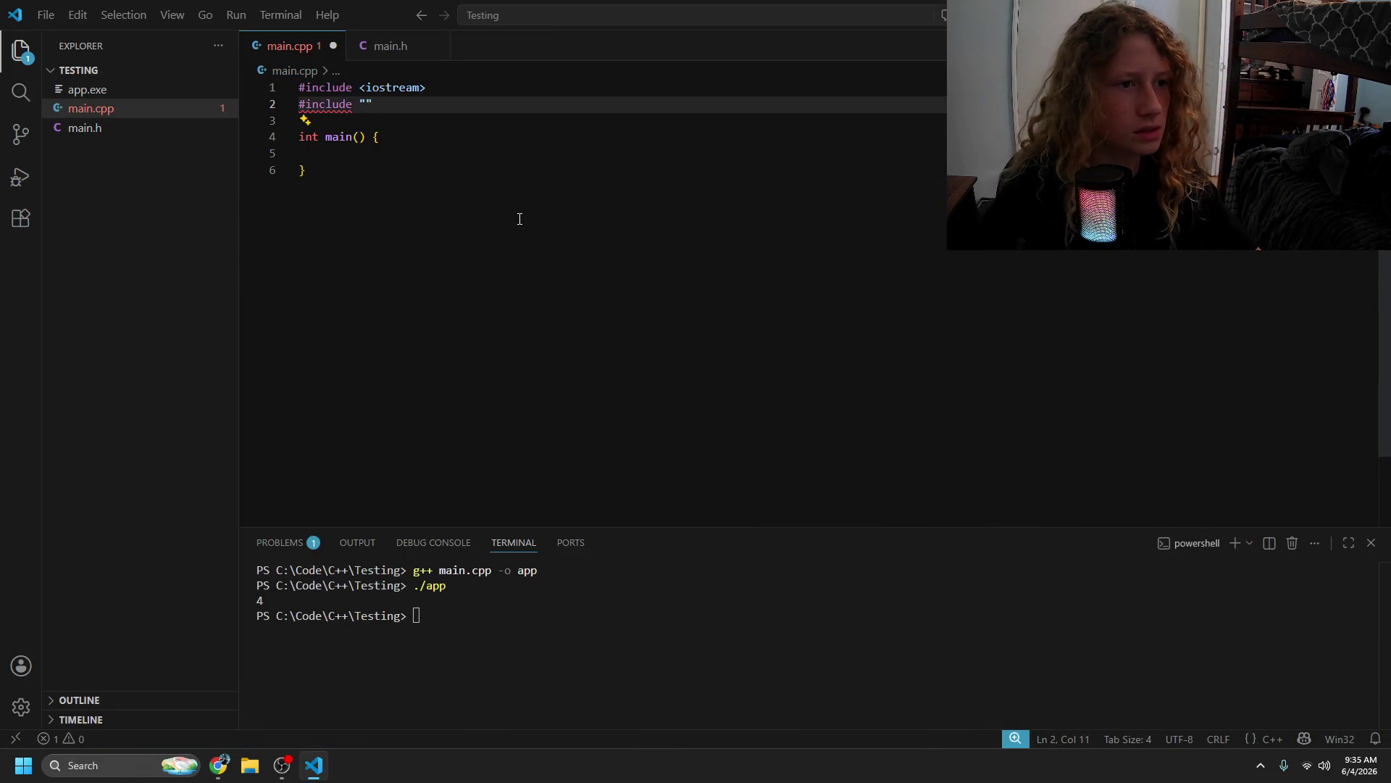
{"action": "type", "text": "main.h\""}
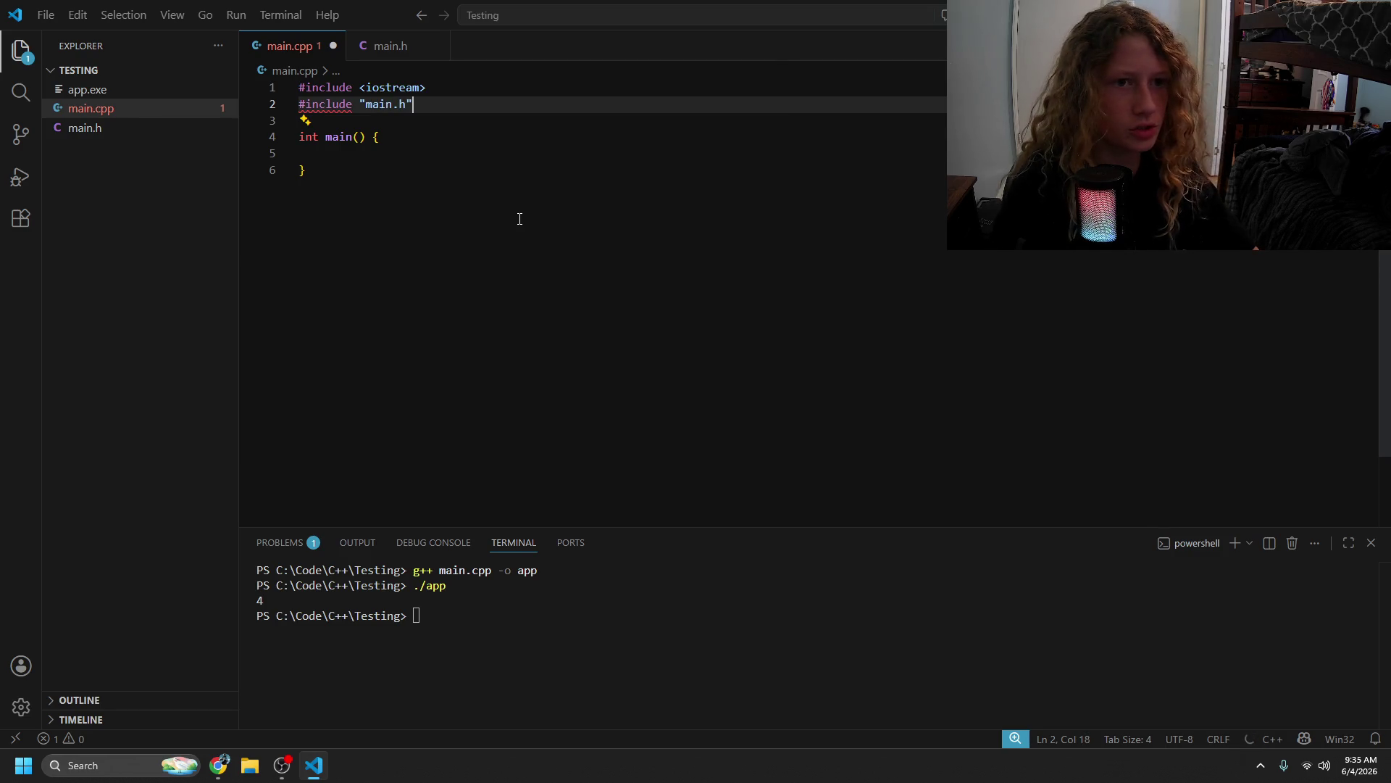
{"action": "key", "text": "ctrl+s"}
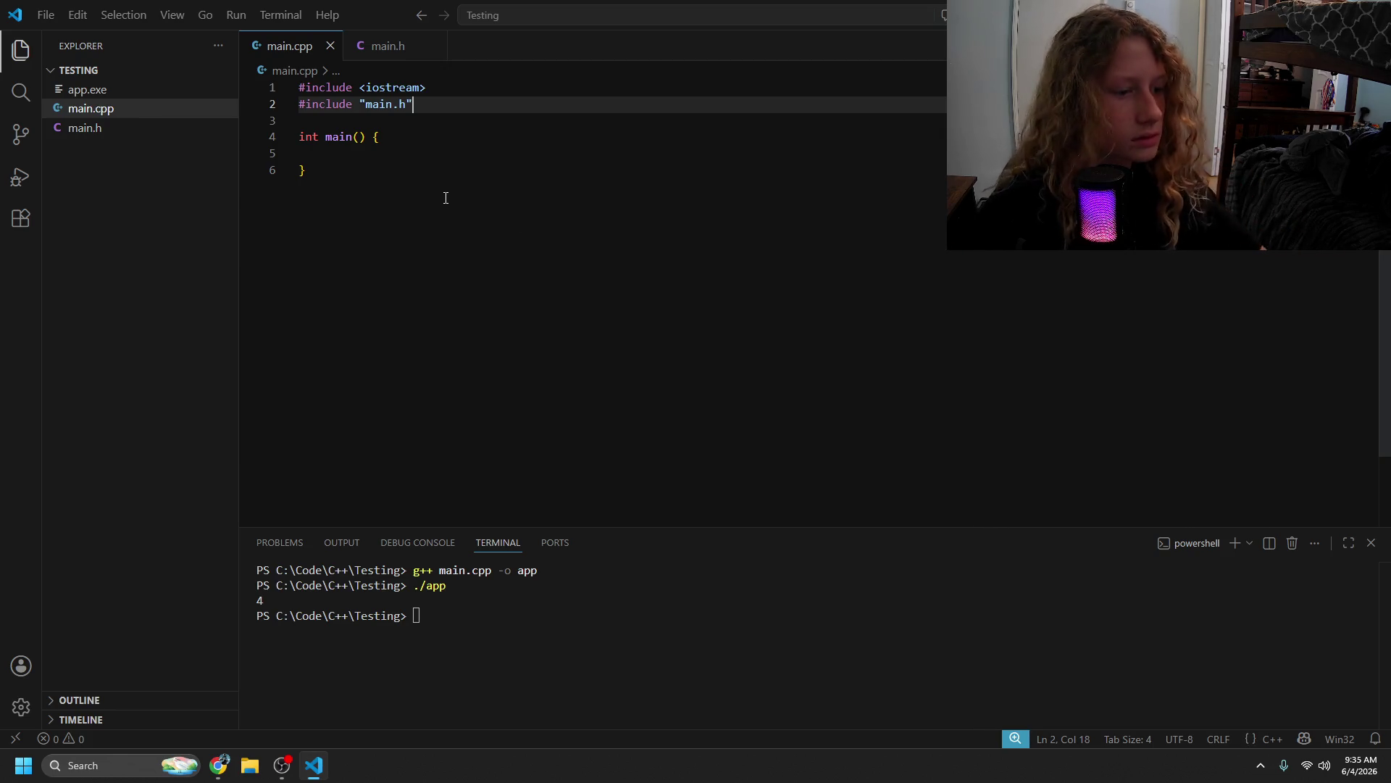
{"action": "key", "text": "alt+Tab"}
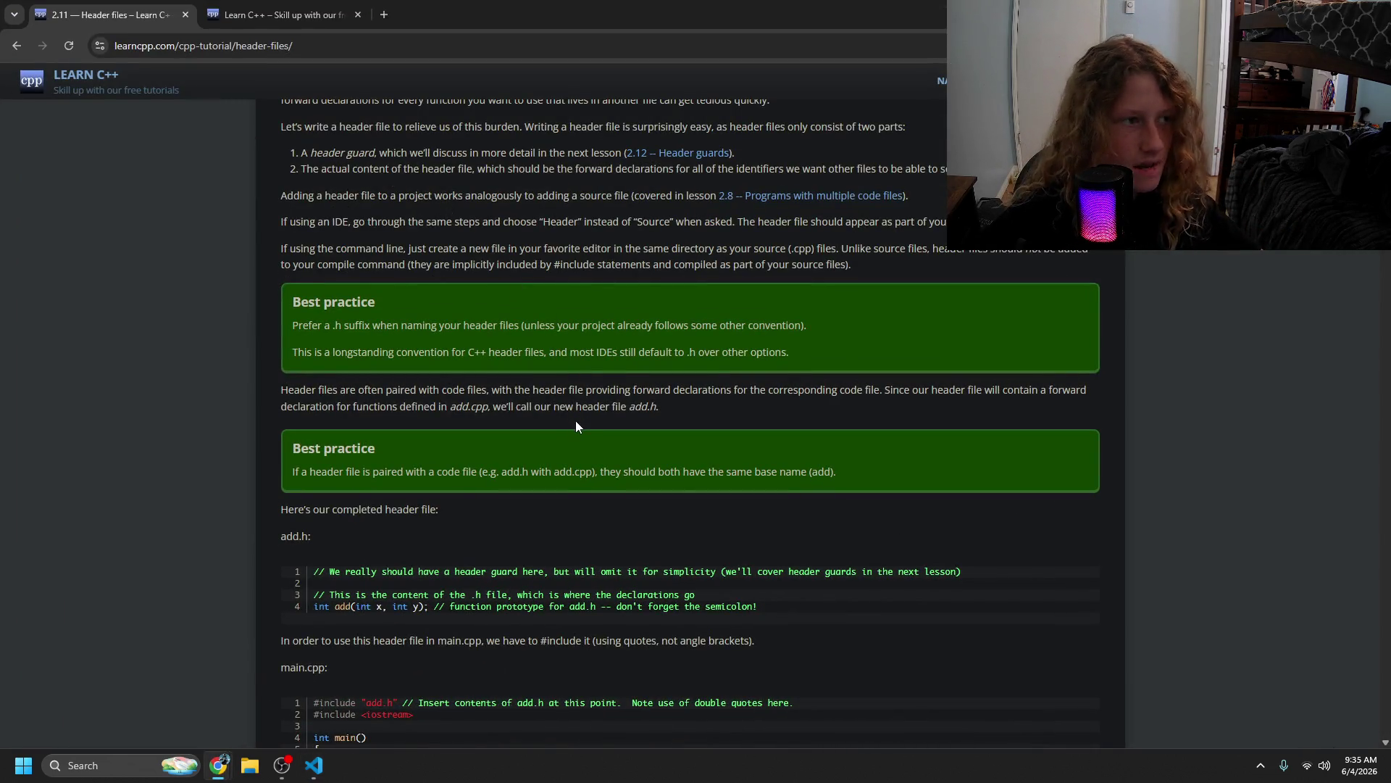
- Scroll further through the lesson, then start a new file in the Testing project
{"action": "scroll", "coordinate": [576, 424], "scroll_direction": "down", "scroll_amount": 2}
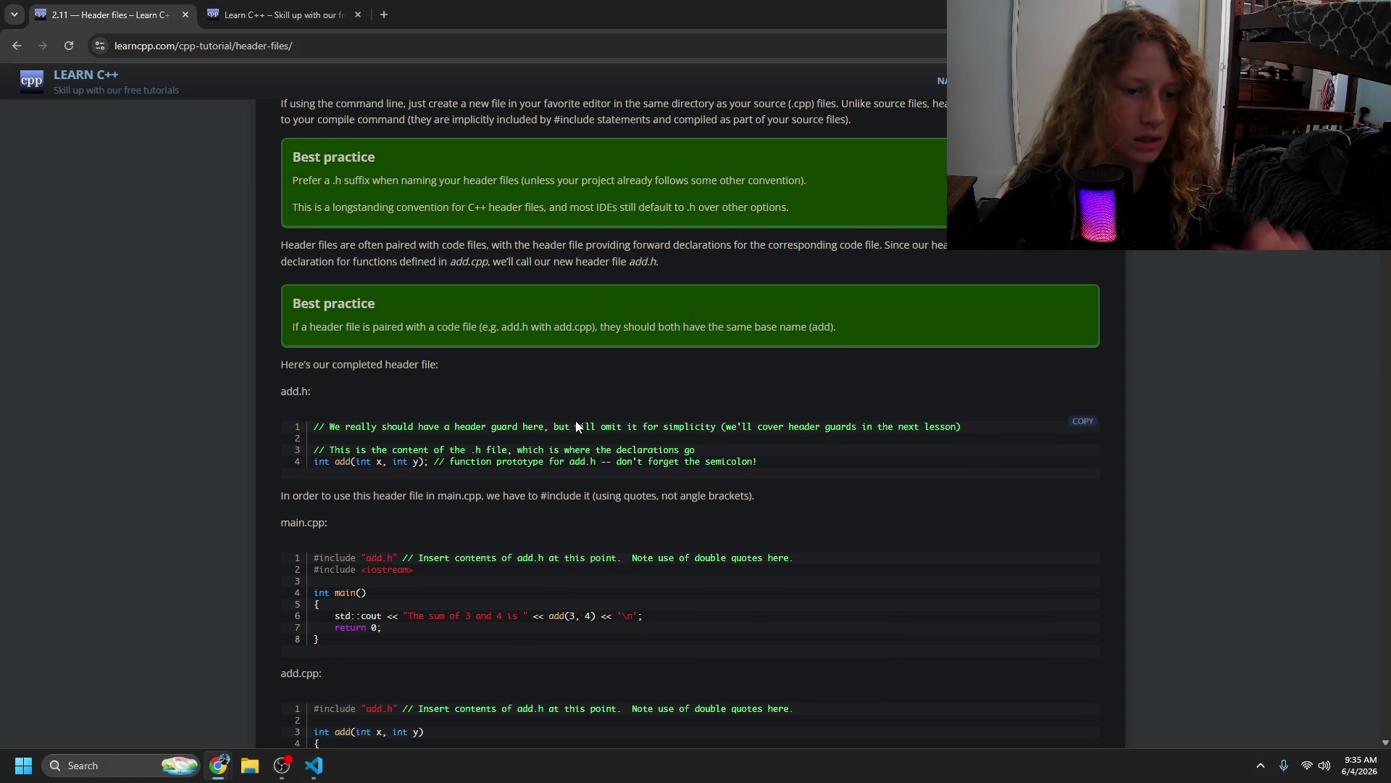
{"action": "scroll", "coordinate": [576, 426], "scroll_direction": "down", "scroll_amount": 1}
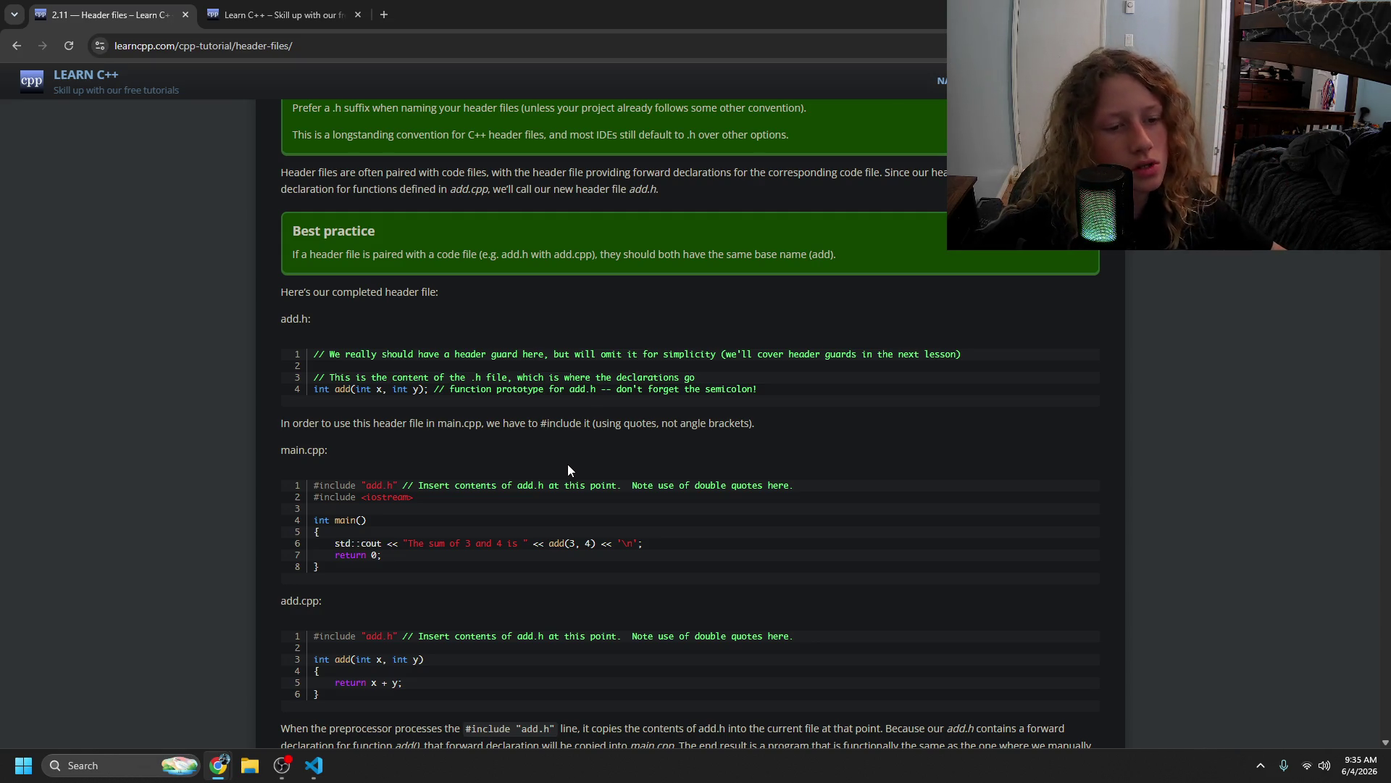
{"action": "key", "text": "alt+Tab"}
{"action": "left_click", "coordinate": [157, 71]}
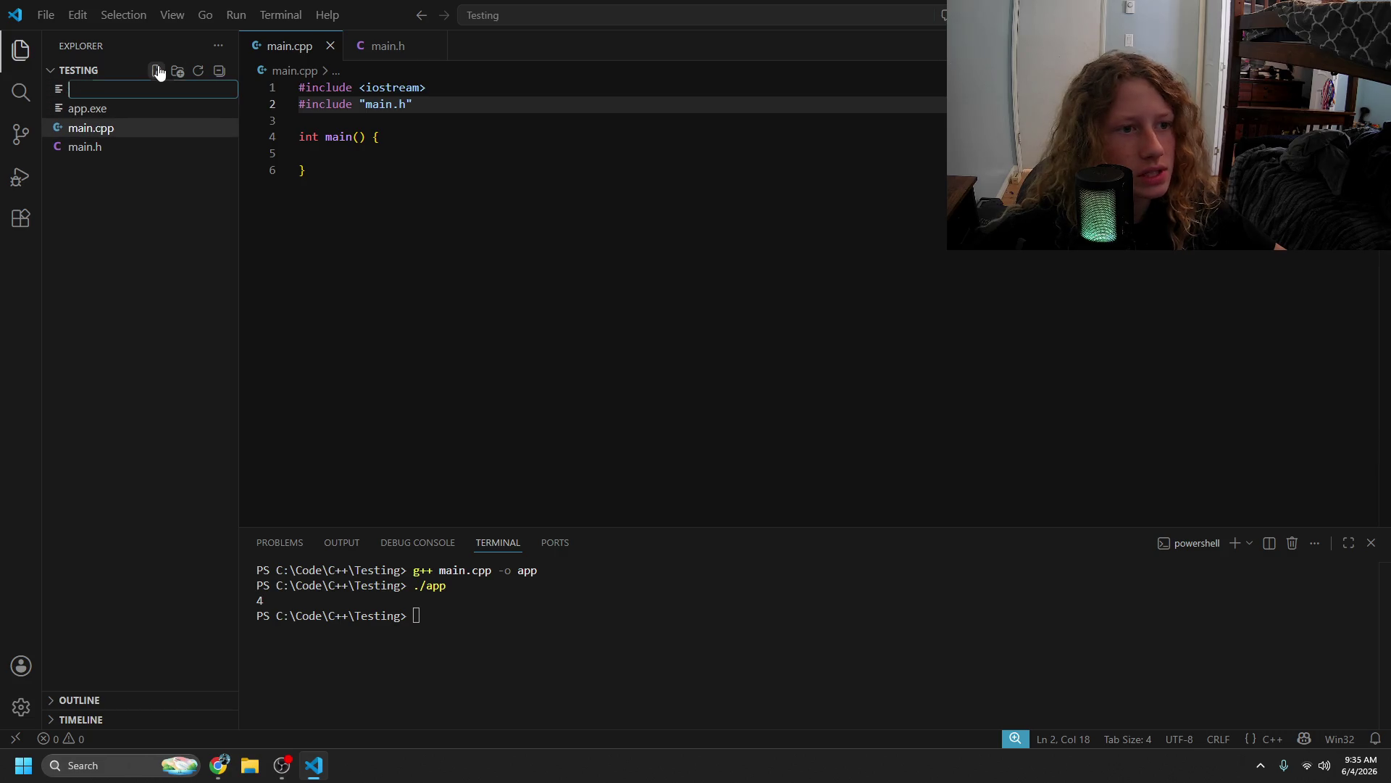
- Name the new file add.cpp, glancing at the tutorial page
{"action": "type", "text": "add.cpp"}
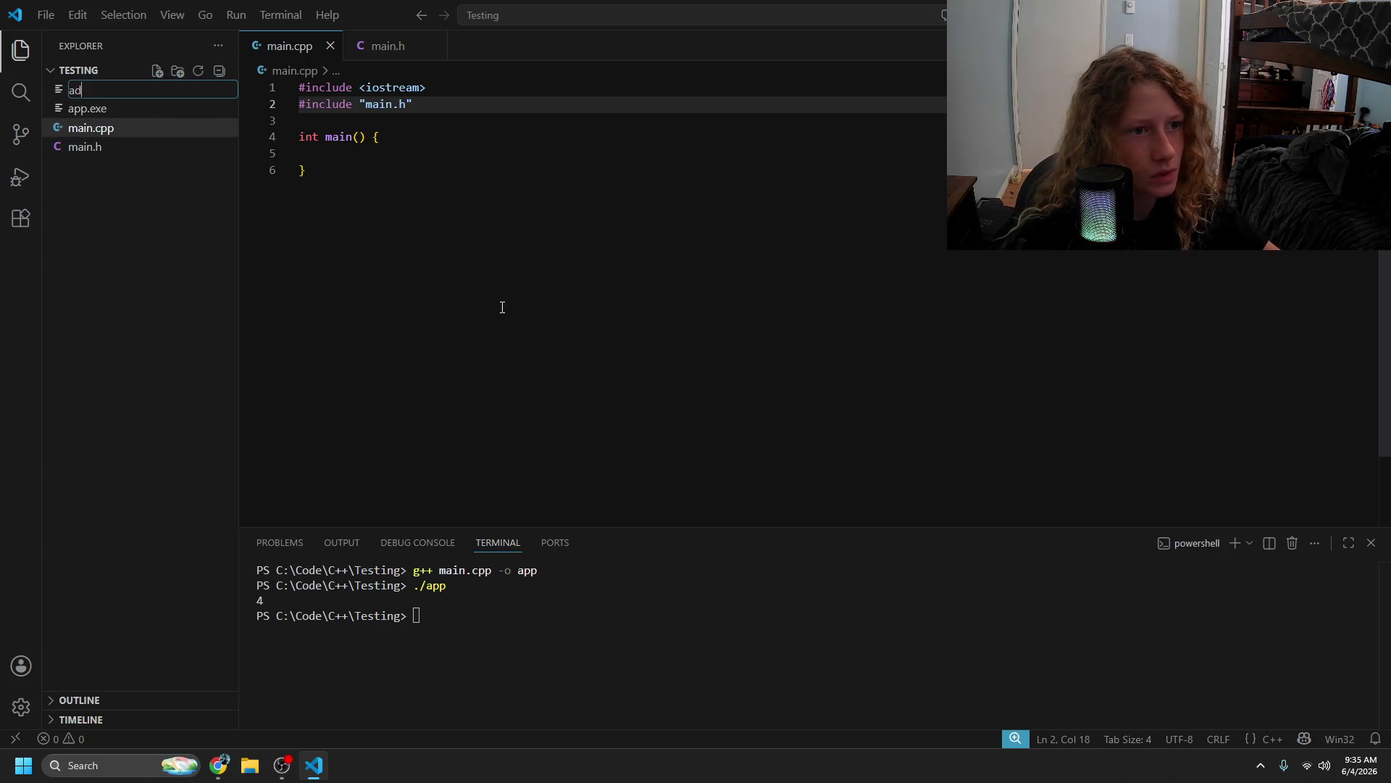
{"action": "key", "text": "Return"}
{"action": "key", "text": "alt+Tab"}
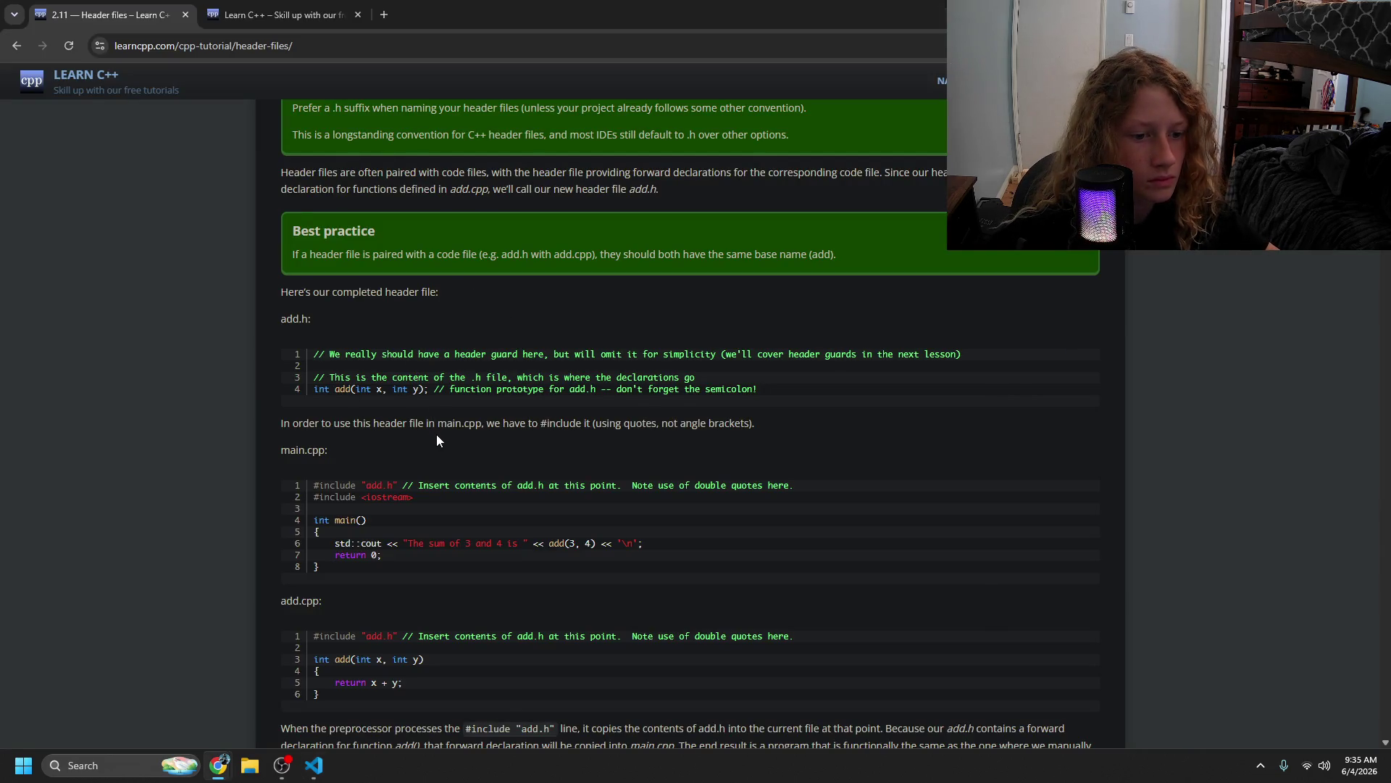
{"action": "key", "text": "alt+Tab"}
- Write #include "main.h" at the top of add.cpp with blank lines below, then return to the lesson
{"action": "type", "text": "#"}
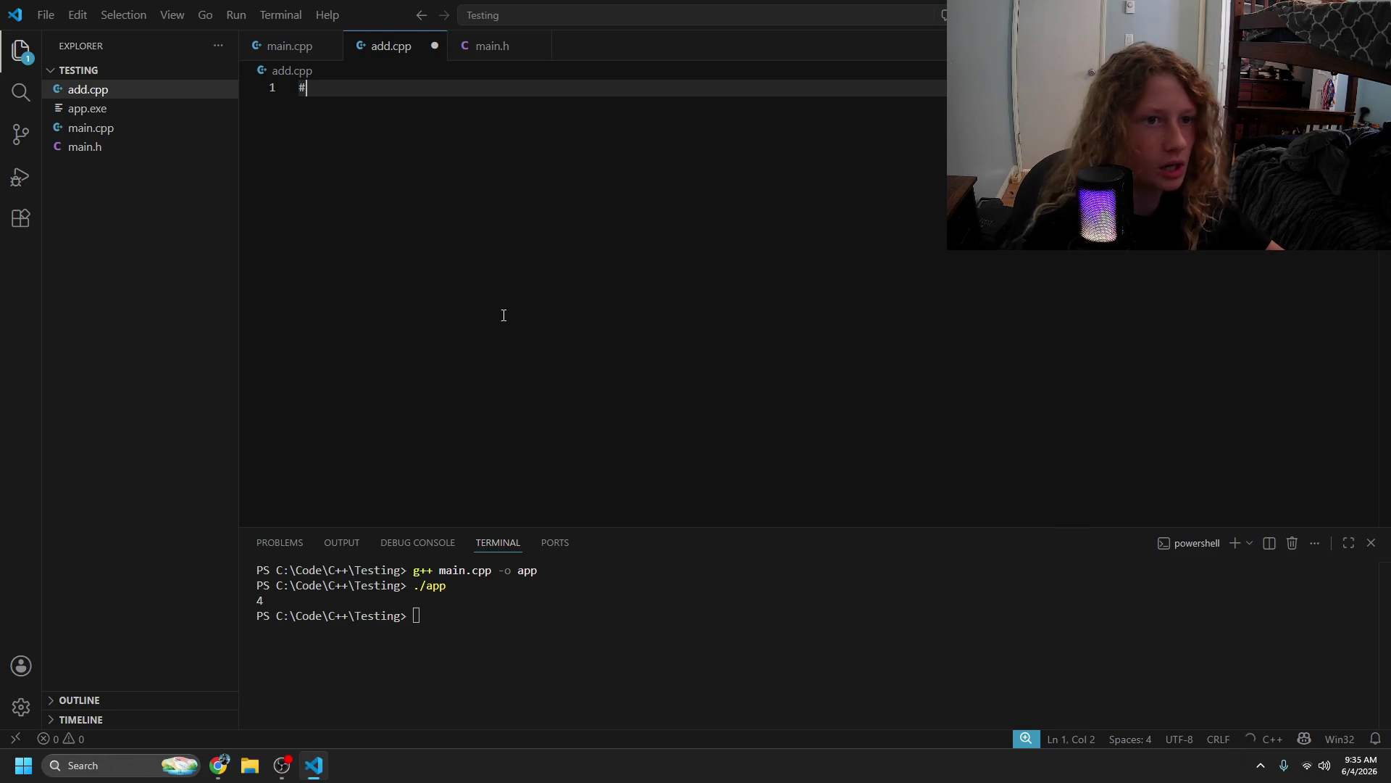
{"action": "type", "text": "include \""}
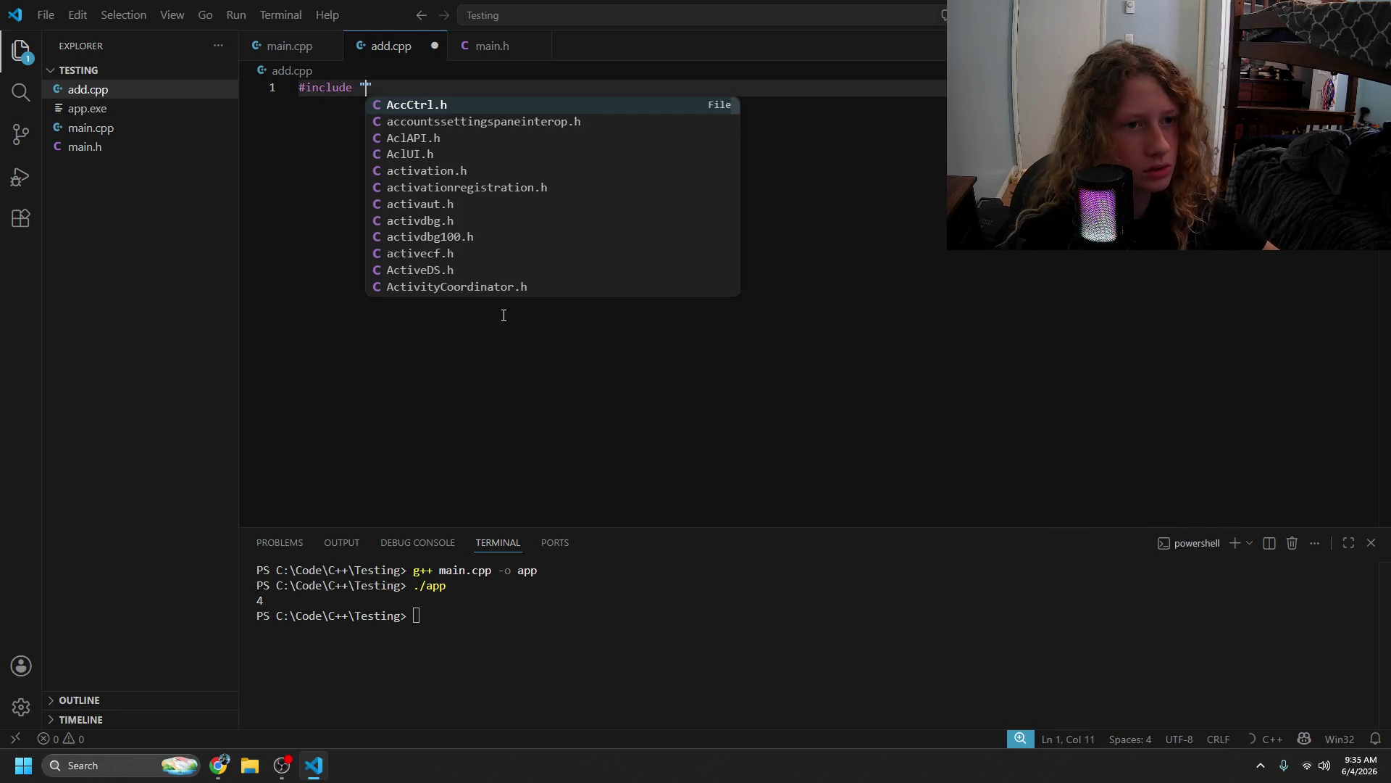
{"action": "type", "text": "ad"}
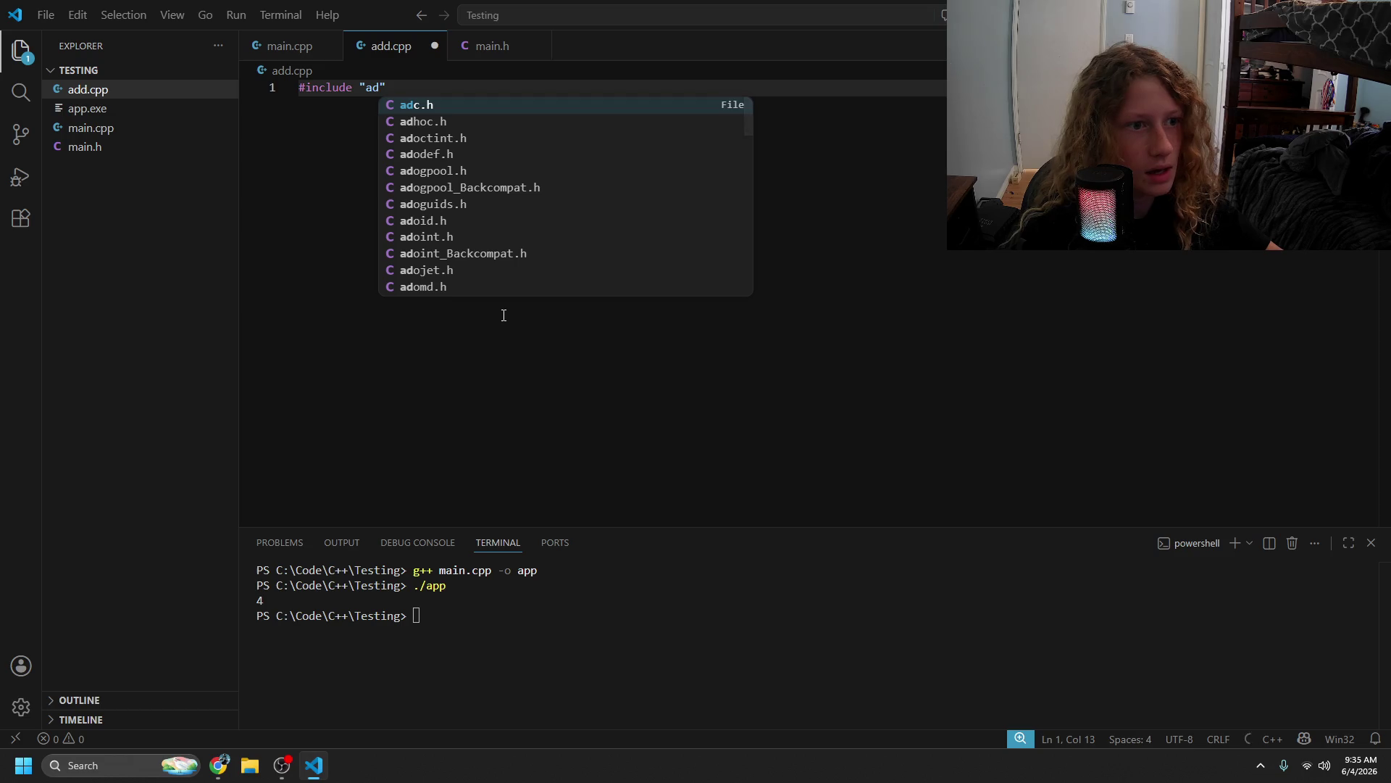
{"action": "key", "text": "BackSpace"}
{"action": "key", "text": "BackSpace"}
{"action": "type", "text": "main.h"}
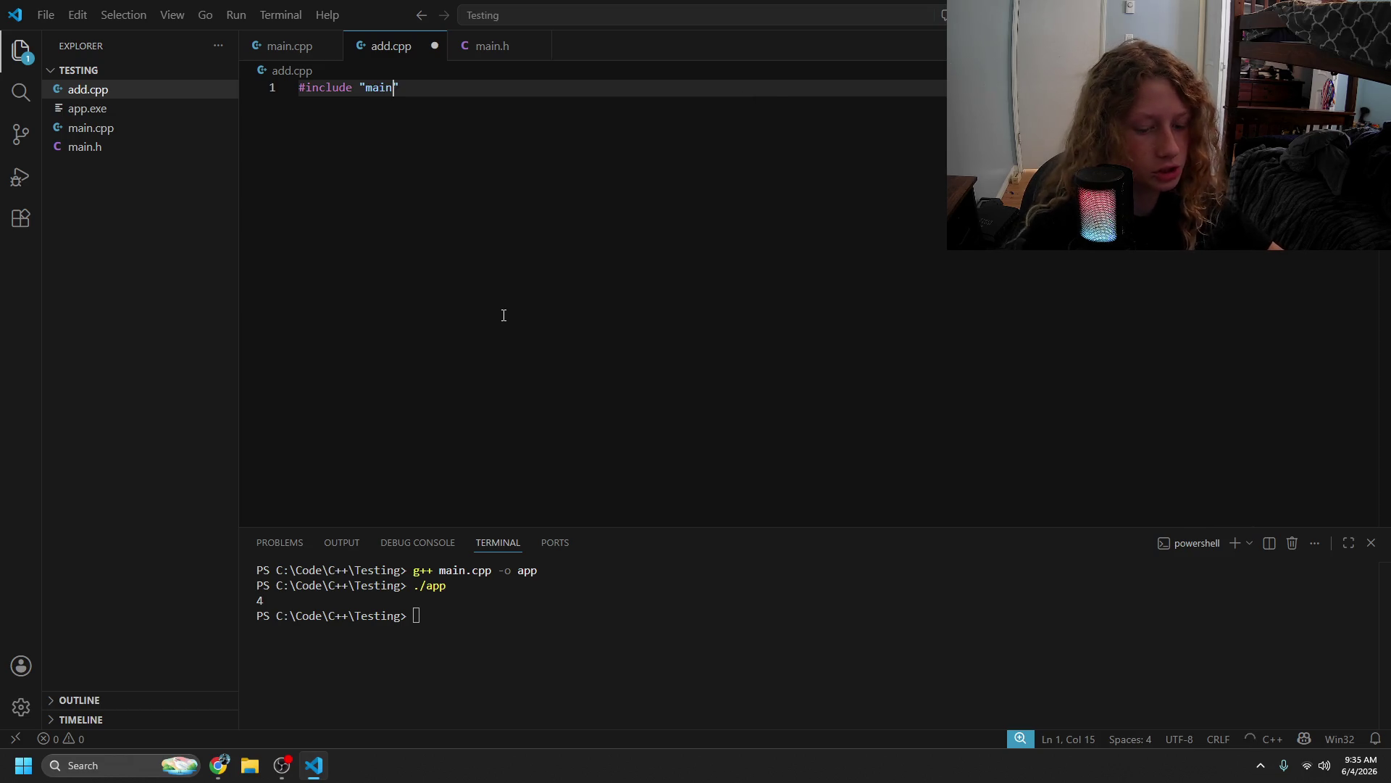
{"action": "left_click", "coordinate": [218, 766]}
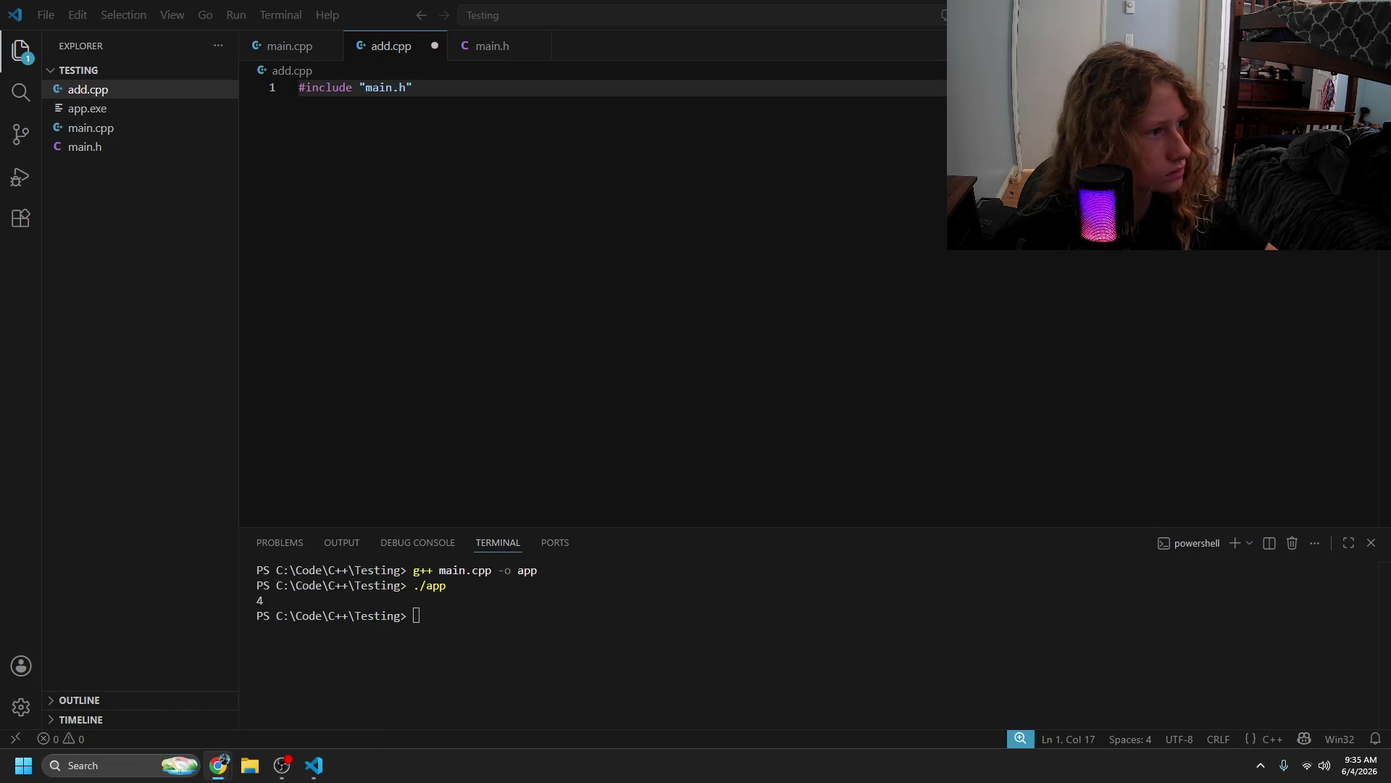
{"action": "left_click", "coordinate": [455, 84]}
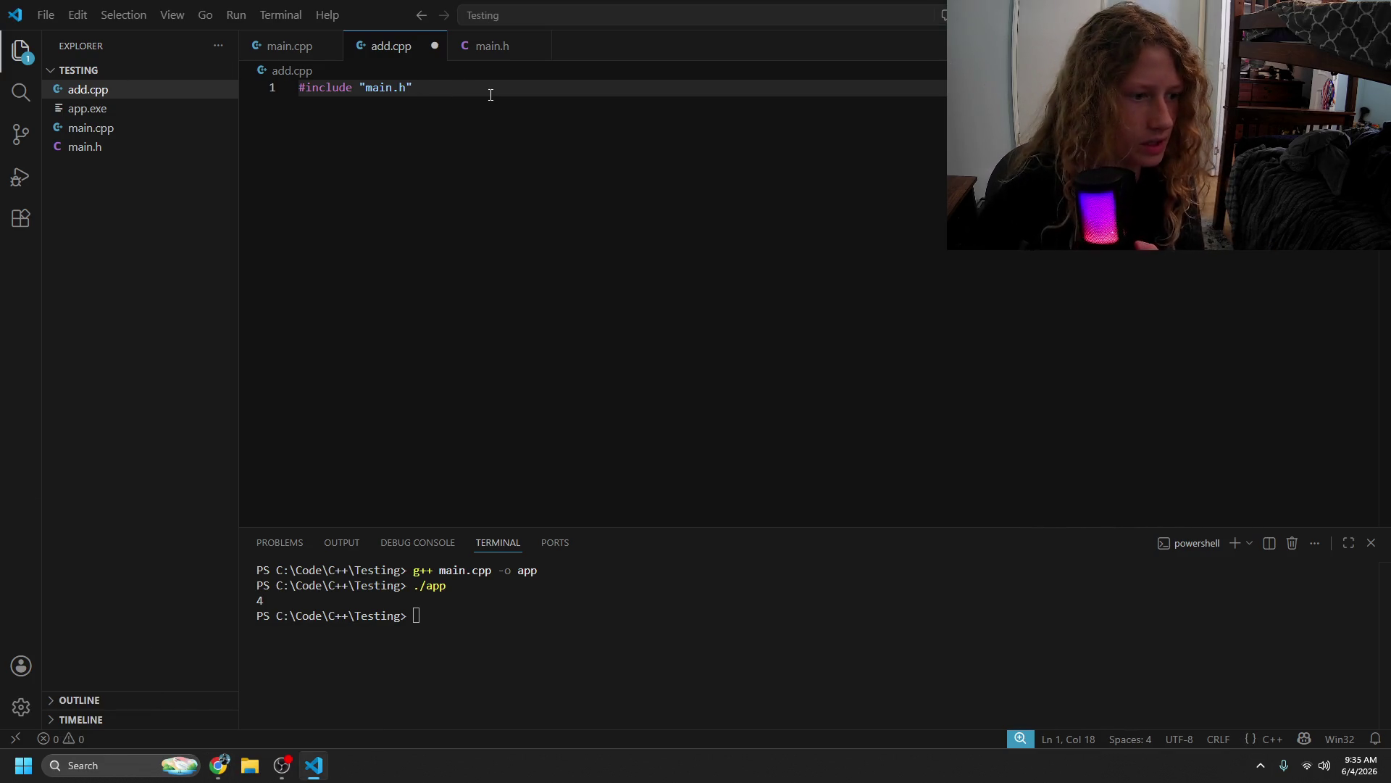
{"action": "key", "text": "Return"}
{"action": "key", "text": "Return"}
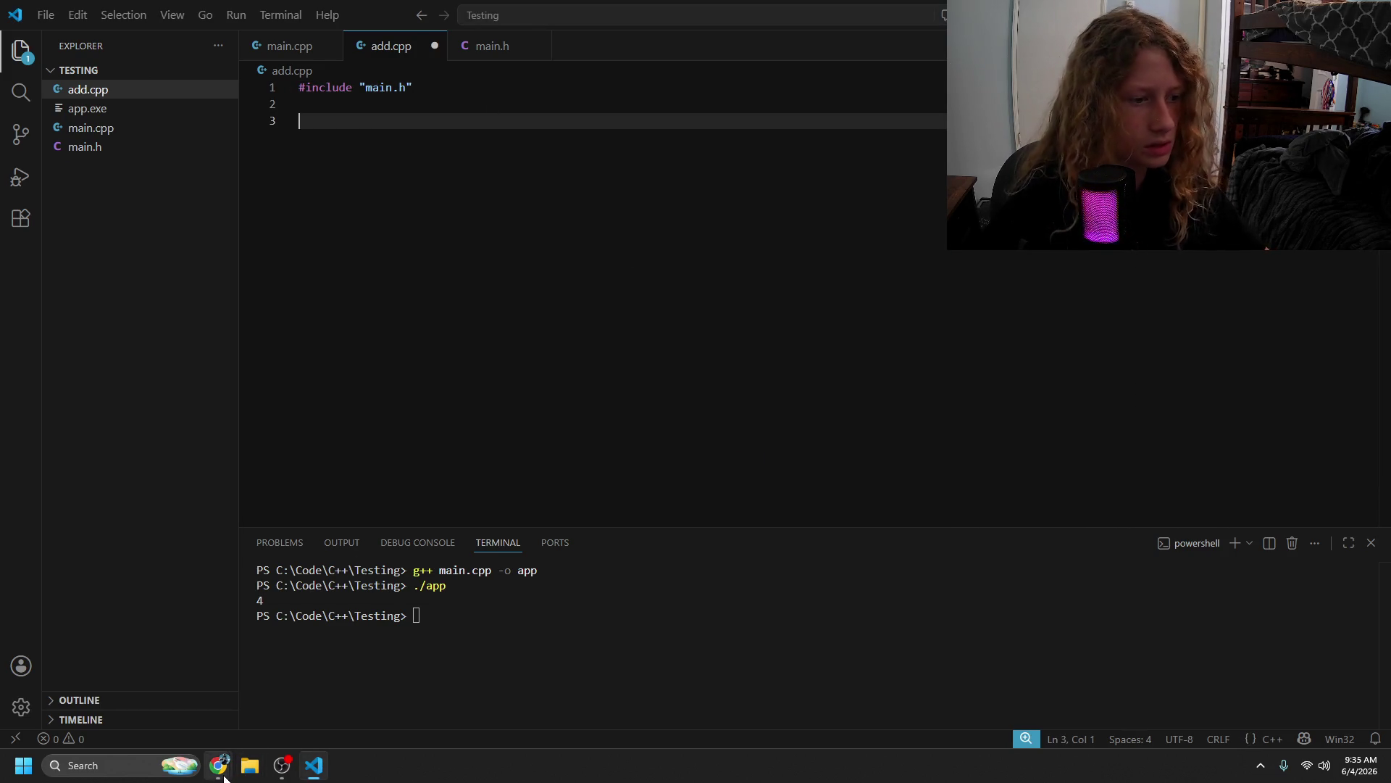
{"action": "mouse_move", "coordinate": [220, 766]}
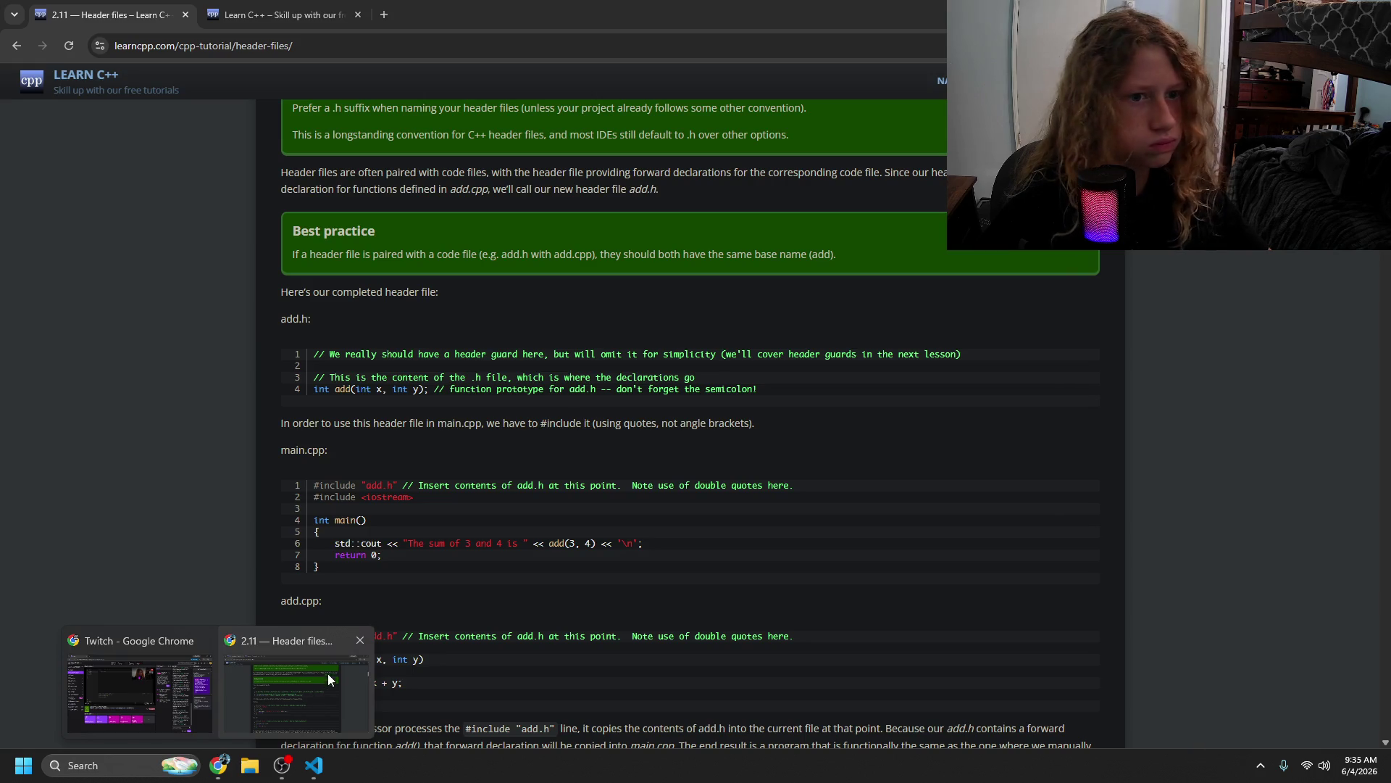
{"action": "left_click", "coordinate": [327, 672]}
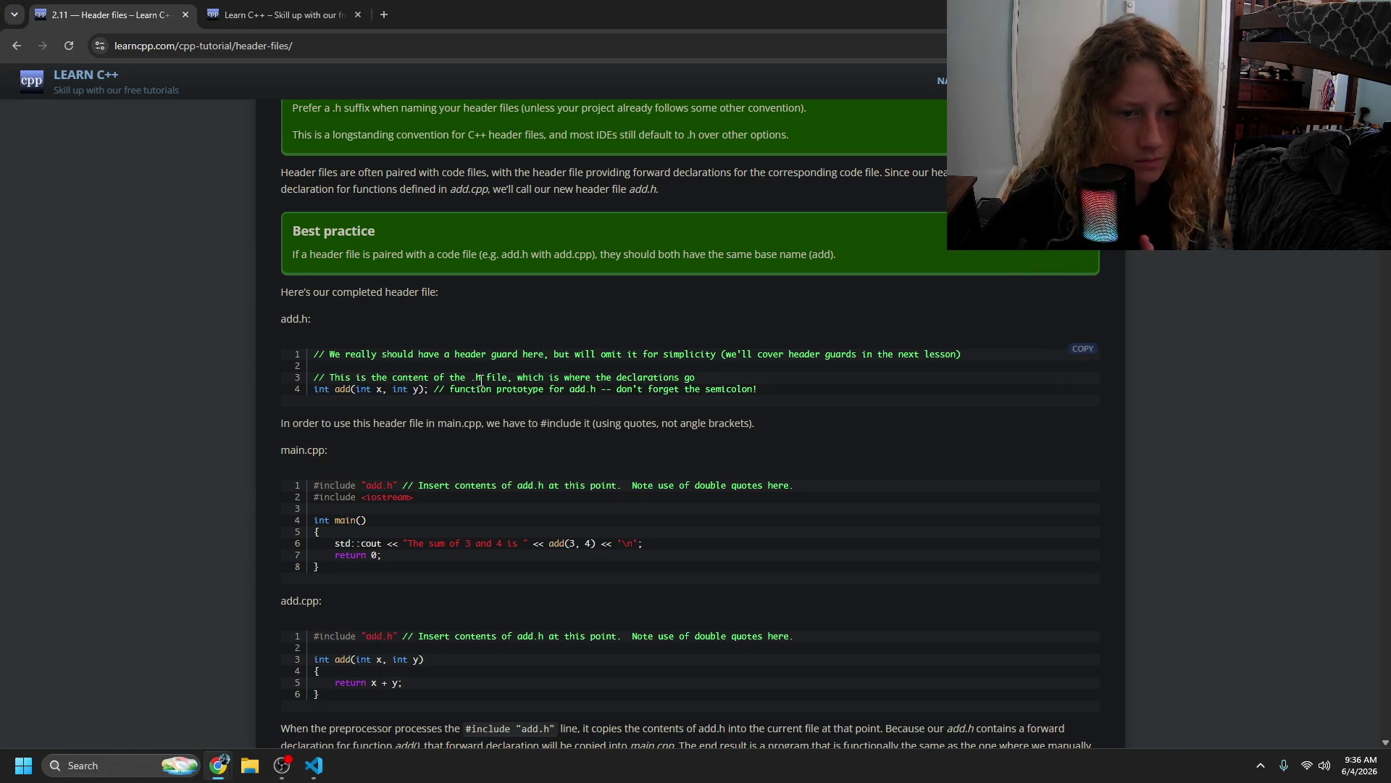
- Review the tutorial's add.cpp sample, then type int add() on line 3 of add.cpp
{"action": "scroll", "coordinate": [409, 480], "scroll_direction": "down", "scroll_amount": 3}
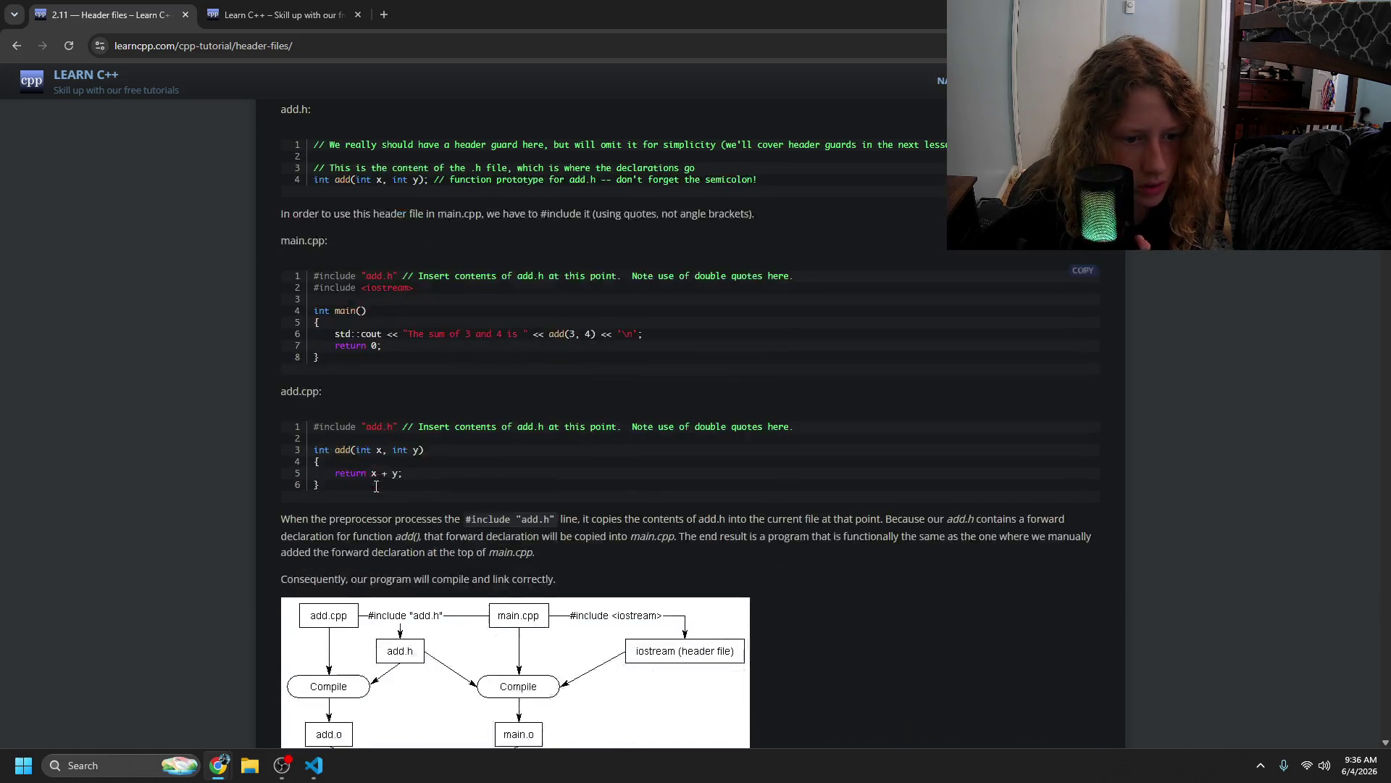
{"action": "mouse_move", "coordinate": [345, 418]}
{"action": "left_mouse_down"}
{"action": "mouse_move", "coordinate": [544, 414]}
{"action": "mouse_move", "coordinate": [595, 431]}
{"action": "left_mouse_up"}
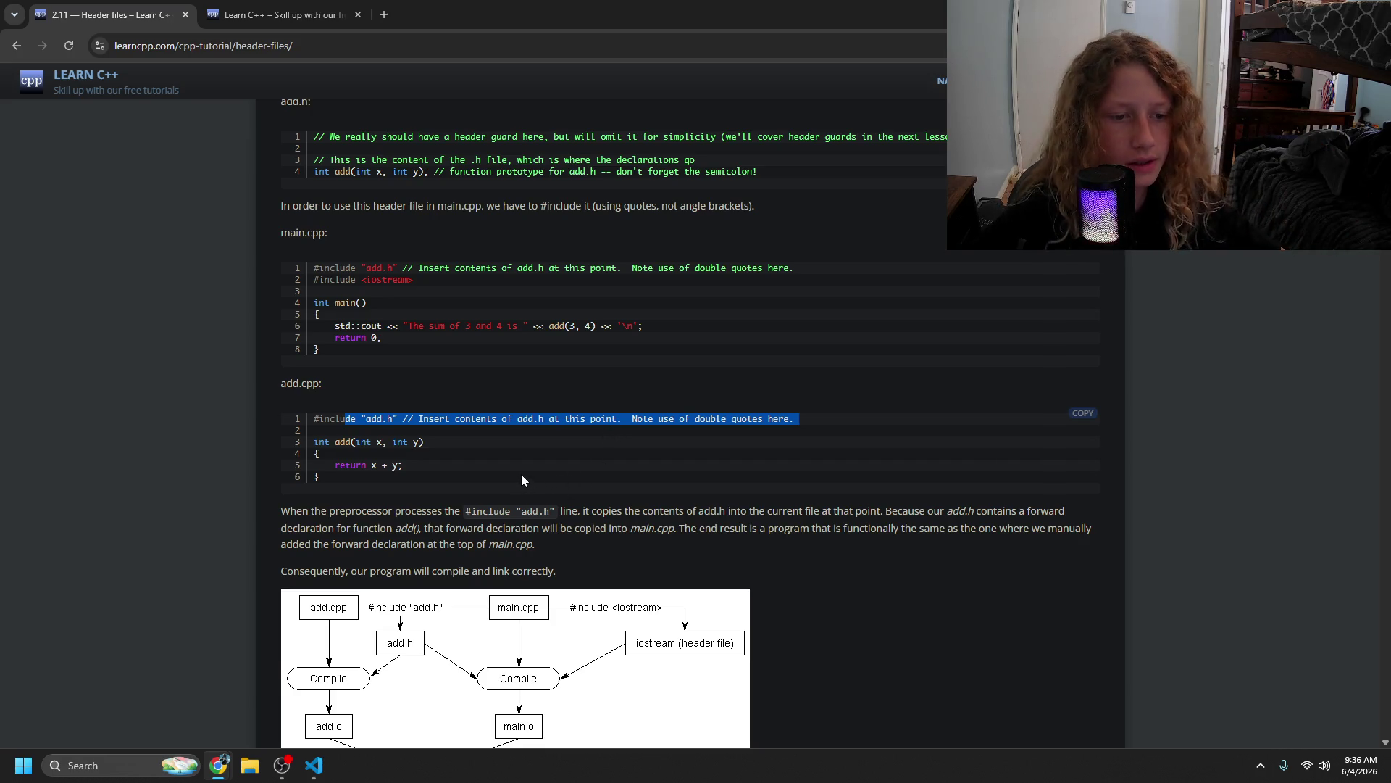
{"action": "key", "text": "alt+Tab"}
{"action": "type", "text": "int add()"}
{"action": "key", "text": "Left"}
{"action": "scroll", "coordinate": [498, 172], "scroll_direction": "down", "scroll_amount": 1}
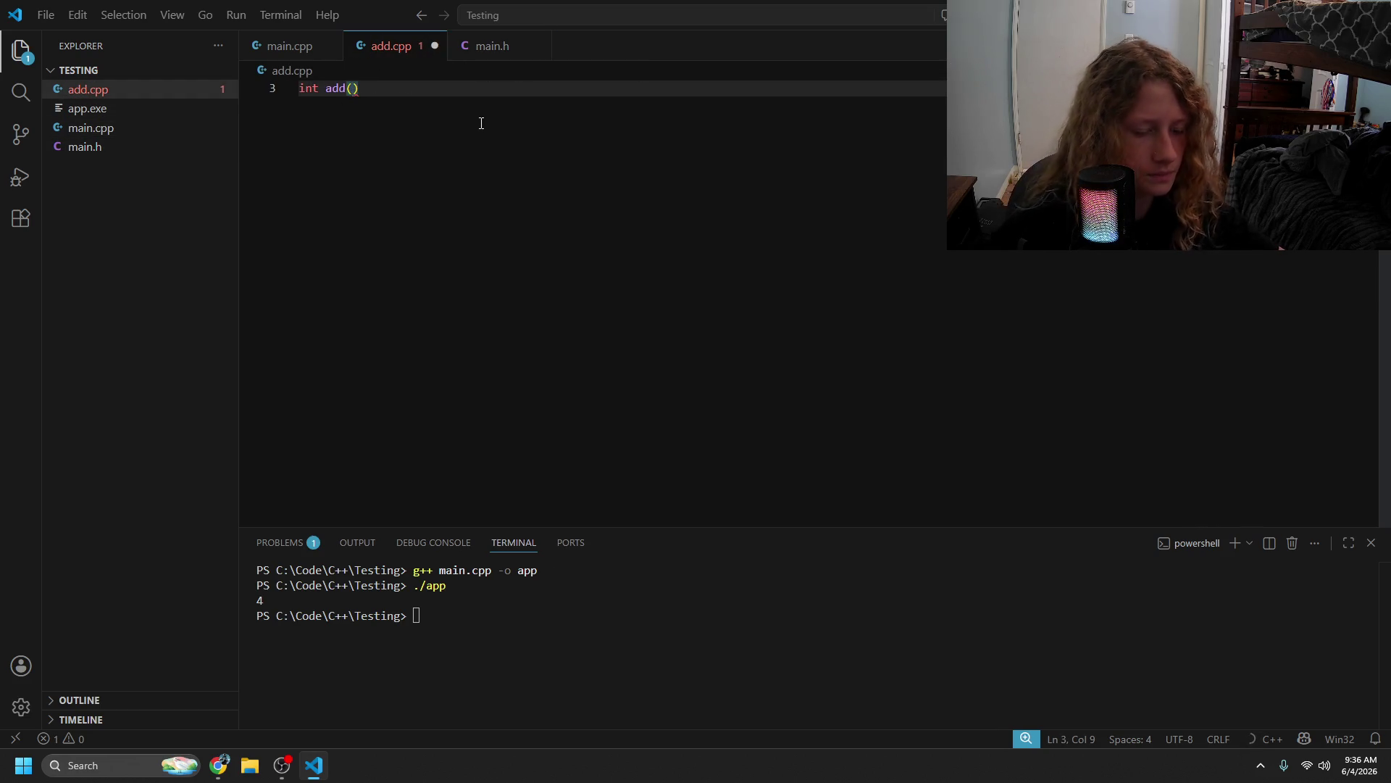
- Finish add.cpp as add(int x, int y) { return x + y; }, save it, and switch back to main.cpp
{"action": "scroll", "coordinate": [481, 124], "scroll_direction": "up", "scroll_amount": 1}
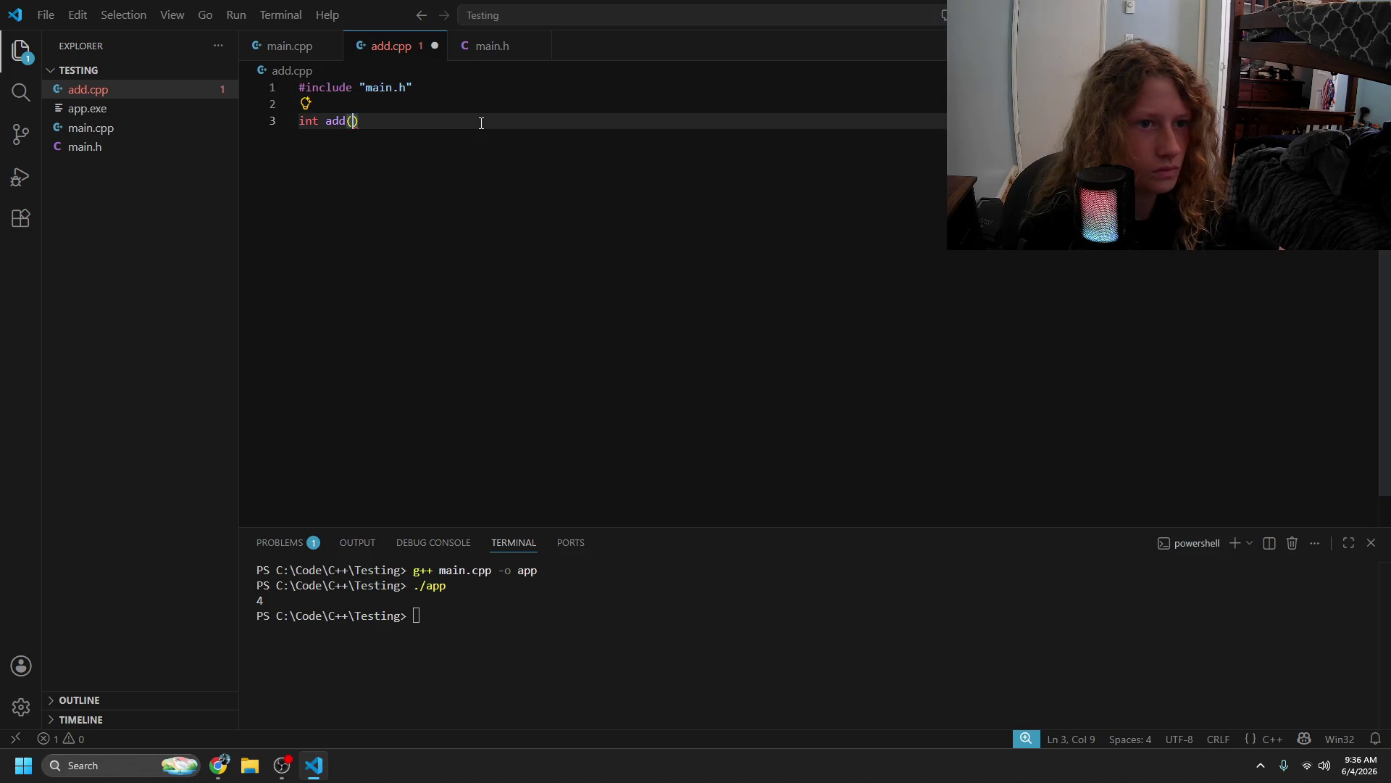
{"action": "type", "text": "int x"}
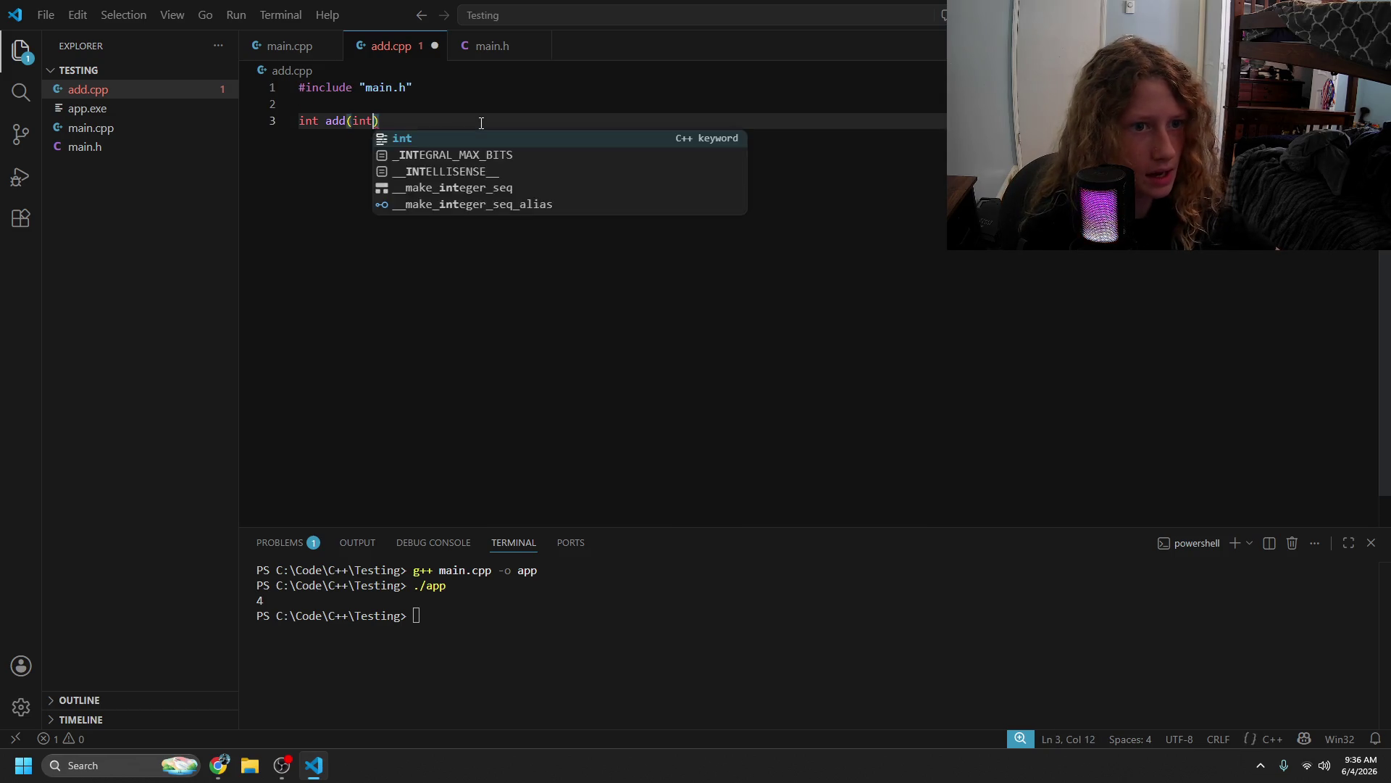
{"action": "type", "text": ", int y)"}
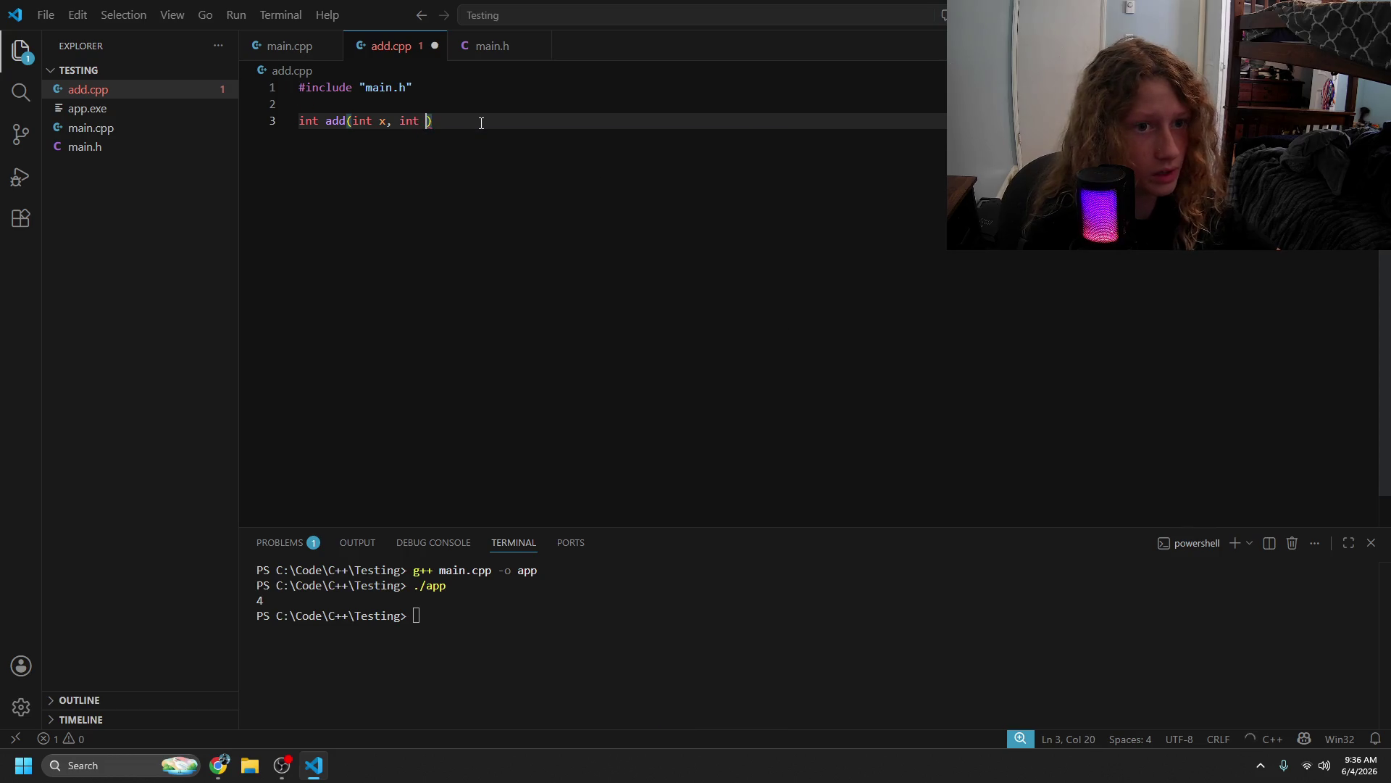
{"action": "type", "text": " {\\"}
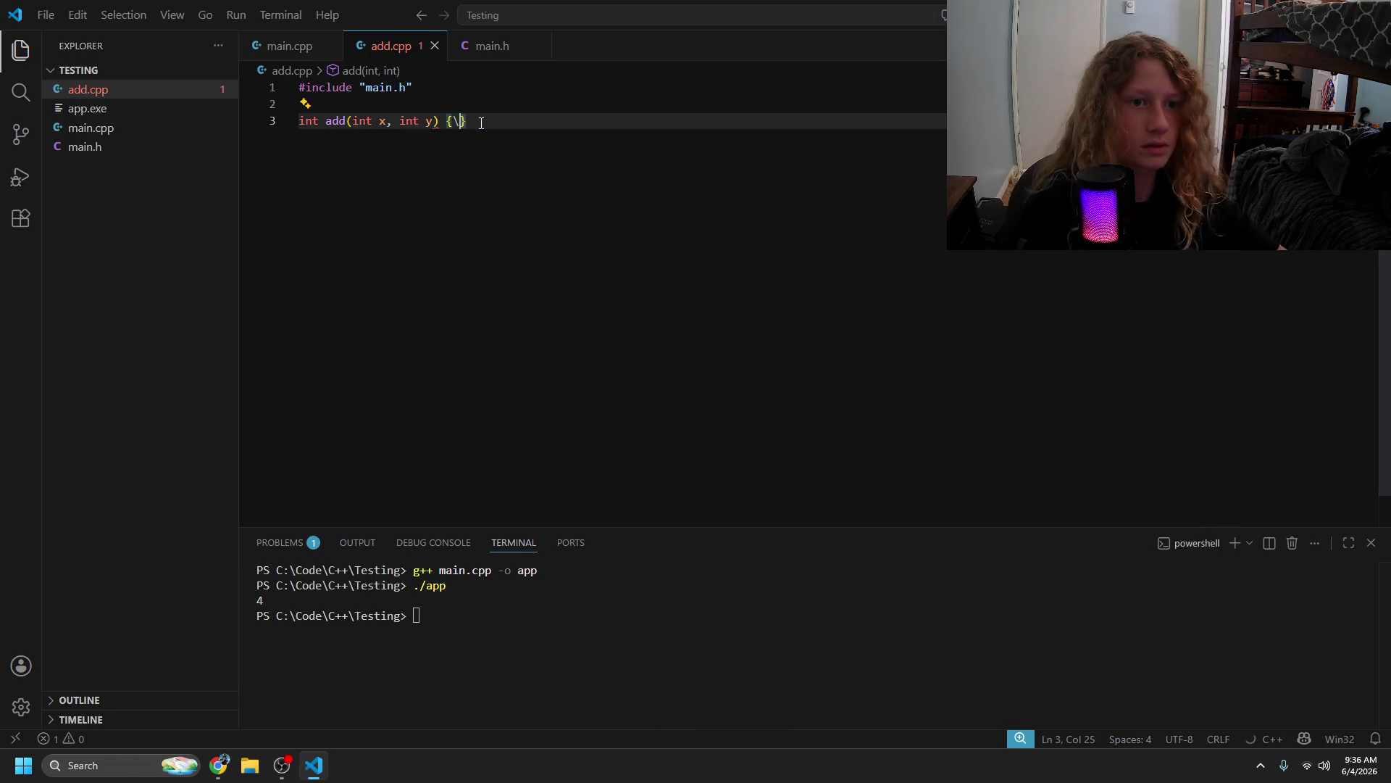
{"action": "key", "text": "Return"}
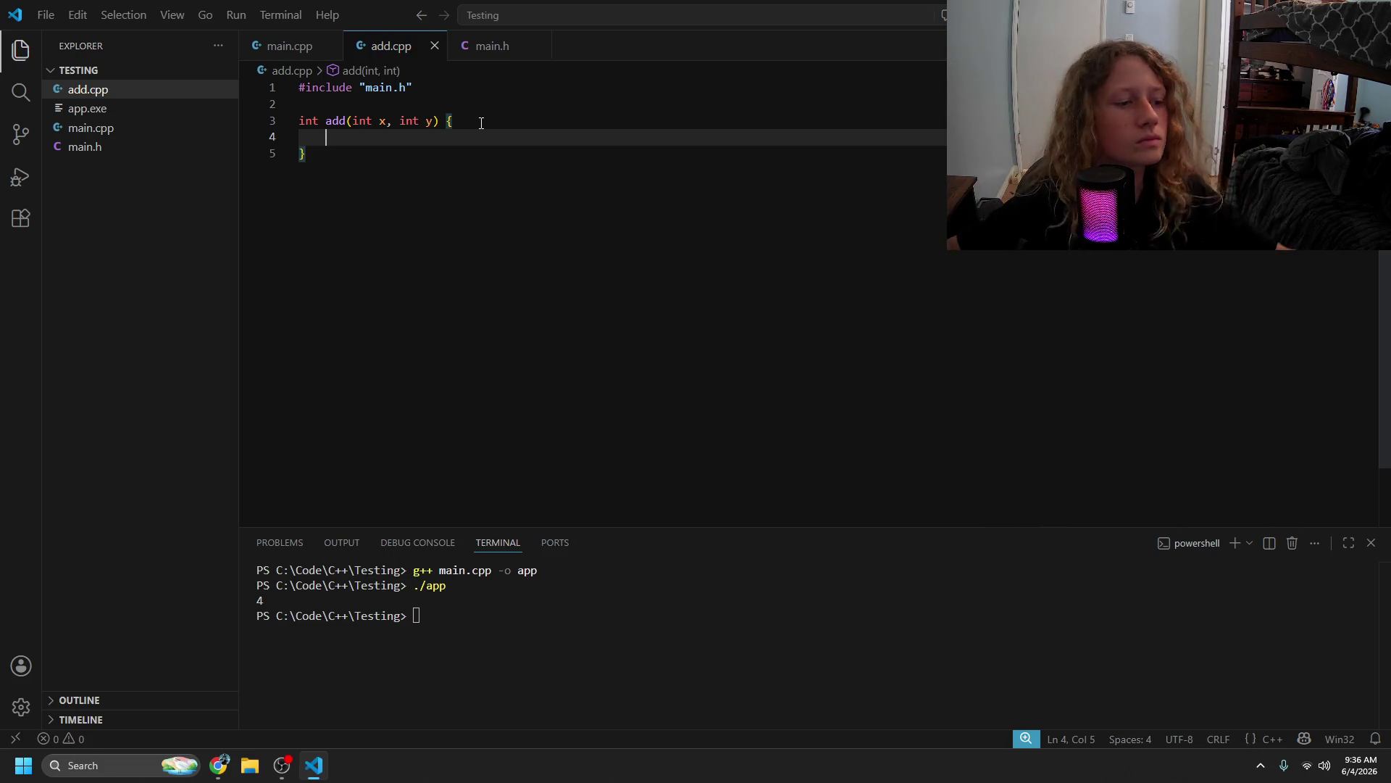
{"action": "key", "text": "alt+Tab"}
{"action": "key", "text": "alt+Tab"}
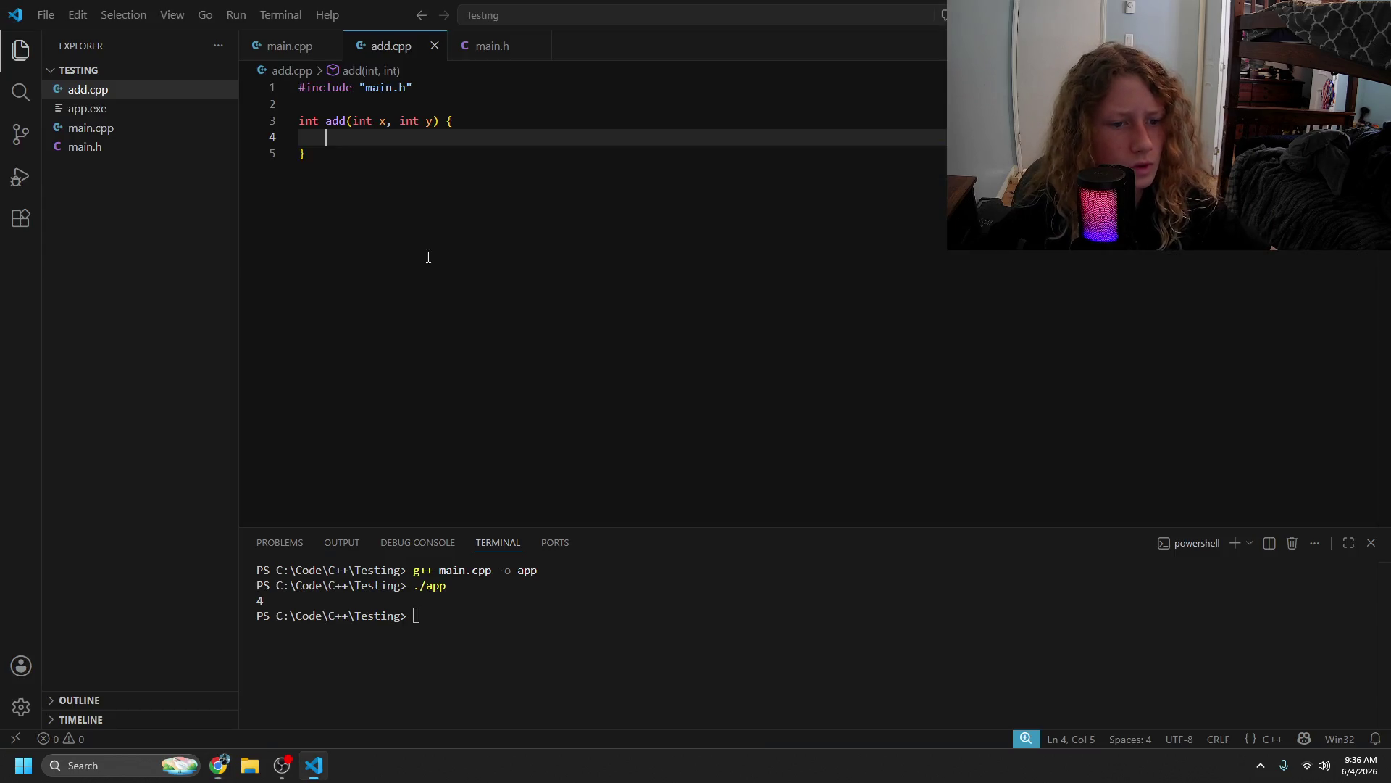
{"action": "type", "text": "return x +"}
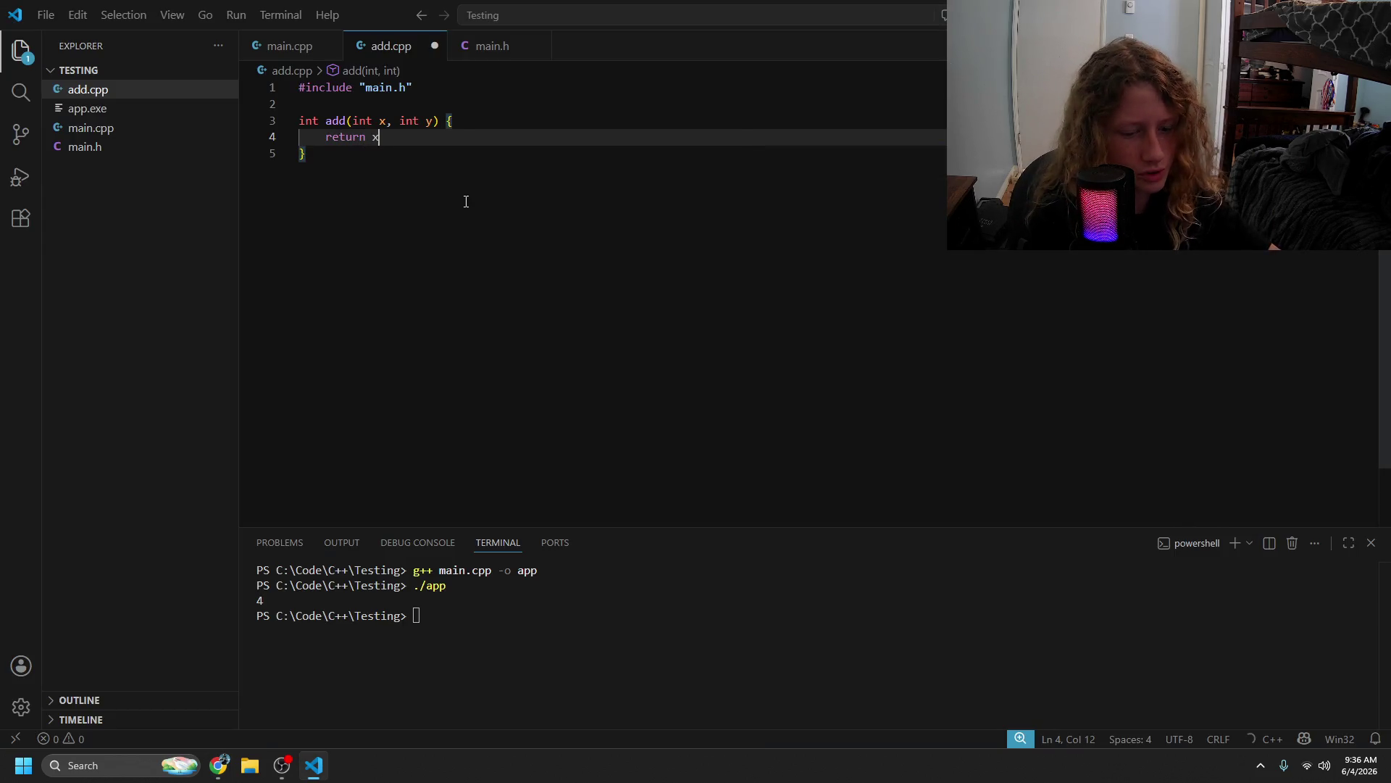
{"action": "type", "text": " y;"}
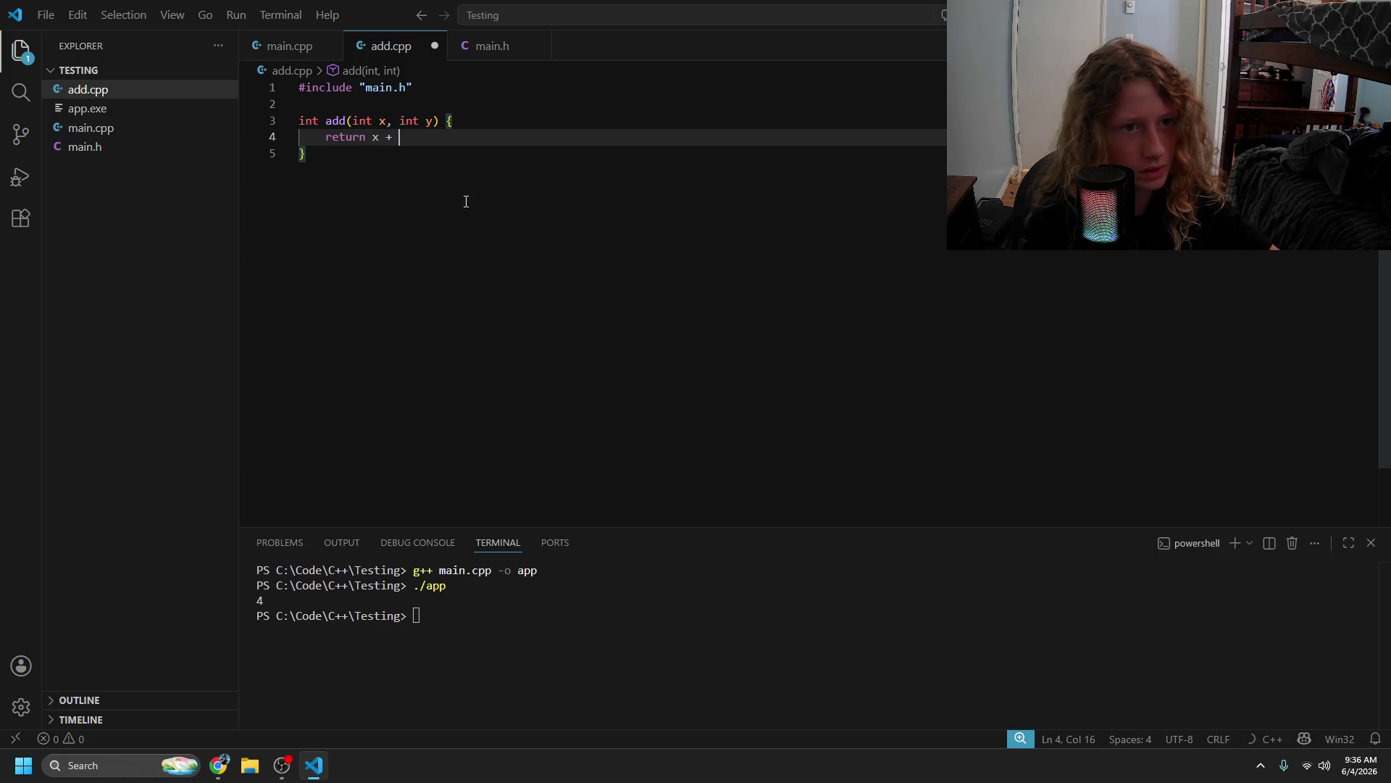
{"action": "key", "text": "ctrl+s"}
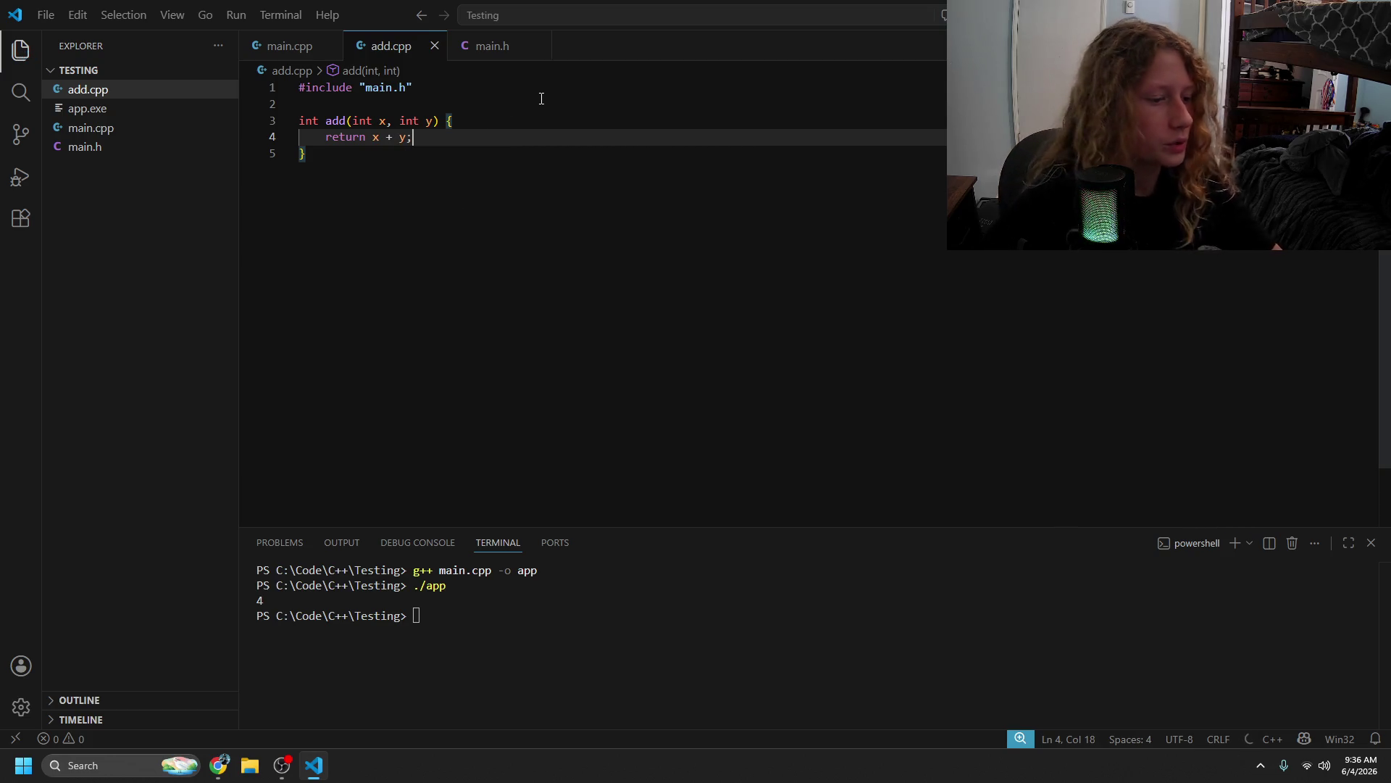
{"action": "left_click", "coordinate": [284, 47]}
{"action": "left_click", "coordinate": [395, 159]}
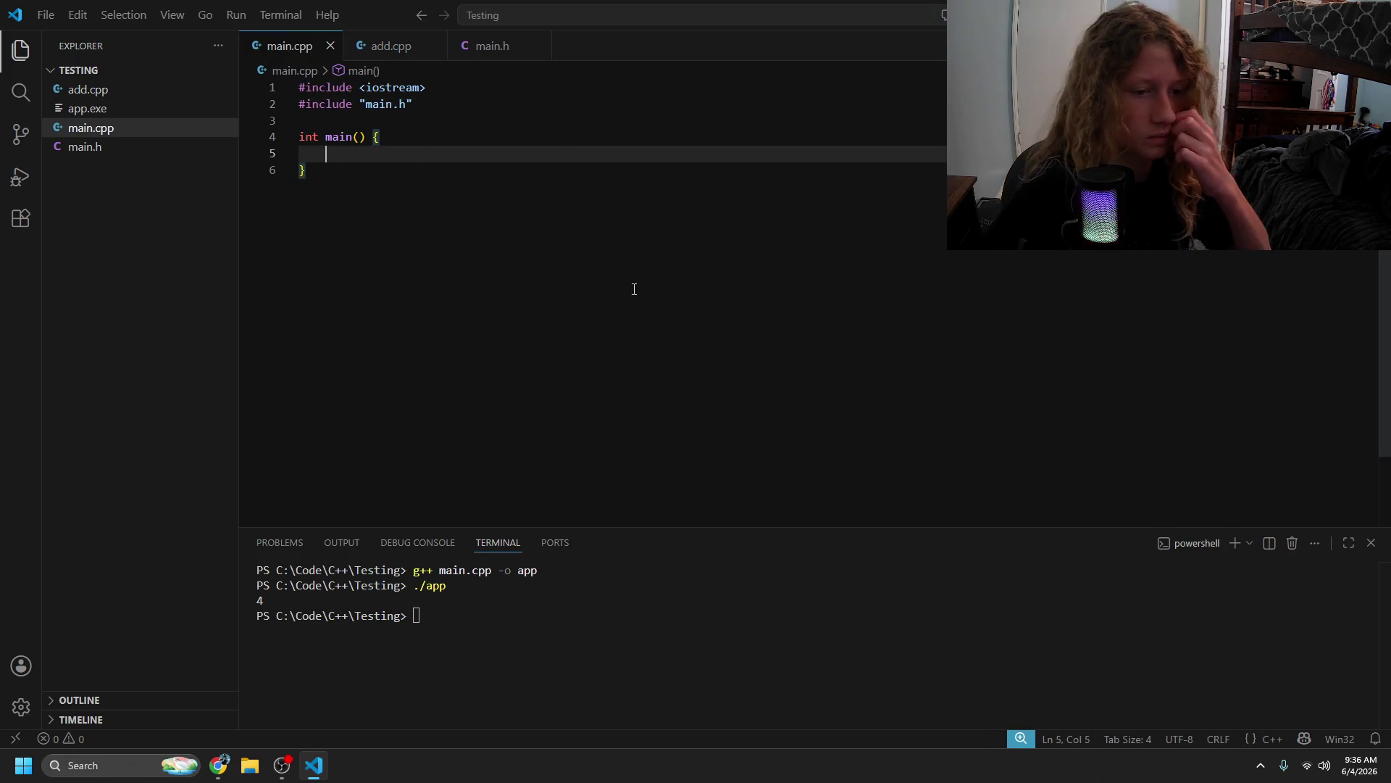
- Clear the terminal with the clear command
{"action": "left_click", "coordinate": [554, 637]}
{"action": "type", "text": "clear"}
{"action": "key", "text": "Return"}
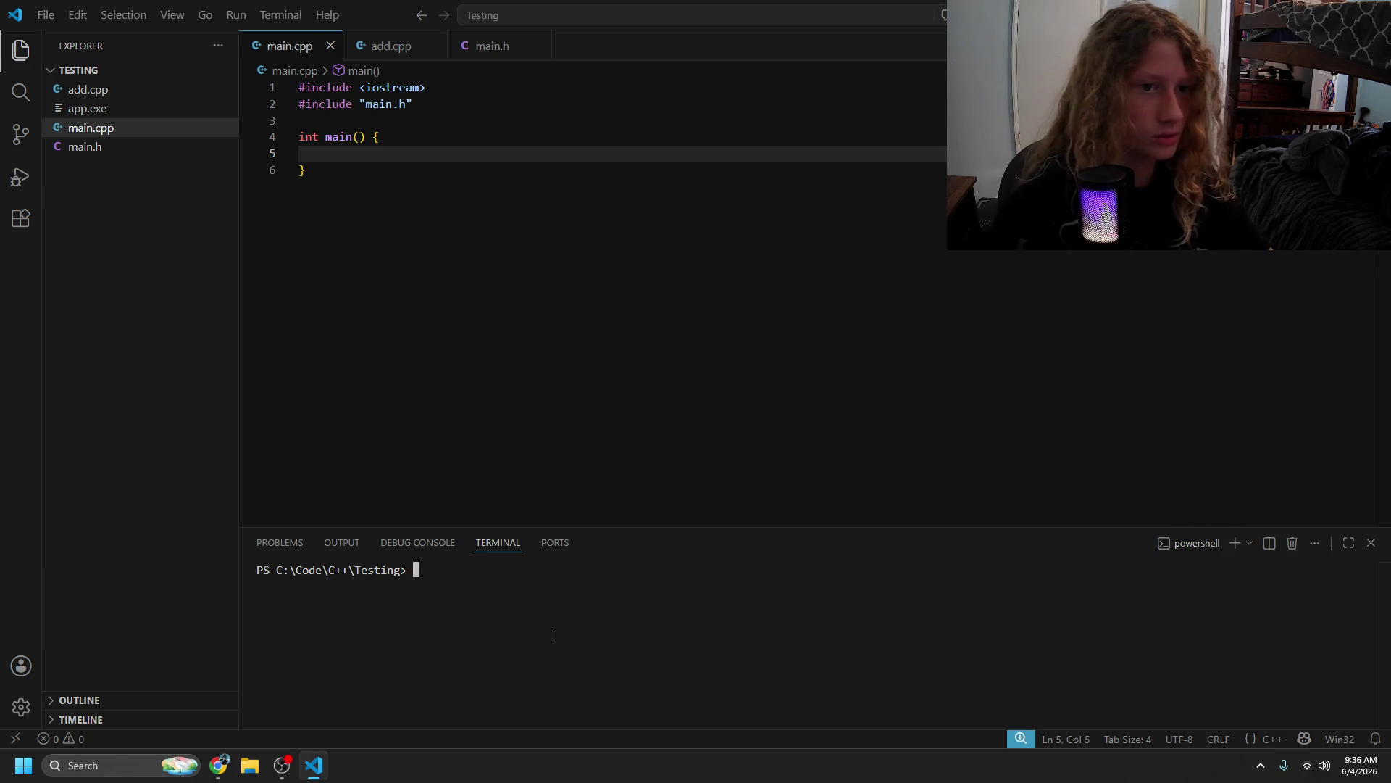
- Try an add.cpp include below iostream, then delete it and save main.cpp
{"action": "left_click", "coordinate": [382, 154]}
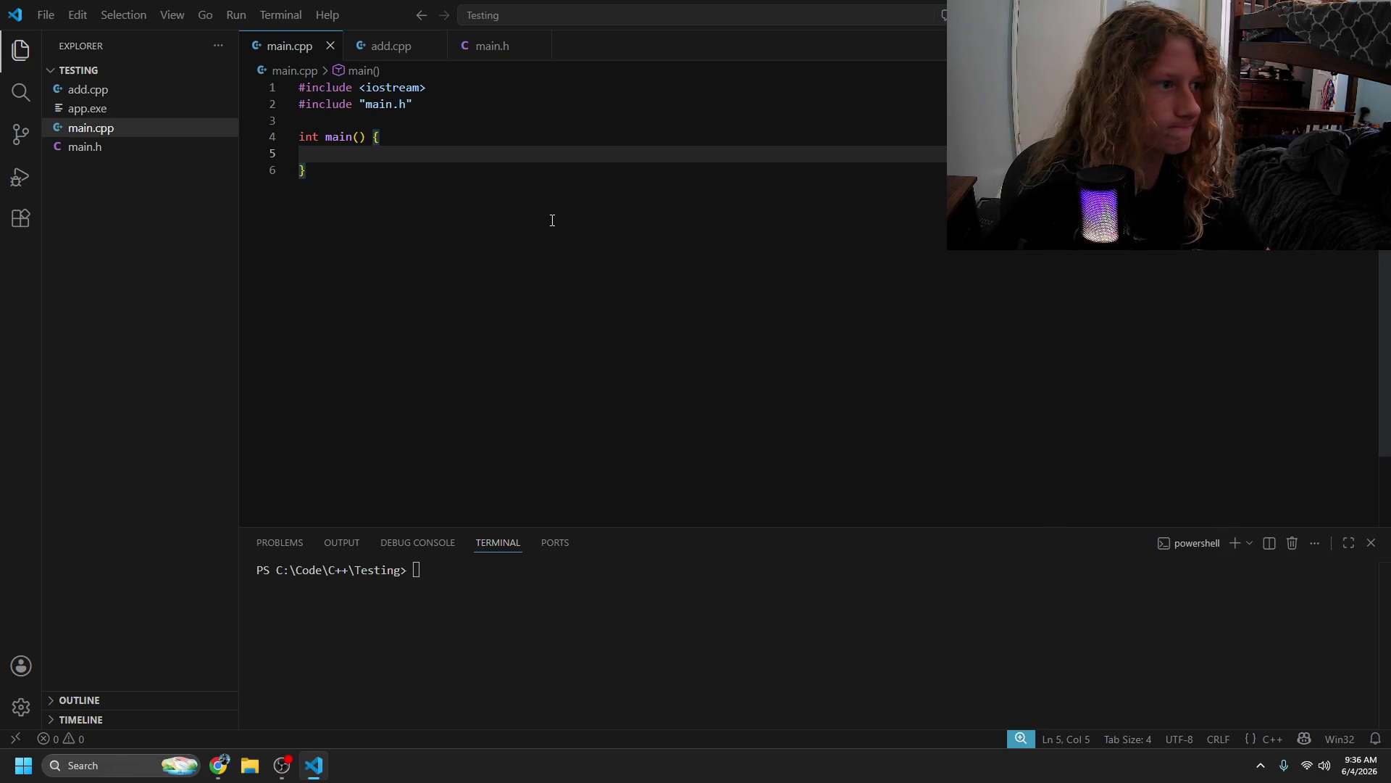
{"action": "left_click", "coordinate": [500, 83]}
{"action": "key", "text": "Return"}
{"action": "type", "text": "include <"}
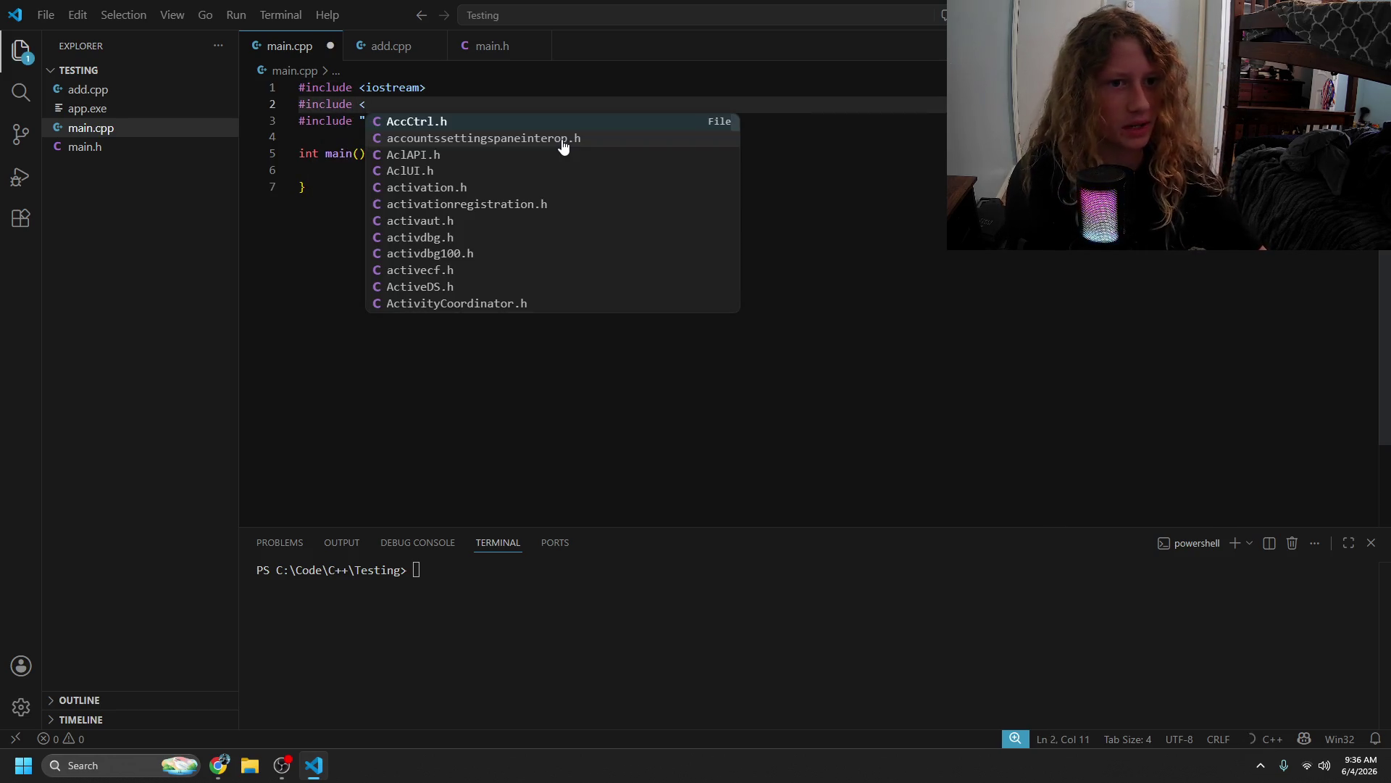
{"action": "type", "text": ">"}
{"action": "type", "text": "m"}
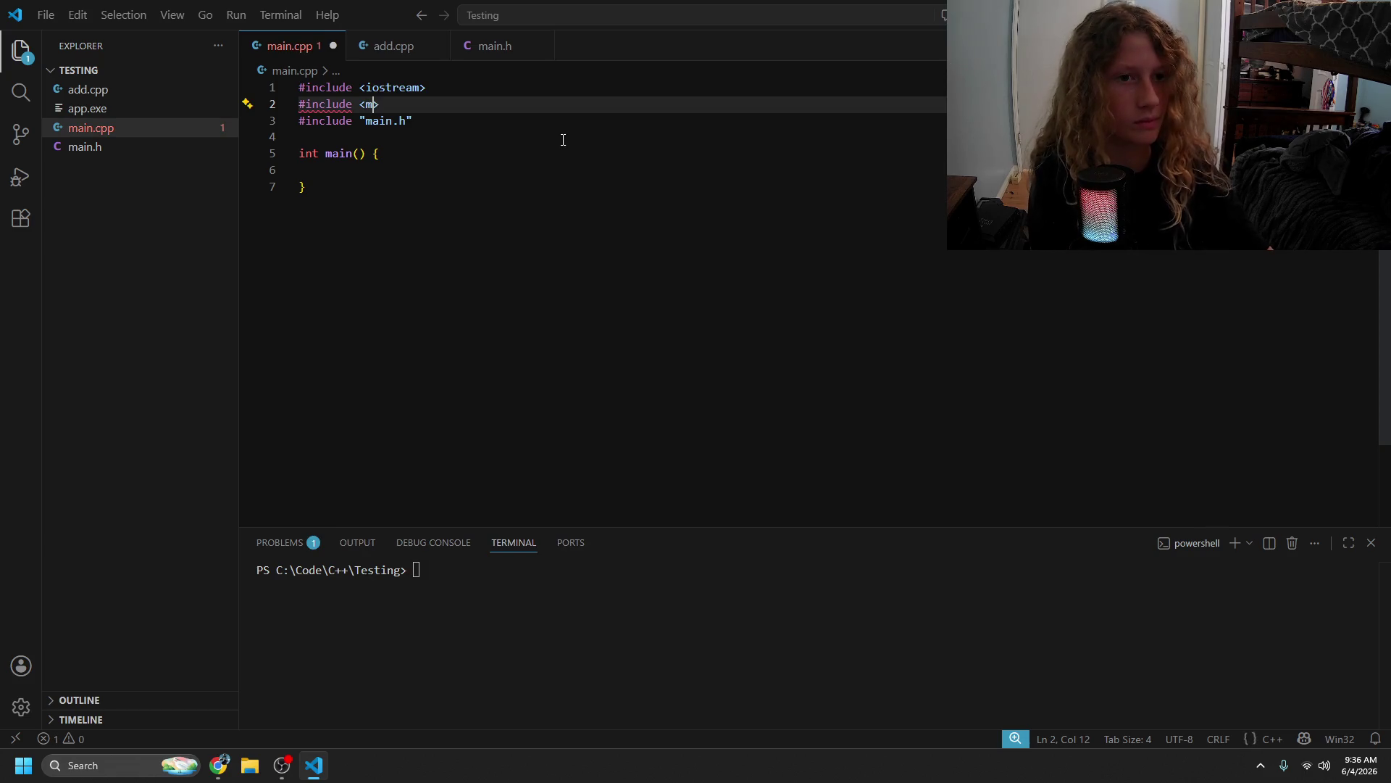
{"action": "type", "text": ".cpp"}
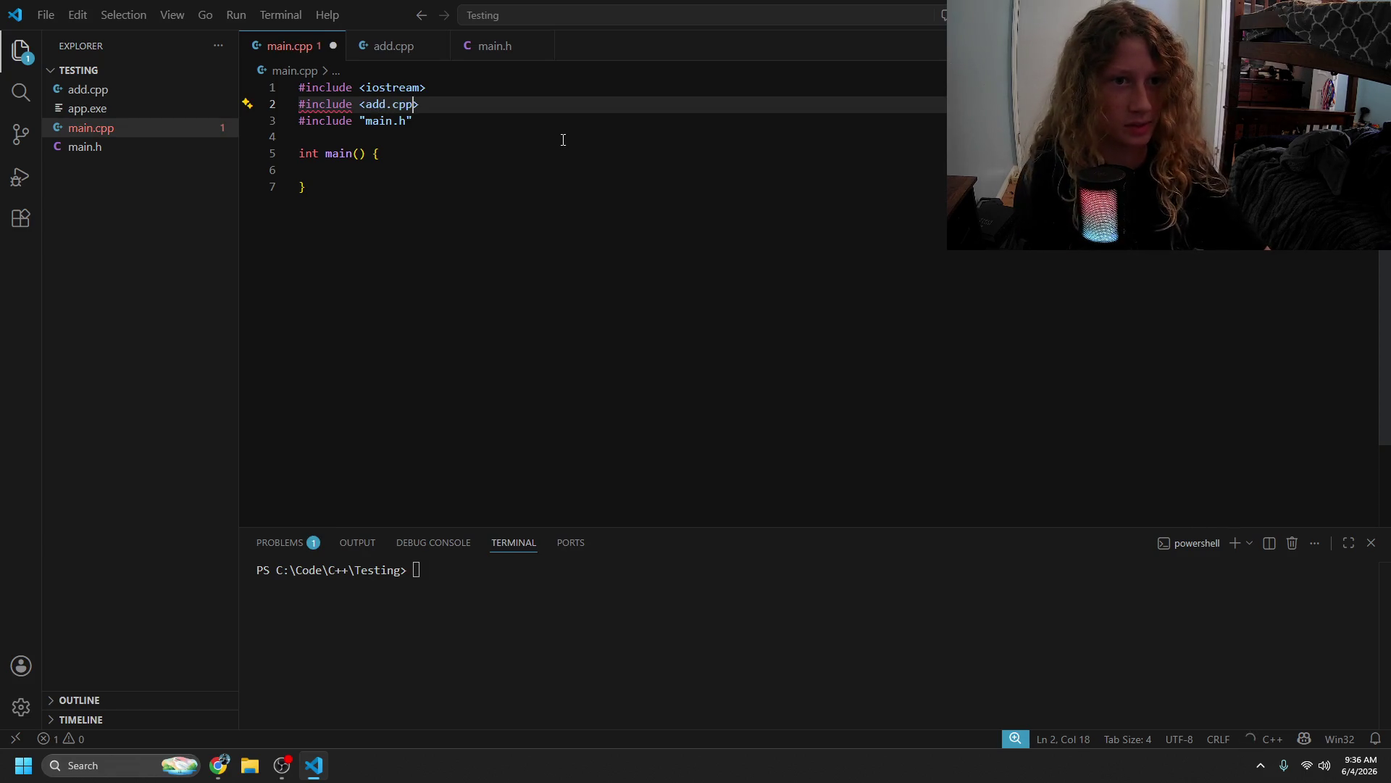
{"action": "key", "text": "BackSpace"}
{"action": "key", "text": "BackSpace"}
{"action": "key", "text": "BackSpace"}
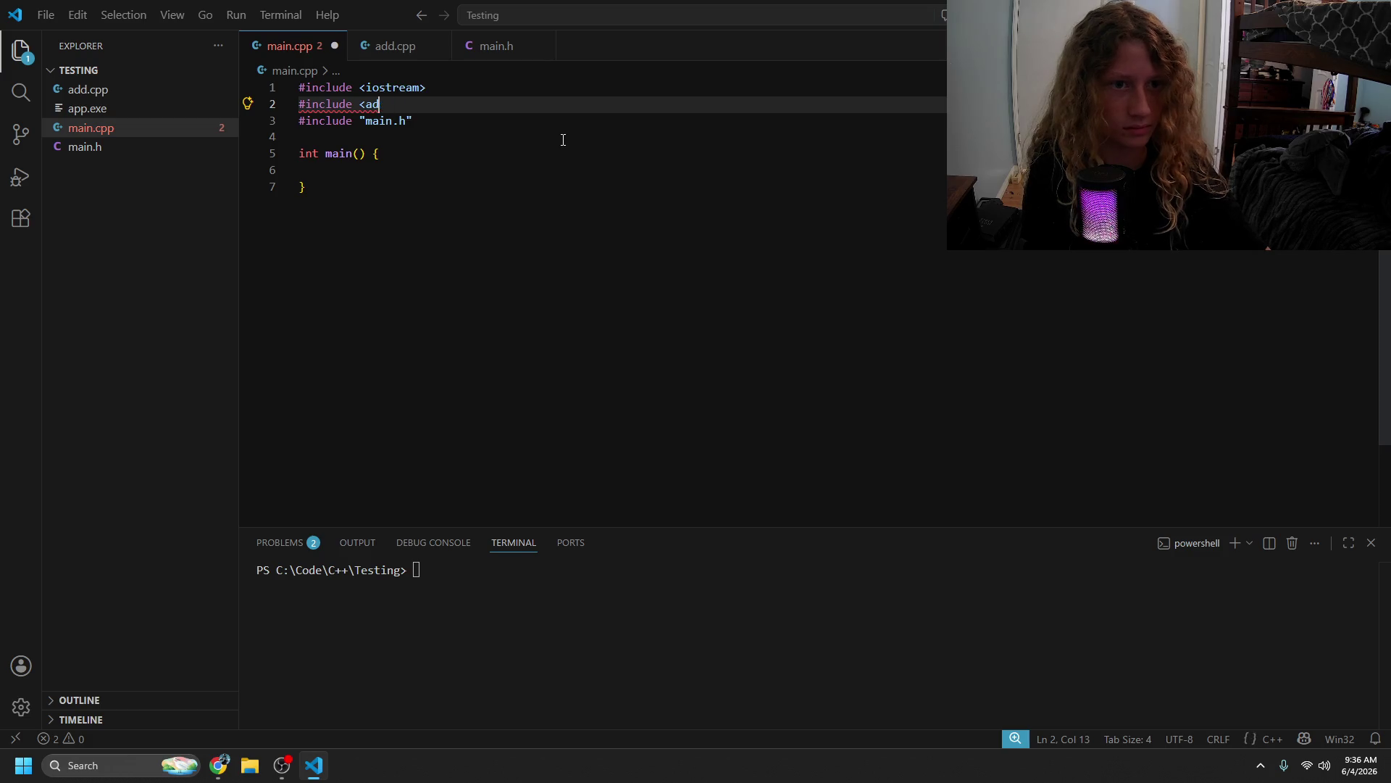
{"action": "key", "text": "BackSpace"}
{"action": "key", "text": "BackSpace"}
{"action": "type", "text": "add"}
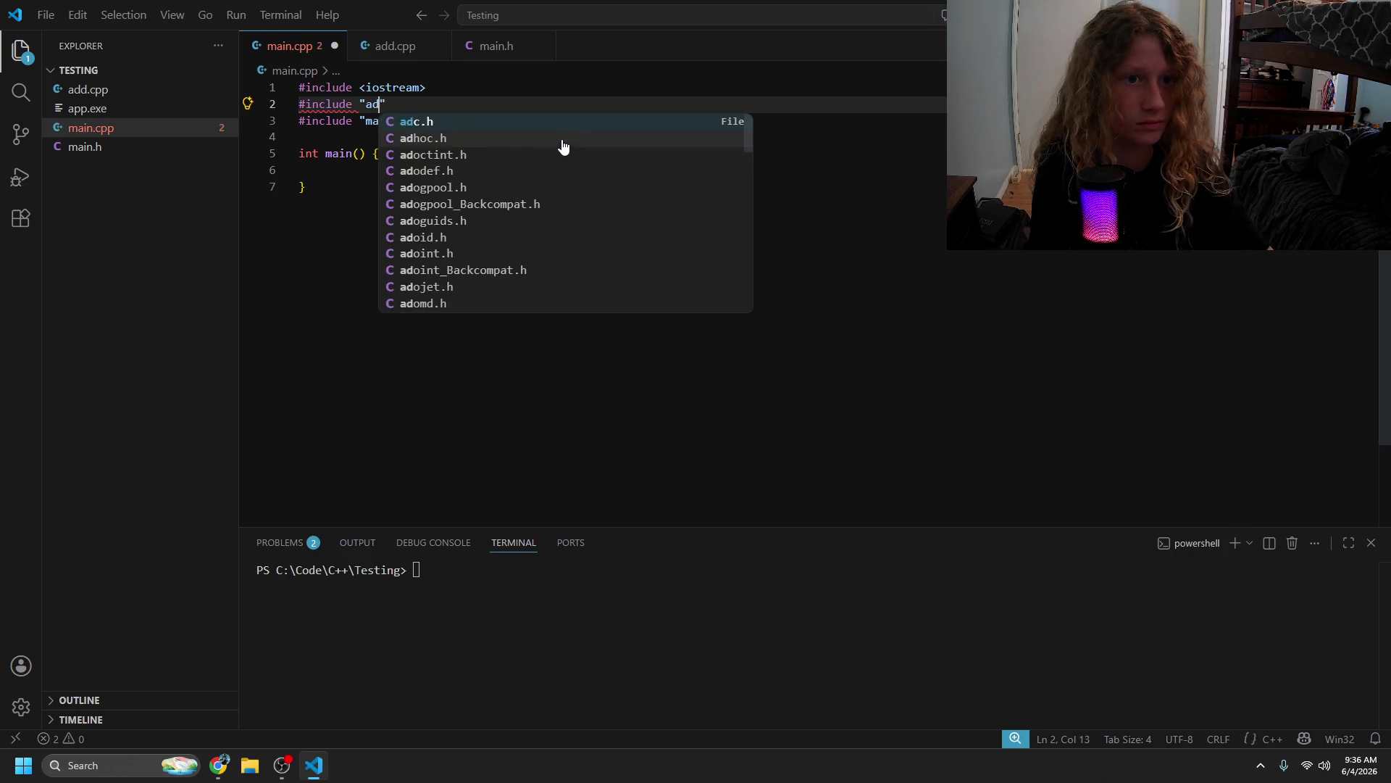
{"action": "type", "text": ".cpp"}
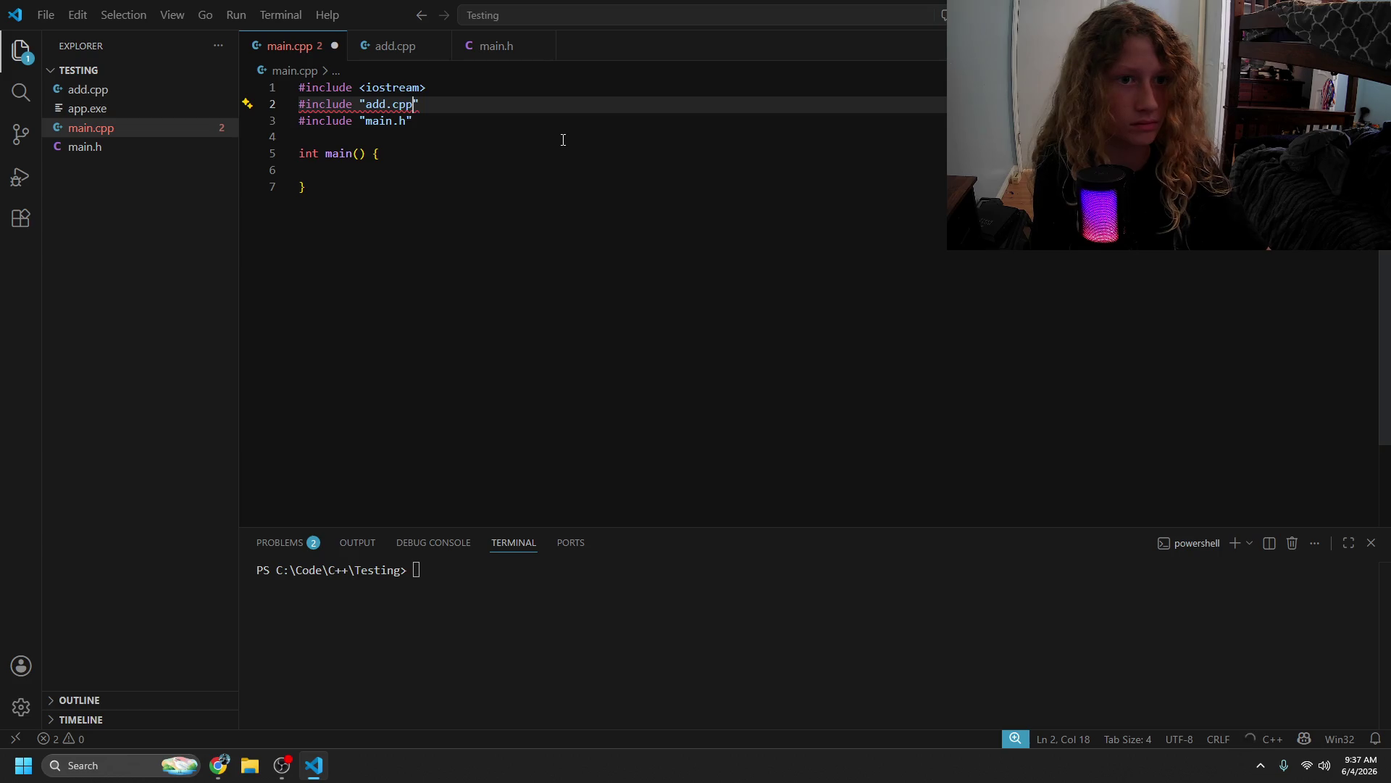
{"action": "key", "text": "BackSpace"}
{"action": "key", "text": "BackSpace"}
{"action": "key", "text": "BackSpace"}
{"action": "key", "text": "BackSpace"}
{"action": "key", "text": "BackSpace"}
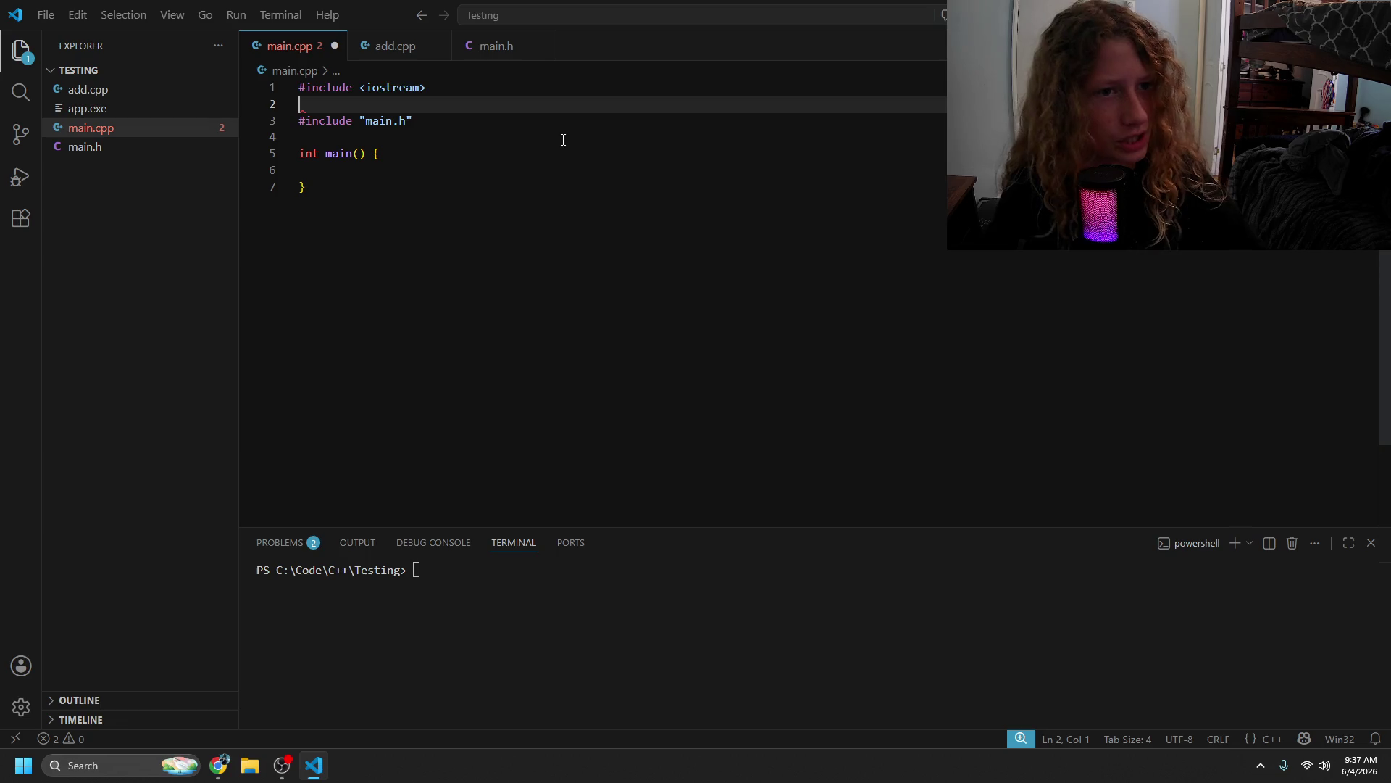
{"action": "key", "text": "BackSpace"}
{"action": "key", "text": "ctrl+s"}
{"action": "left_click", "coordinate": [592, 176]}
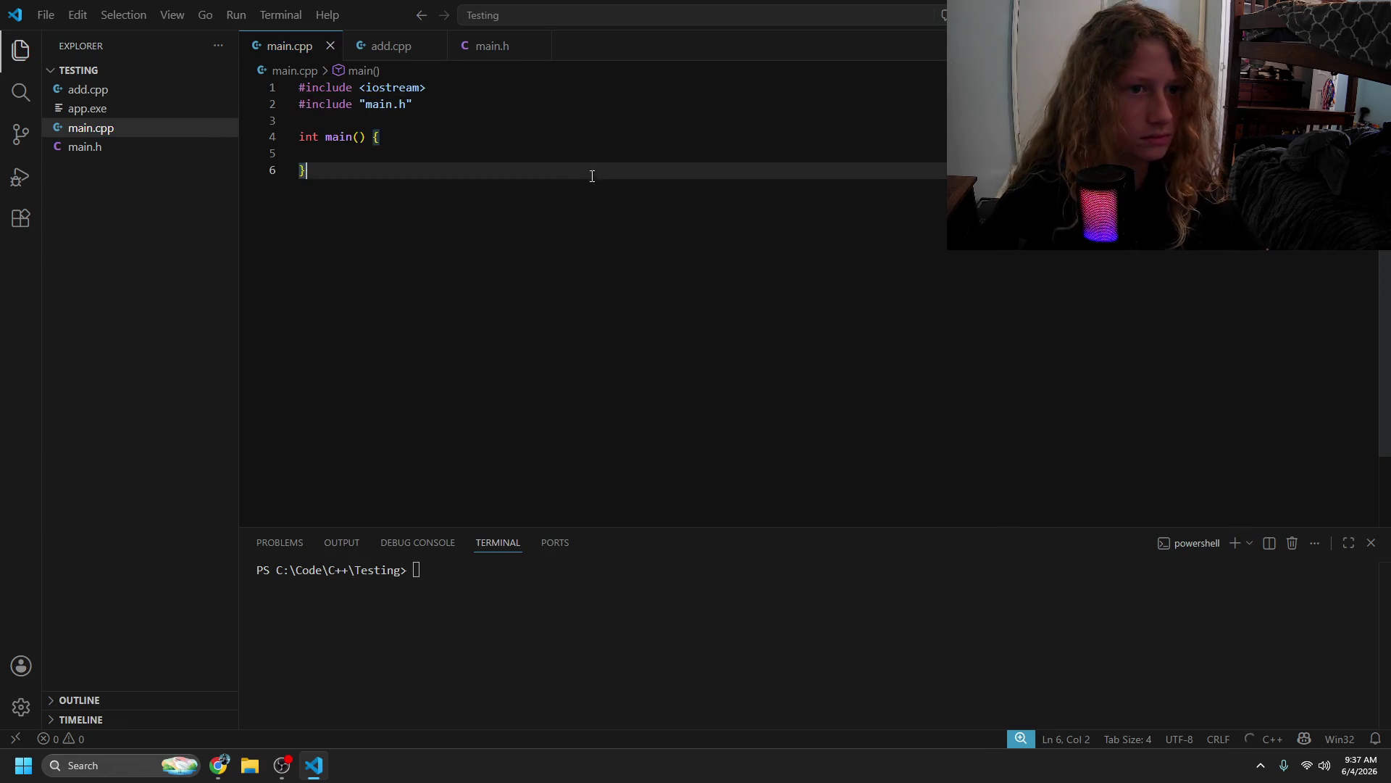
- Write std::cout << add(4, 7) << std::endl; inside main()
{"action": "left_click", "coordinate": [592, 150]}
{"action": "type", "text": "add"}
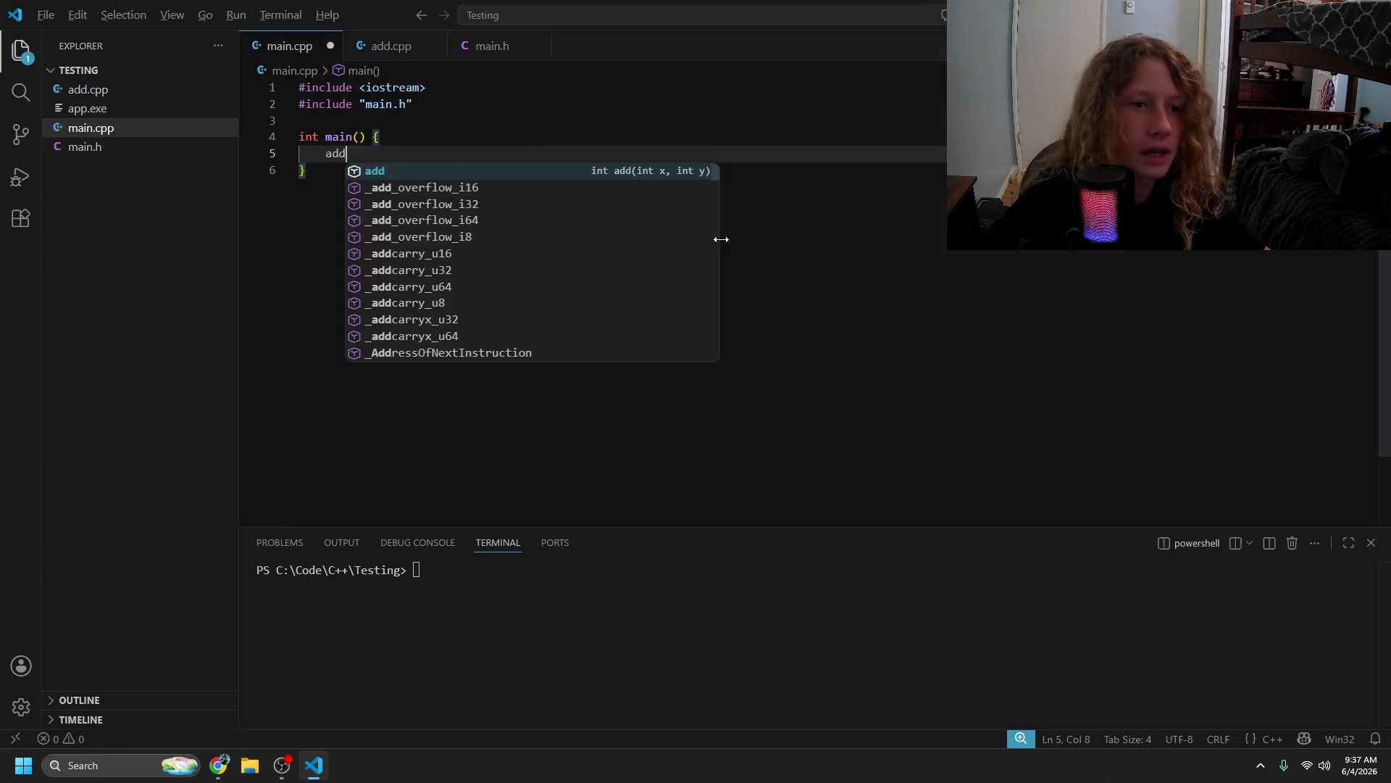
{"action": "key", "text": "alt+Tab"}
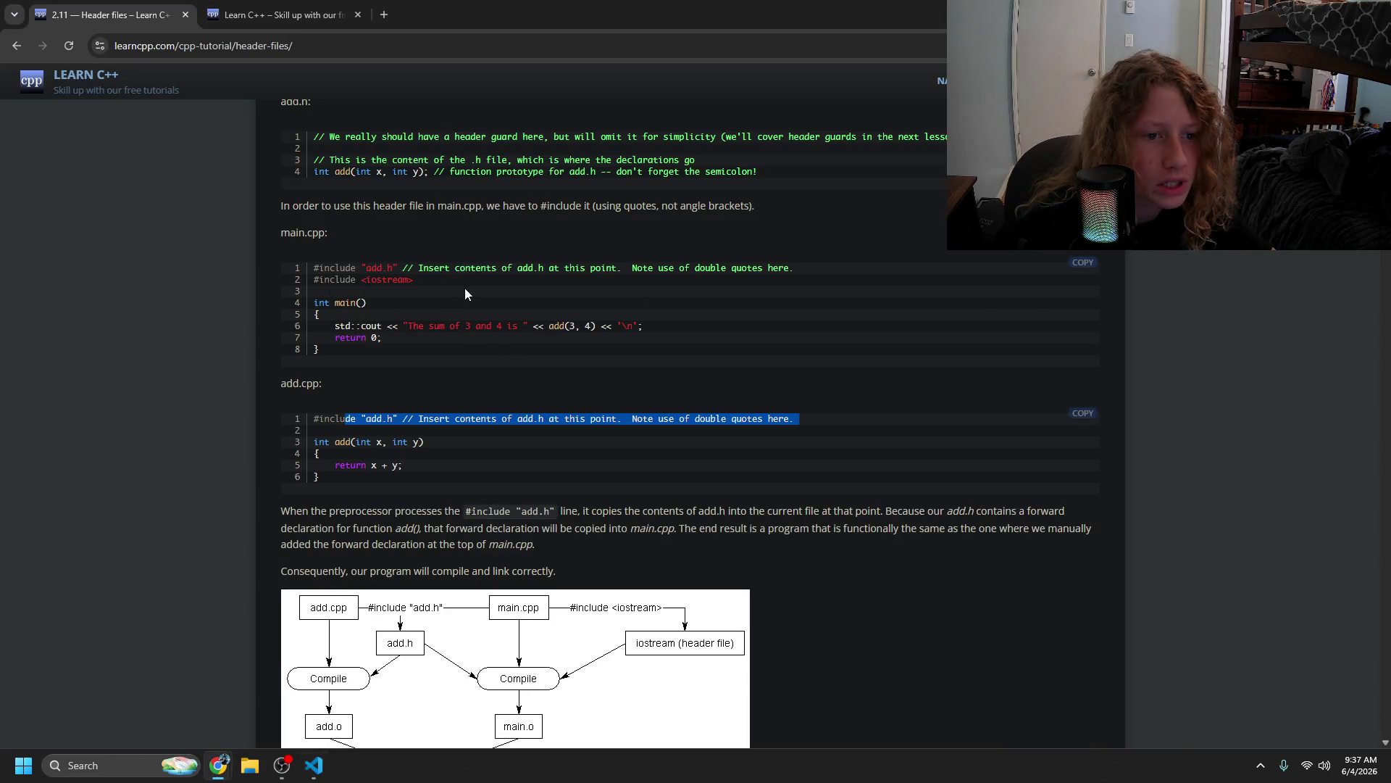
{"action": "key", "text": "alt+Tab"}
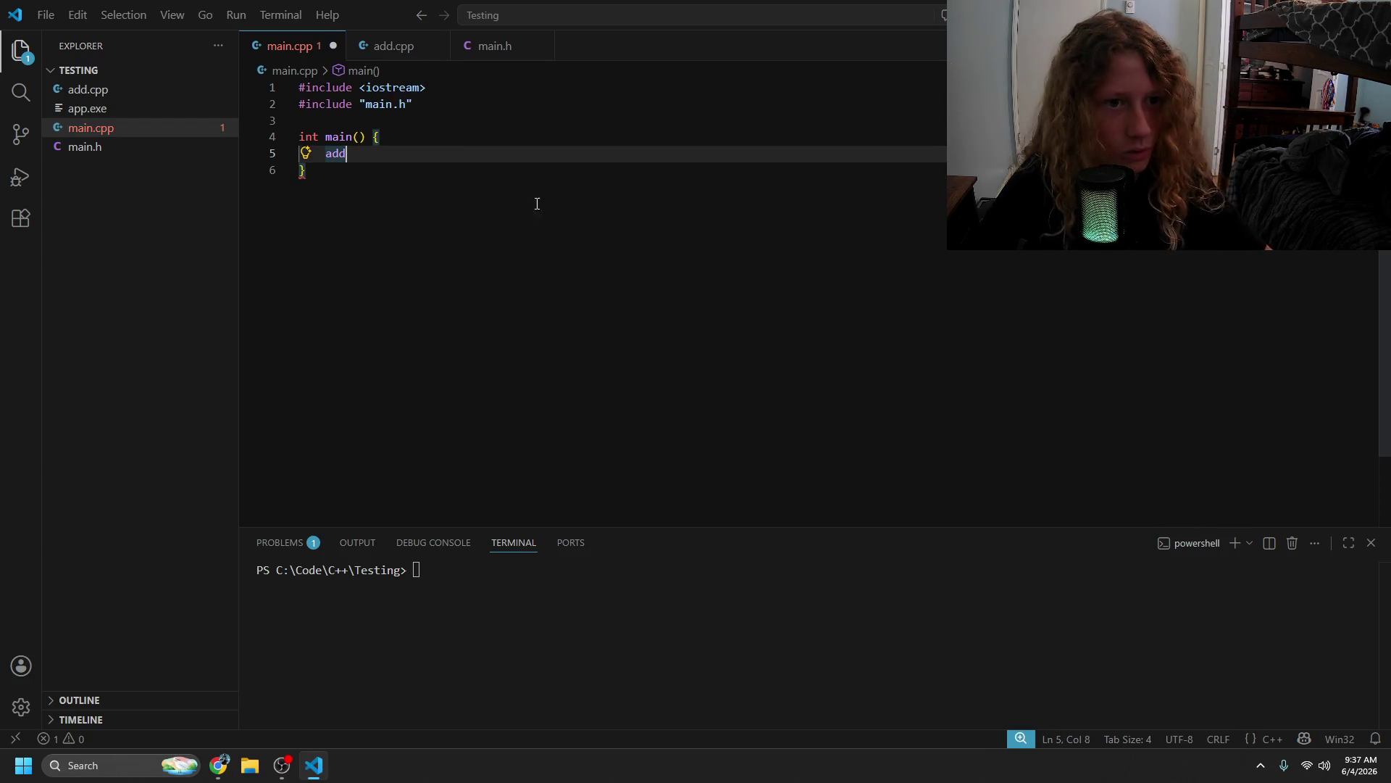
{"action": "type", "text": "("}
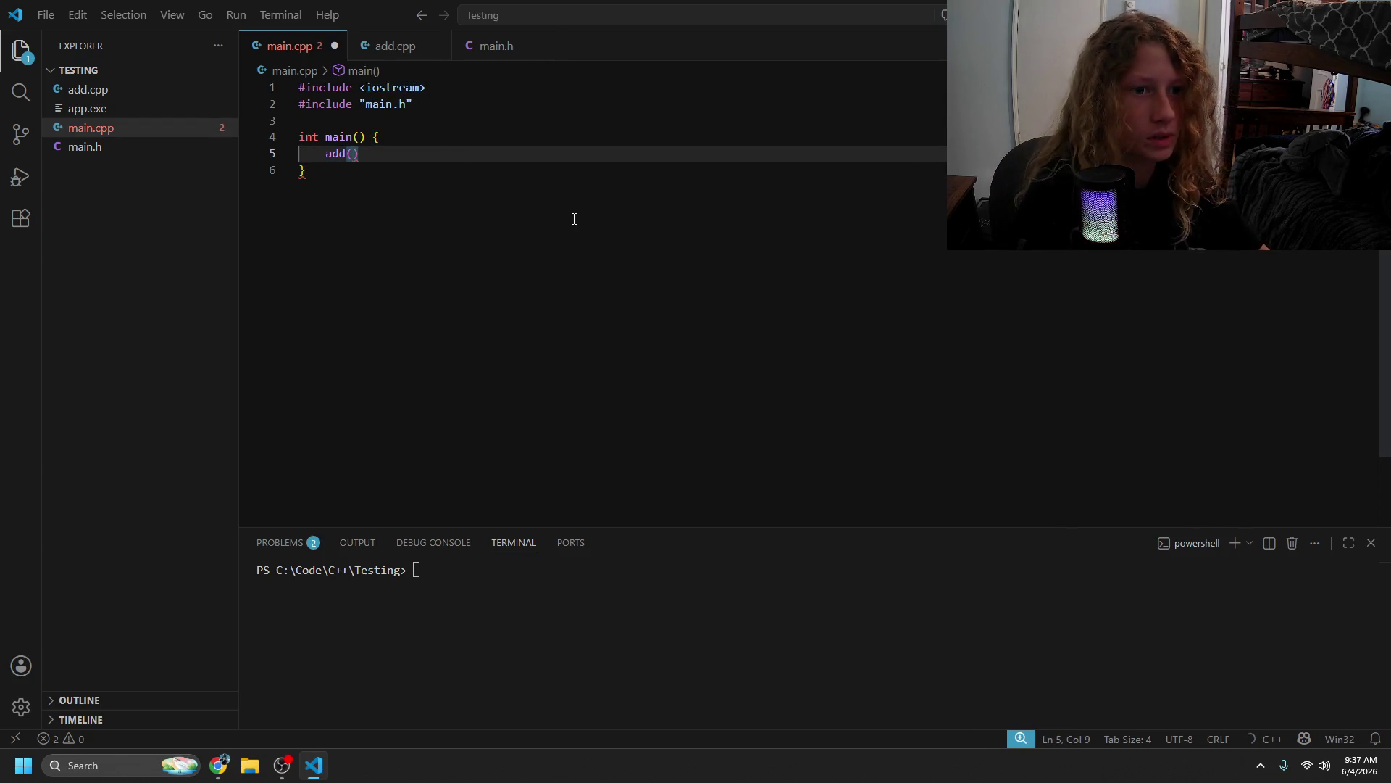
{"action": "key", "text": "Home"}
{"action": "type", "text": "std"}
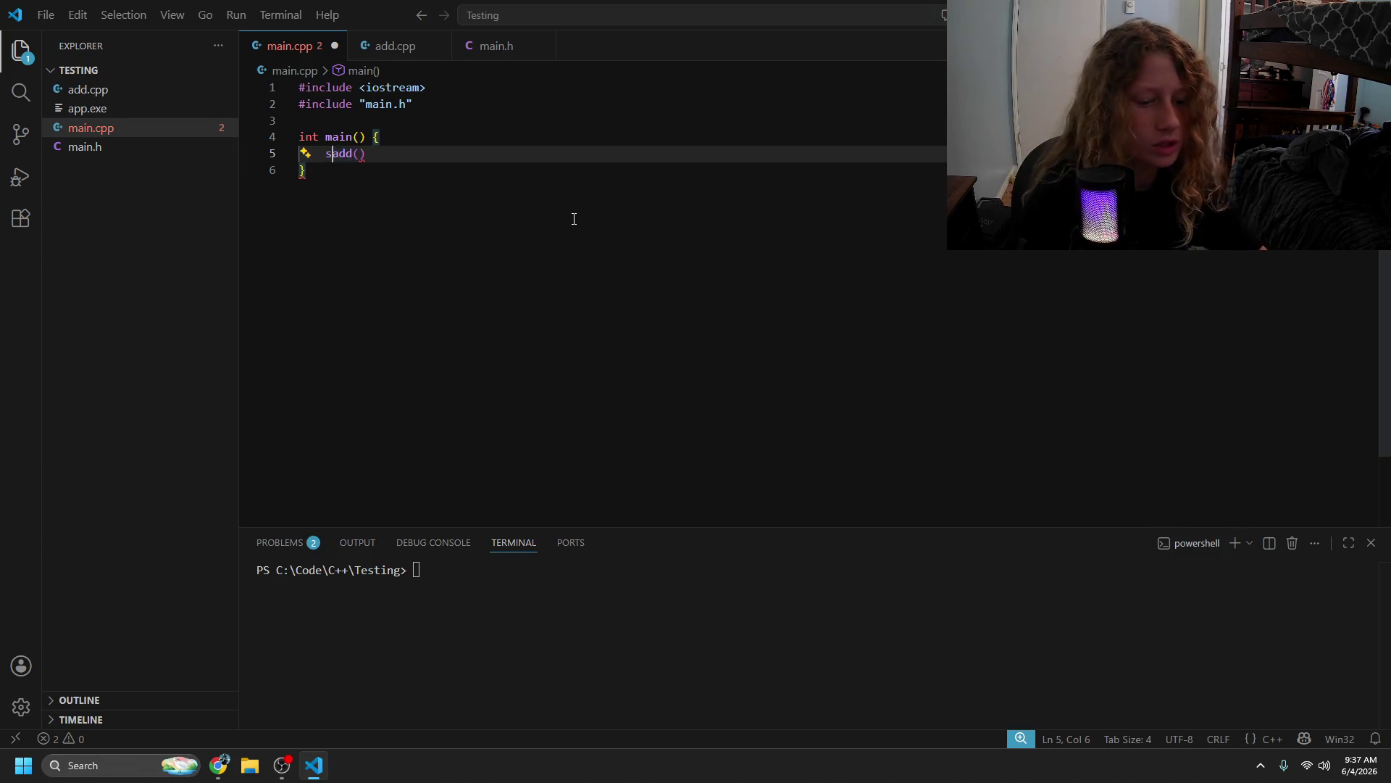
{"action": "type", "text": "::cout "}
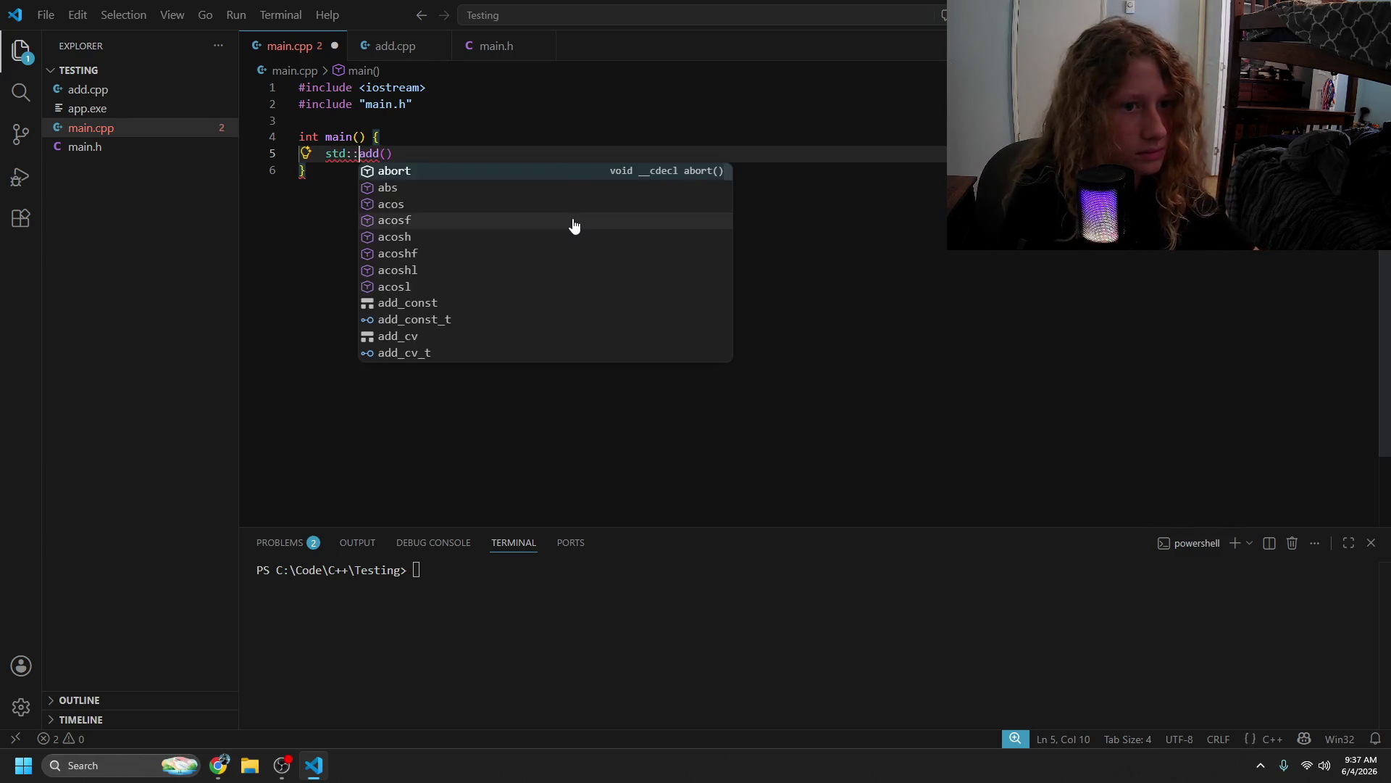
{"action": "type", "text": "<<"}
{"action": "key", "text": "Right"}
{"action": "key", "text": "Right"}
{"action": "key", "text": "Right"}
{"action": "type", "text": "4, 7)"}
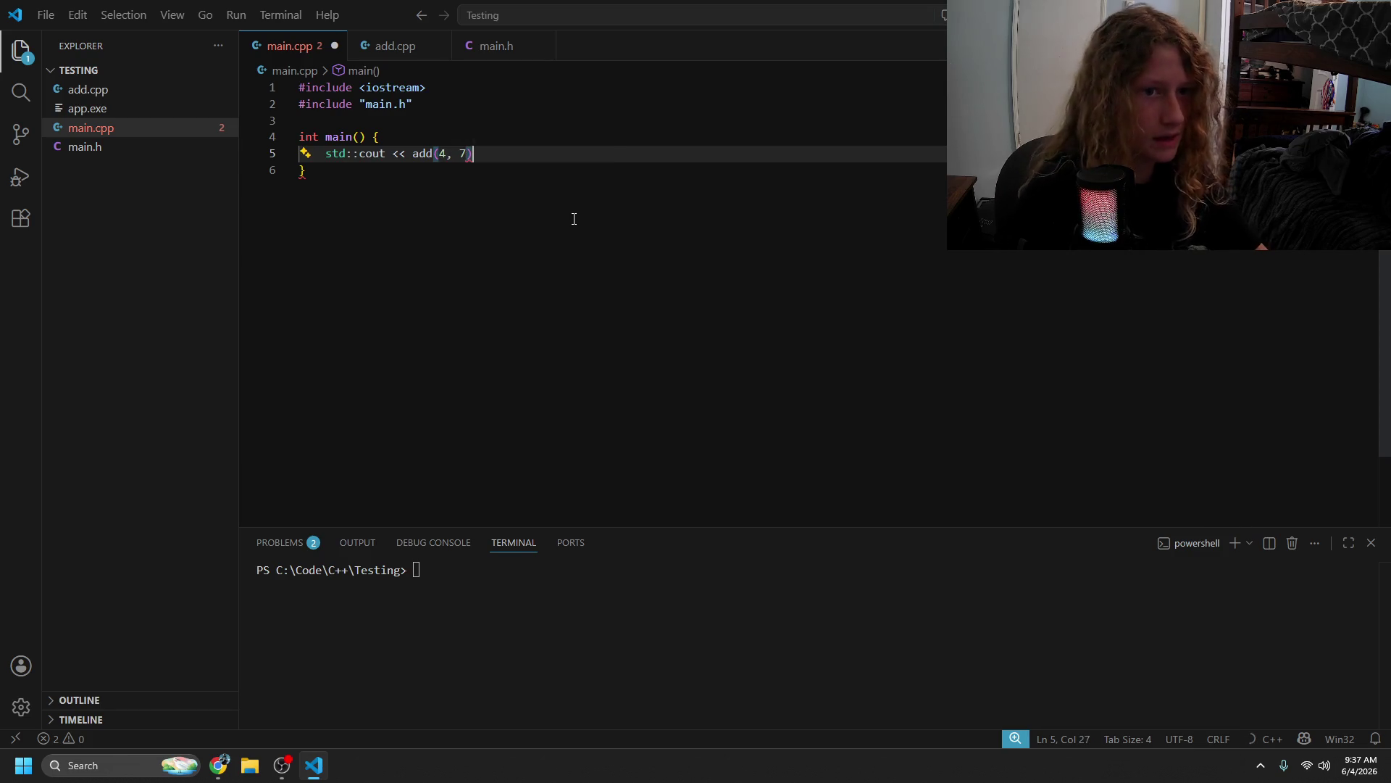
{"action": "type", "text": " << "}
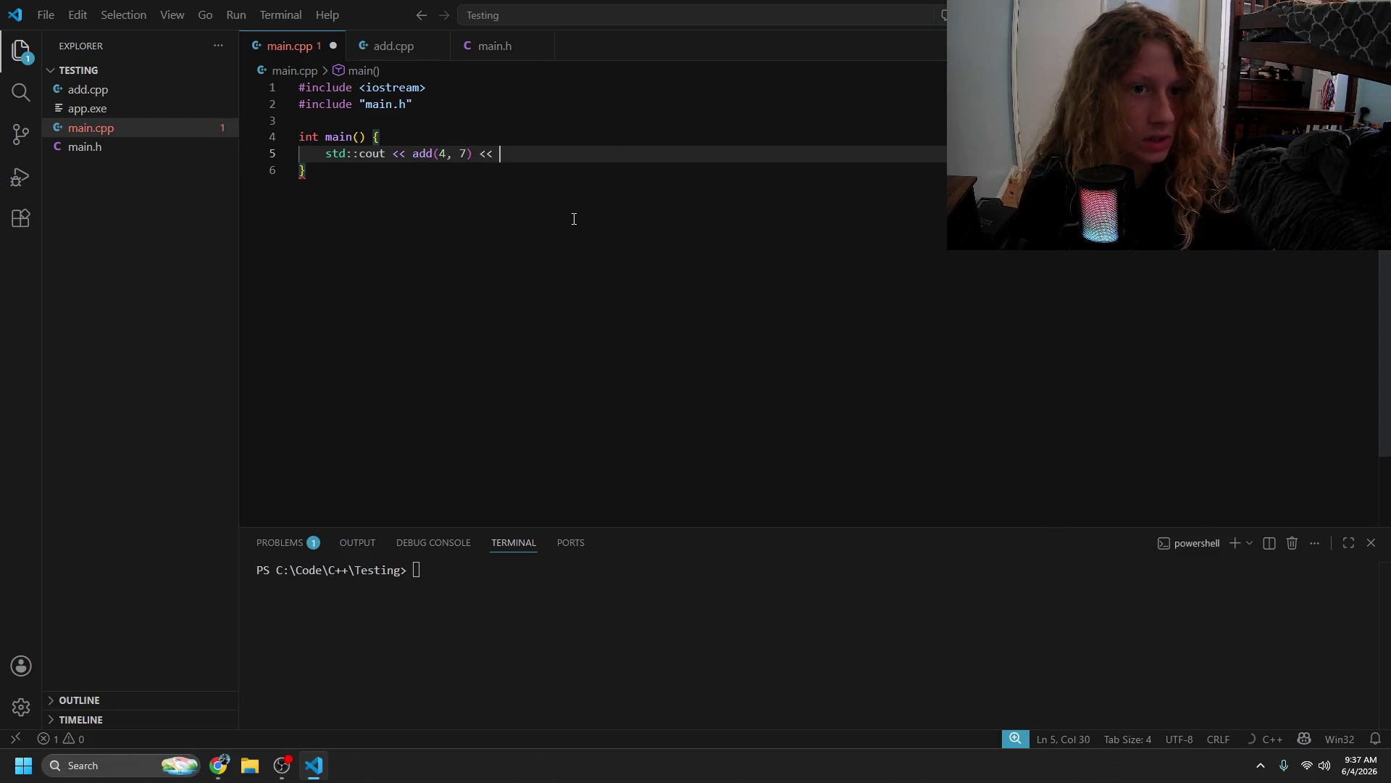
{"action": "type", "text": "std::endl;"}
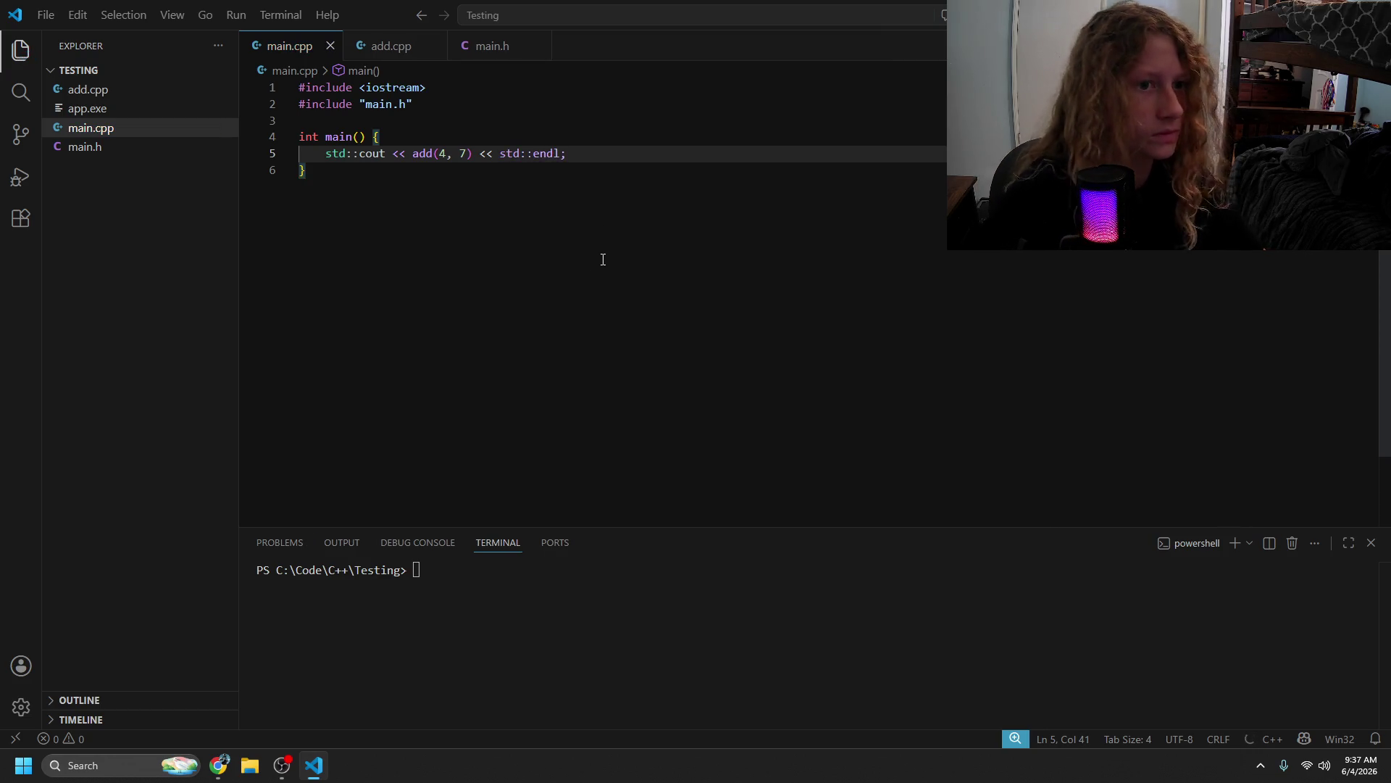
- Add return 0;, save main.cpp, and type g++ main.cpp add.cpp -o app in the terminal
{"action": "key", "text": "Return"}
{"action": "type", "text": "return 0;"}
{"action": "key", "text": "ctrl+s"}
{"action": "left_click", "coordinate": [831, 662]}
{"action": "type", "text": "g++ main.cpp "}
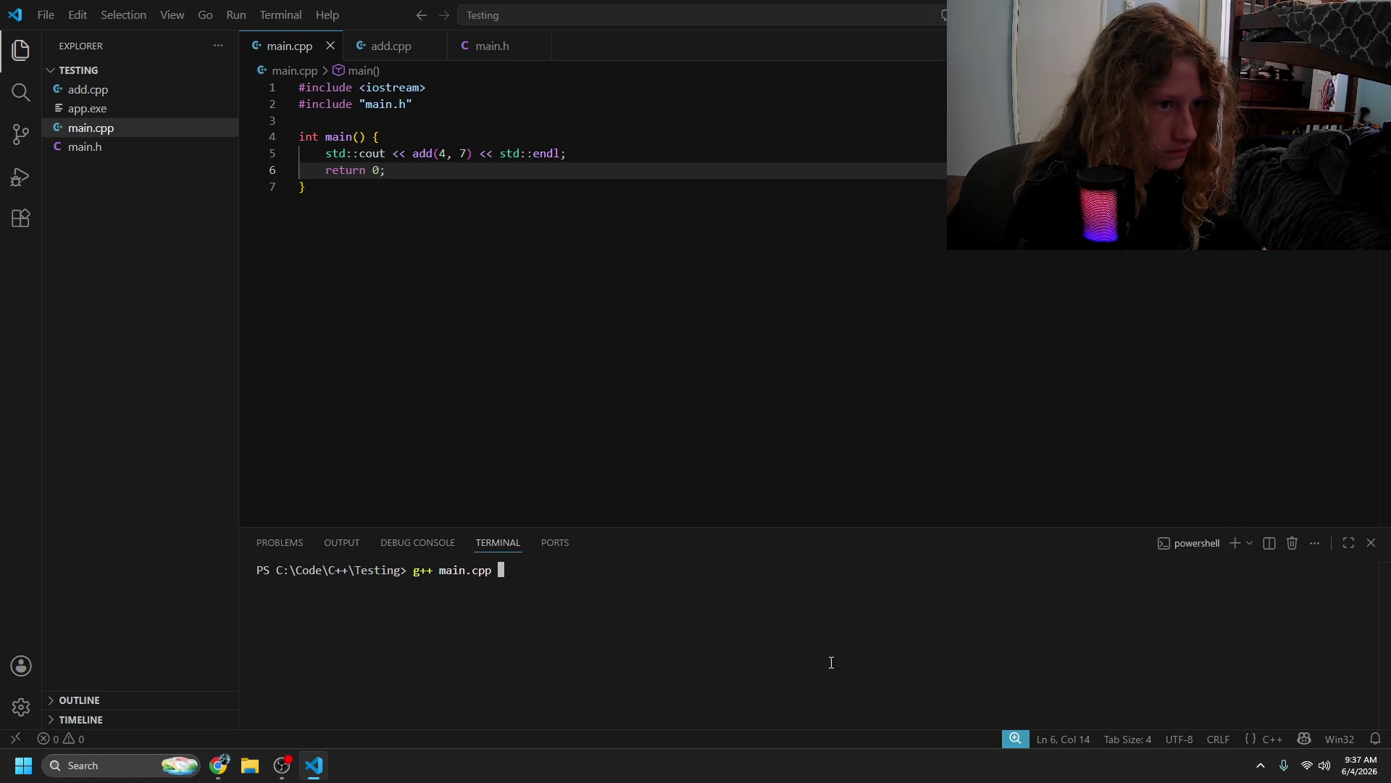
{"action": "type", "text": "add"}
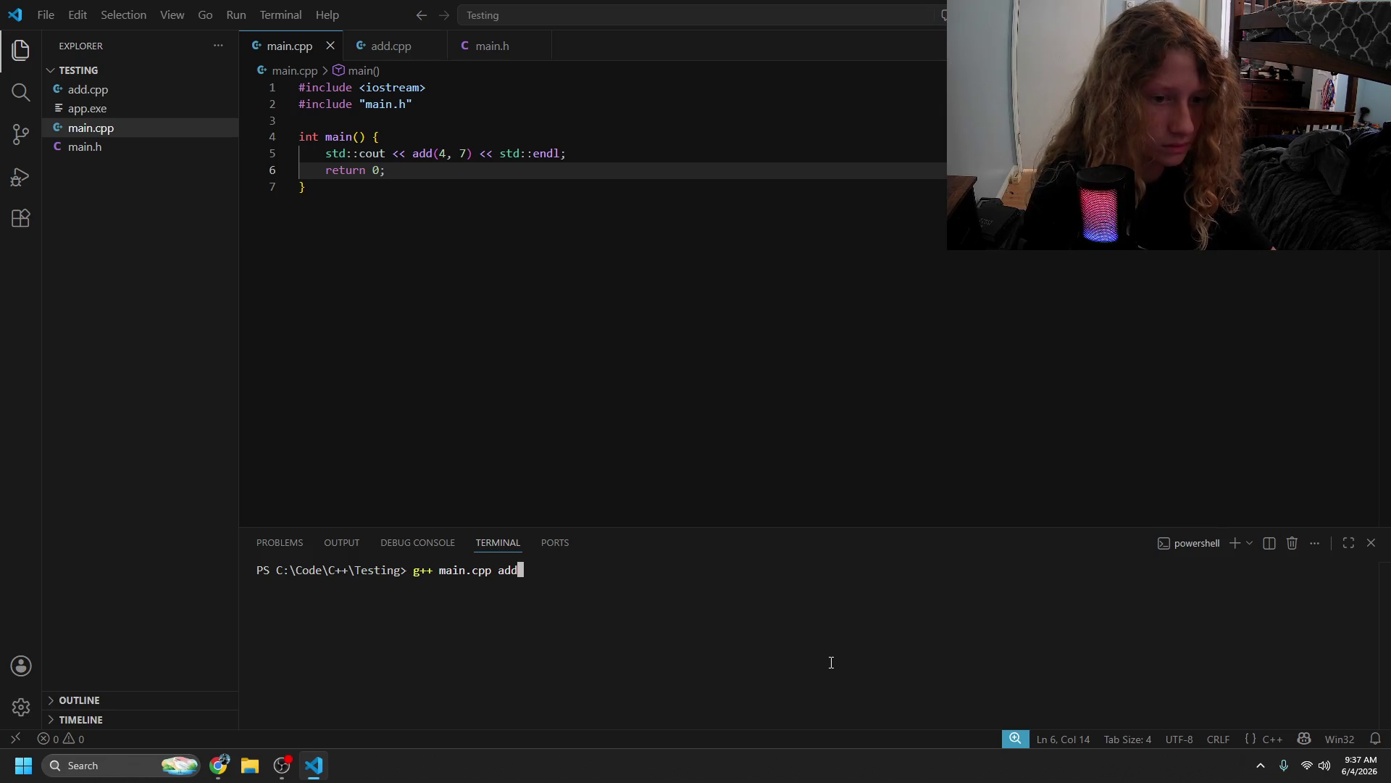
{"action": "type", "text": ".cpp "}
{"action": "type", "text": "-o app"}
- Build with g++ main.cpp add.cpp -o app, run ./app to print 11, and clear the terminal
{"action": "key", "text": "Return"}
{"action": "type", "text": "./app"}
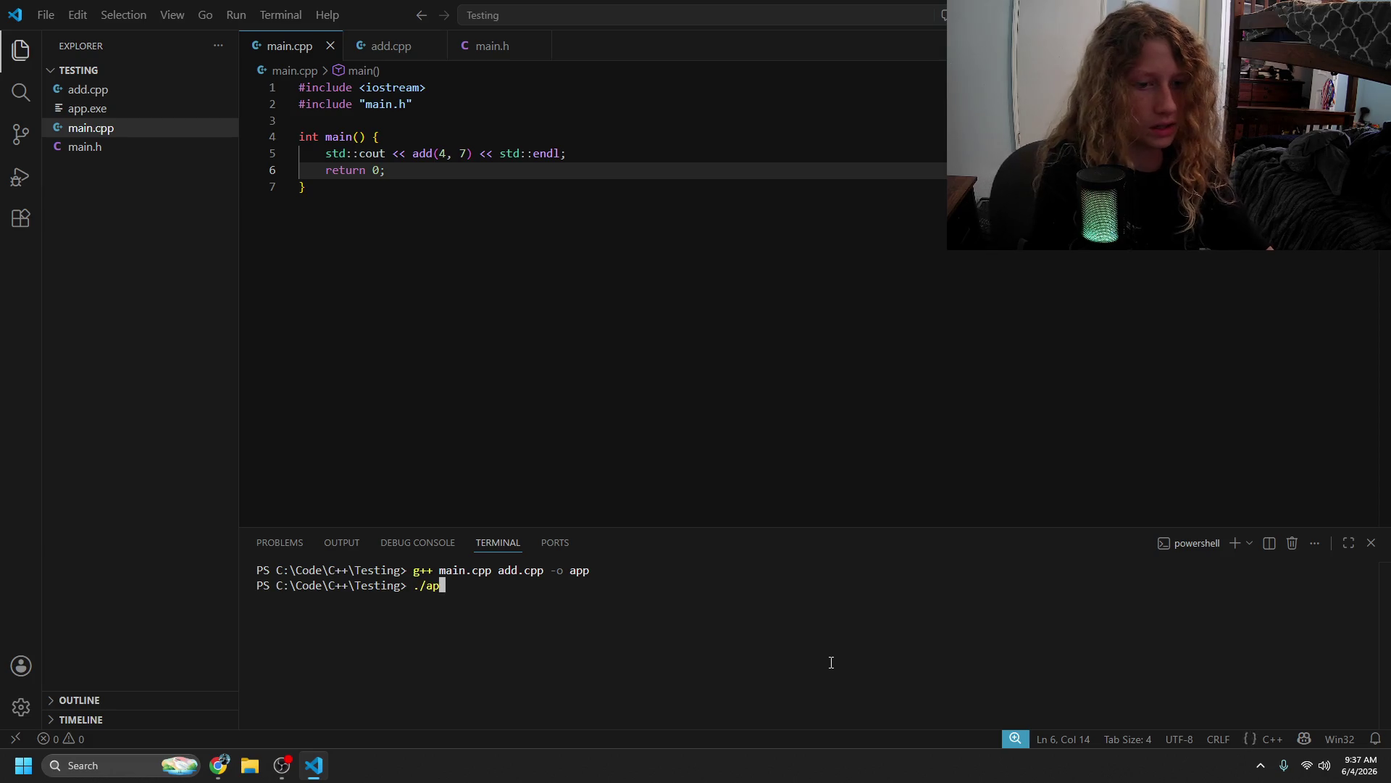
{"action": "key", "text": "Return"}
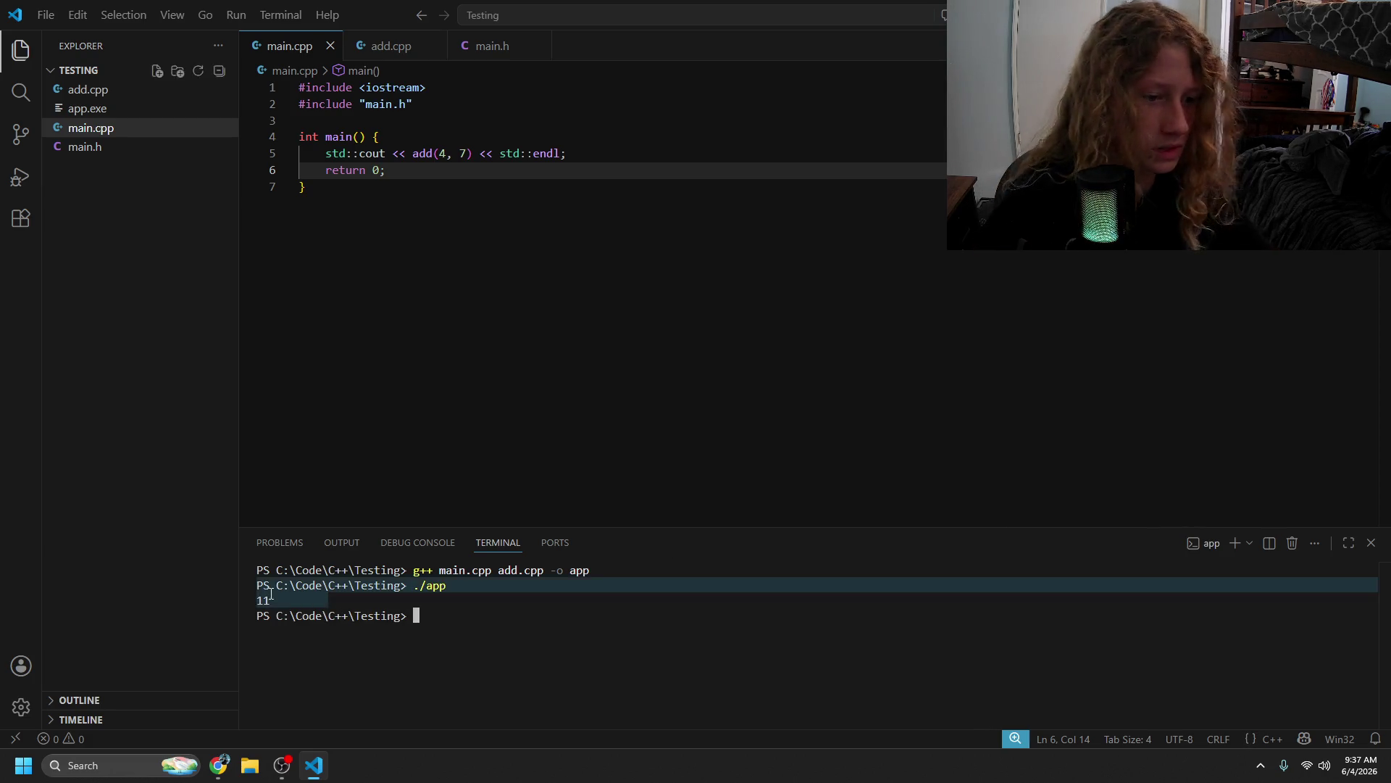
{"action": "type", "text": "clear"}
{"action": "key", "text": "Return"}
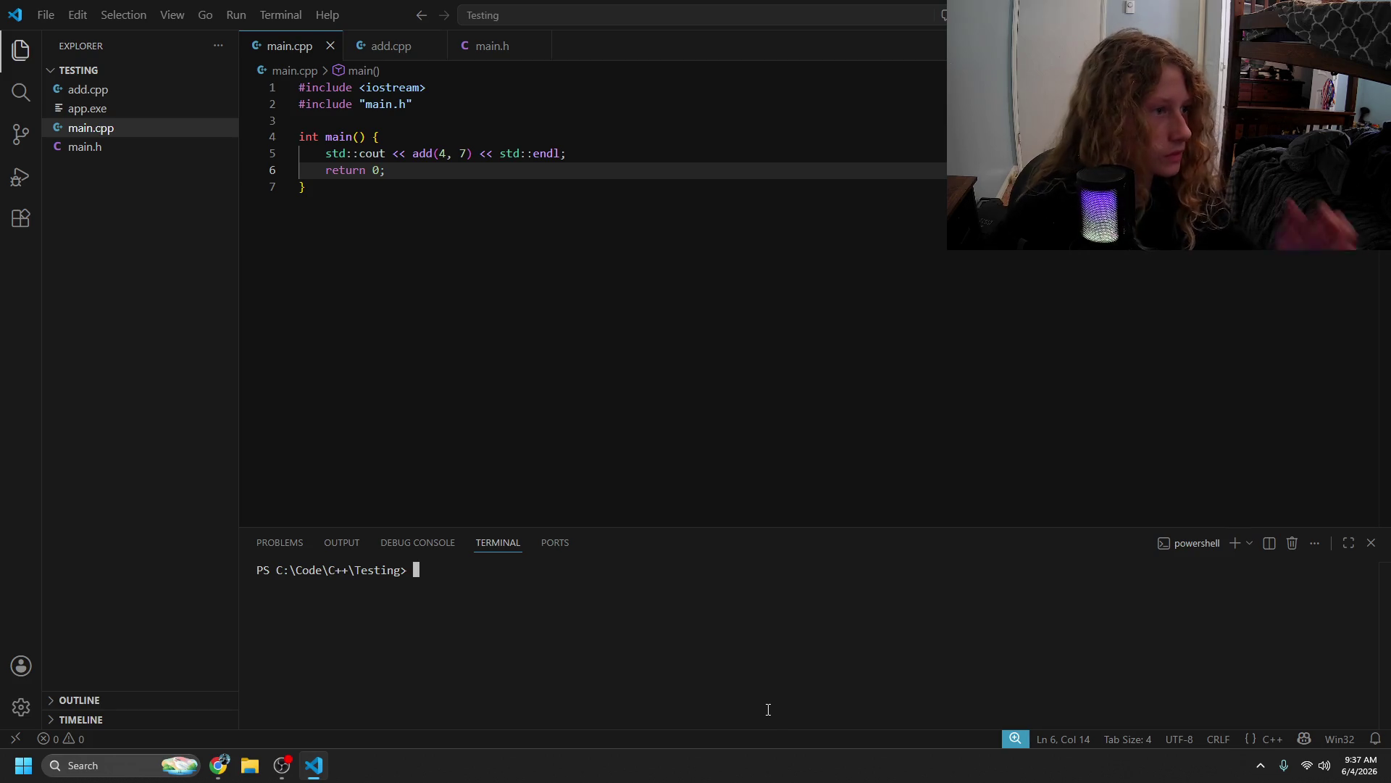
{"action": "left_click", "coordinate": [680, 506]}
{"action": "key", "text": "alt+Tab"}
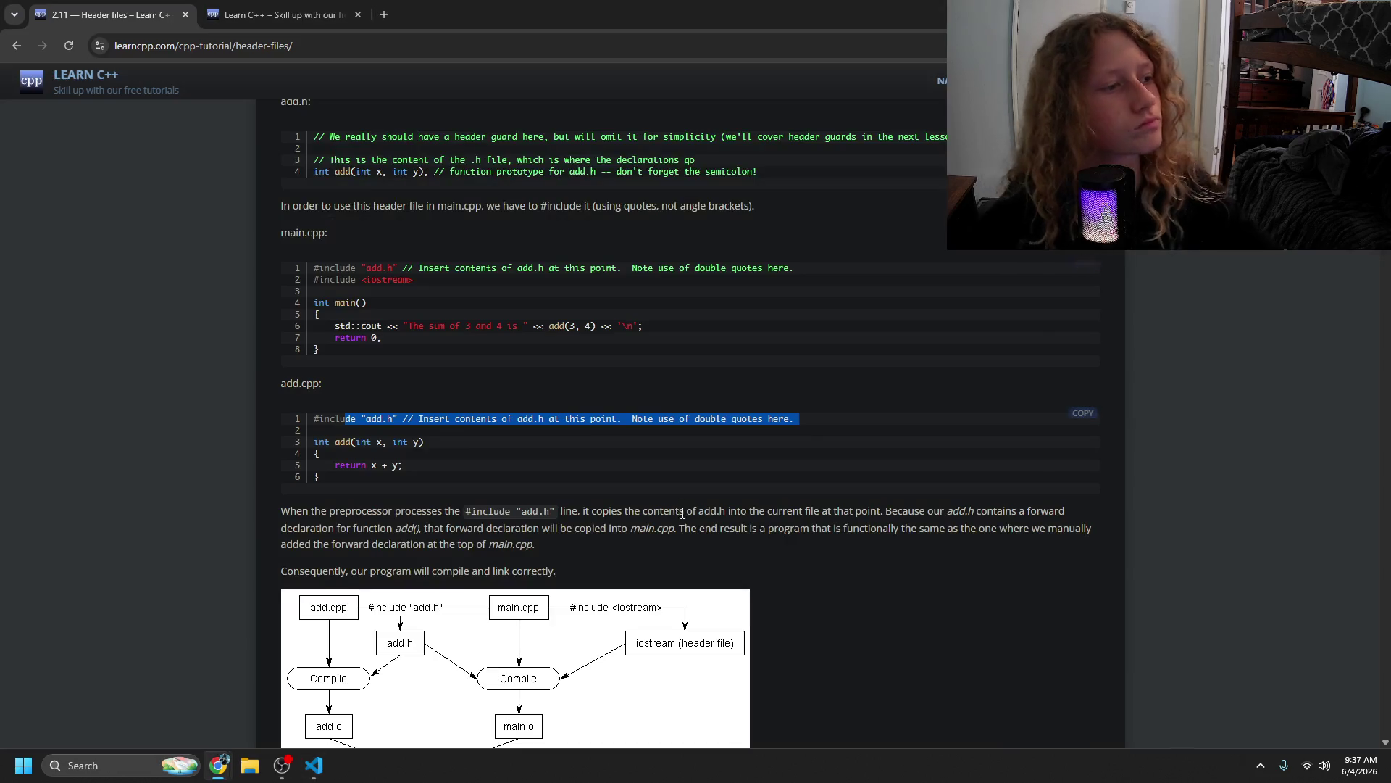
- Scroll the Header files lesson to its compile-and-link diagram and highlight text while reading
{"action": "scroll", "coordinate": [689, 542], "scroll_direction": "down", "scroll_amount": 1}
{"action": "scroll", "coordinate": [413, 496], "scroll_direction": "down", "scroll_amount": 3}
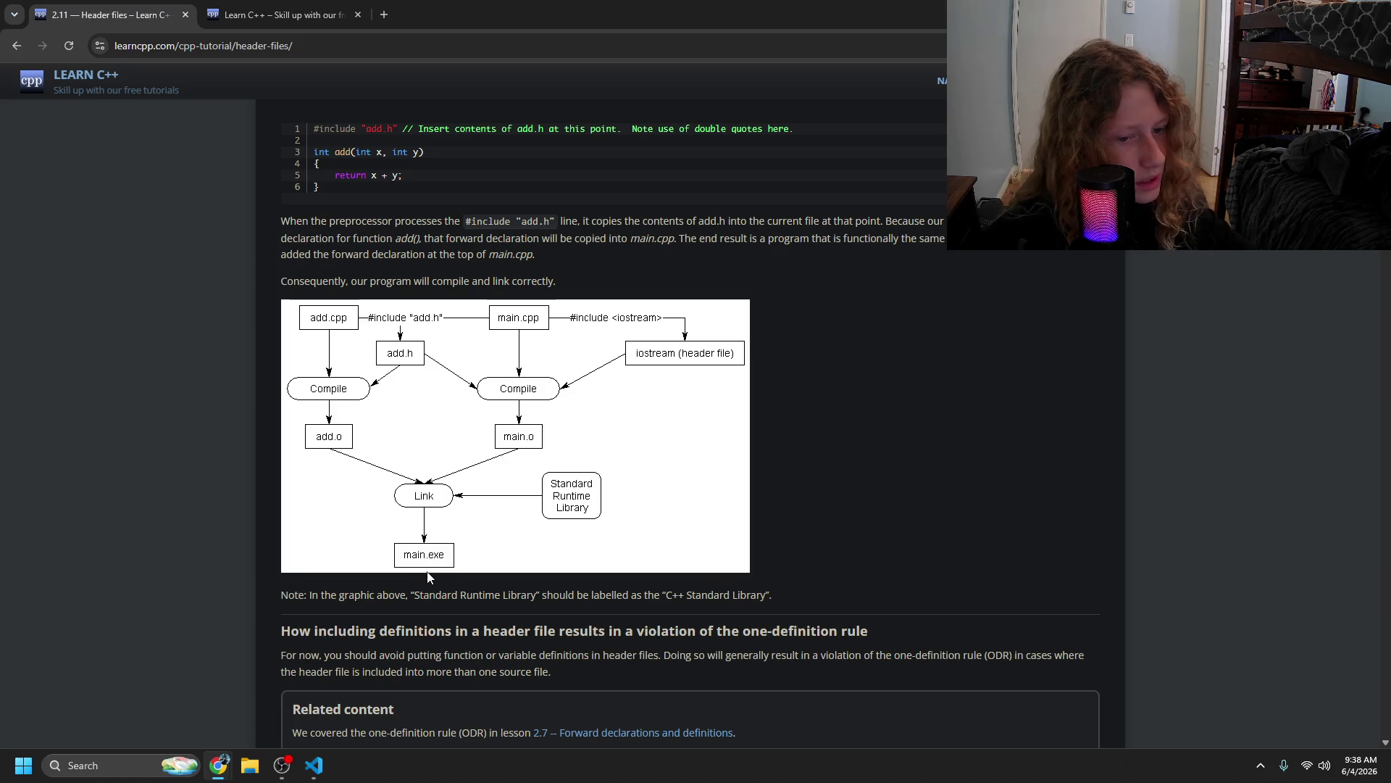
{"action": "mouse_move", "coordinate": [434, 540]}
{"action": "left_mouse_down"}
{"action": "mouse_move", "coordinate": [427, 507]}
{"action": "mouse_move", "coordinate": [467, 511]}
{"action": "mouse_move", "coordinate": [594, 462]}
{"action": "mouse_move", "coordinate": [841, 497]}
{"action": "left_mouse_up"}
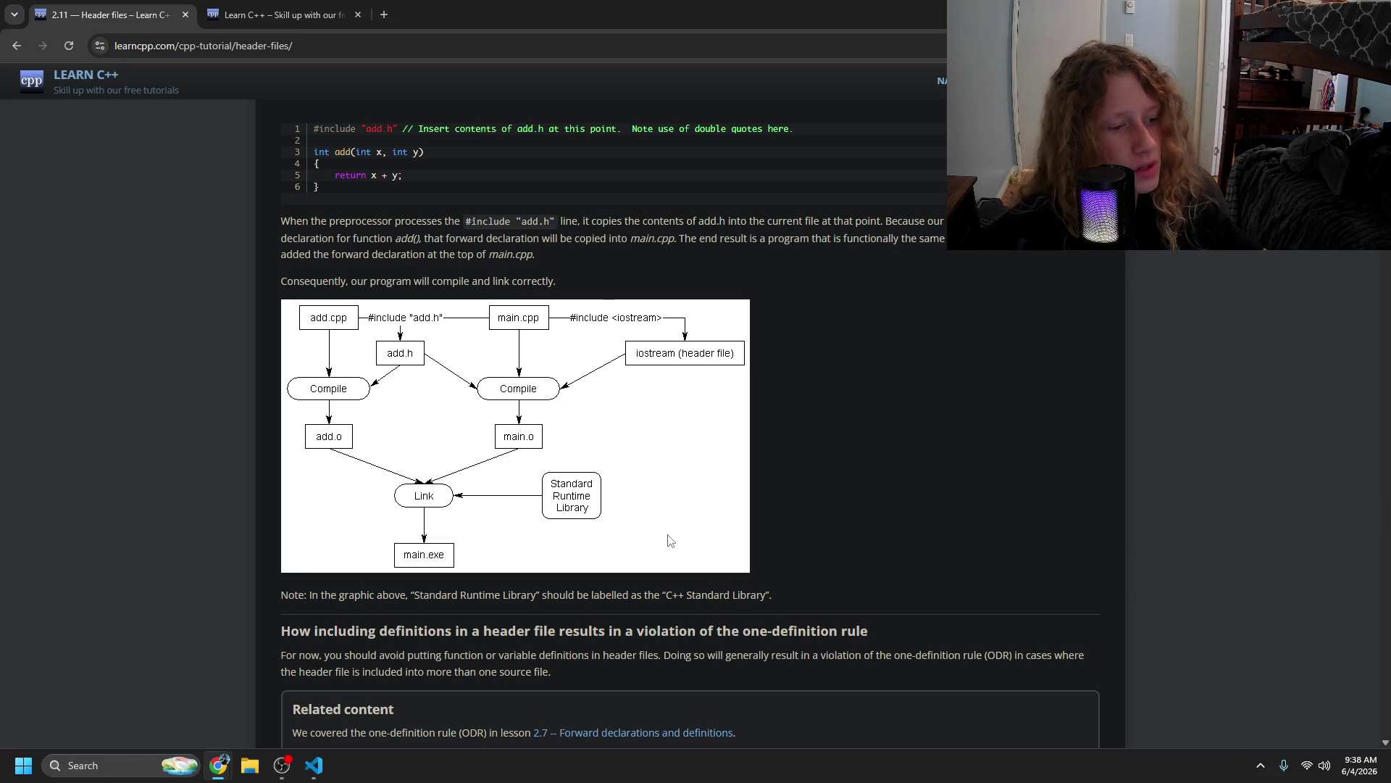
{"action": "key", "text": "alt+Tab"}
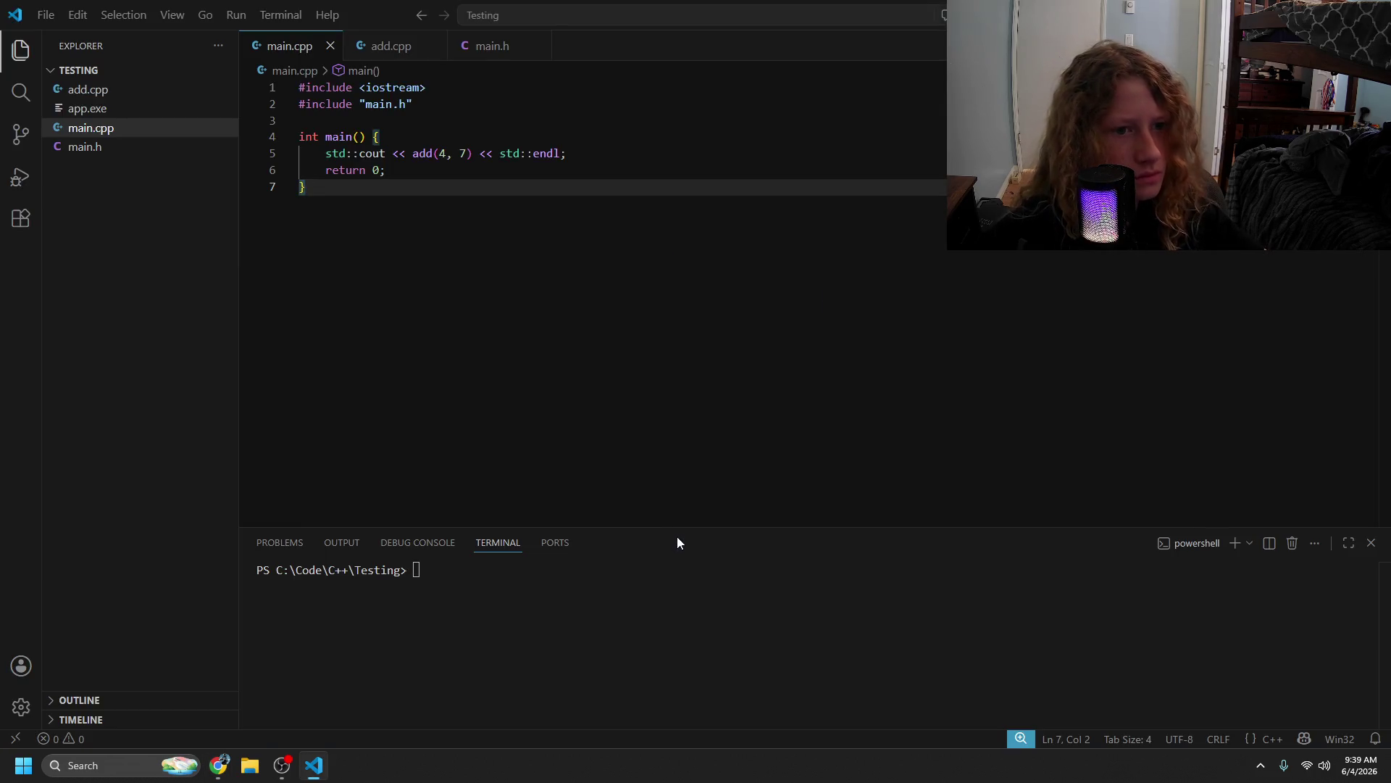
{"action": "key", "text": "alt+Tab"}
{"action": "key", "text": "alt+Tab"}
{"action": "key", "text": "alt+Tab"}
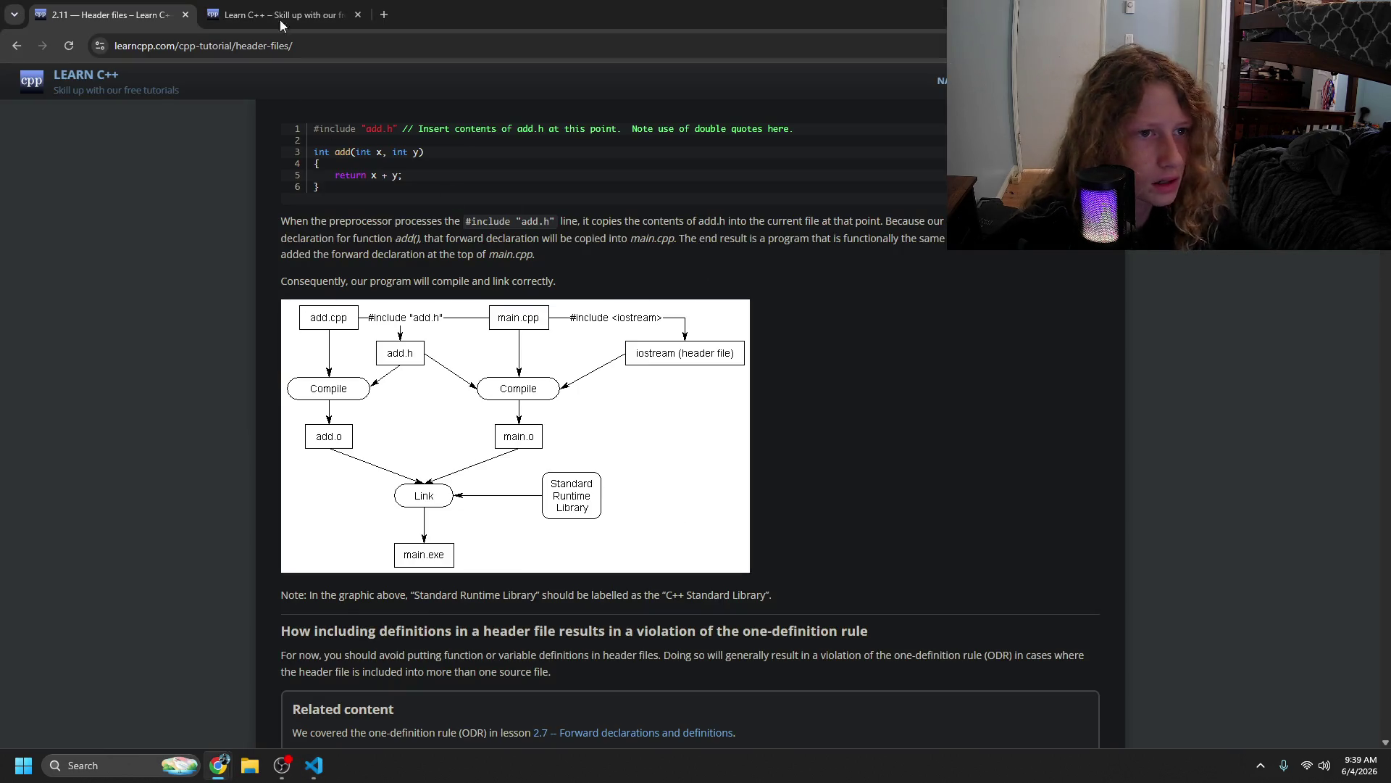
{"action": "left_click", "coordinate": [281, 22]}
{"action": "left_click", "coordinate": [108, 14]}
{"action": "scroll", "coordinate": [325, 503], "scroll_direction": "down", "scroll_amount": 5}
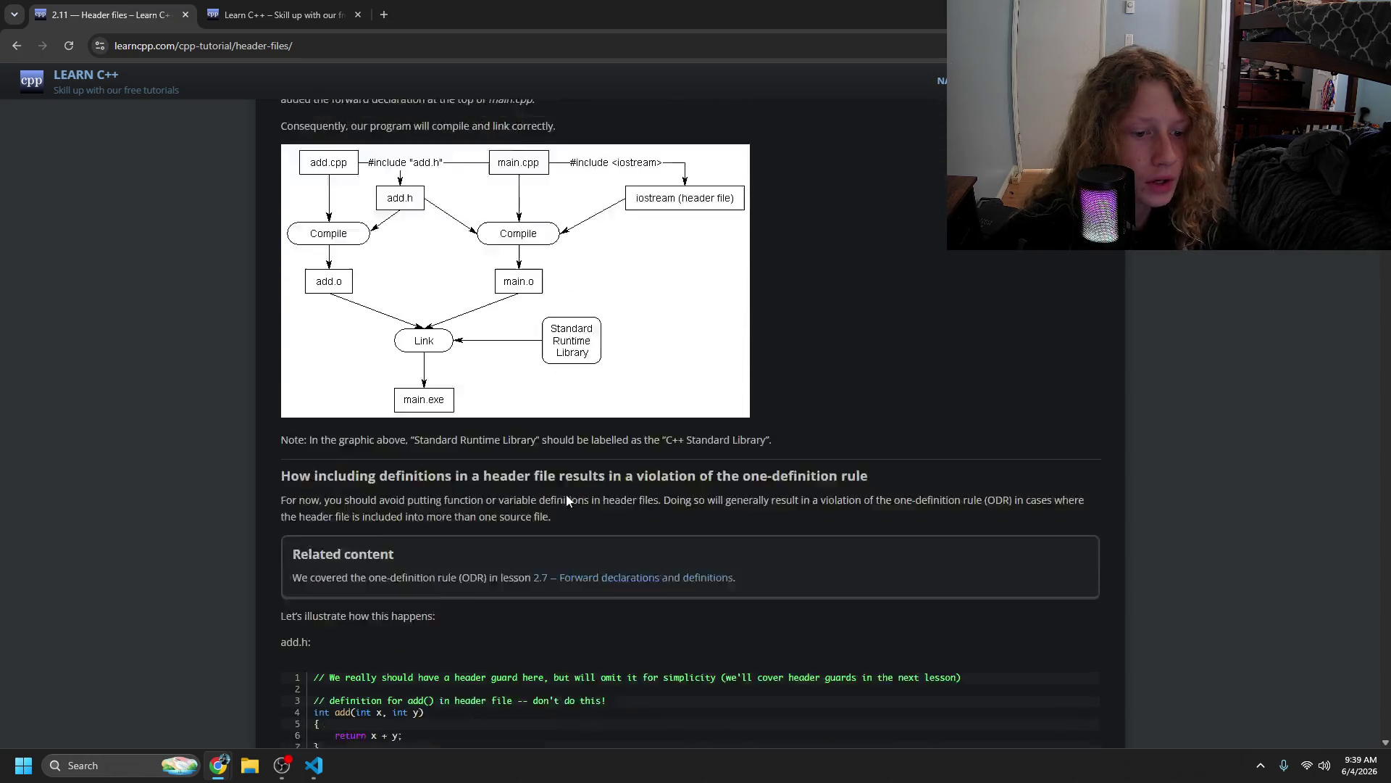
{"action": "scroll", "coordinate": [306, 497], "scroll_direction": "down", "scroll_amount": 1}
{"action": "mouse_move", "coordinate": [333, 481]}
{"action": "left_mouse_down"}
{"action": "mouse_move", "coordinate": [446, 545]}
{"action": "mouse_move", "coordinate": [401, 546]}
{"action": "mouse_move", "coordinate": [474, 563]}
{"action": "left_mouse_up"}
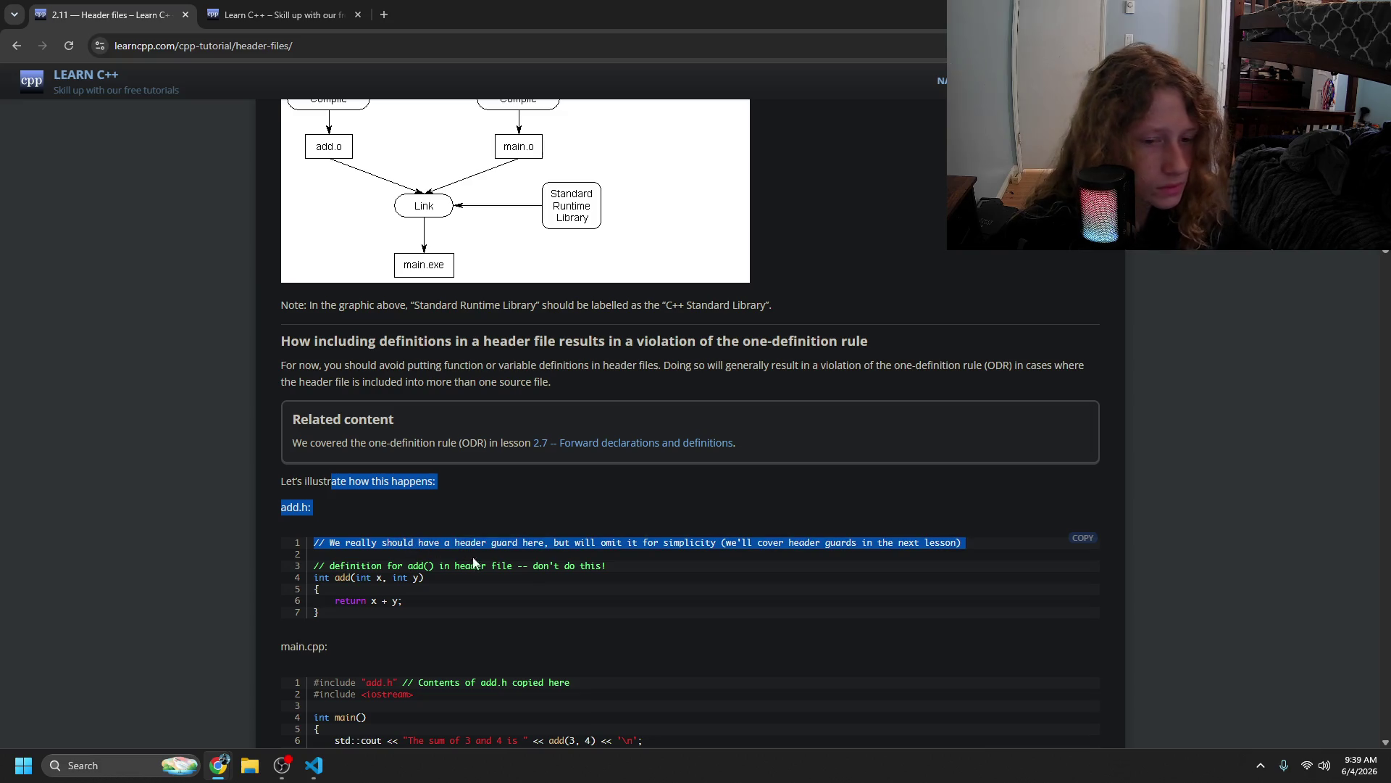
{"action": "mouse_move", "coordinate": [698, 560]}
{"action": "left_mouse_down"}
{"action": "mouse_move", "coordinate": [785, 548]}
{"action": "mouse_move", "coordinate": [576, 547]}
{"action": "mouse_move", "coordinate": [790, 557]}
{"action": "mouse_move", "coordinate": [583, 536]}
{"action": "mouse_move", "coordinate": [449, 580]}
{"action": "mouse_move", "coordinate": [428, 616]}
{"action": "mouse_move", "coordinate": [449, 562]}
{"action": "mouse_move", "coordinate": [460, 612]}
{"action": "mouse_move", "coordinate": [578, 585]}
{"action": "left_mouse_up"}
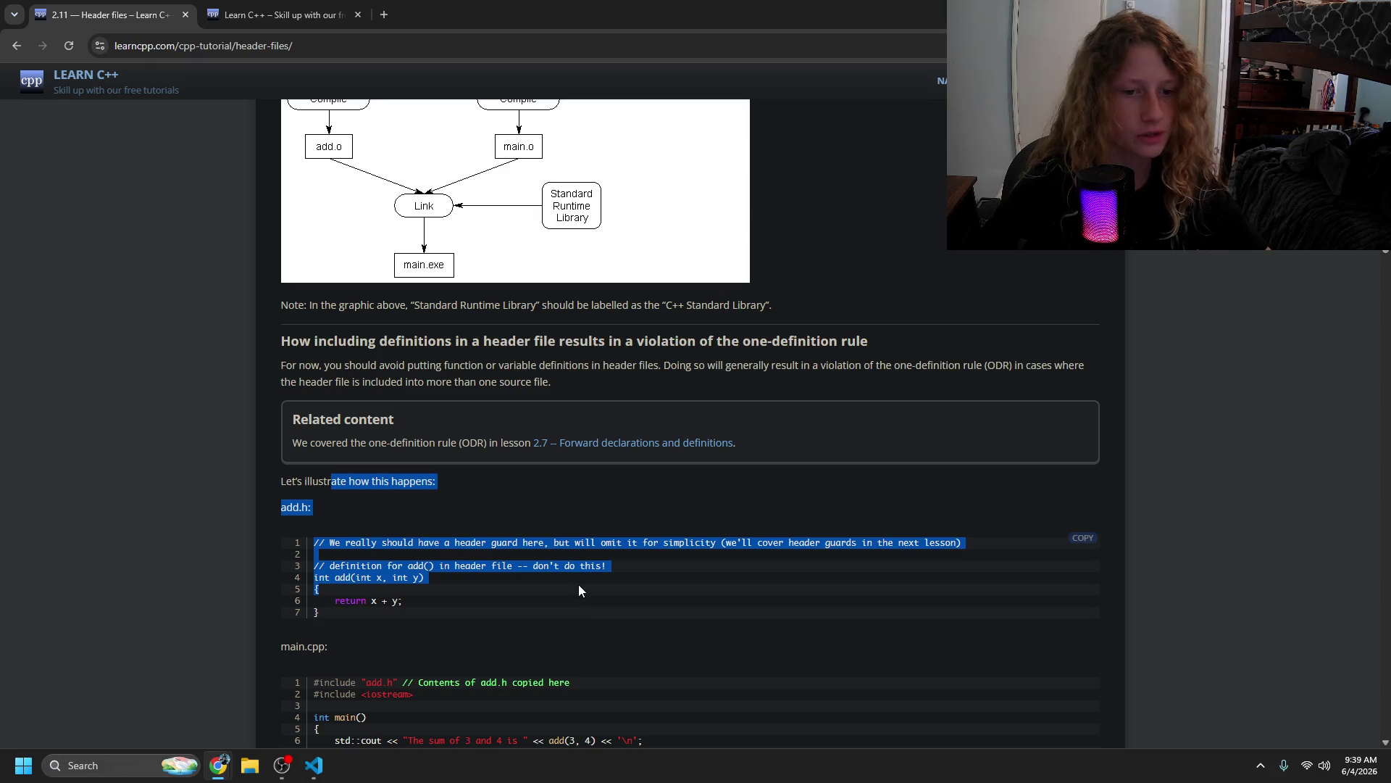
{"action": "left_click", "coordinate": [580, 598]}
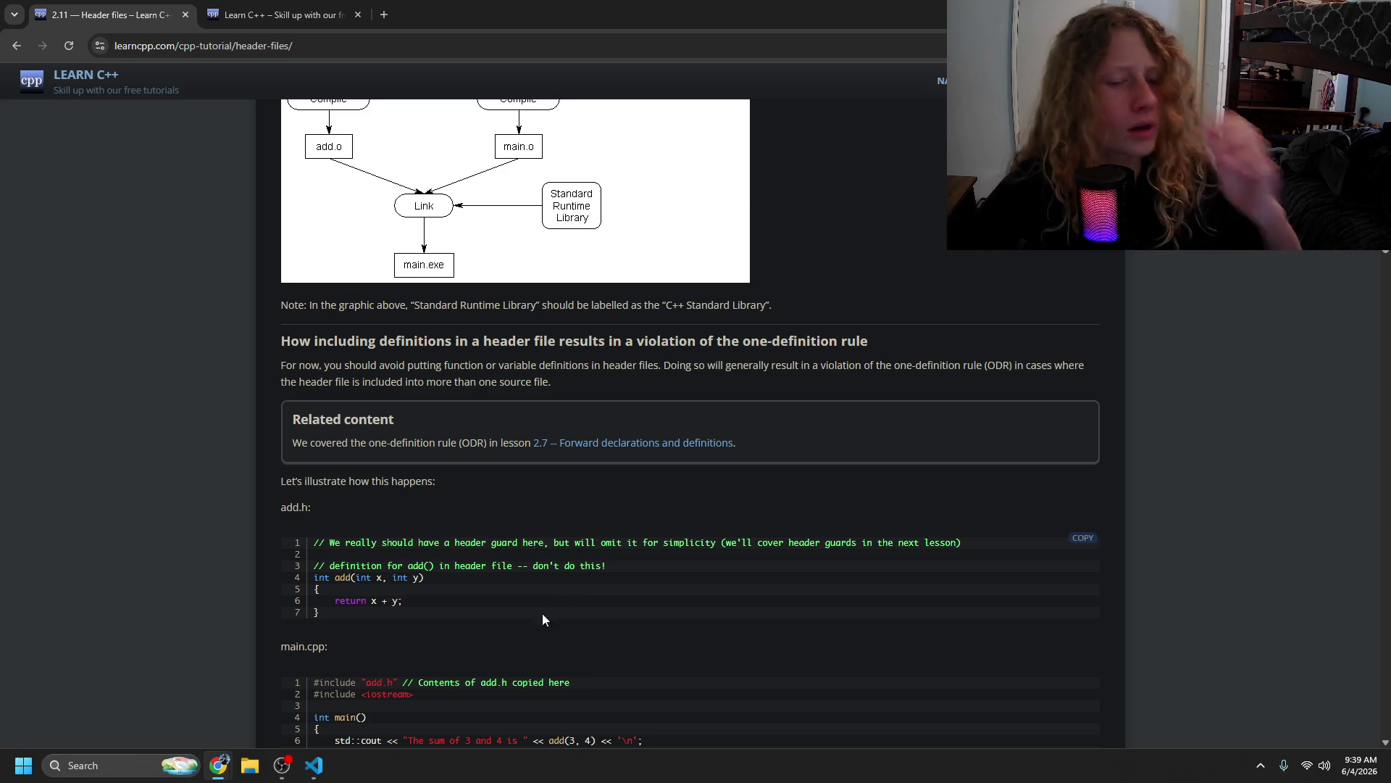
{"action": "scroll", "coordinate": [480, 650], "scroll_direction": "down", "scroll_amount": 3}
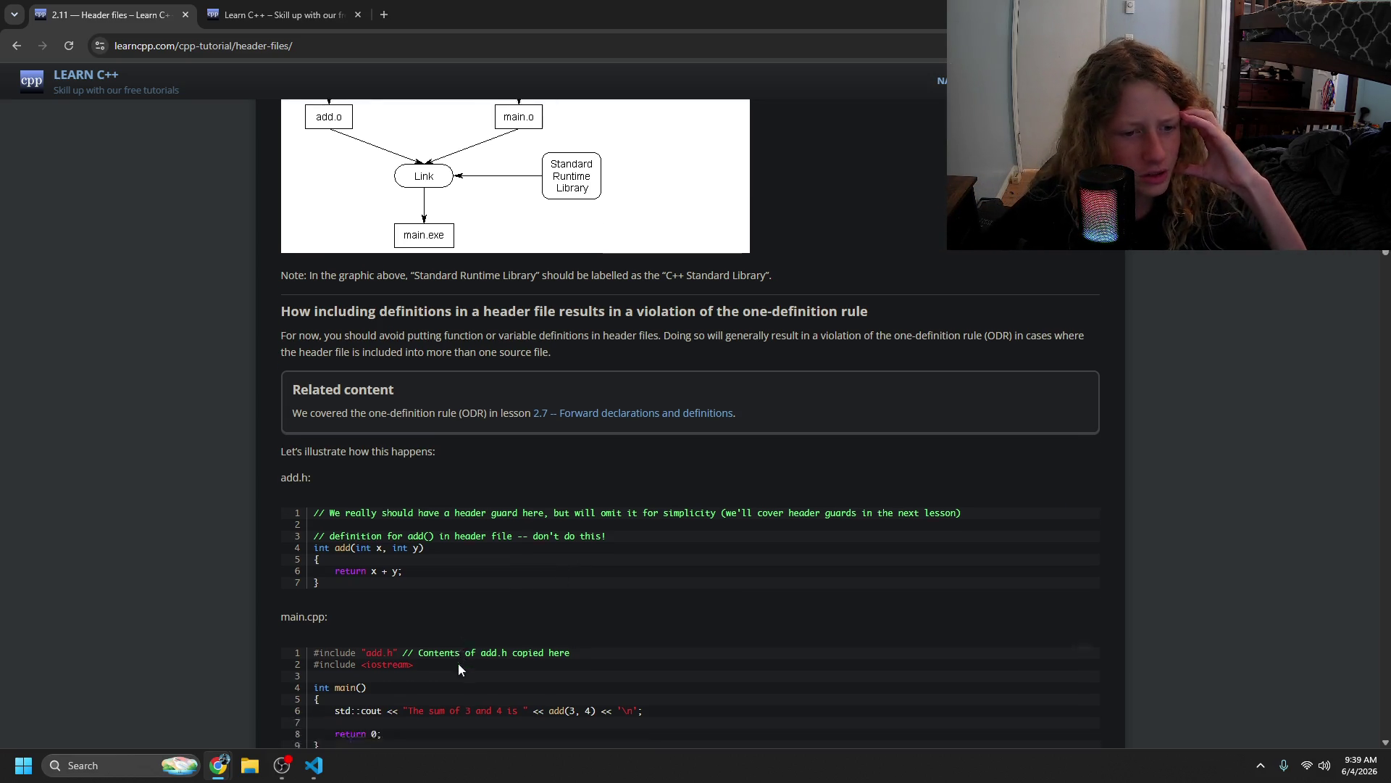
{"action": "left_click_drag", "start_coordinate": [395, 405], "coordinate": [313, 348]}
{"action": "left_click", "coordinate": [418, 484]}
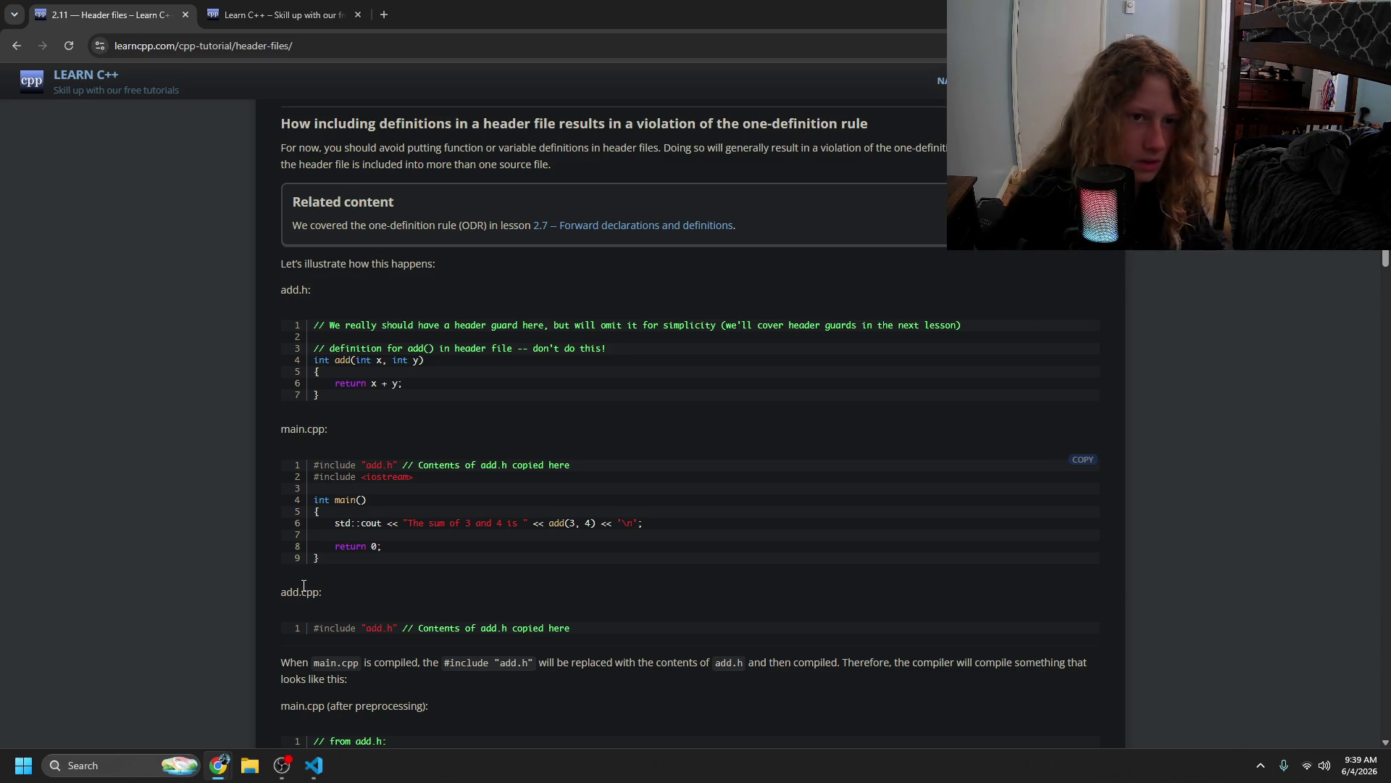
{"action": "scroll", "coordinate": [305, 556], "scroll_direction": "up", "scroll_amount": 8}
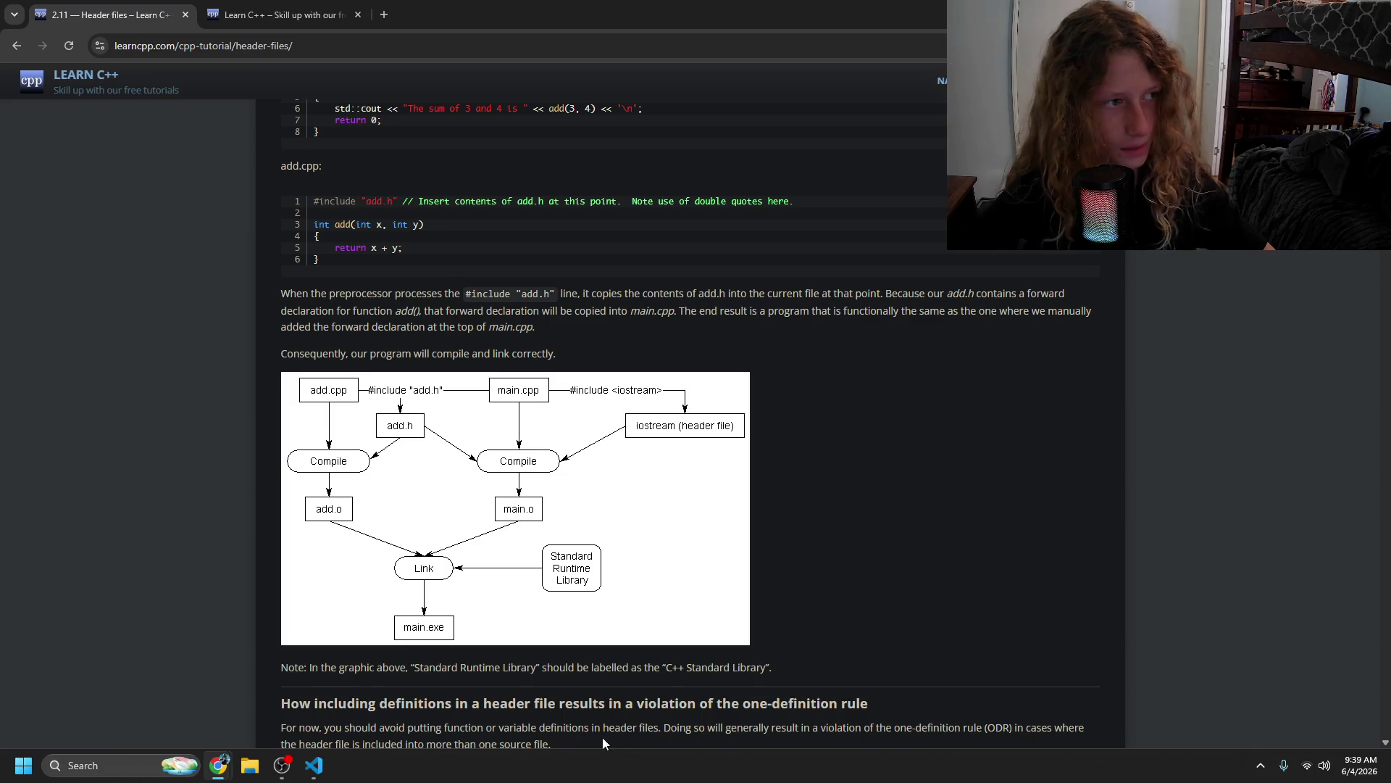
{"action": "left_click", "coordinate": [508, 633]}
- Run ./app again, then scroll the Header files lesson further down
{"action": "type", "text": "./app"}
{"action": "key", "text": "Return"}
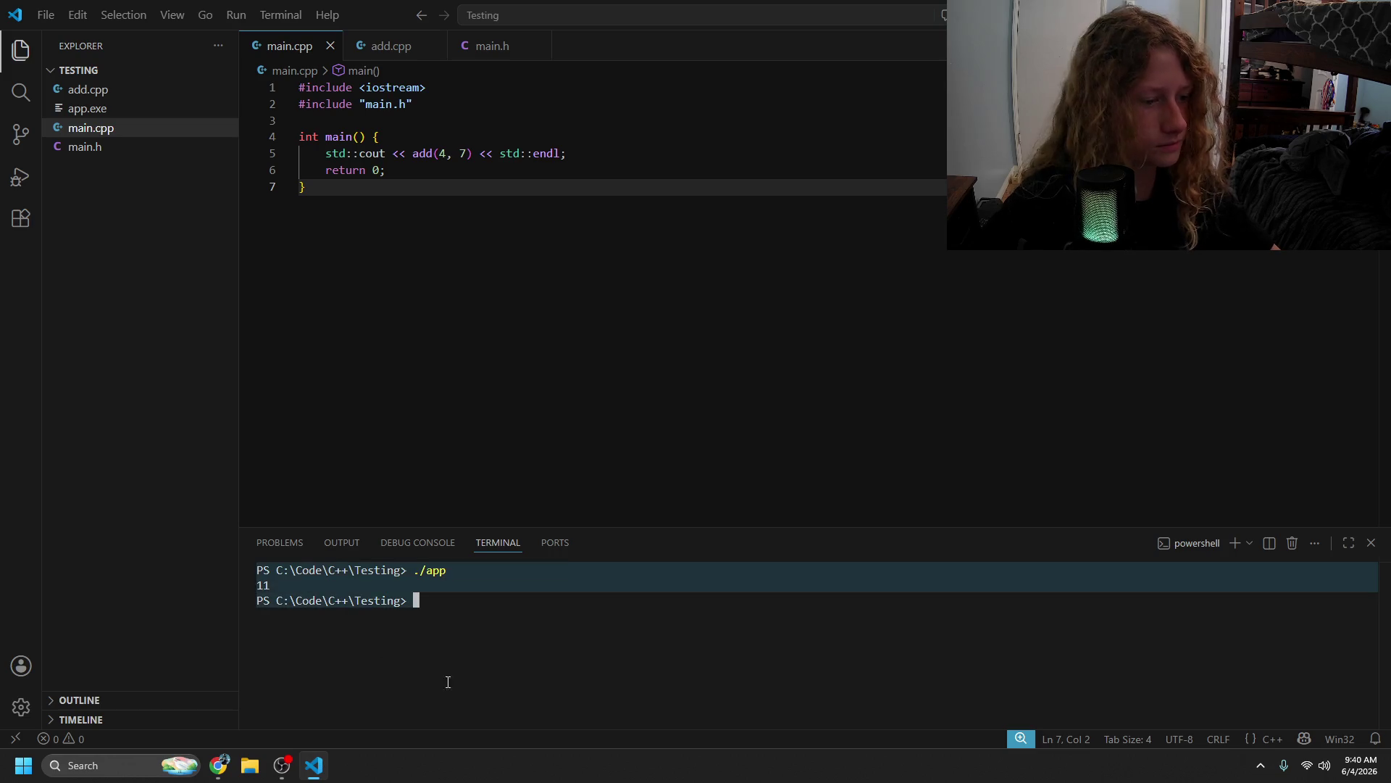
{"action": "type", "text": "clear"}
{"action": "key", "text": "alt+Tab"}
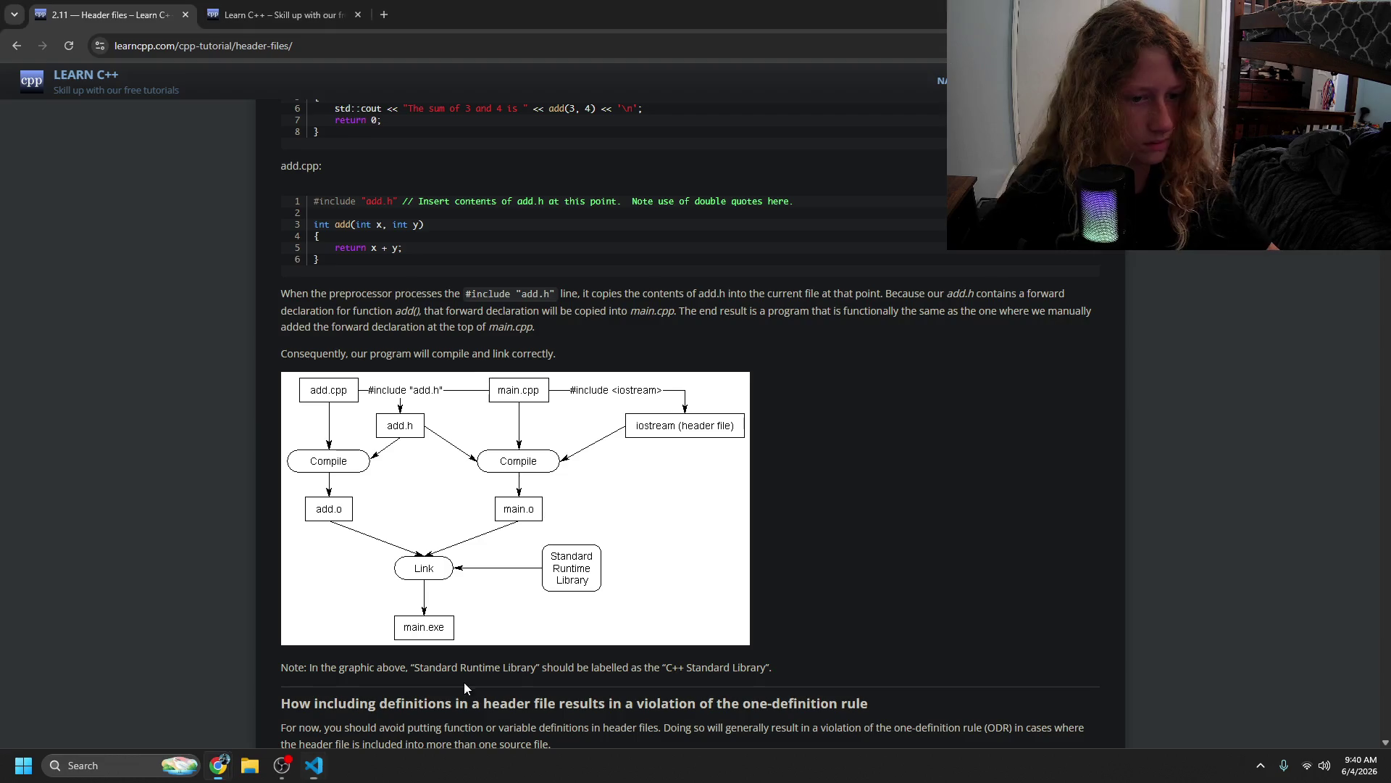
{"action": "scroll", "coordinate": [393, 542], "scroll_direction": "down", "scroll_amount": 8}
{"action": "scroll", "coordinate": [392, 542], "scroll_direction": "down", "scroll_amount": 1}
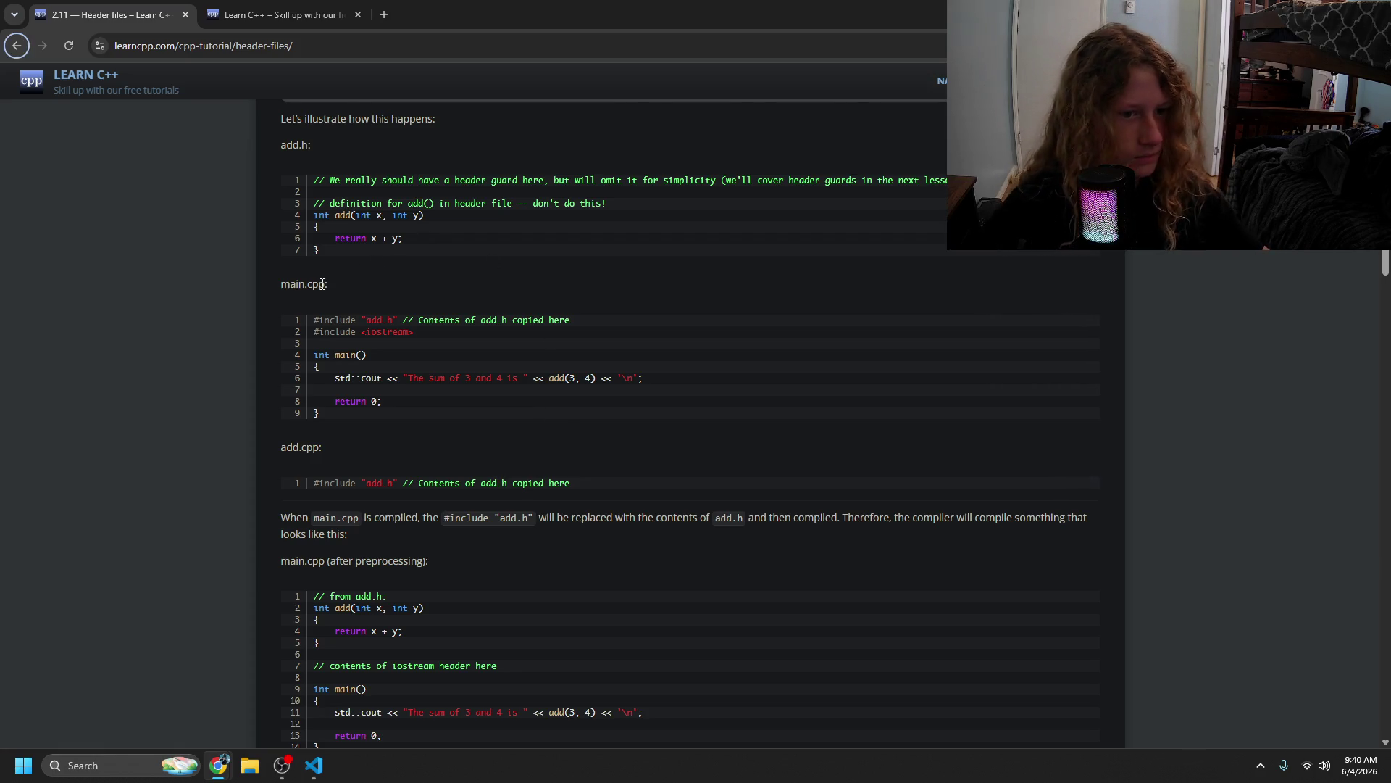
- Type g++ add.c in the VS Code terminal
{"action": "key", "text": "alt+Tab"}
{"action": "type", "text": "g++"}
{"action": "key", "text": "BackSpace"}
{"action": "key", "text": "BackSpace"}
{"action": "type", "text": "++ add.c"}
- Highlight the iostream include, the add.h comment and add's parameters in the lesson's examples
{"action": "key", "text": "alt+Tab"}
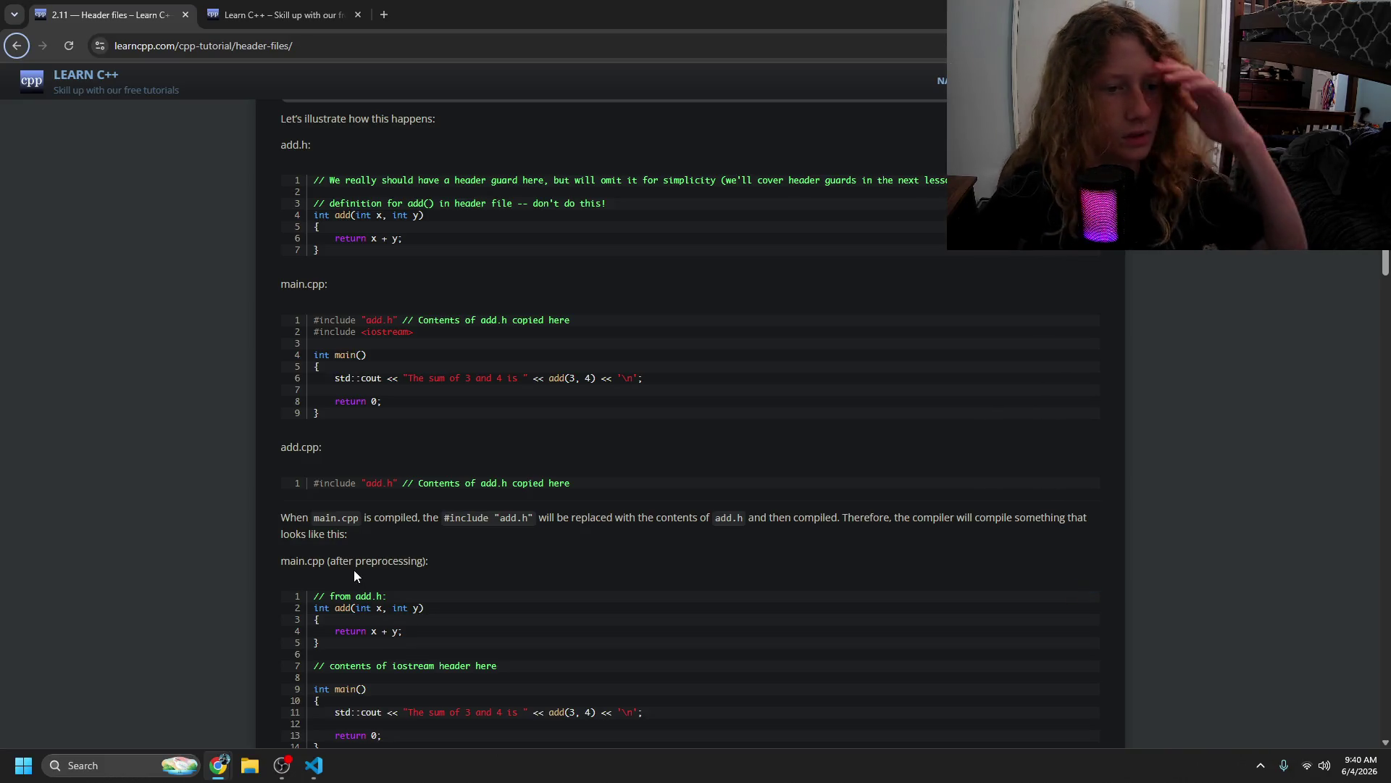
{"action": "left_click_drag", "start_coordinate": [314, 331], "coordinate": [488, 346]}
{"action": "left_click", "coordinate": [420, 285]}
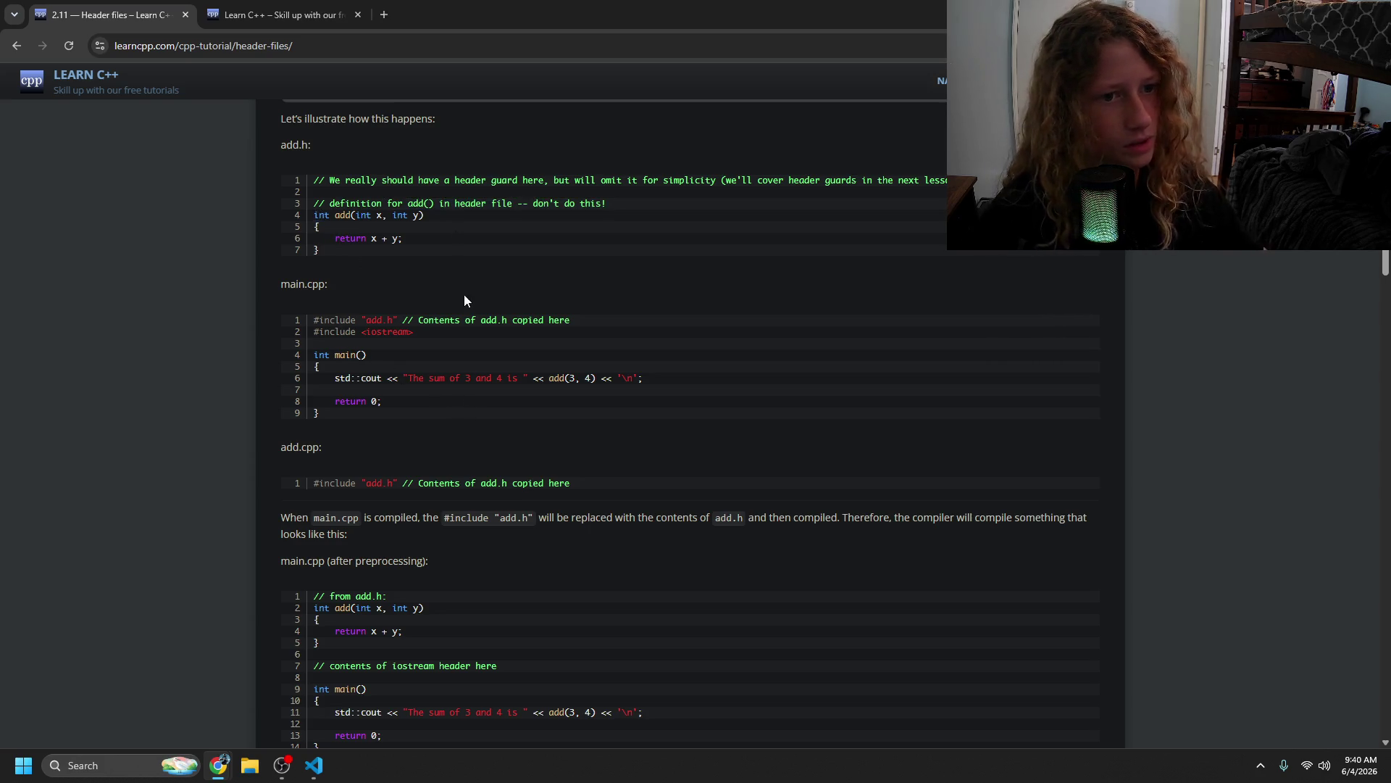
{"action": "left_click_drag", "start_coordinate": [317, 204], "coordinate": [396, 218]}
{"action": "left_click", "coordinate": [363, 218]}
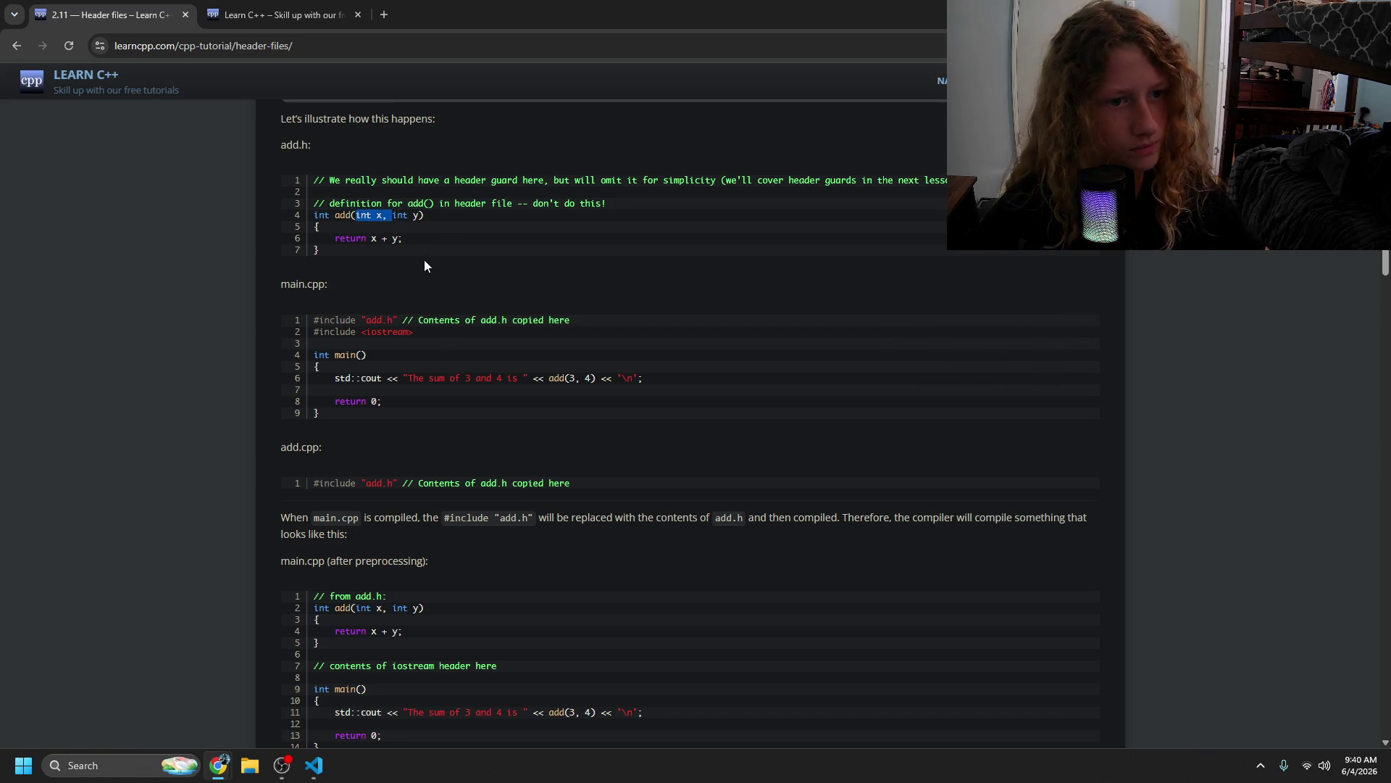
{"action": "left_click", "coordinate": [424, 260]}
{"action": "key", "text": "Tab"}
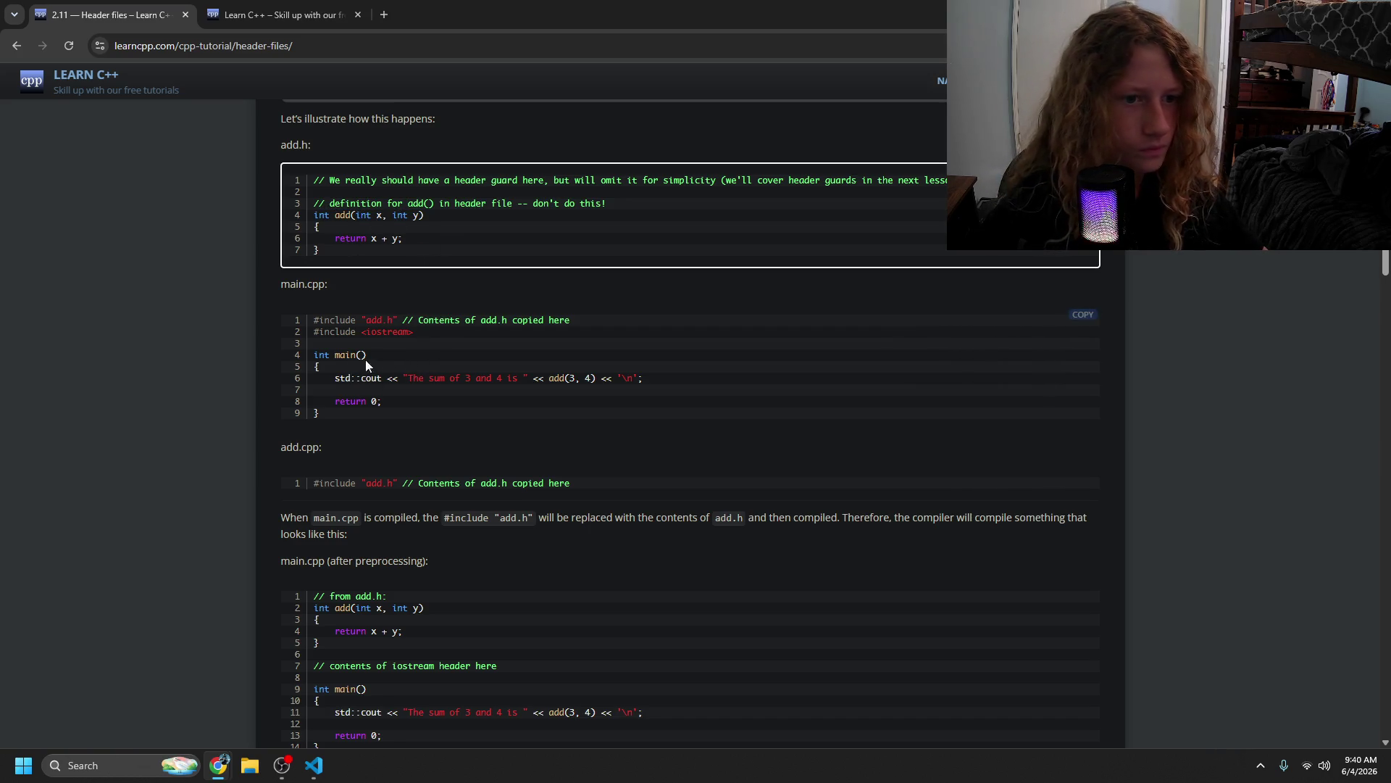
- Highlight the preprocessed main.cpp example and its explanation, then scroll on through the lesson
{"action": "mouse_move", "coordinate": [403, 323]}
{"action": "left_mouse_down"}
{"action": "mouse_move", "coordinate": [479, 355]}
{"action": "mouse_move", "coordinate": [621, 383]}
{"action": "mouse_move", "coordinate": [391, 408]}
{"action": "left_mouse_up"}
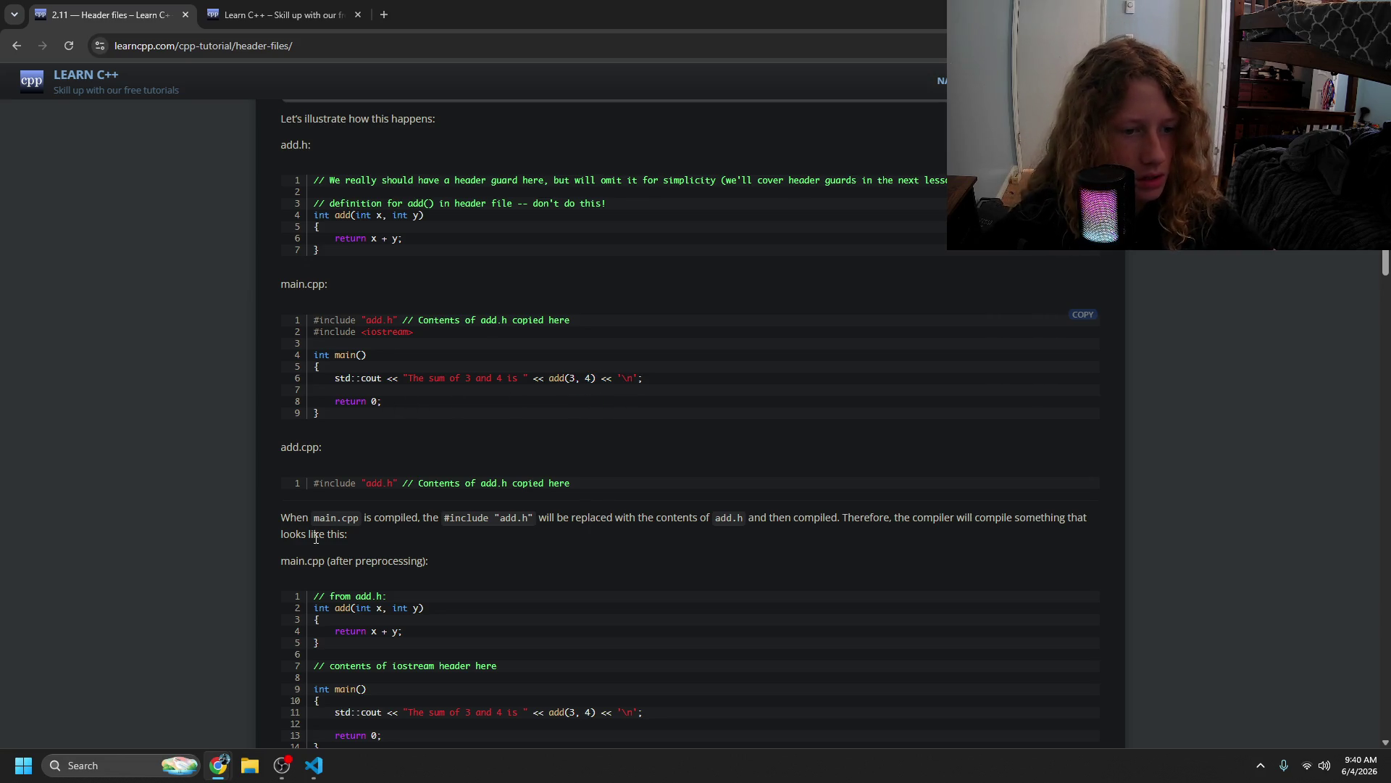
{"action": "mouse_move", "coordinate": [363, 517]}
{"action": "left_mouse_down"}
{"action": "mouse_move", "coordinate": [702, 549]}
{"action": "mouse_move", "coordinate": [823, 519]}
{"action": "mouse_move", "coordinate": [889, 527]}
{"action": "mouse_move", "coordinate": [892, 563]}
{"action": "left_mouse_up"}
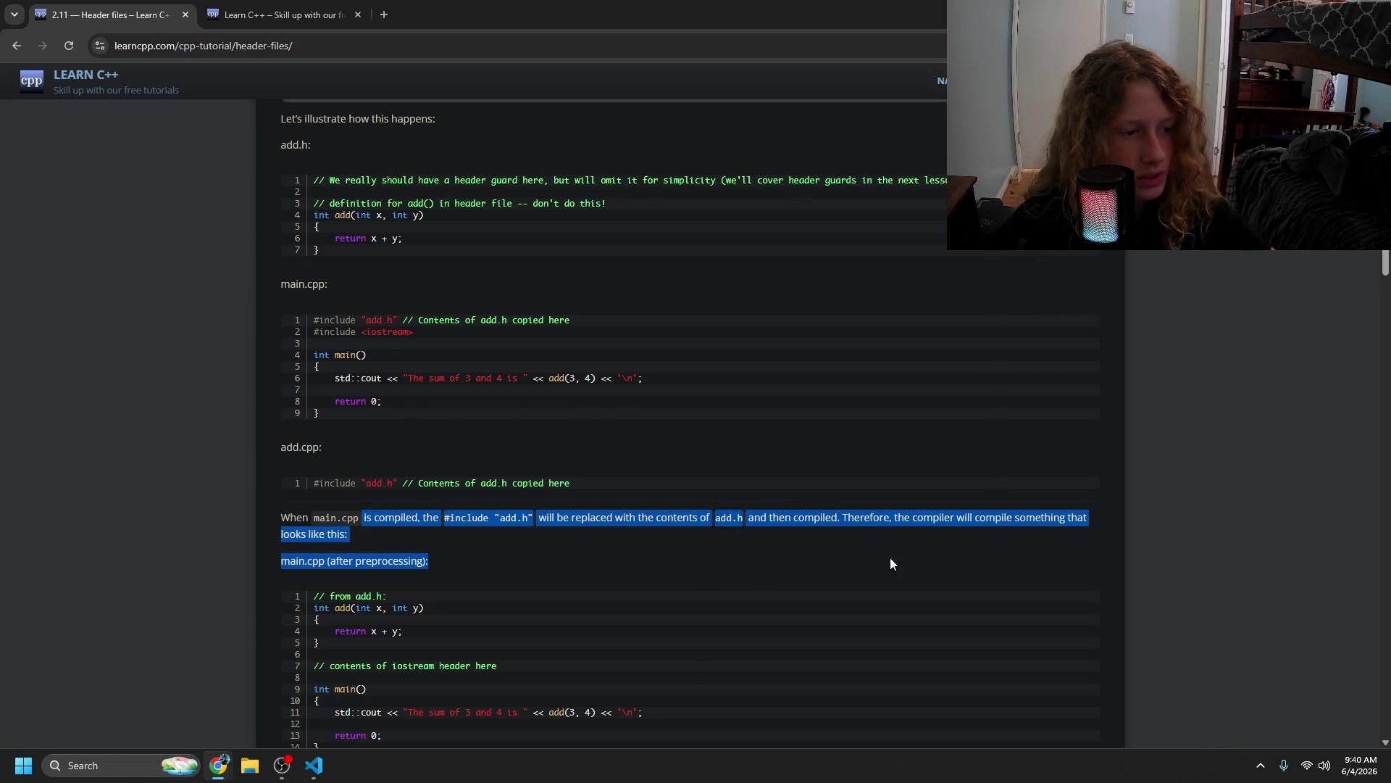
{"action": "left_click", "coordinate": [620, 546]}
{"action": "scroll", "coordinate": [580, 512], "scroll_direction": "down", "scroll_amount": 2}
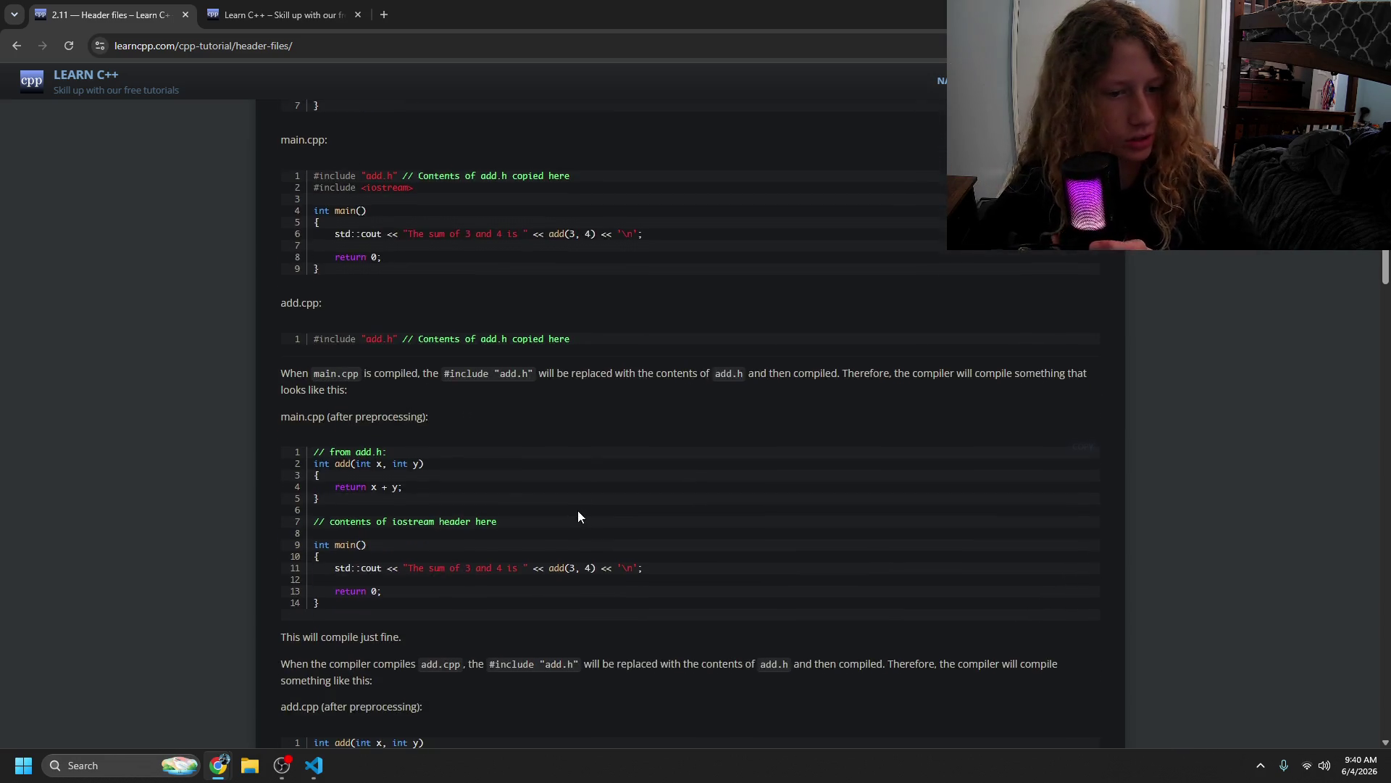
{"action": "scroll", "coordinate": [572, 512], "scroll_direction": "down", "scroll_amount": 1}
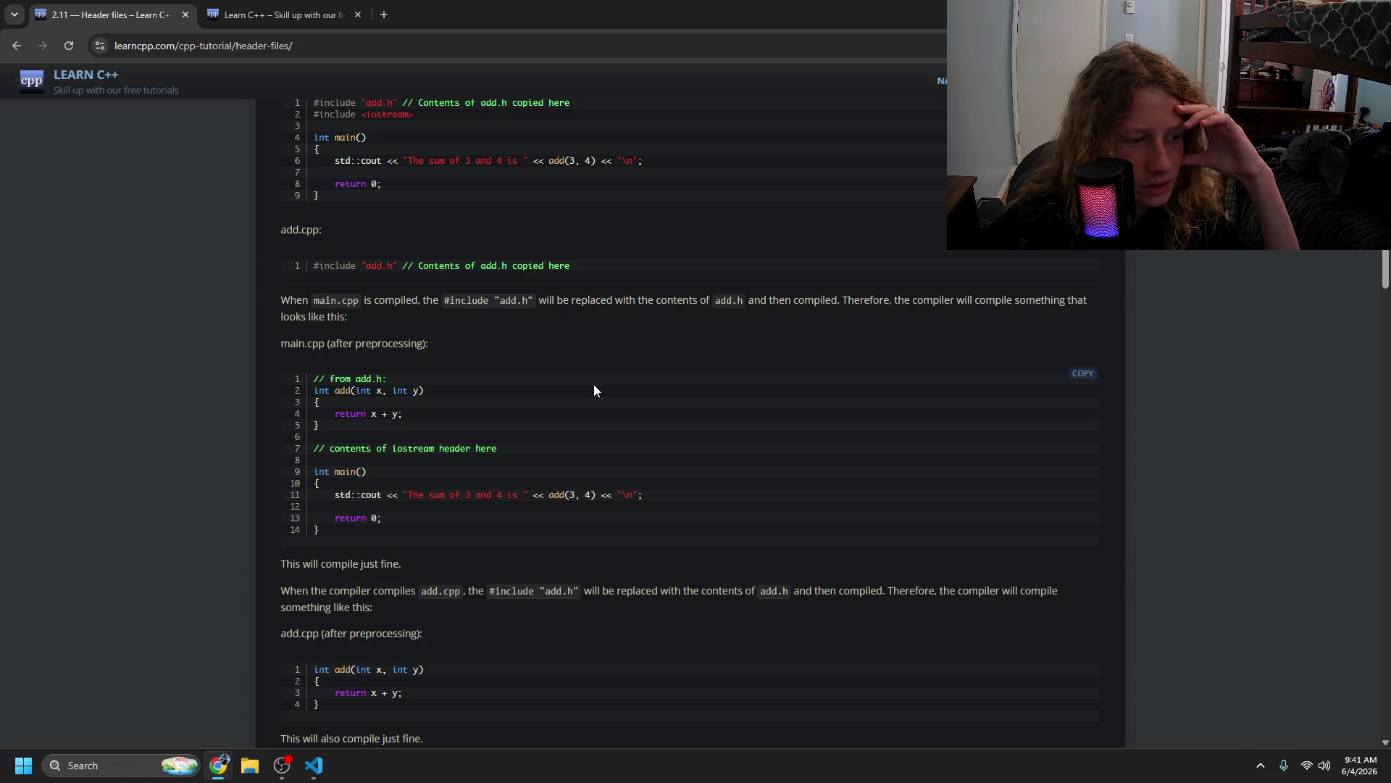
{"action": "scroll", "coordinate": [593, 384], "scroll_direction": "up", "scroll_amount": 5}
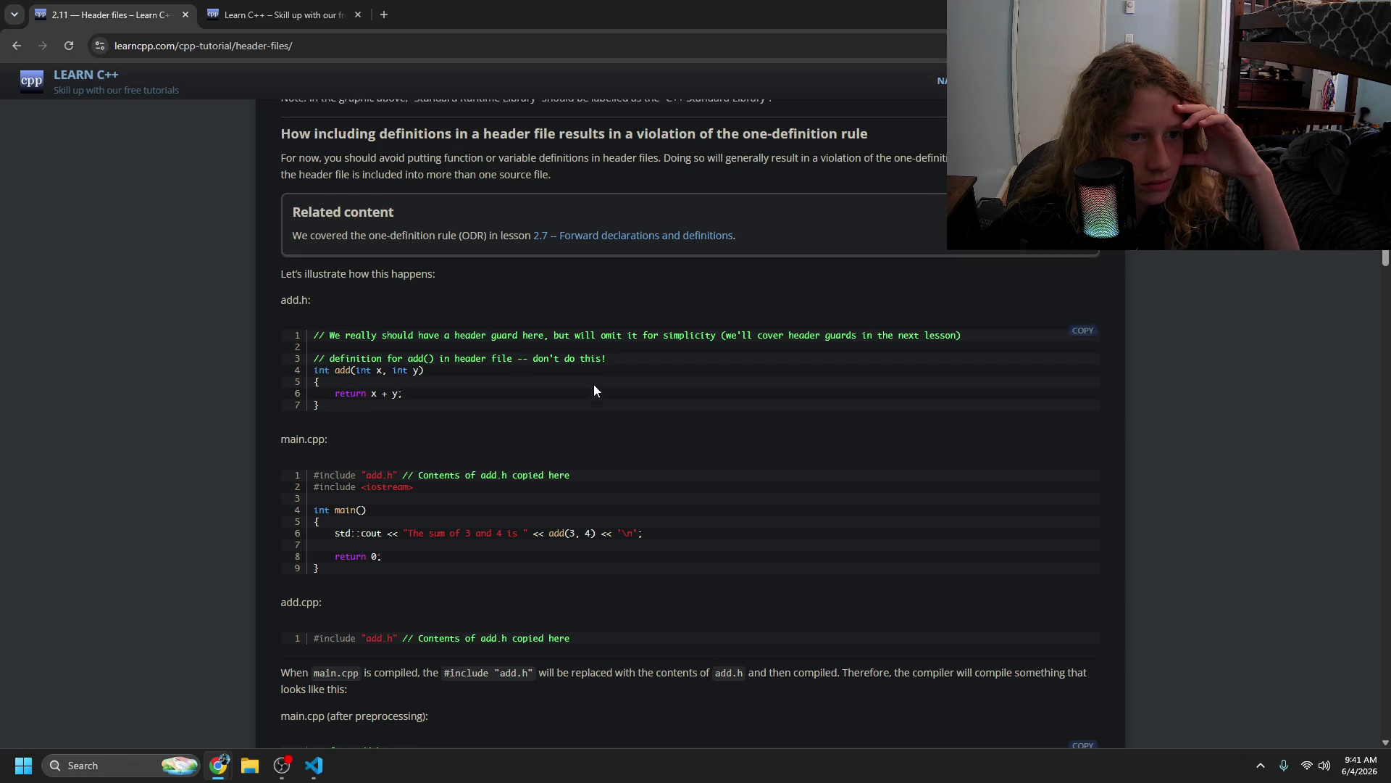
- Highlight the add() definition and comment lines in the one-definition-rule add.h example
{"action": "scroll", "coordinate": [594, 391], "scroll_direction": "up", "scroll_amount": 3}
{"action": "scroll", "coordinate": [594, 391], "scroll_direction": "down", "scroll_amount": 2}
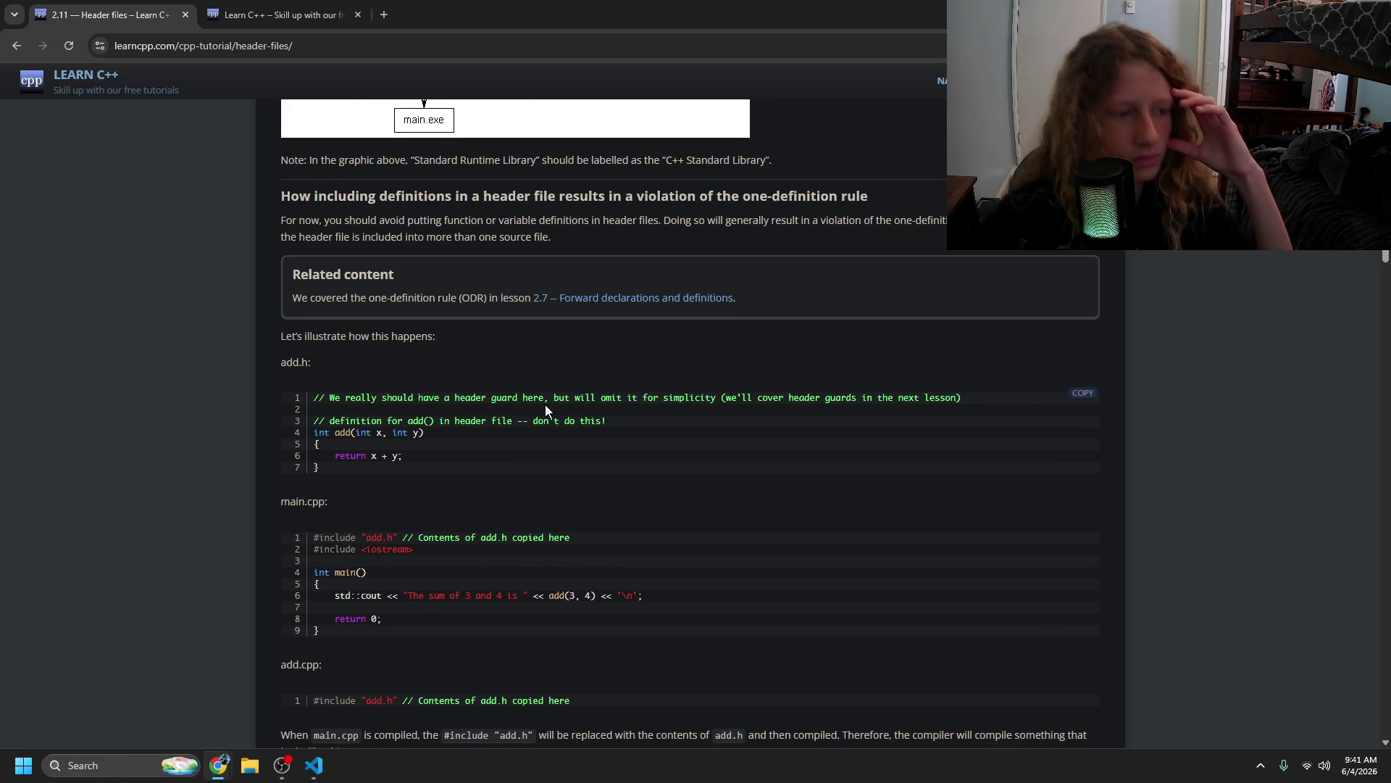
{"action": "key", "text": "alt+Tab"}
{"action": "key", "text": "alt+Tab"}
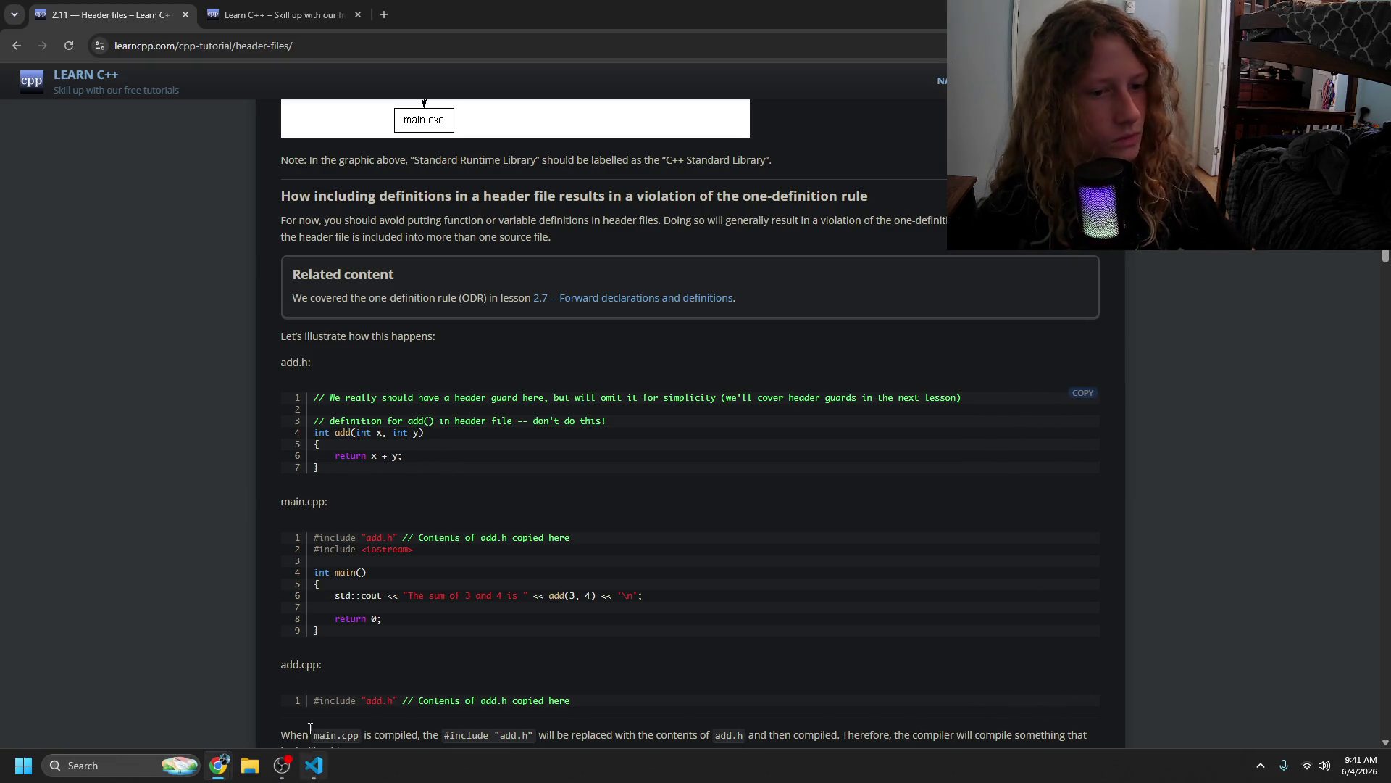
{"action": "left_click_drag", "start_coordinate": [314, 432], "coordinate": [408, 473]}
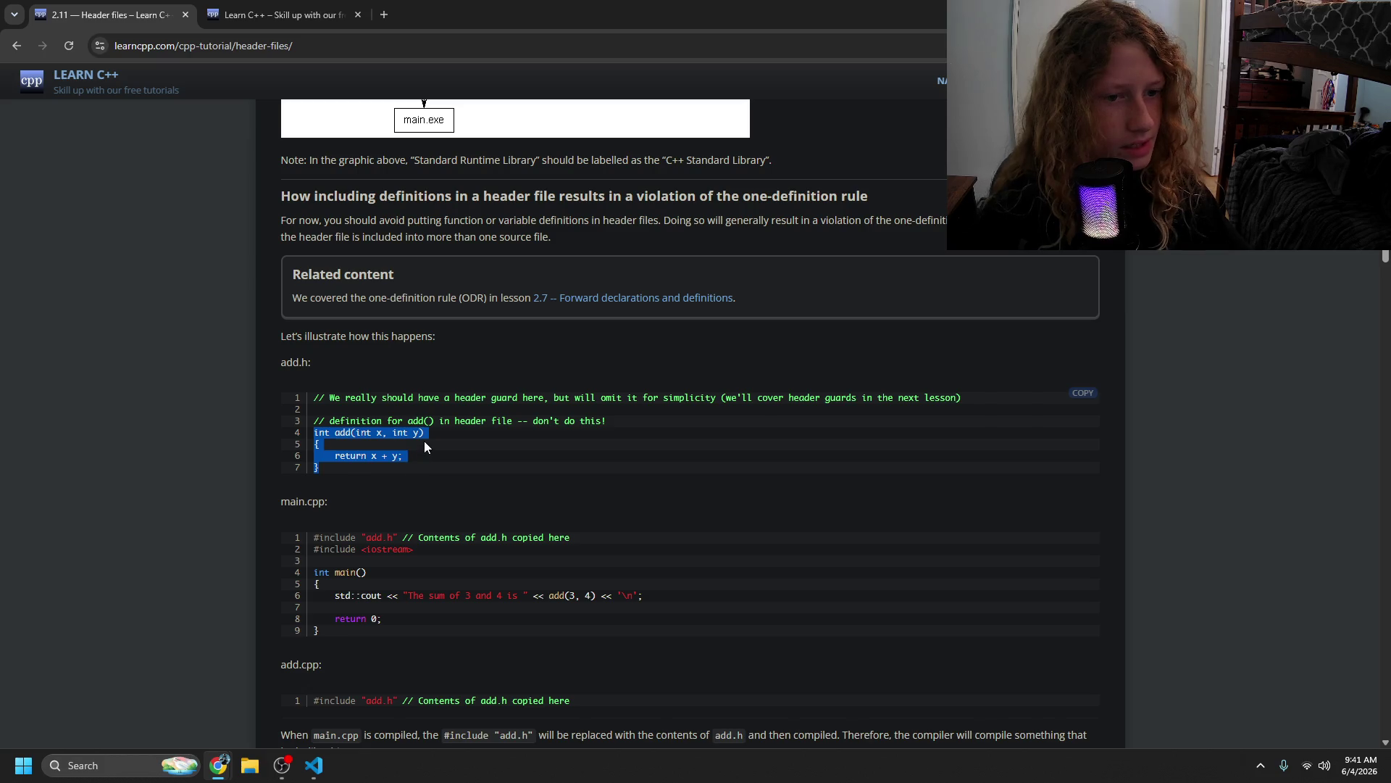
{"action": "left_click", "coordinate": [460, 439]}
{"action": "left_click_drag", "start_coordinate": [507, 420], "coordinate": [428, 438]}
{"action": "left_click", "coordinate": [458, 465]}
{"action": "mouse_move", "coordinate": [313, 409]}
{"action": "left_mouse_down"}
{"action": "mouse_move", "coordinate": [522, 422]}
{"action": "mouse_move", "coordinate": [426, 437]}
{"action": "left_mouse_up"}
{"action": "left_click", "coordinate": [513, 422]}
- Highlight the add function signature line in add.h a couple more times
{"action": "left_click", "coordinate": [520, 489]}
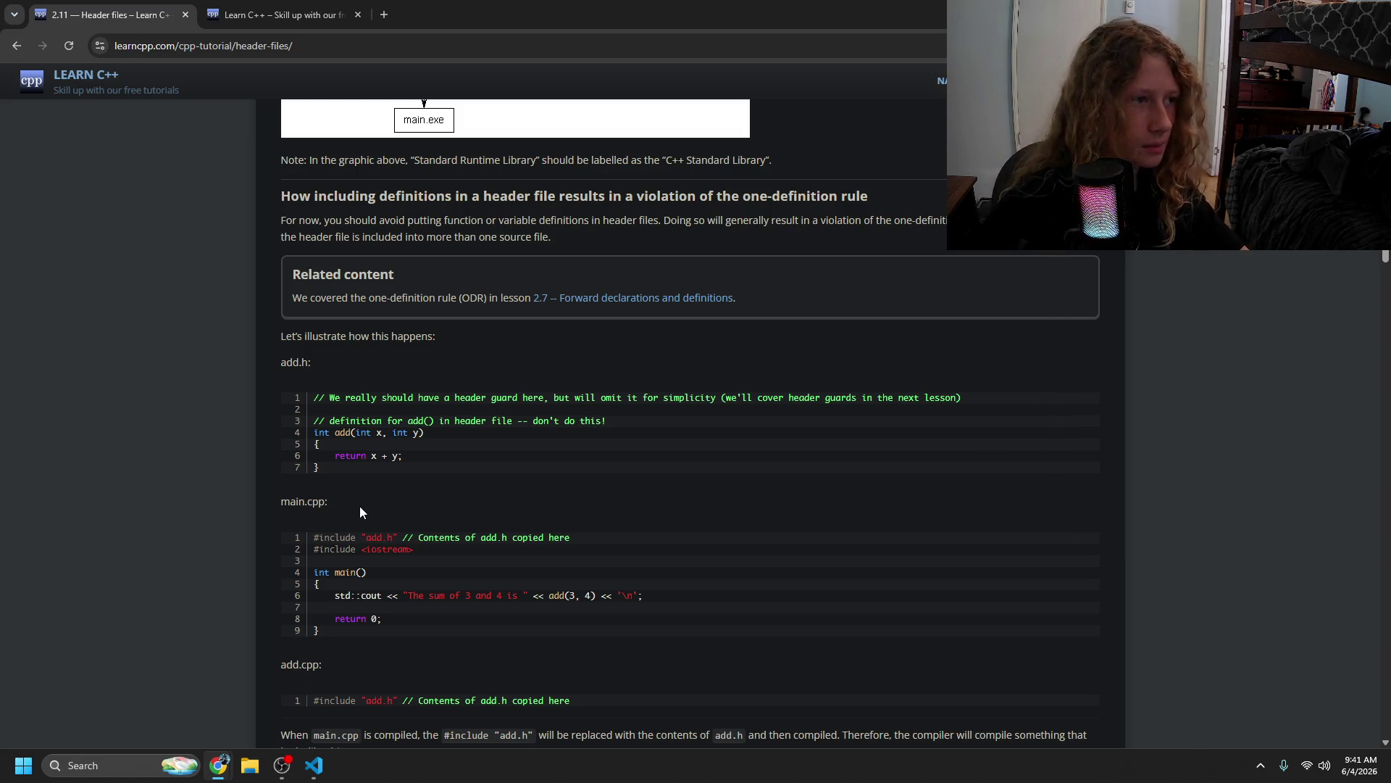
{"action": "mouse_move", "coordinate": [313, 765]}
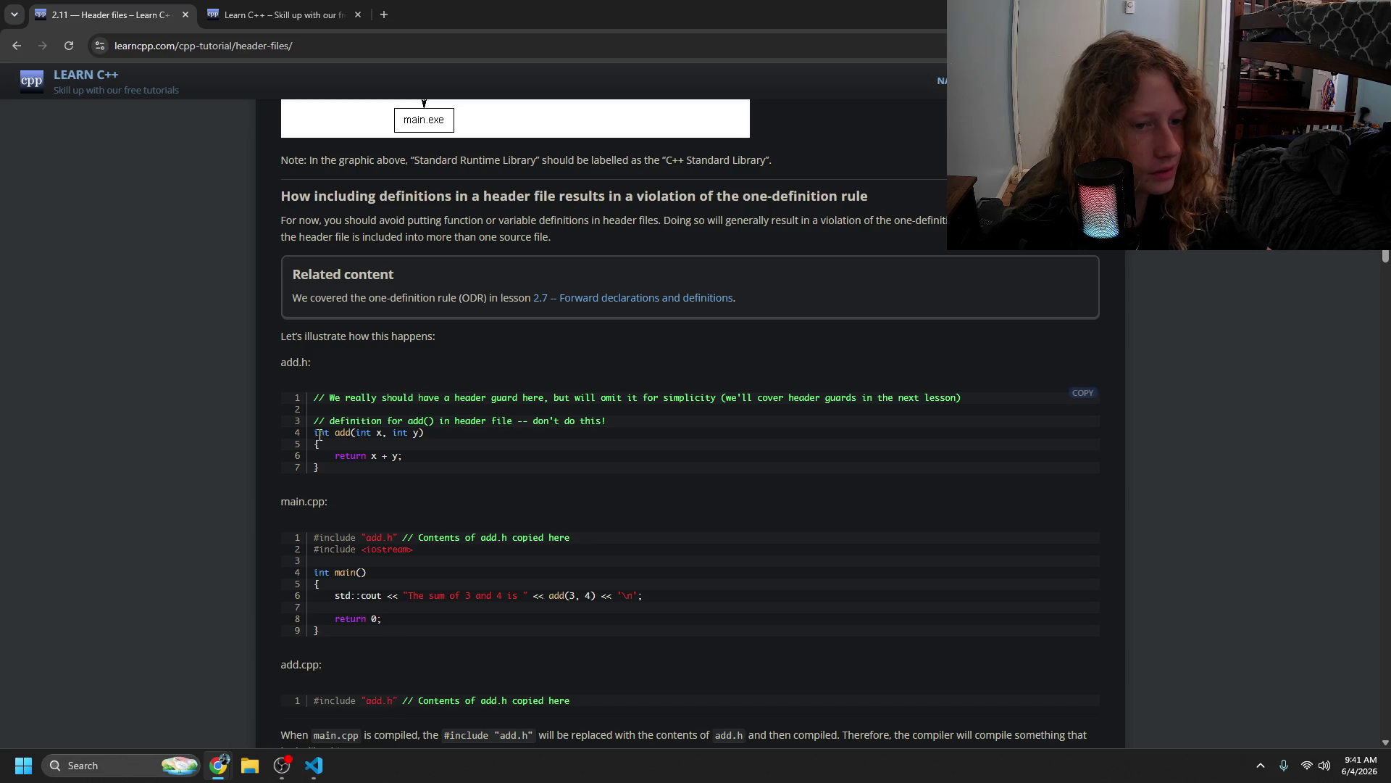
{"action": "left_click_drag", "start_coordinate": [314, 433], "coordinate": [424, 433]}
{"action": "left_click", "coordinate": [429, 480]}
{"action": "left_click_drag", "start_coordinate": [313, 433], "coordinate": [424, 433]}
{"action": "left_click", "coordinate": [450, 467]}
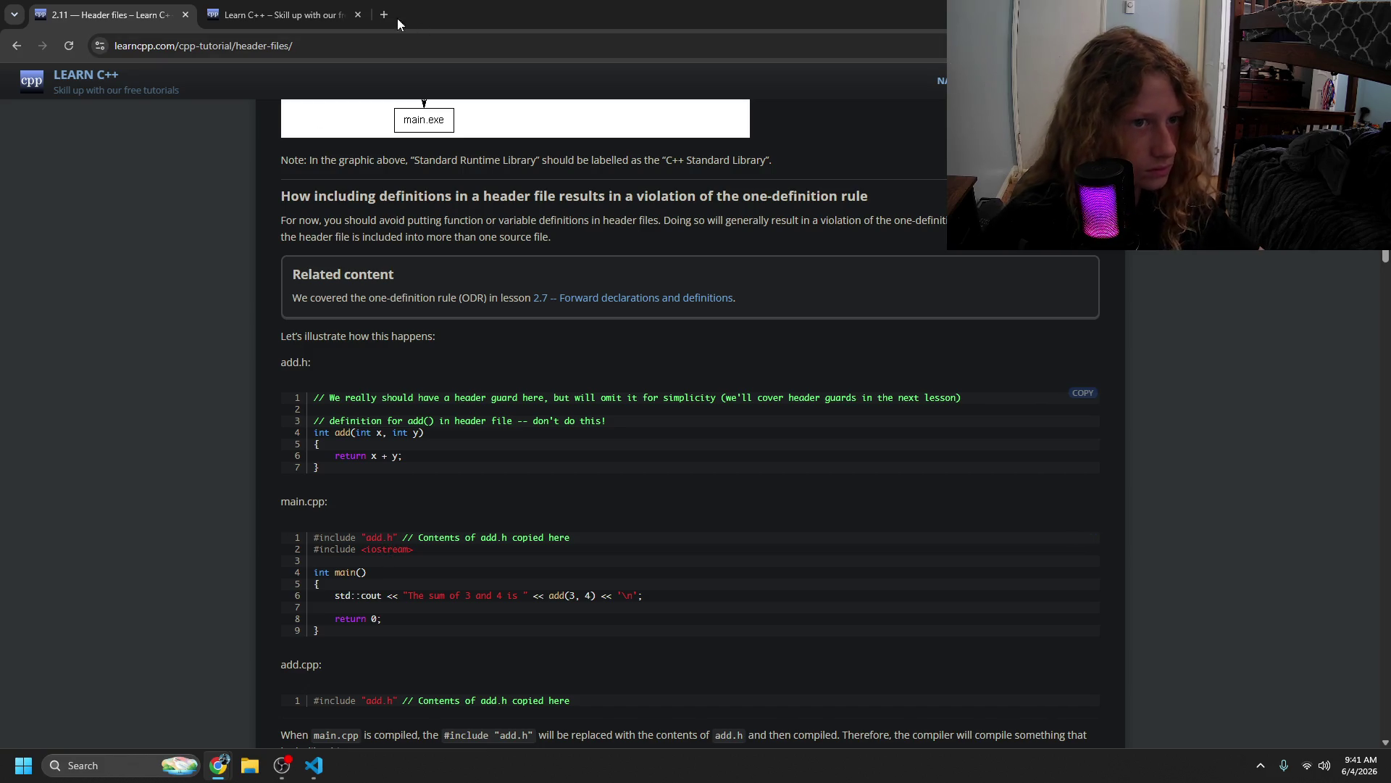
- Google 'can you define functions in header files' in a new tab
{"action": "key", "text": "ctrl+t"}
{"action": "type", "text": "can you"}
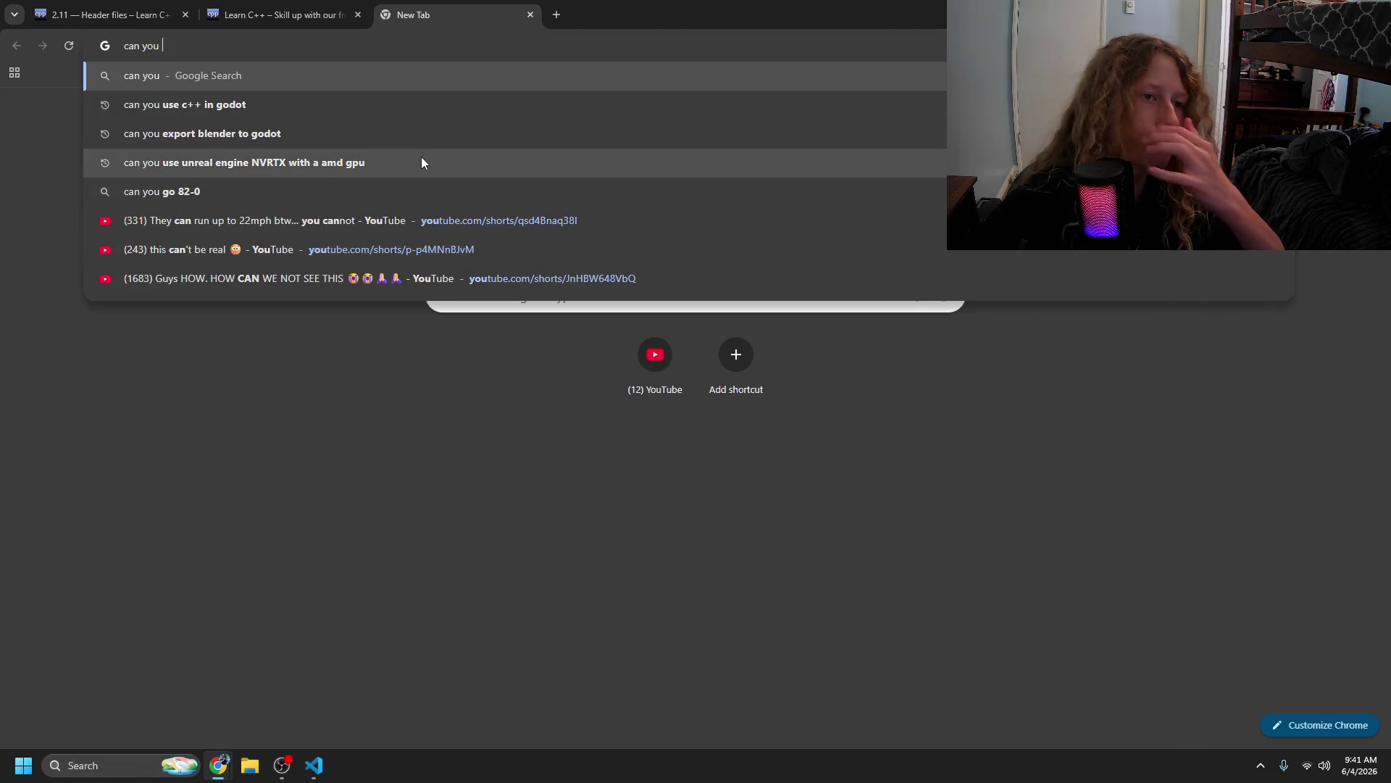
{"action": "type", "text": " define functions in "}
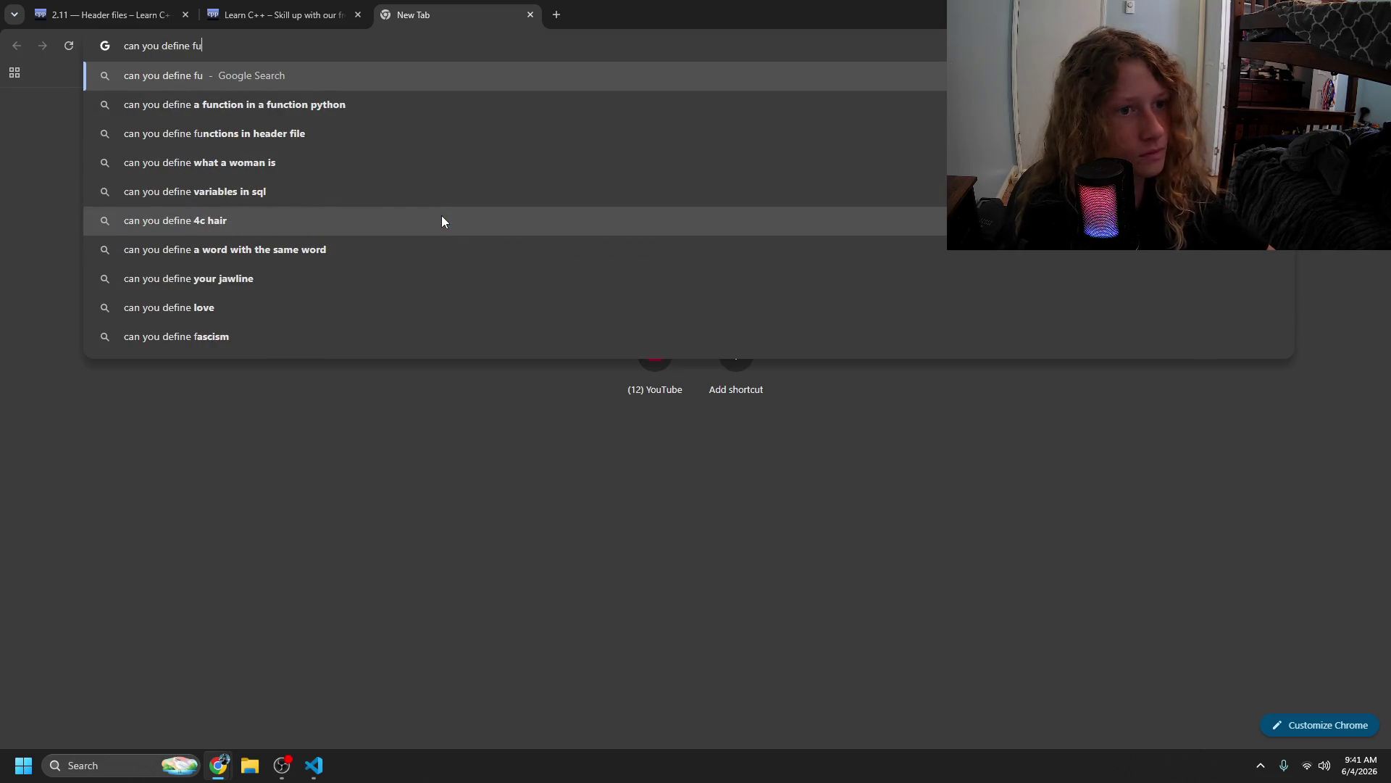
{"action": "type", "text": "header files"}
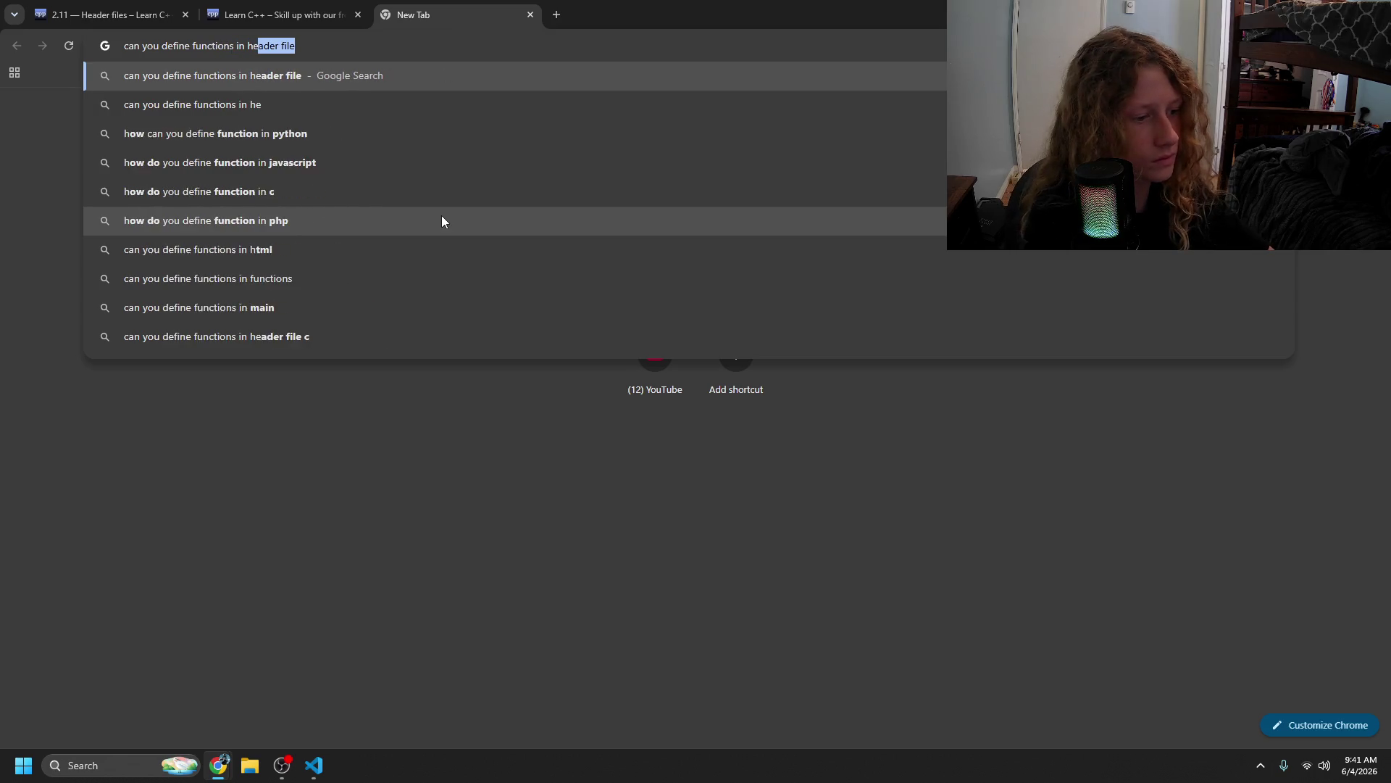
{"action": "key", "text": "Return"}
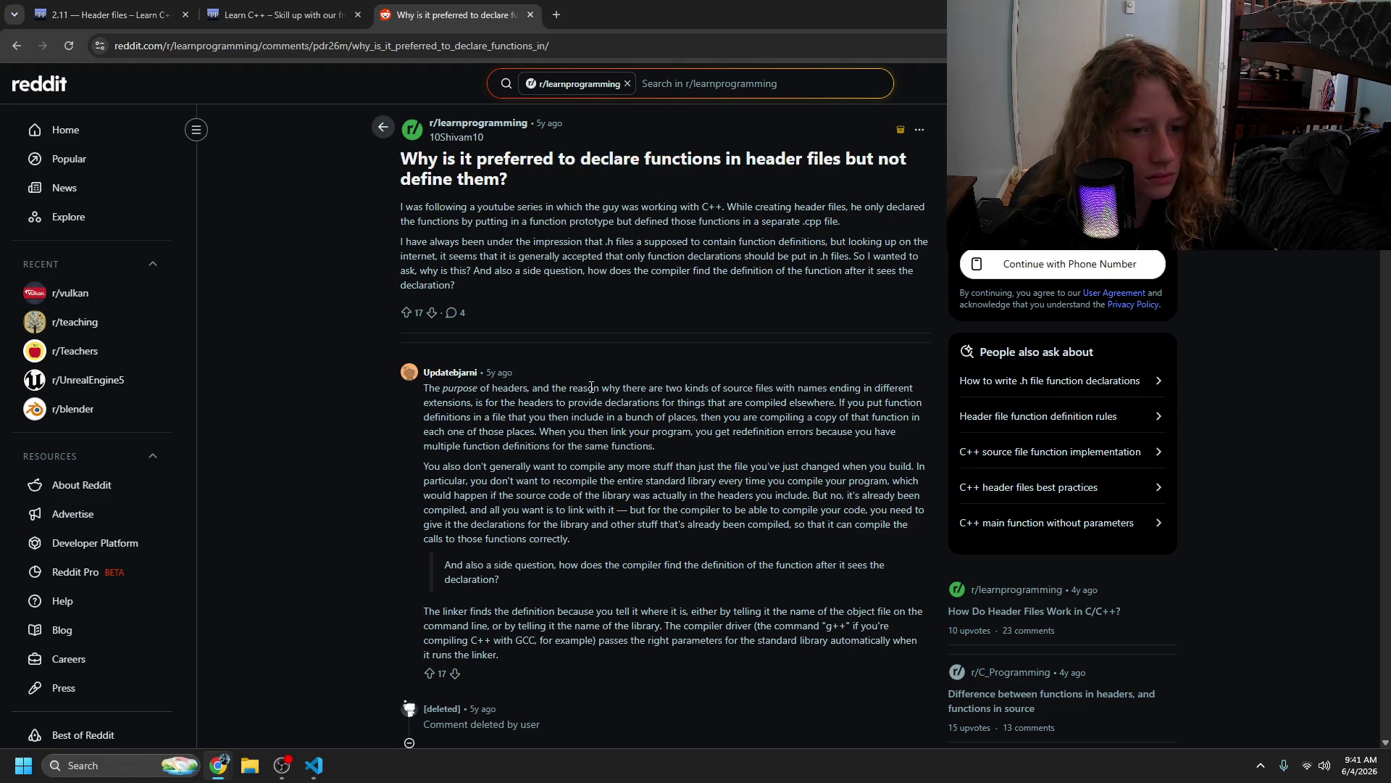
- Highlight Reddit answers on headers, declarations and inline header-only libraries, then close the thread
{"action": "mouse_move", "coordinate": [475, 388]}
{"action": "left_mouse_down"}
{"action": "mouse_move", "coordinate": [781, 403]}
{"action": "mouse_move", "coordinate": [540, 404]}
{"action": "mouse_move", "coordinate": [674, 403]}
{"action": "mouse_move", "coordinate": [574, 417]}
{"action": "mouse_move", "coordinate": [918, 404]}
{"action": "mouse_move", "coordinate": [604, 432]}
{"action": "mouse_move", "coordinate": [849, 429]}
{"action": "mouse_move", "coordinate": [517, 445]}
{"action": "left_mouse_up"}
{"action": "left_click_drag", "start_coordinate": [516, 523], "coordinate": [514, 509]}
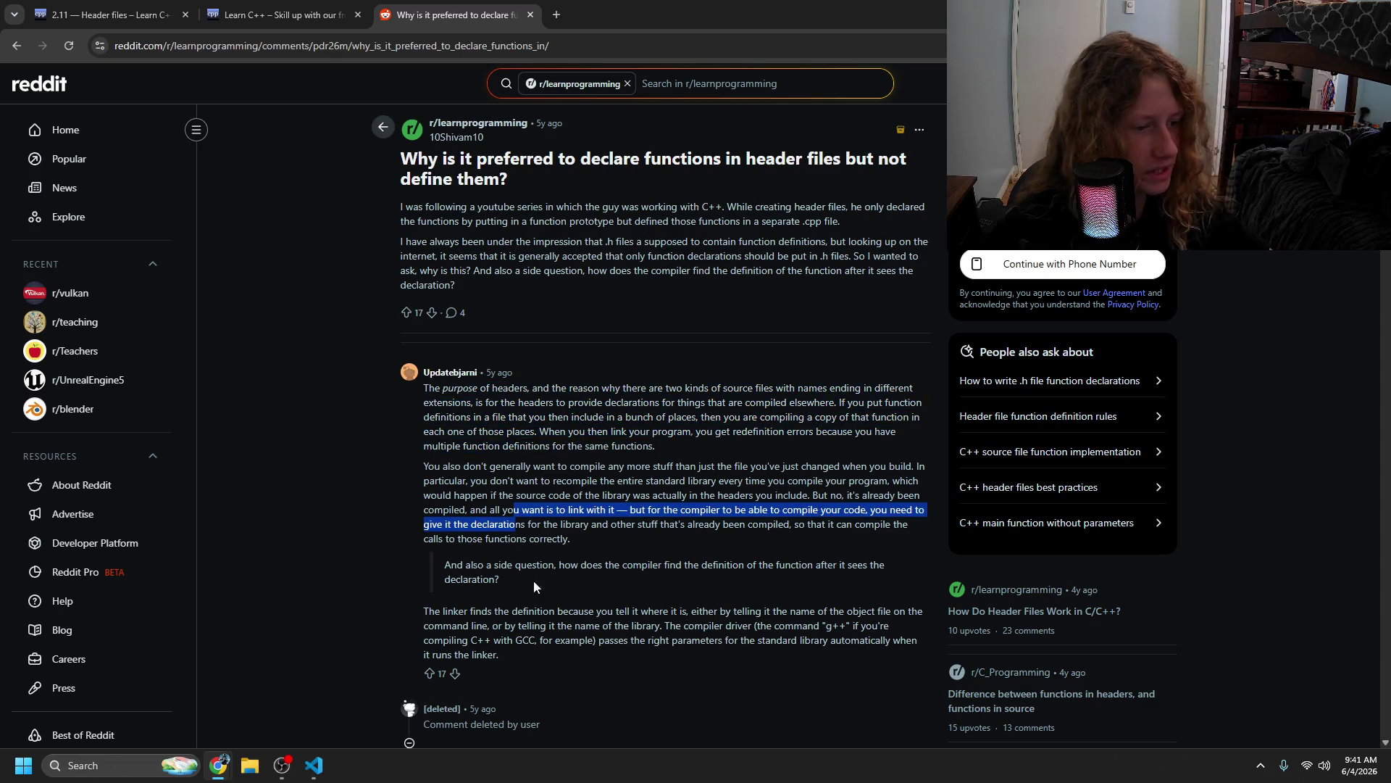
{"action": "scroll", "coordinate": [685, 579], "scroll_direction": "down", "scroll_amount": 5}
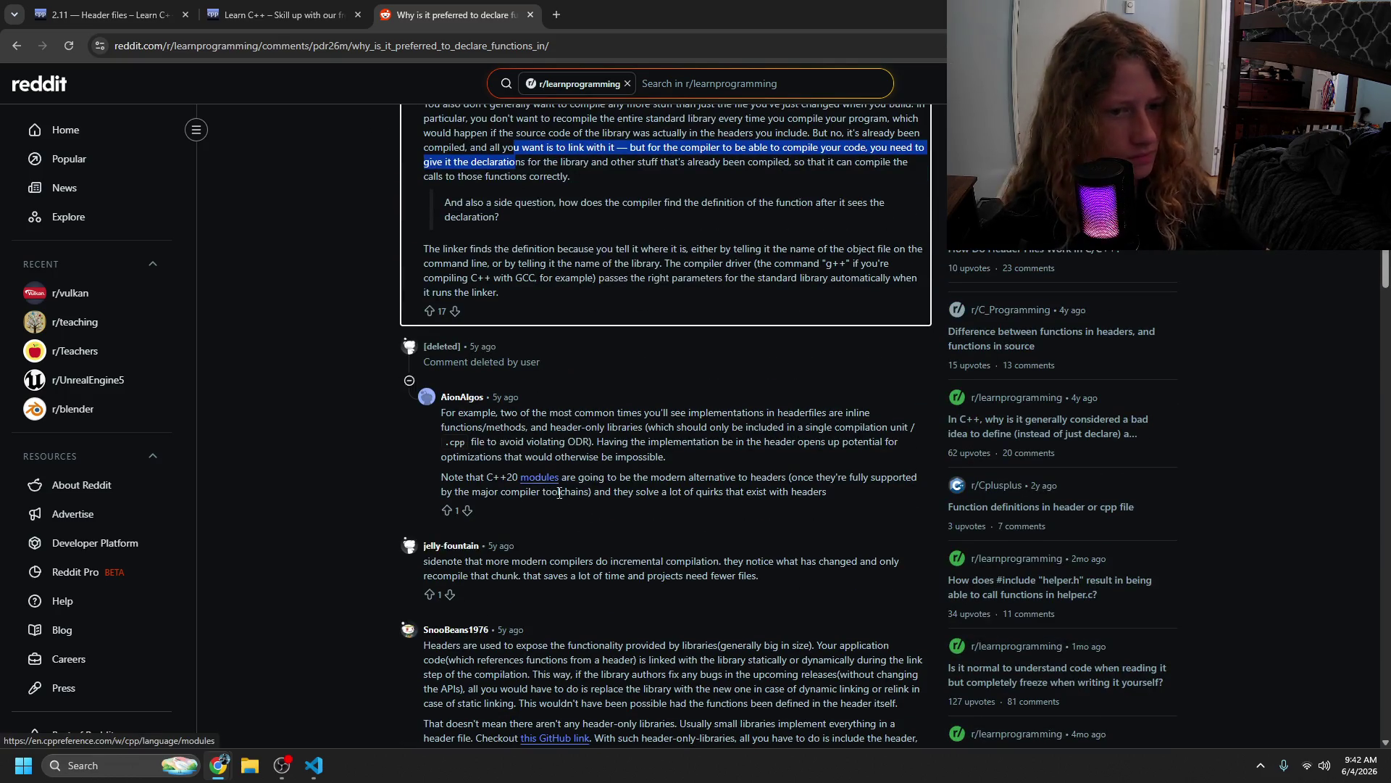
{"action": "mouse_move", "coordinate": [517, 419]}
{"action": "left_mouse_down"}
{"action": "mouse_move", "coordinate": [622, 415]}
{"action": "mouse_move", "coordinate": [557, 456]}
{"action": "mouse_move", "coordinate": [624, 488]}
{"action": "mouse_move", "coordinate": [516, 479]}
{"action": "mouse_move", "coordinate": [676, 491]}
{"action": "mouse_move", "coordinate": [848, 479]}
{"action": "left_mouse_up"}
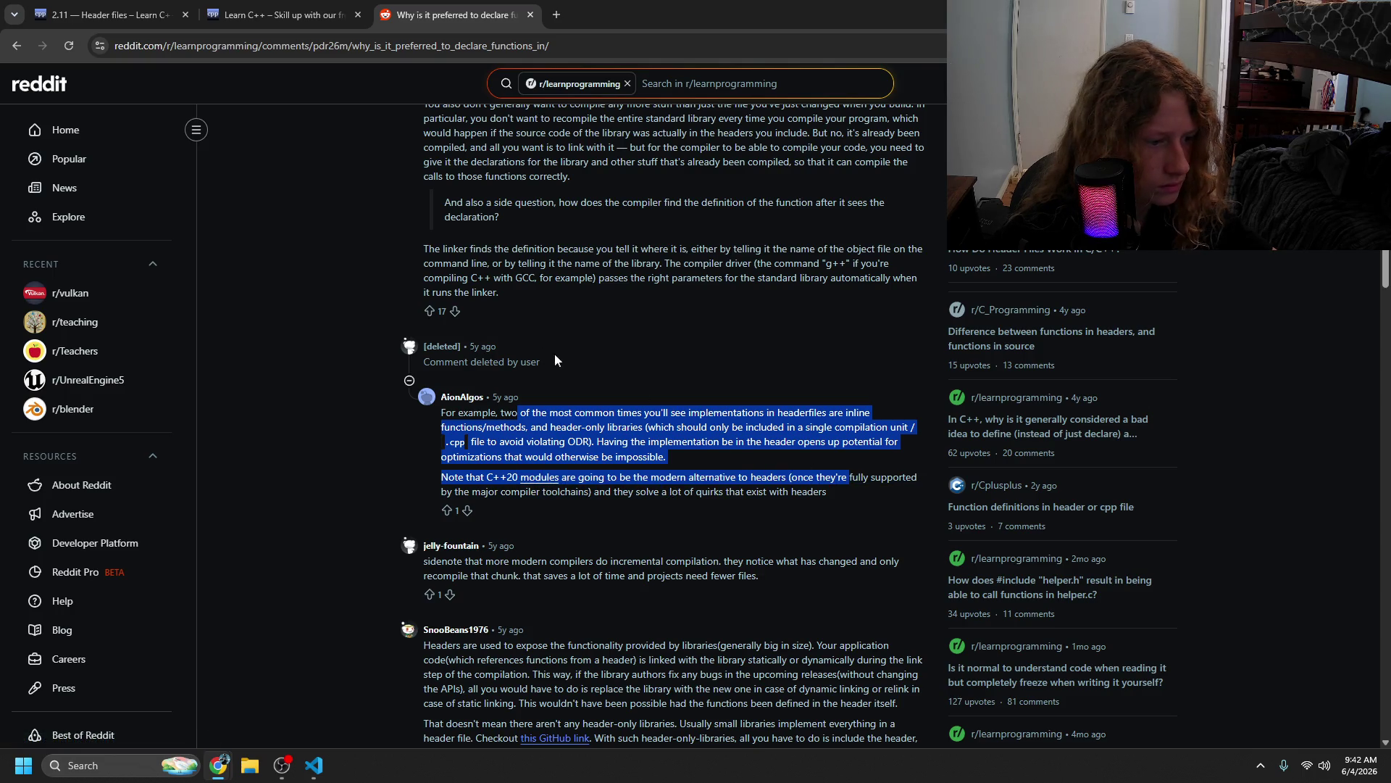
{"action": "left_click", "coordinate": [642, 425]}
{"action": "left_click", "coordinate": [530, 15]}
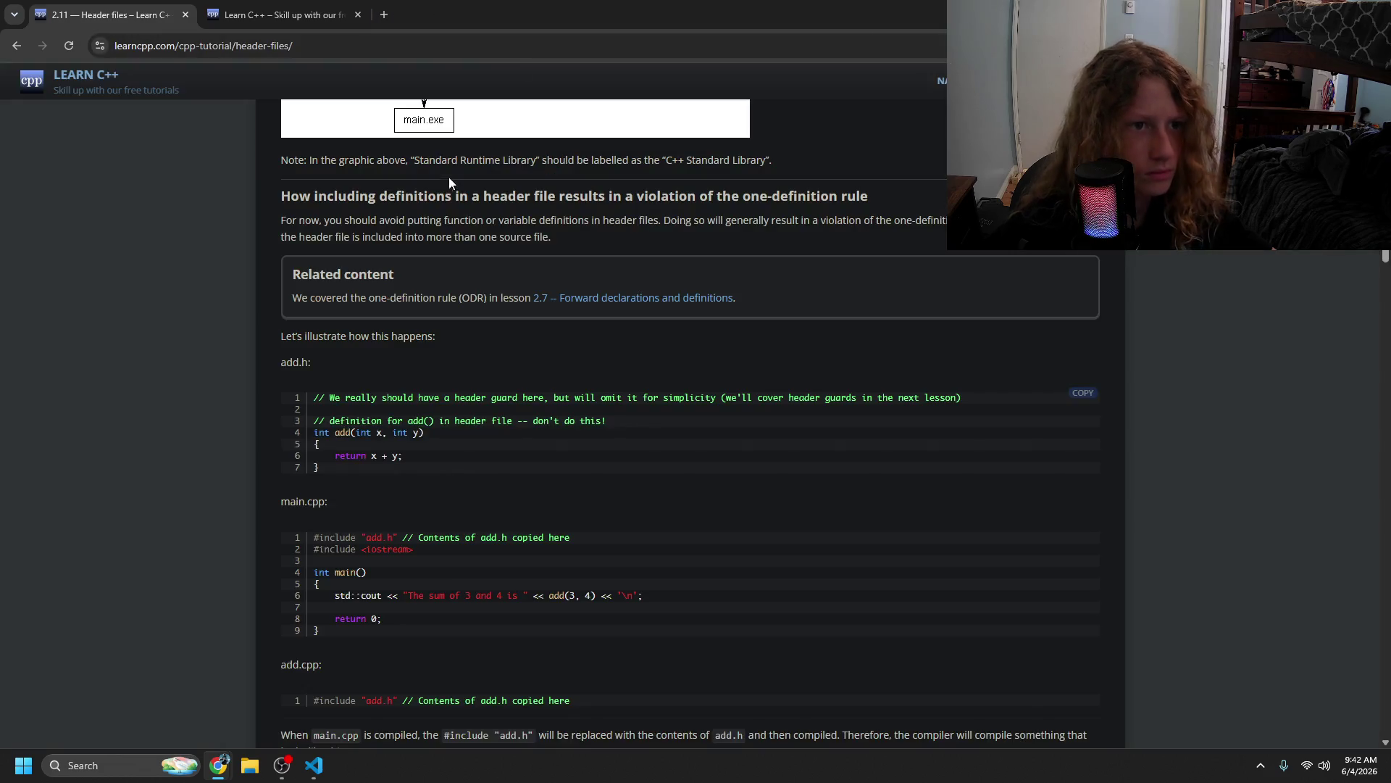
- Review the add.h, main.cpp and add.cpp lesson samples, then return to the VS Code Testing project
{"action": "mouse_move", "coordinate": [429, 432]}
{"action": "left_mouse_down"}
{"action": "mouse_move", "coordinate": [313, 433]}
{"action": "mouse_move", "coordinate": [426, 434]}
{"action": "mouse_move", "coordinate": [334, 485]}
{"action": "mouse_move", "coordinate": [437, 498]}
{"action": "left_mouse_up"}
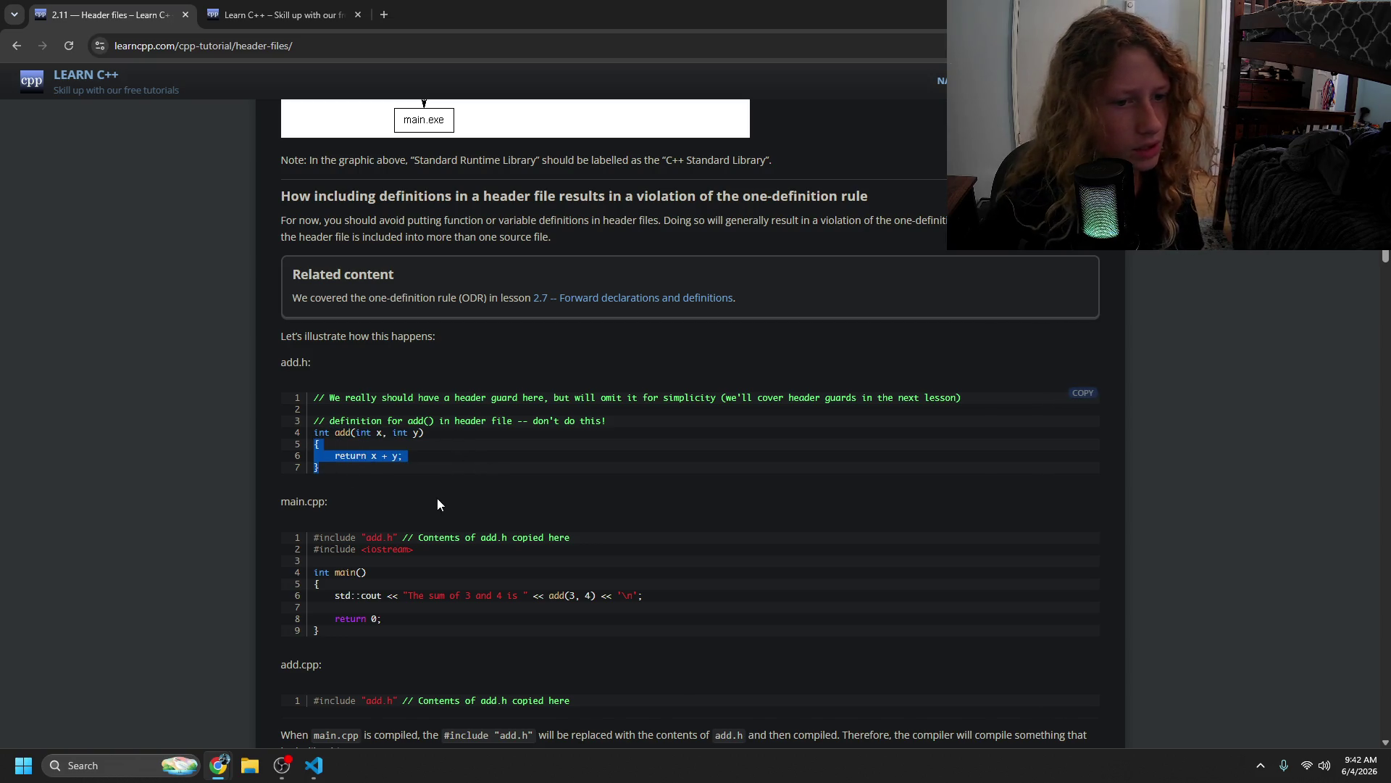
{"action": "left_click", "coordinate": [434, 476]}
{"action": "left_click", "coordinate": [418, 455]}
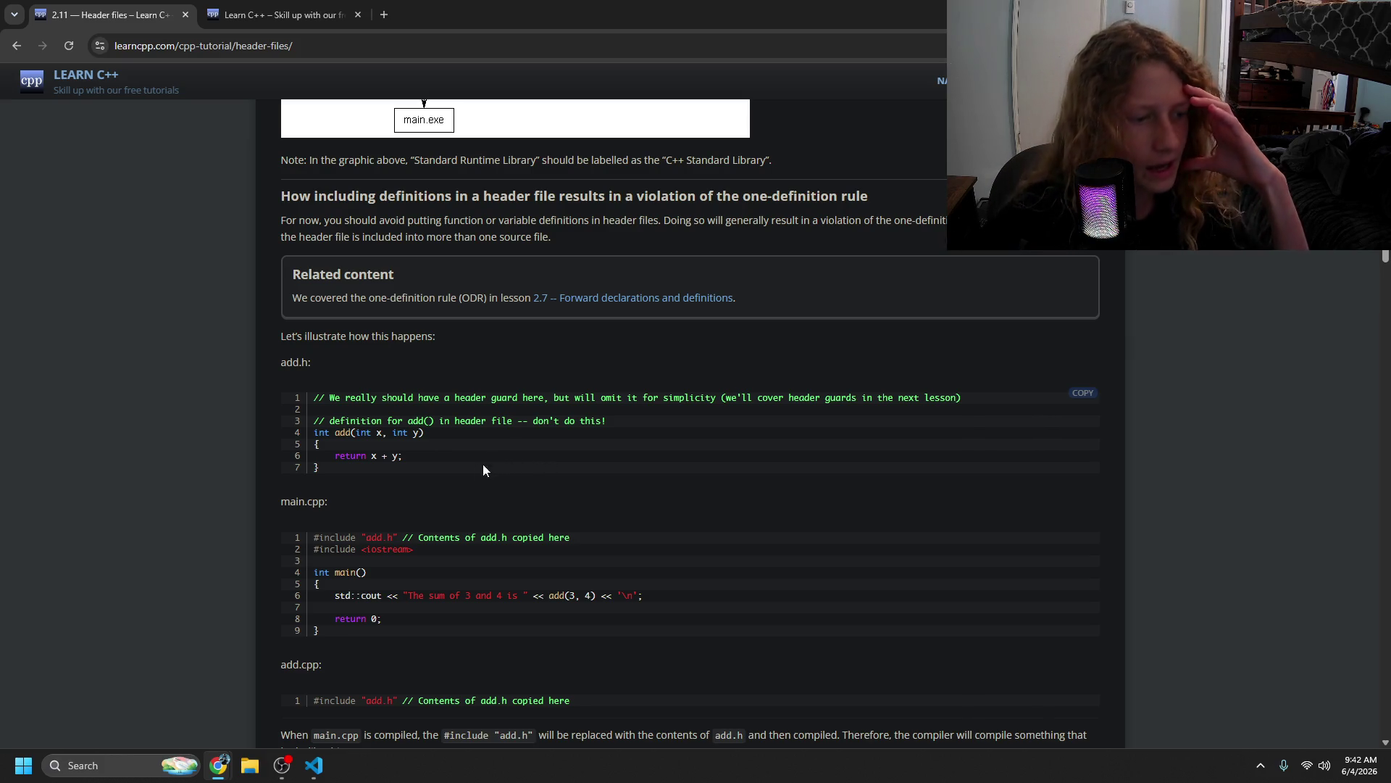
{"action": "left_click_drag", "start_coordinate": [513, 538], "coordinate": [529, 564]}
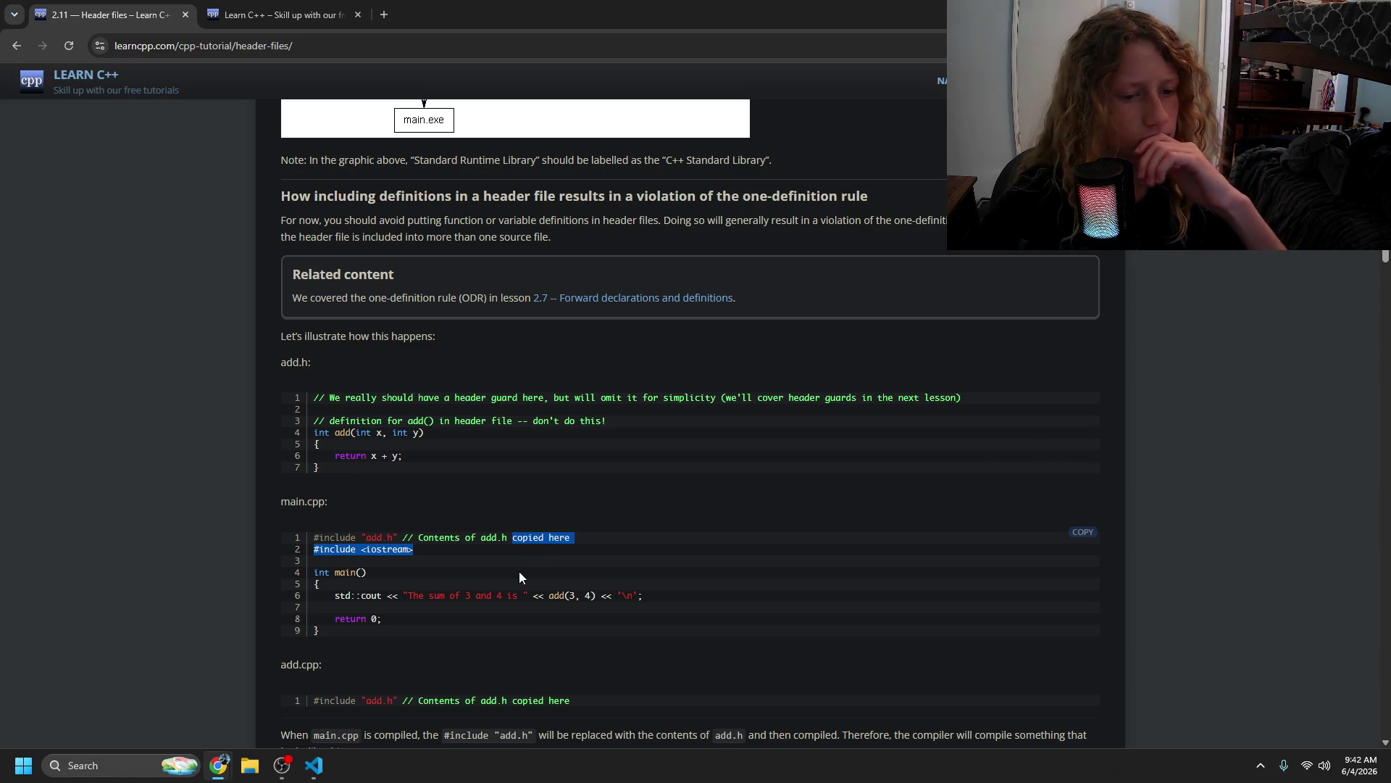
{"action": "scroll", "coordinate": [467, 583], "scroll_direction": "down", "scroll_amount": 2}
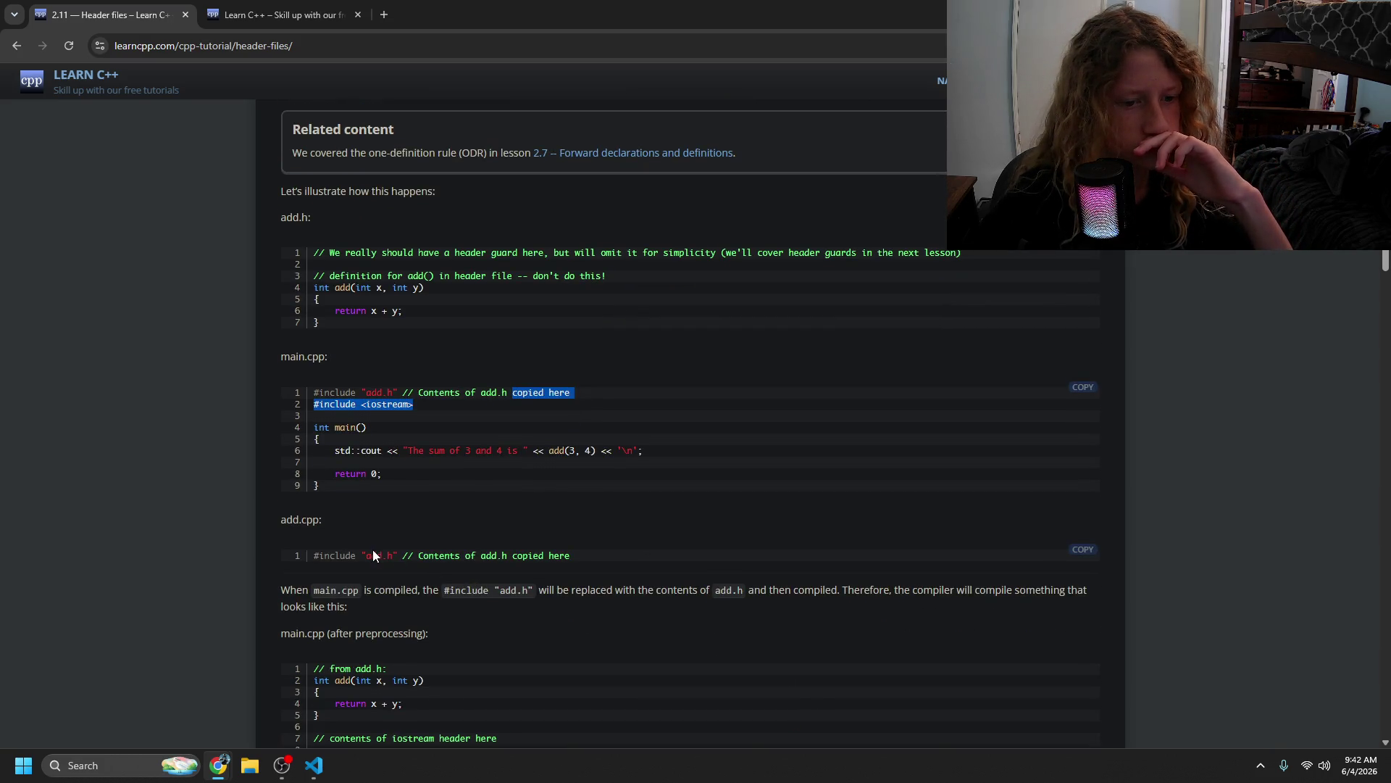
{"action": "left_click_drag", "start_coordinate": [373, 549], "coordinate": [420, 560]}
{"action": "left_click", "coordinate": [448, 571]}
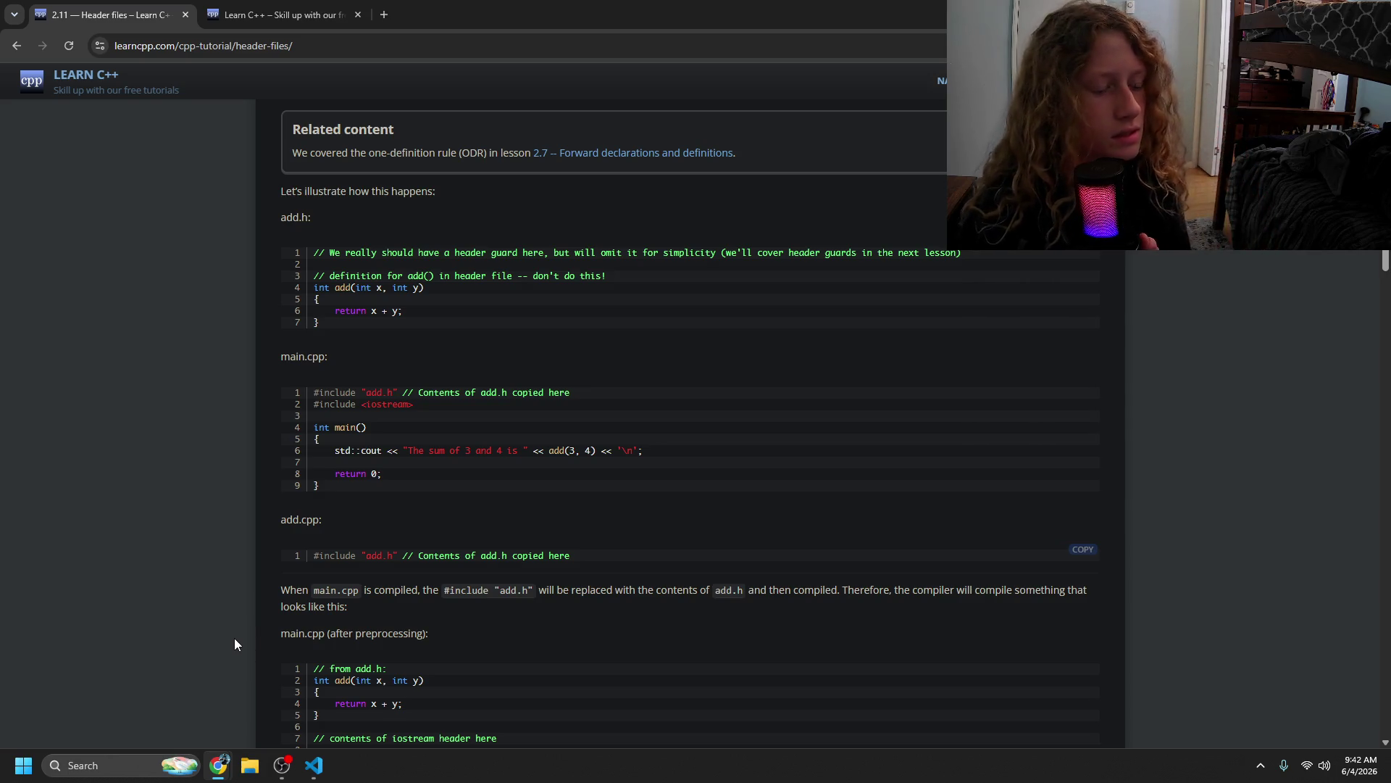
{"action": "left_click", "coordinate": [313, 765]}
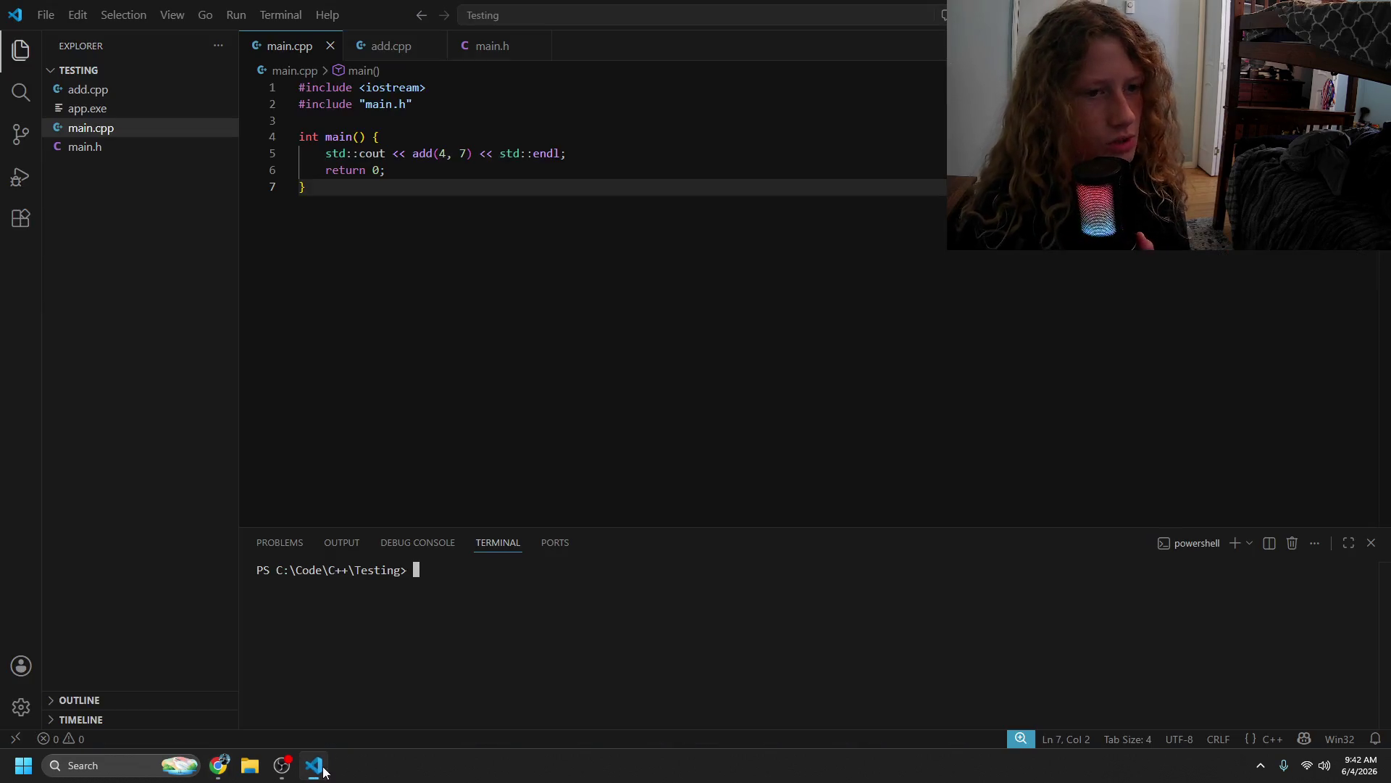
- Add #pragma once on a new first line of main.h, above the add declaration
{"action": "left_click", "coordinate": [602, 333]}
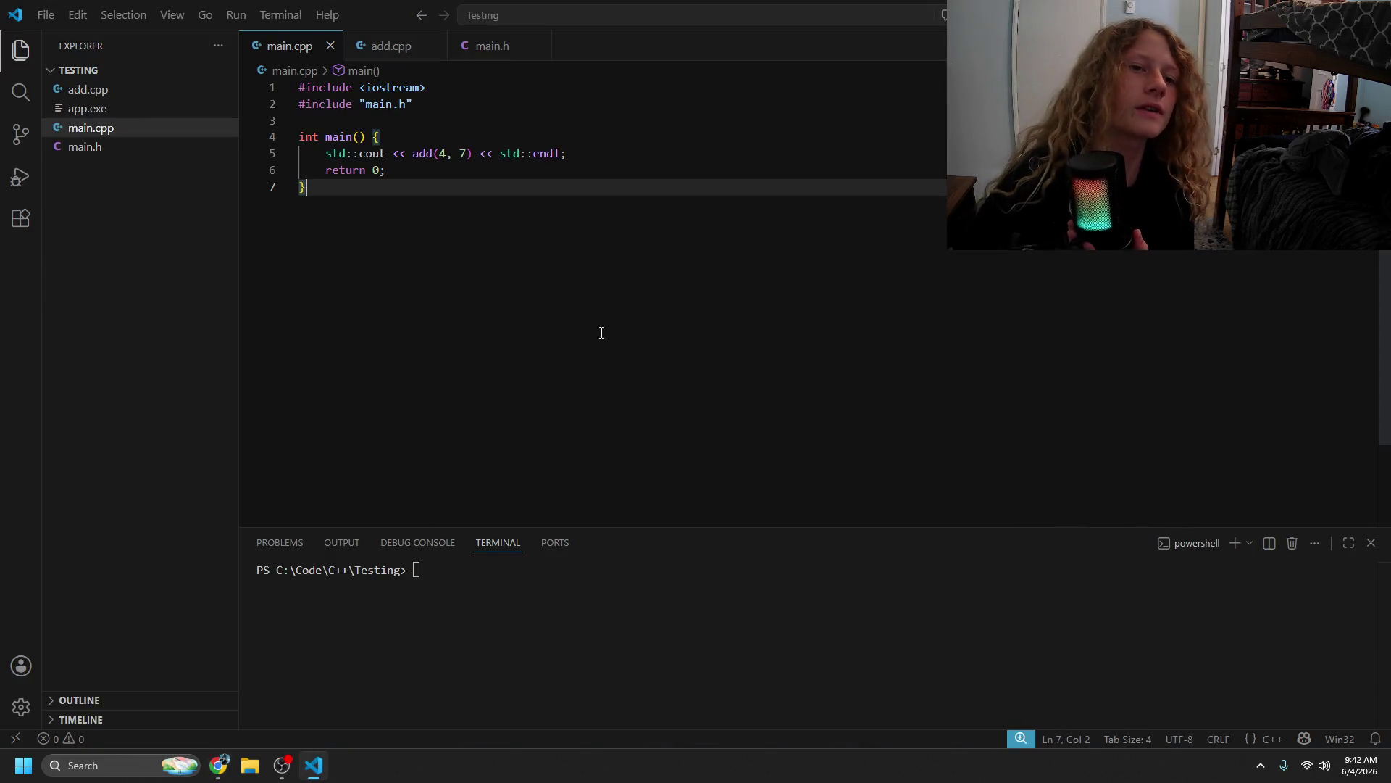
{"action": "left_click", "coordinate": [497, 50]}
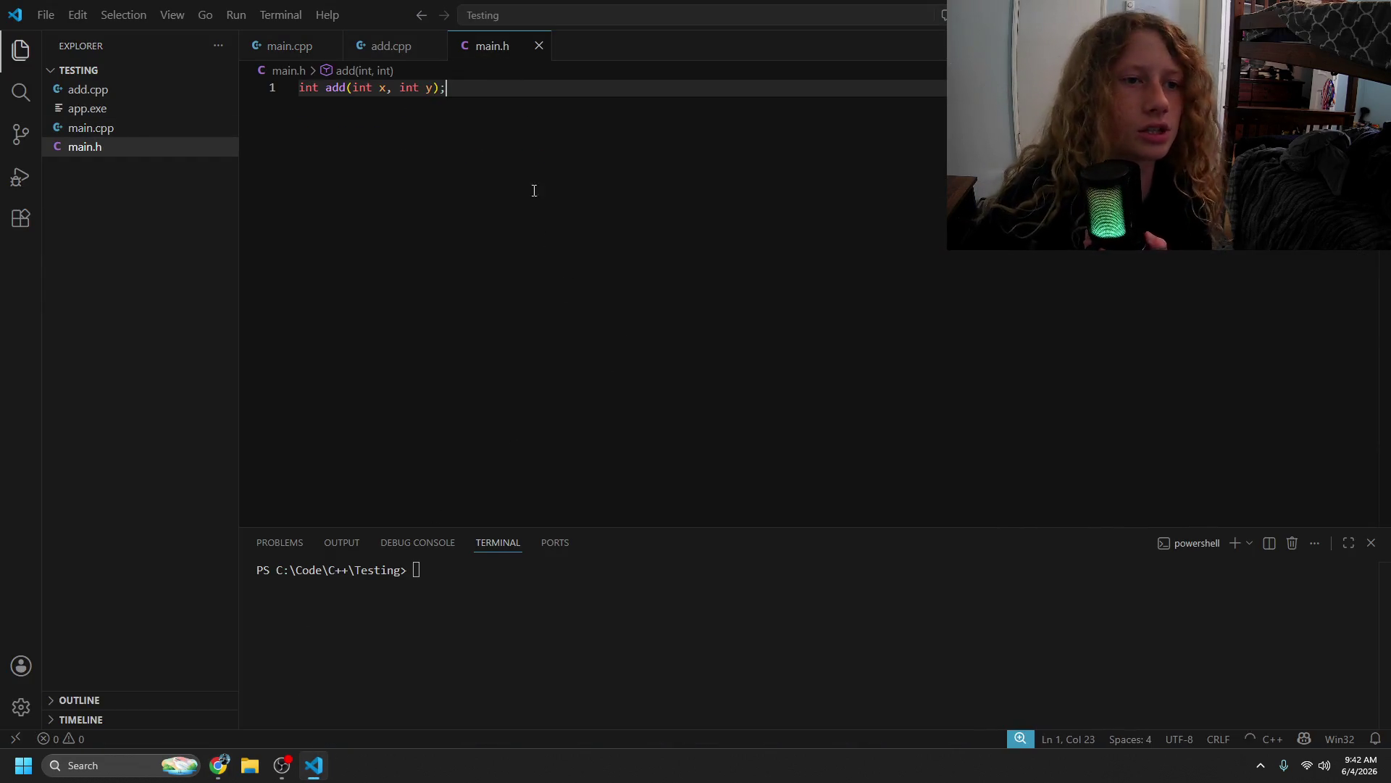
{"action": "left_click", "coordinate": [305, 89]}
{"action": "key", "text": "Return"}
{"action": "key", "text": "Return"}
{"action": "key", "text": "Up"}
{"action": "key", "text": "Up"}
{"action": "type", "text": "#"}
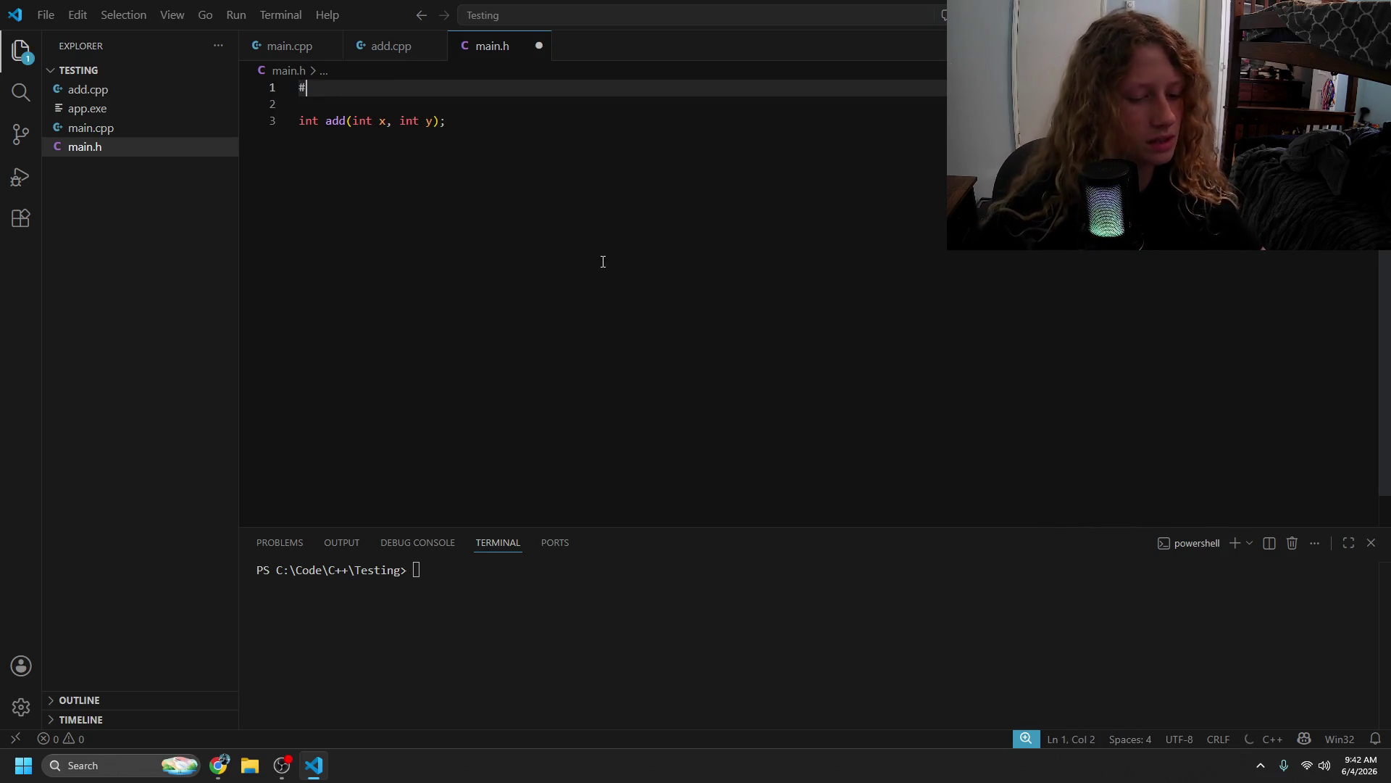
{"action": "type", "text": "pragma once"}
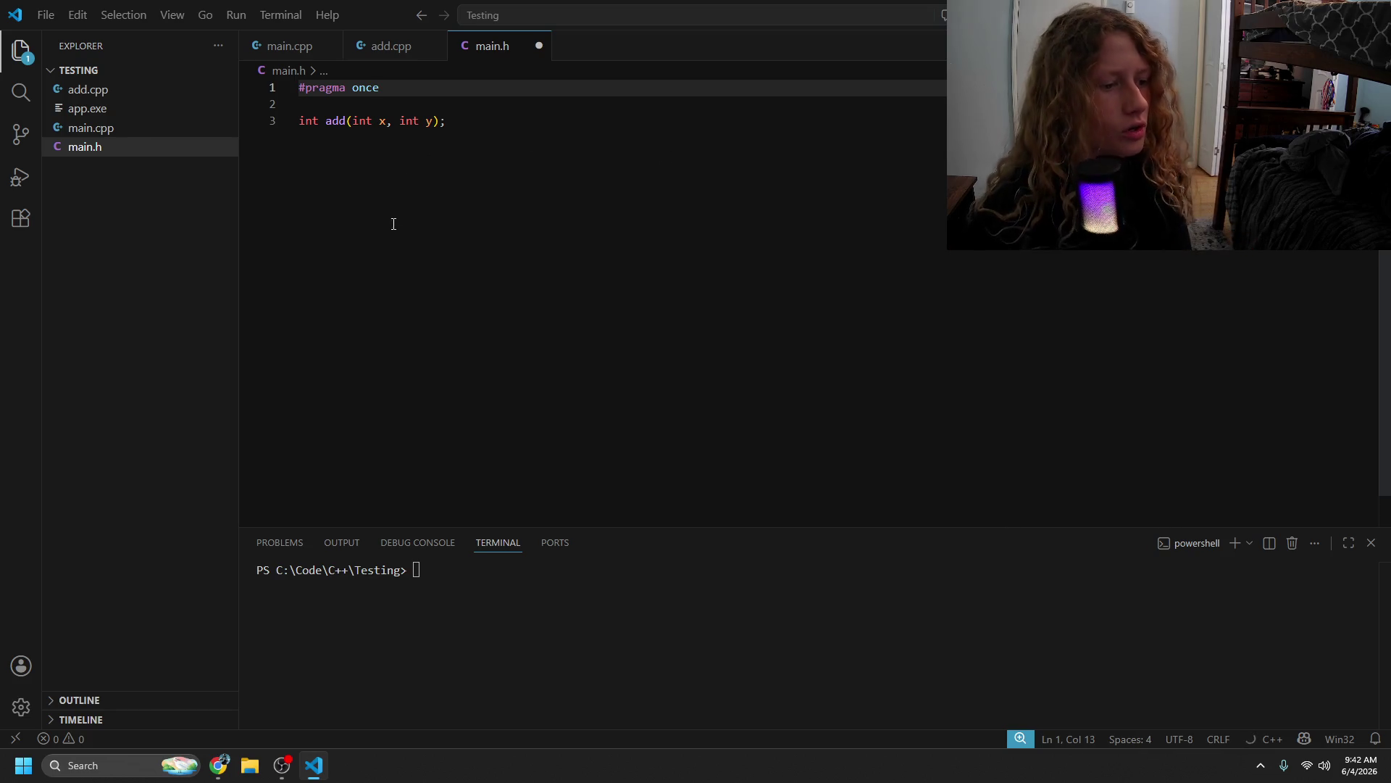
- Copy the main.h lines into main.cpp above main(), then undo the paste
{"action": "left_click", "coordinate": [295, 91], "text": "shift"}
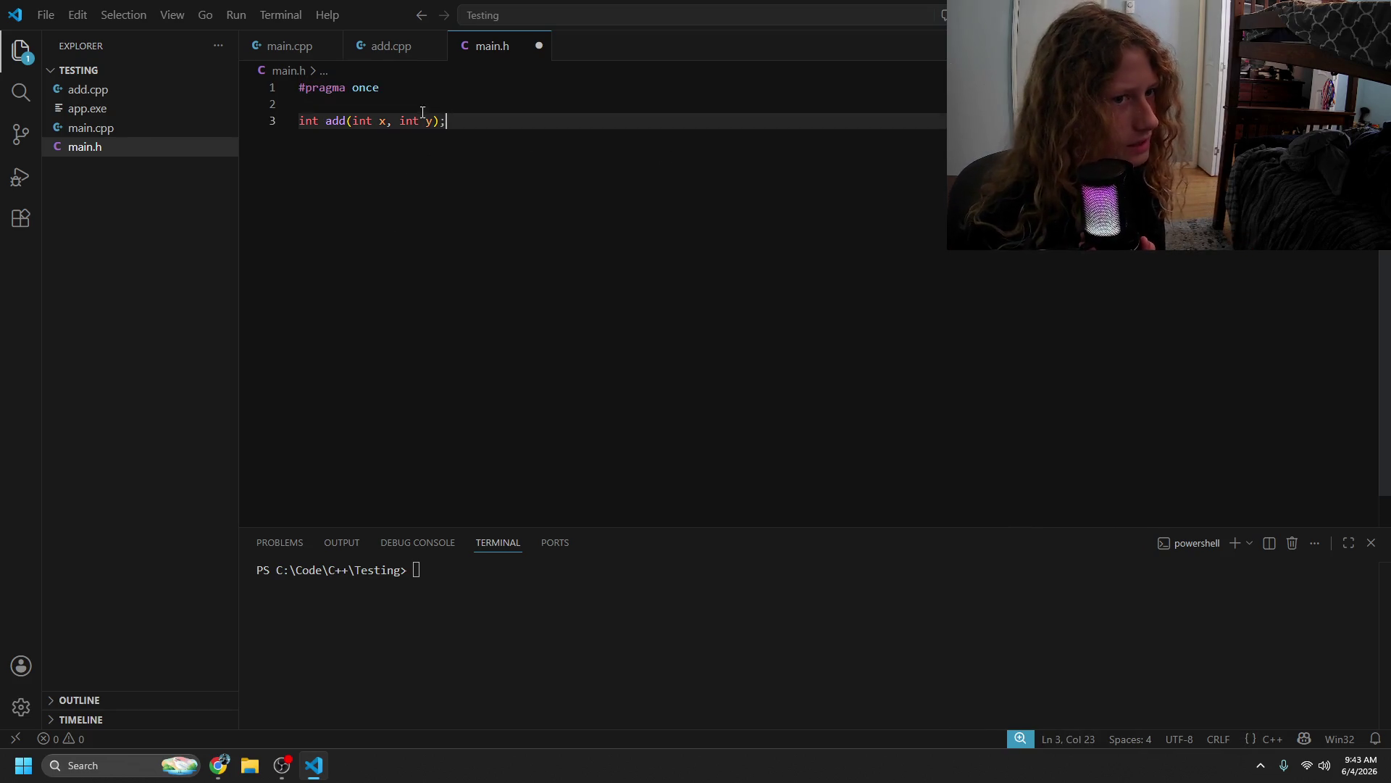
{"action": "left_click", "coordinate": [537, 213]}
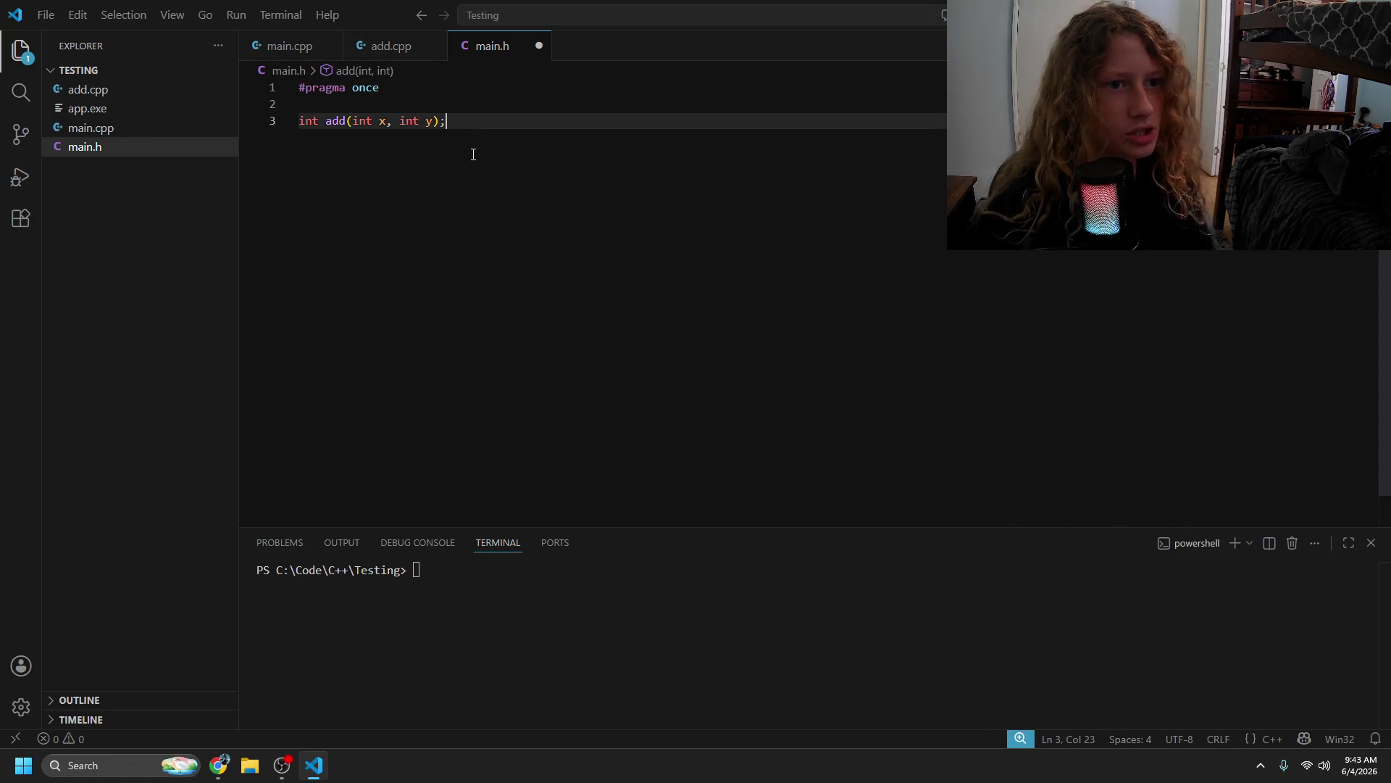
{"action": "left_click", "coordinate": [289, 46]}
{"action": "left_click", "coordinate": [479, 124]}
{"action": "key", "text": "Return"}
{"action": "key", "text": "Return"}
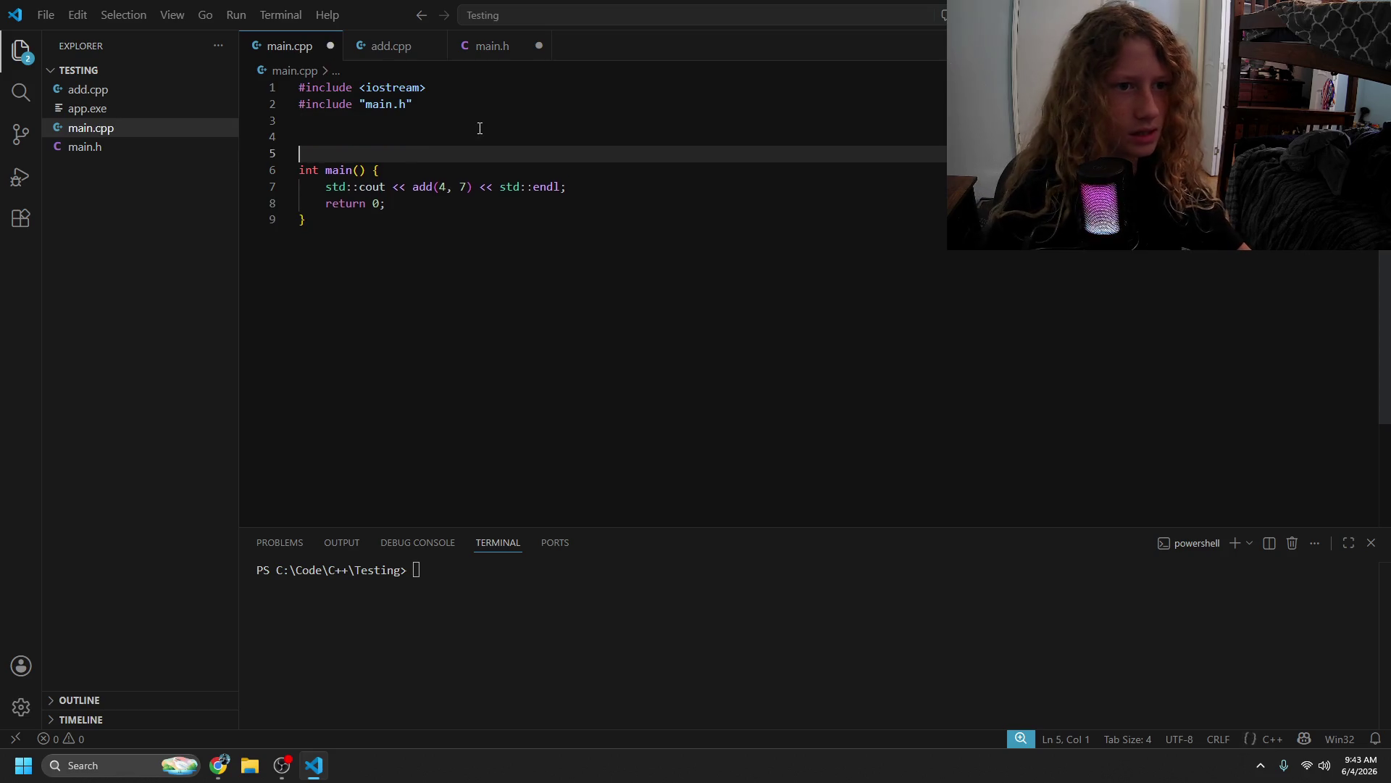
{"action": "key", "text": "Up"}
{"action": "type", "text": "#pragma once  int add(int x, int y);"}
{"action": "key", "text": "ctrl+z"}
{"action": "key", "text": "ctrl+z"}
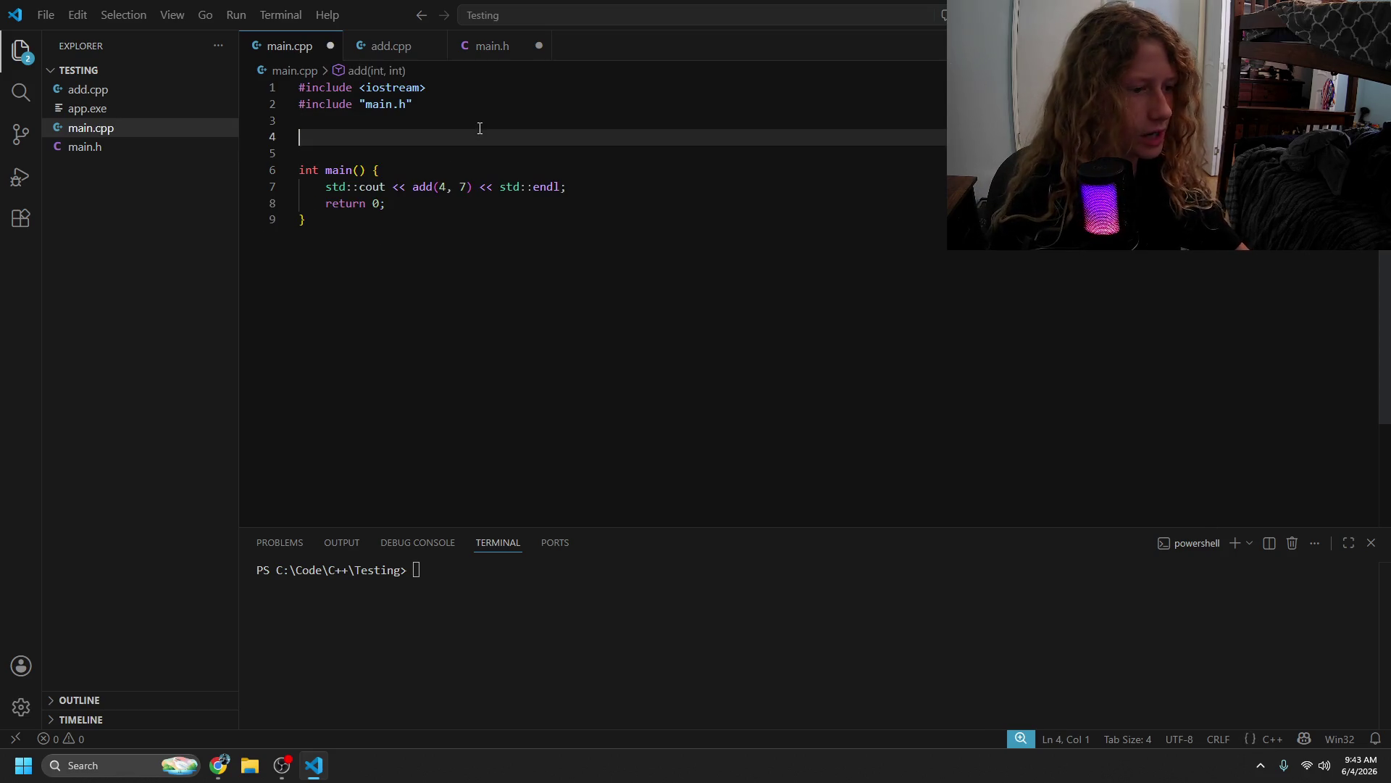
{"action": "left_click", "coordinate": [503, 253]}
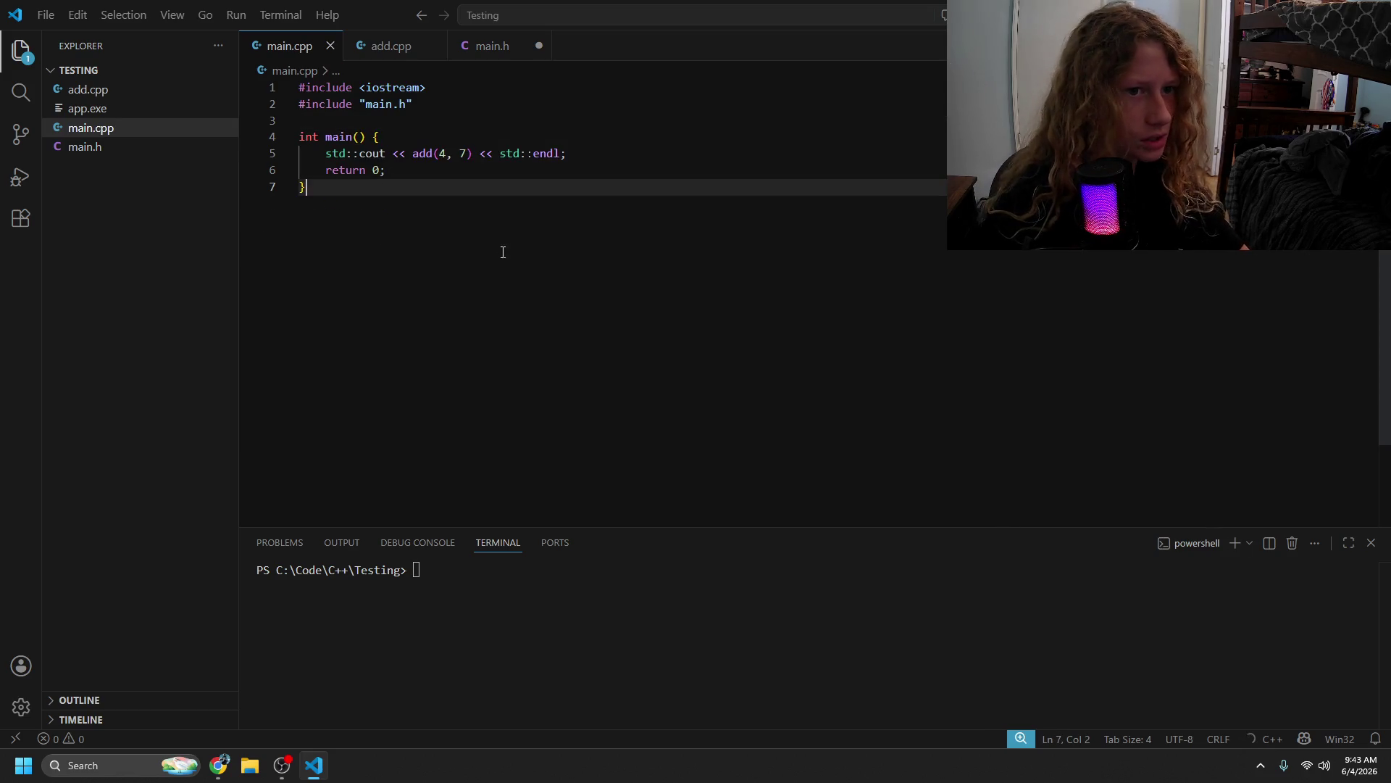
- Compare the include line in add.cpp with the main.h include in main.cpp
{"action": "left_click", "coordinate": [493, 45]}
{"action": "left_click", "coordinate": [388, 46]}
{"action": "left_click_drag", "start_coordinate": [299, 88], "coordinate": [412, 89]}
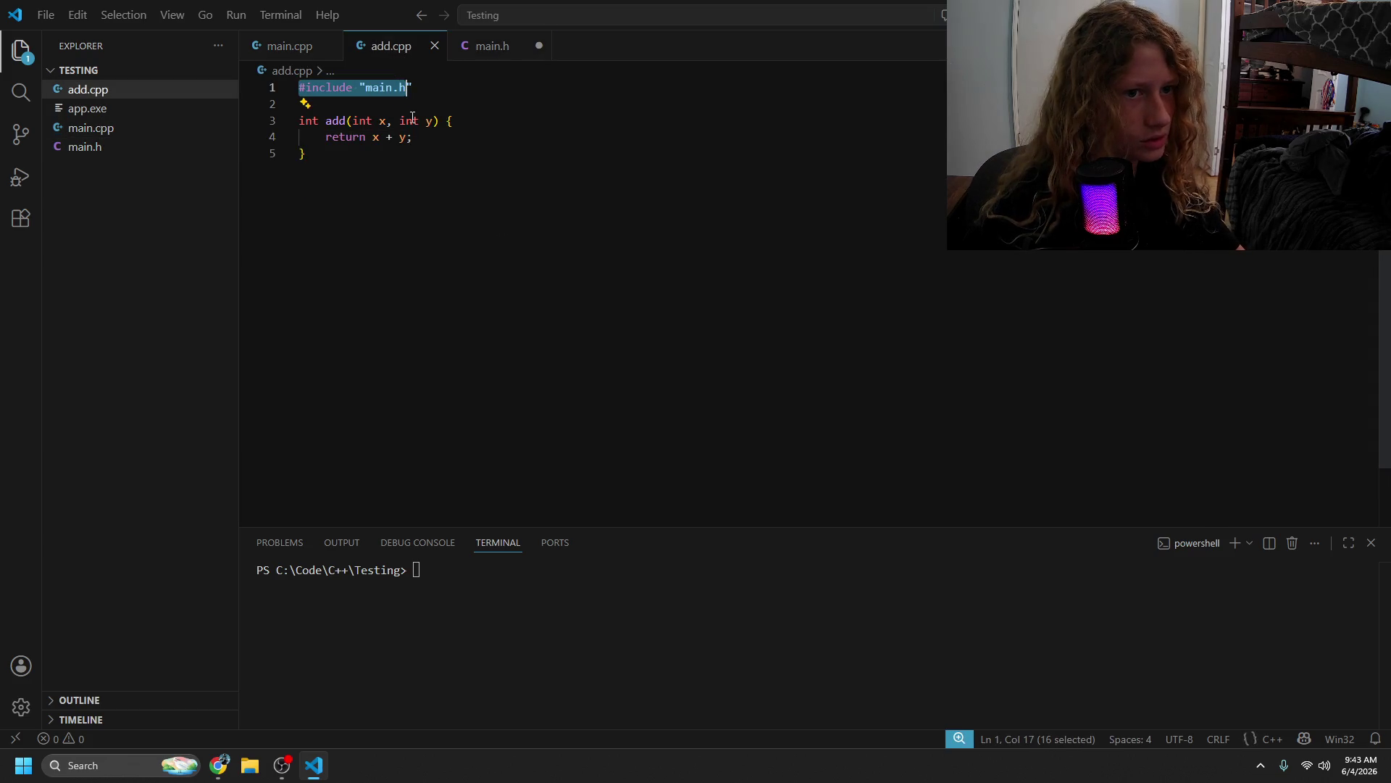
{"action": "left_click", "coordinate": [290, 46]}
{"action": "left_click_drag", "start_coordinate": [328, 104], "coordinate": [413, 105]}
{"action": "left_click", "coordinate": [415, 119]}
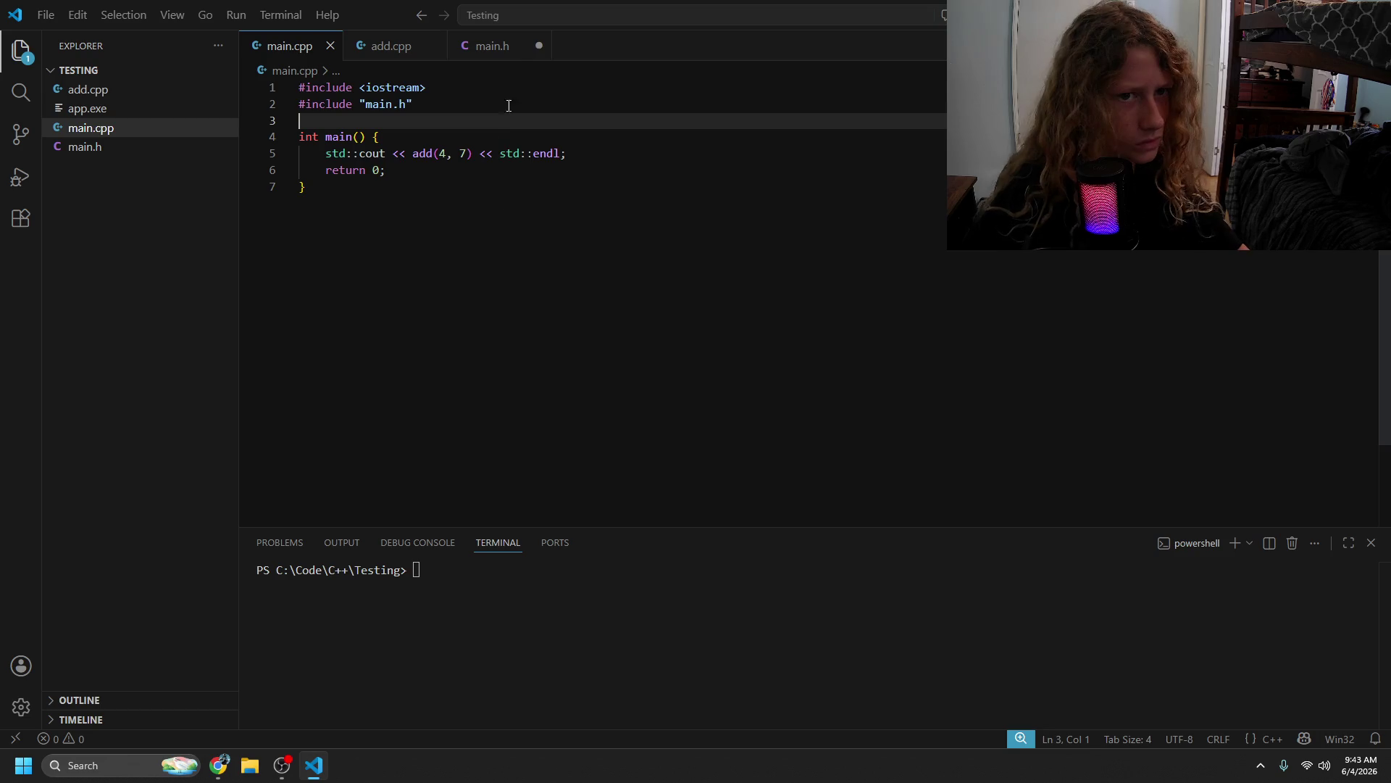
- Save main.h with #pragma once above the add declaration, then return to the lesson
{"action": "left_click", "coordinate": [492, 45]}
{"action": "left_click", "coordinate": [523, 245]}
{"action": "key", "text": "ctrl+s"}
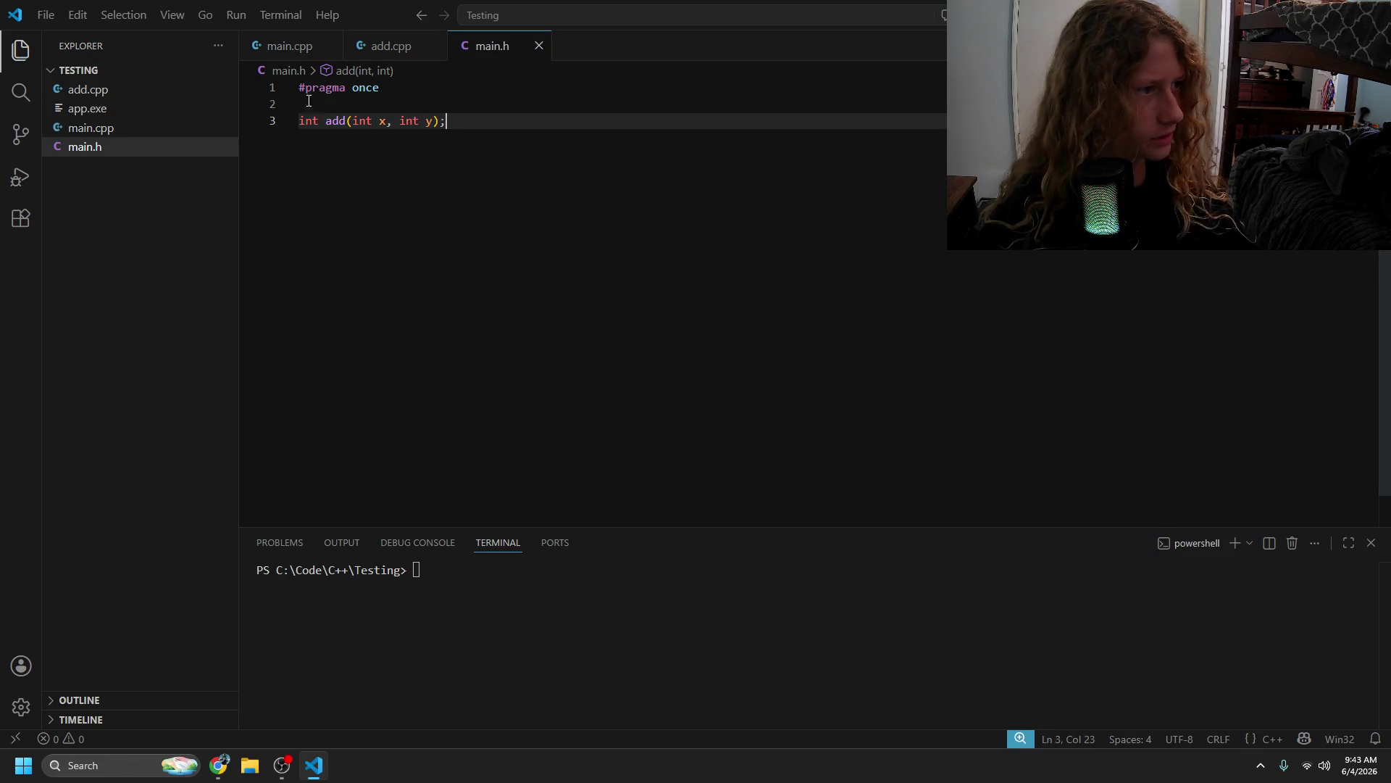
{"action": "key", "text": "shift+Home"}
{"action": "left_click", "coordinate": [545, 322]}
{"action": "key", "text": "ctrl+shift+Left"}
{"action": "key", "text": "ctrl+shift+Left"}
{"action": "key", "text": "ctrl+shift+Left"}
{"action": "left_click", "coordinate": [605, 346]}
{"action": "key", "text": "alt+Tab"}
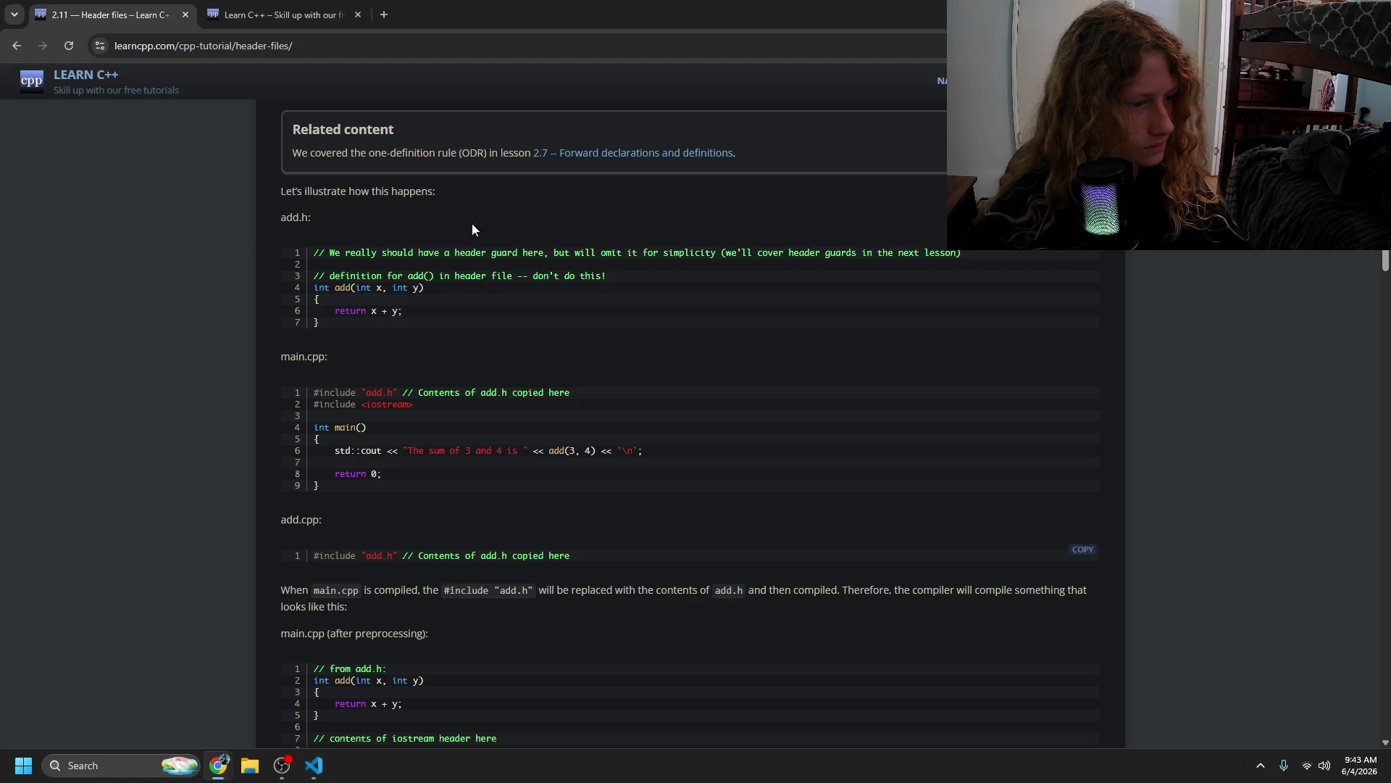
- Read how main.cpp is compiled and the preprocessed main.cpp example with its iostream comment
{"action": "scroll", "coordinate": [580, 360], "scroll_direction": "down", "scroll_amount": 2}
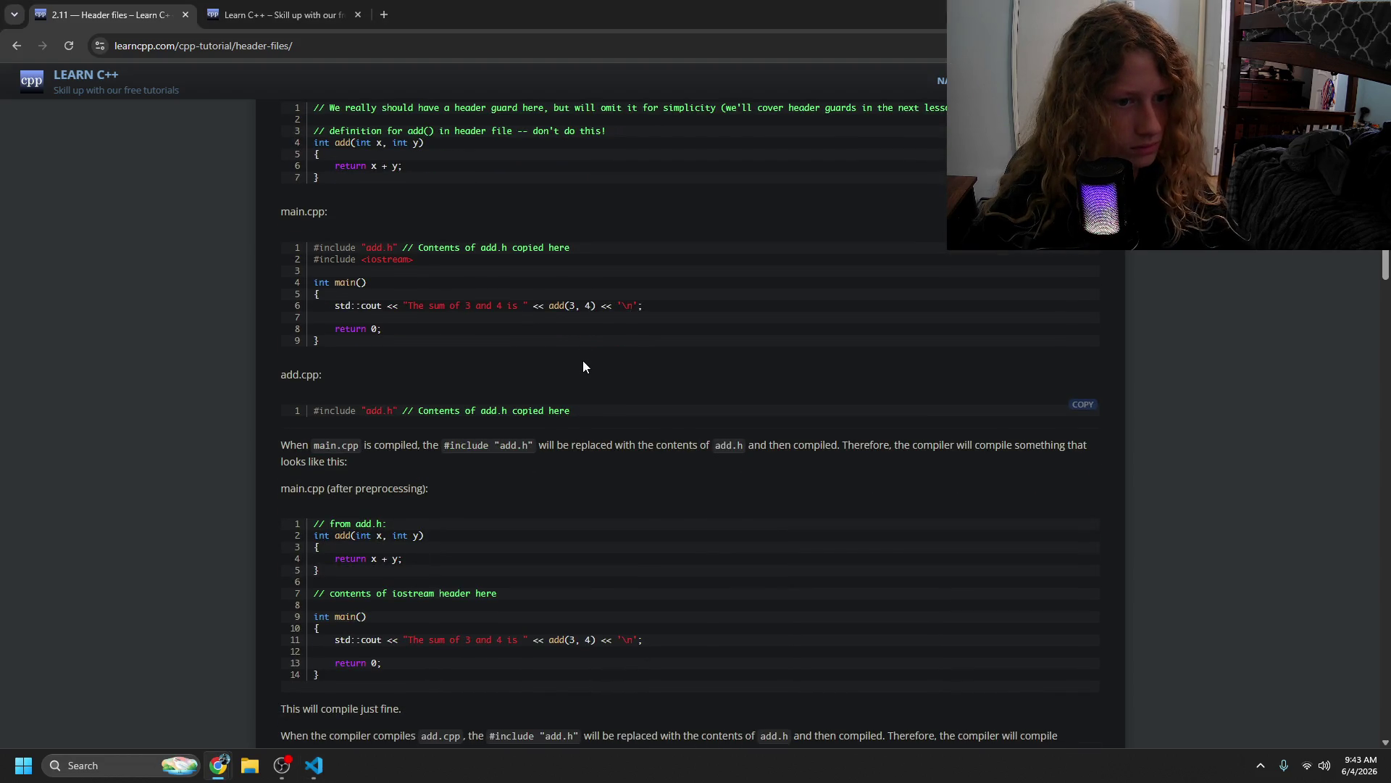
{"action": "mouse_move", "coordinate": [349, 444]}
{"action": "left_mouse_down"}
{"action": "mouse_move", "coordinate": [464, 440]}
{"action": "mouse_move", "coordinate": [522, 456]}
{"action": "left_mouse_up"}
{"action": "left_click", "coordinate": [522, 460]}
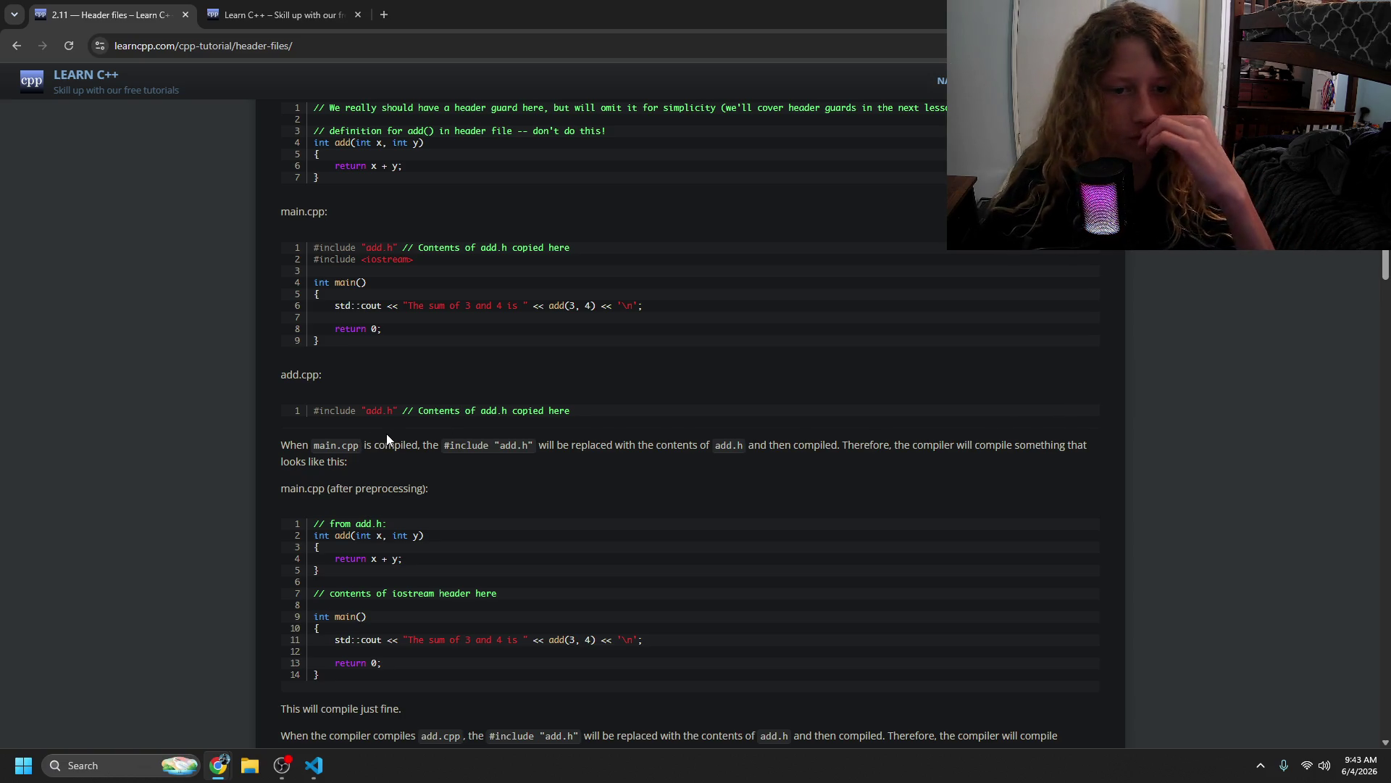
{"action": "scroll", "coordinate": [387, 439], "scroll_direction": "down", "scroll_amount": 2}
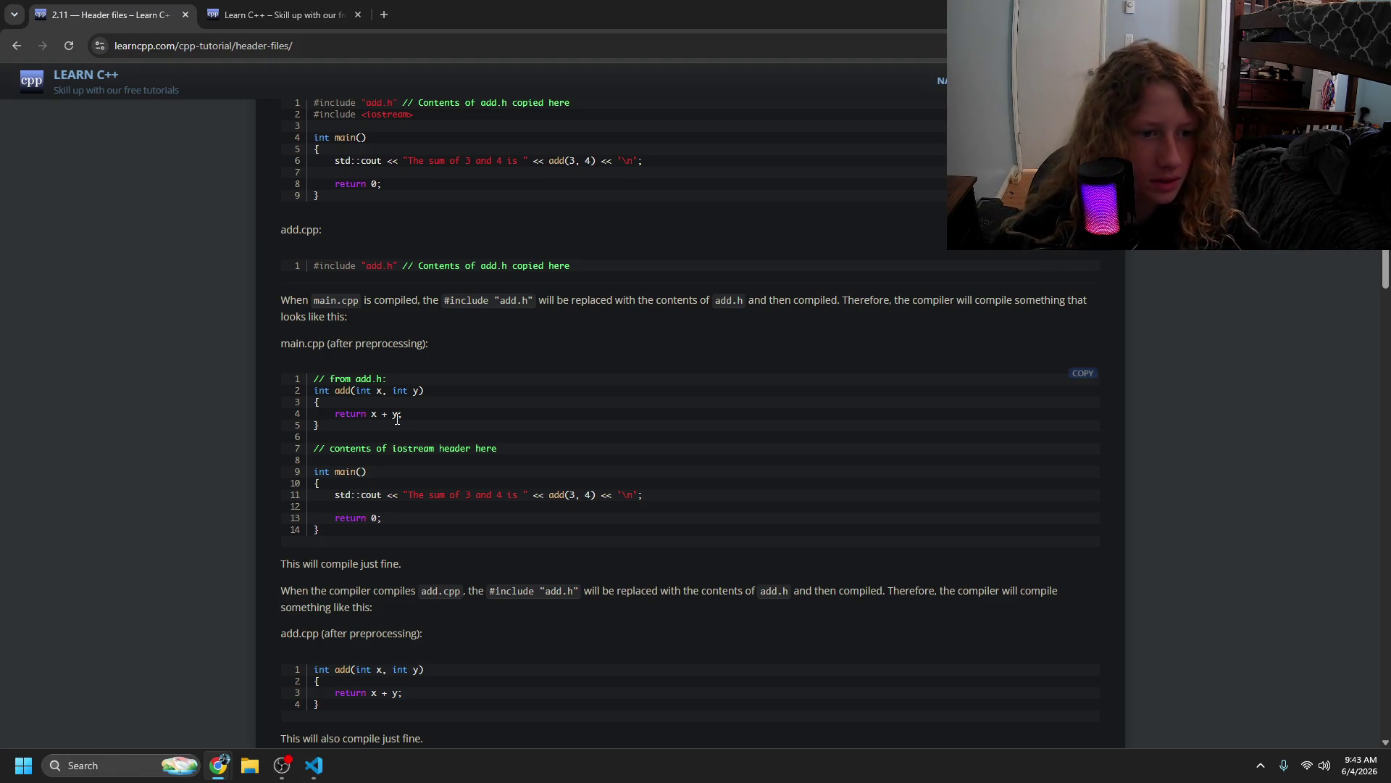
{"action": "left_click_drag", "start_coordinate": [318, 380], "coordinate": [319, 426]}
{"action": "left_click_drag", "start_coordinate": [414, 448], "coordinate": [566, 519]}
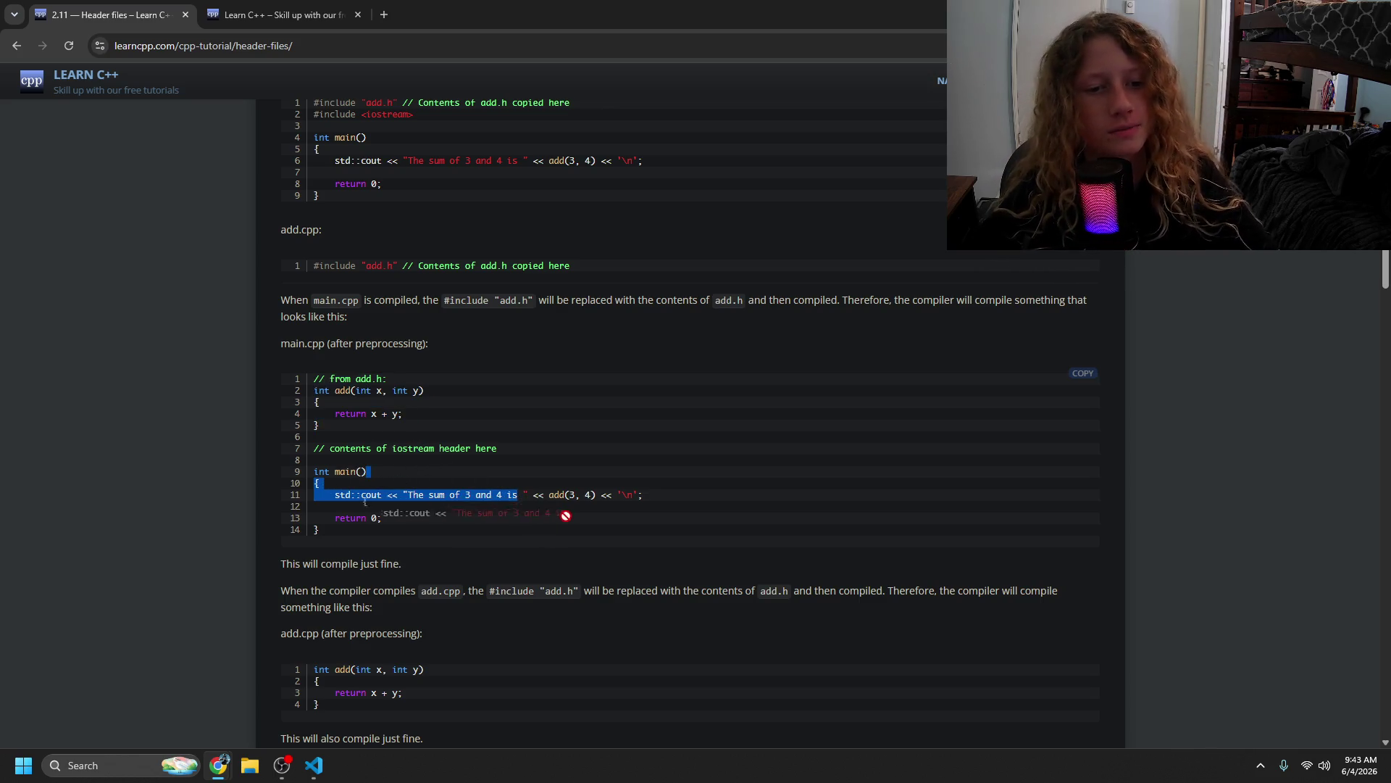
{"action": "left_click", "coordinate": [572, 519]}
- Read the linker paragraph and its reference to ODR part 2
{"action": "scroll", "coordinate": [580, 516], "scroll_direction": "down", "scroll_amount": 1}
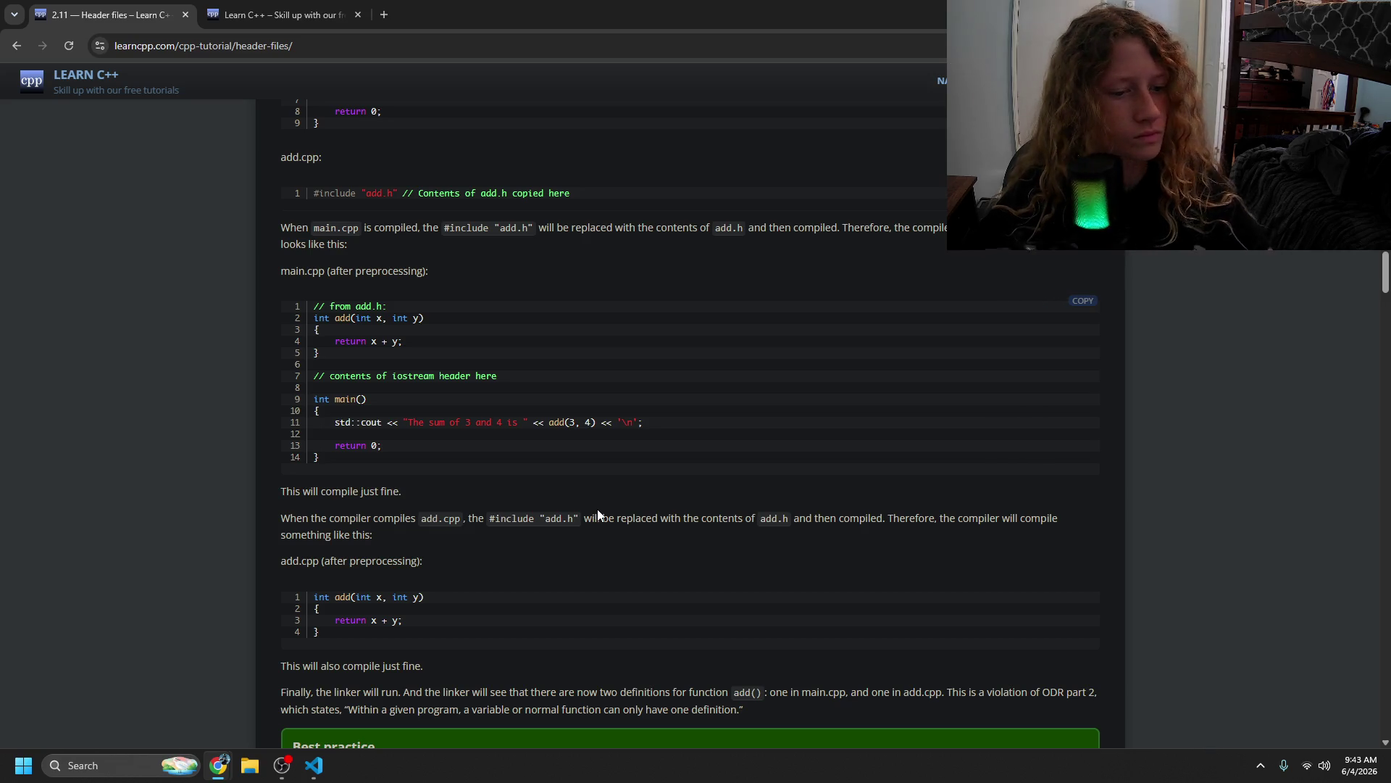
{"action": "scroll", "coordinate": [598, 512], "scroll_direction": "down", "scroll_amount": 2}
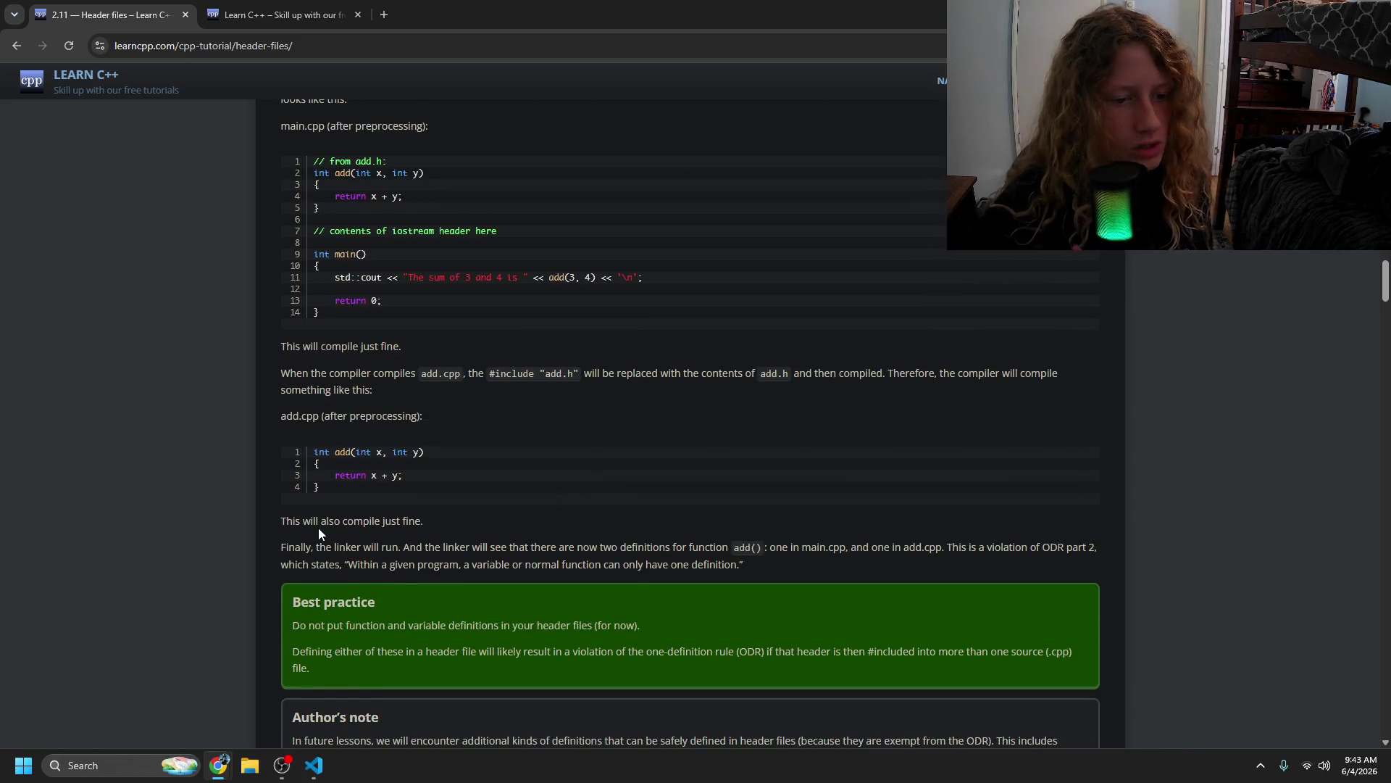
{"action": "left_click_drag", "start_coordinate": [316, 548], "coordinate": [487, 567]}
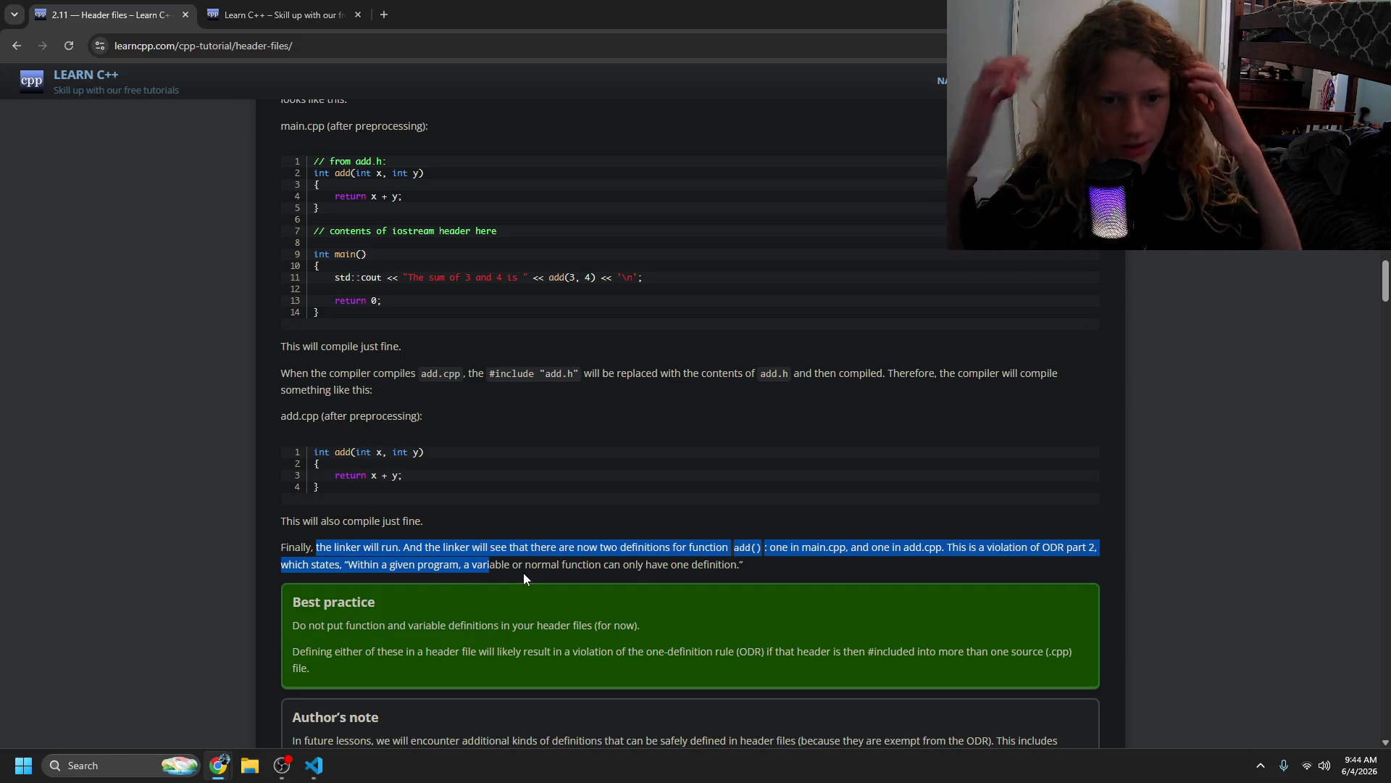
{"action": "left_click", "coordinate": [618, 548]}
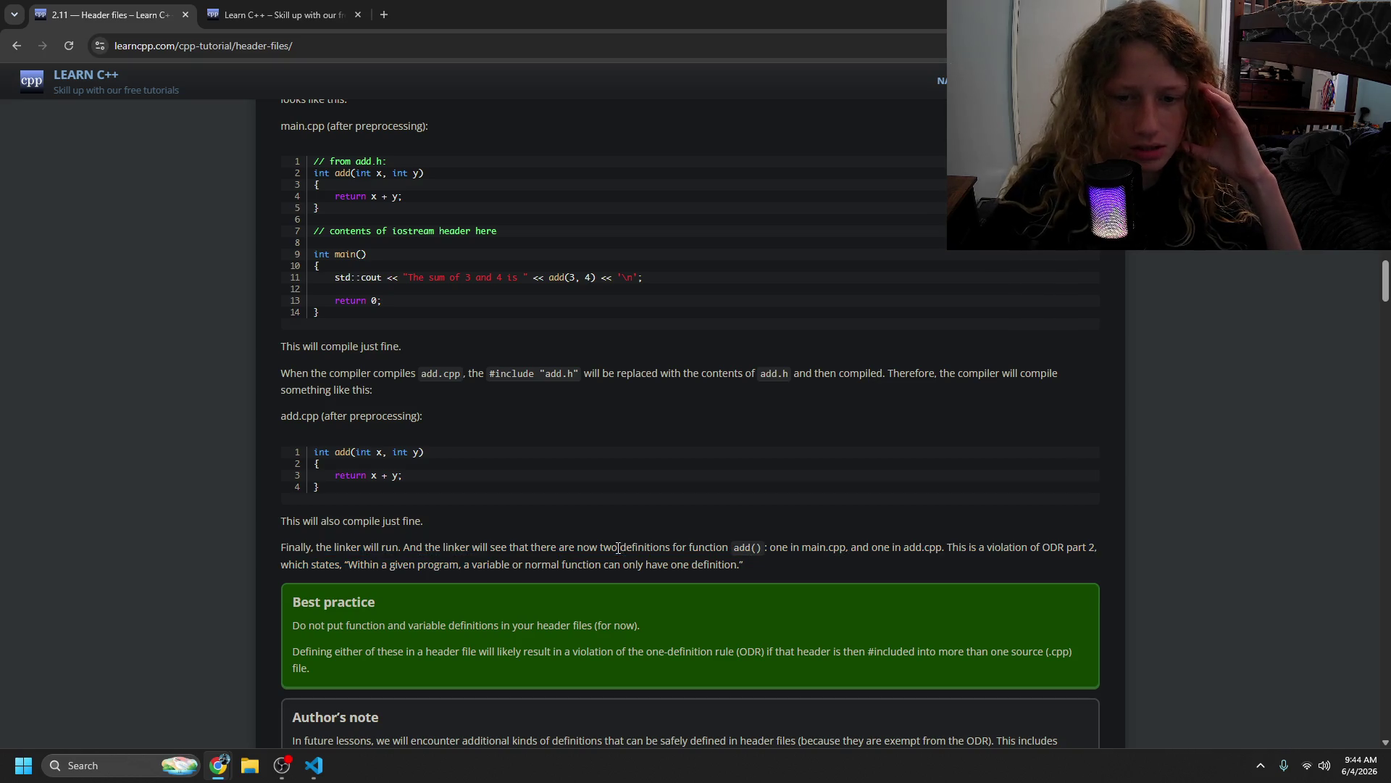
{"action": "left_click_drag", "start_coordinate": [1006, 548], "coordinate": [1098, 548]}
{"action": "left_click", "coordinate": [781, 576]}
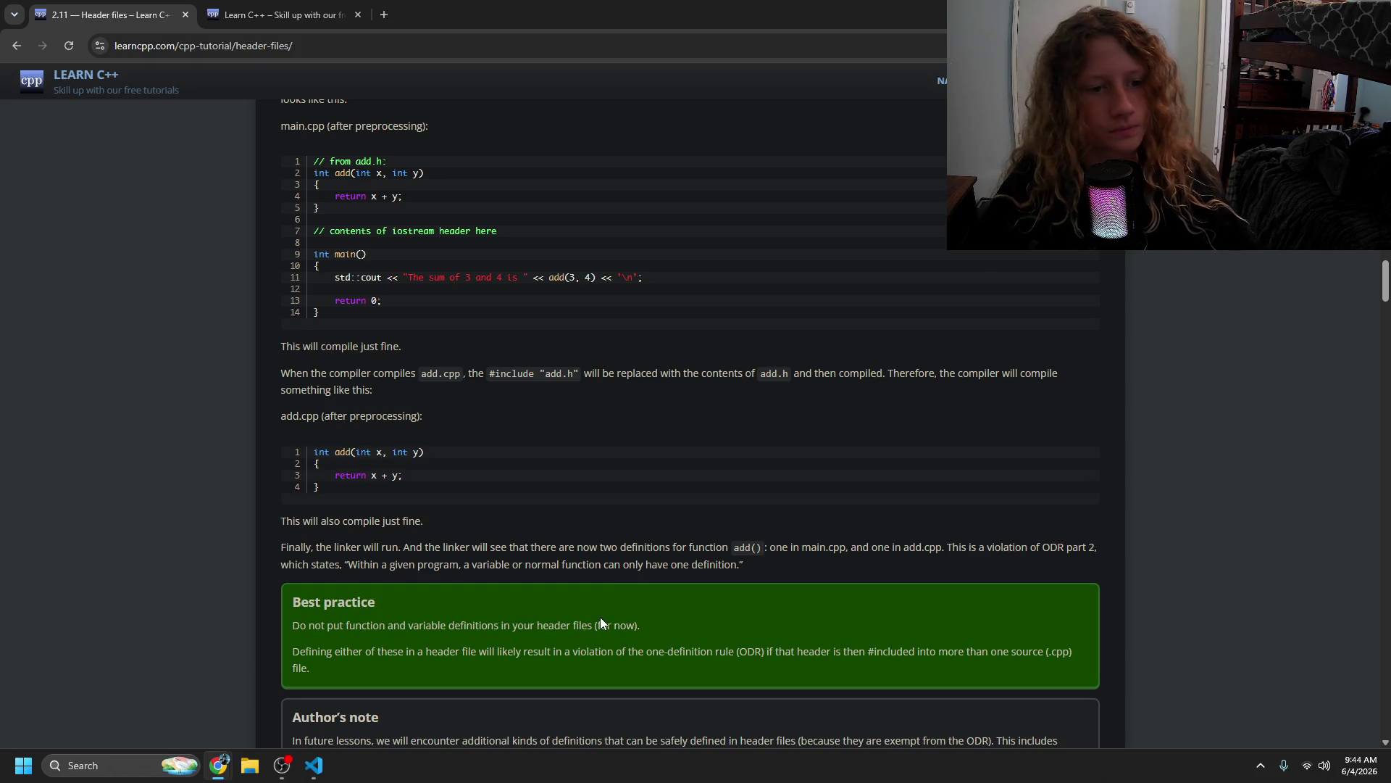
- Read the one-definition rule quote and Best practice against definitions in headers, then return to main.h
{"action": "left_click_drag", "start_coordinate": [404, 564], "coordinate": [540, 582]}
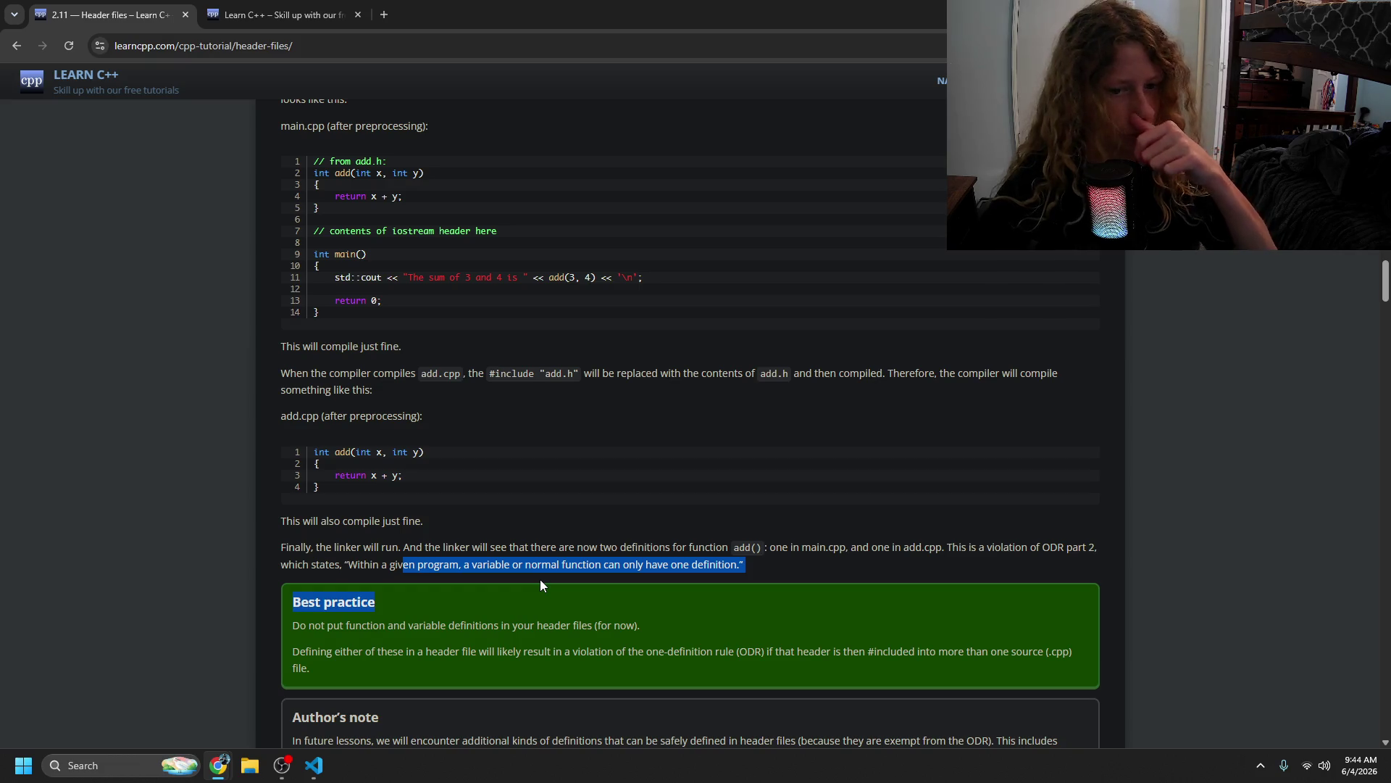
{"action": "left_click_drag", "start_coordinate": [571, 618], "coordinate": [558, 626]}
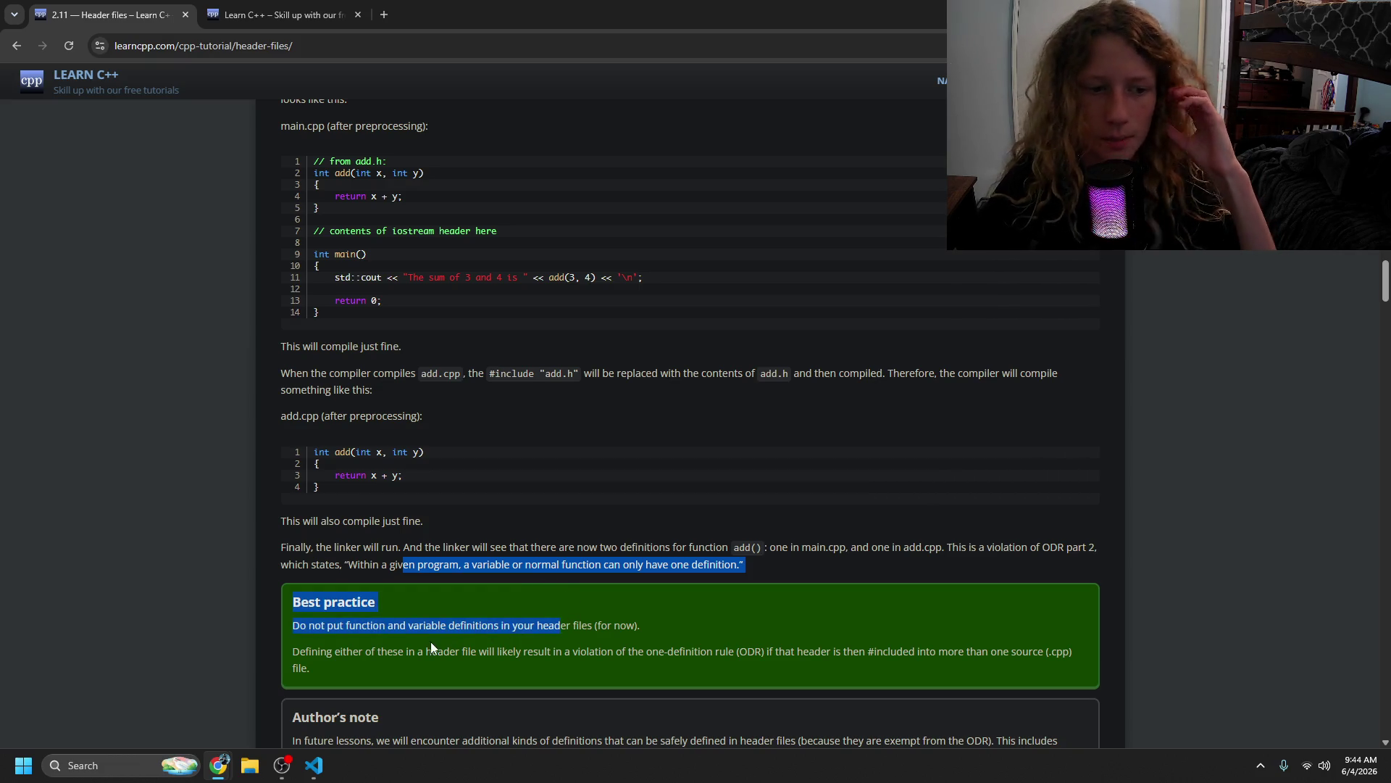
{"action": "left_click", "coordinate": [432, 647]}
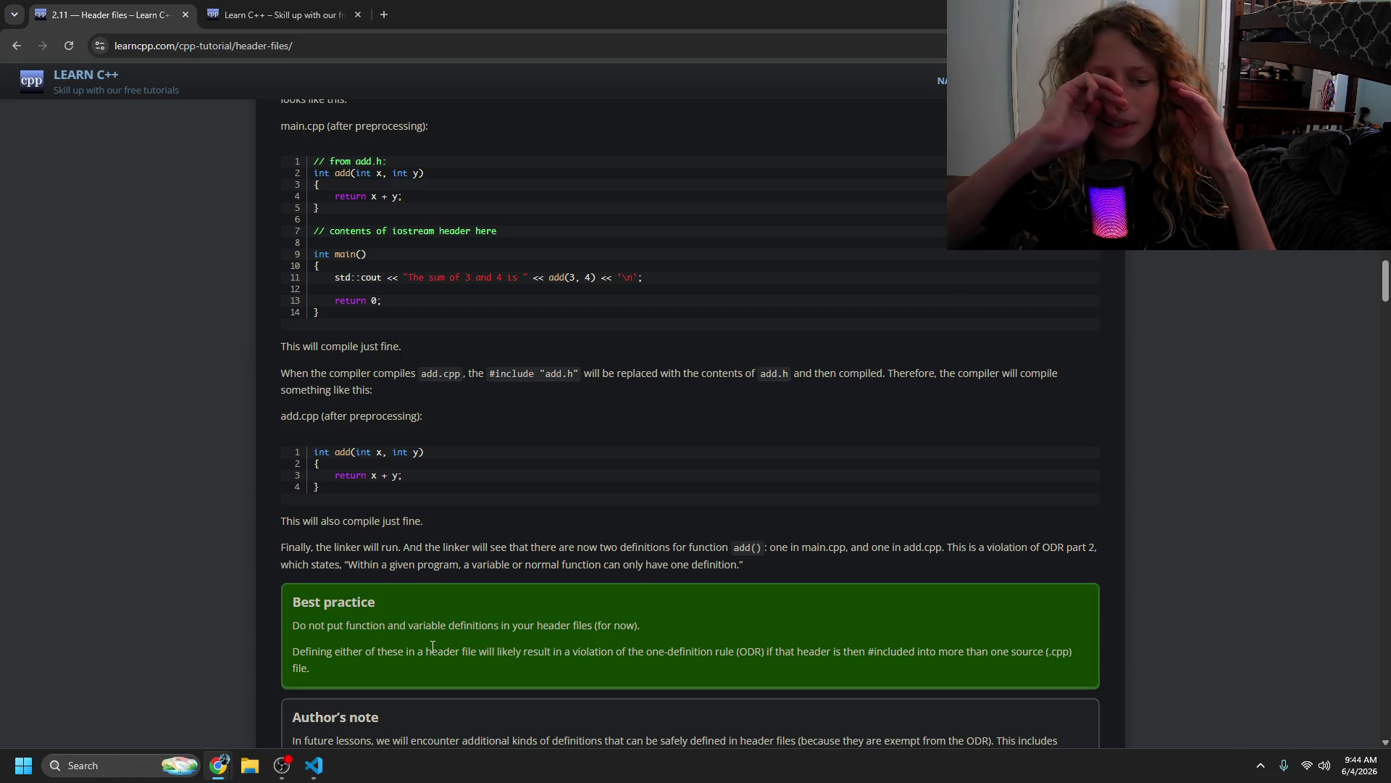
{"action": "mouse_move", "coordinate": [482, 625]}
{"action": "left_mouse_down"}
{"action": "mouse_move", "coordinate": [550, 631]}
{"action": "mouse_move", "coordinate": [449, 645]}
{"action": "mouse_move", "coordinate": [599, 675]}
{"action": "mouse_move", "coordinate": [601, 658]}
{"action": "mouse_move", "coordinate": [598, 694]}
{"action": "mouse_move", "coordinate": [600, 677]}
{"action": "mouse_move", "coordinate": [649, 656]}
{"action": "mouse_move", "coordinate": [694, 664]}
{"action": "mouse_move", "coordinate": [598, 625]}
{"action": "mouse_move", "coordinate": [646, 633]}
{"action": "left_mouse_up"}
{"action": "left_click", "coordinate": [647, 633]}
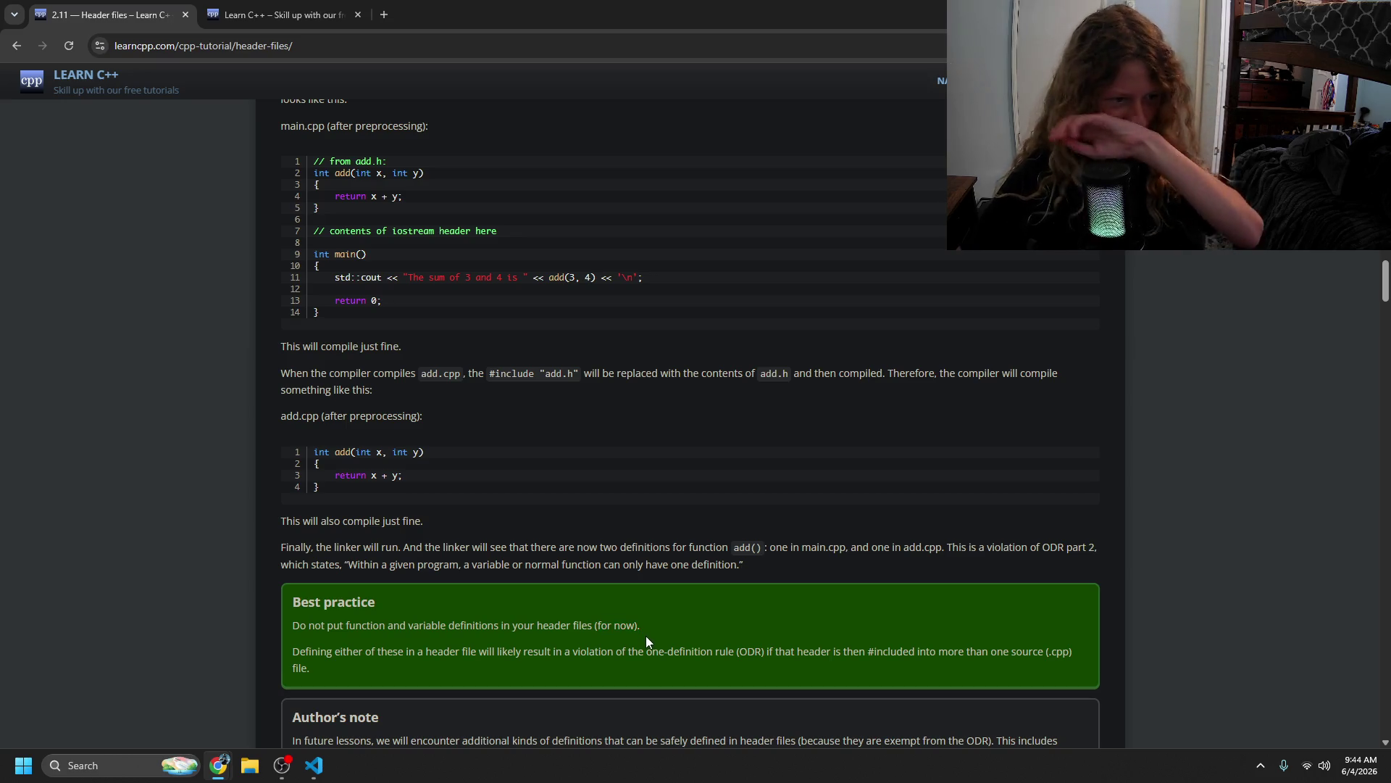
{"action": "left_click_drag", "start_coordinate": [842, 665], "coordinate": [970, 651]}
{"action": "double_click", "coordinate": [750, 652]}
{"action": "left_click", "coordinate": [848, 655]}
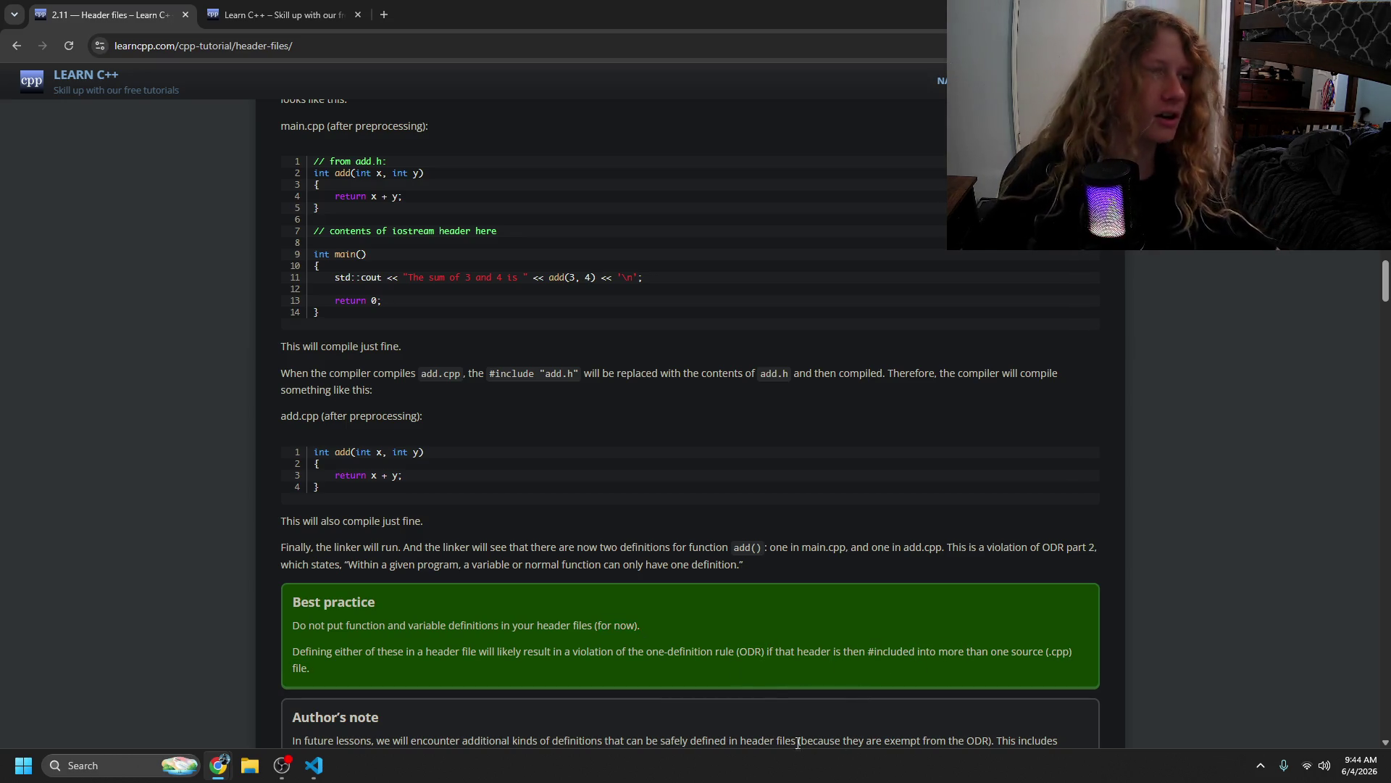
{"action": "key", "text": "alt+Tab"}
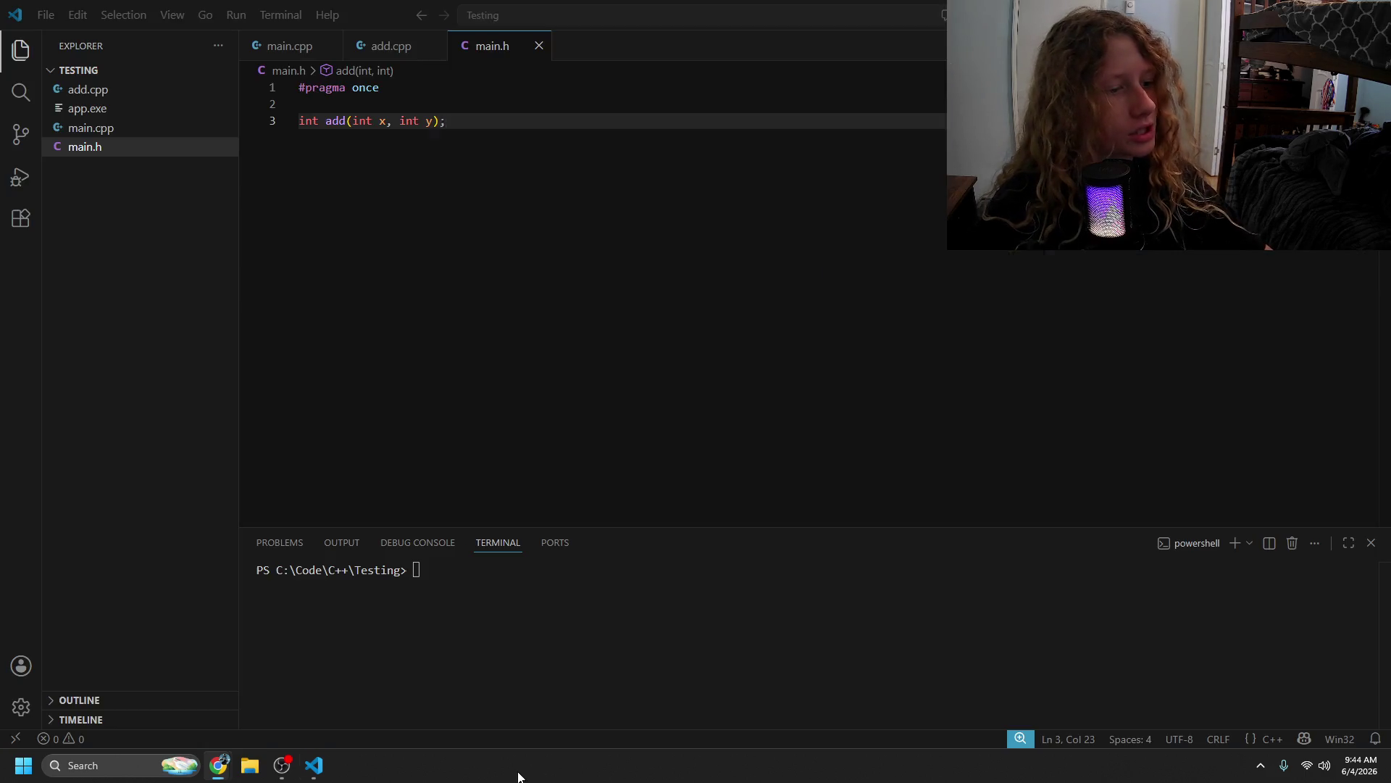
- Switch from main.h back to Chrome's learncpp Header files lesson
{"action": "key", "text": "alt+Tab"}
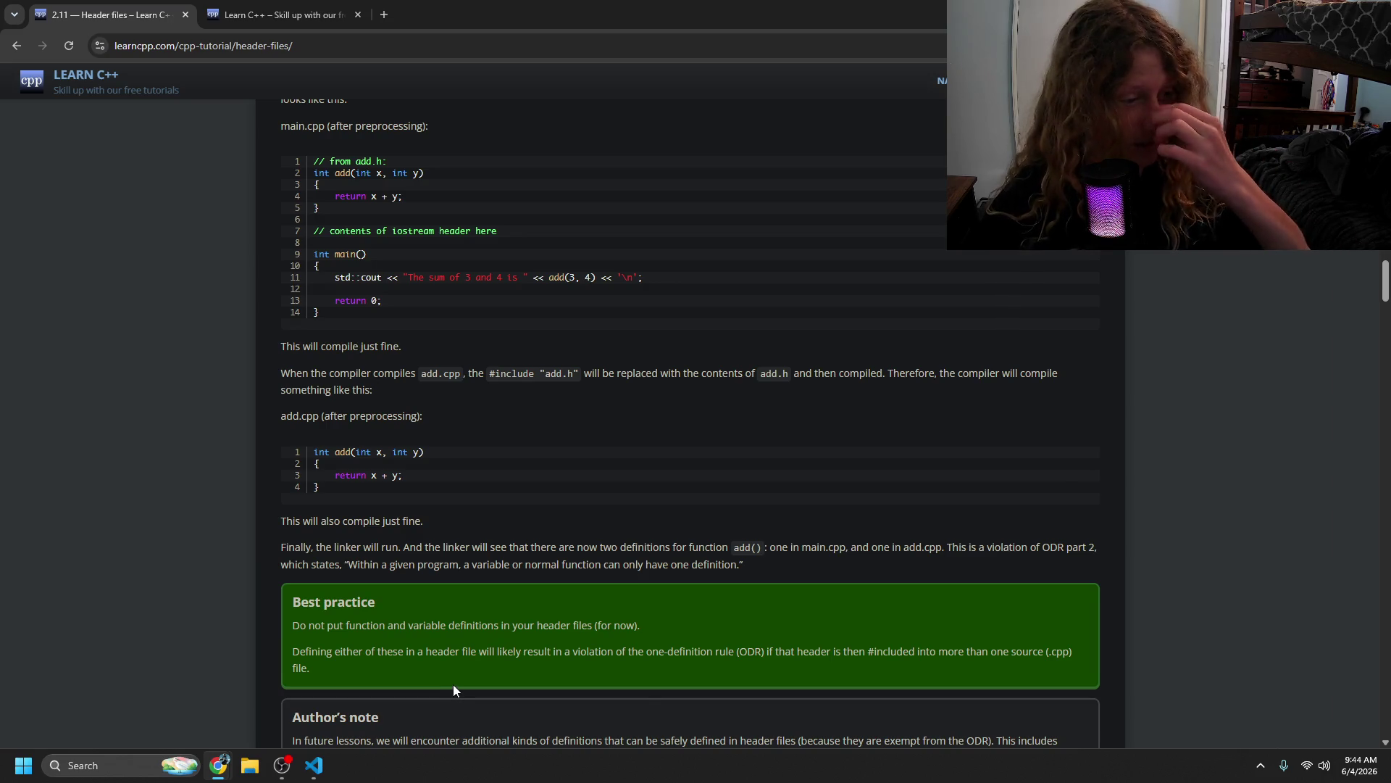
- Scroll down to the Author's note and open a new browser tab
{"action": "scroll", "coordinate": [390, 641], "scroll_direction": "down", "scroll_amount": 2}
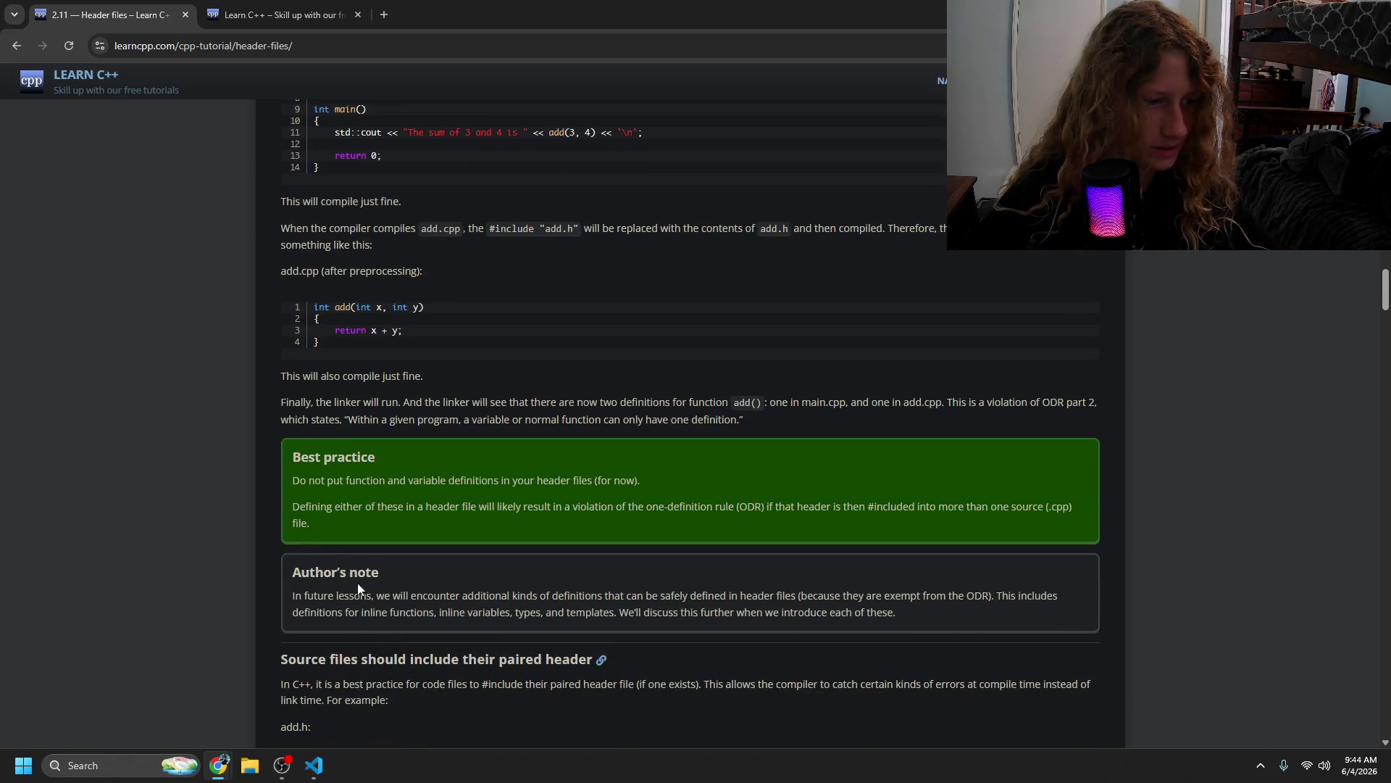
{"action": "left_click_drag", "start_coordinate": [366, 572], "coordinate": [324, 572]}
{"action": "left_click", "coordinate": [351, 596]}
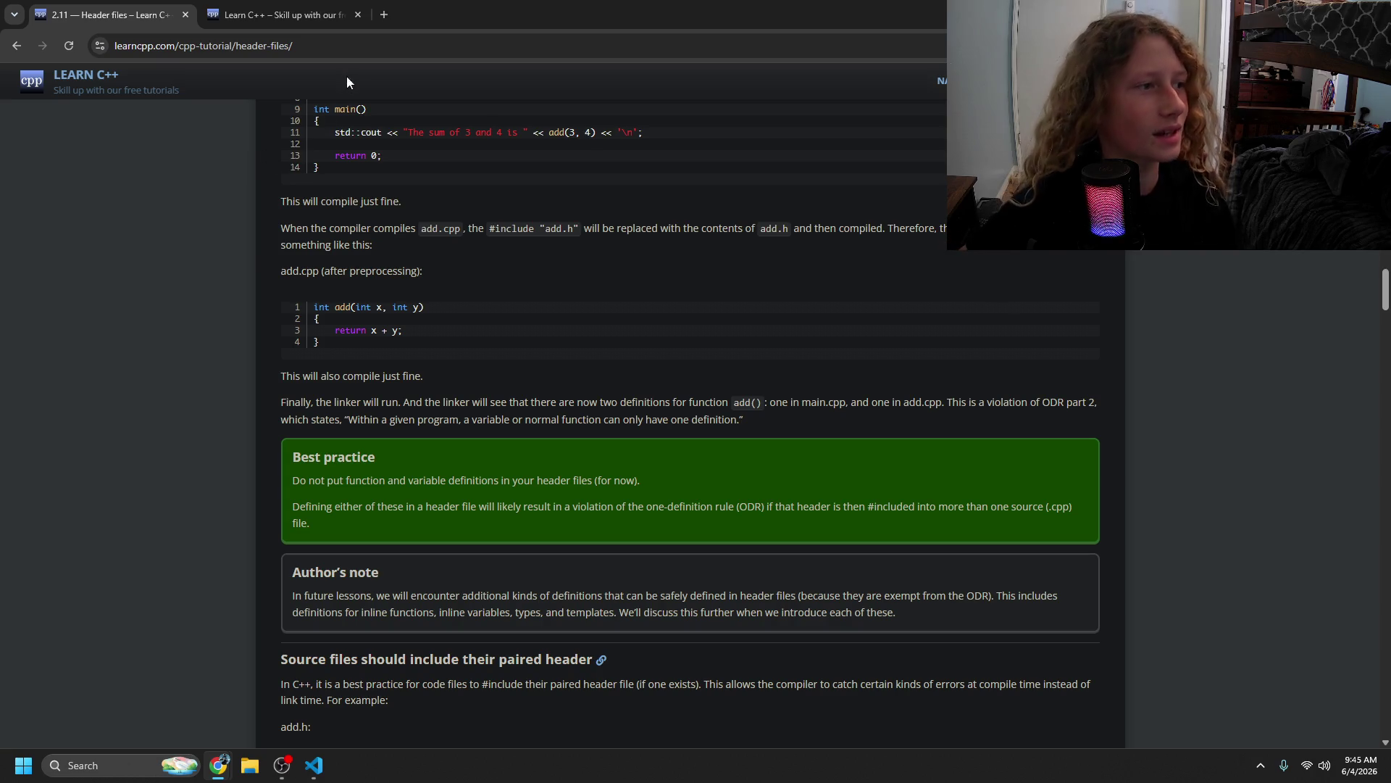
{"action": "left_click", "coordinate": [384, 14]}
- Close the new tab and go to twitch.com in a window of the other browser profile
{"action": "type", "text": "tw"}
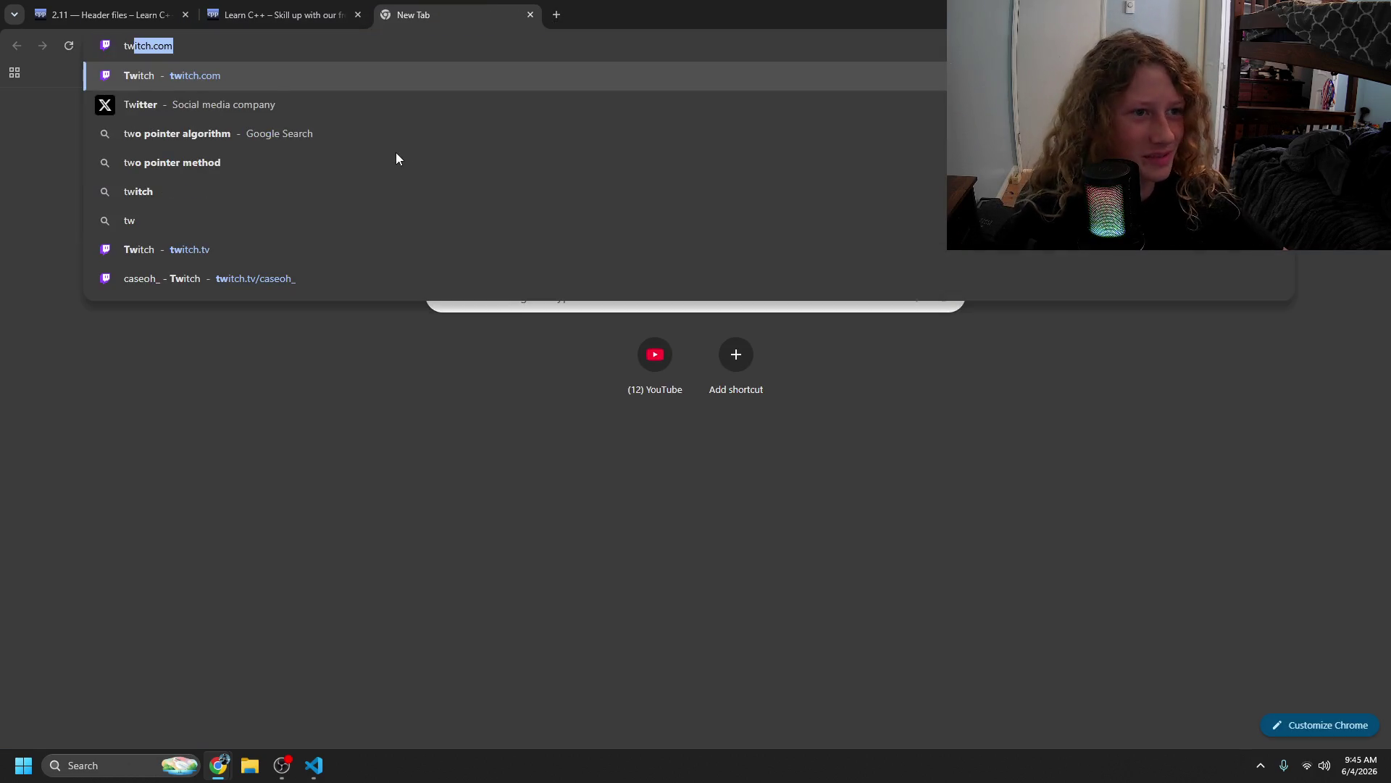
{"action": "left_click", "coordinate": [530, 14]}
{"action": "left_click", "coordinate": [1349, 45]}
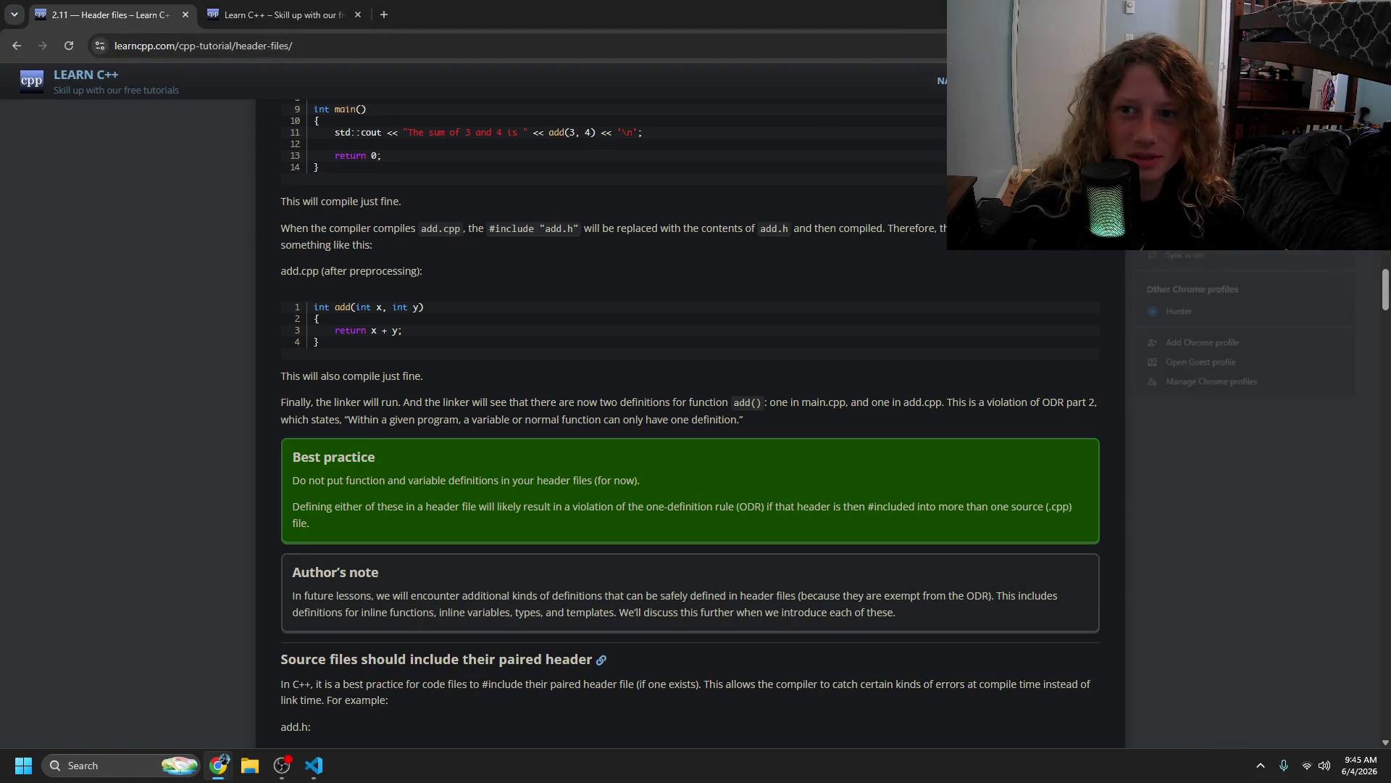
{"action": "left_click", "coordinate": [1130, 314]}
{"action": "type", "text": "twitch.com"}
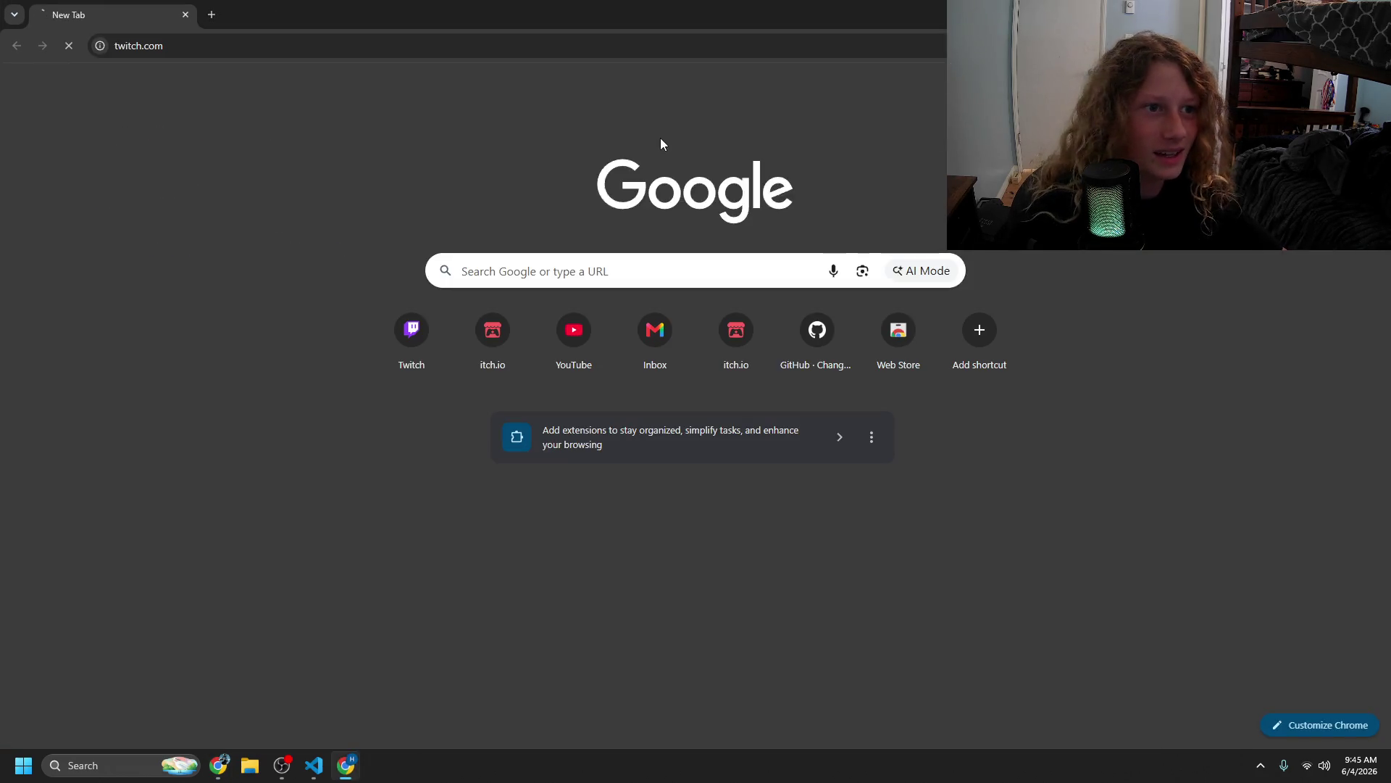
{"action": "key", "text": "Return"}
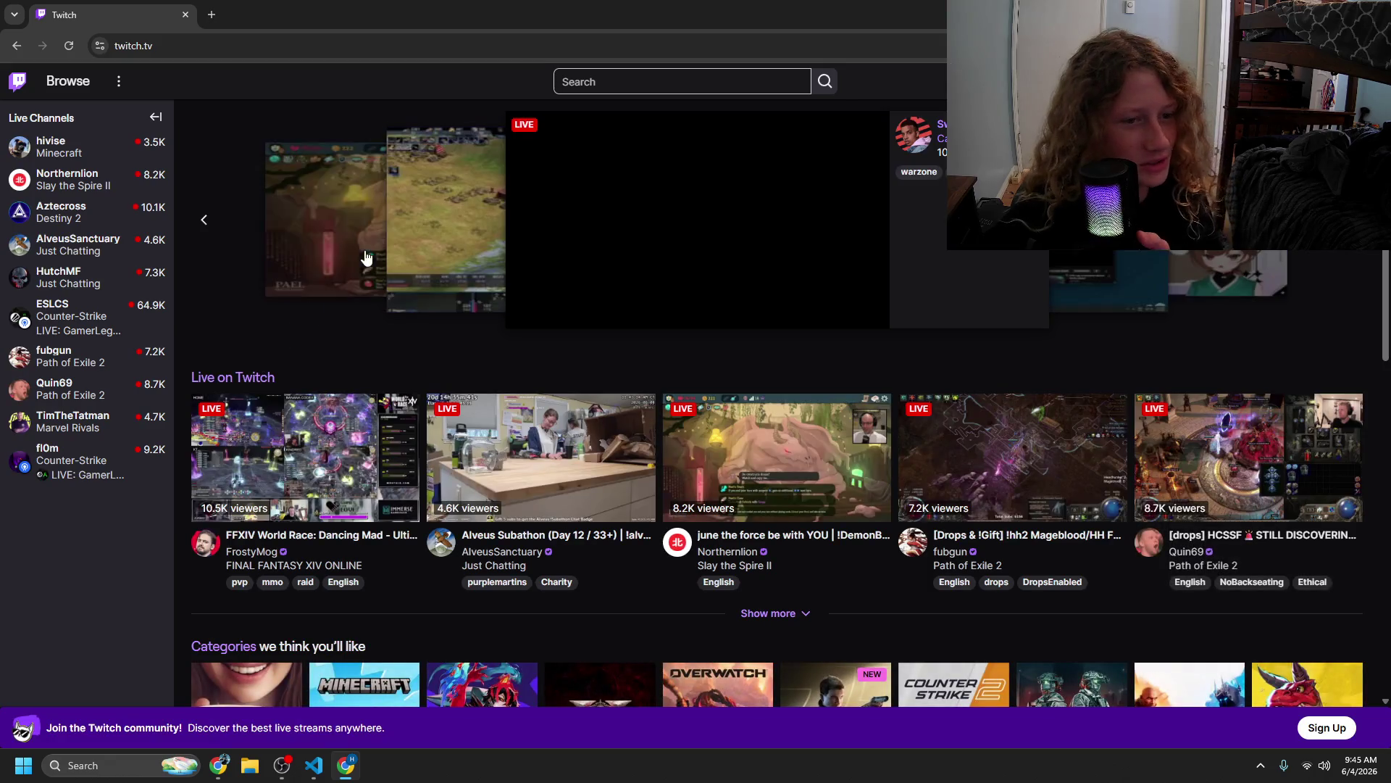
- Rerun the recent channel search on Twitch, then close the Twitch window
{"action": "left_click", "coordinate": [801, 82]}
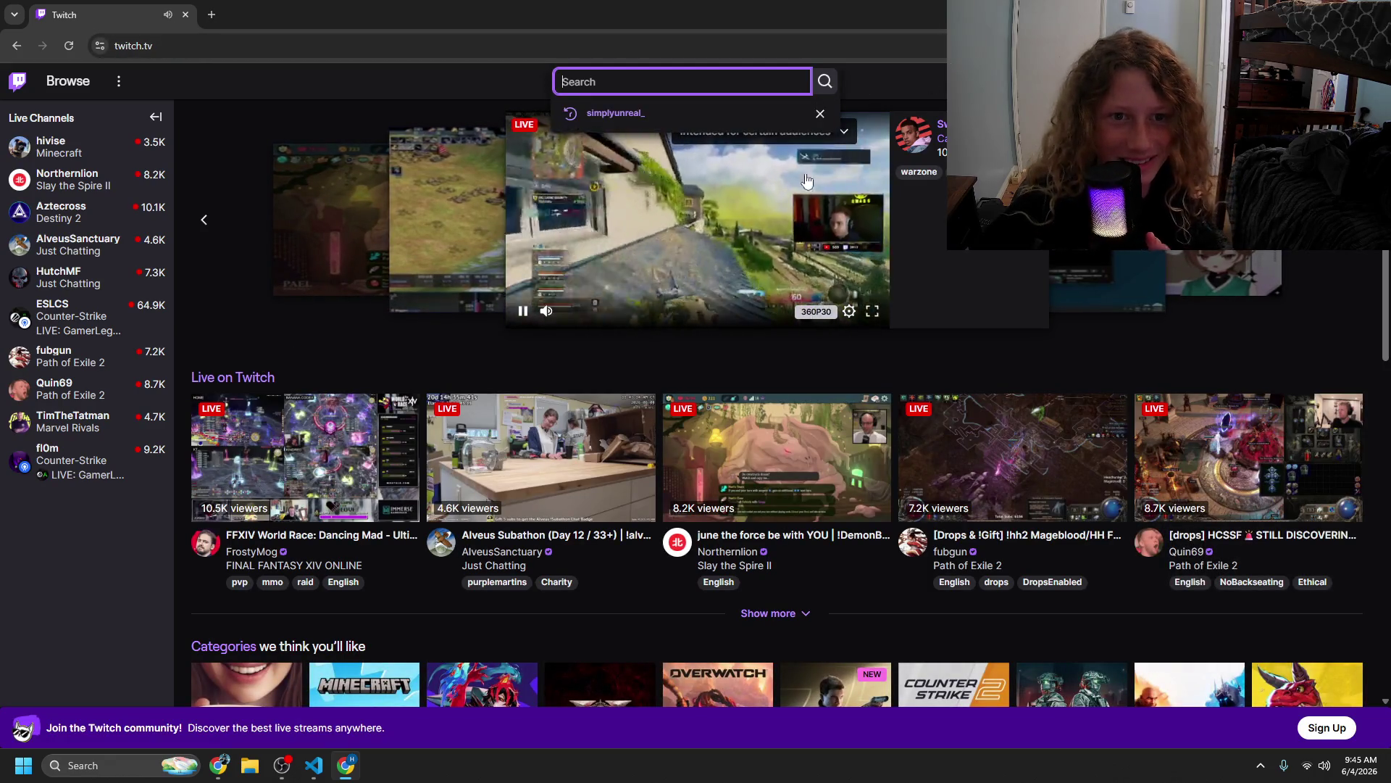
{"action": "left_click", "coordinate": [522, 308]}
{"action": "left_click", "coordinate": [694, 85]}
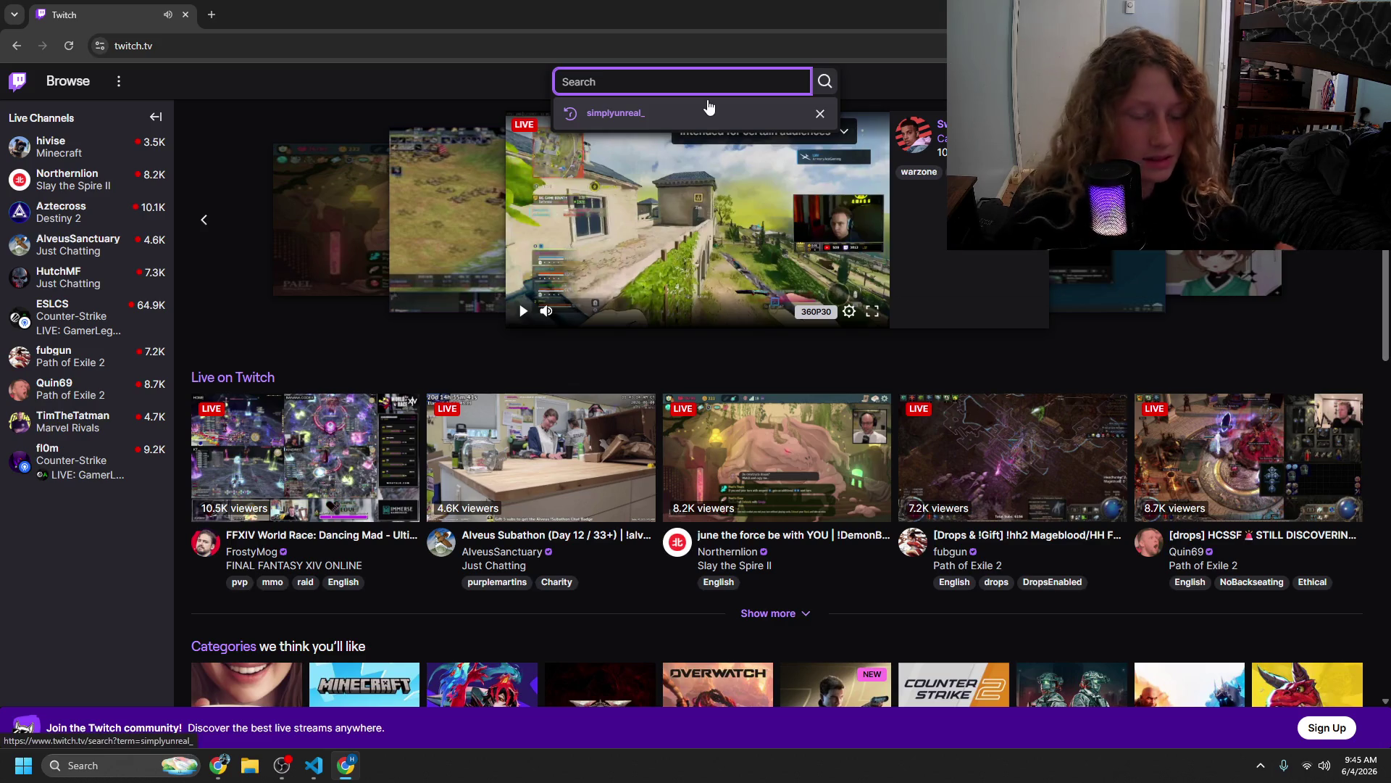
{"action": "left_click", "coordinate": [707, 108]}
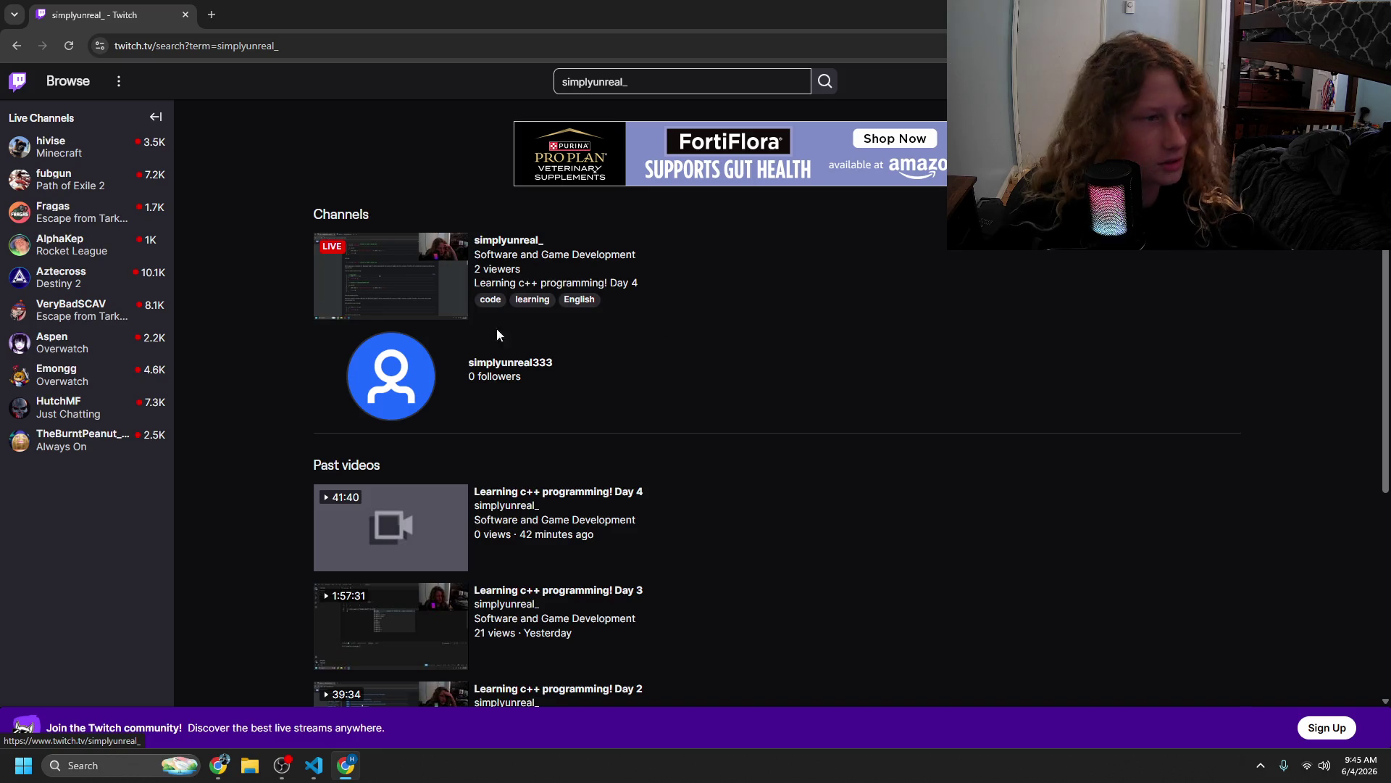
{"action": "key", "text": "ctrl+w"}
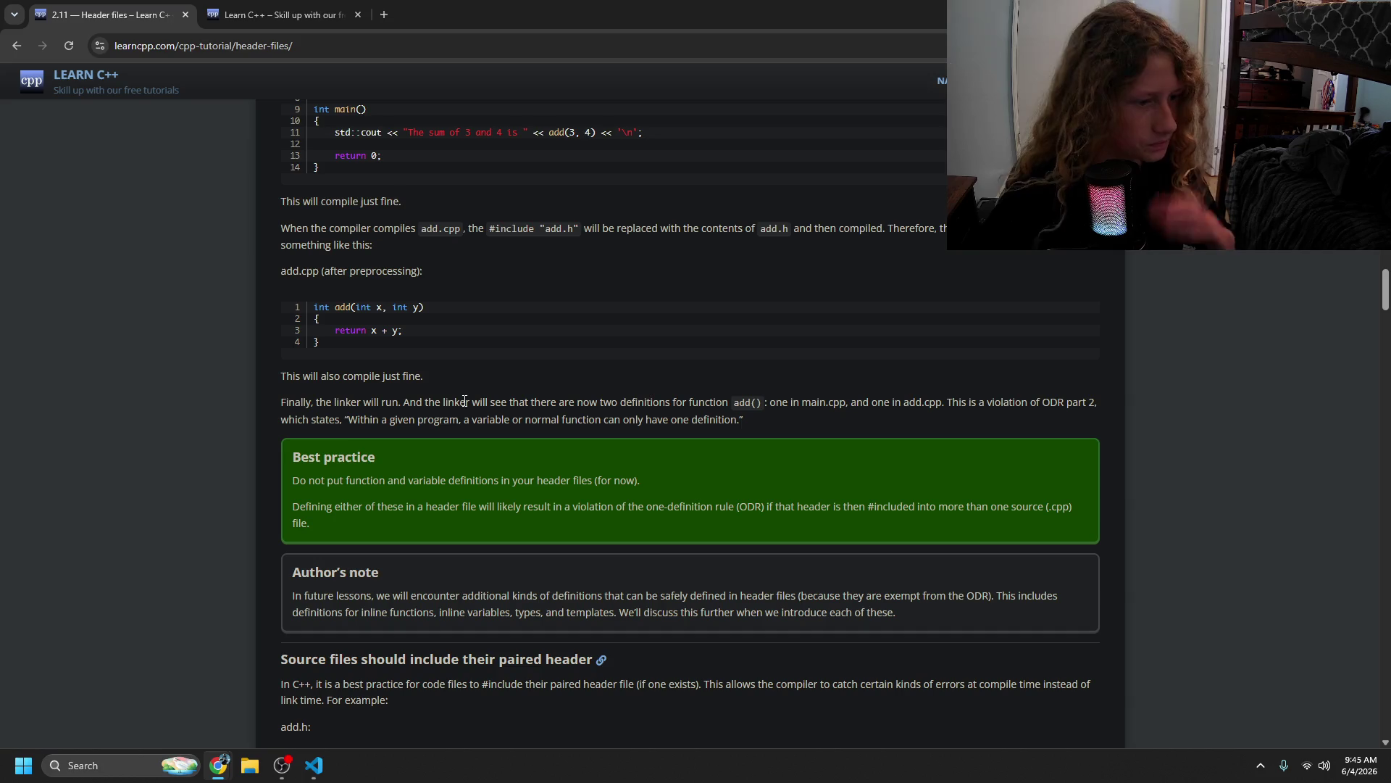
- Read the 'Source files should include their paired header' paragraph, then open a blank new tab
{"action": "scroll", "coordinate": [465, 400], "scroll_direction": "down", "scroll_amount": 4}
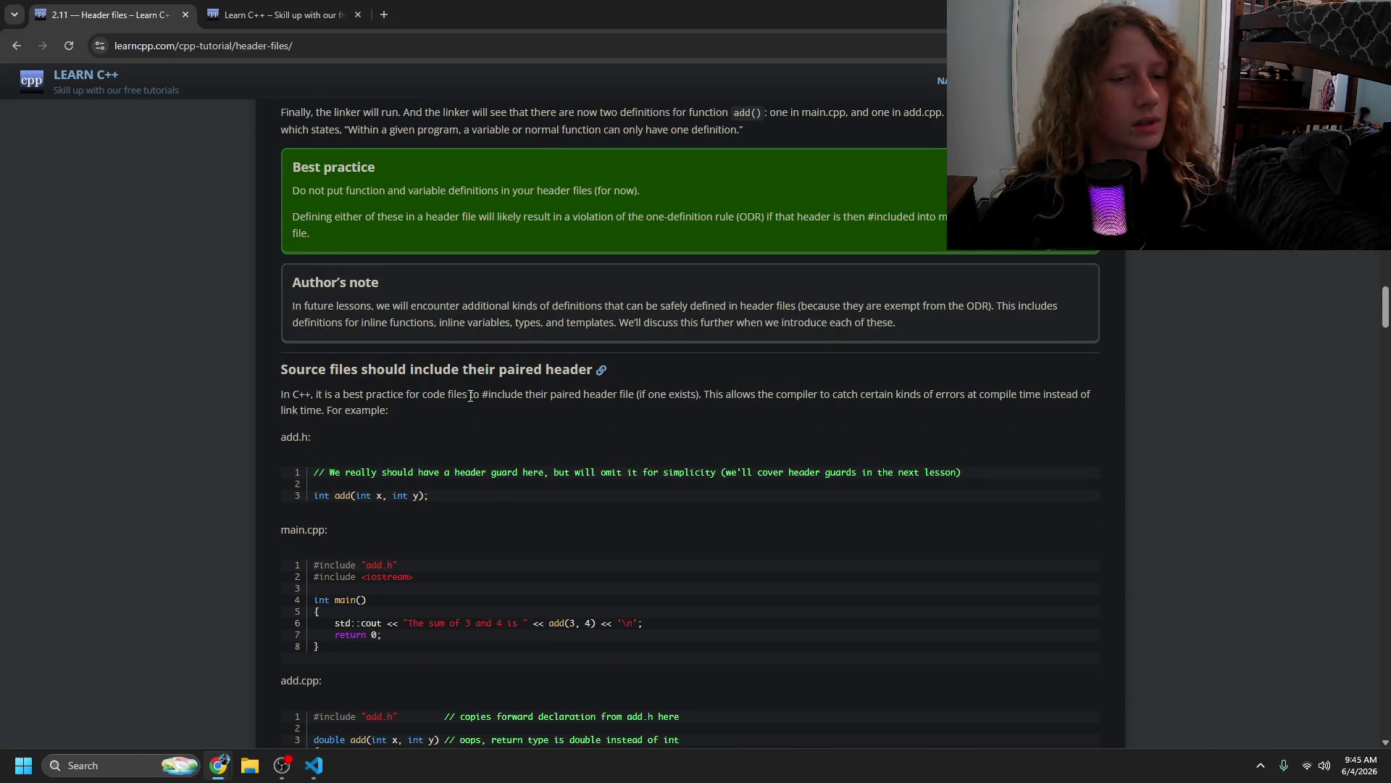
{"action": "mouse_move", "coordinate": [375, 377]}
{"action": "left_mouse_down"}
{"action": "mouse_move", "coordinate": [456, 372]}
{"action": "mouse_move", "coordinate": [506, 390]}
{"action": "left_mouse_up"}
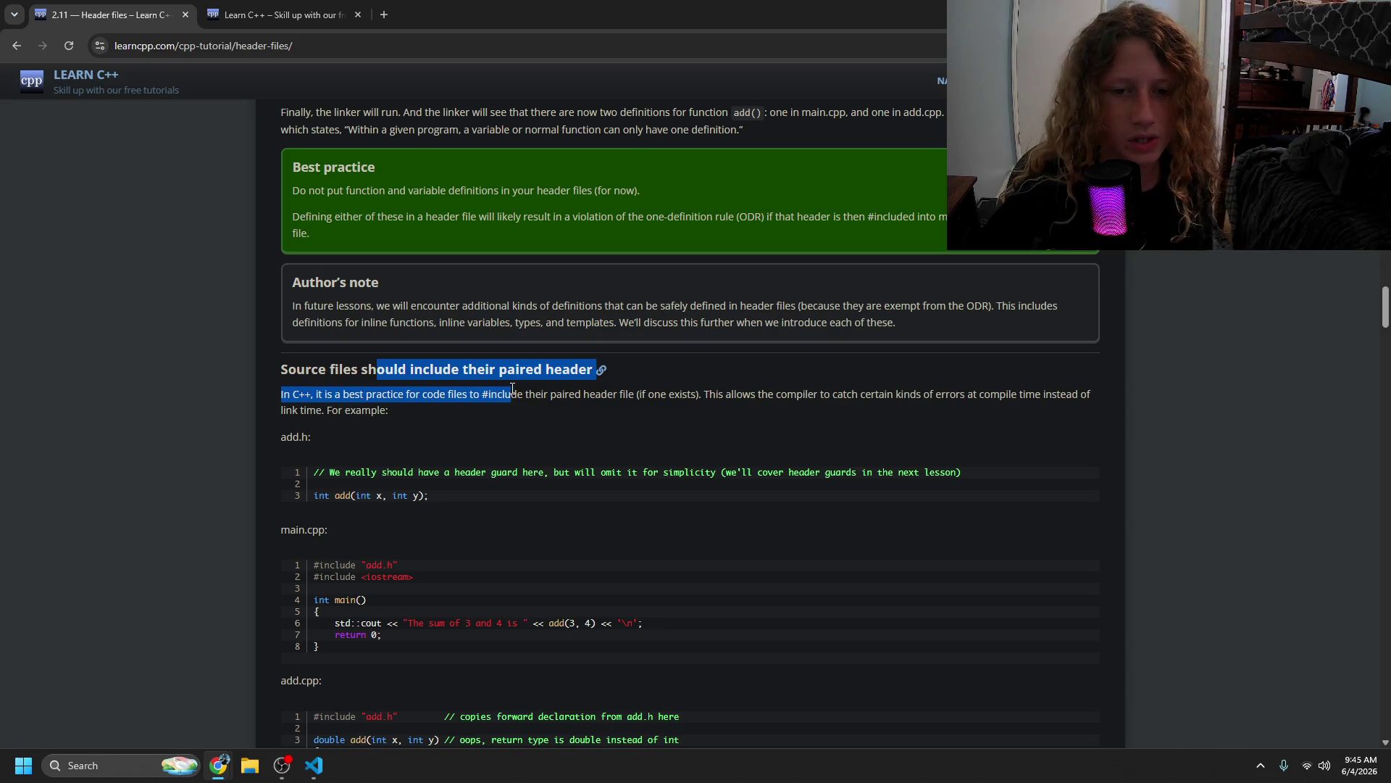
{"action": "left_click_drag", "start_coordinate": [514, 389], "coordinate": [362, 411]}
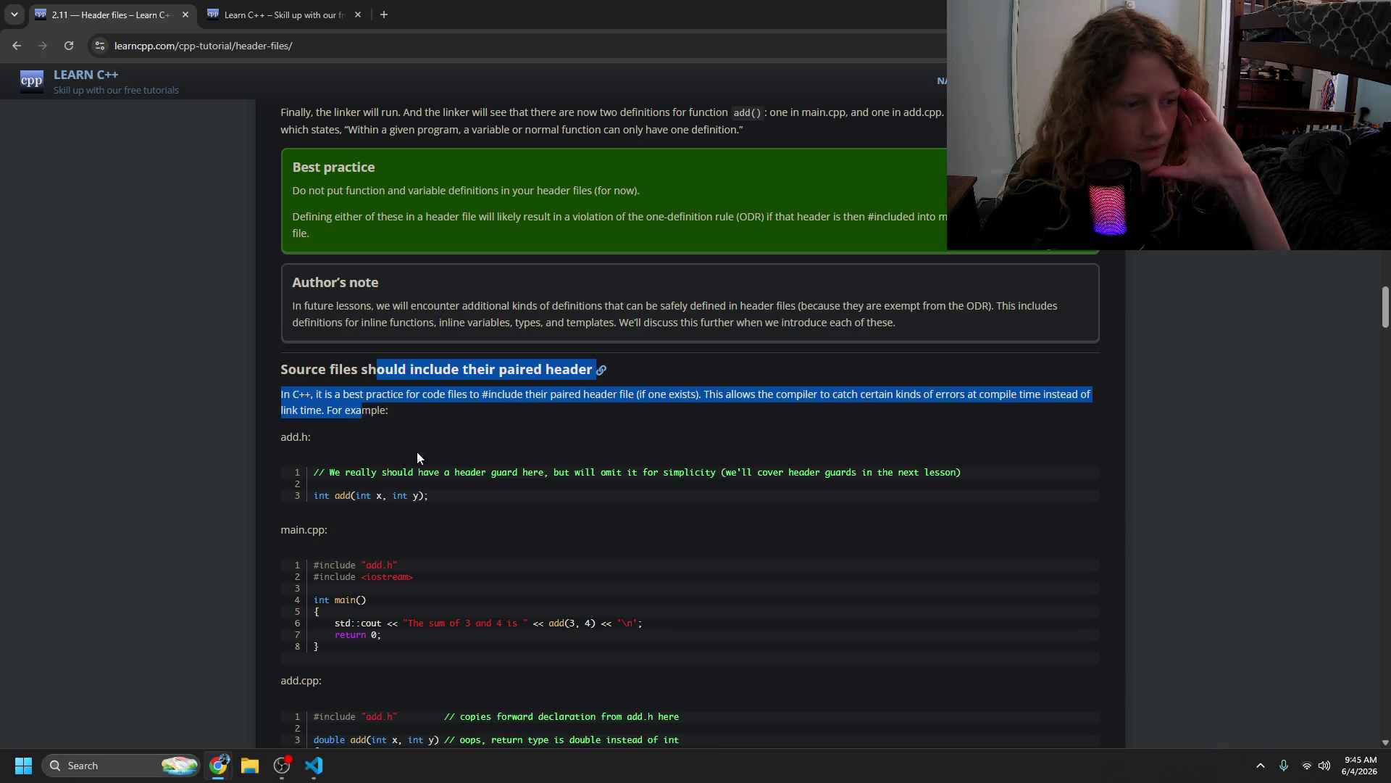
{"action": "left_click", "coordinate": [417, 456]}
{"action": "left_click", "coordinate": [282, 765]}
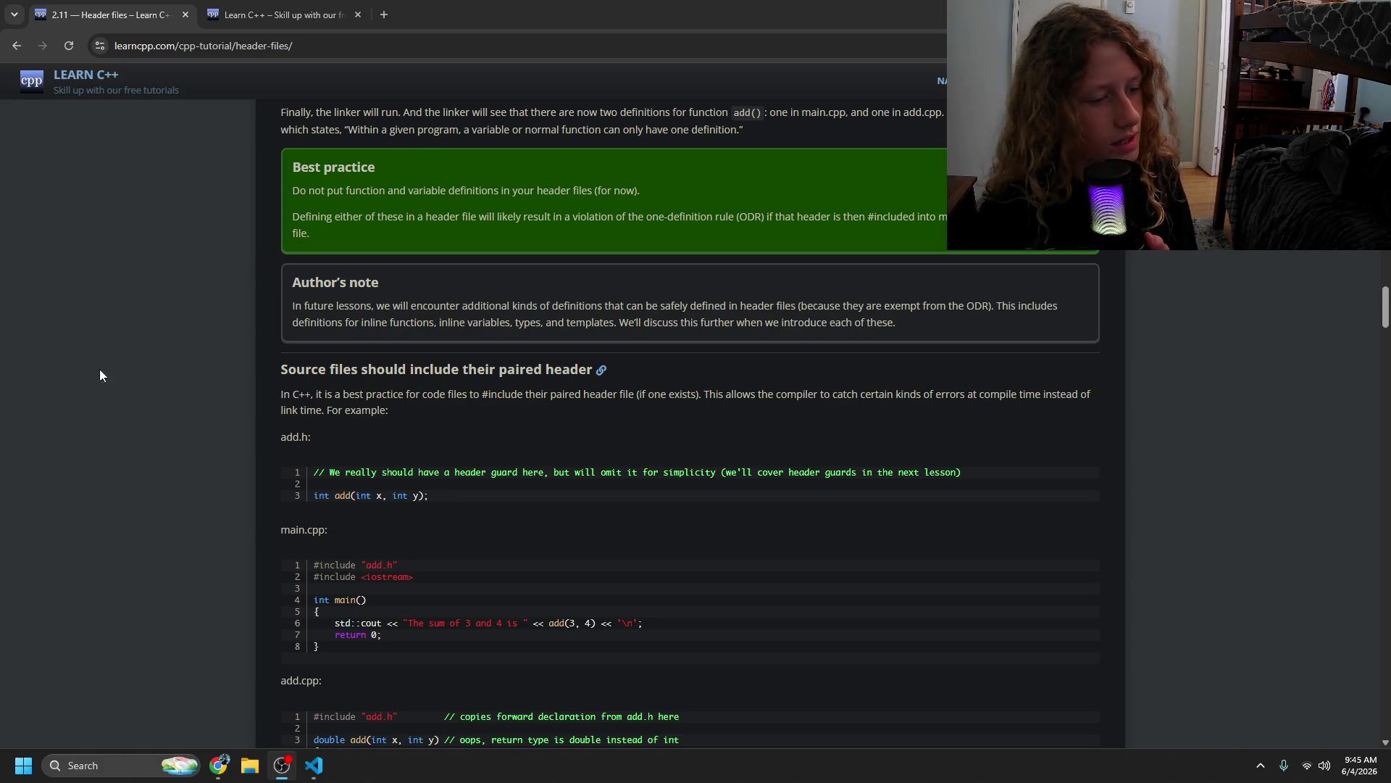
{"action": "left_click", "coordinate": [384, 15]}
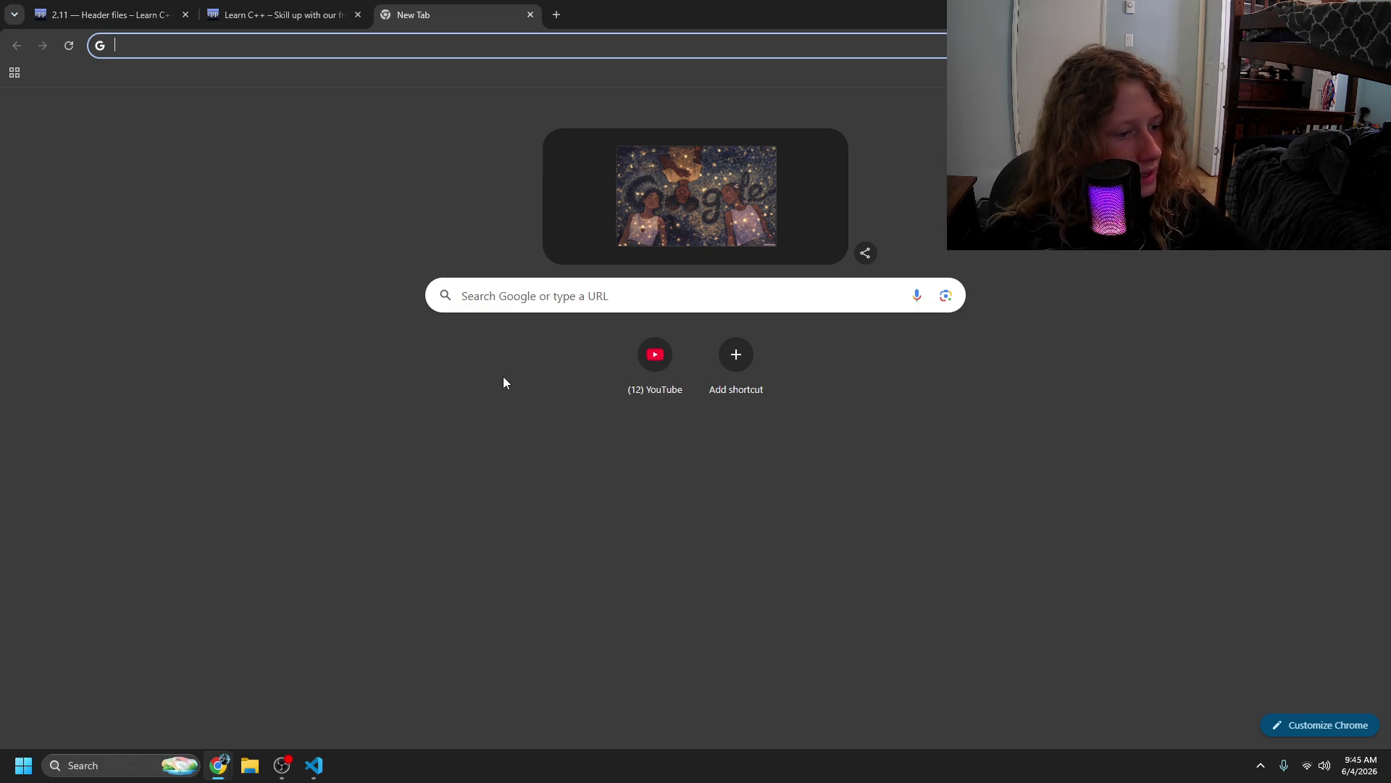
- Search 'when was pragma once introduced' and check the Wikipedia article on pragma once
{"action": "key", "text": "alt+Tab"}
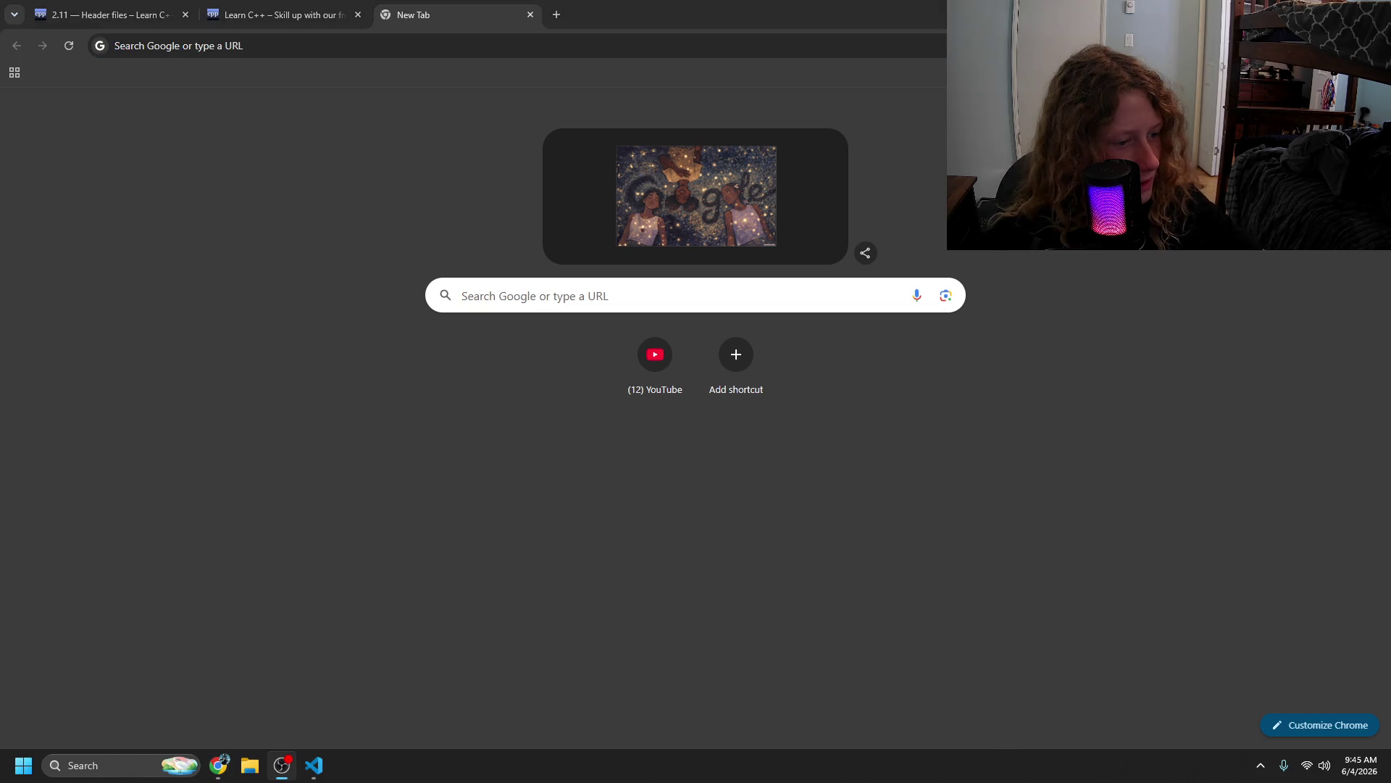
{"action": "left_click", "coordinate": [239, 46]}
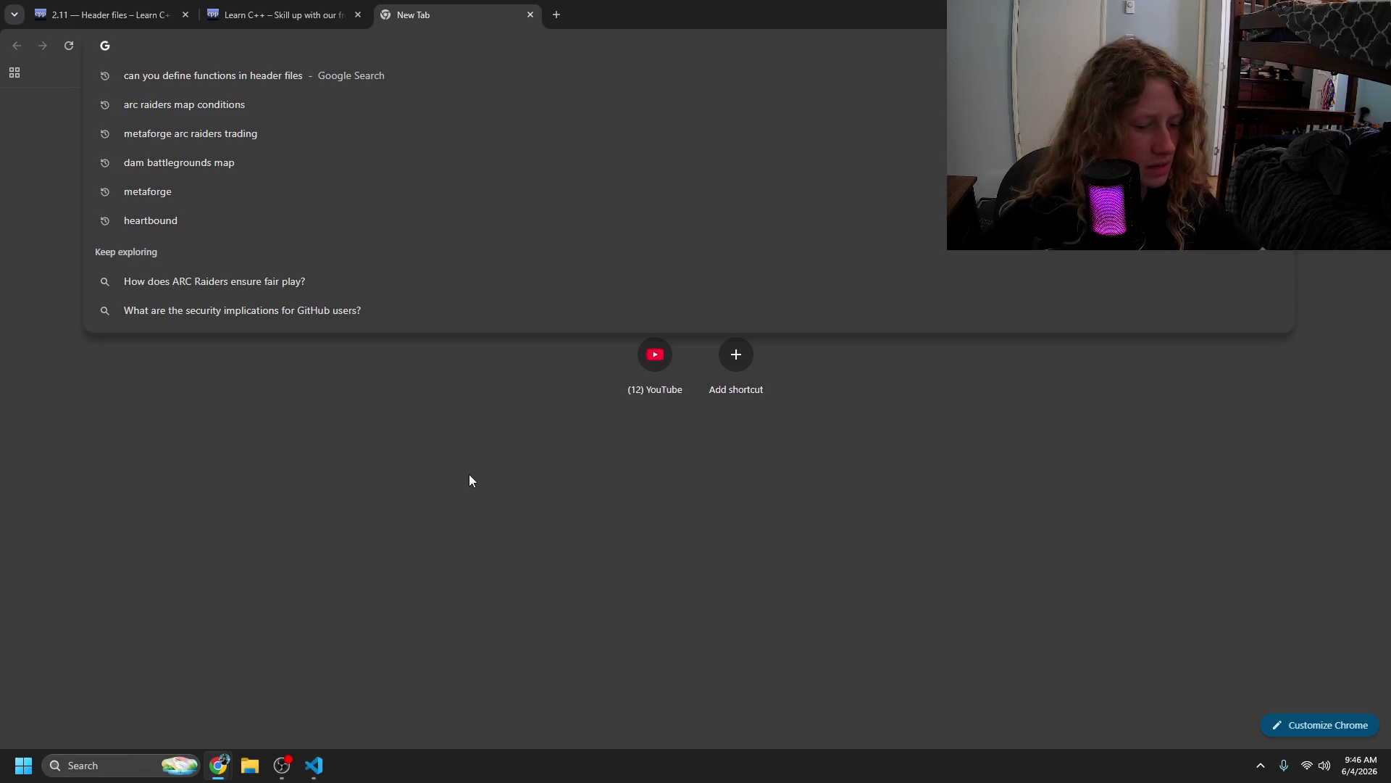
{"action": "type", "text": "when "}
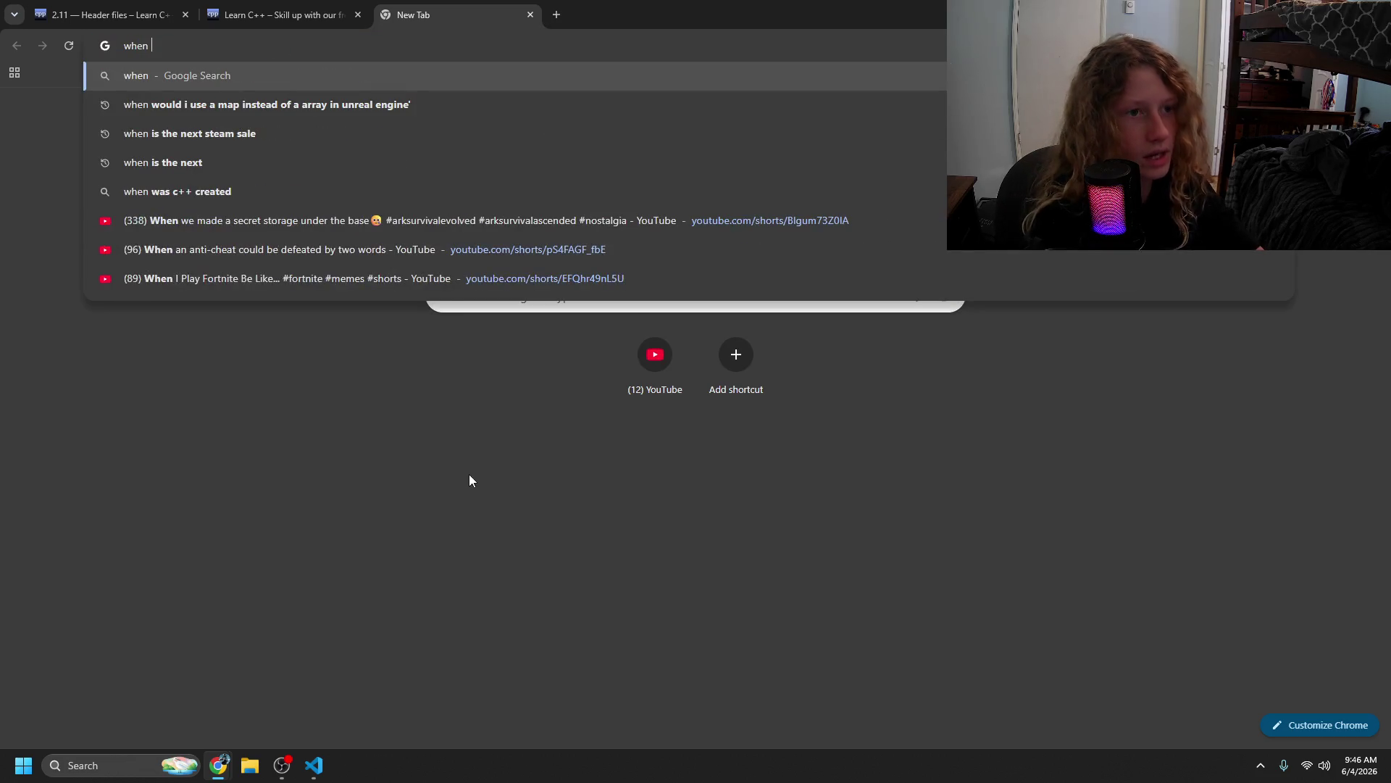
{"action": "type", "text": "was pragma once i"}
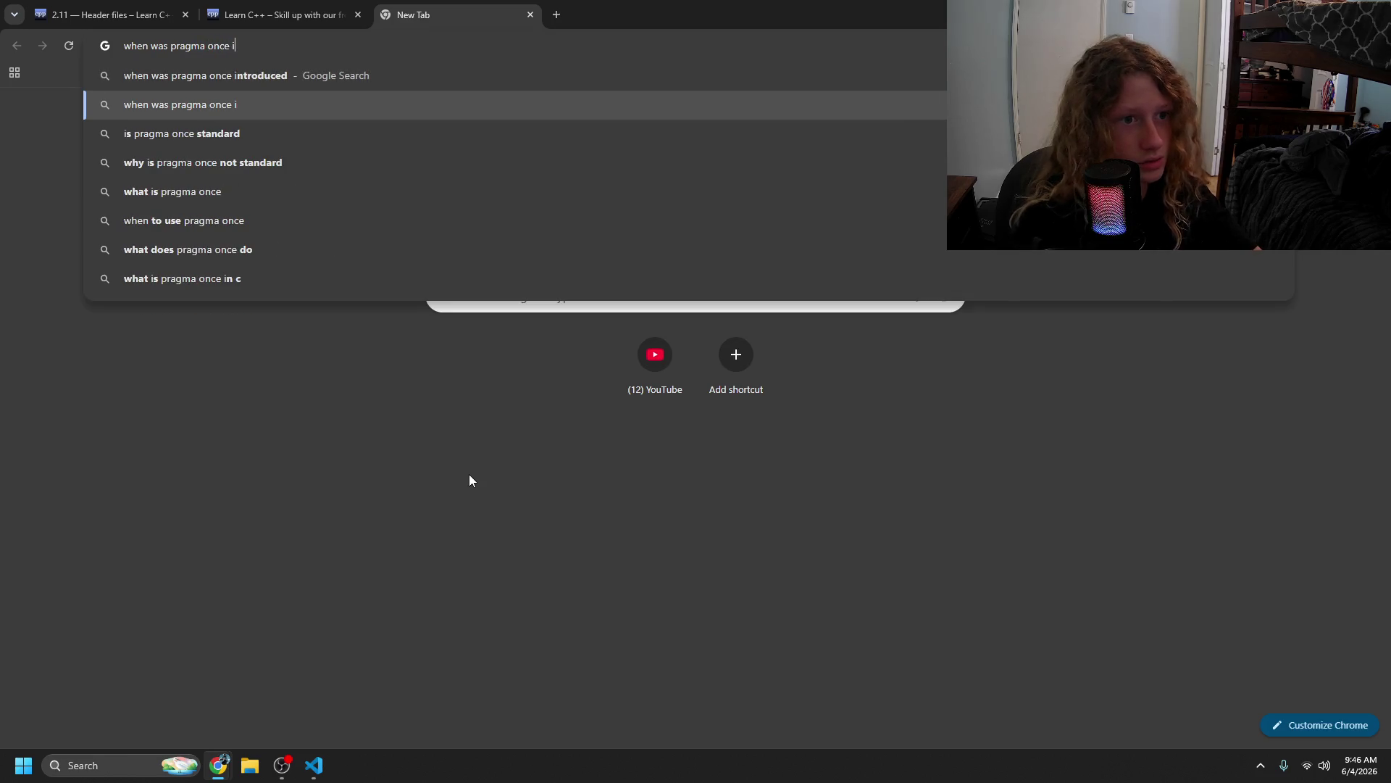
{"action": "left_click", "coordinate": [462, 74]}
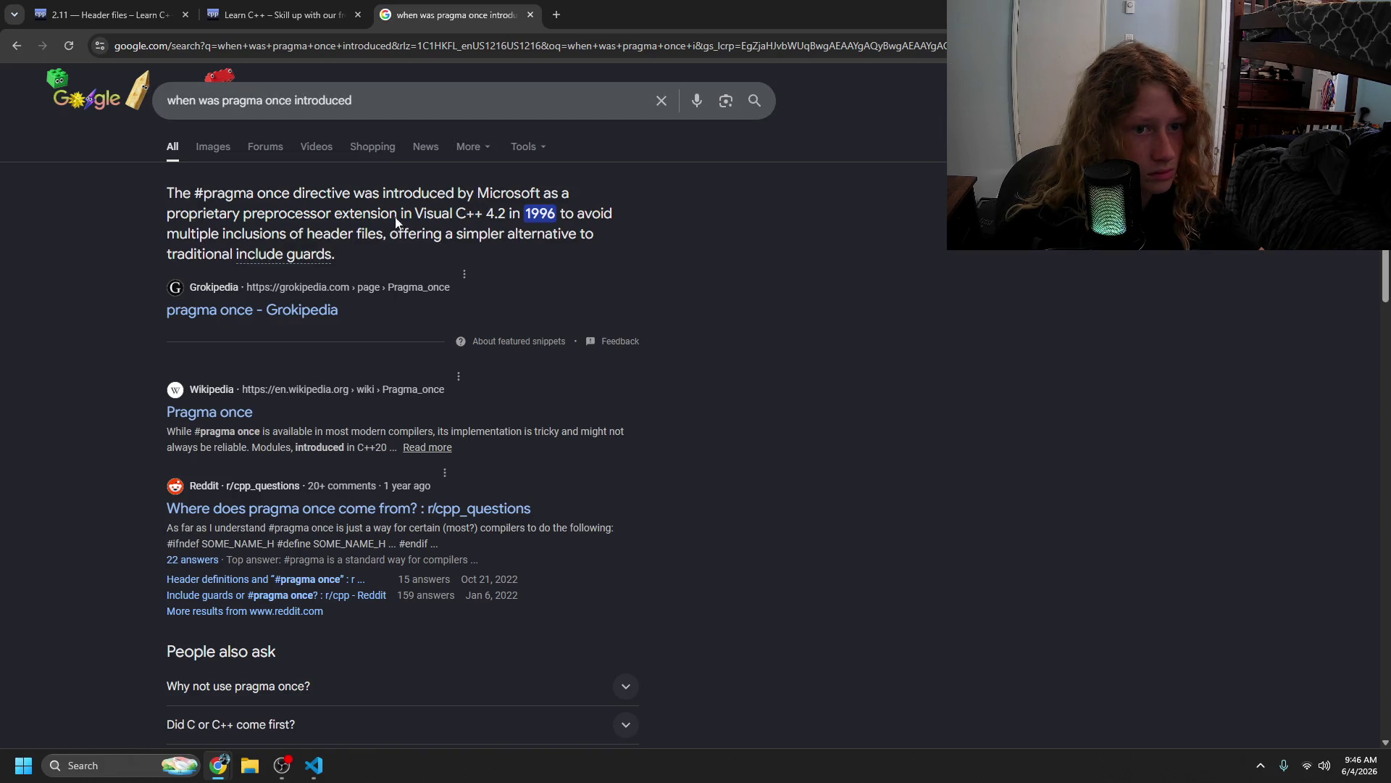
{"action": "left_click_drag", "start_coordinate": [364, 193], "coordinate": [490, 210]}
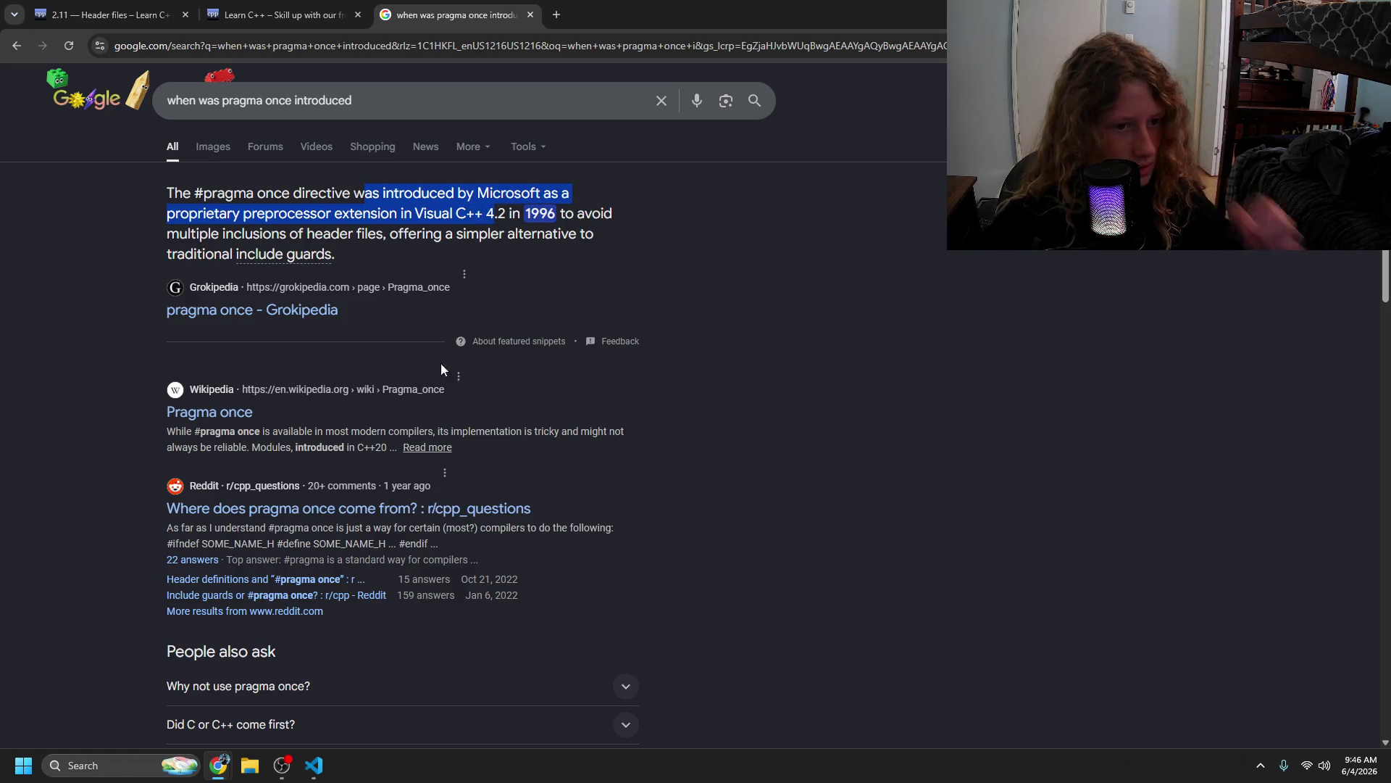
{"action": "left_click", "coordinate": [206, 412]}
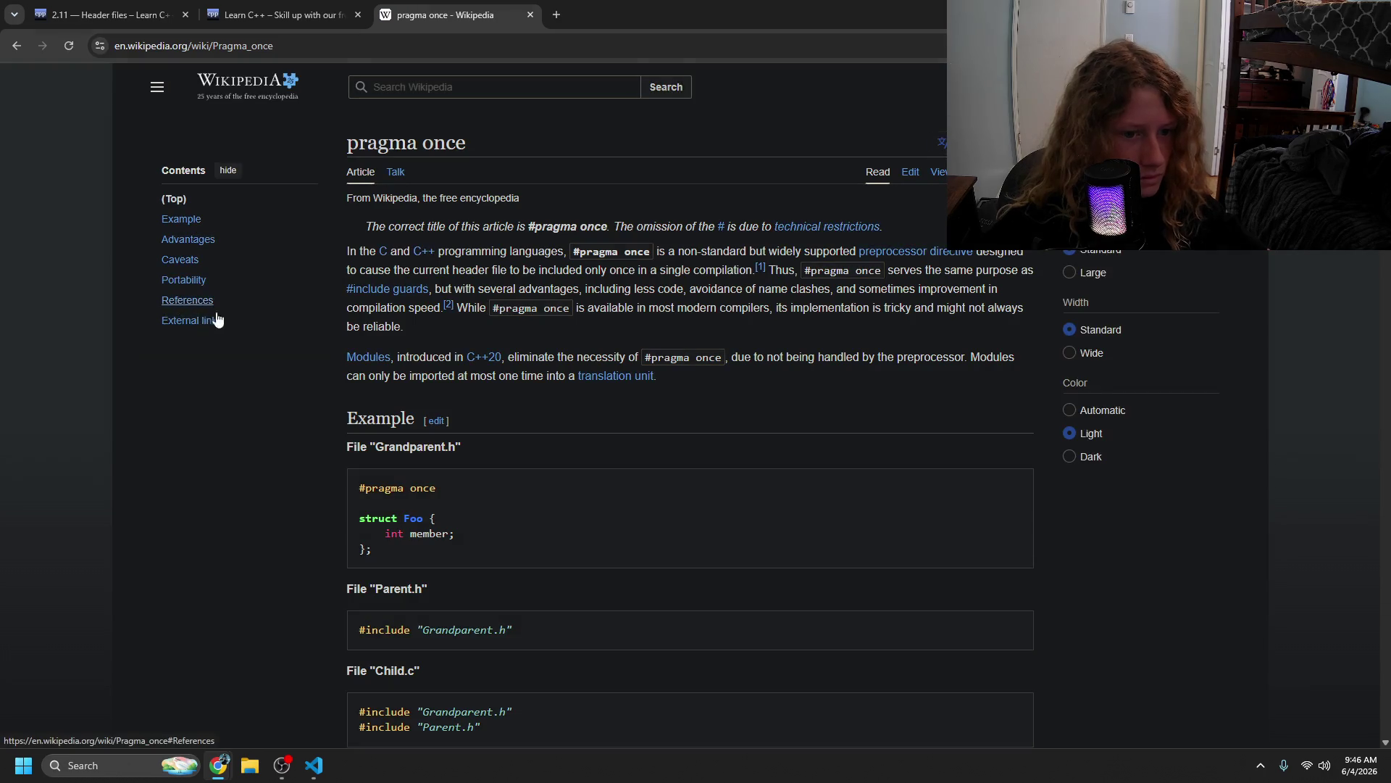
{"action": "left_click", "coordinate": [16, 46]}
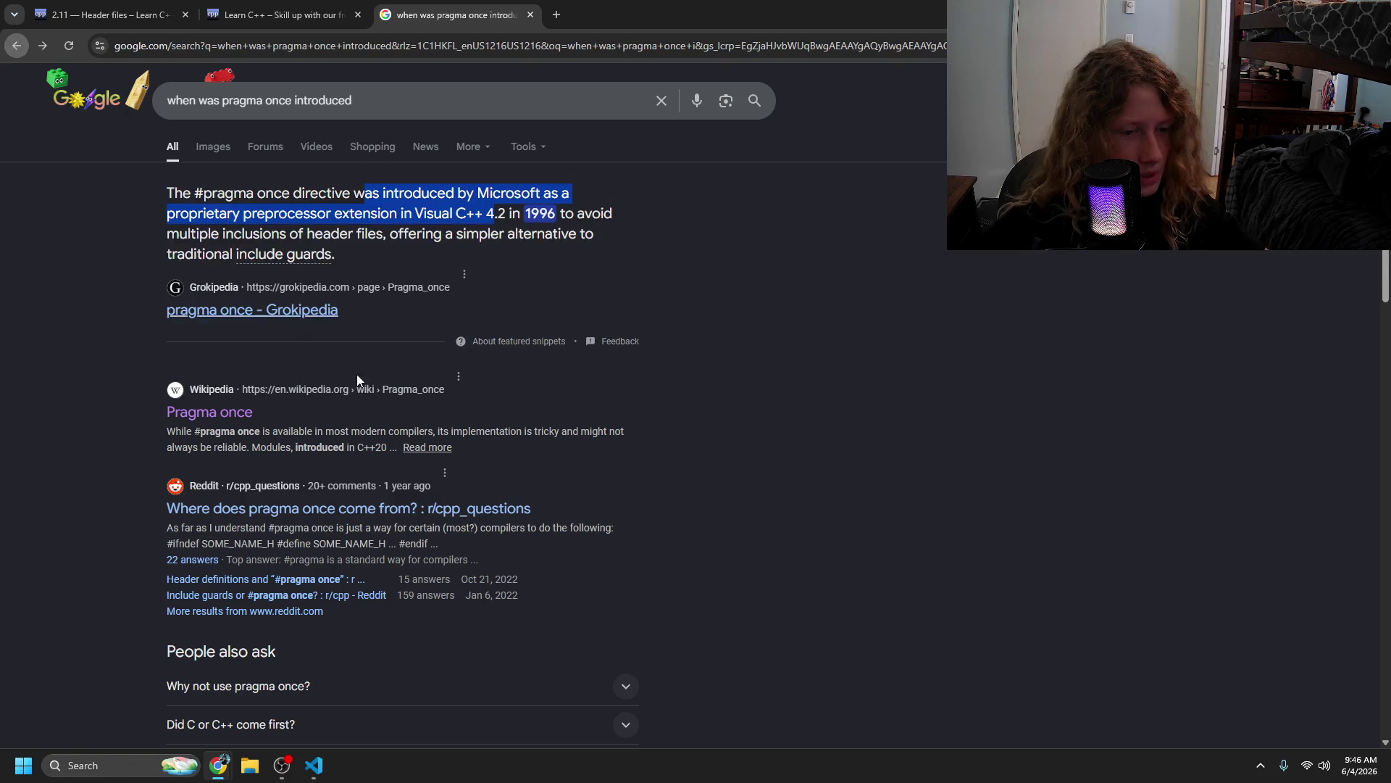
- Refine the search with 'cpp version', find Visual C++ 4.2 (1996), then close the tab
{"action": "left_click", "coordinate": [355, 101]}
{"action": "type", "text": "cpp "}
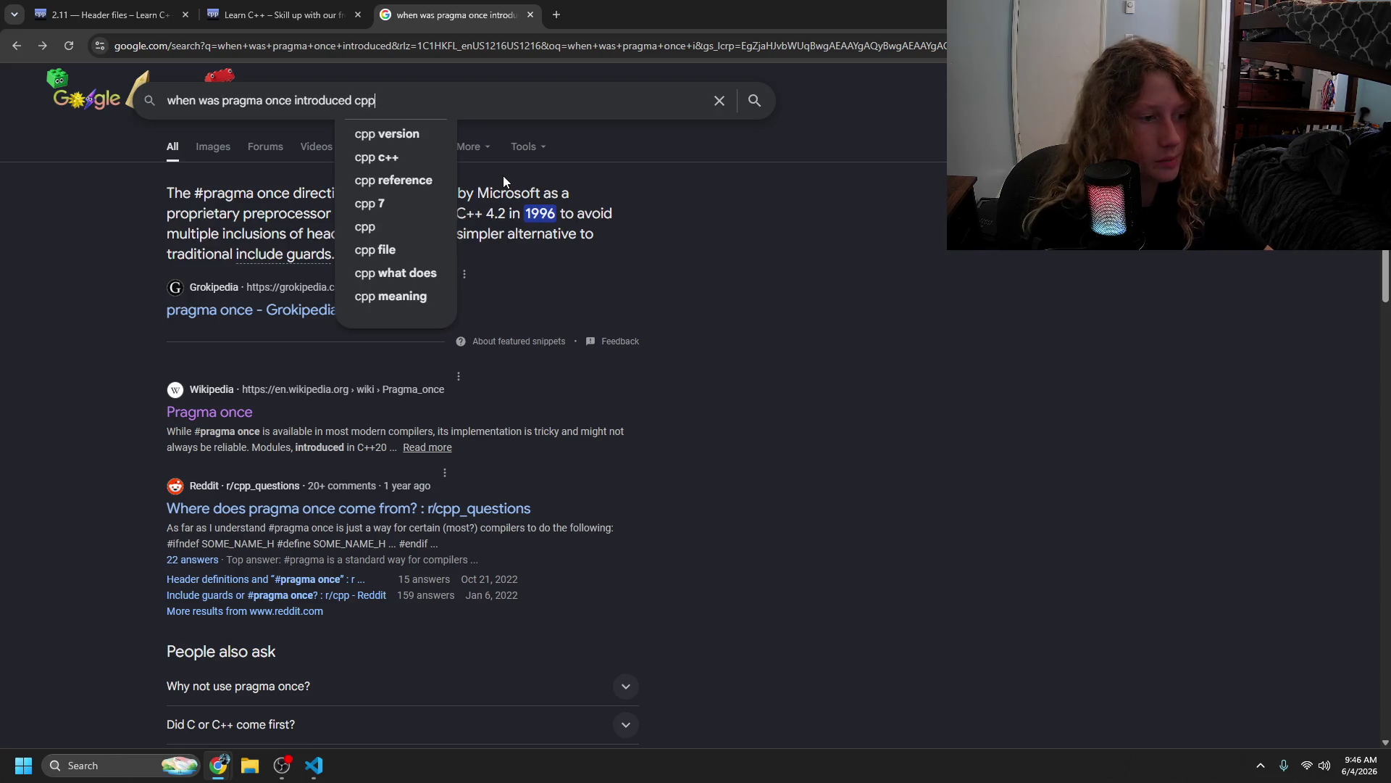
{"action": "type", "text": "ver"}
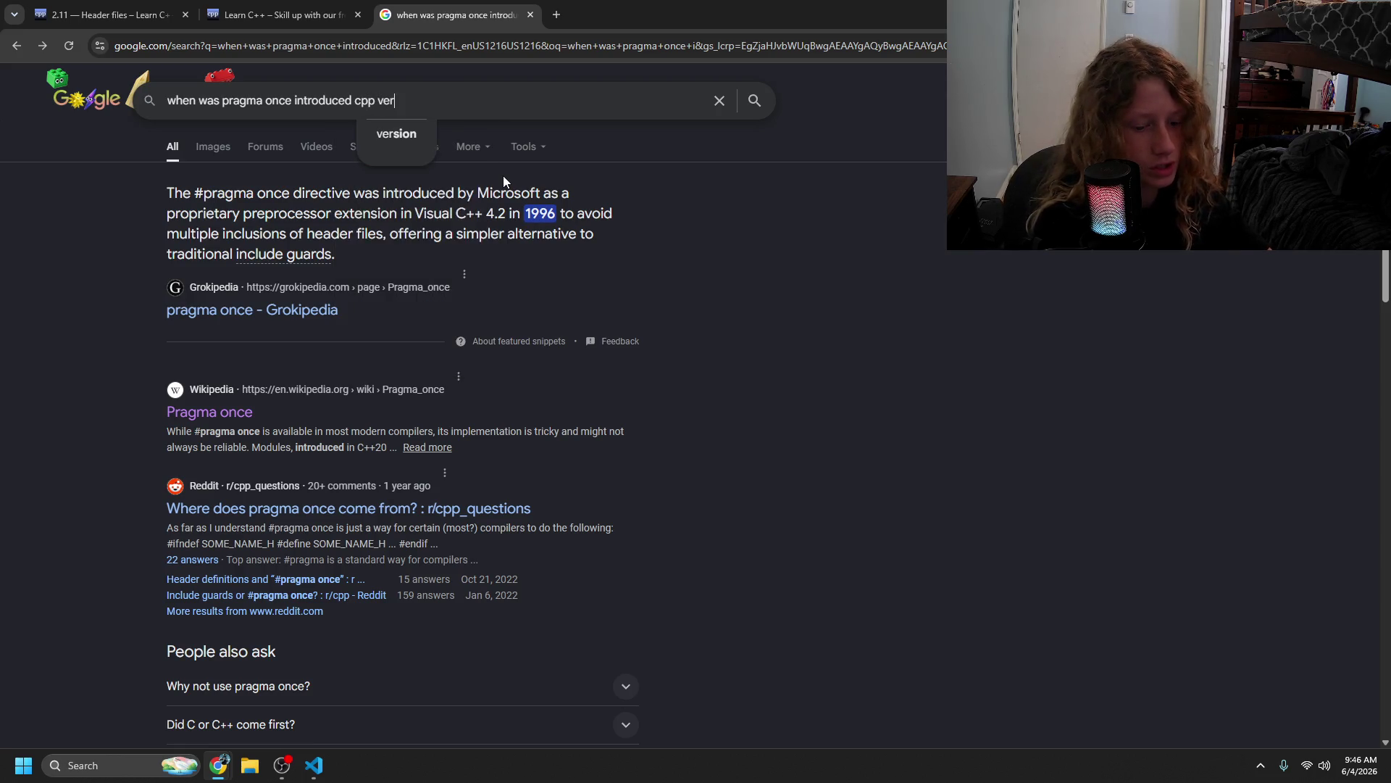
{"action": "type", "text": "sion"}
{"action": "key", "text": "Return"}
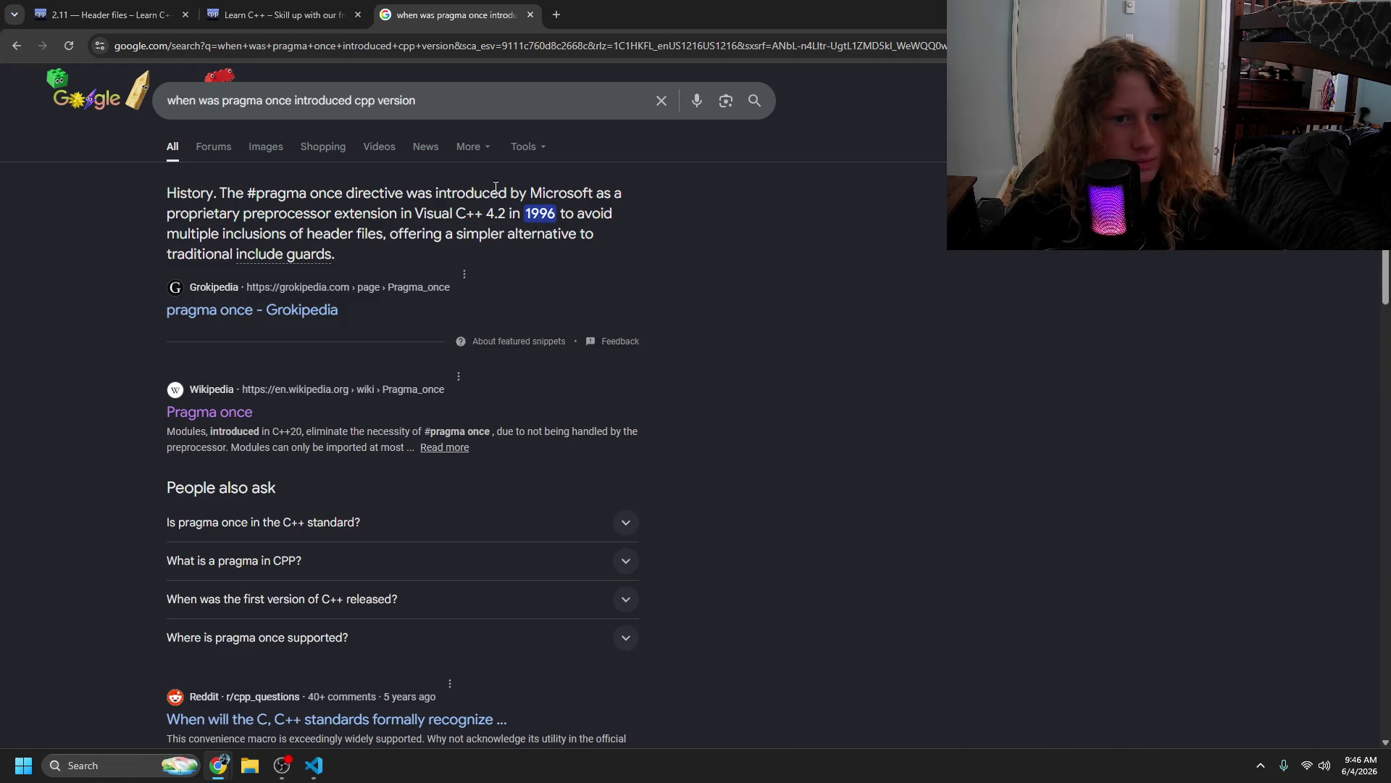
{"action": "mouse_move", "coordinate": [356, 234]}
{"action": "left_mouse_down"}
{"action": "mouse_move", "coordinate": [514, 242]}
{"action": "mouse_move", "coordinate": [540, 214]}
{"action": "mouse_move", "coordinate": [525, 215]}
{"action": "mouse_move", "coordinate": [557, 214]}
{"action": "left_mouse_up"}
{"action": "key", "text": "ctrl+c"}
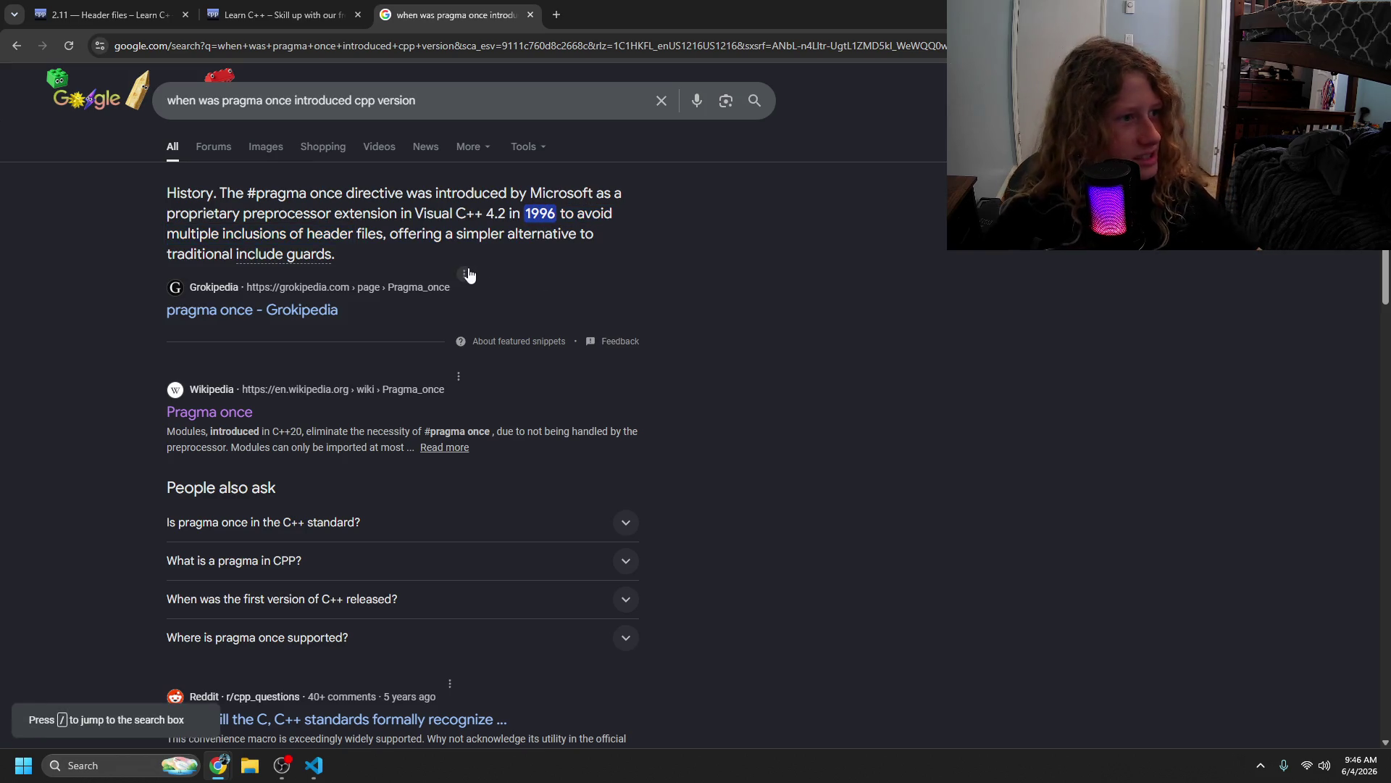
{"action": "double_click", "coordinate": [449, 233]}
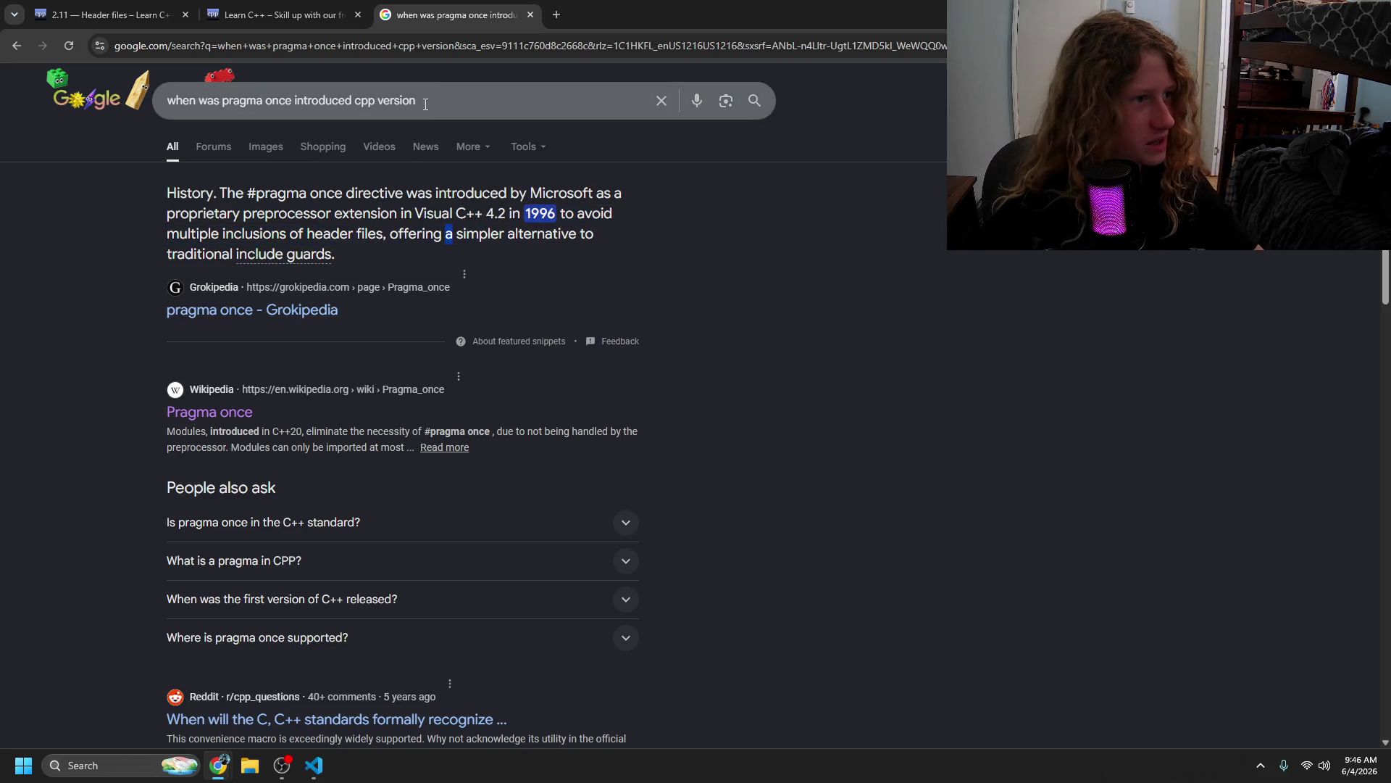
{"action": "left_click", "coordinate": [531, 14]}
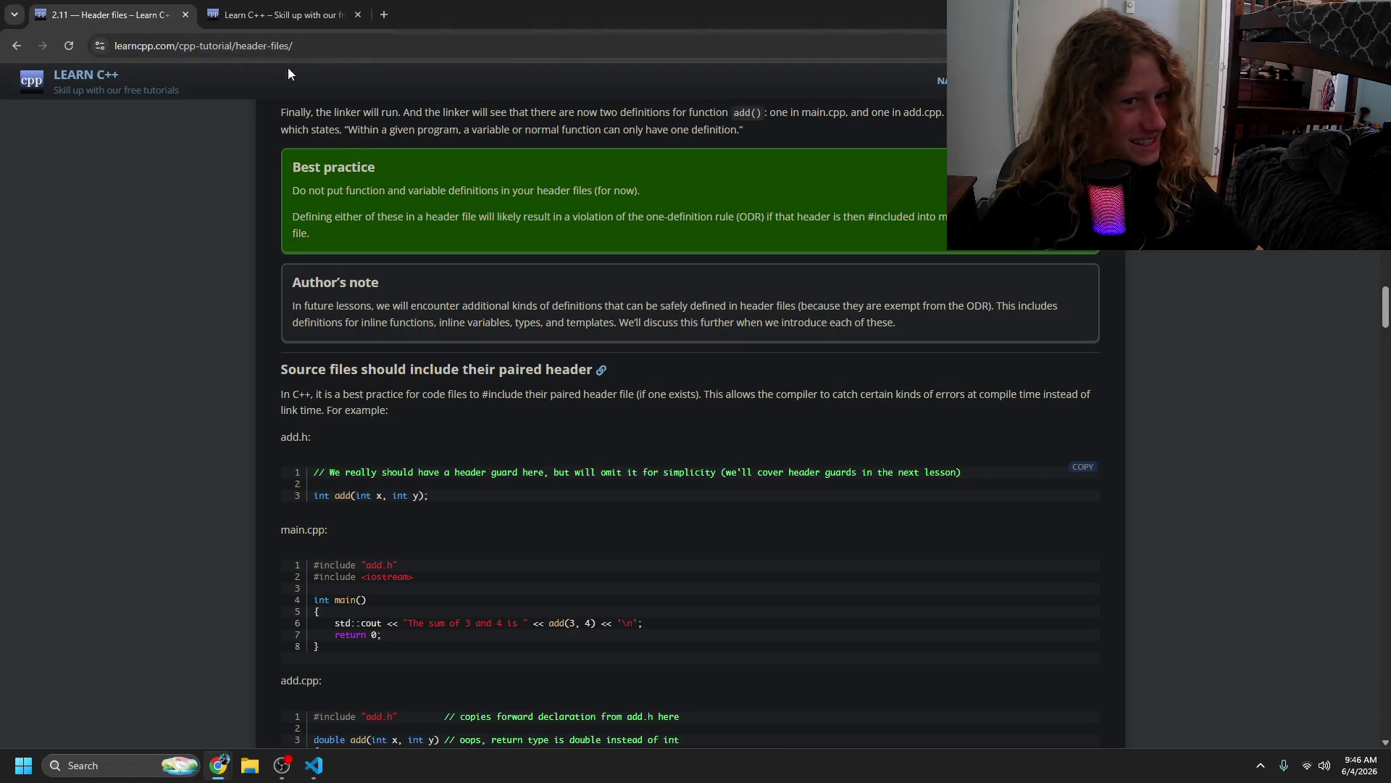
- Read the paired-header paragraph and its add.h and main.cpp include examples
{"action": "mouse_move", "coordinate": [432, 391]}
{"action": "left_mouse_down"}
{"action": "mouse_move", "coordinate": [410, 369]}
{"action": "mouse_move", "coordinate": [488, 460]}
{"action": "left_mouse_up"}
{"action": "left_click", "coordinate": [503, 444]}
{"action": "left_click_drag", "start_coordinate": [313, 471], "coordinate": [524, 473]}
{"action": "left_click", "coordinate": [598, 494]}
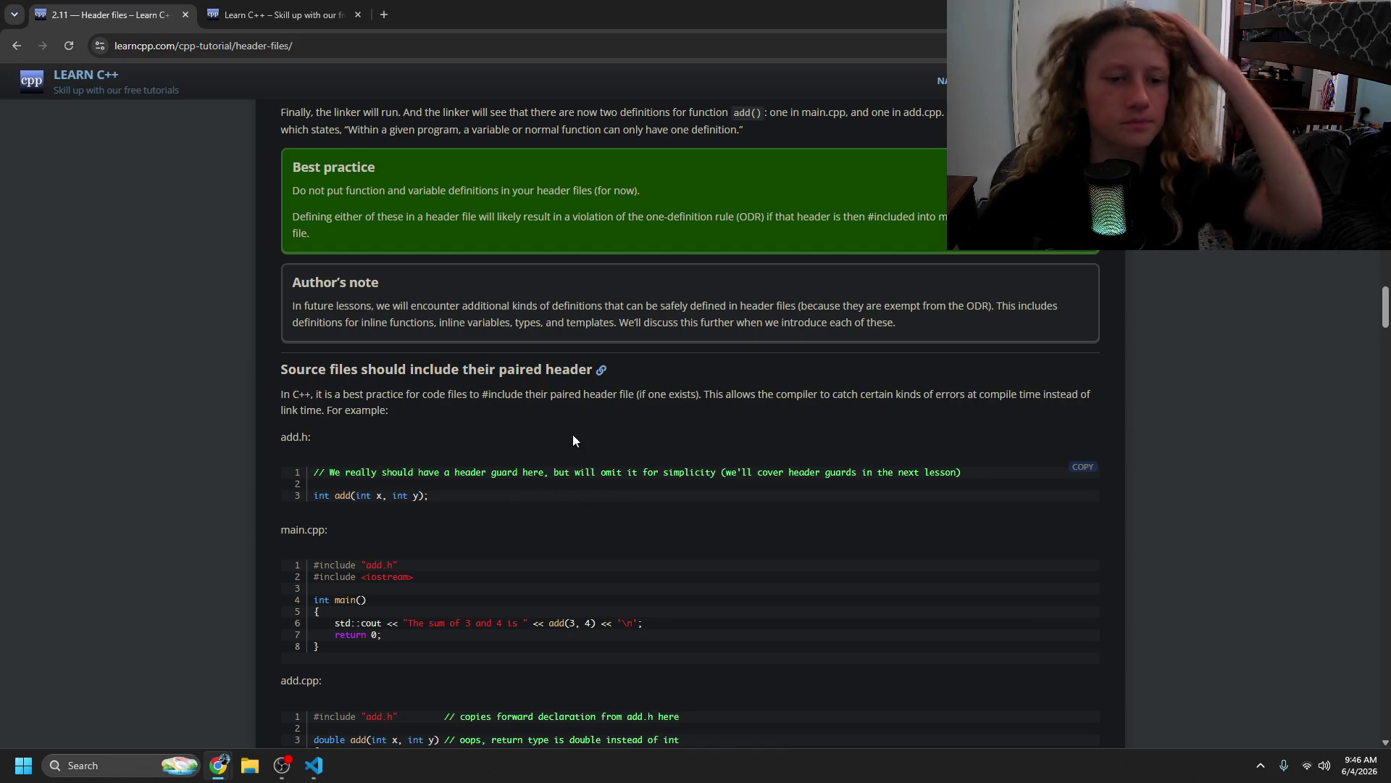
{"action": "left_click", "coordinate": [819, 527]}
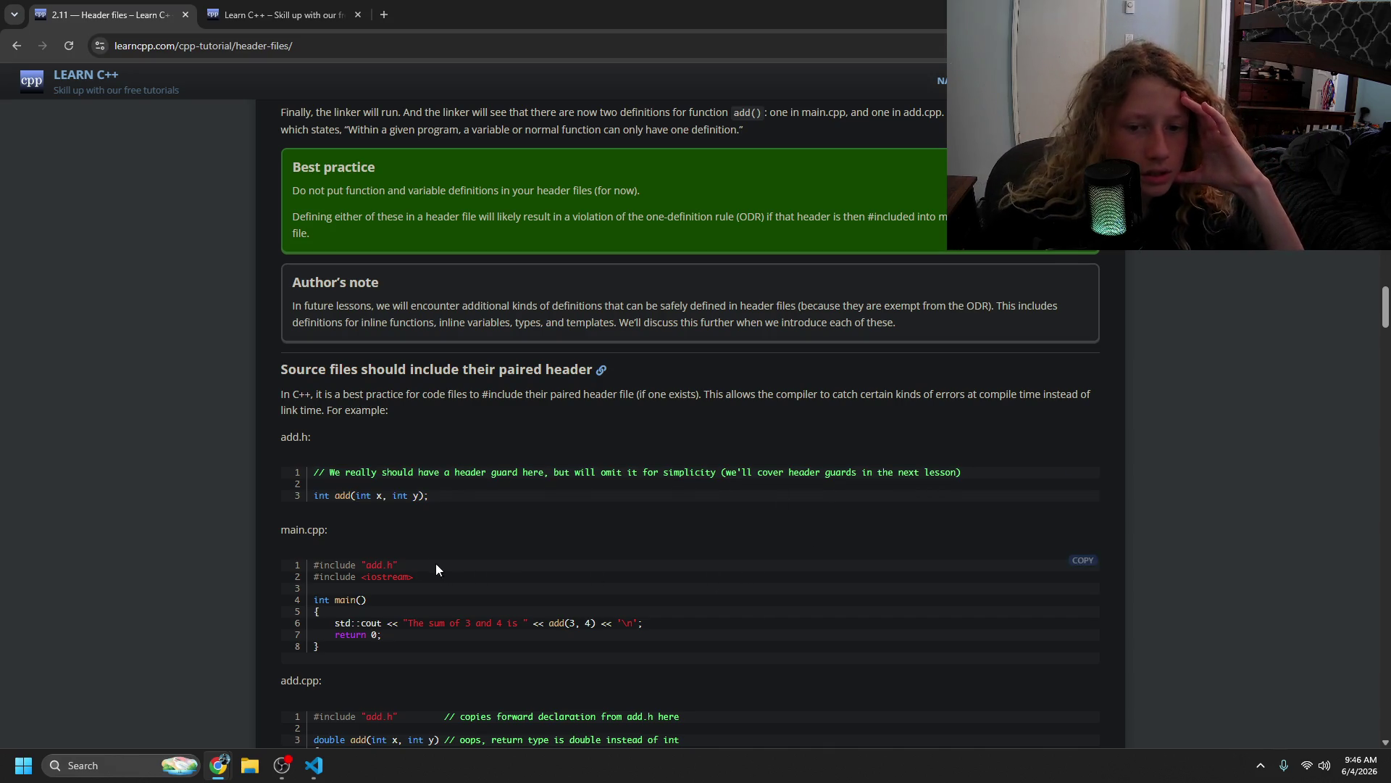
{"action": "left_click_drag", "start_coordinate": [330, 567], "coordinate": [385, 582]}
{"action": "left_click", "coordinate": [484, 597]}
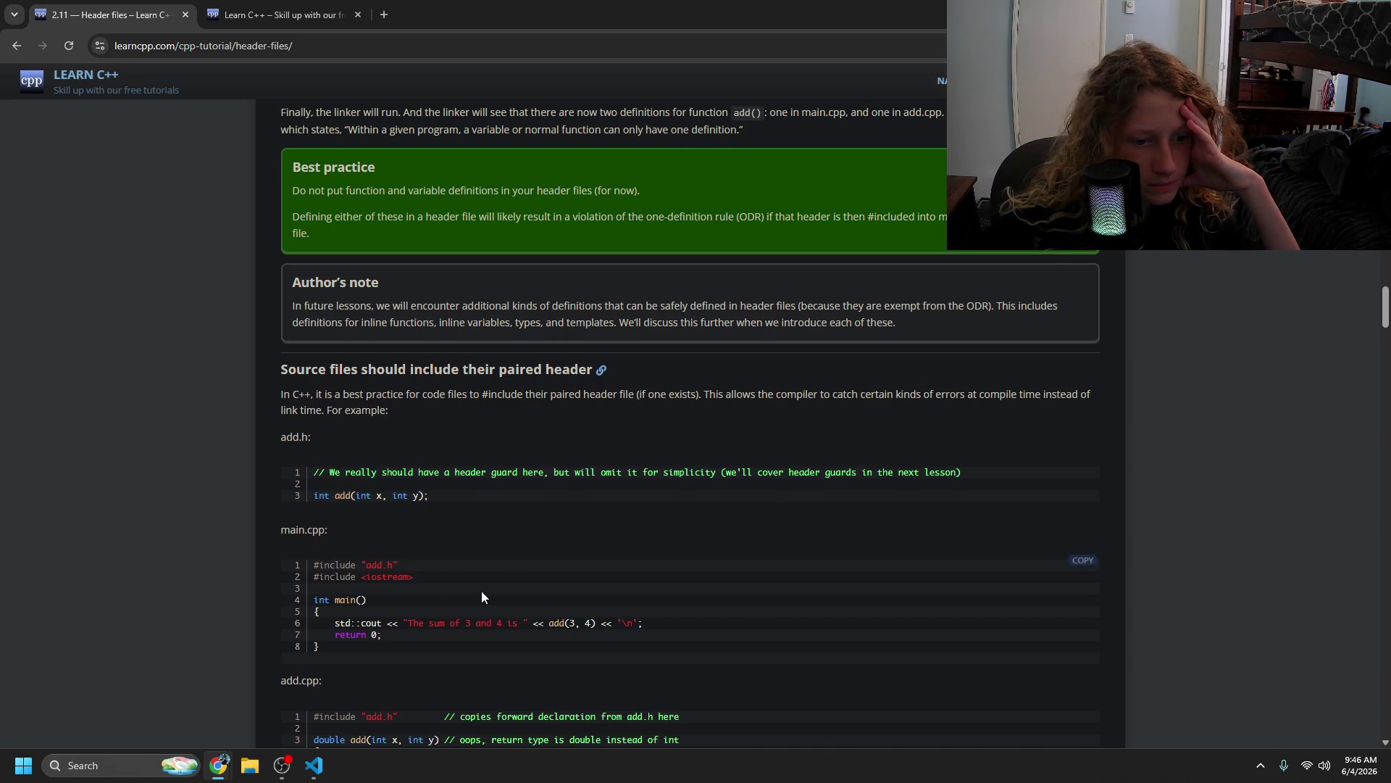
- Read the add.cpp return-type mismatch explanation, then switch to main.h in VS Code
{"action": "scroll", "coordinate": [481, 590], "scroll_direction": "down", "scroll_amount": 4}
{"action": "left_click_drag", "start_coordinate": [377, 427], "coordinate": [407, 426]}
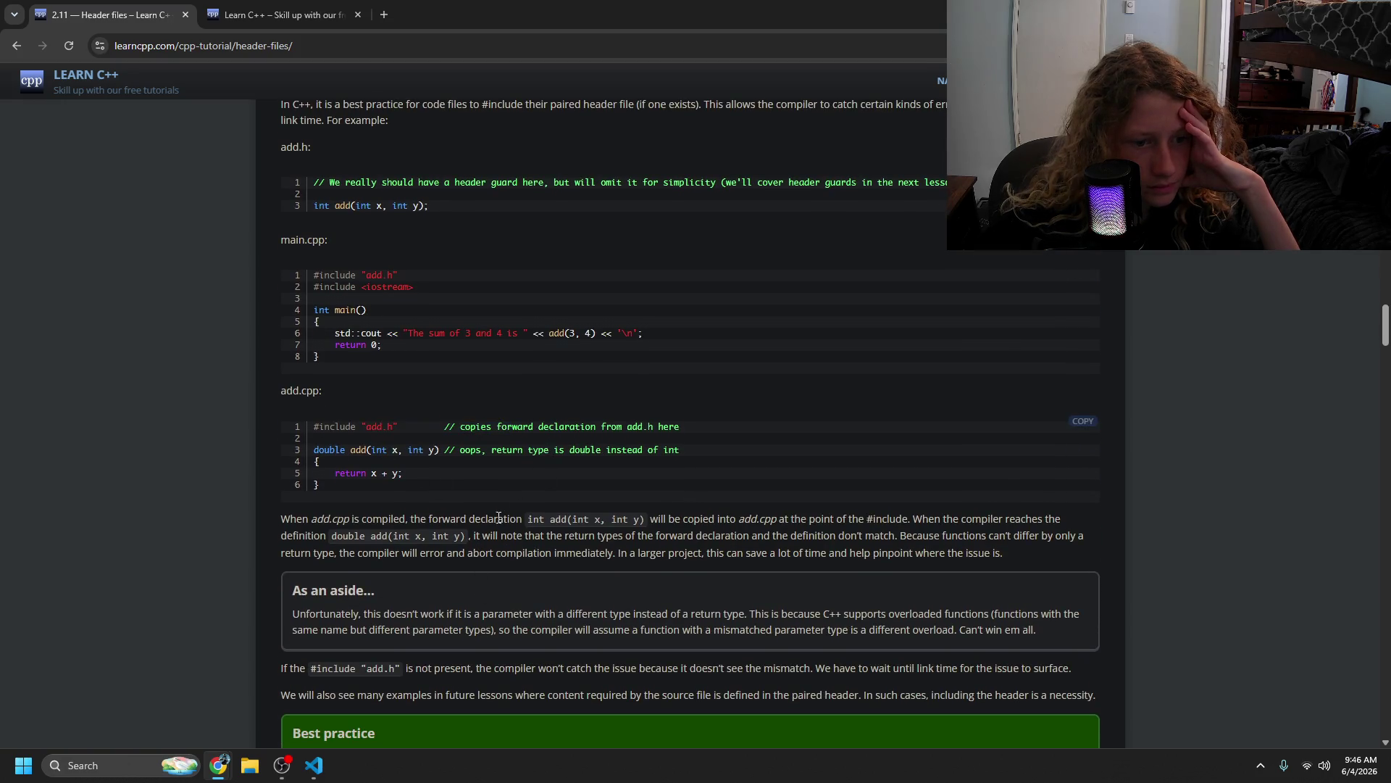
{"action": "scroll", "coordinate": [407, 426], "scroll_direction": "down", "scroll_amount": 2}
{"action": "mouse_move", "coordinate": [382, 374]}
{"action": "left_mouse_down"}
{"action": "mouse_move", "coordinate": [961, 376]}
{"action": "mouse_move", "coordinate": [377, 438]}
{"action": "mouse_move", "coordinate": [696, 391]}
{"action": "mouse_move", "coordinate": [683, 430]}
{"action": "left_mouse_up"}
{"action": "mouse_move", "coordinate": [433, 448]}
{"action": "left_mouse_down"}
{"action": "mouse_move", "coordinate": [461, 469]}
{"action": "mouse_move", "coordinate": [420, 441]}
{"action": "left_mouse_up"}
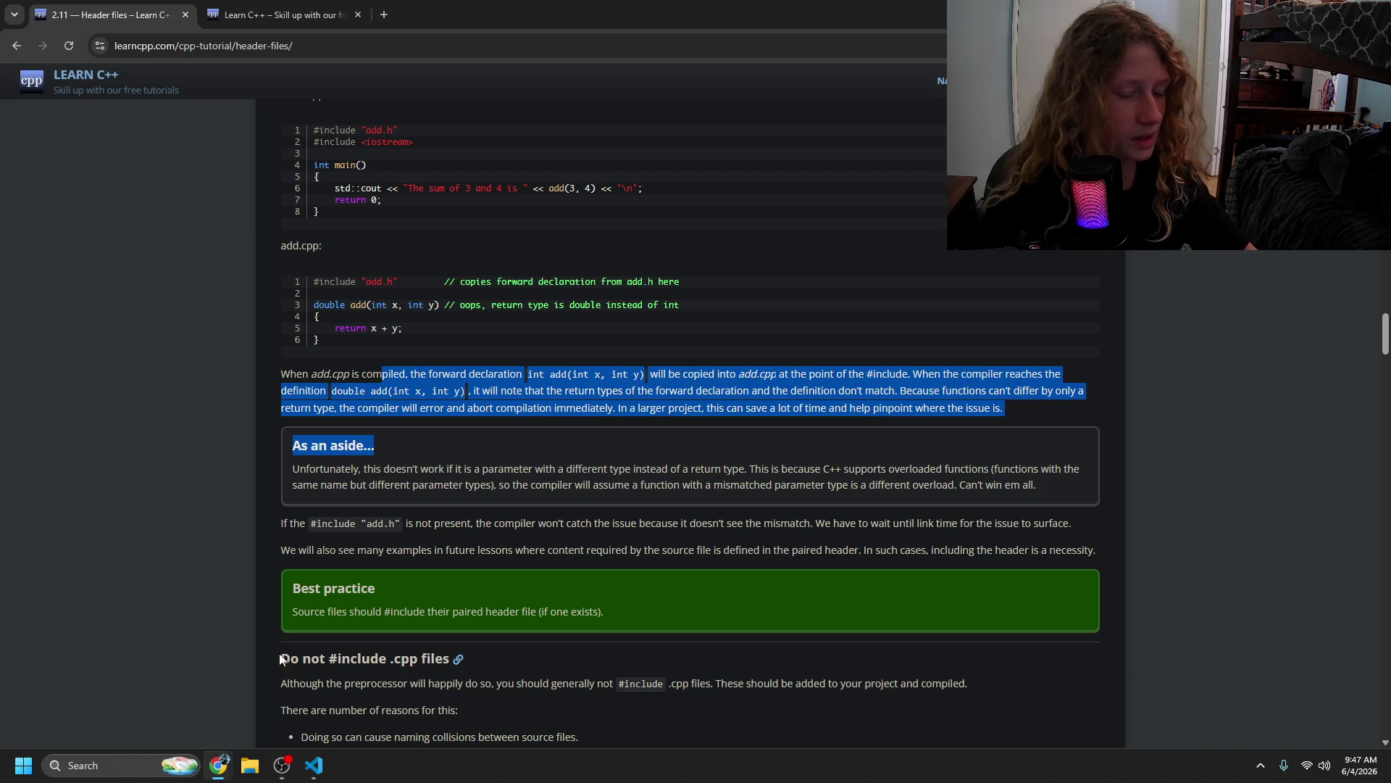
{"action": "left_click", "coordinate": [313, 765]}
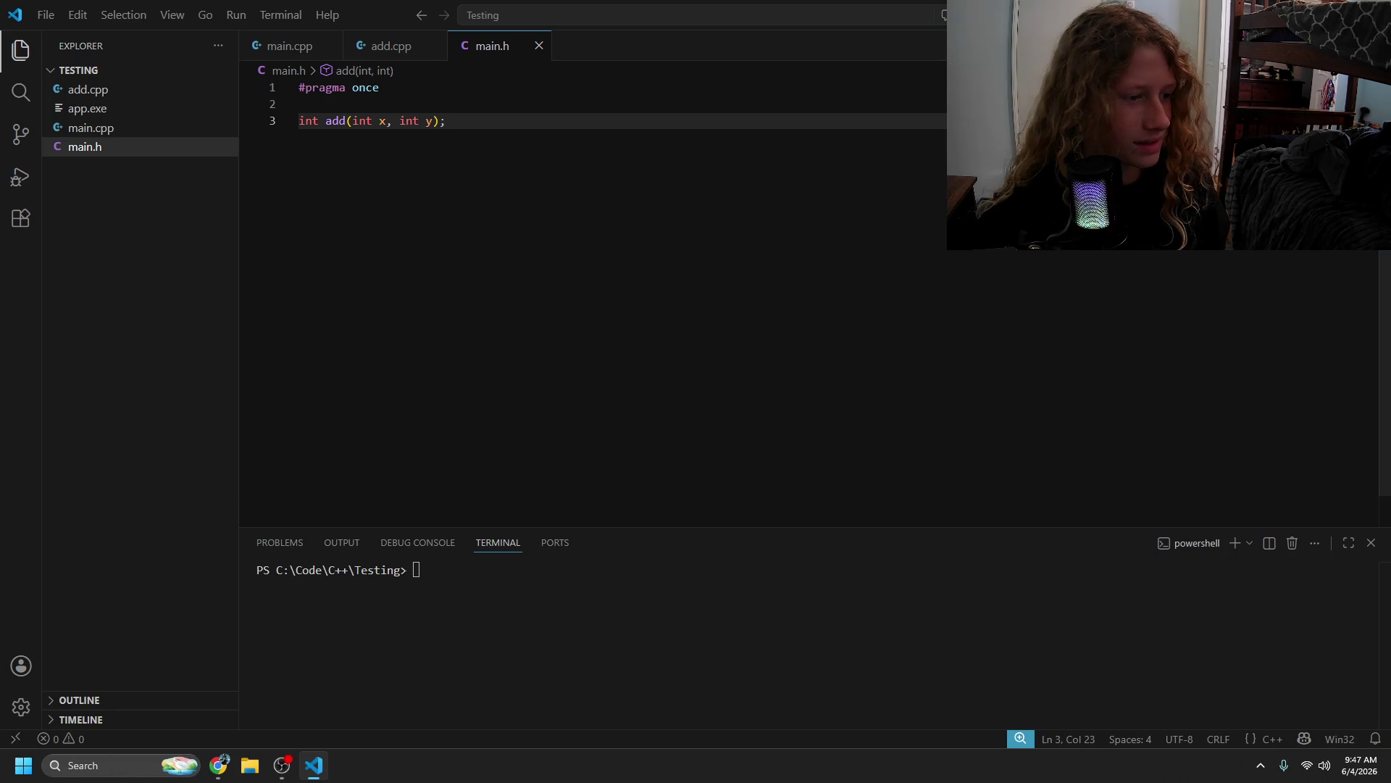
{"action": "key", "text": "alt+Tab"}
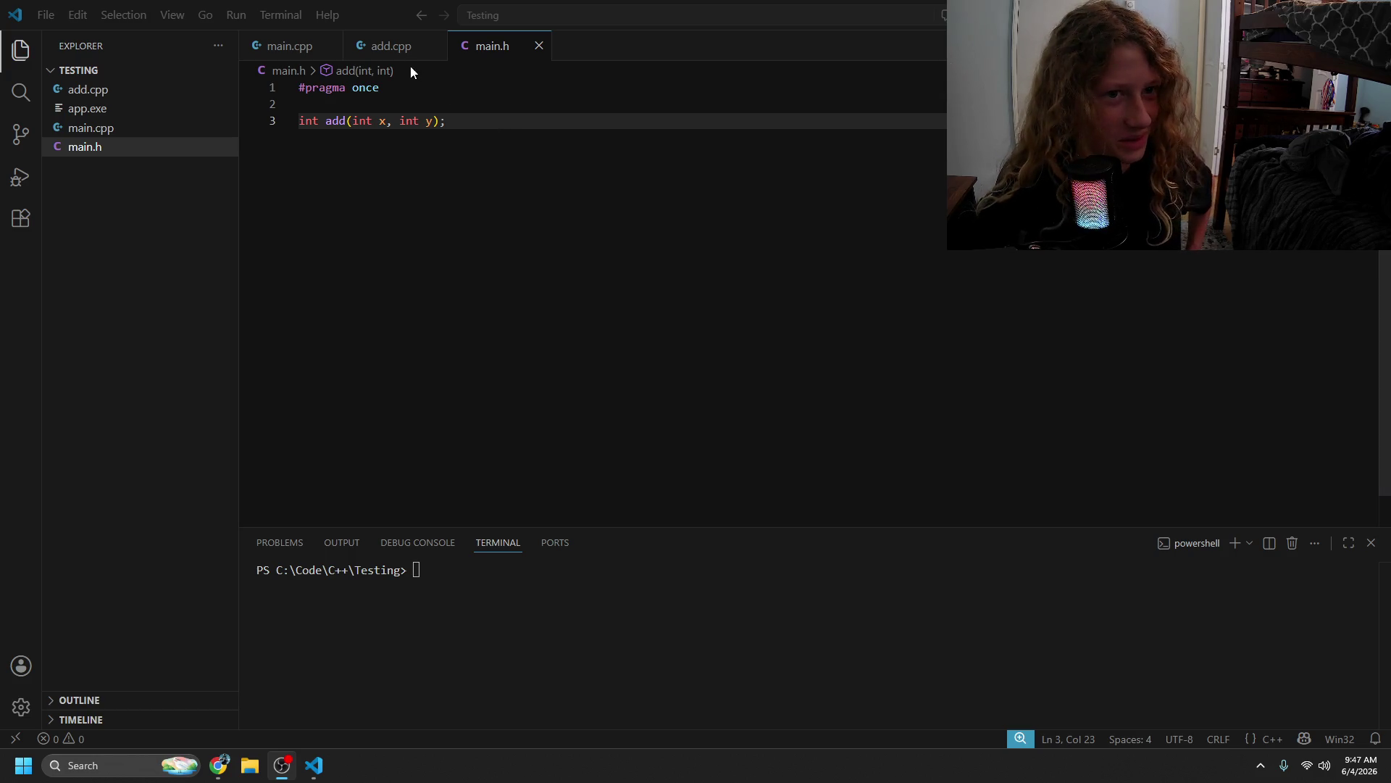
{"action": "left_click", "coordinate": [276, 50]}
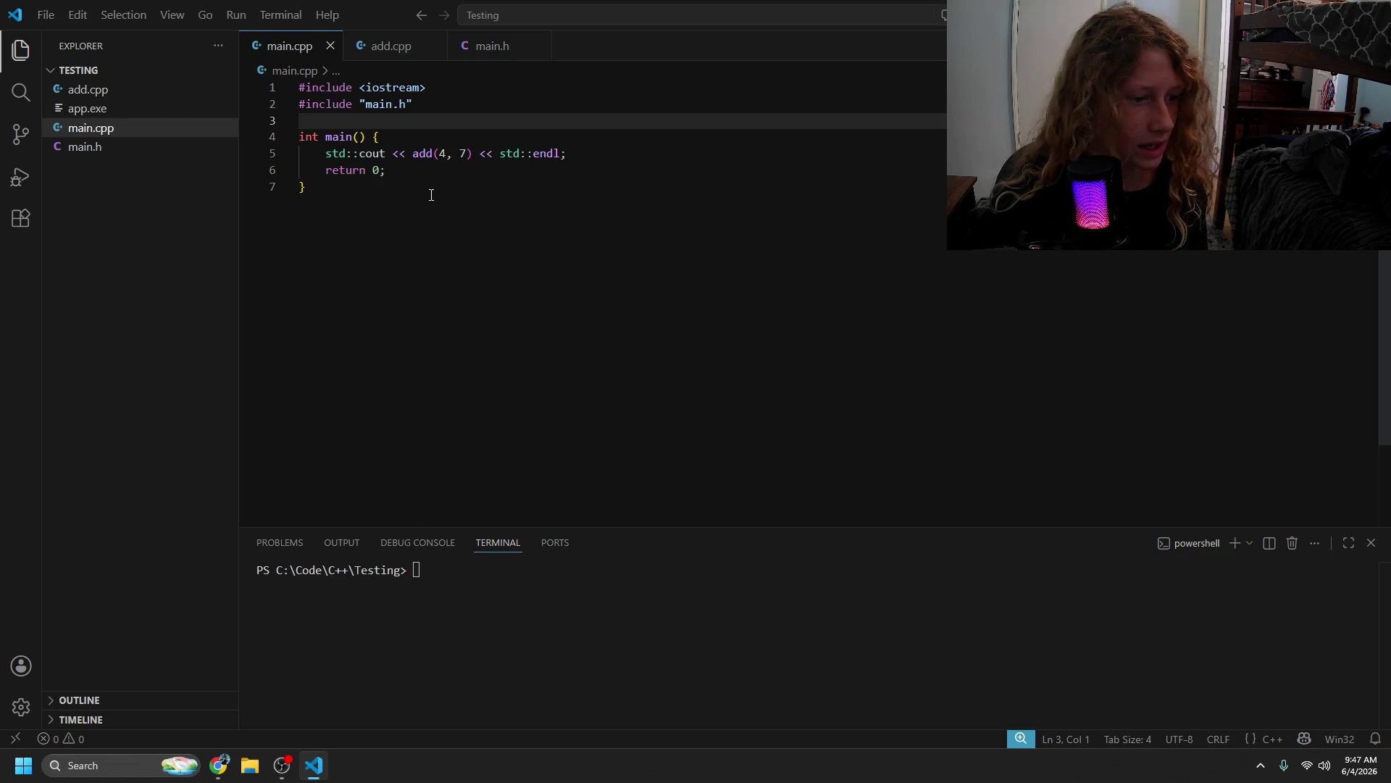
{"action": "left_click", "coordinate": [442, 171]}
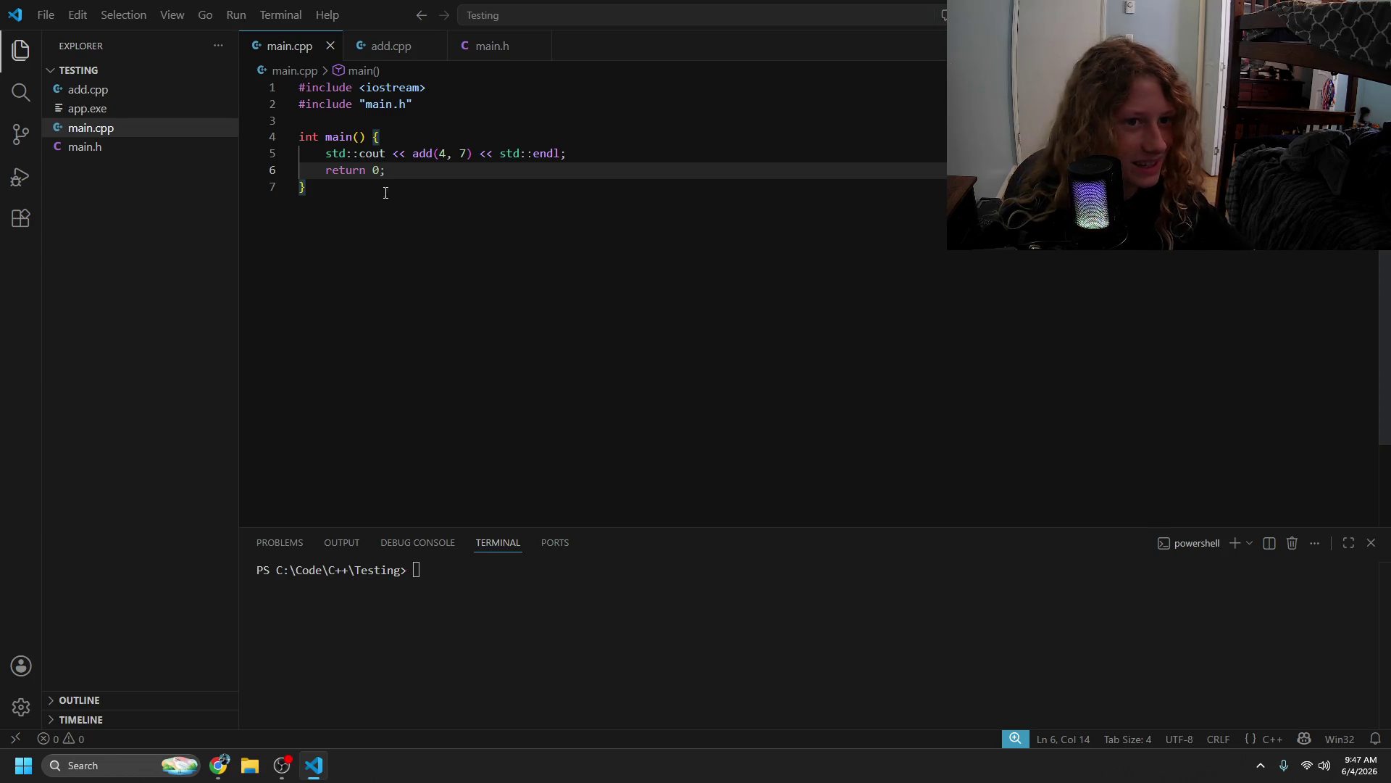
{"action": "left_click_drag", "start_coordinate": [425, 174], "coordinate": [293, 161]}
{"action": "left_click", "coordinate": [464, 181]}
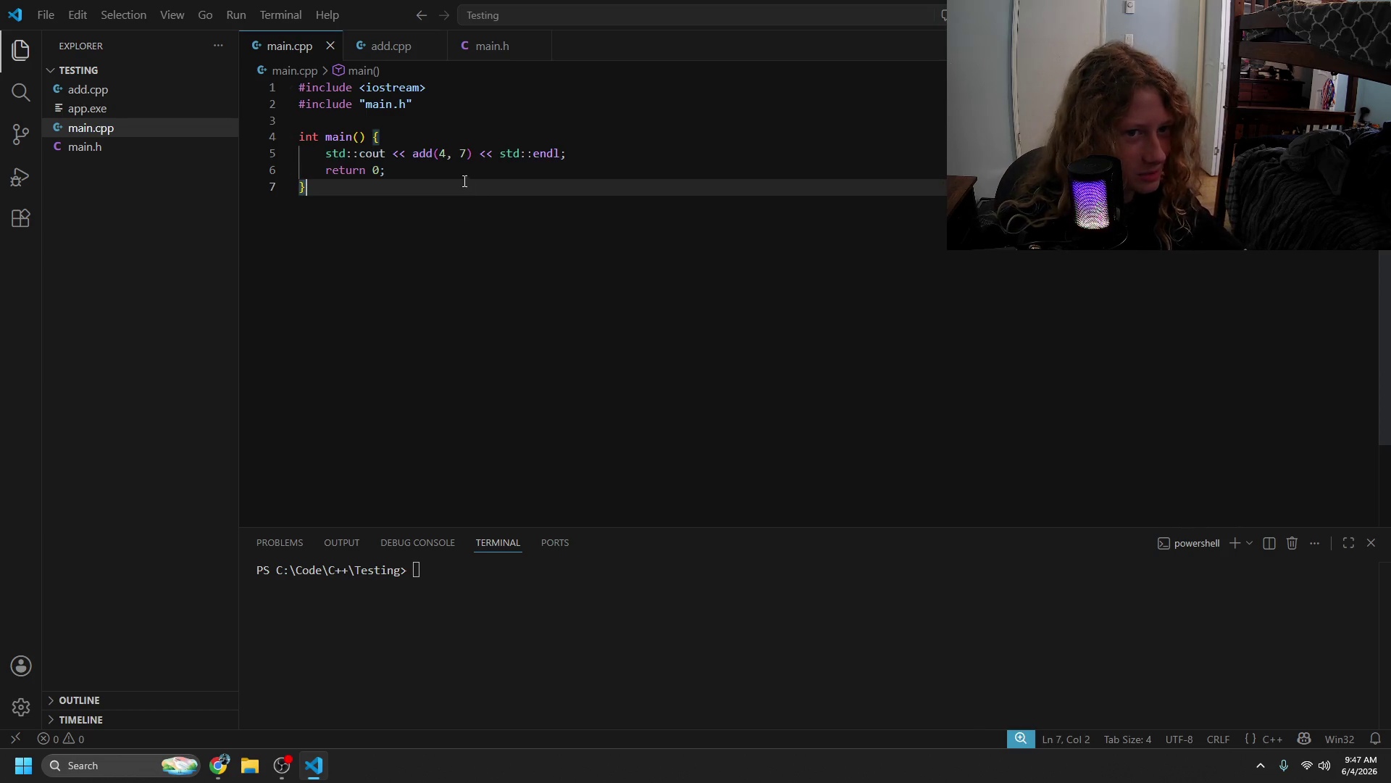
{"action": "left_click_drag", "start_coordinate": [430, 173], "coordinate": [322, 153]}
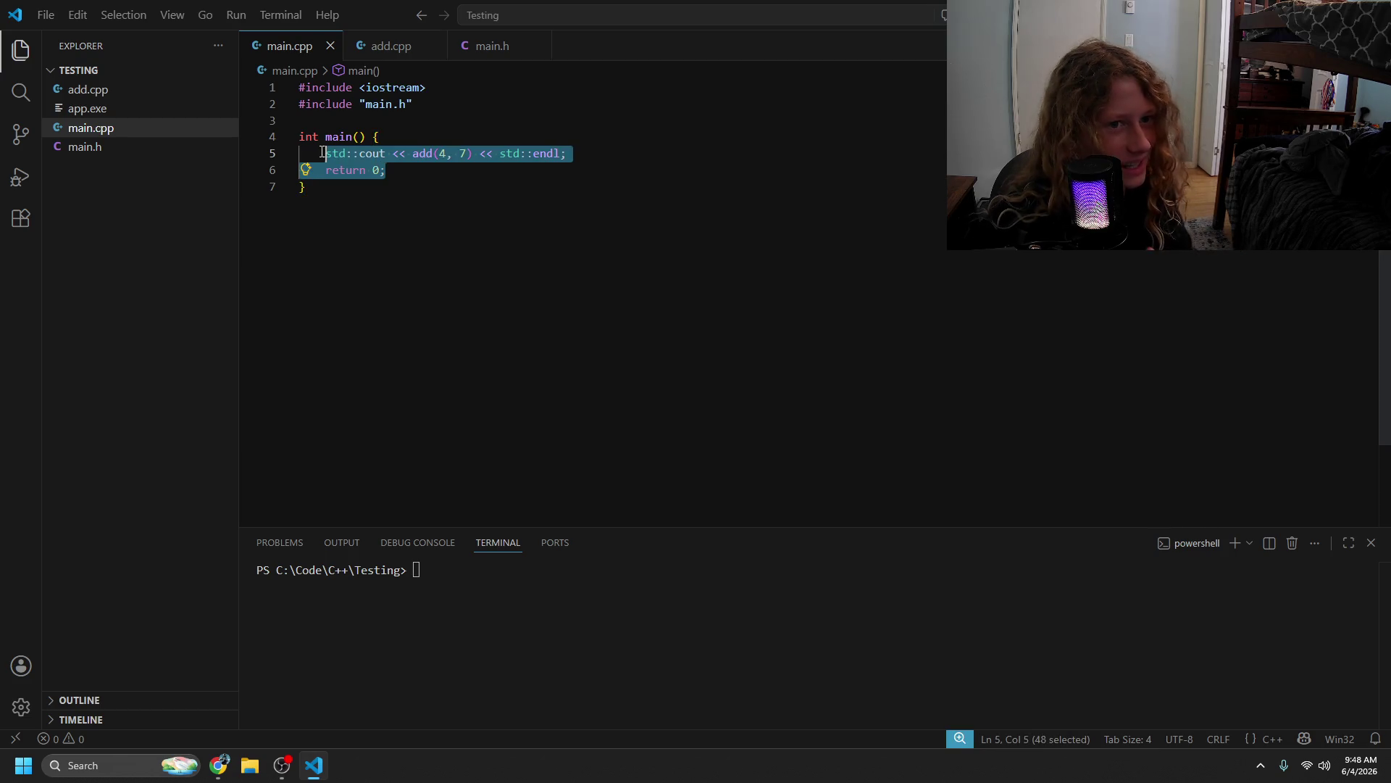
{"action": "left_click", "coordinate": [427, 171]}
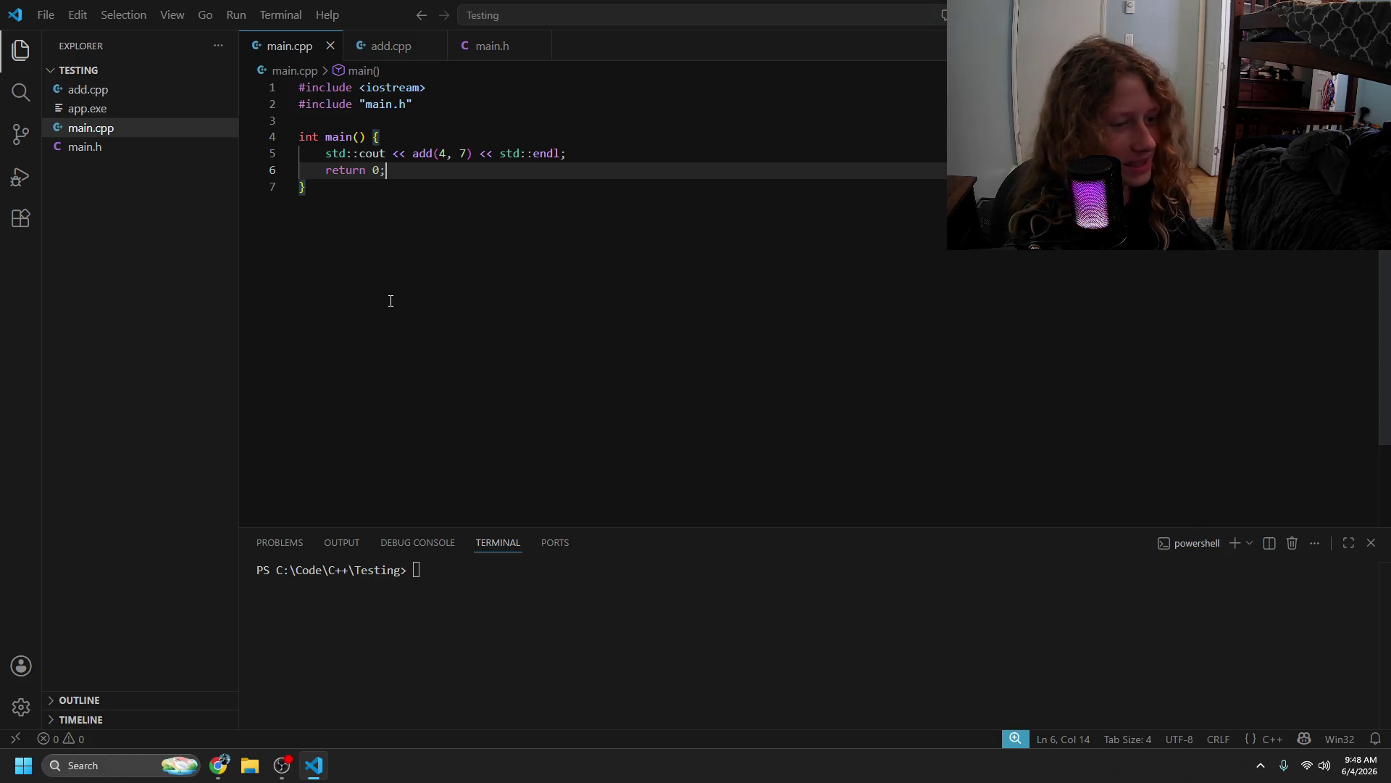
{"action": "left_click", "coordinate": [452, 247]}
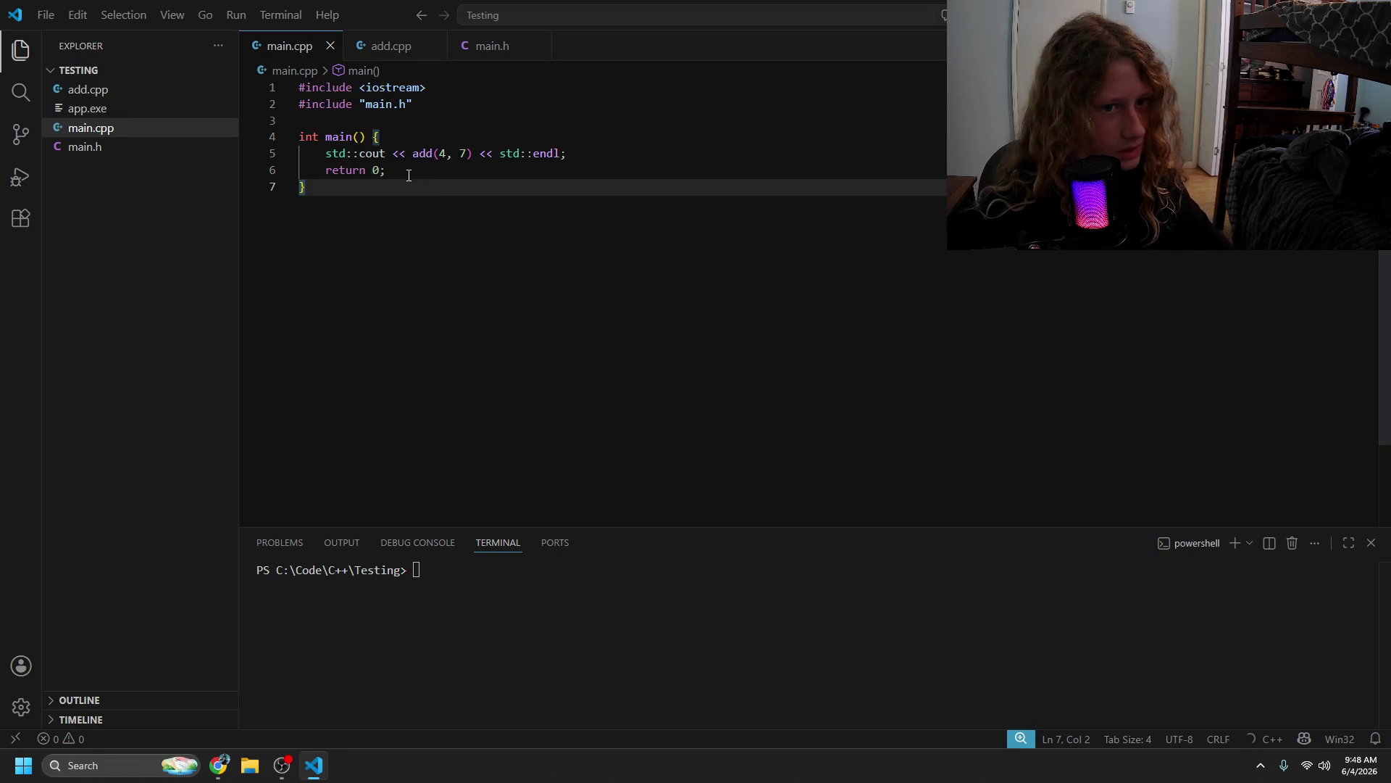
{"action": "key", "text": "shift+Up"}
{"action": "key", "text": "shift+Up"}
{"action": "key", "text": "shift+Up"}
{"action": "key", "text": "shift+Home"}
{"action": "left_click", "coordinate": [411, 232]}
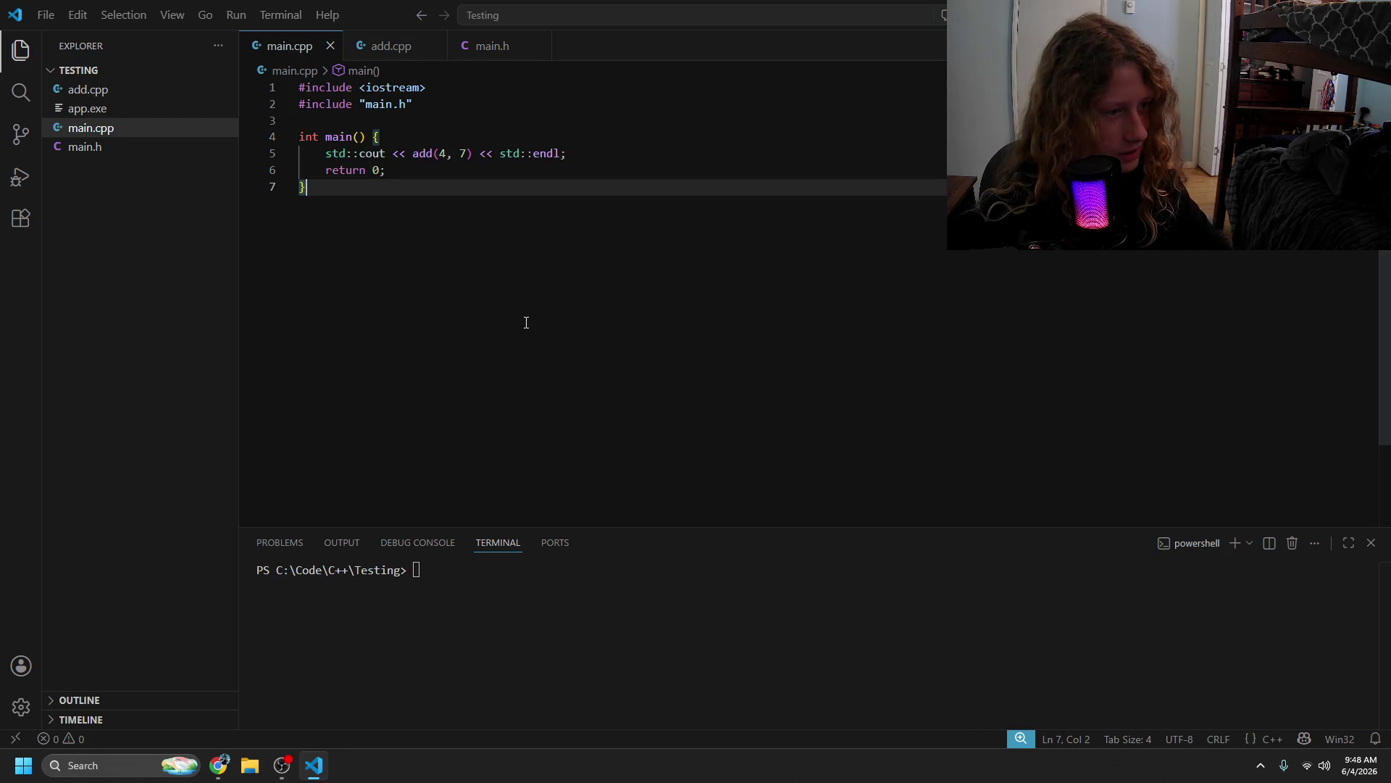
{"action": "left_click_drag", "start_coordinate": [302, 188], "coordinate": [303, 142]}
{"action": "left_click", "coordinate": [301, 298]}
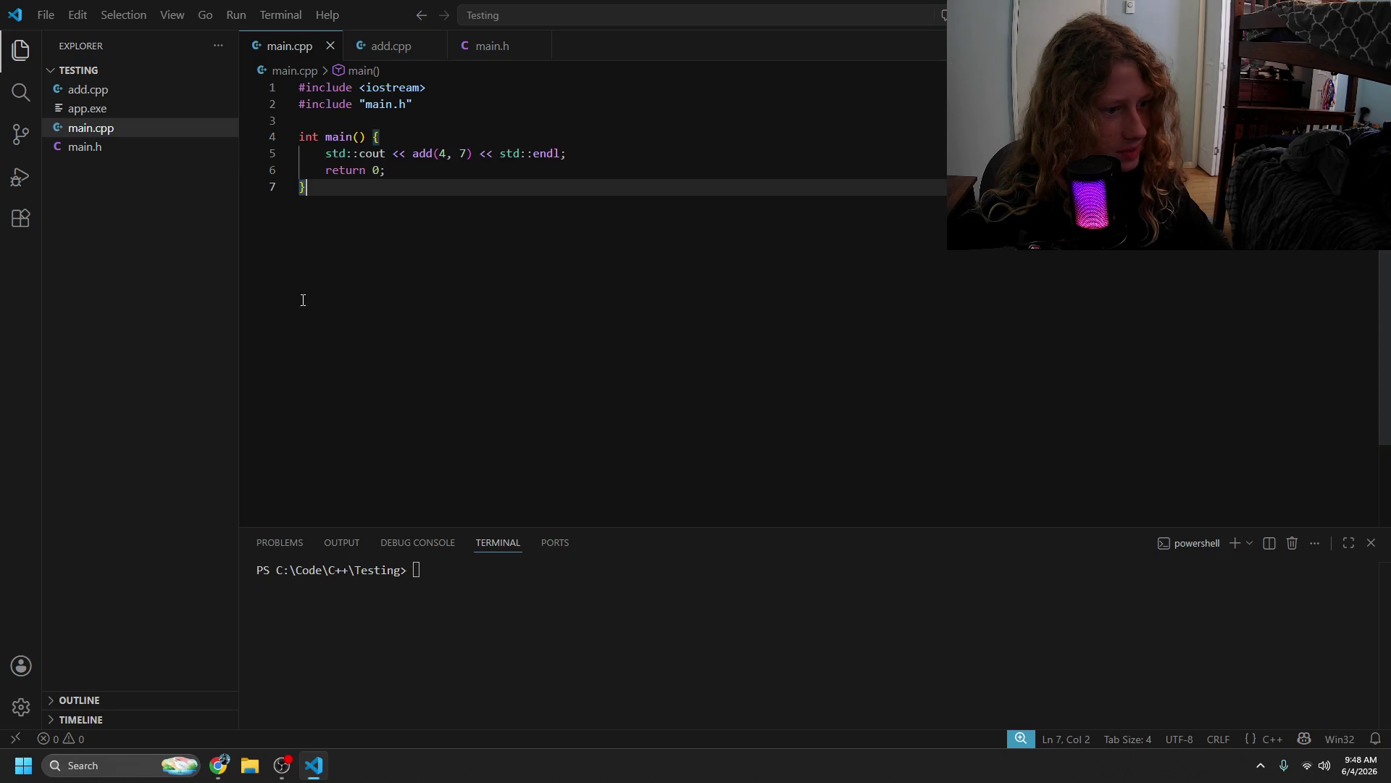
{"action": "left_click_drag", "start_coordinate": [388, 171], "coordinate": [298, 154]}
{"action": "left_click", "coordinate": [459, 218]}
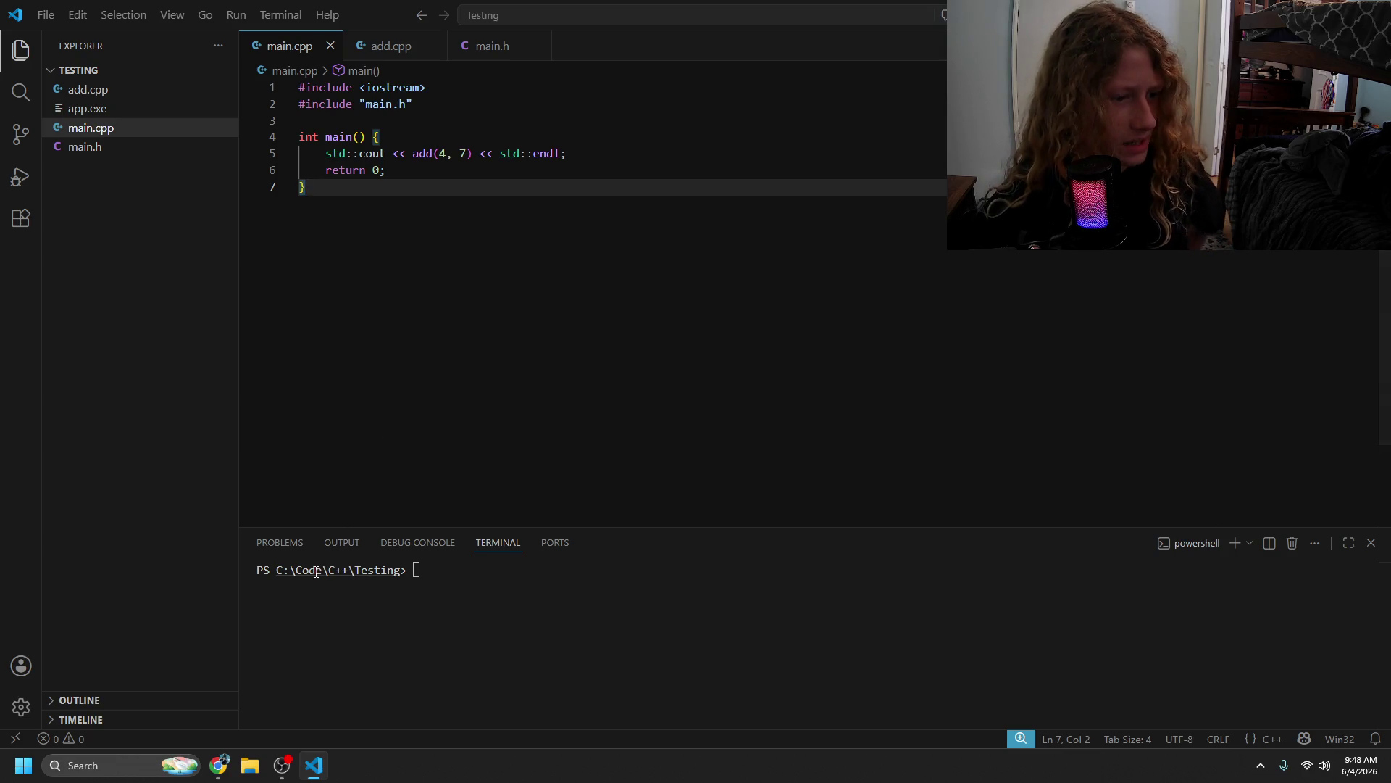
{"action": "mouse_move", "coordinate": [227, 779]}
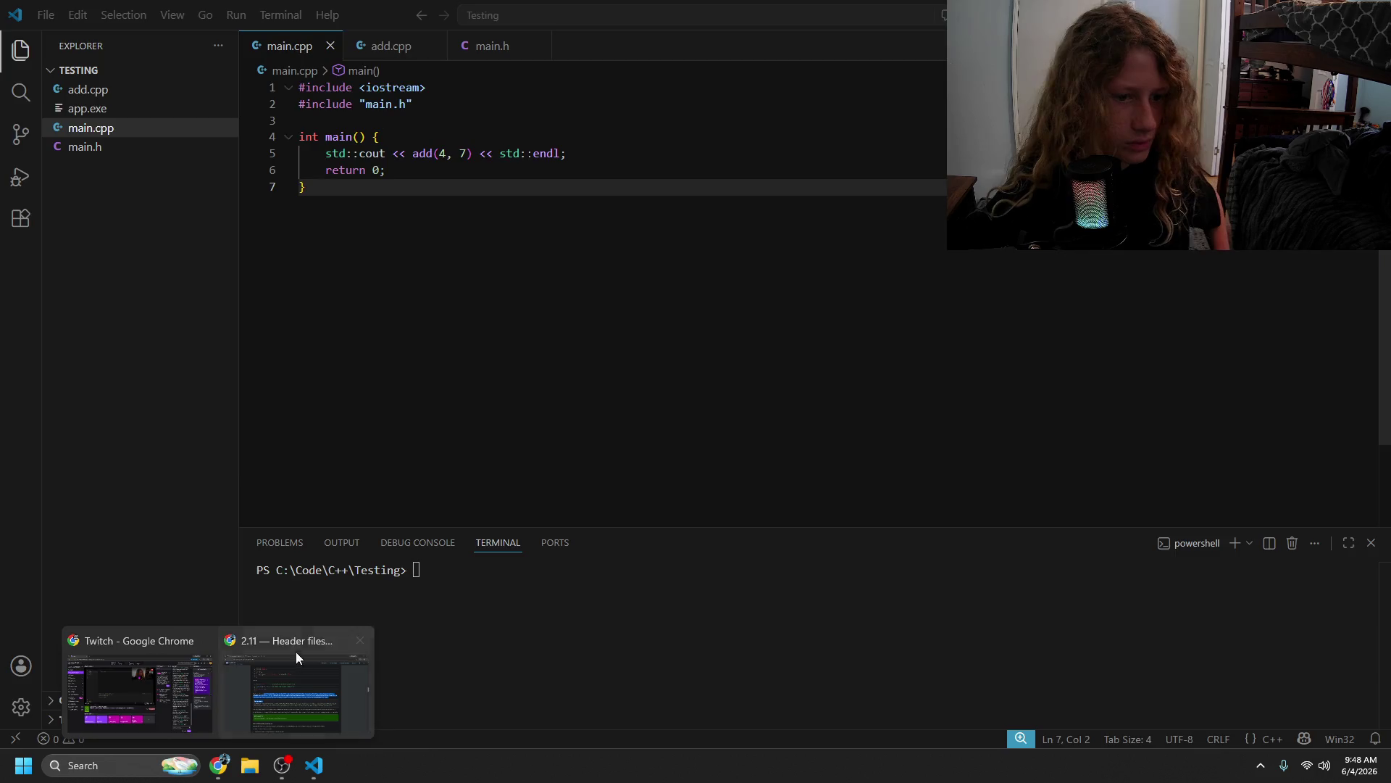
- Search Google for 'boost cpp' in a new Chrome tab
{"action": "left_click", "coordinate": [295, 651]}
{"action": "left_click", "coordinate": [382, 16]}
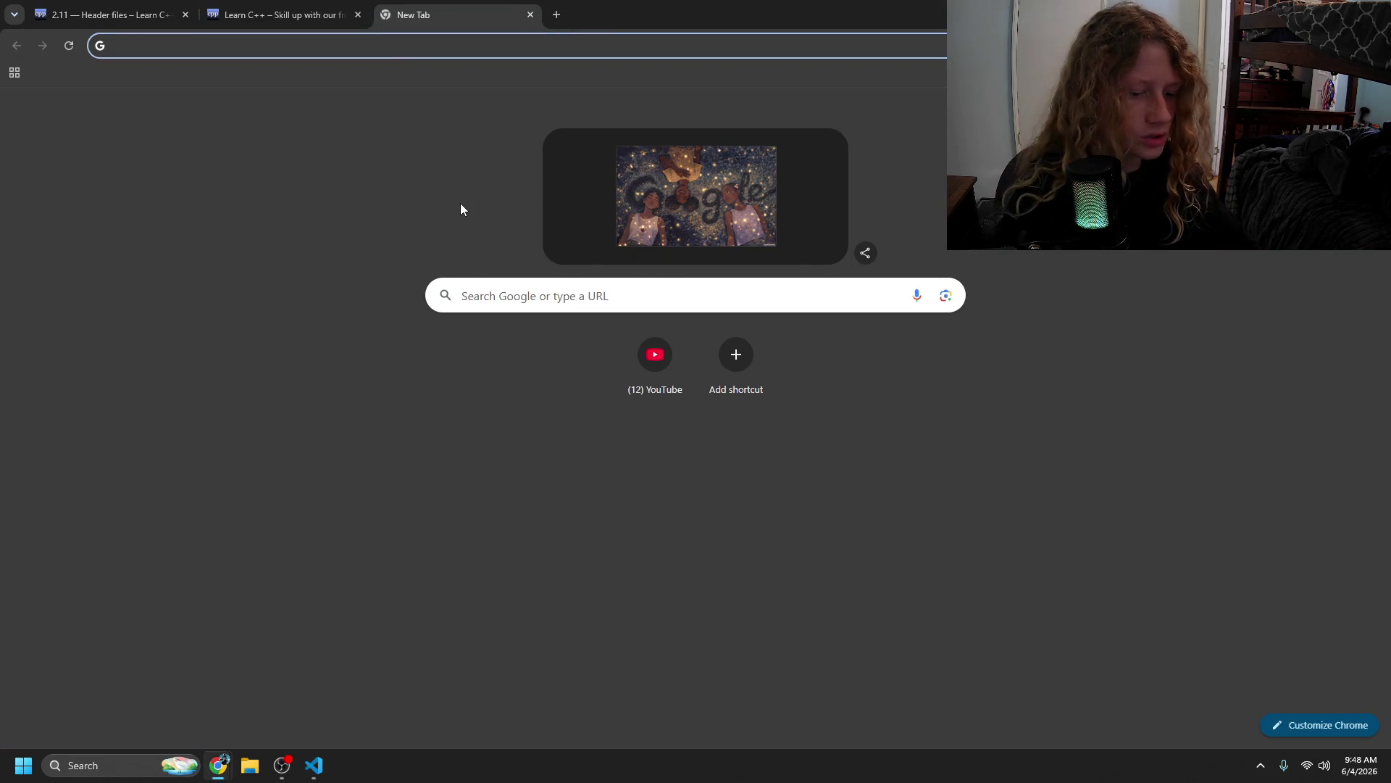
{"action": "type", "text": "boost la"}
{"action": "key", "text": "BackSpace"}
{"action": "key", "text": "BackSpace"}
{"action": "key", "text": "BackSpace"}
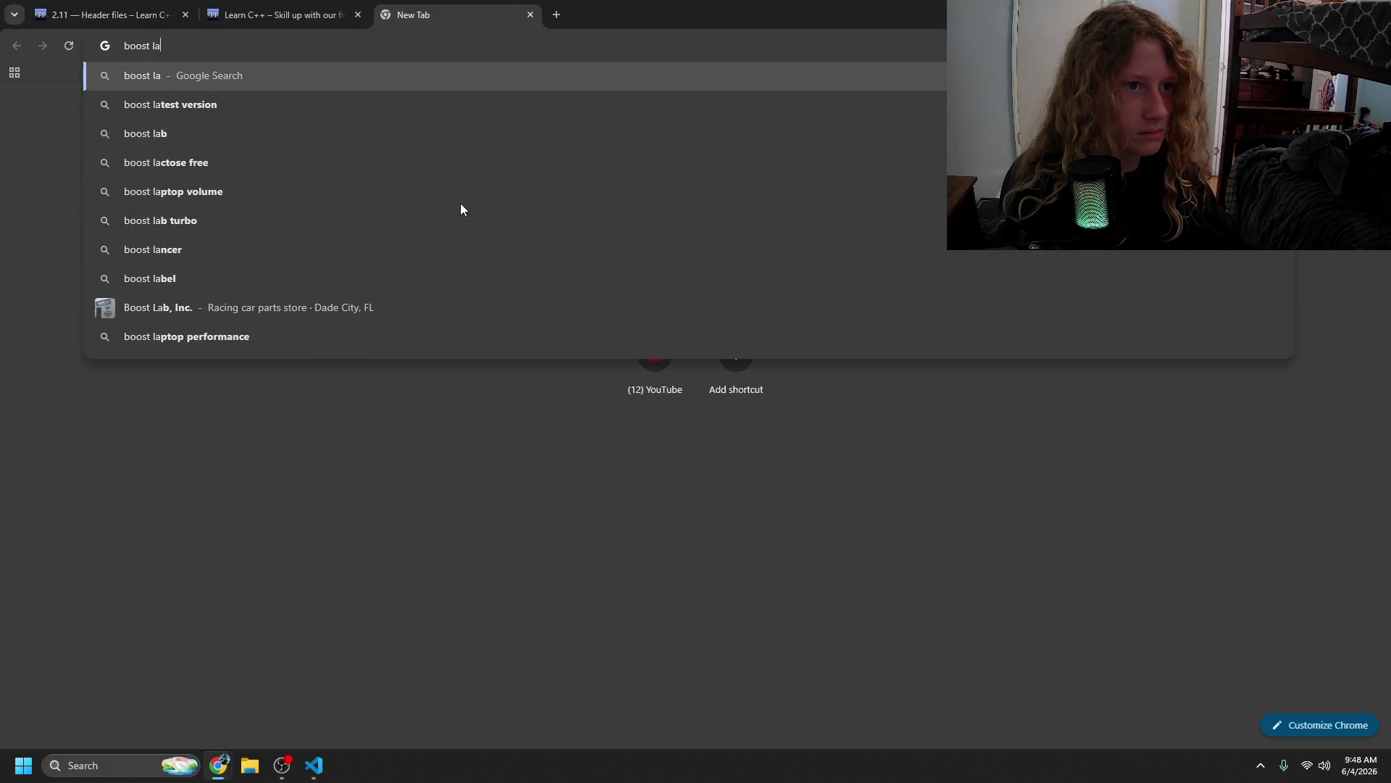
{"action": "type", "text": "cpp"}
{"action": "key", "text": "Return"}
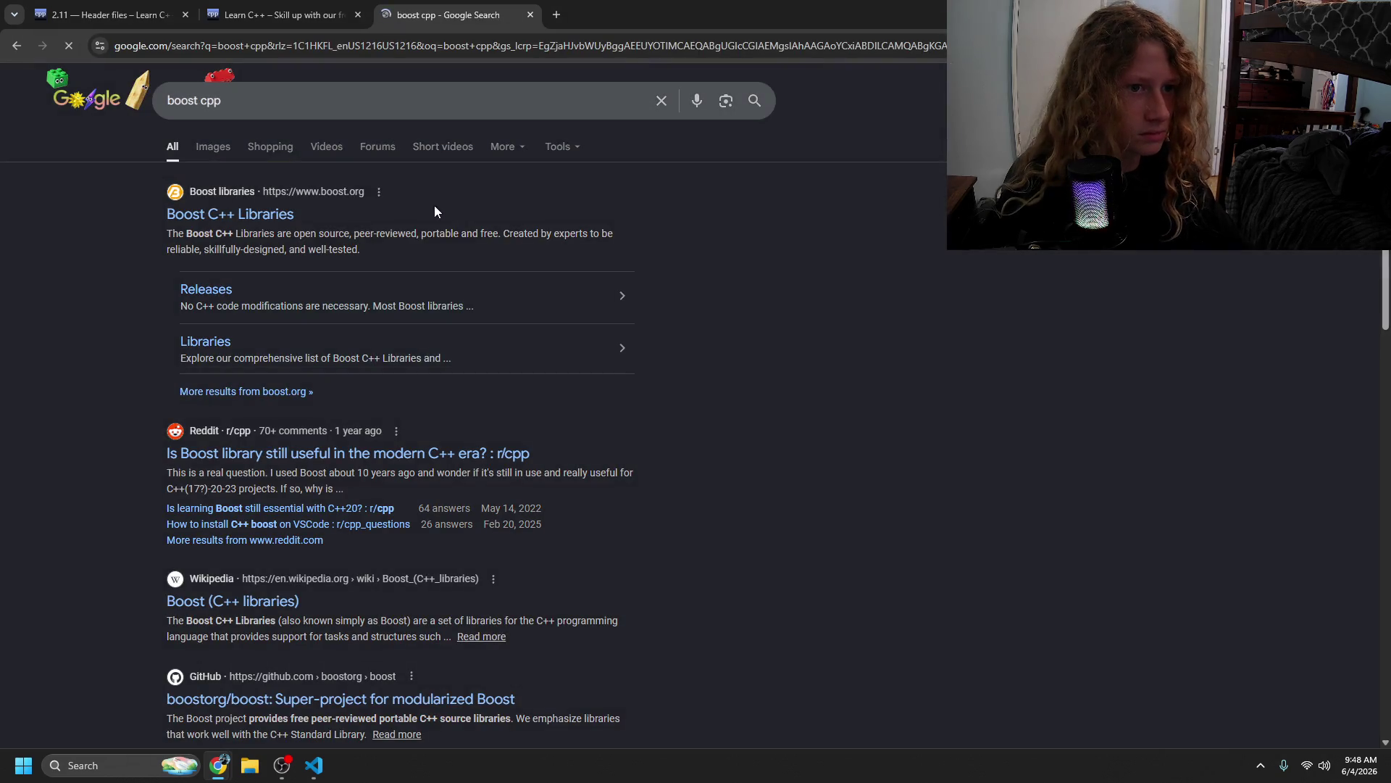
- Browse the Boost C++ Libraries homepage at boost.org, then go back to the search results
{"action": "left_click", "coordinate": [189, 214]}
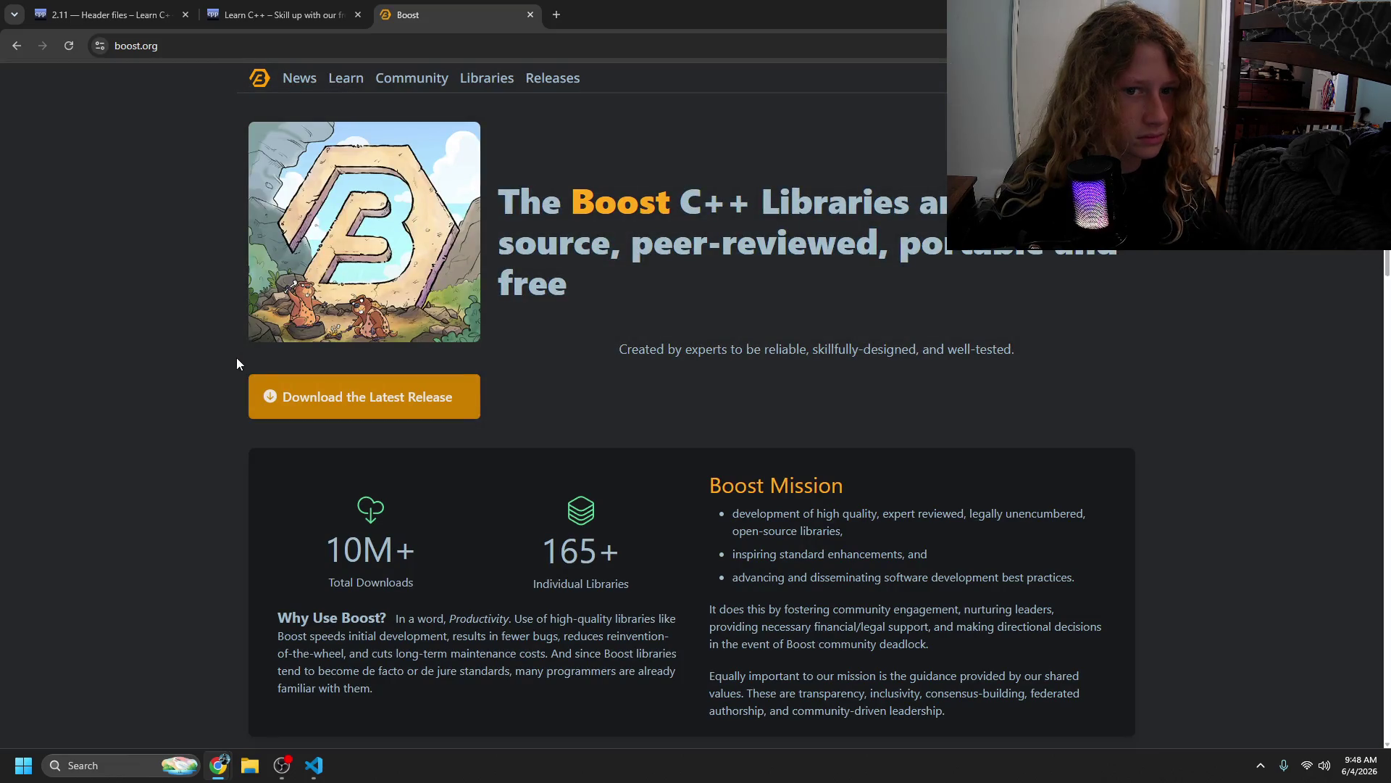
{"action": "mouse_move", "coordinate": [636, 203]}
{"action": "left_mouse_down"}
{"action": "mouse_move", "coordinate": [702, 206]}
{"action": "mouse_move", "coordinate": [855, 277]}
{"action": "left_mouse_up"}
{"action": "scroll", "coordinate": [807, 394], "scroll_direction": "down", "scroll_amount": 5}
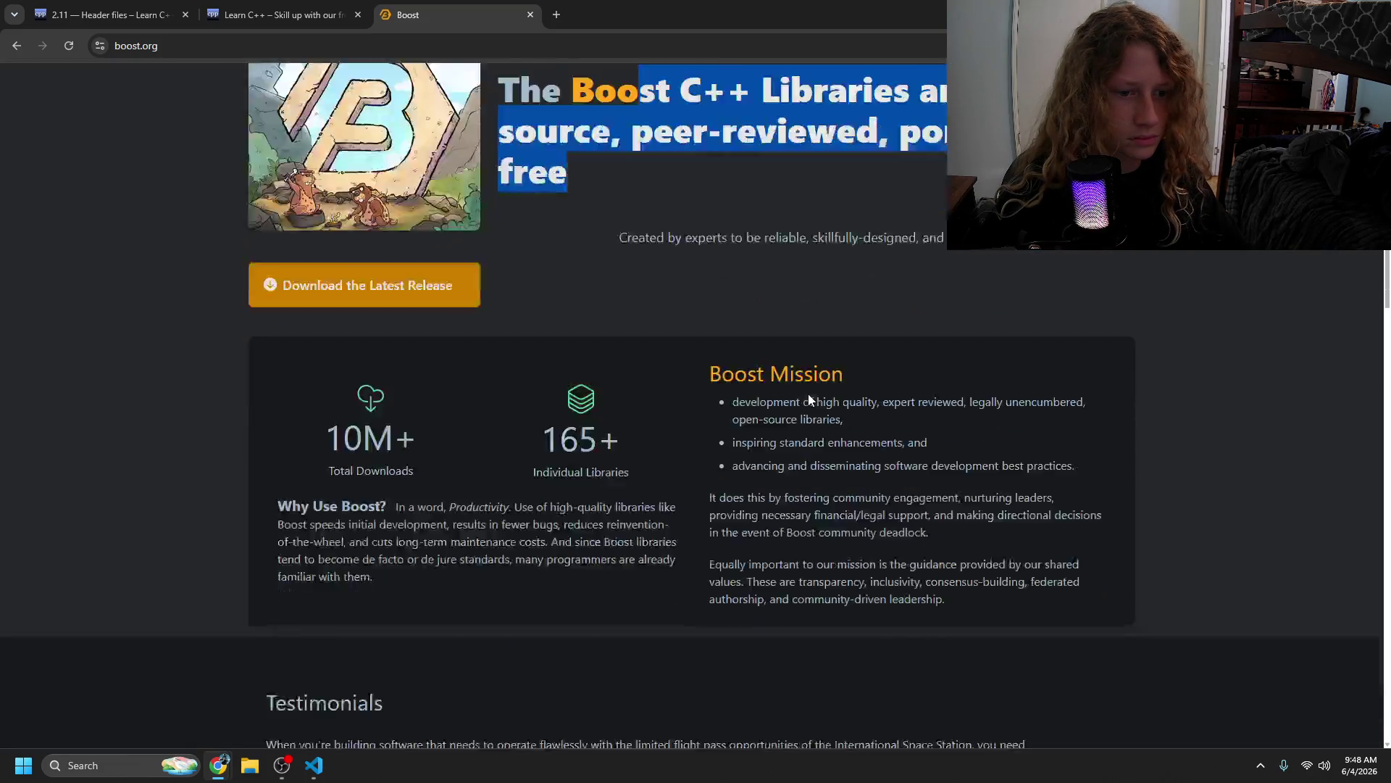
{"action": "scroll", "coordinate": [800, 401], "scroll_direction": "down", "scroll_amount": 4}
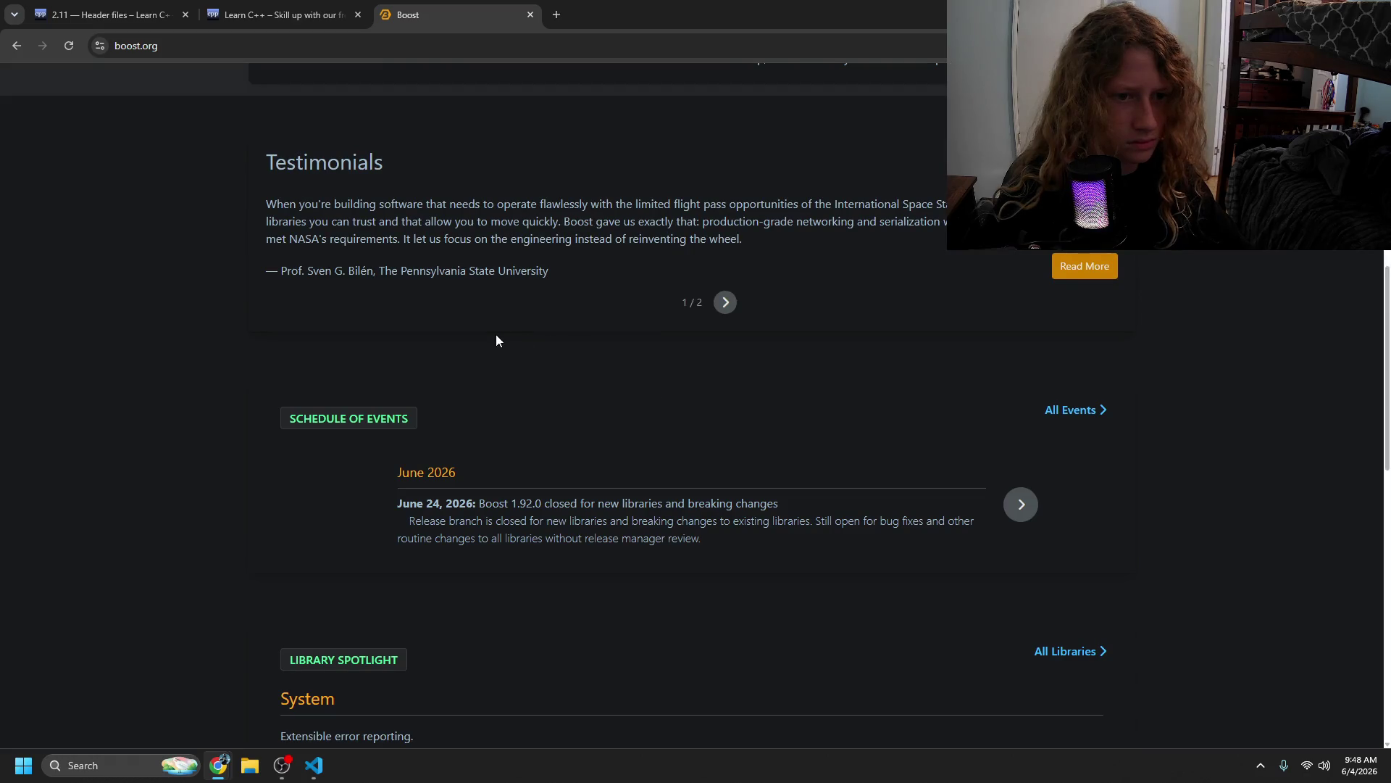
{"action": "scroll", "coordinate": [467, 371], "scroll_direction": "up", "scroll_amount": 1}
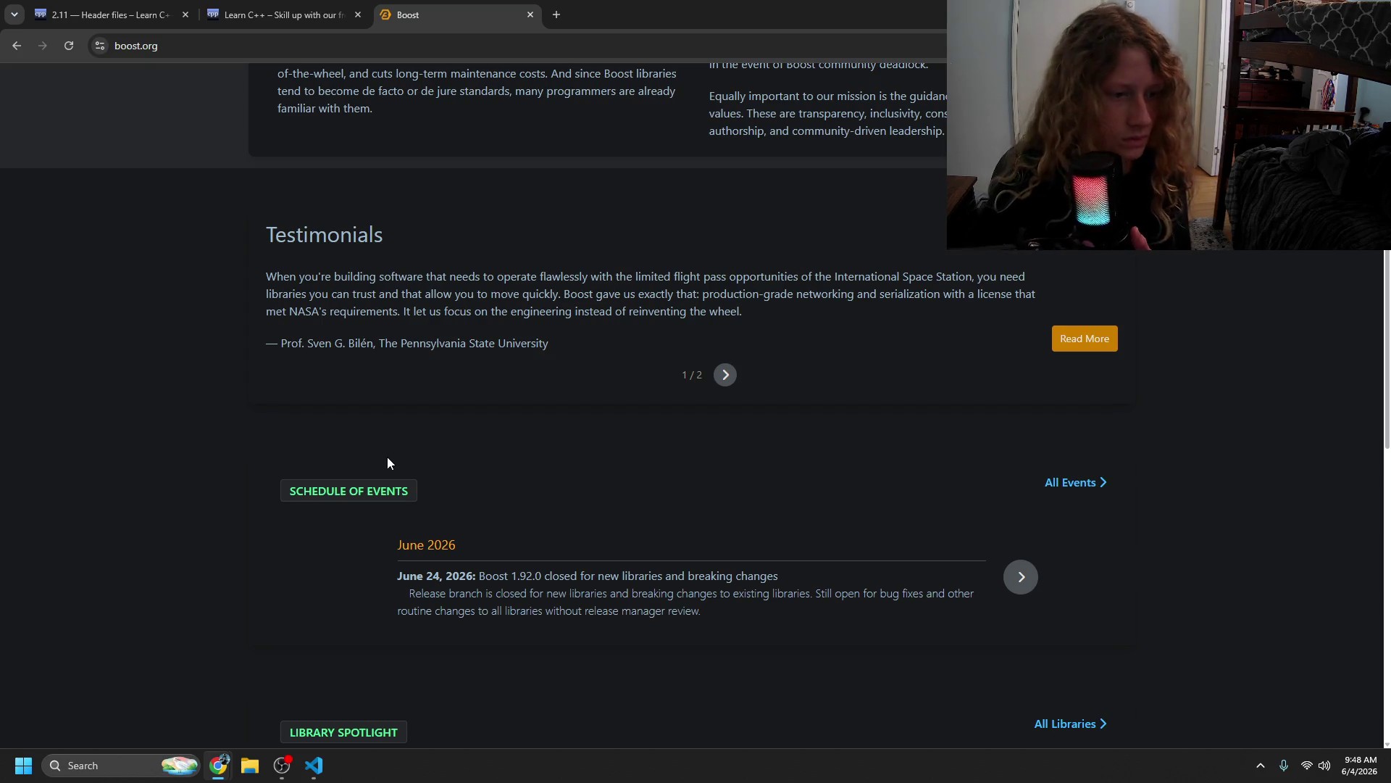
{"action": "scroll", "coordinate": [376, 457], "scroll_direction": "down", "scroll_amount": 5}
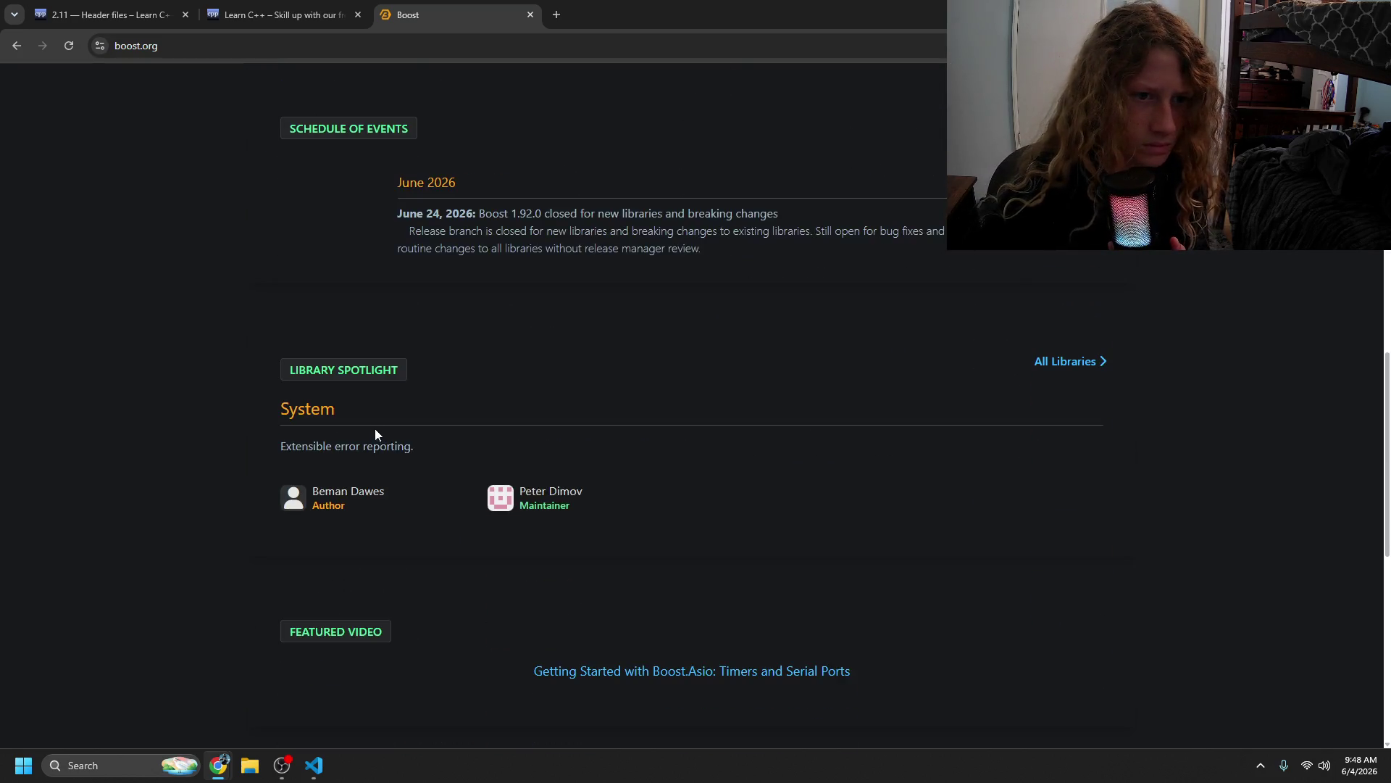
{"action": "left_click", "coordinate": [15, 45]}
{"action": "scroll", "coordinate": [346, 365], "scroll_direction": "down", "scroll_amount": 1}
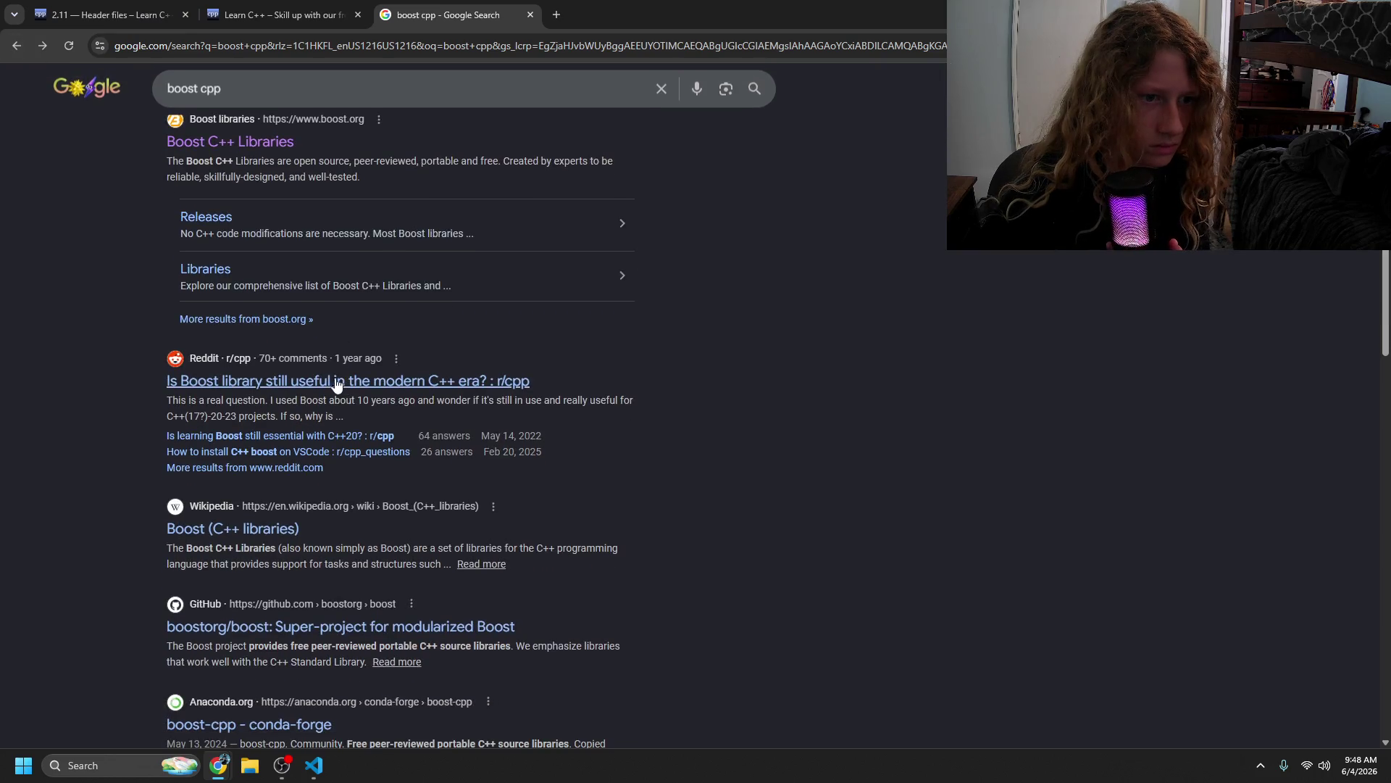
- Read the first comment on the r/cpp thread about Boost's usefulness in modern C++, then close the thread
{"action": "left_click", "coordinate": [333, 380]}
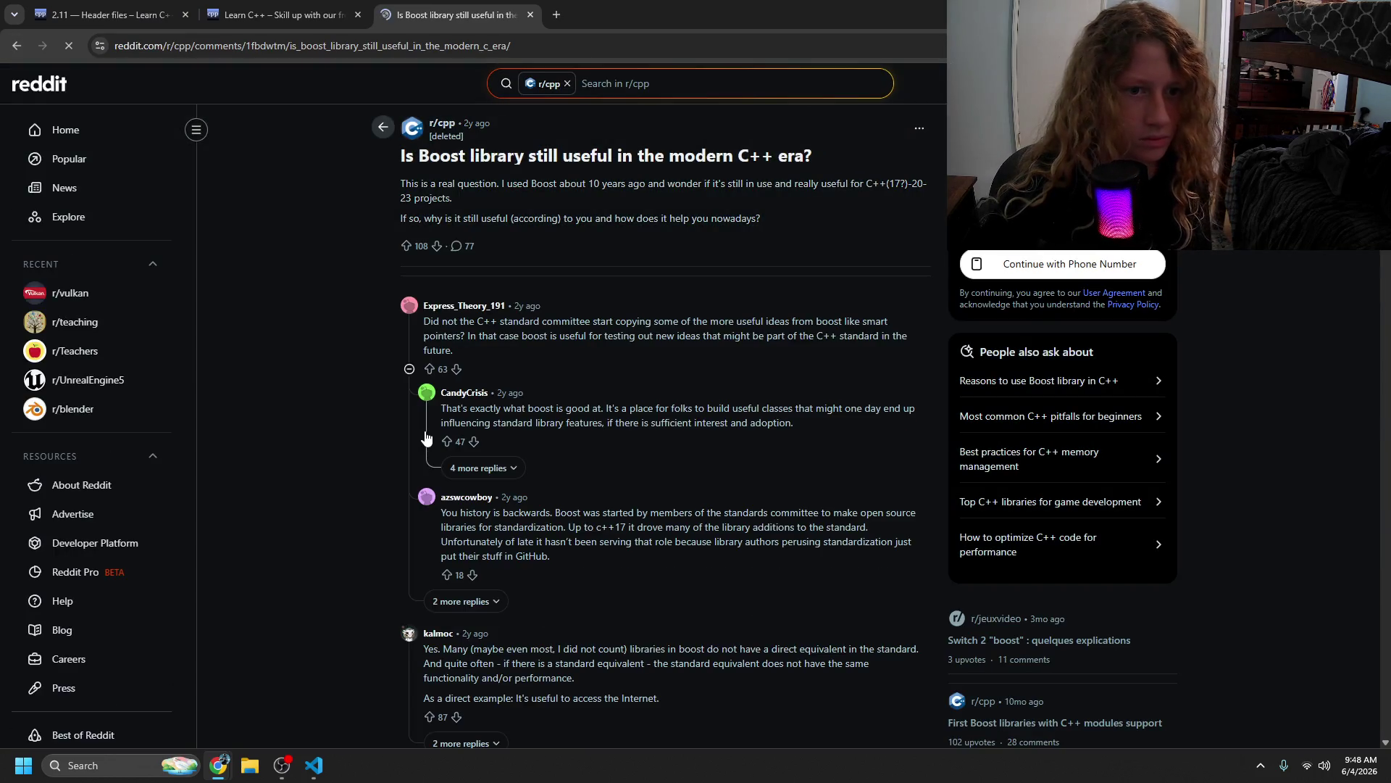
{"action": "mouse_move", "coordinate": [459, 324]}
{"action": "left_mouse_down"}
{"action": "mouse_move", "coordinate": [457, 352]}
{"action": "mouse_move", "coordinate": [797, 337]}
{"action": "left_mouse_up"}
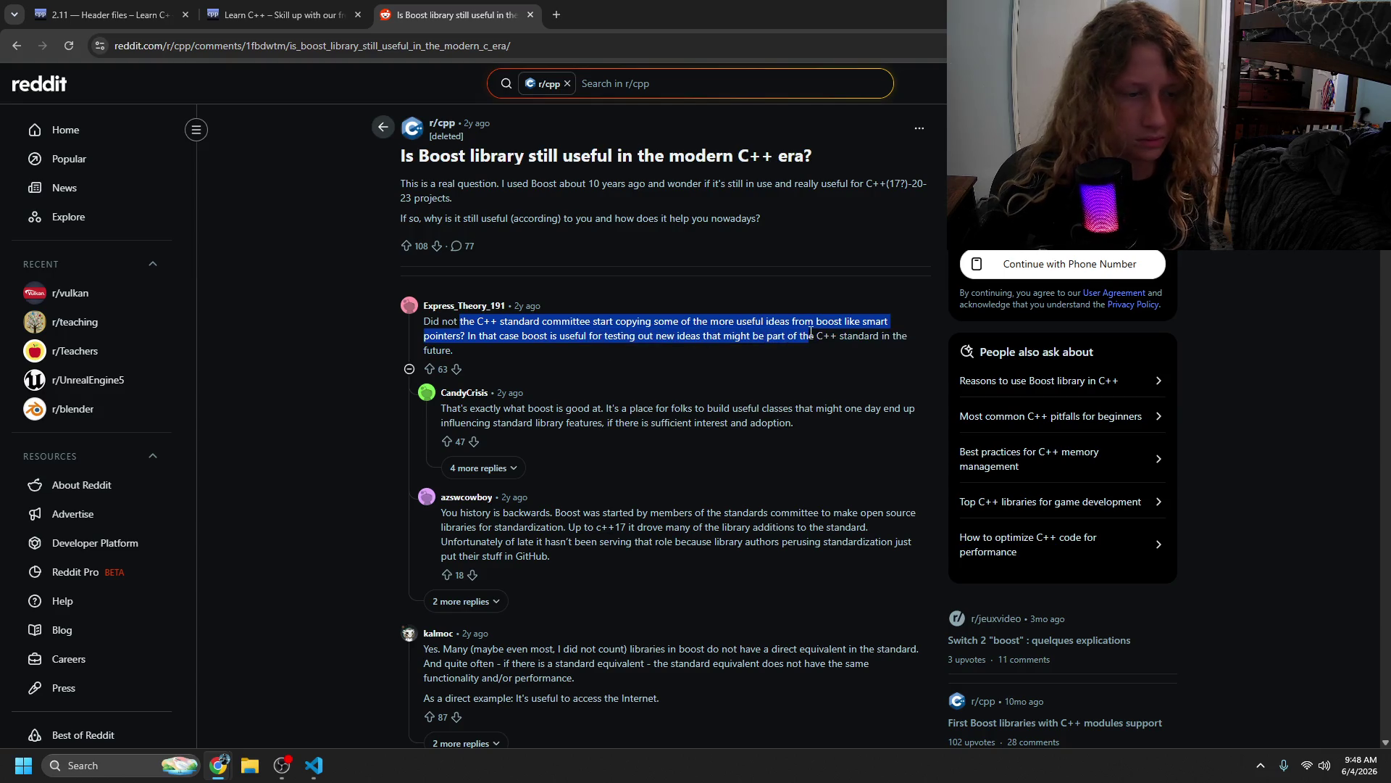
{"action": "left_click", "coordinate": [741, 378]}
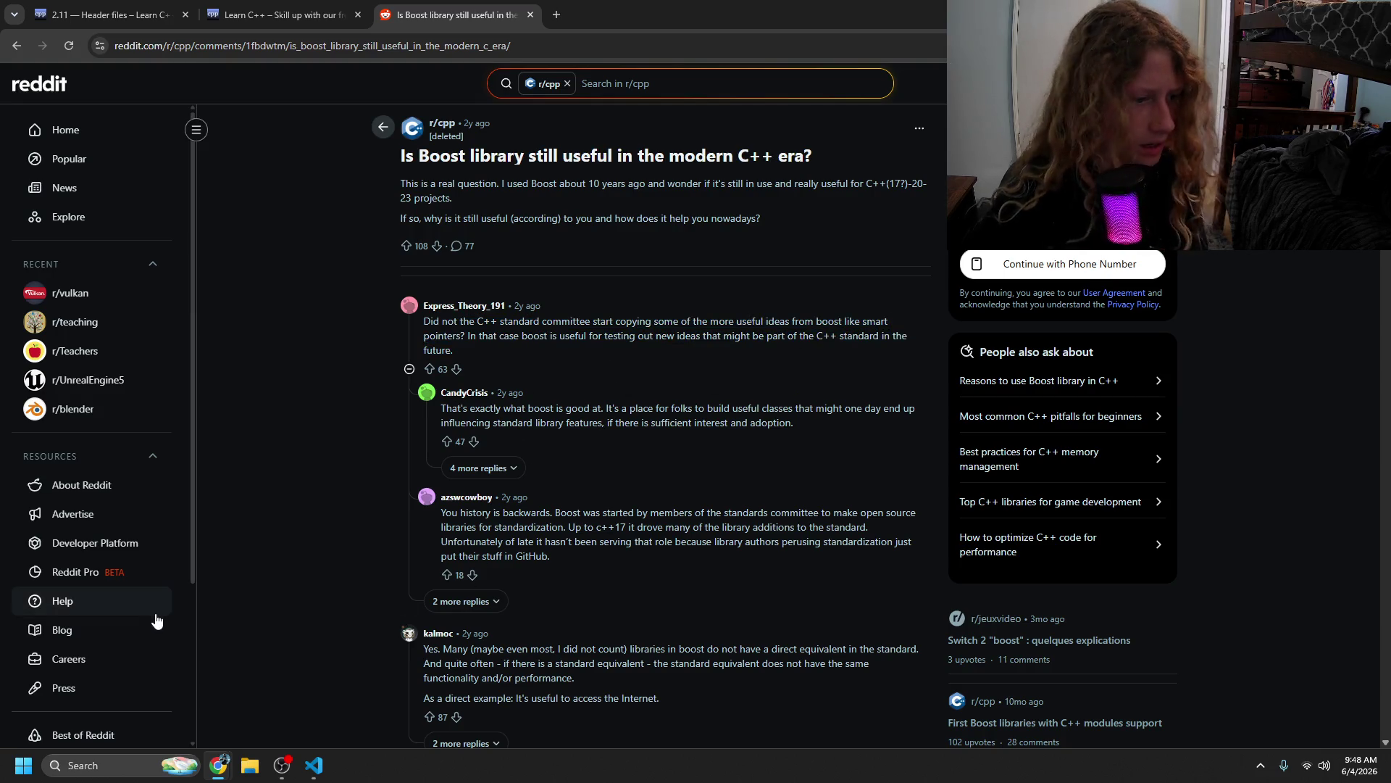
{"action": "left_click", "coordinate": [529, 14]}
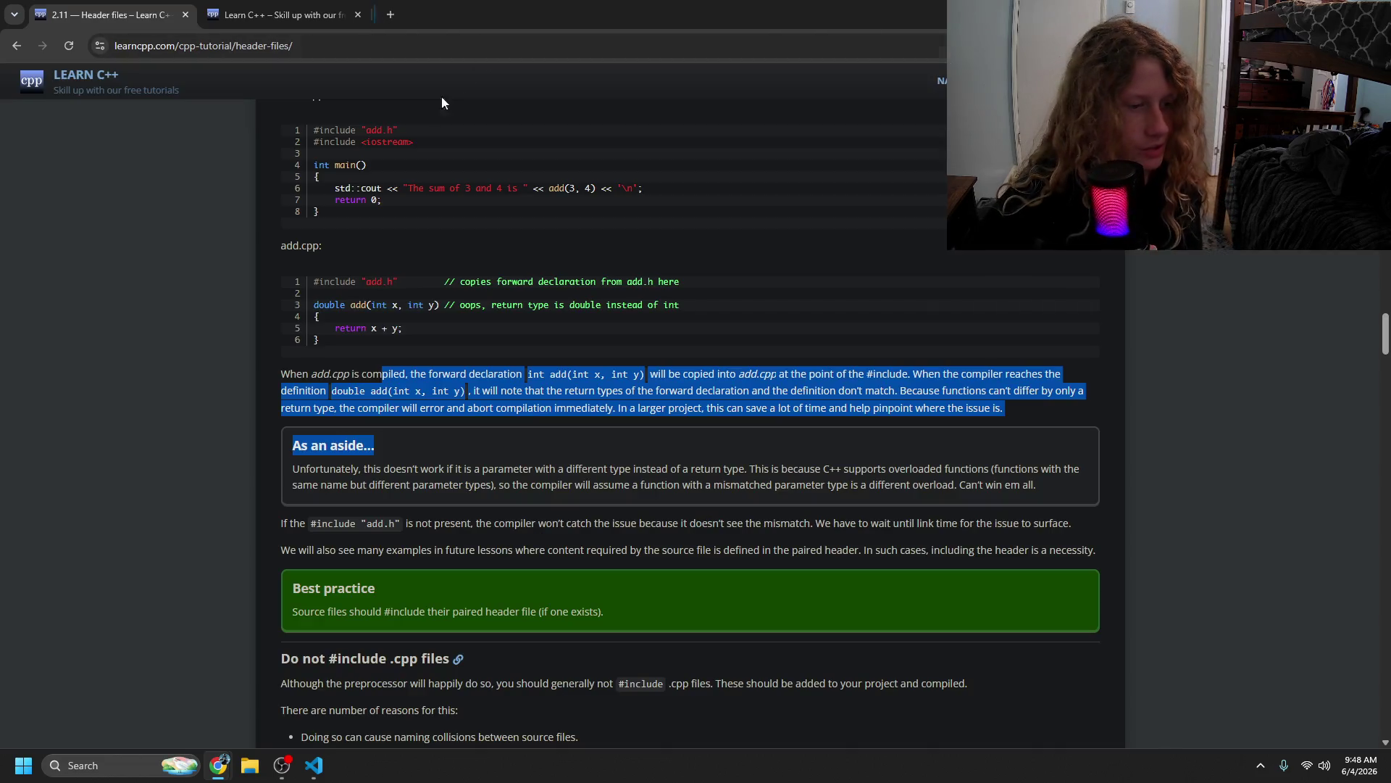
- Read the parameter-types aside and the paired-header best practice, scrolling to 'Do not #include .cpp files'
{"action": "left_click", "coordinate": [378, 395]}
{"action": "left_click_drag", "start_coordinate": [335, 468], "coordinate": [698, 472]}
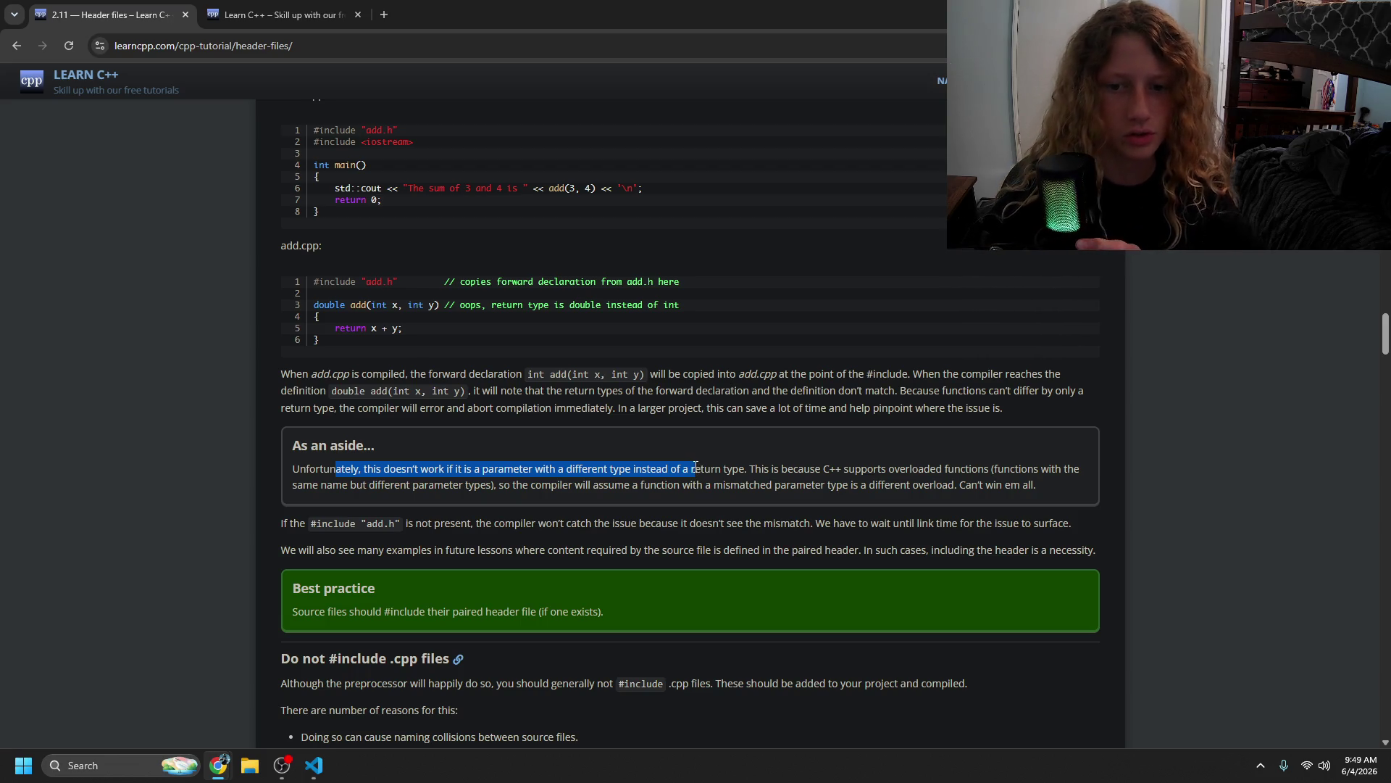
{"action": "mouse_move", "coordinate": [696, 467]}
{"action": "left_mouse_down"}
{"action": "mouse_move", "coordinate": [774, 477]}
{"action": "mouse_move", "coordinate": [765, 500]}
{"action": "mouse_move", "coordinate": [943, 525]}
{"action": "mouse_move", "coordinate": [861, 472]}
{"action": "mouse_move", "coordinate": [1016, 500]}
{"action": "mouse_move", "coordinate": [337, 523]}
{"action": "mouse_move", "coordinate": [608, 523]}
{"action": "mouse_move", "coordinate": [716, 551]}
{"action": "mouse_move", "coordinate": [831, 547]}
{"action": "mouse_move", "coordinate": [870, 523]}
{"action": "left_mouse_up"}
{"action": "left_click_drag", "start_coordinate": [419, 615], "coordinate": [631, 611]}
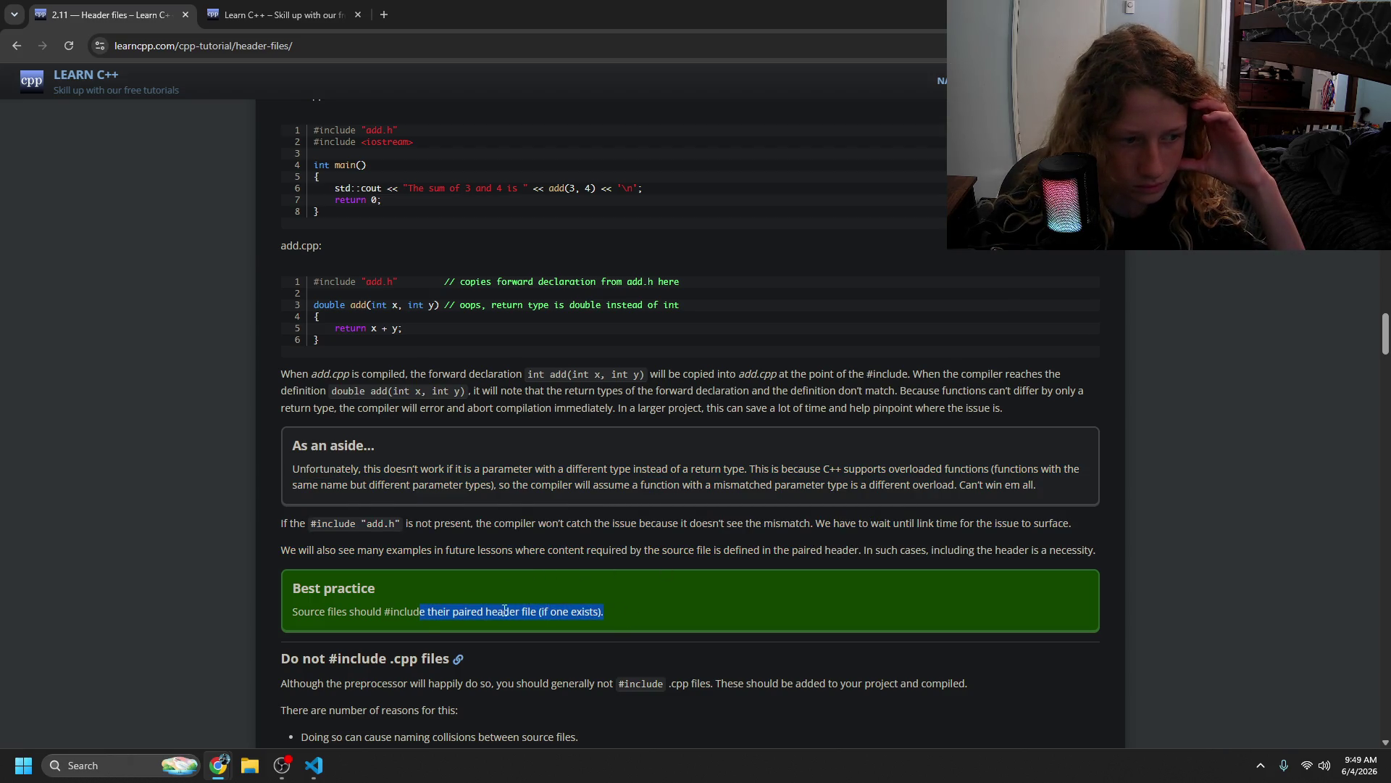
{"action": "left_click", "coordinate": [466, 608]}
{"action": "scroll", "coordinate": [466, 605], "scroll_direction": "down", "scroll_amount": 3}
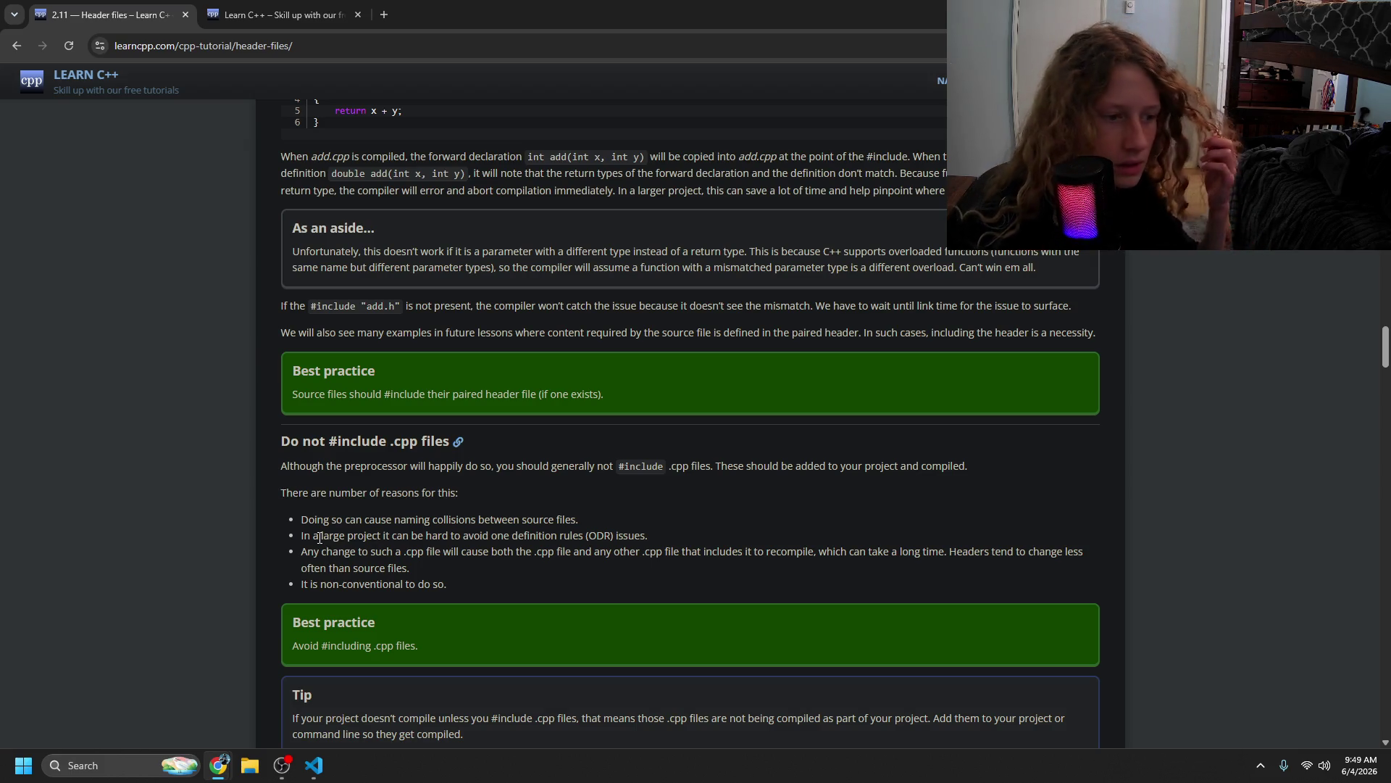
{"action": "key", "text": "alt+Tab"}
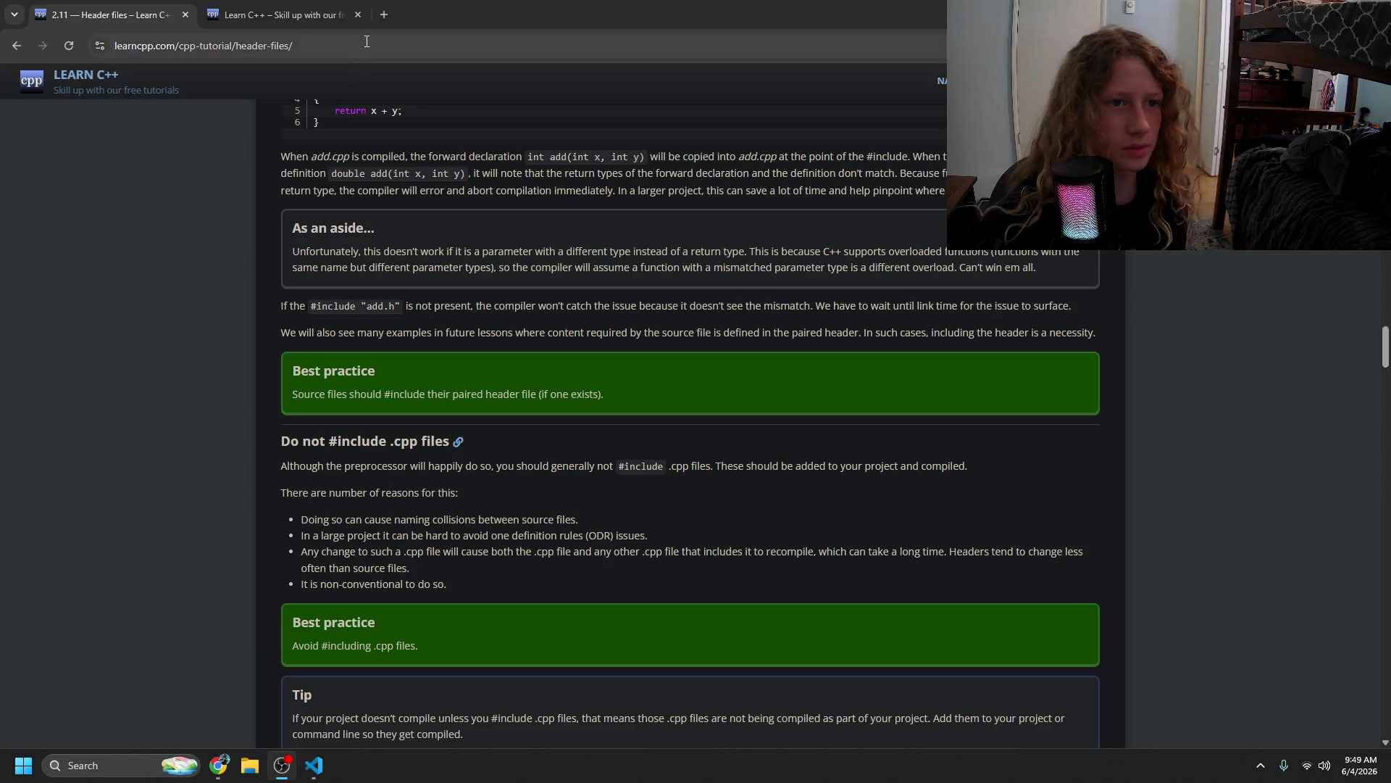
- Read the reasons not to #include .cpp files, including recompilation, and the tip on compiling .cpp files
{"action": "scroll", "coordinate": [532, 410], "scroll_direction": "down", "scroll_amount": 3}
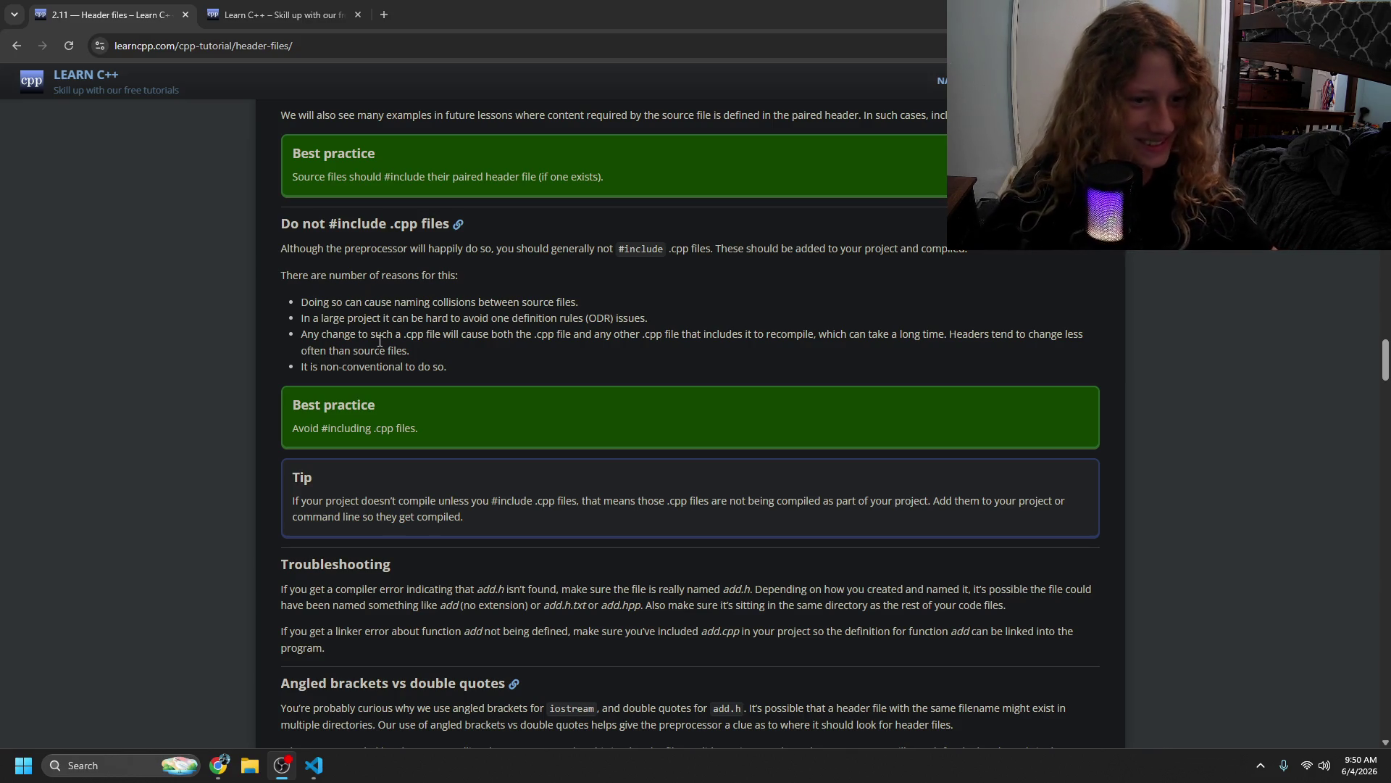
{"action": "left_click", "coordinate": [409, 461]}
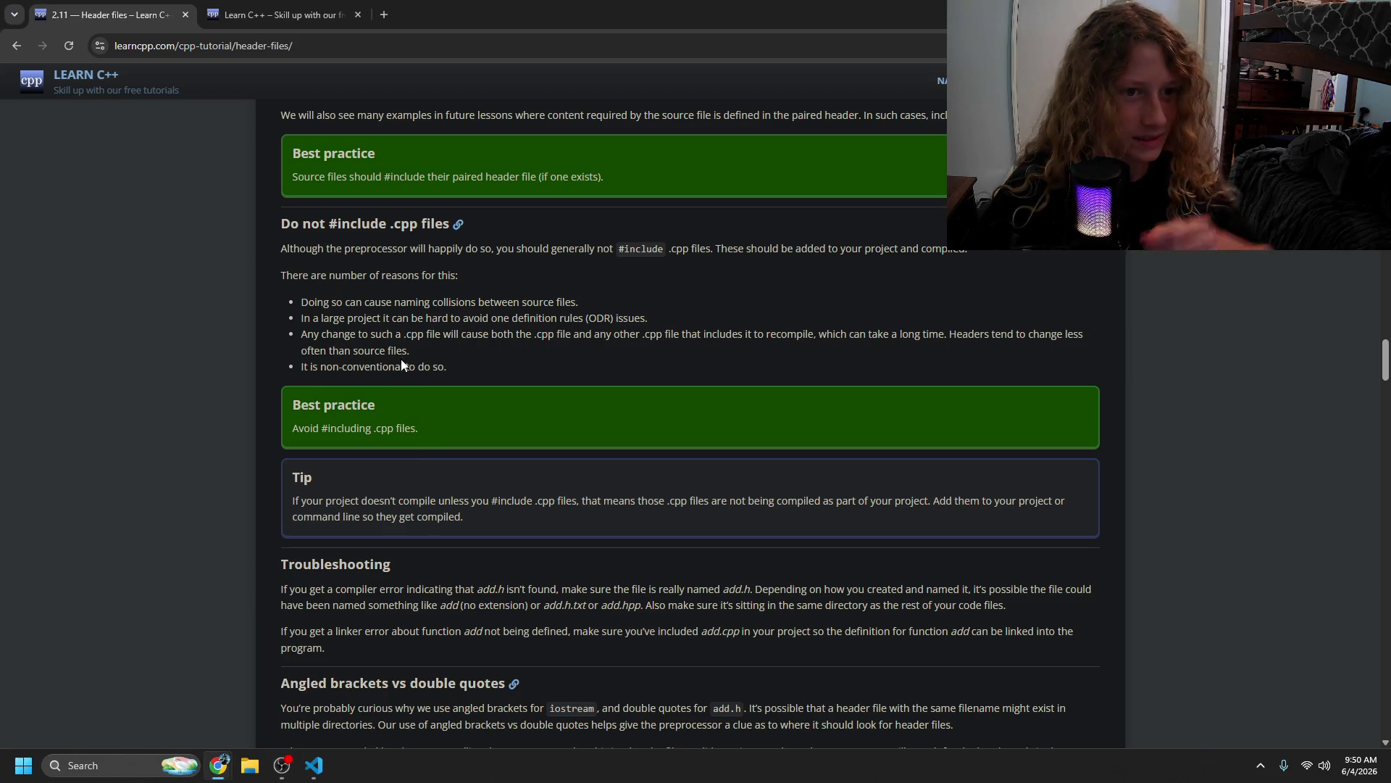
{"action": "mouse_move", "coordinate": [345, 319]}
{"action": "left_mouse_down"}
{"action": "mouse_move", "coordinate": [355, 303]}
{"action": "mouse_move", "coordinate": [490, 306]}
{"action": "mouse_move", "coordinate": [373, 318]}
{"action": "mouse_move", "coordinate": [596, 319]}
{"action": "mouse_move", "coordinate": [466, 315]}
{"action": "left_mouse_up"}
{"action": "left_click_drag", "start_coordinate": [382, 334], "coordinate": [796, 351]}
{"action": "mouse_move", "coordinate": [980, 351]}
{"action": "left_mouse_down"}
{"action": "mouse_move", "coordinate": [1014, 337]}
{"action": "mouse_move", "coordinate": [335, 337]}
{"action": "mouse_move", "coordinate": [366, 367]}
{"action": "mouse_move", "coordinate": [344, 367]}
{"action": "mouse_move", "coordinate": [312, 522]}
{"action": "left_mouse_up"}
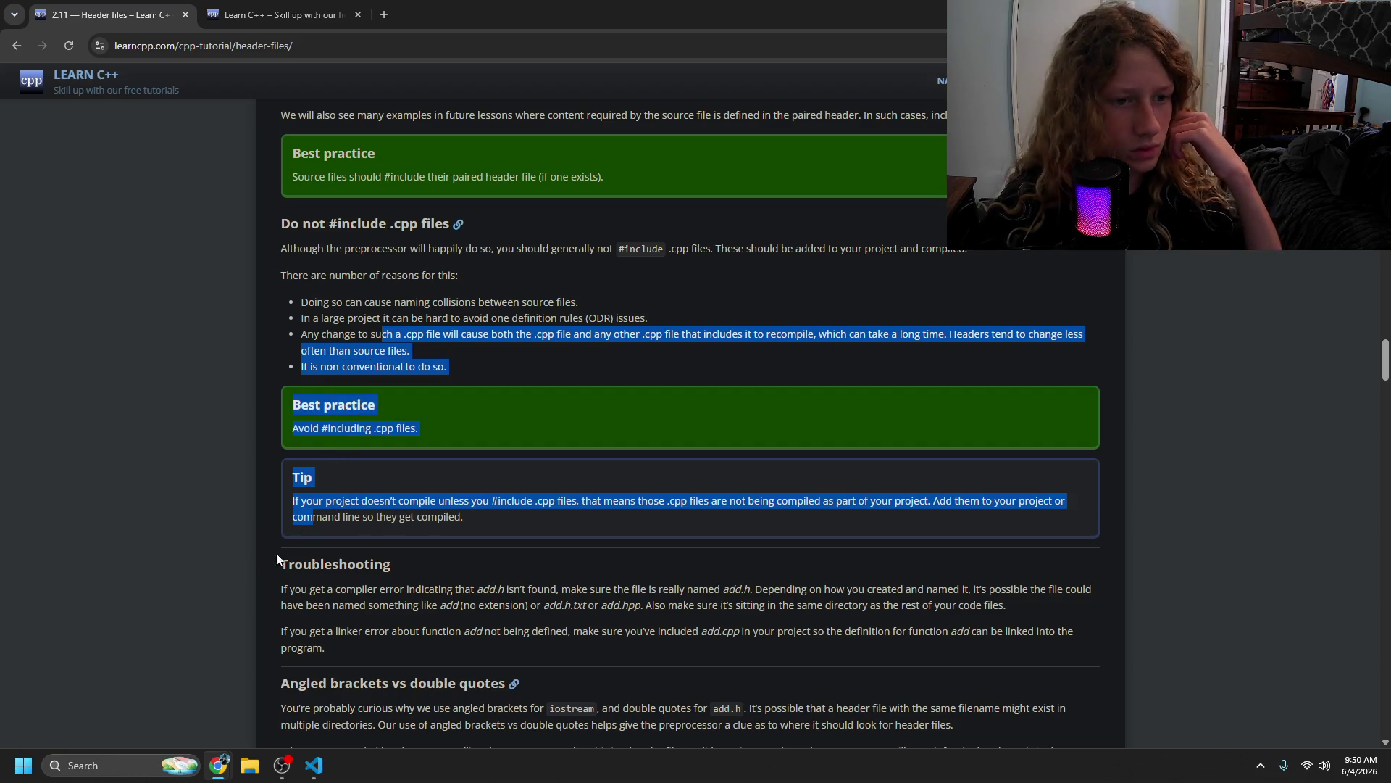
{"action": "left_click", "coordinate": [351, 540]}
{"action": "mouse_move", "coordinate": [408, 508]}
{"action": "left_mouse_down"}
{"action": "mouse_move", "coordinate": [1028, 508]}
{"action": "mouse_move", "coordinate": [434, 525]}
{"action": "mouse_move", "coordinate": [420, 538]}
{"action": "mouse_move", "coordinate": [474, 516]}
{"action": "mouse_move", "coordinate": [568, 516]}
{"action": "mouse_move", "coordinate": [558, 603]}
{"action": "mouse_move", "coordinate": [706, 652]}
{"action": "mouse_move", "coordinate": [602, 621]}
{"action": "mouse_move", "coordinate": [660, 554]}
{"action": "left_mouse_up"}
{"action": "left_click", "coordinate": [428, 542]}
- Read on through Troubleshooting to the 'Angled brackets vs double quotes' rule
{"action": "scroll", "coordinate": [458, 562], "scroll_direction": "down", "scroll_amount": 1}
{"action": "left_click", "coordinate": [661, 554]}
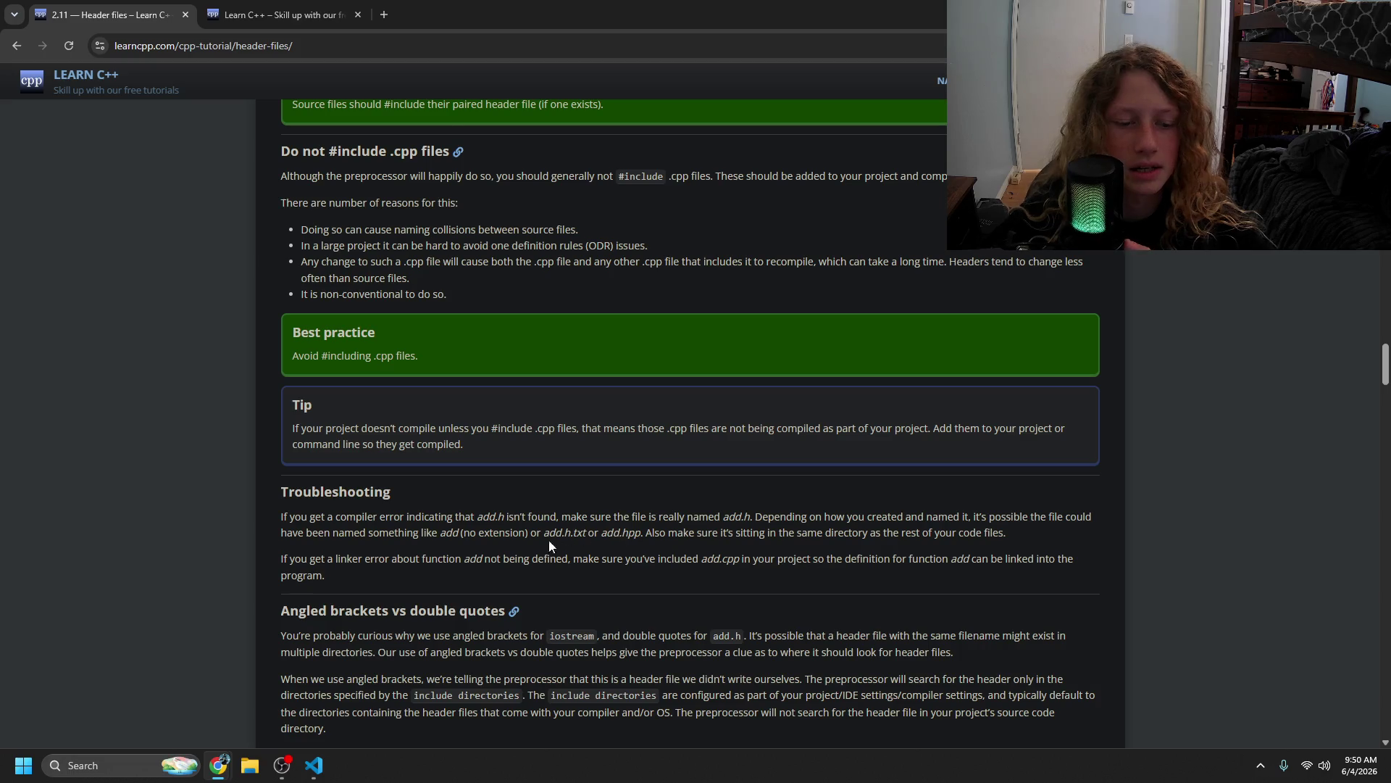
{"action": "scroll", "coordinate": [523, 546], "scroll_direction": "down", "scroll_amount": 1}
{"action": "scroll", "coordinate": [523, 547], "scroll_direction": "down", "scroll_amount": 2}
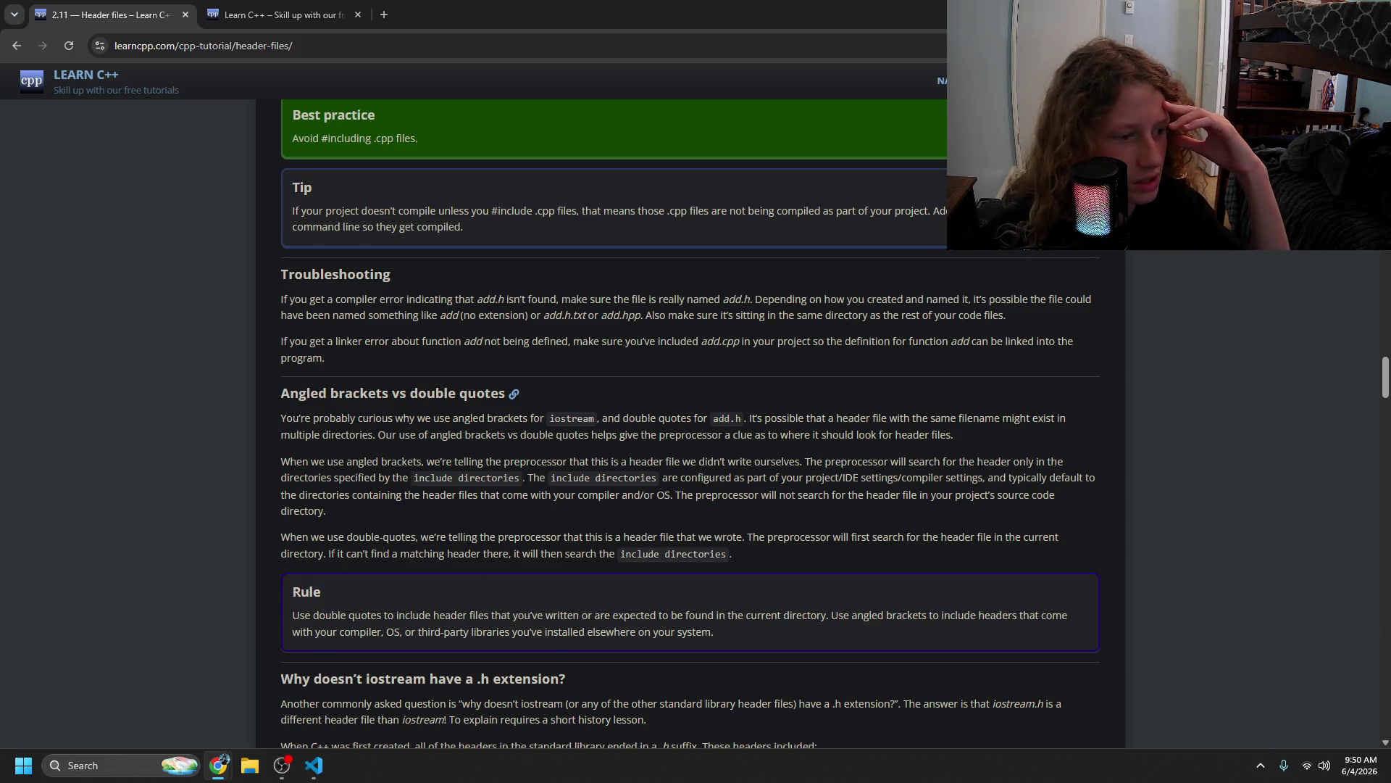
{"action": "left_click", "coordinate": [282, 765]}
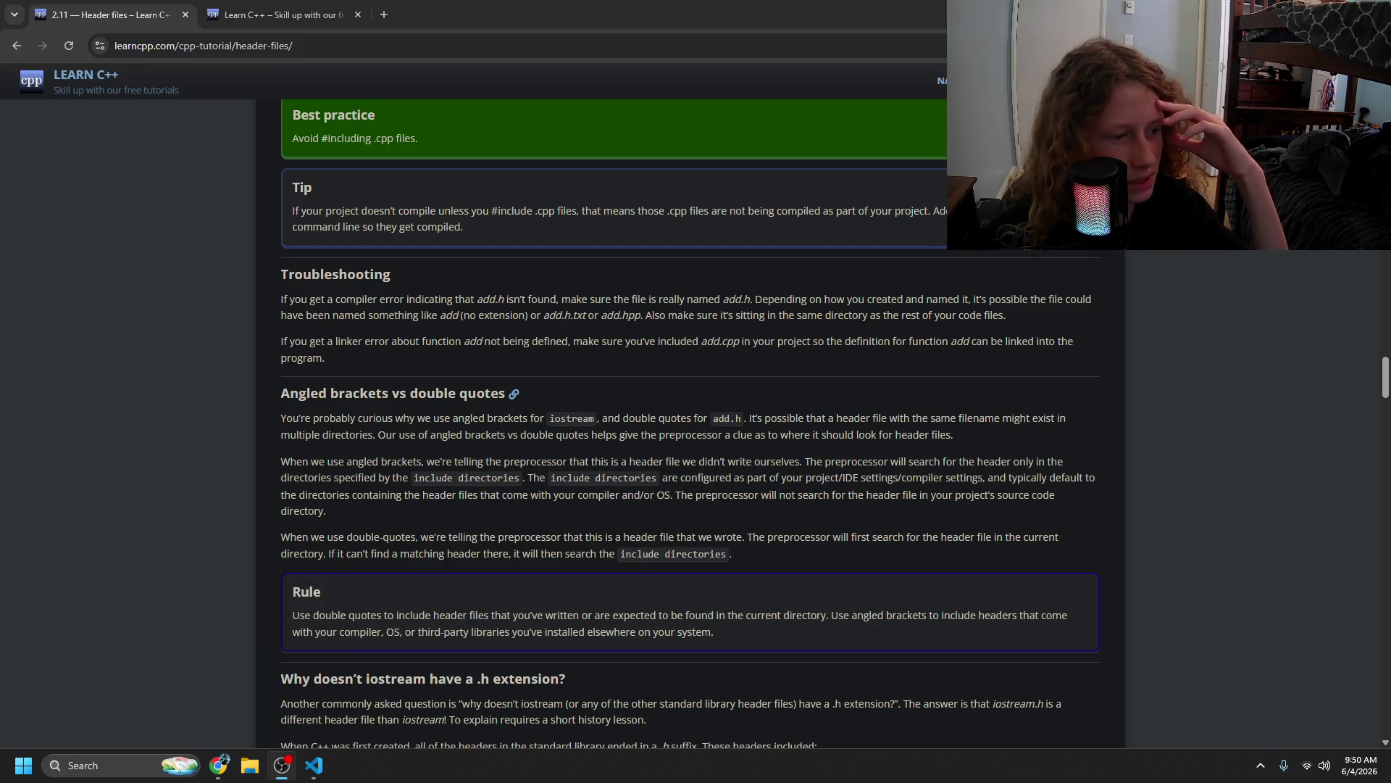
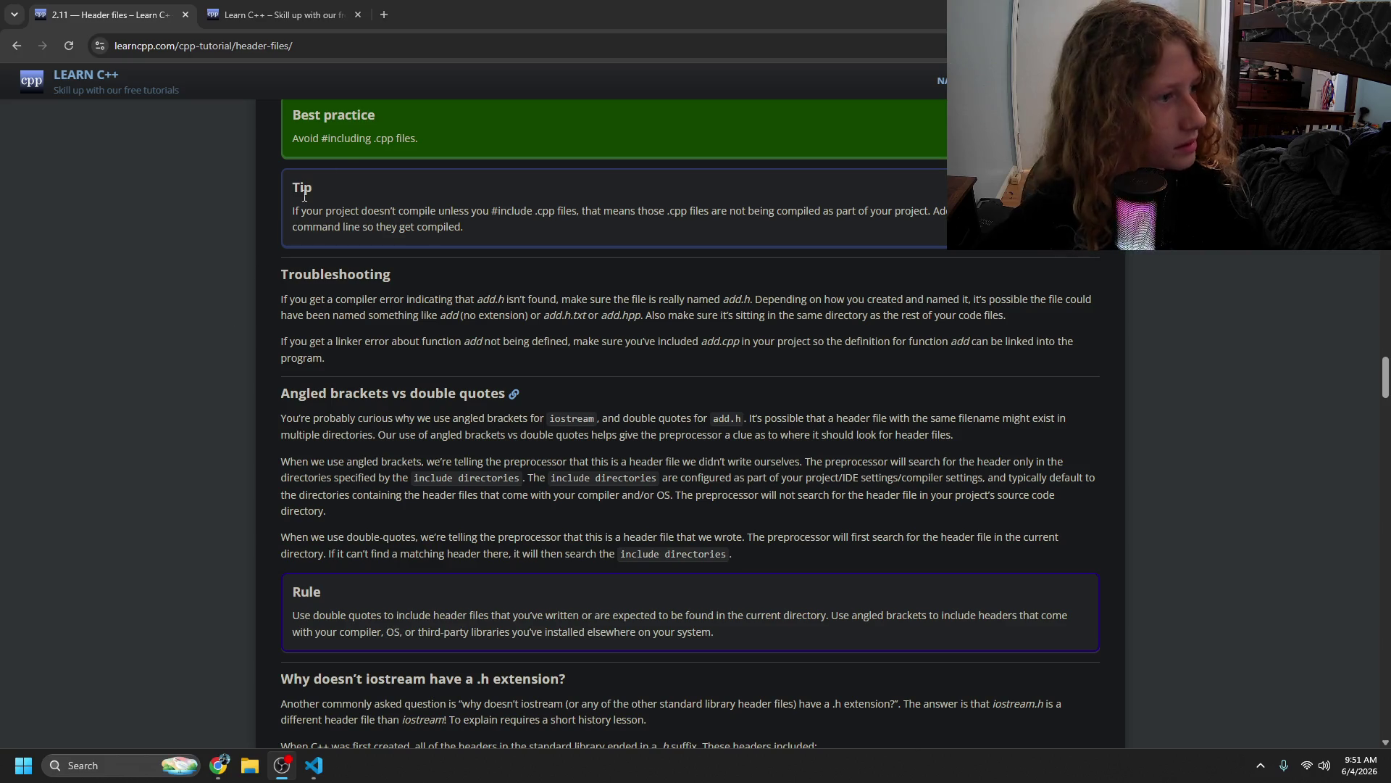
- Visit the Coding Jesus channel on YouTube, then close it and return to the lesson
{"action": "left_click", "coordinate": [382, 15]}
{"action": "type", "text": "youtube.com"}
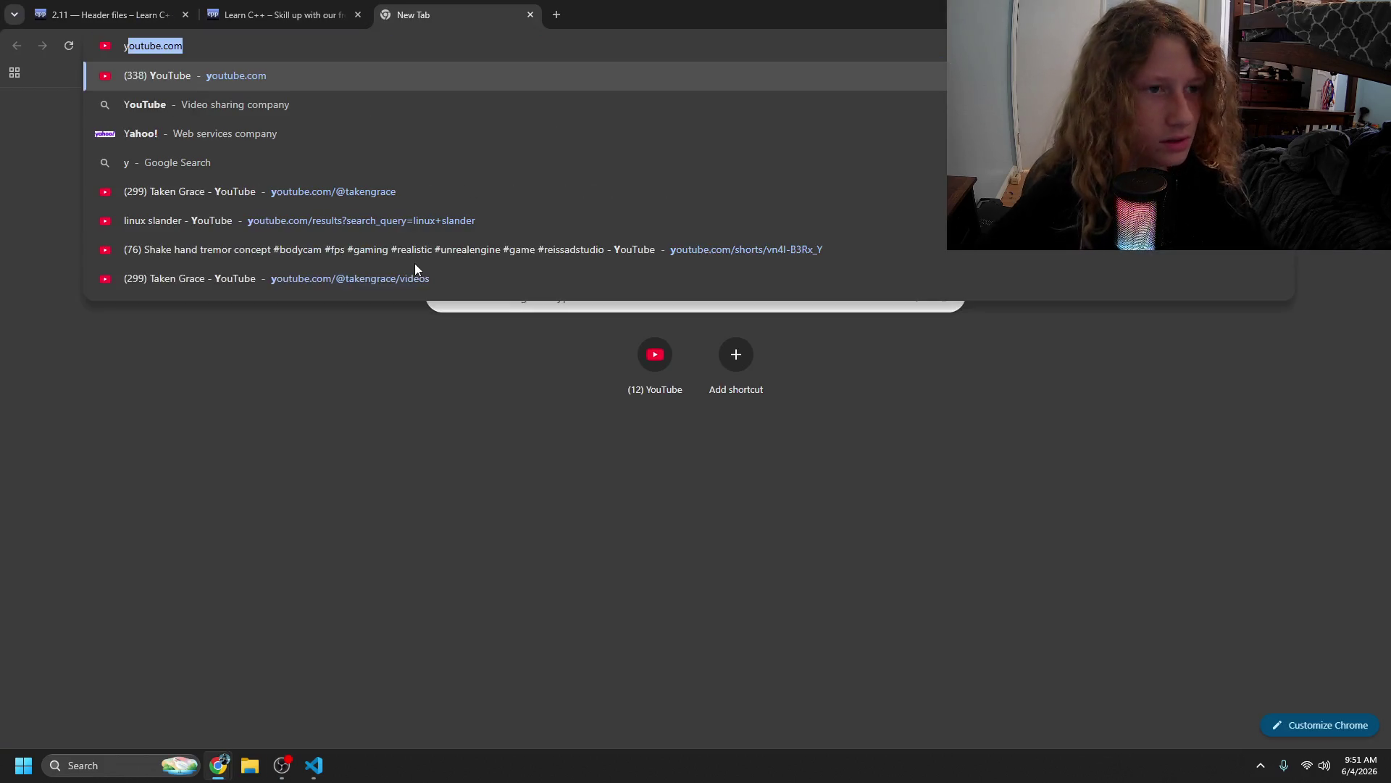
{"action": "key", "text": "Return"}
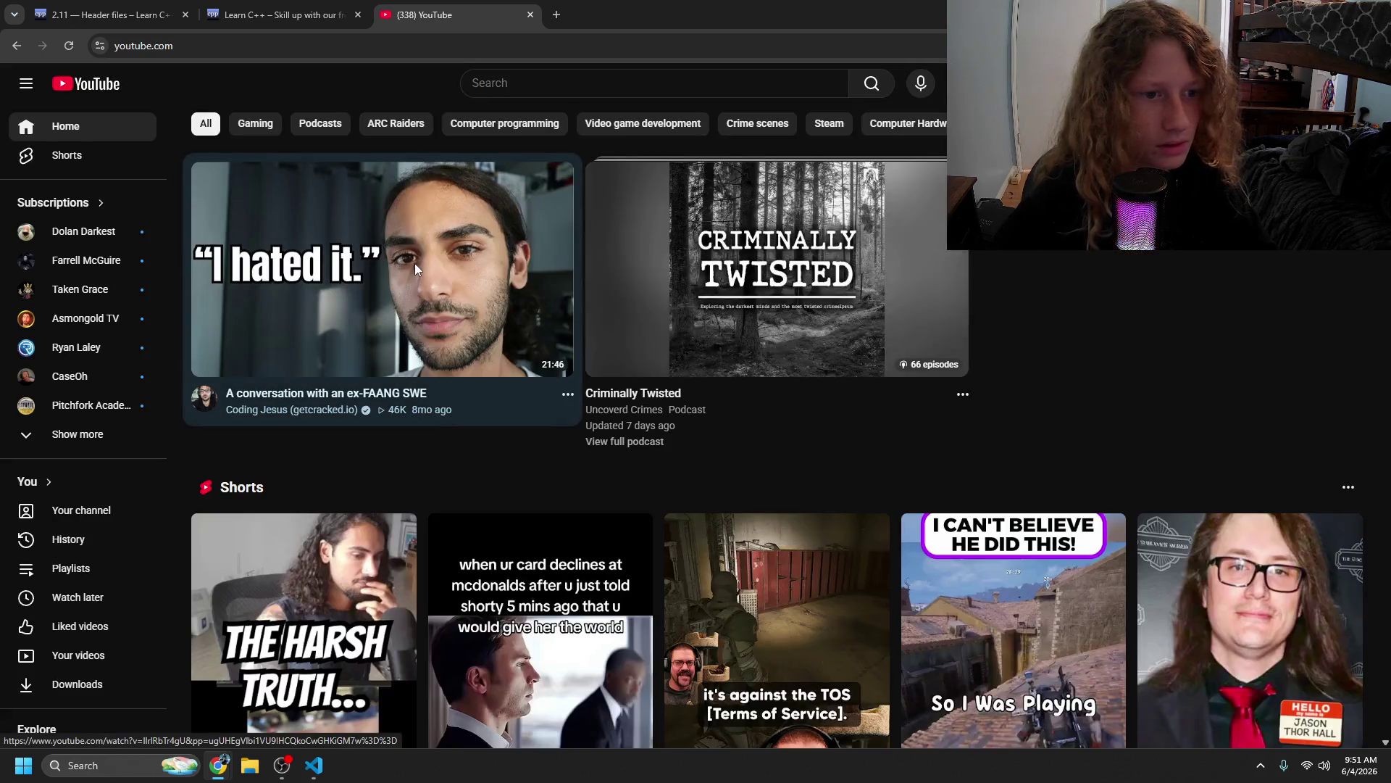
{"action": "left_click", "coordinate": [205, 399]}
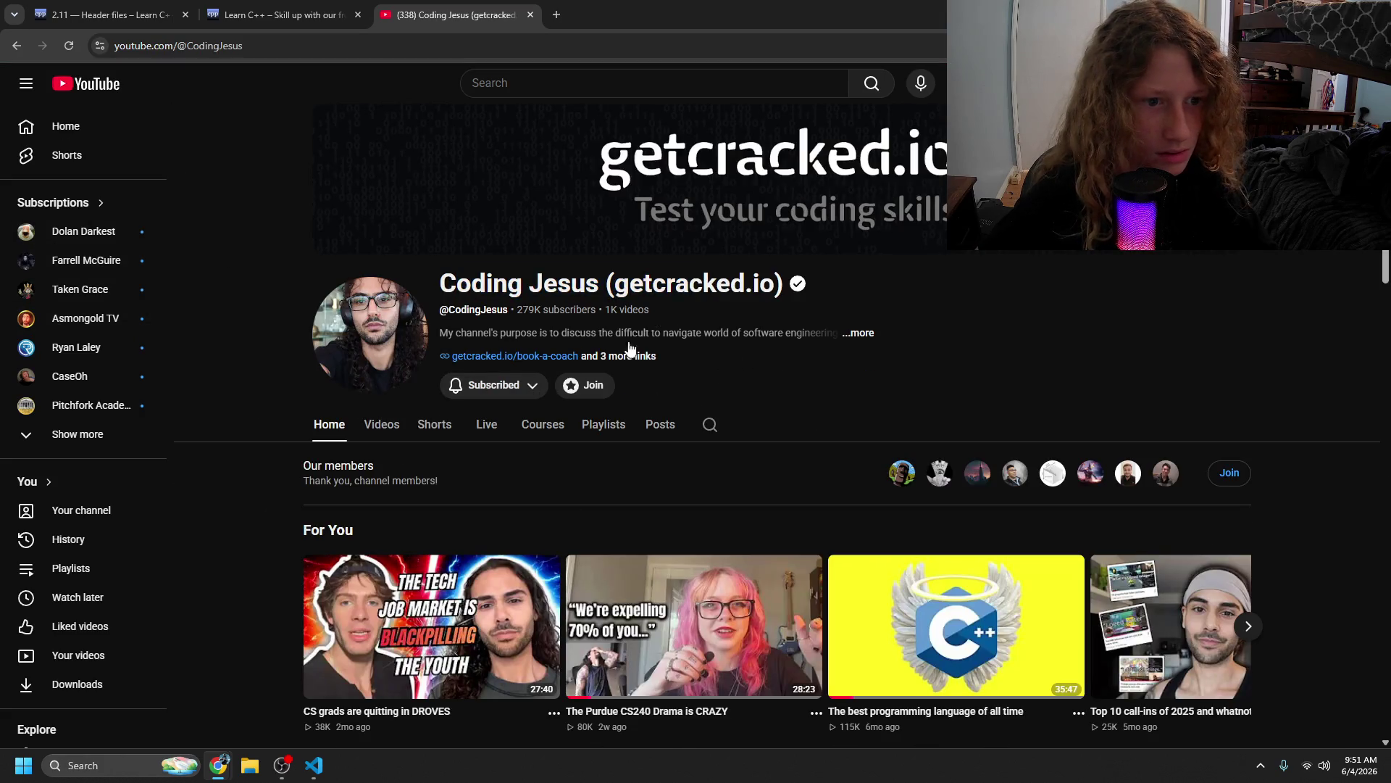
{"action": "scroll", "coordinate": [629, 350], "scroll_direction": "down", "scroll_amount": 5}
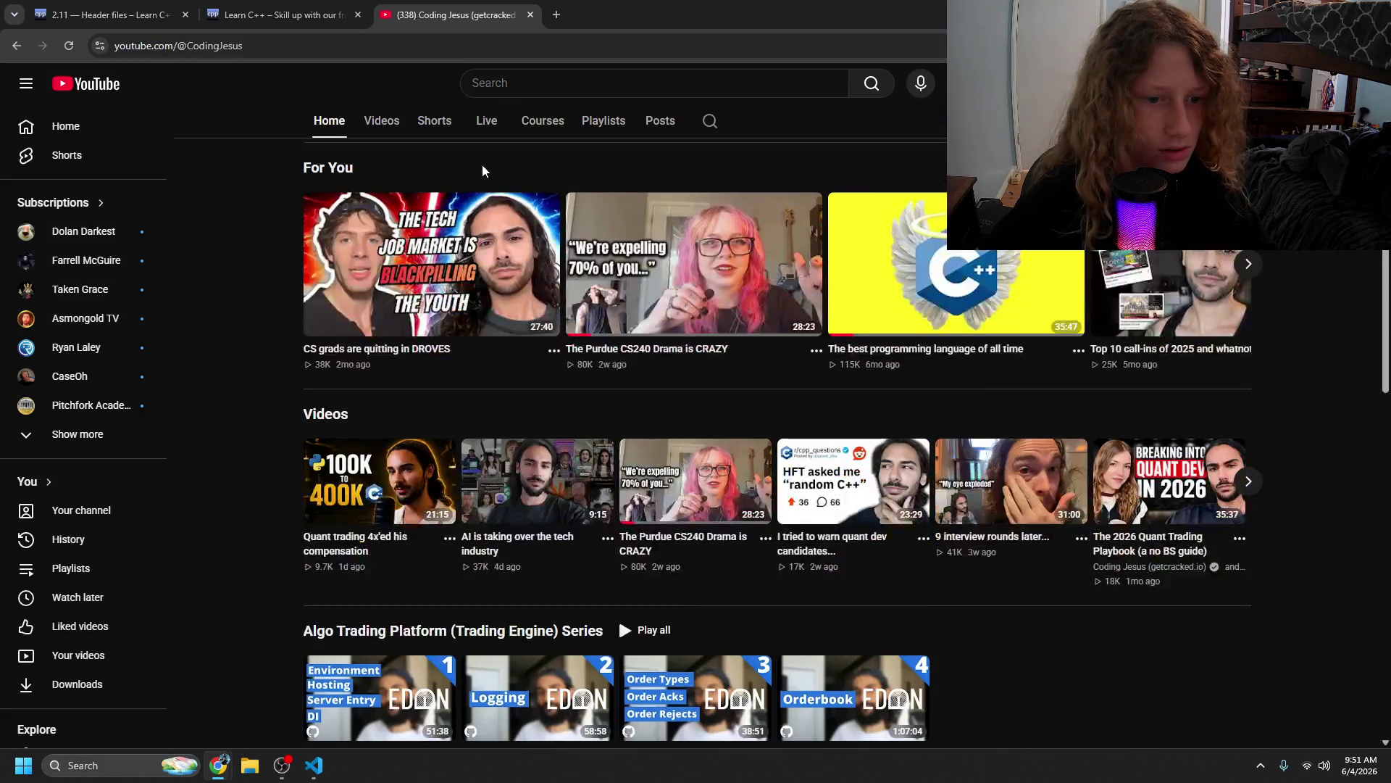
{"action": "left_click", "coordinate": [535, 14]}
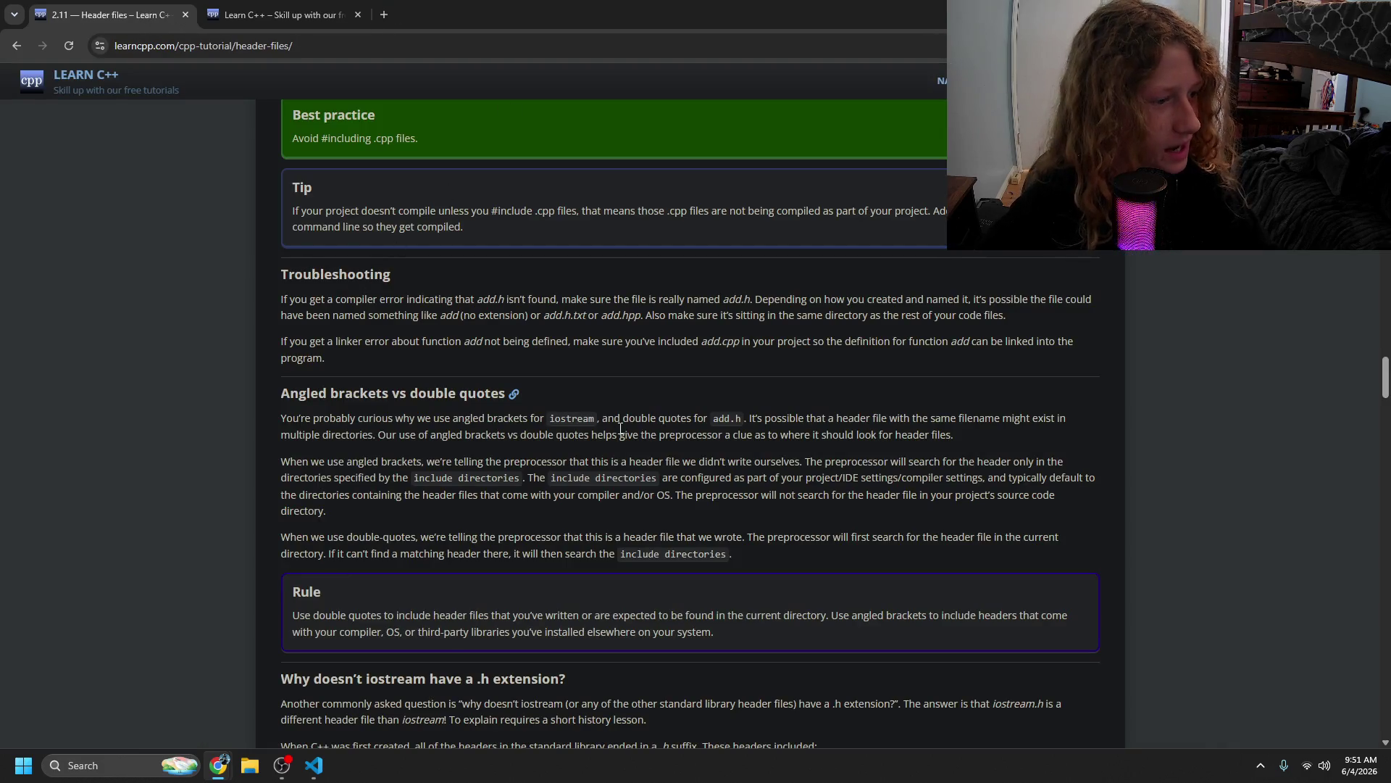
- Read the lesson's paragraphs on same-named header files and angled brackets with include directories
{"action": "mouse_move", "coordinate": [579, 539]}
{"action": "left_mouse_down"}
{"action": "mouse_move", "coordinate": [601, 554]}
{"action": "mouse_move", "coordinate": [290, 538]}
{"action": "mouse_move", "coordinate": [435, 485]}
{"action": "left_mouse_up"}
{"action": "left_click", "coordinate": [431, 441]}
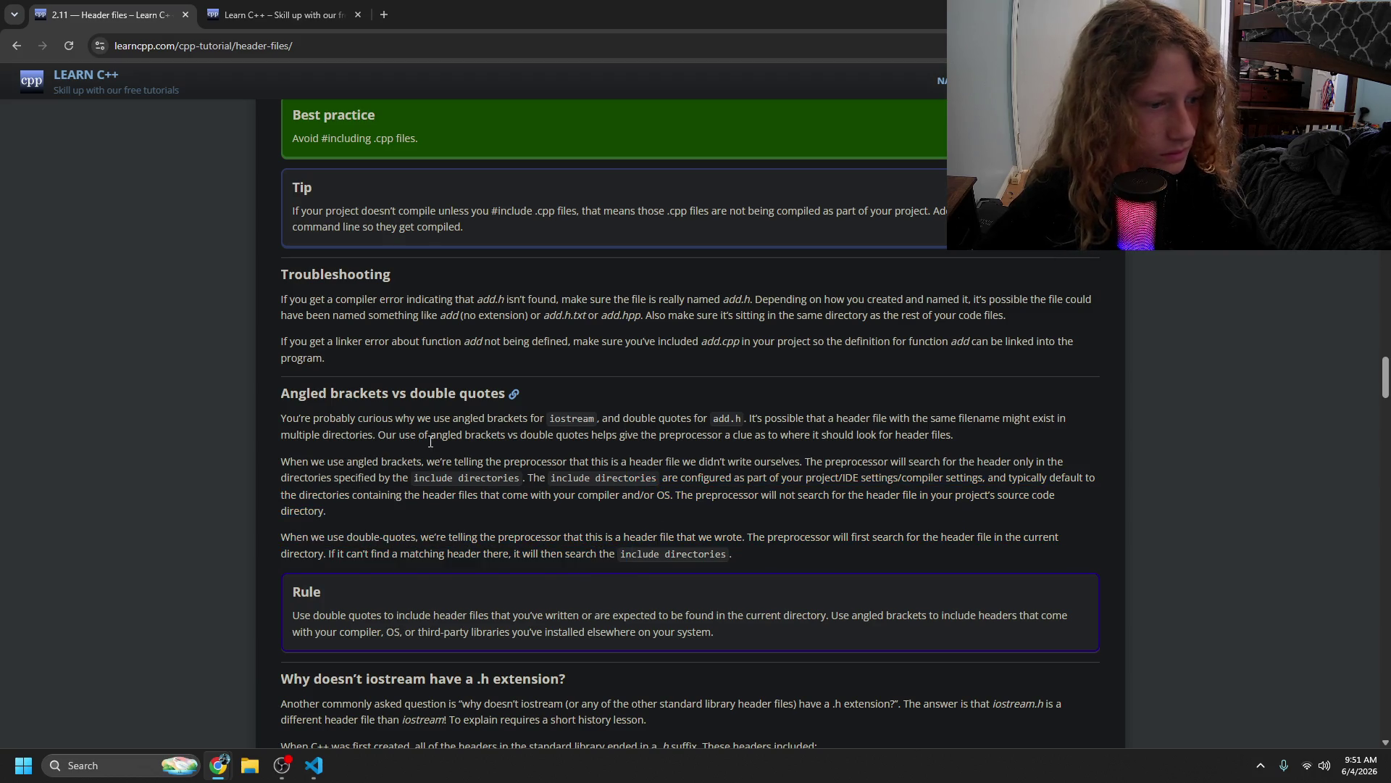
{"action": "left_click_drag", "start_coordinate": [357, 456], "coordinate": [507, 478]}
{"action": "left_click", "coordinate": [370, 460]}
{"action": "left_click_drag", "start_coordinate": [355, 418], "coordinate": [382, 433]}
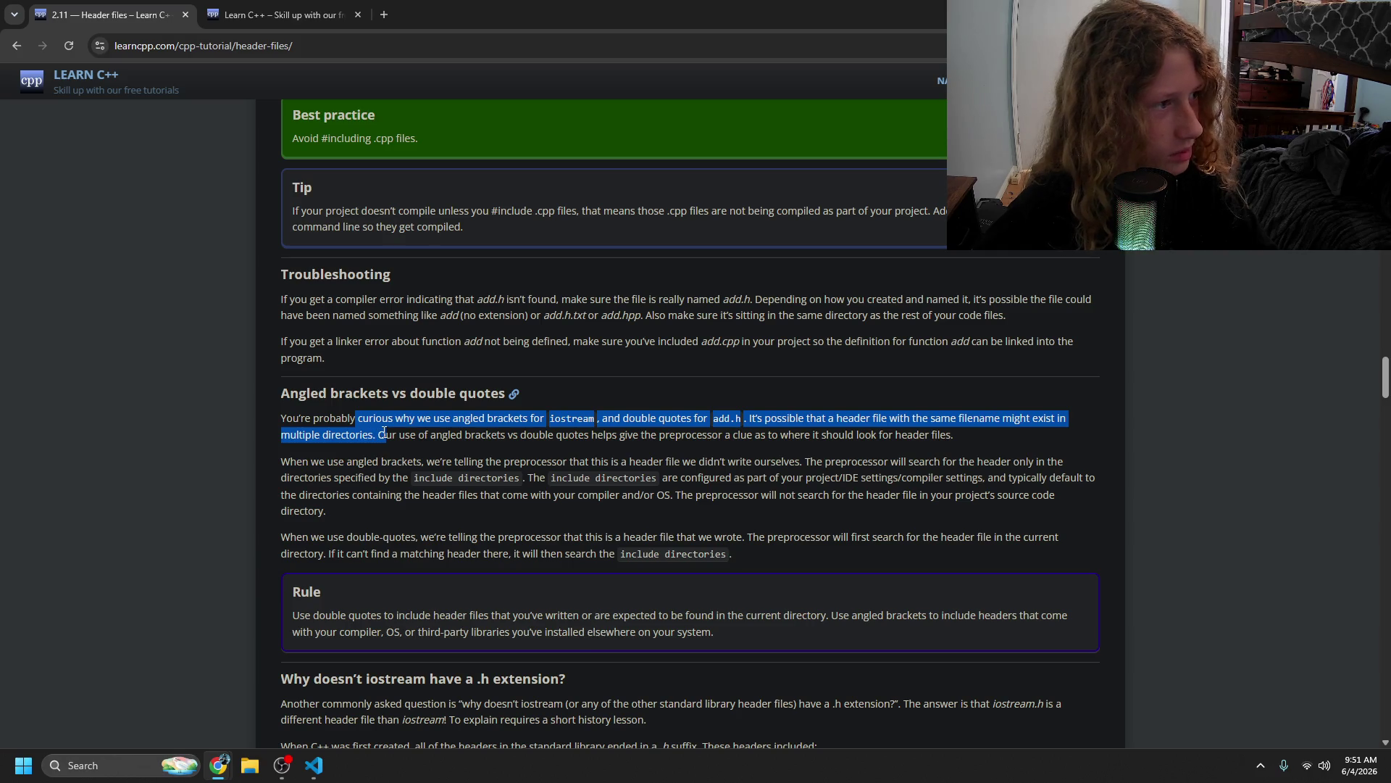
{"action": "mouse_move", "coordinate": [277, 414]}
{"action": "left_mouse_down"}
{"action": "mouse_move", "coordinate": [402, 448]}
{"action": "mouse_move", "coordinate": [980, 451]}
{"action": "mouse_move", "coordinate": [955, 437]}
{"action": "left_mouse_up"}
{"action": "left_click", "coordinate": [582, 461]}
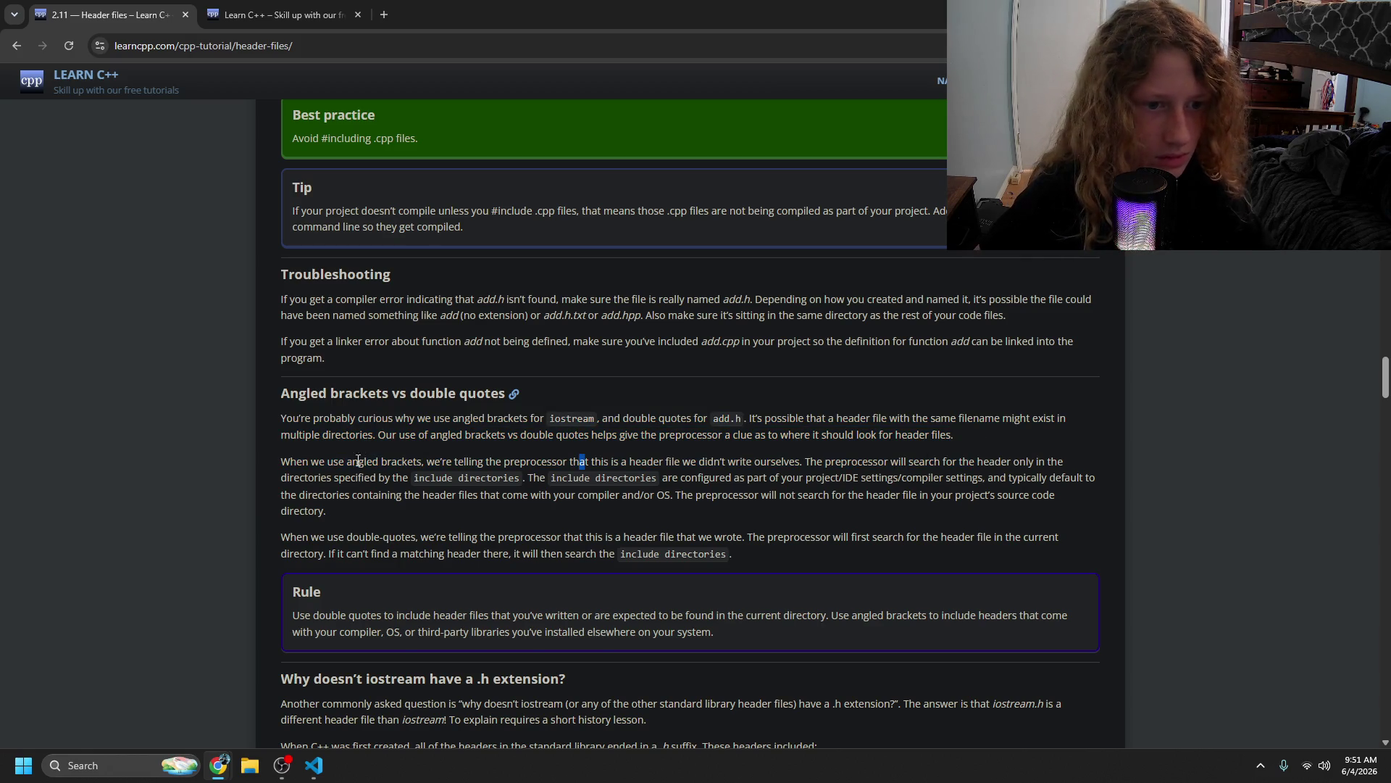
{"action": "mouse_move", "coordinate": [329, 466]}
{"action": "left_mouse_down"}
{"action": "mouse_move", "coordinate": [741, 467]}
{"action": "mouse_move", "coordinate": [402, 496]}
{"action": "mouse_move", "coordinate": [432, 482]}
{"action": "mouse_move", "coordinate": [564, 483]}
{"action": "left_mouse_up"}
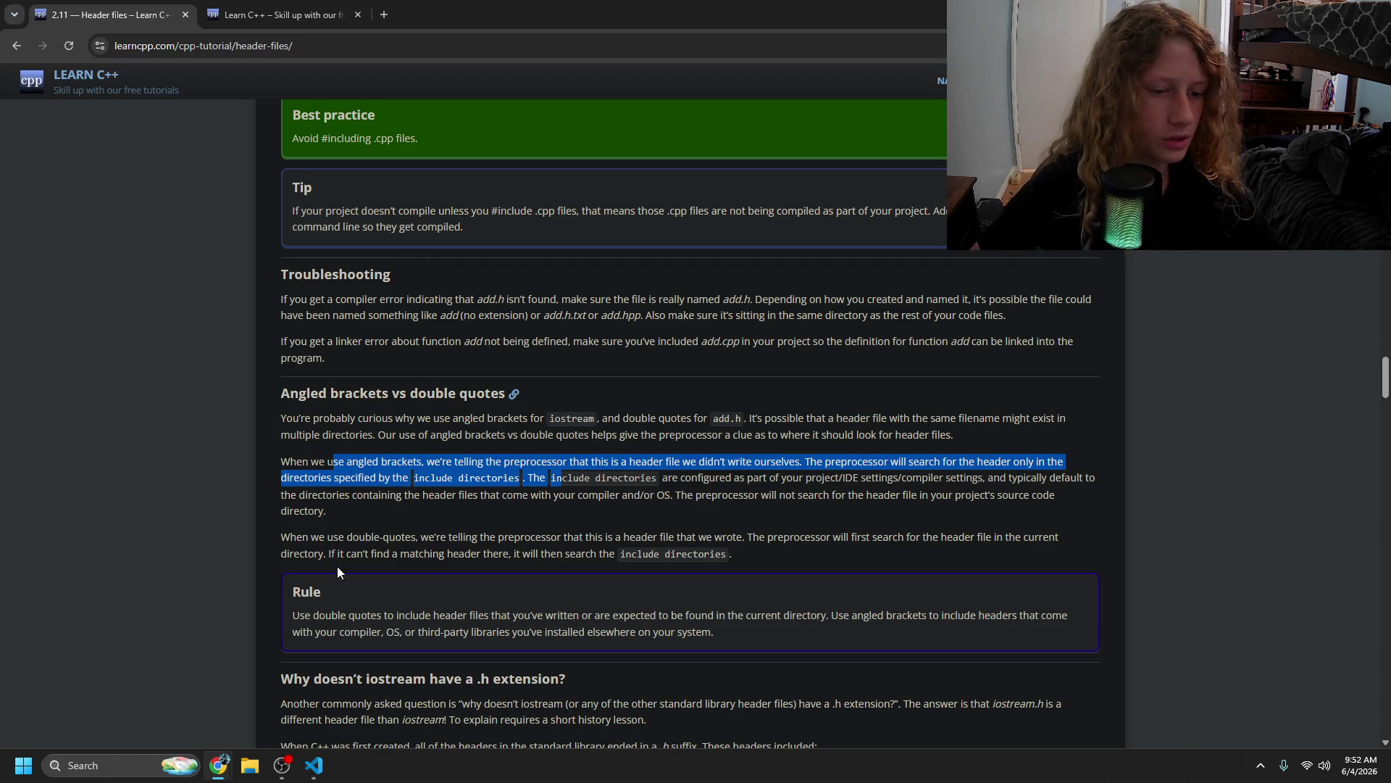
- Delete the cout and return lines from main in main.cpp
{"action": "left_click", "coordinate": [313, 765]}
{"action": "left_click_drag", "start_coordinate": [435, 173], "coordinate": [297, 153]}
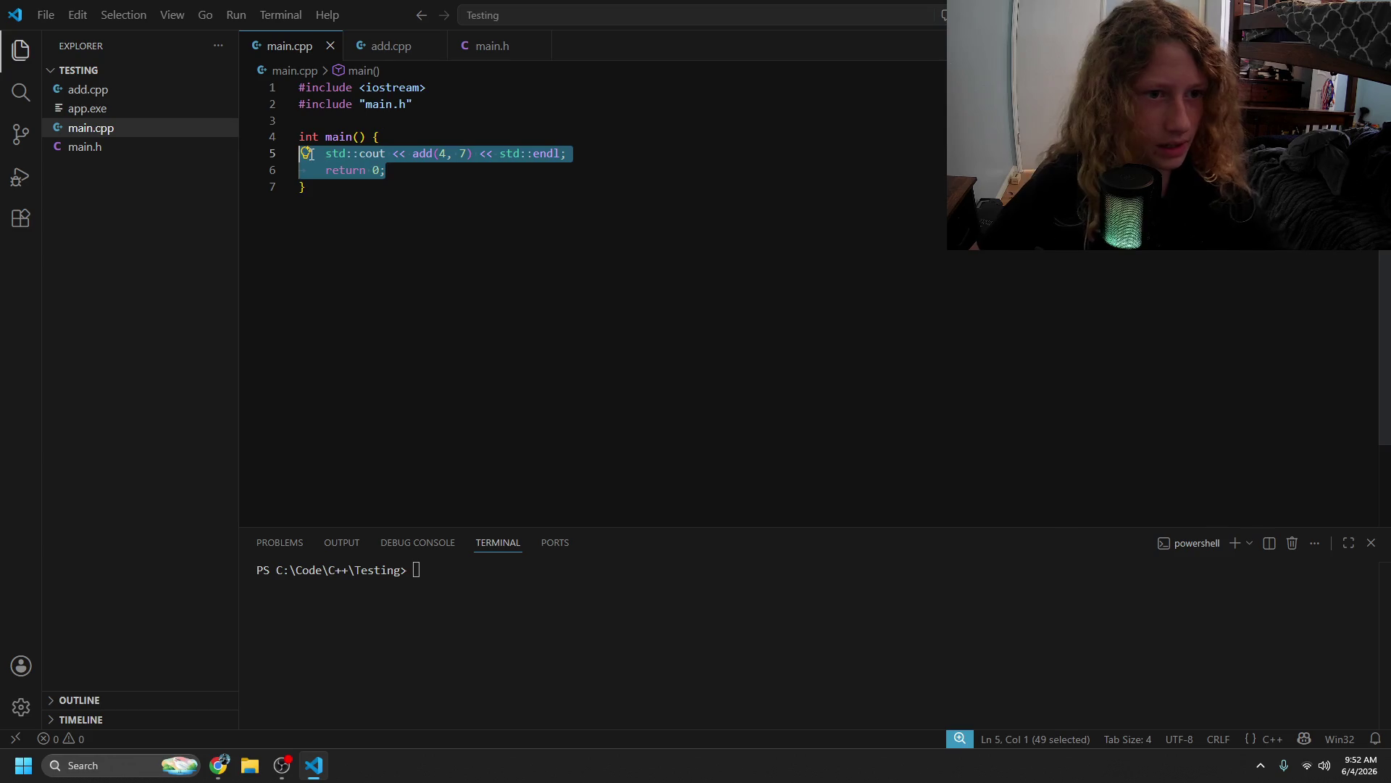
{"action": "key", "text": "BackSpace"}
{"action": "key", "text": "Tab"}
{"action": "type", "text": "int a"}
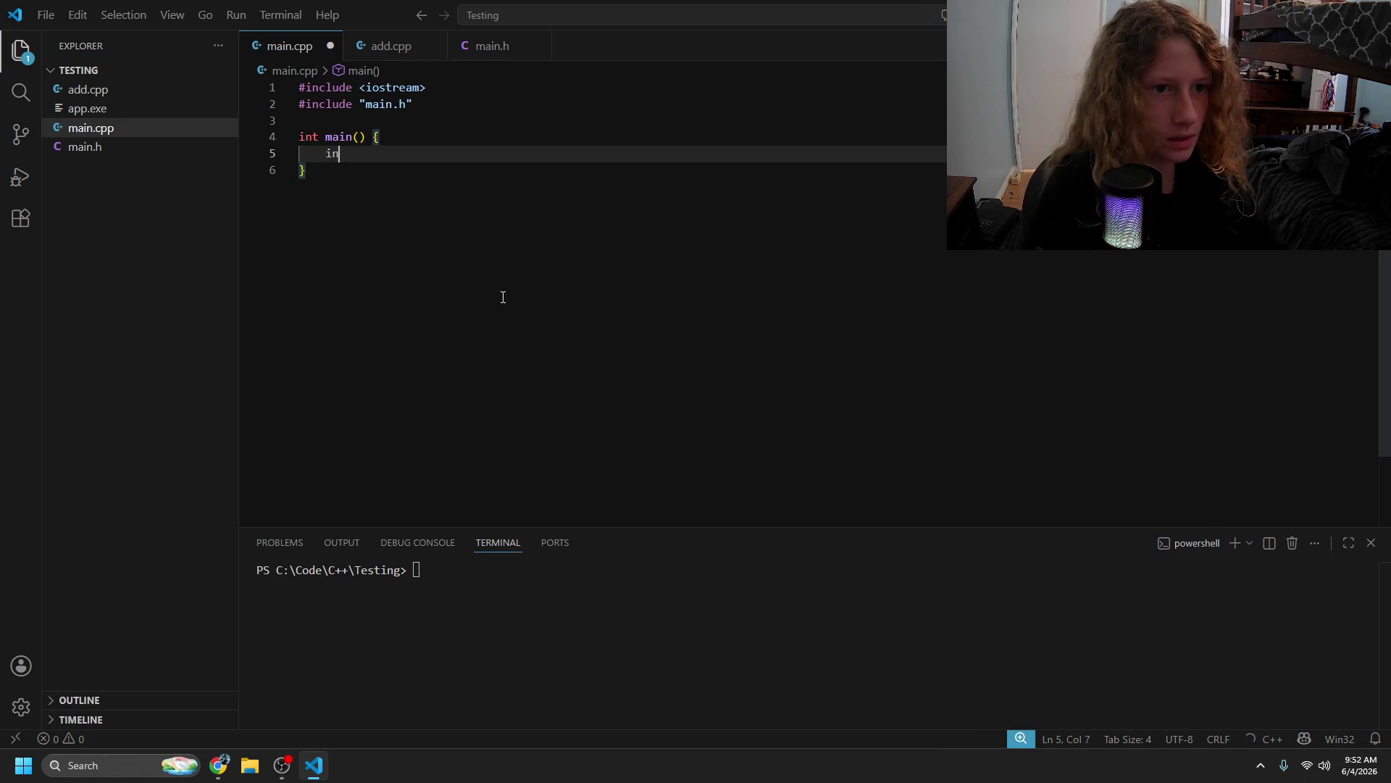
{"action": "key", "text": "BackSpace"}
{"action": "key", "text": "BackSpace"}
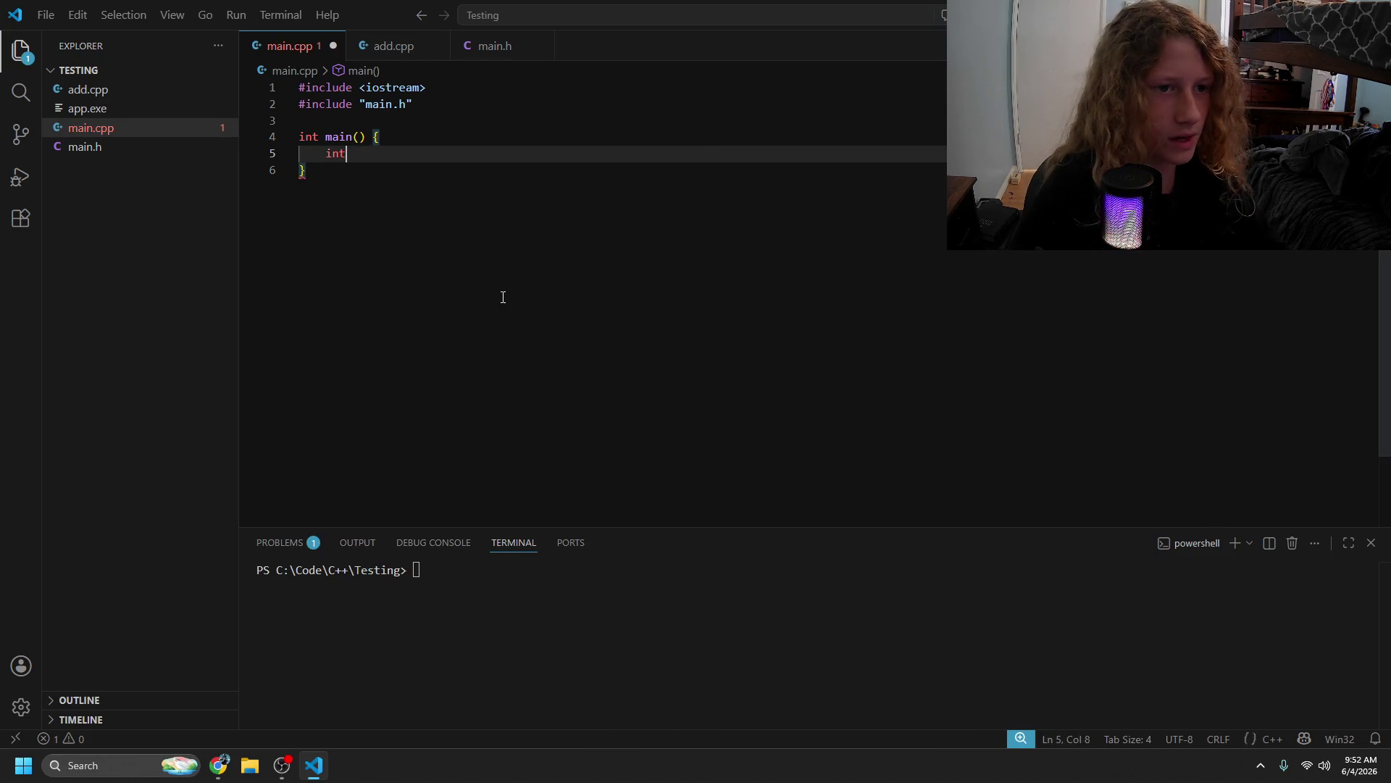
- Type the declaration int my_array[5] = {1,2,3,4,5 inside main
{"action": "type", "text": "my_array[] = {"}
{"action": "key", "text": "Left"}
{"action": "key", "text": "Left"}
{"action": "key", "text": "Left"}
{"action": "type", "text": "5"}
{"action": "key", "text": "Right"}
{"action": "key", "text": "Right"}
{"action": "key", "text": "Right"}
{"action": "type", "text": "1,"}
{"action": "key", "text": "BackSpace"}
{"action": "type", "text": "2,3,4,5"}
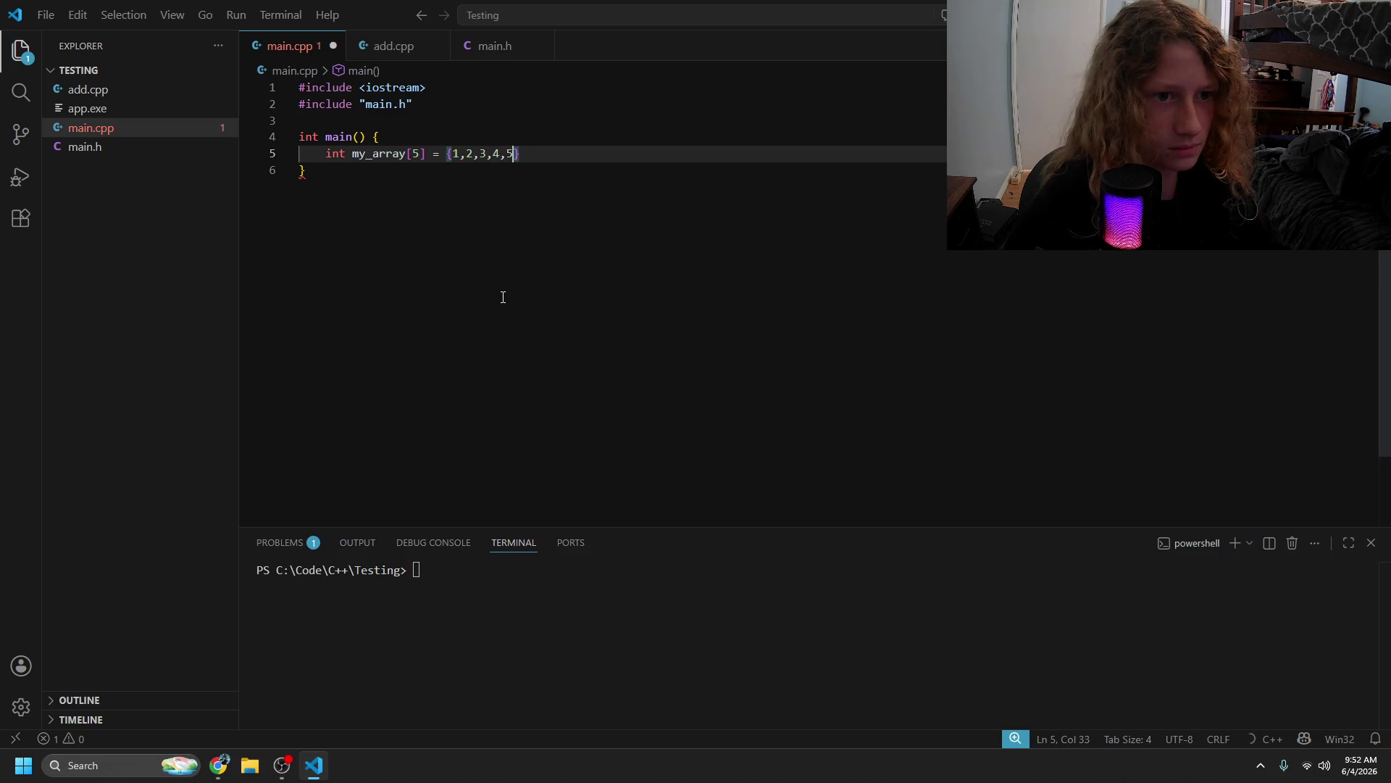
{"action": "type", "text": ".6"}
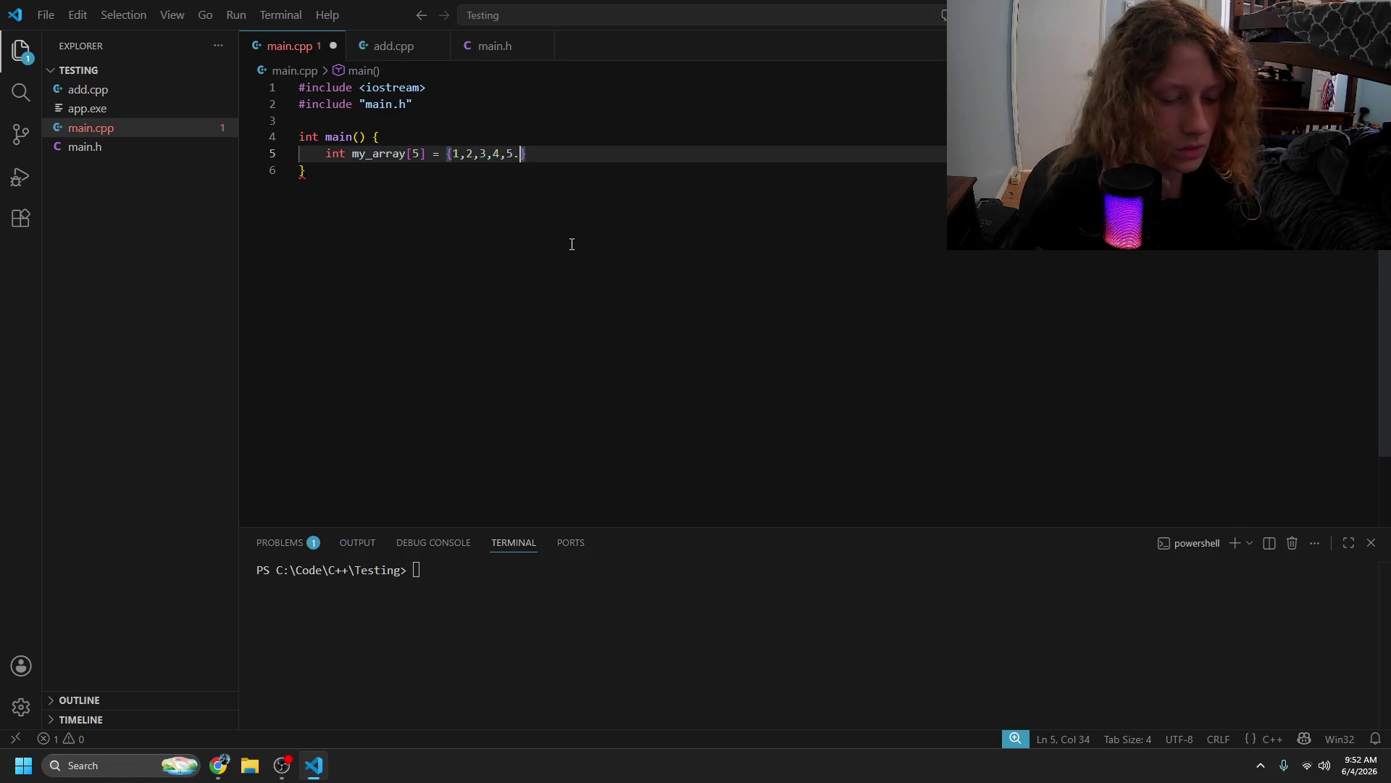
- Fix the stray period and extra 6, then end the declaration with a semicolon
{"action": "key", "text": "BackSpace"}
{"action": "key", "text": "BackSpace"}
{"action": "type", "text": ",6"}
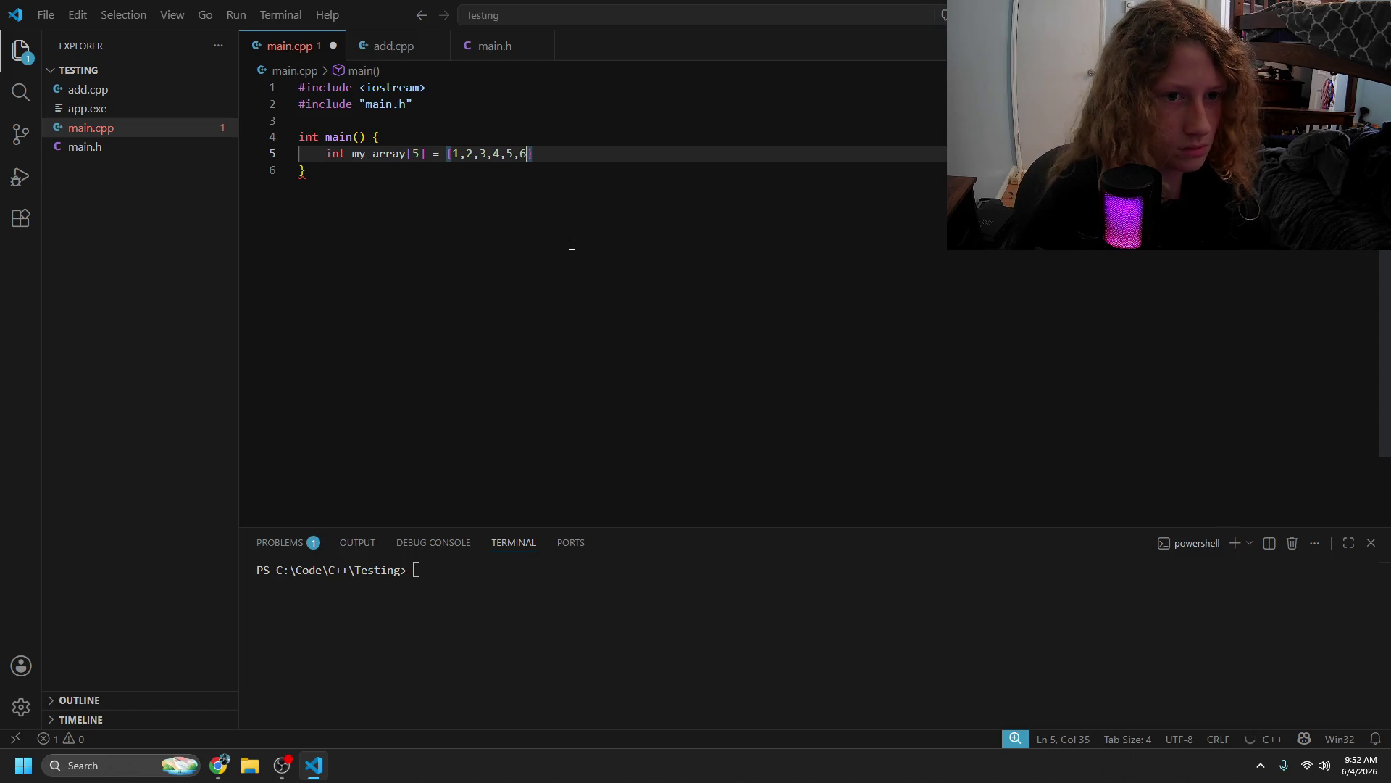
{"action": "type", "text": ",7,8"}
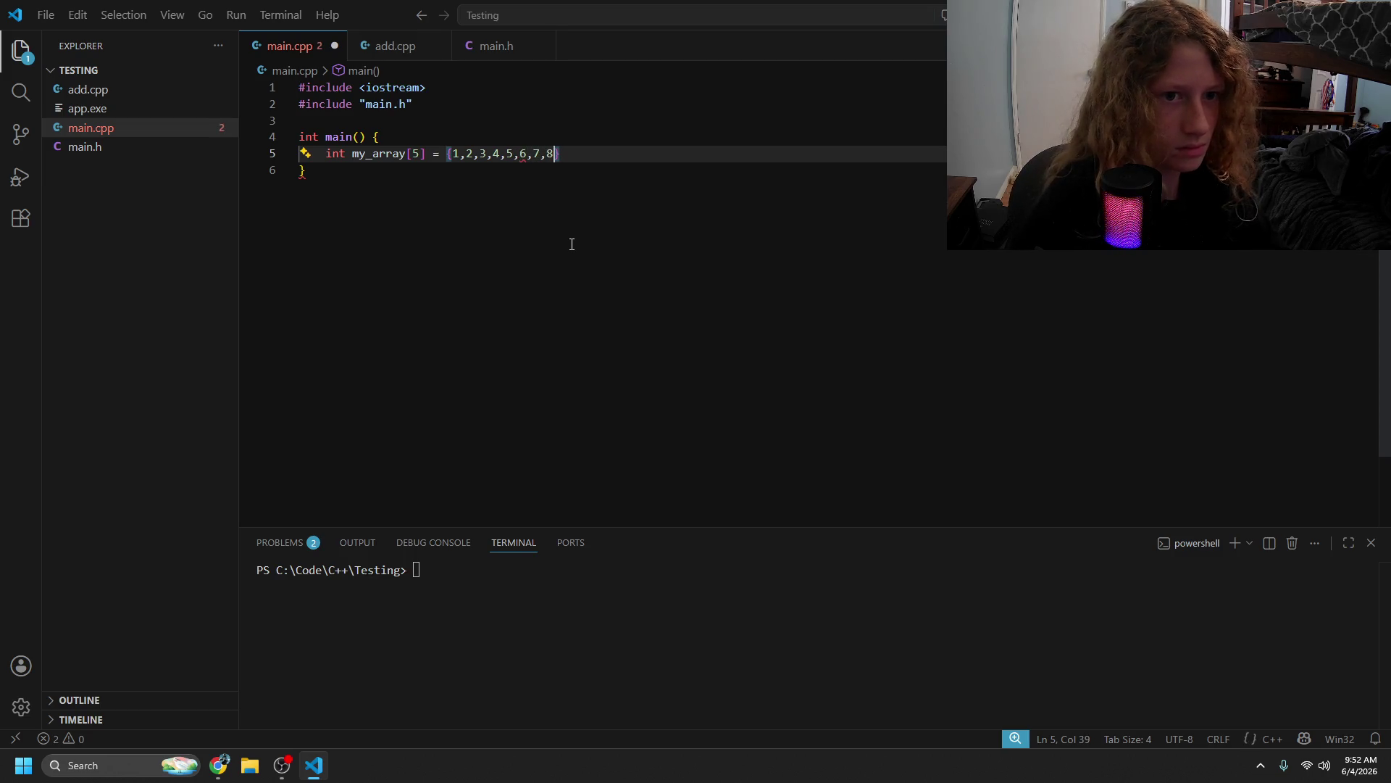
{"action": "key", "text": "BackSpace"}
{"action": "key", "text": "BackSpace"}
{"action": "key", "text": "BackSpace"}
{"action": "key", "text": "Right"}
{"action": "key", "text": "ctrl+s"}
{"action": "type", "text": ";"}
{"action": "key", "text": "Return"}
{"action": "key", "text": "Return"}
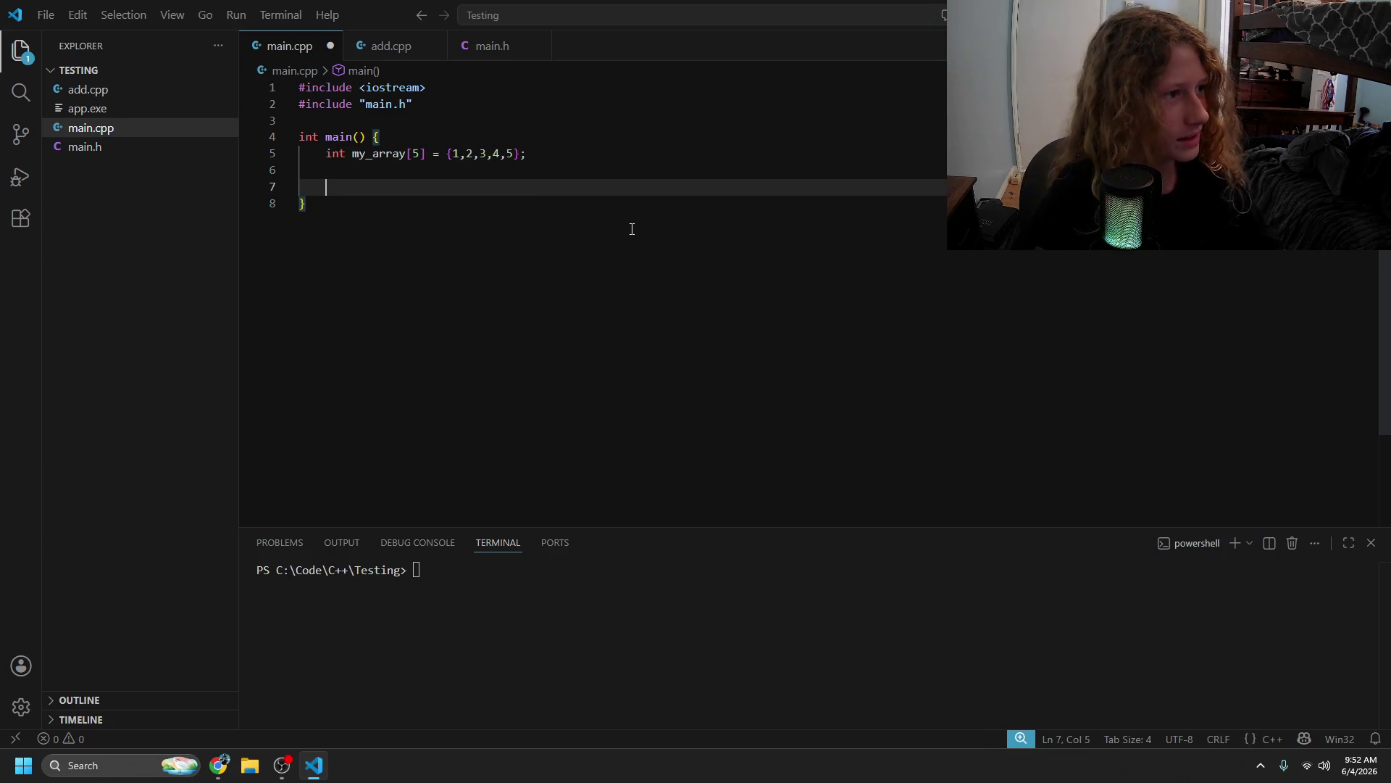
- Start a for loop with int x = 0; x <= 5 over my_array, then delete it
{"action": "type", "text": "for "}
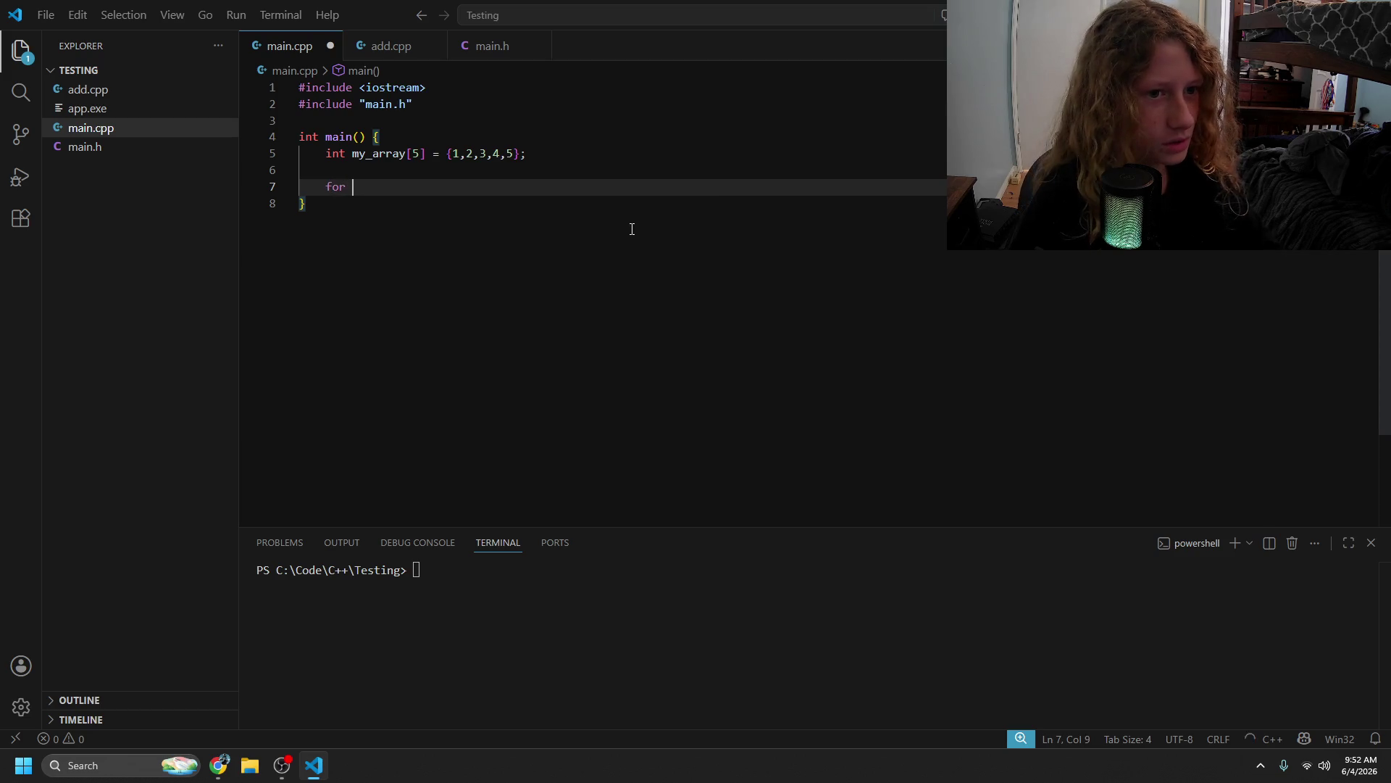
{"action": "type", "text": "("}
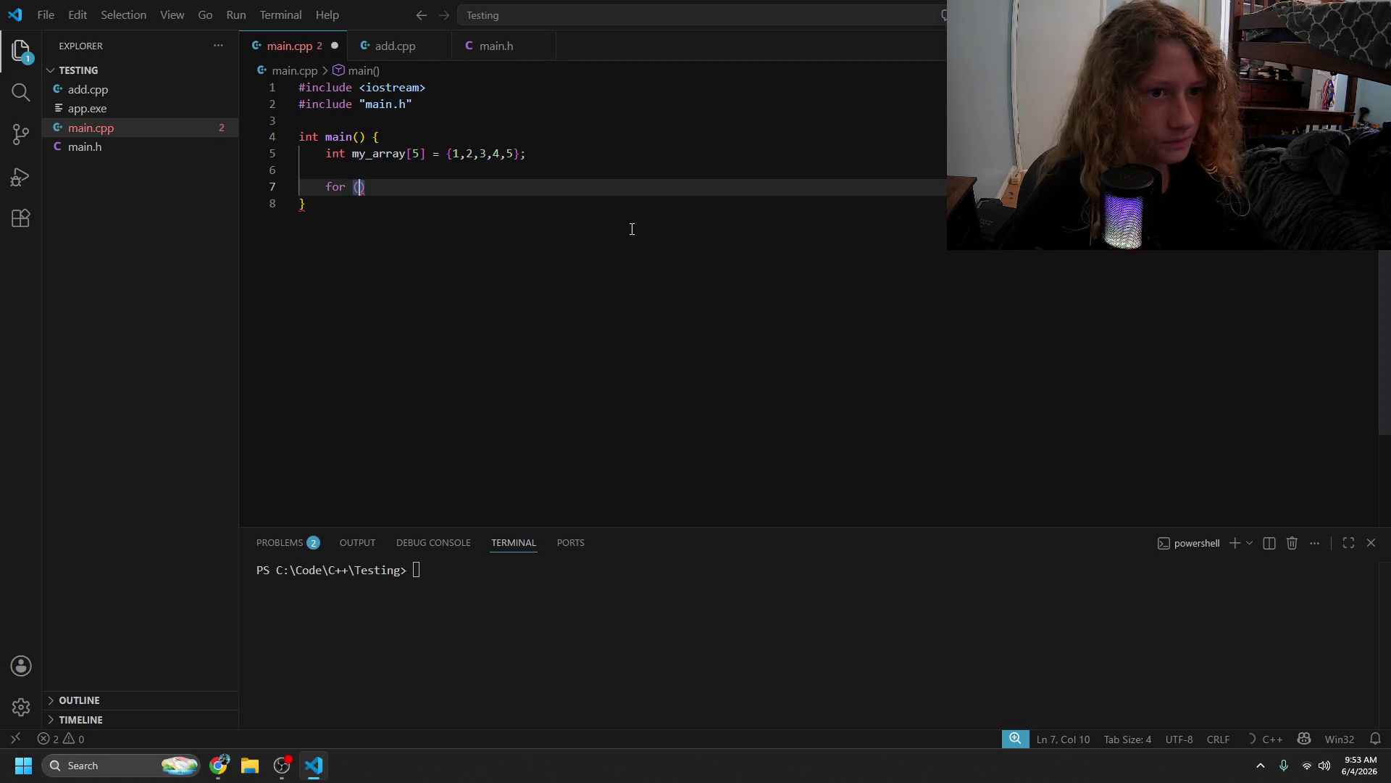
{"action": "type", "text": "my"}
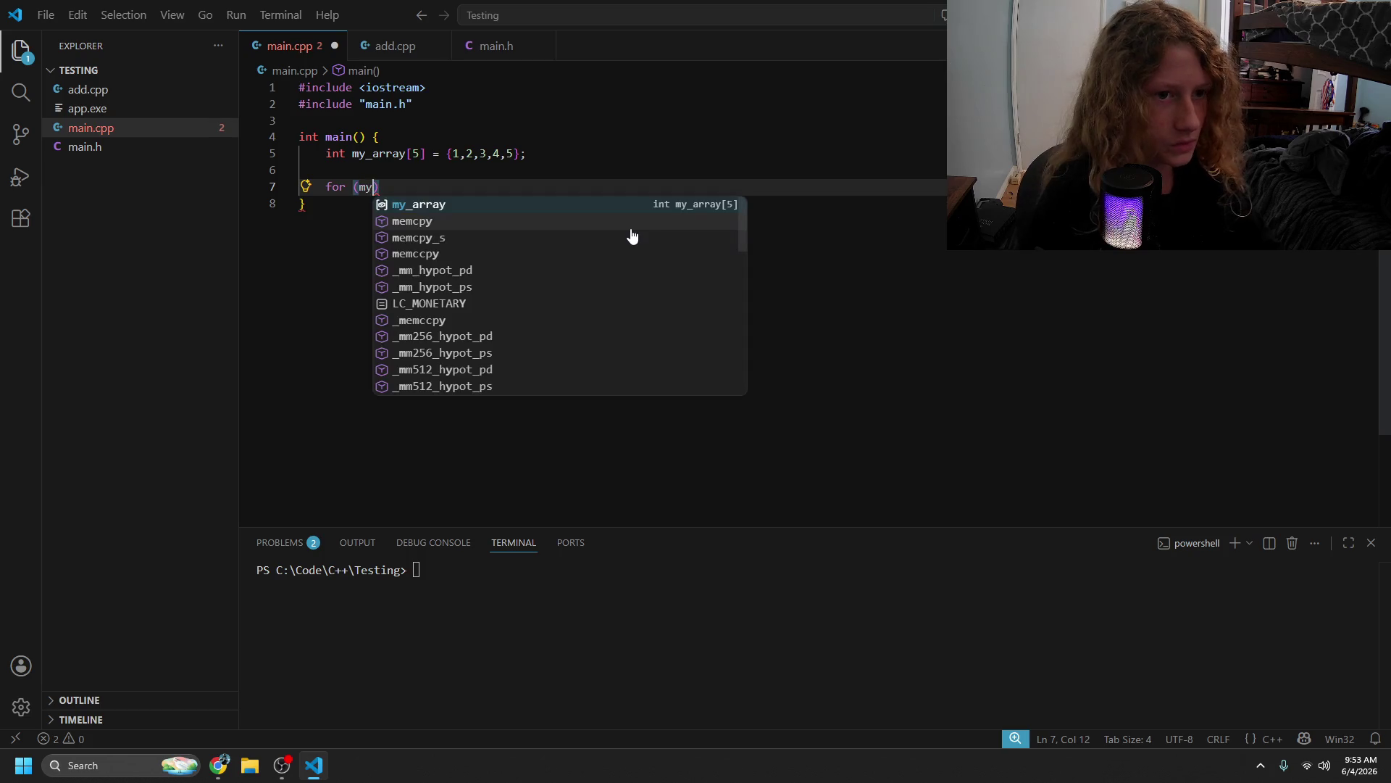
{"action": "type", "text": "_arra"}
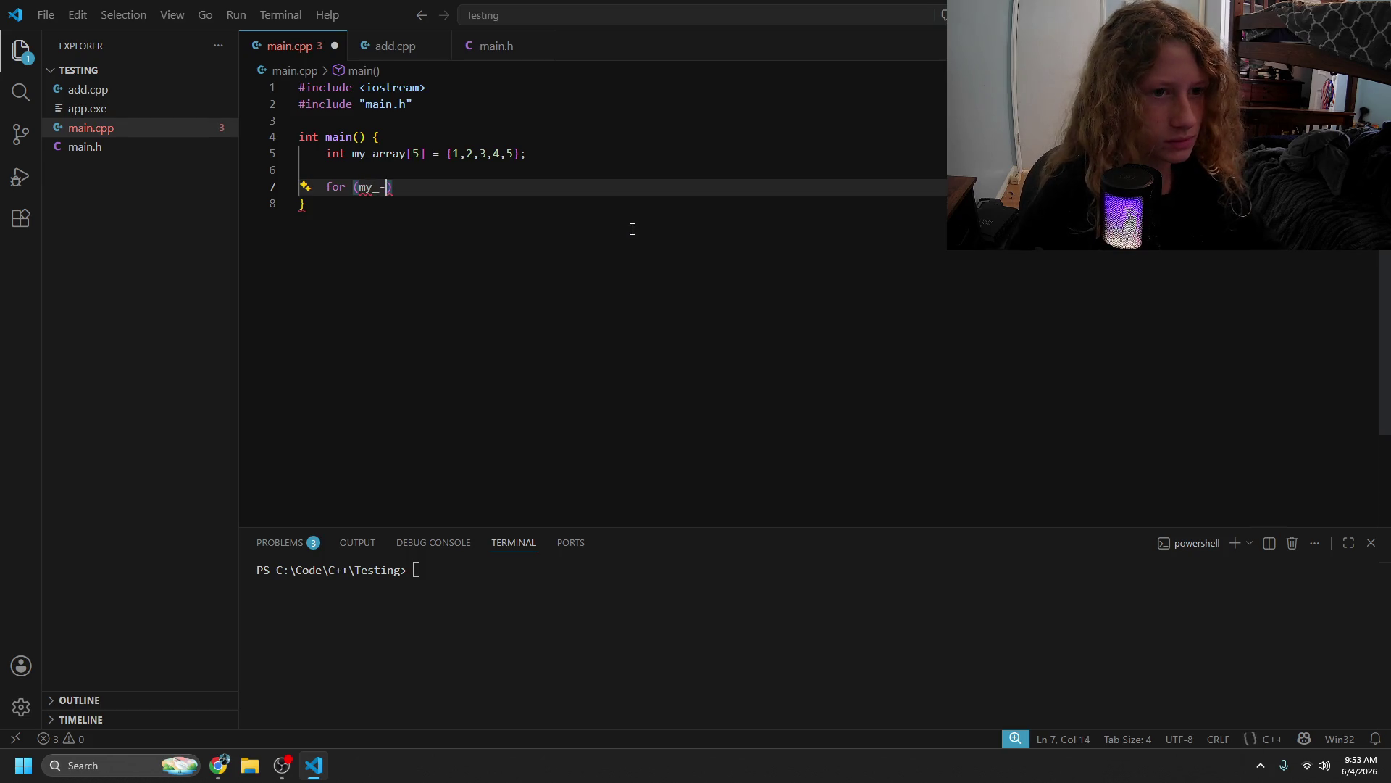
{"action": "key", "text": "BackSpace"}
{"action": "key", "text": "BackSpace"}
{"action": "key", "text": "BackSpace"}
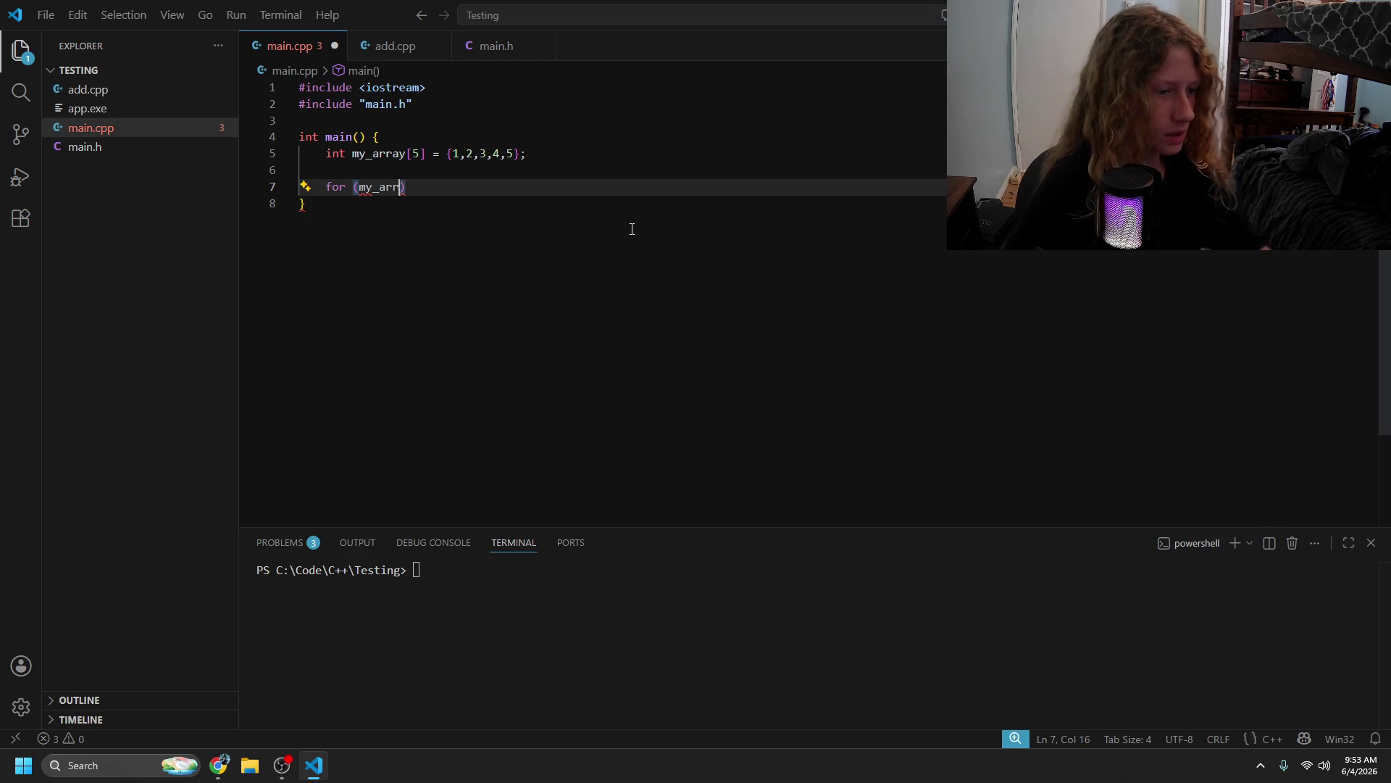
{"action": "key", "text": "BackSpace"}
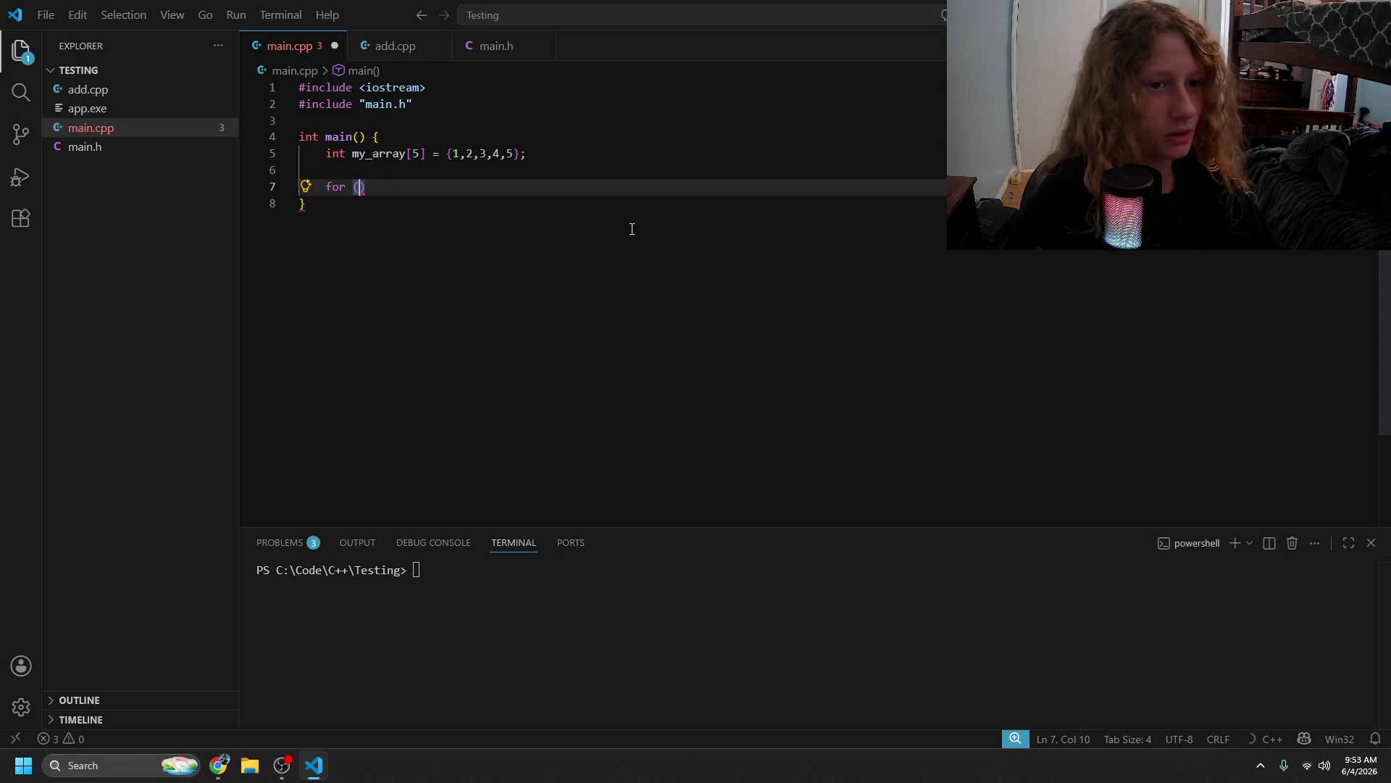
{"action": "type", "text": "int x = "}
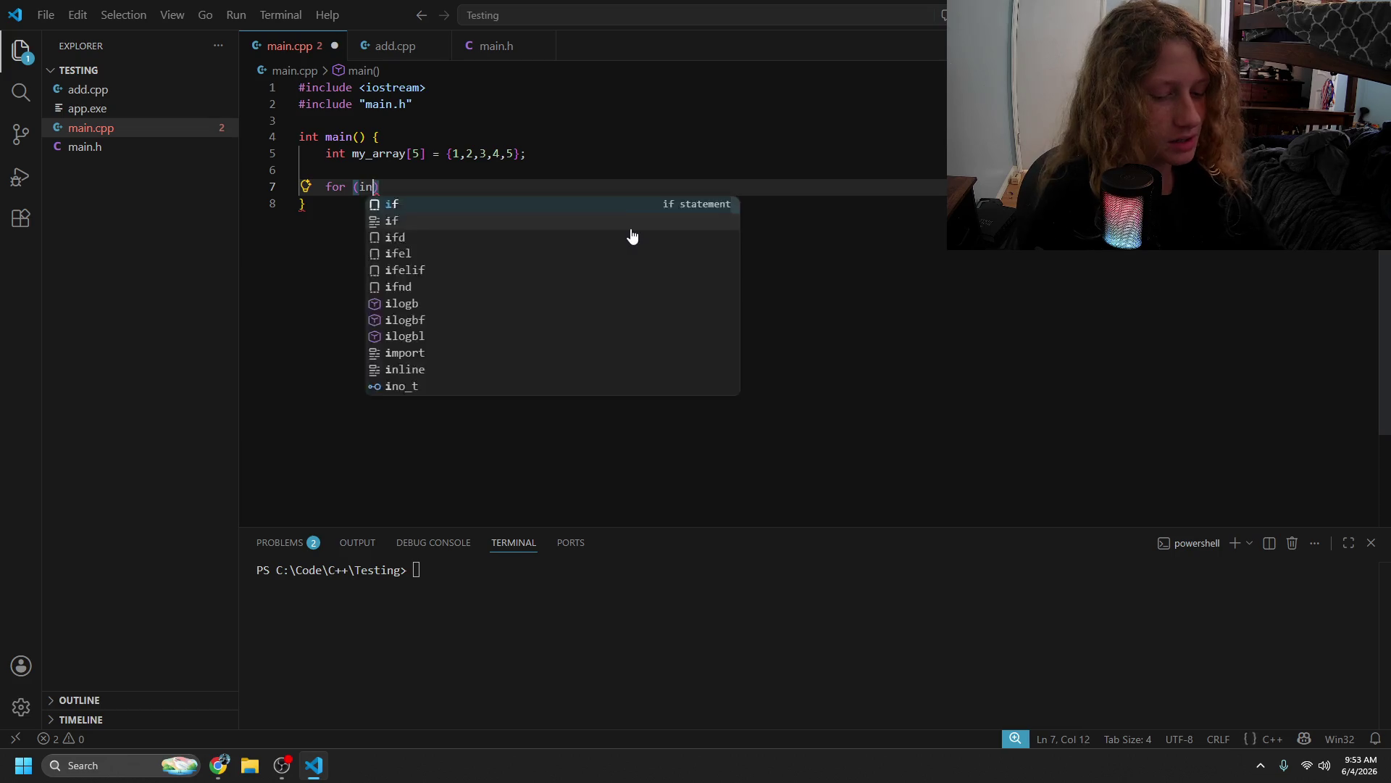
{"action": "type", "text": "0; "}
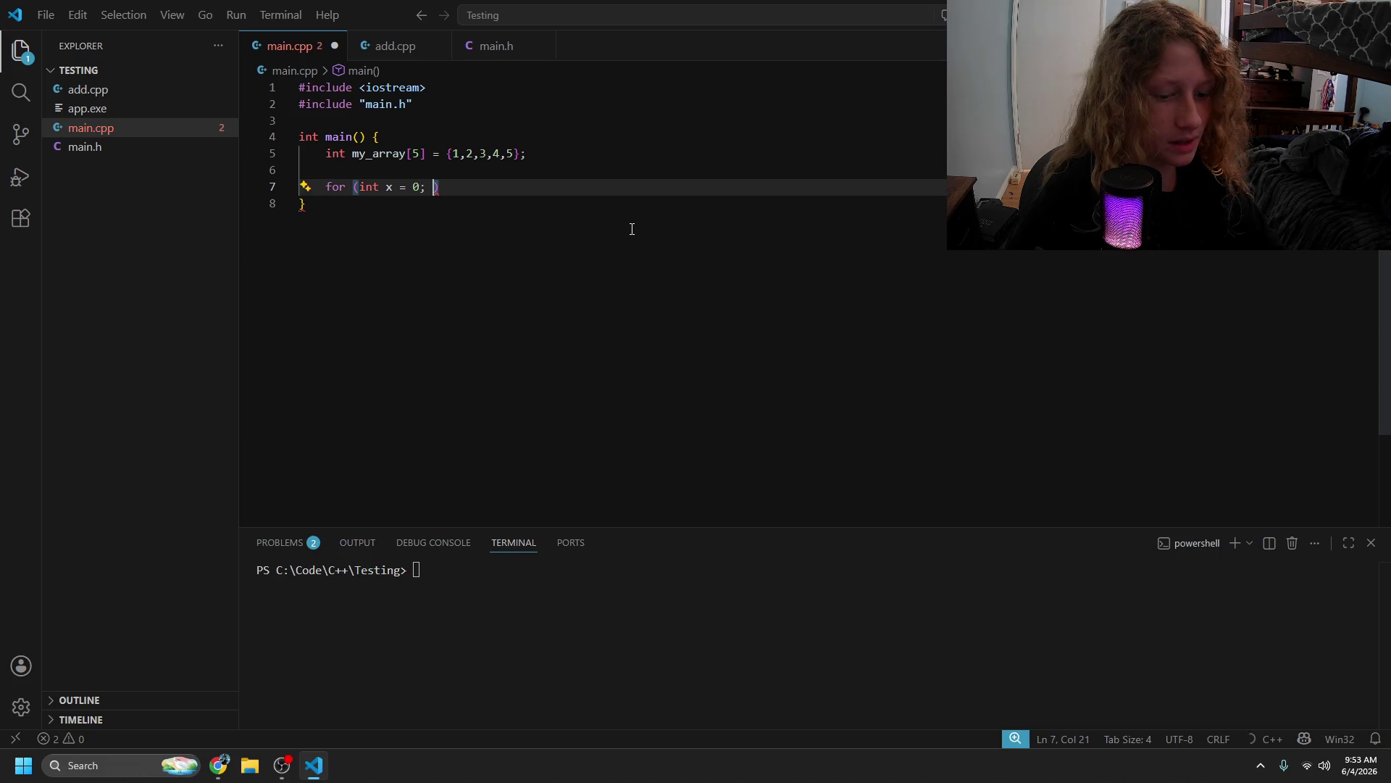
{"action": "type", "text": "x "}
{"action": "type", "text": "<"}
{"action": "type", "text": "="}
{"action": "type", "text": " my_arra"}
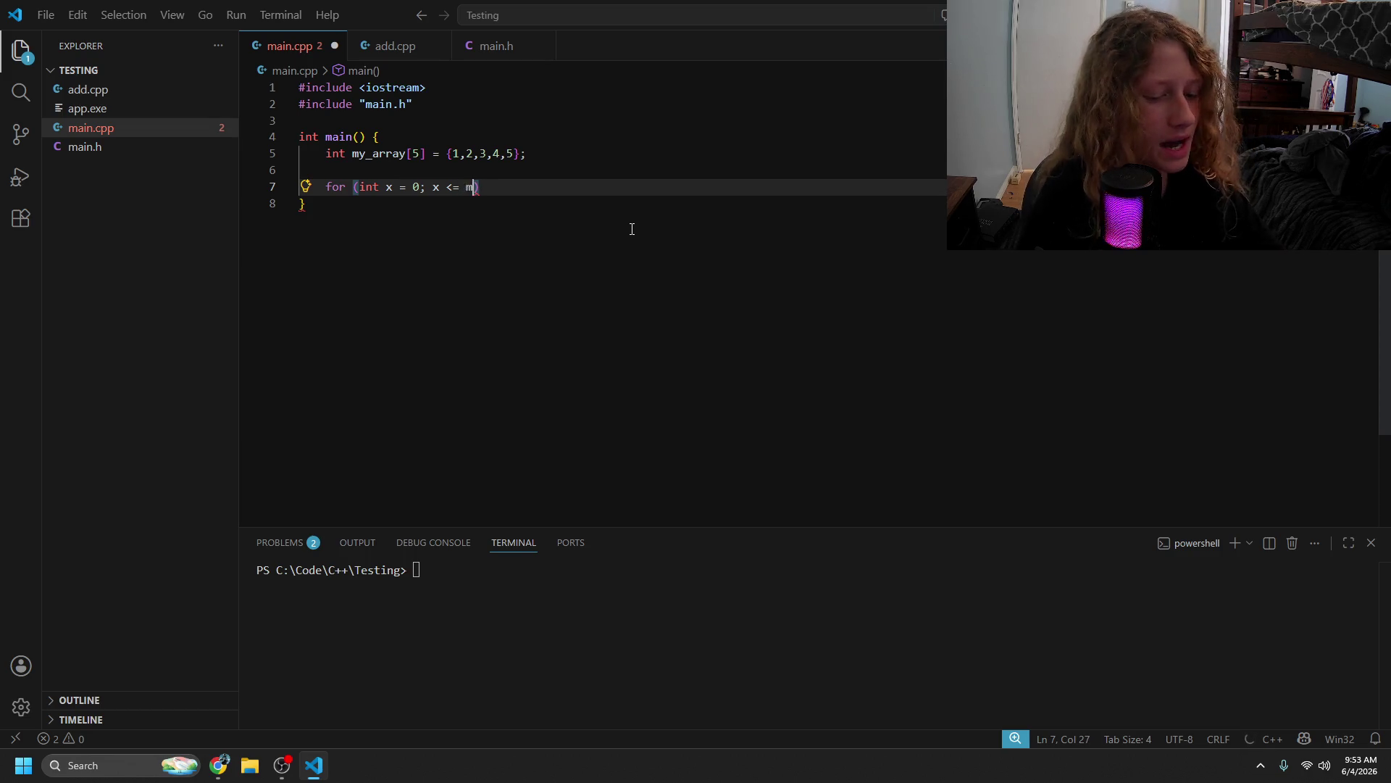
{"action": "type", "text": "y.len"}
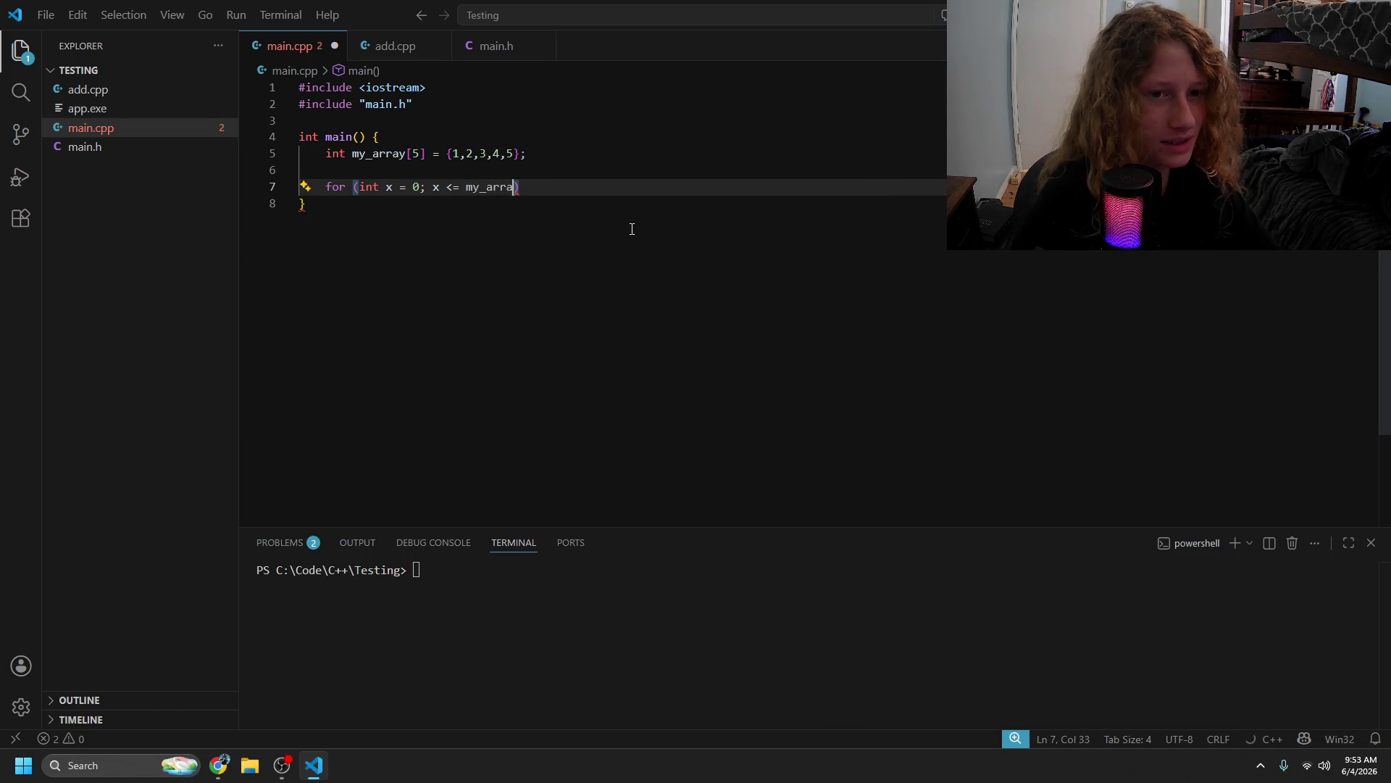
{"action": "key", "text": "BackSpace"}
{"action": "key", "text": "BackSpace"}
{"action": "key", "text": "BackSpace"}
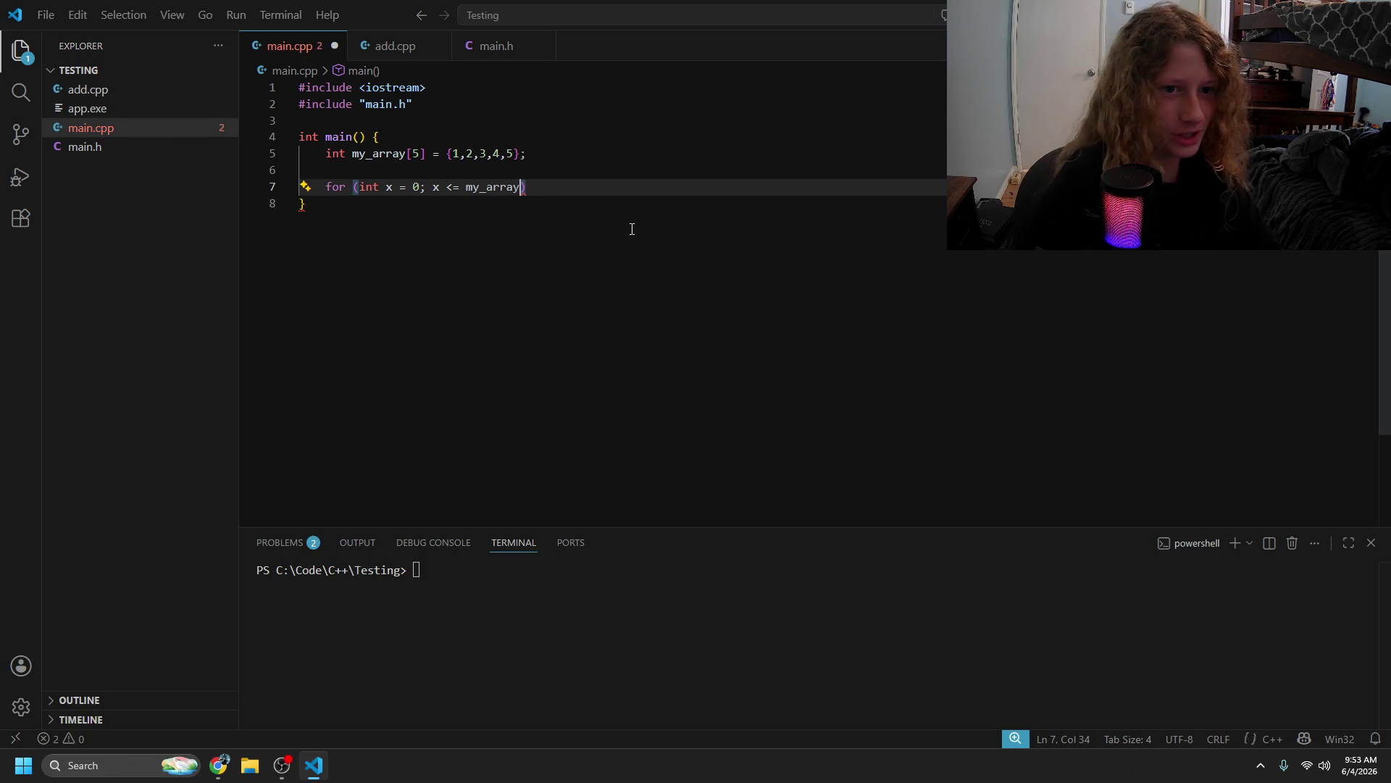
{"action": "type", "text": "5"}
{"action": "key", "text": "XF86AudioRaiseVolume"}
{"action": "key", "text": "XF86AudioRaiseVolume"}
{"action": "key", "text": "Volume"}
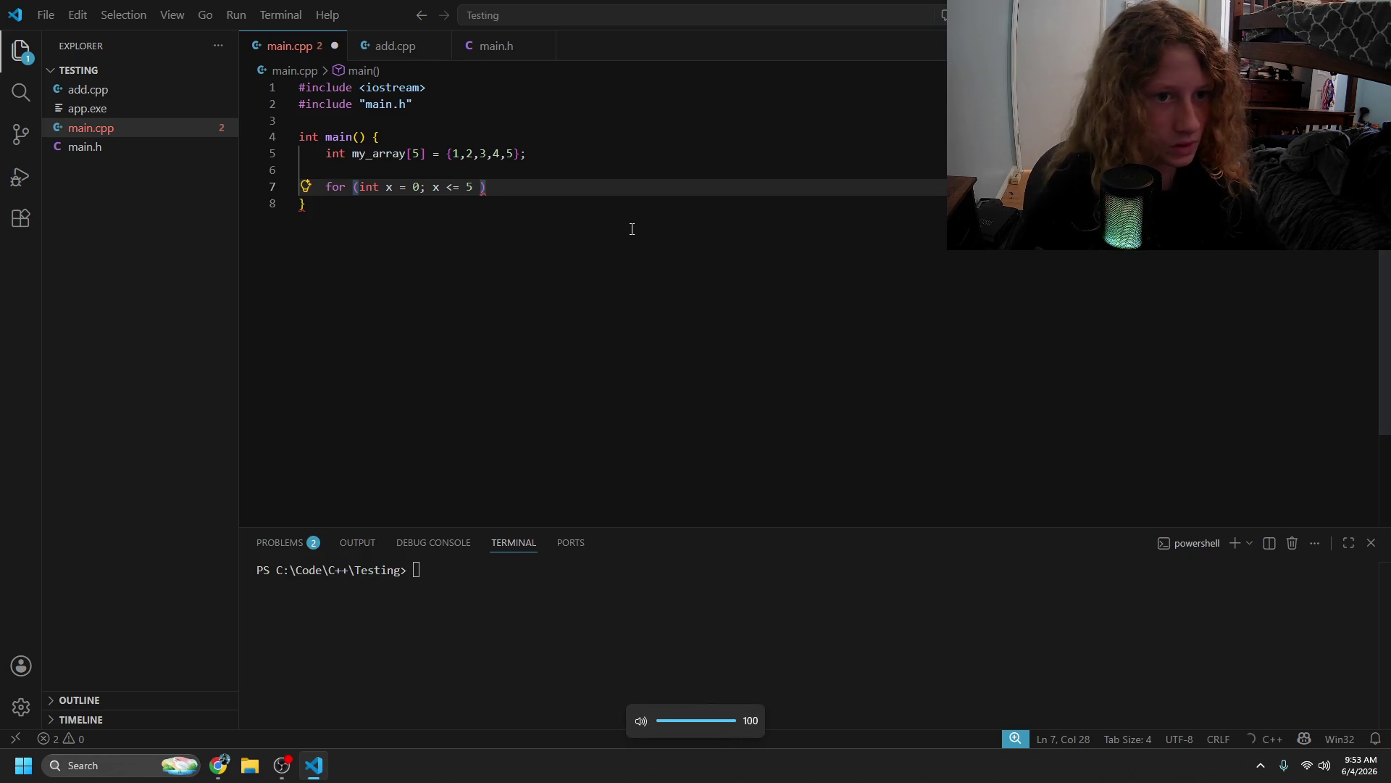
{"action": "key", "text": "Left"}
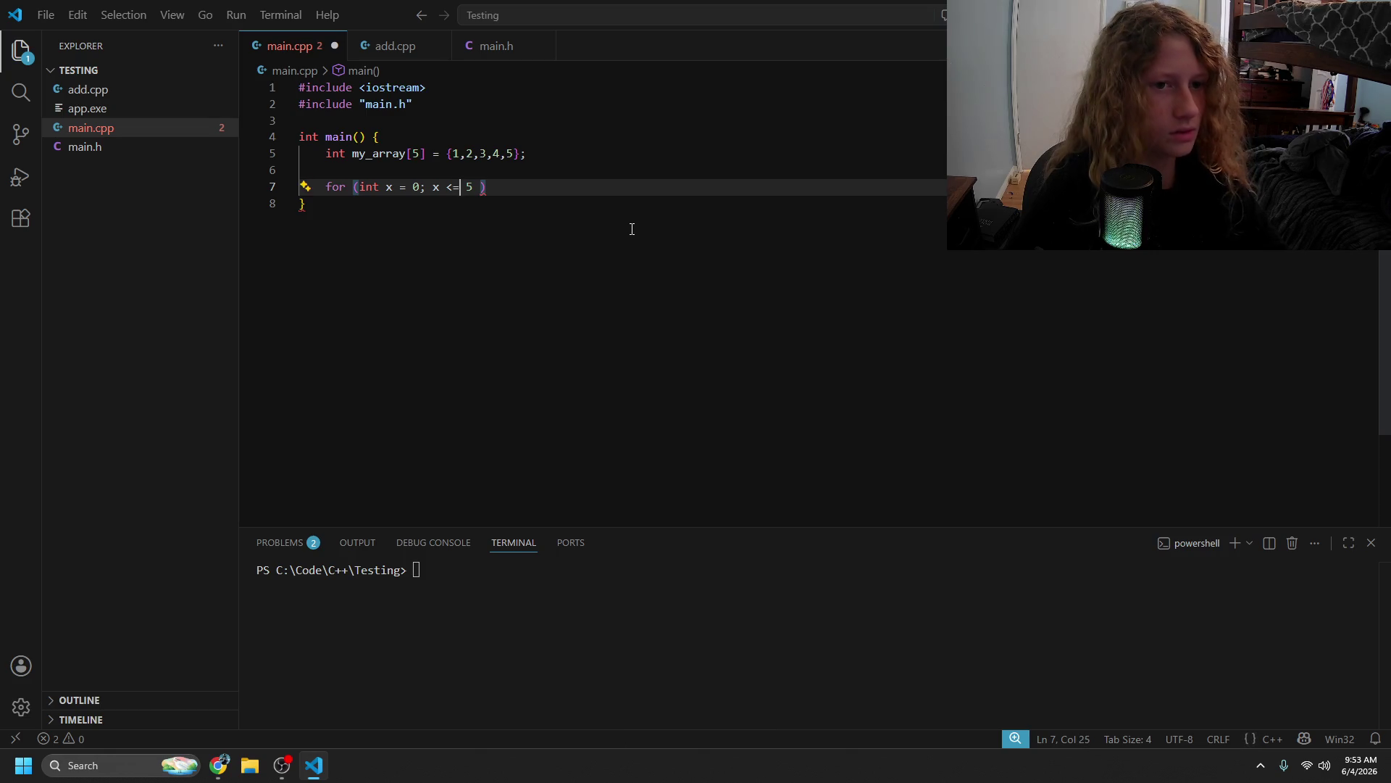
{"action": "key", "text": "shift+alt+Right"}
{"action": "key", "text": "shift+alt+Right"}
{"action": "key", "text": "shift+alt+Right"}
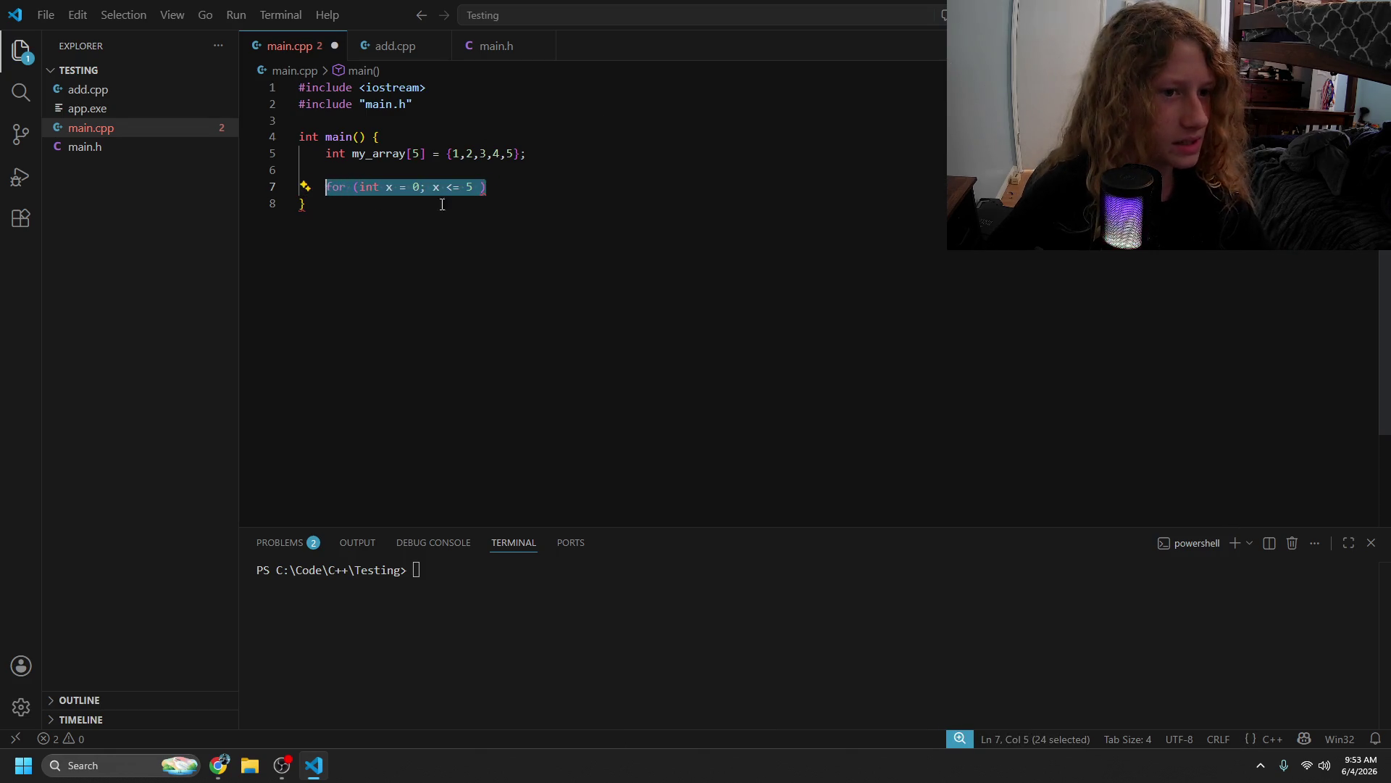
{"action": "key", "text": "BackSpace"}
- Write my_array[0] = 5; and paste a copy below it, then undo the extra lines
{"action": "type", "text": "my"}
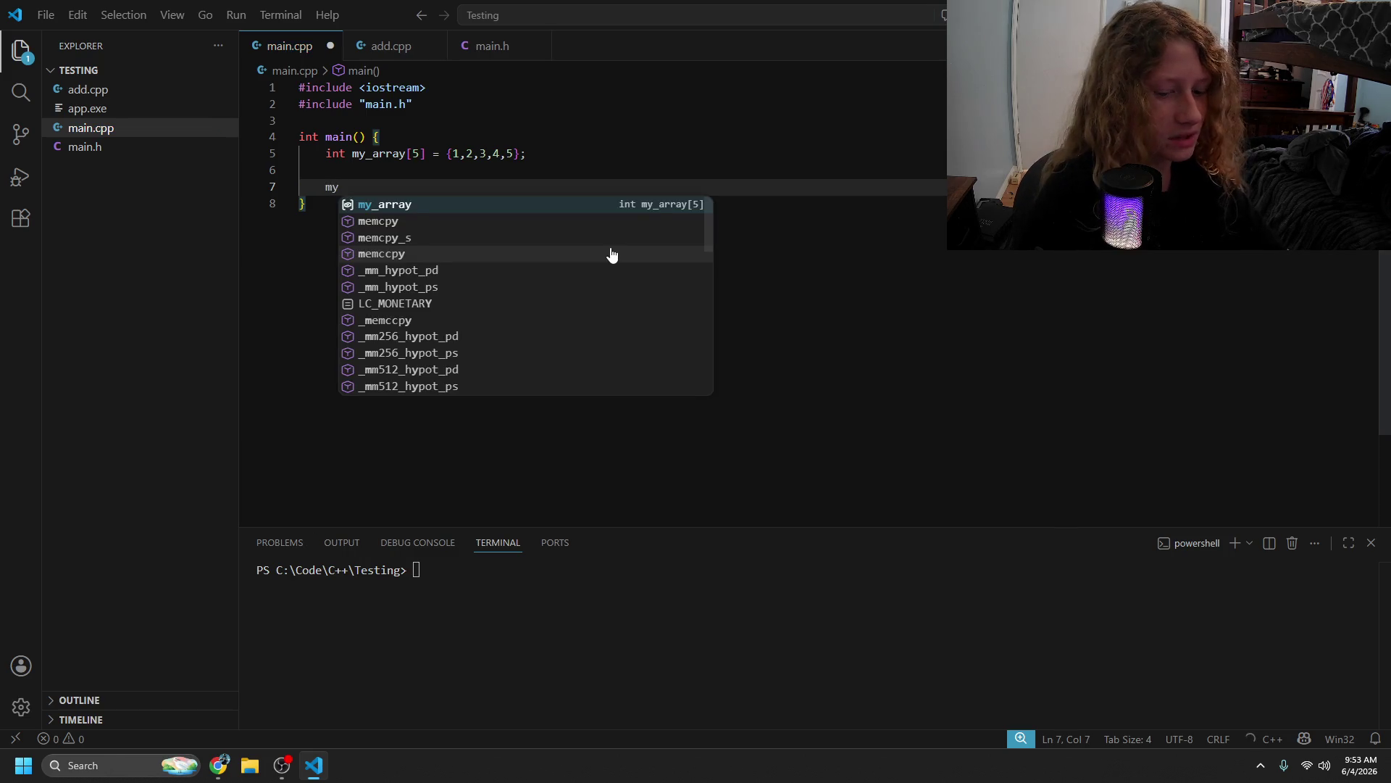
{"action": "type", "text": "_array[]"}
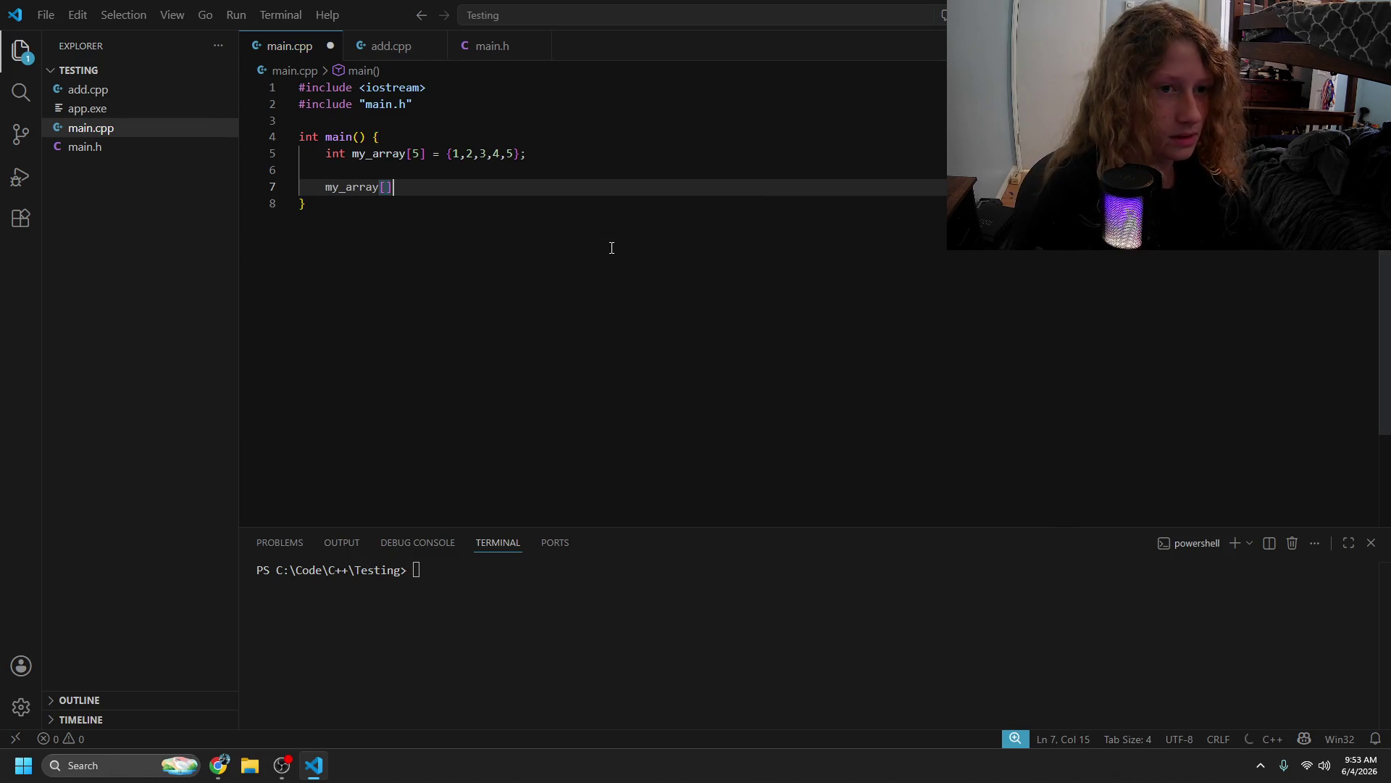
{"action": "type", "text": "0"}
{"action": "type", "text": " = 5;"}
{"action": "key", "text": "ctrl+shift+Left"}
{"action": "key", "text": "ctrl+shift+Left"}
{"action": "key", "text": "ctrl+shift+Left"}
{"action": "key", "text": "shift+Home"}
{"action": "key", "text": "shift+Home"}
{"action": "key", "text": "End"}
{"action": "key", "text": "Return"}
{"action": "type", "text": "my_array[0] = 5; }"}
{"action": "type", "text": "my_array[0] = 5; }"}
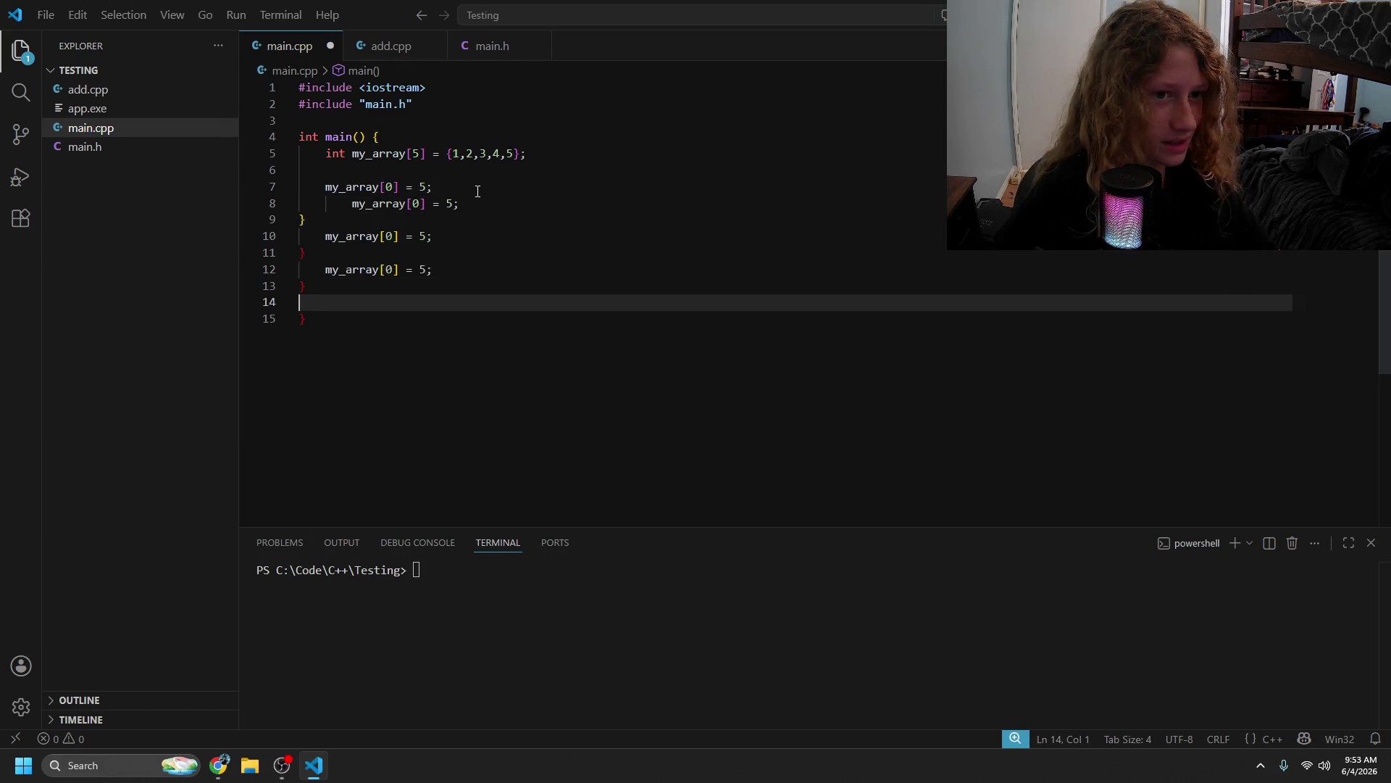
{"action": "key", "text": "ctrl+z"}
{"action": "key", "text": "ctrl+z"}
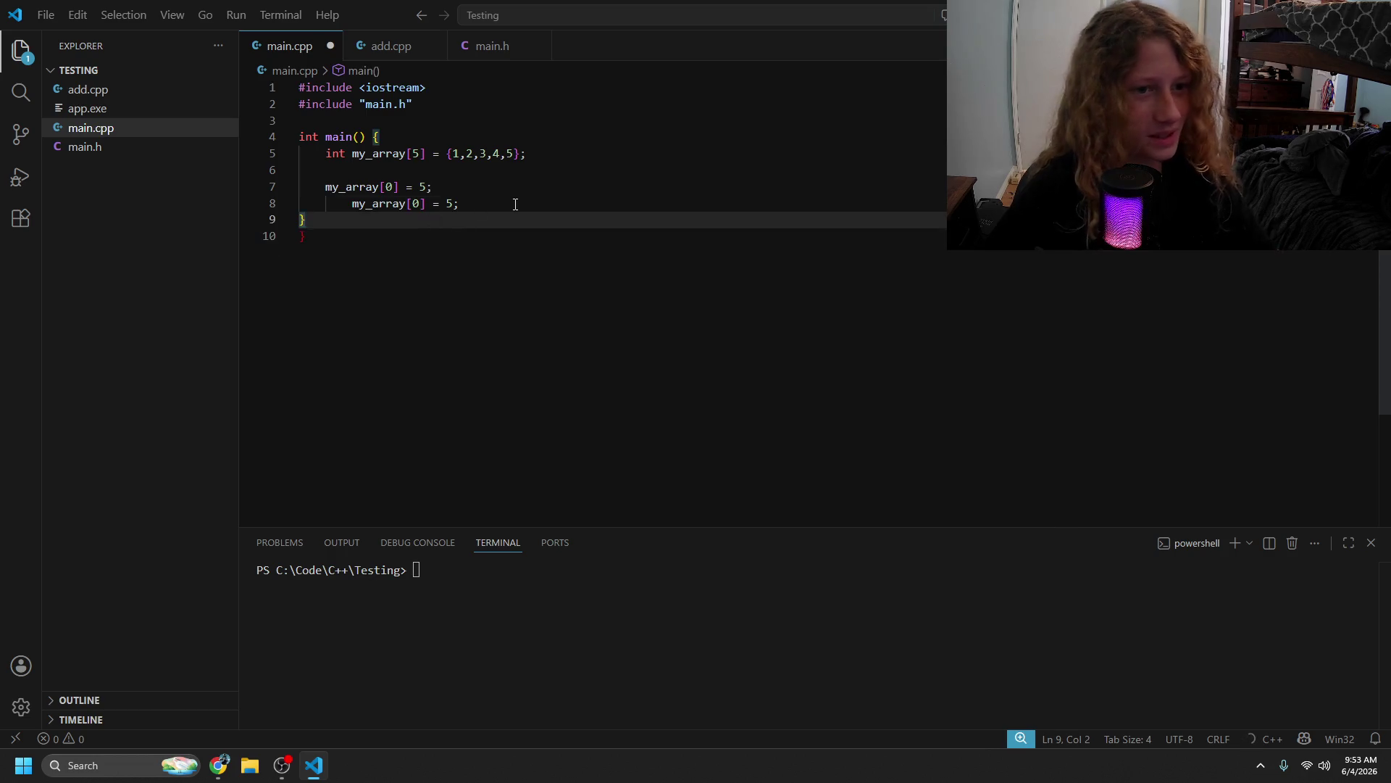
{"action": "key", "text": "ctrl+z"}
- Delete all code inside main, save main.cpp, and return to the header files lesson
{"action": "mouse_move", "coordinate": [494, 205]}
{"action": "left_mouse_down"}
{"action": "mouse_move", "coordinate": [272, 167]}
{"action": "mouse_move", "coordinate": [279, 154]}
{"action": "left_mouse_up"}
{"action": "left_click_drag", "start_coordinate": [404, 205], "coordinate": [281, 154]}
{"action": "key", "text": "Delete"}
{"action": "key", "text": "Down"}
{"action": "key", "text": "ctrl+s"}
{"action": "key", "text": "alt+Tab"}
{"action": "left_click", "coordinate": [490, 458]}
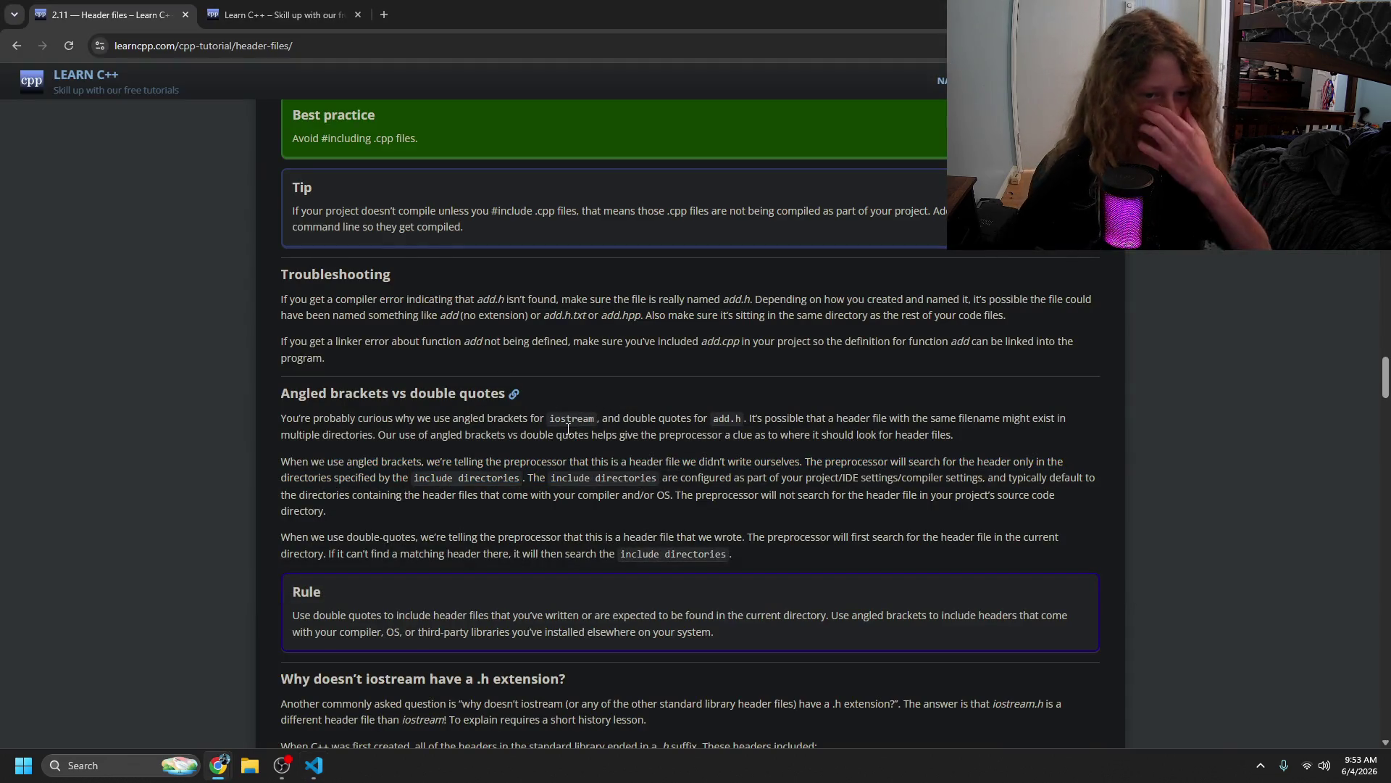
- Read the lesson's explanation of angled brackets versus double quotes
{"action": "mouse_move", "coordinate": [338, 462]}
{"action": "left_mouse_down"}
{"action": "mouse_move", "coordinate": [891, 465]}
{"action": "mouse_move", "coordinate": [519, 482]}
{"action": "left_mouse_up"}
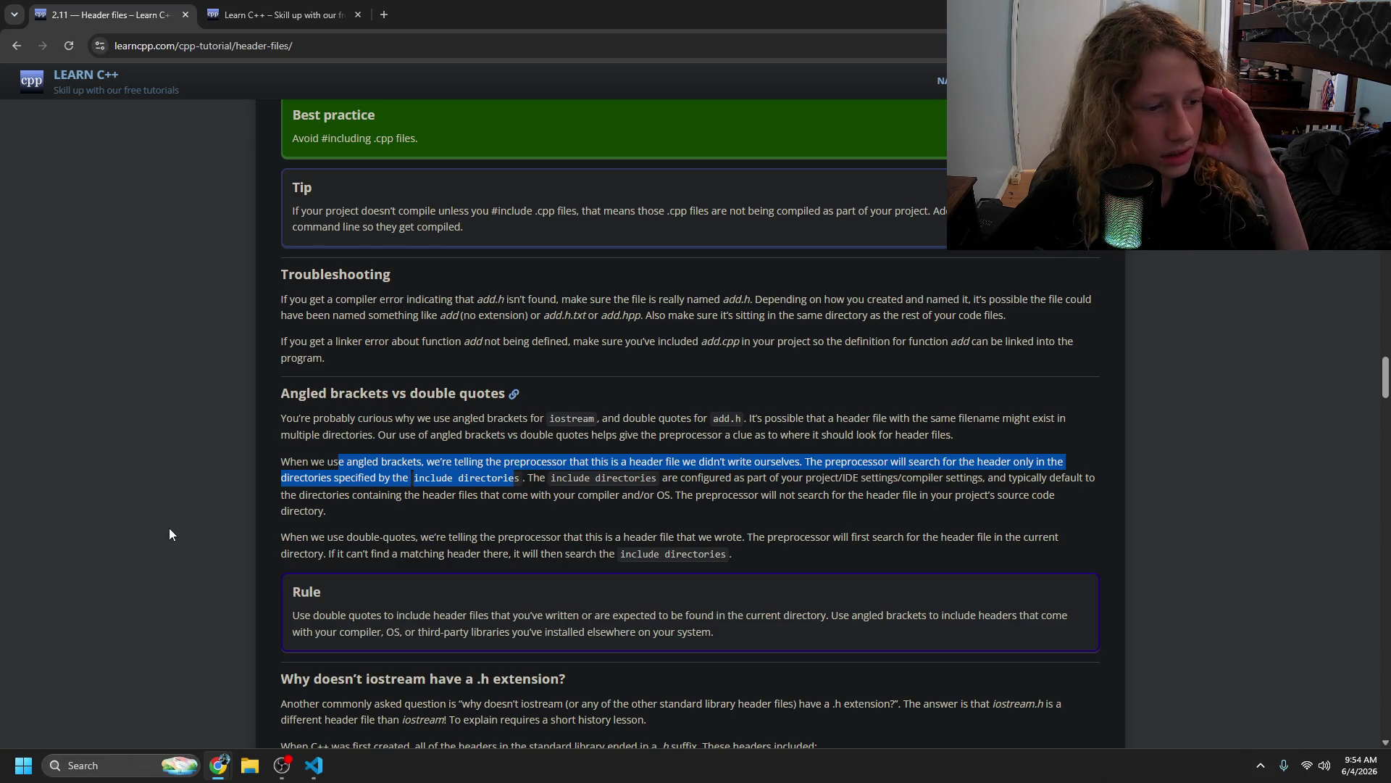
{"action": "key", "text": "alt+Tab"}
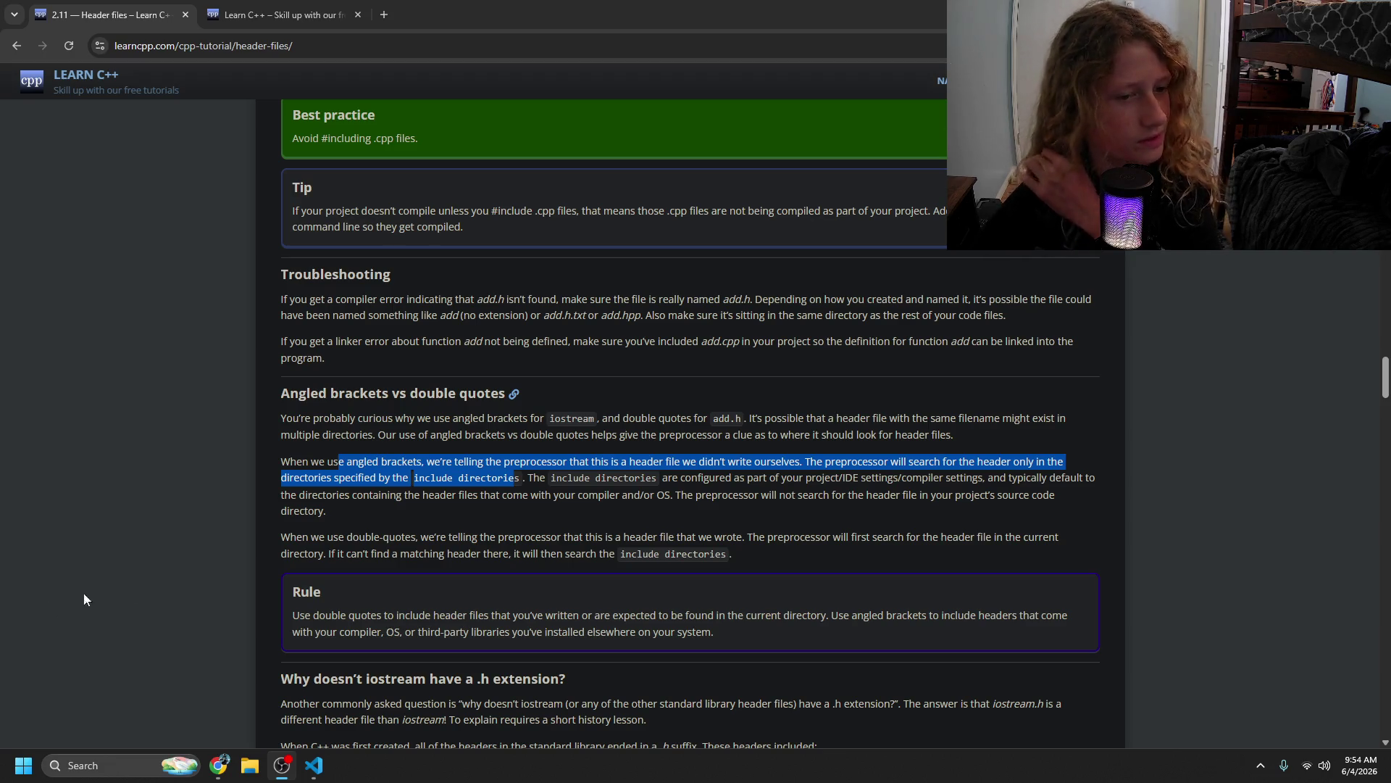
{"action": "key", "text": "alt+Tab"}
{"action": "left_click", "coordinate": [302, 520]}
{"action": "mouse_move", "coordinate": [294, 554]}
{"action": "left_mouse_down"}
{"action": "mouse_move", "coordinate": [601, 554]}
{"action": "mouse_move", "coordinate": [767, 536]}
{"action": "left_mouse_up"}
{"action": "left_click", "coordinate": [312, 574]}
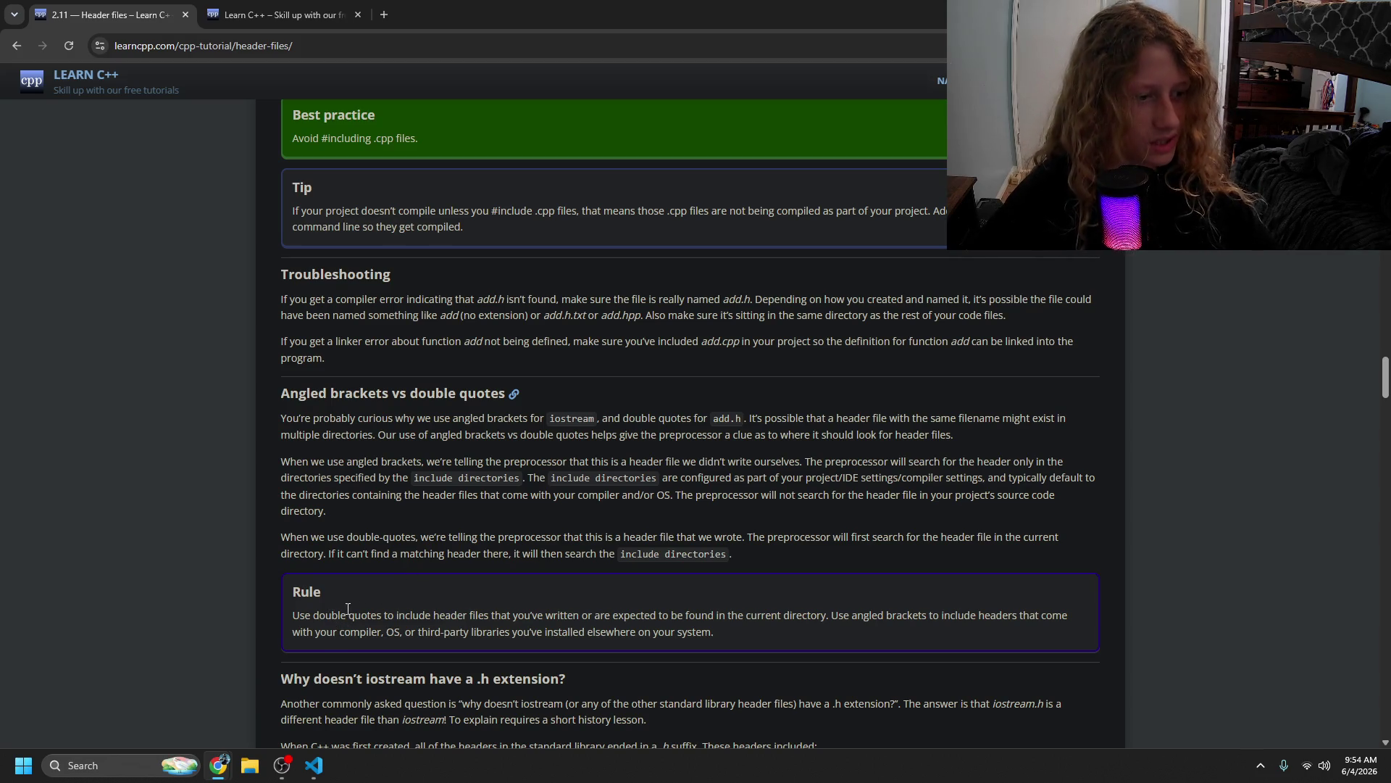
- Read the Rule box and the iostream .h heading, then type 'what is Big O' in a new tab
{"action": "scroll", "coordinate": [380, 572], "scroll_direction": "down", "scroll_amount": 2}
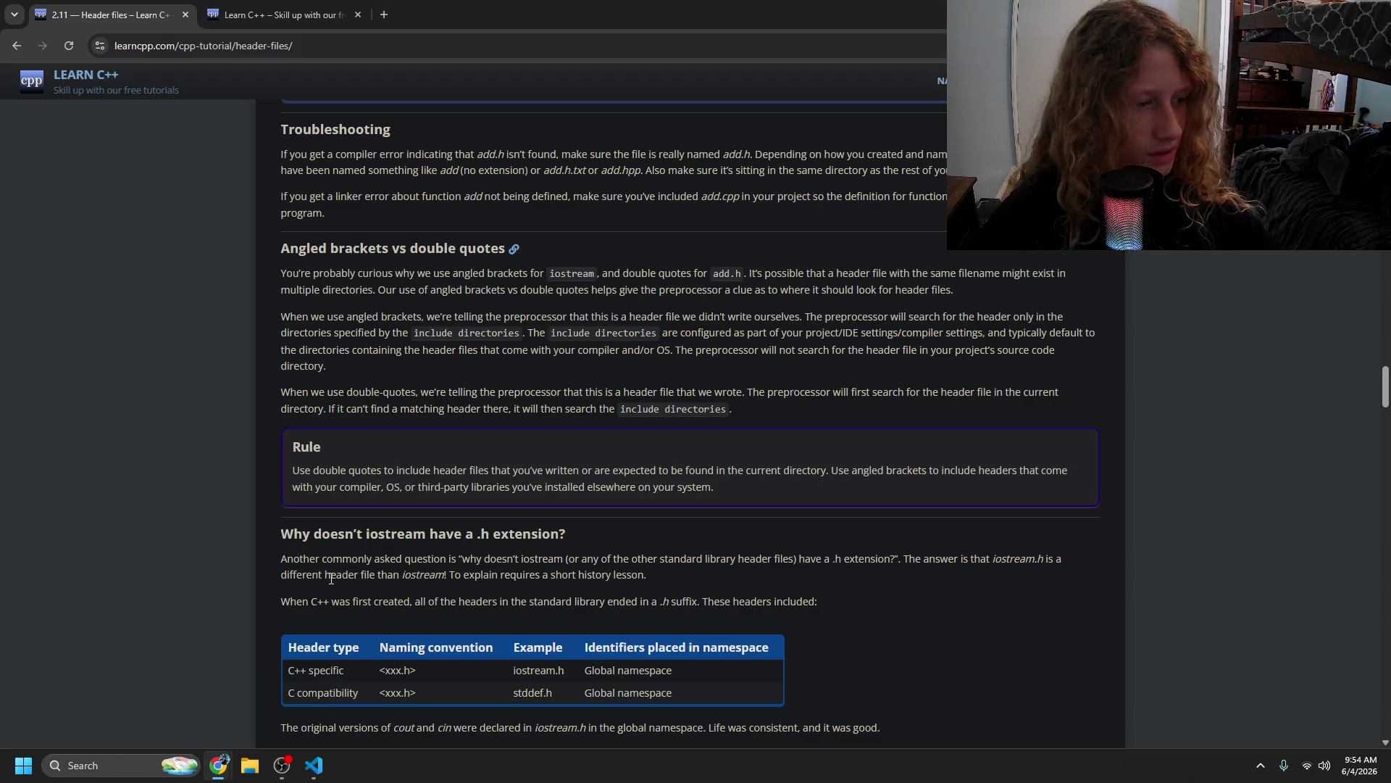
{"action": "mouse_move", "coordinate": [300, 472]}
{"action": "left_mouse_down"}
{"action": "mouse_move", "coordinate": [1037, 471]}
{"action": "mouse_move", "coordinate": [349, 489]}
{"action": "mouse_move", "coordinate": [591, 500]}
{"action": "left_mouse_up"}
{"action": "left_click", "coordinate": [633, 535]}
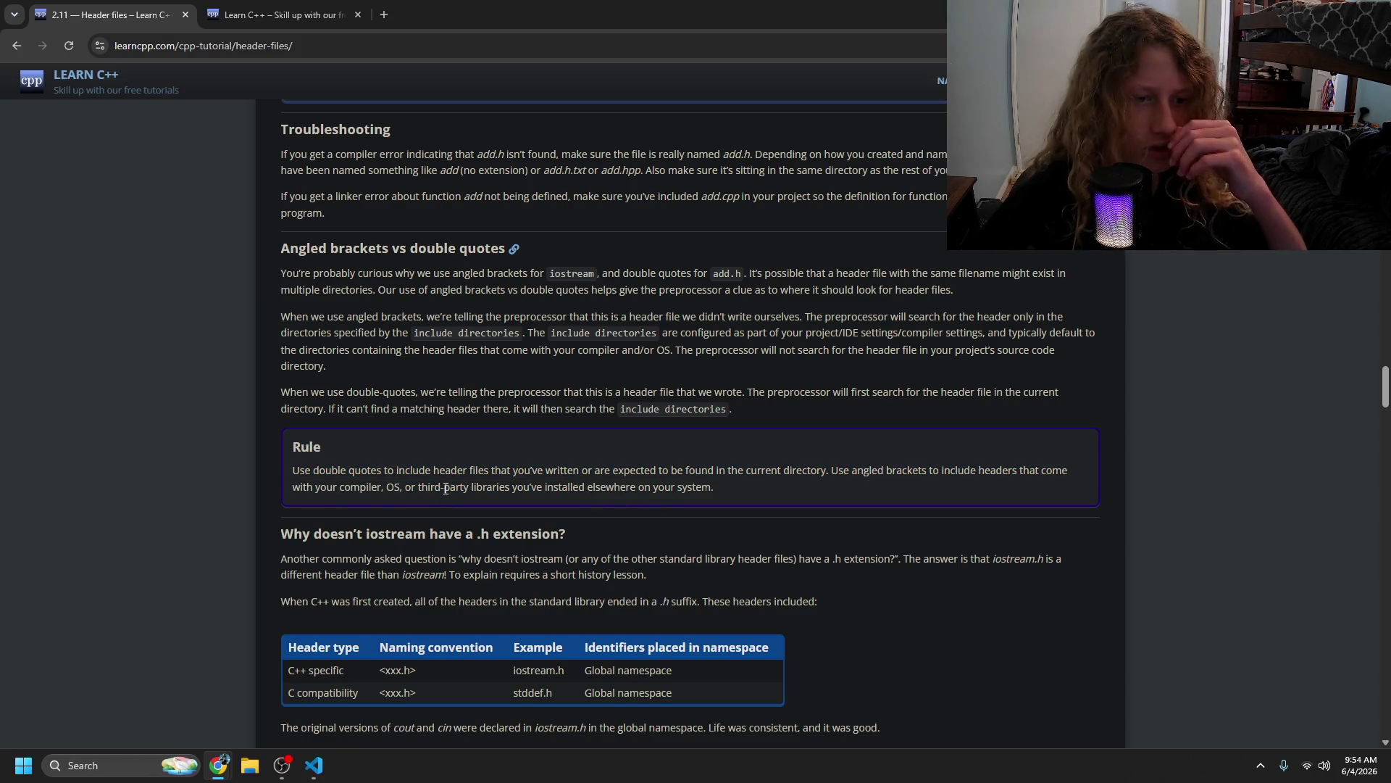
{"action": "mouse_move", "coordinate": [354, 534]}
{"action": "left_mouse_down"}
{"action": "mouse_move", "coordinate": [511, 536]}
{"action": "mouse_move", "coordinate": [493, 552]}
{"action": "mouse_move", "coordinate": [380, 560]}
{"action": "mouse_move", "coordinate": [1050, 558]}
{"action": "mouse_move", "coordinate": [890, 574]}
{"action": "mouse_move", "coordinate": [399, 567]}
{"action": "mouse_move", "coordinate": [366, 576]}
{"action": "mouse_move", "coordinate": [516, 584]}
{"action": "mouse_move", "coordinate": [369, 601]}
{"action": "mouse_move", "coordinate": [385, 603]}
{"action": "left_mouse_up"}
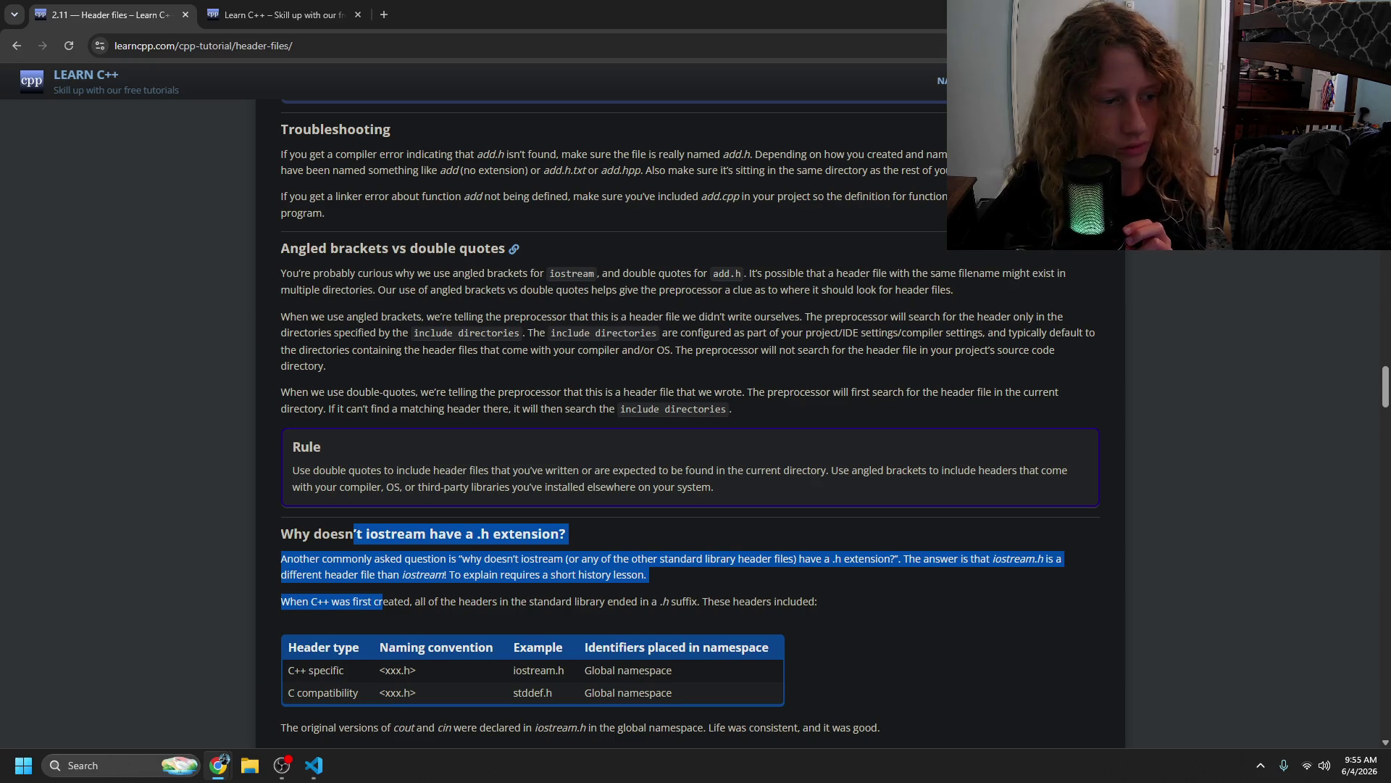
{"action": "left_click", "coordinate": [390, 16]}
{"action": "type", "text": "w"}
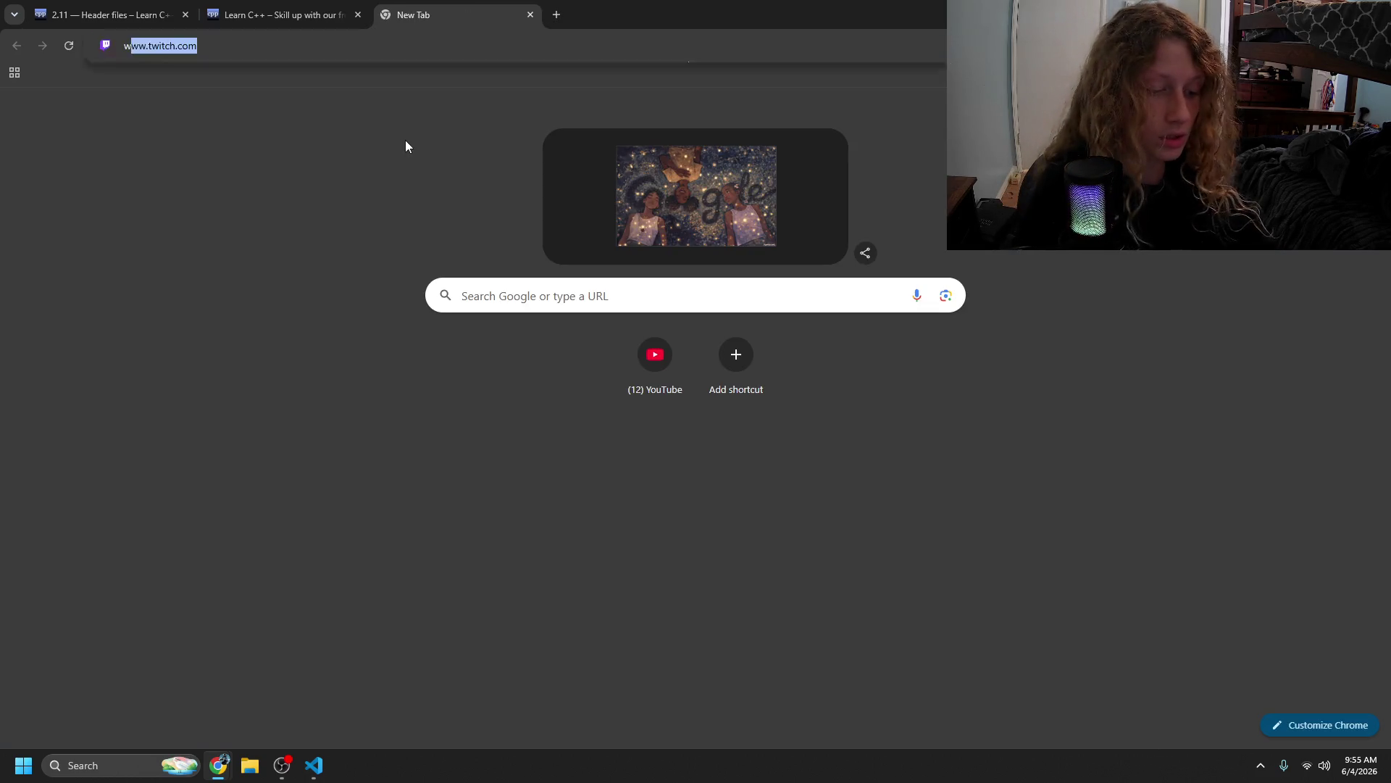
{"action": "type", "text": "hat is Big O"}
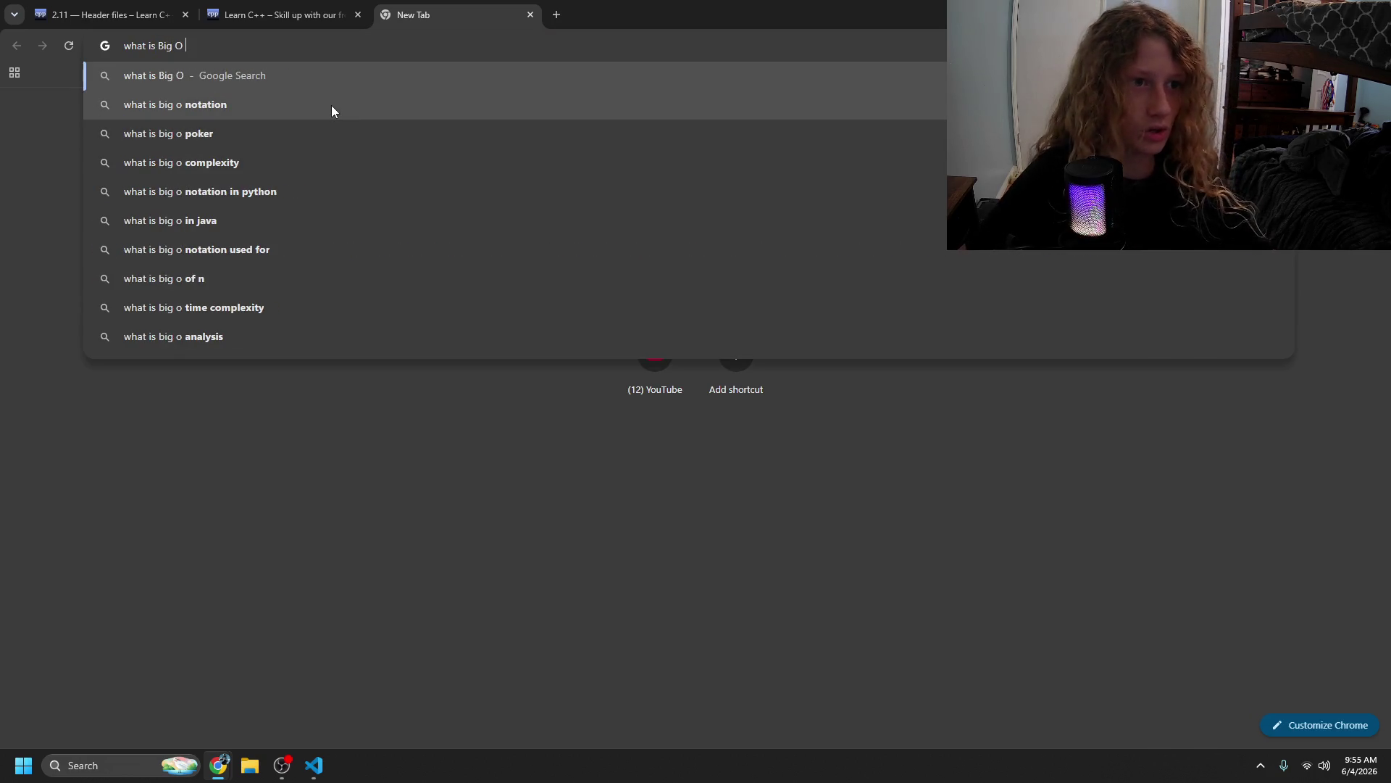
- Search Google for 'what is big o notation' and open the Reddit thread explaining it
{"action": "left_click", "coordinate": [332, 107]}
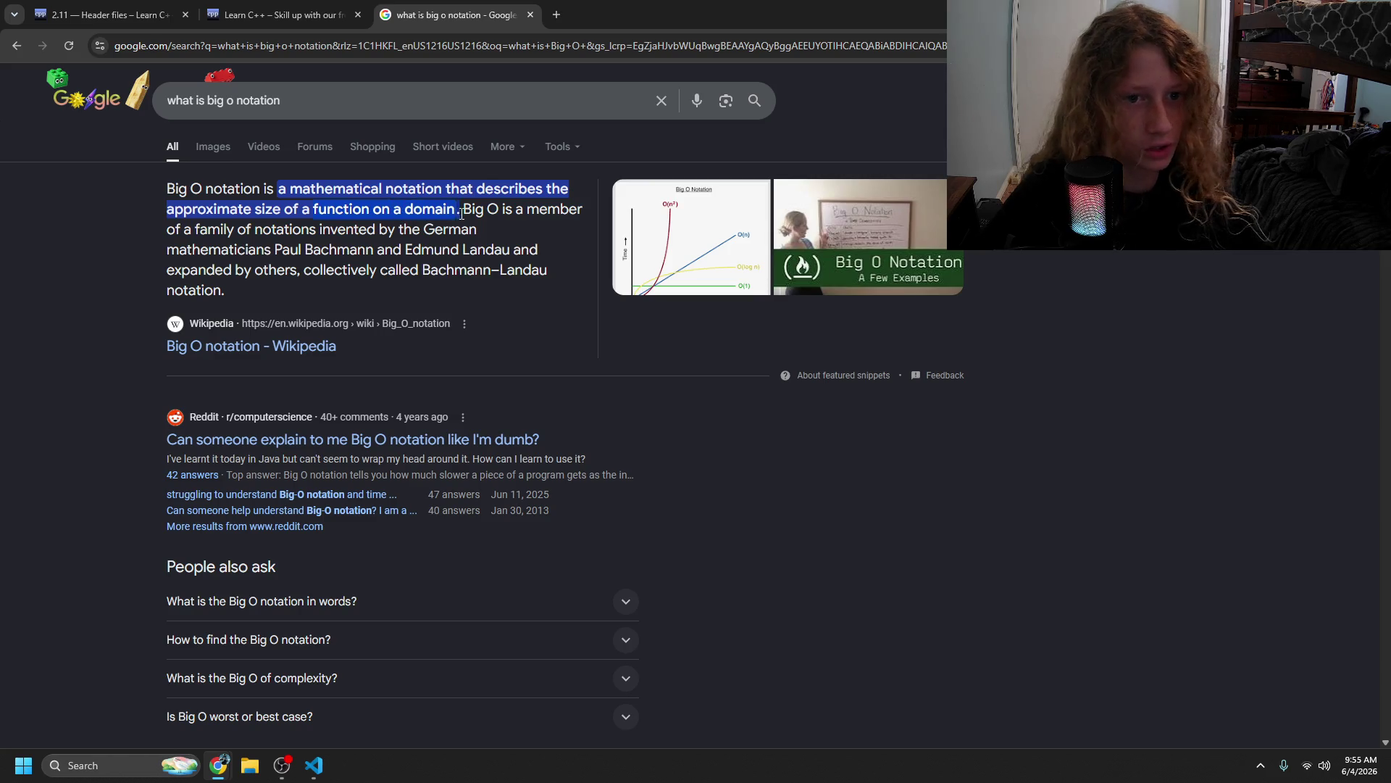
{"action": "left_click_drag", "start_coordinate": [321, 231], "coordinate": [547, 265]}
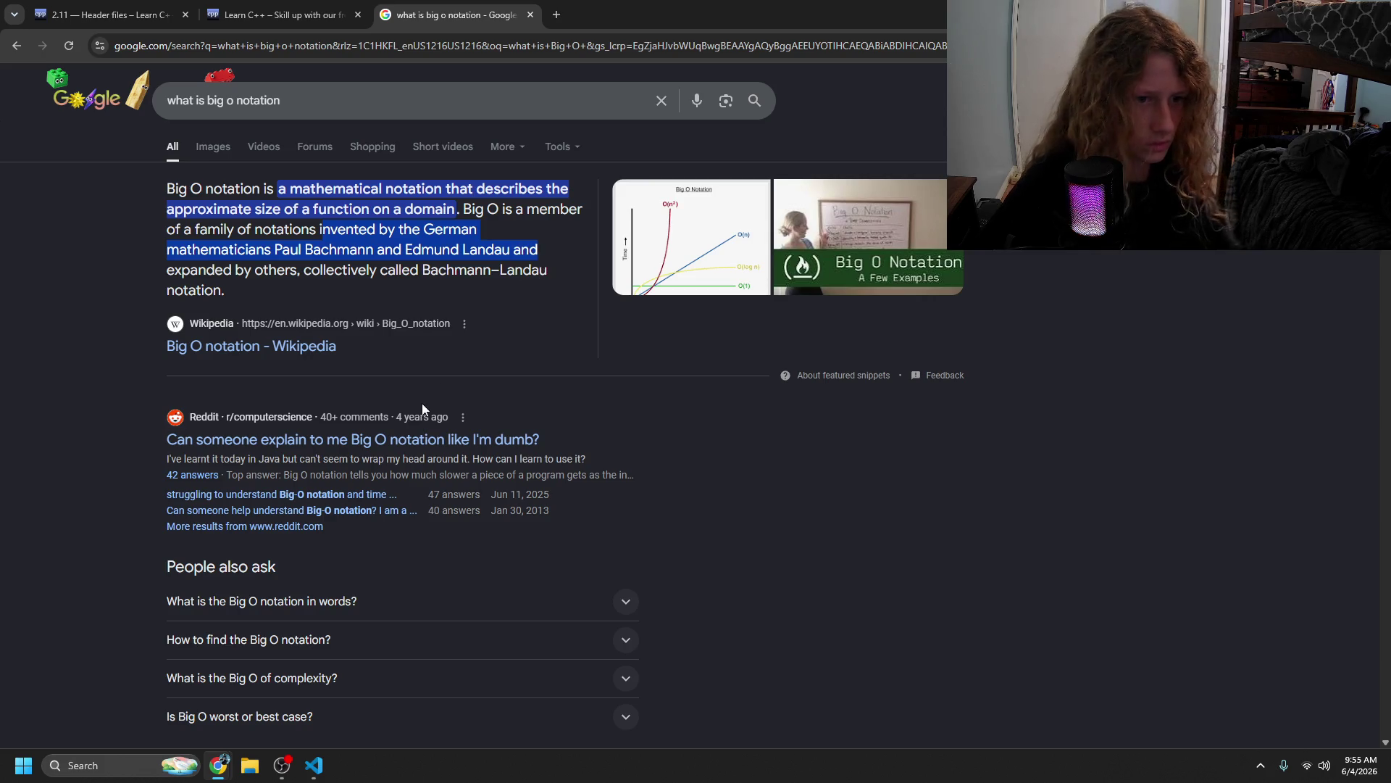
{"action": "left_click", "coordinate": [371, 440]}
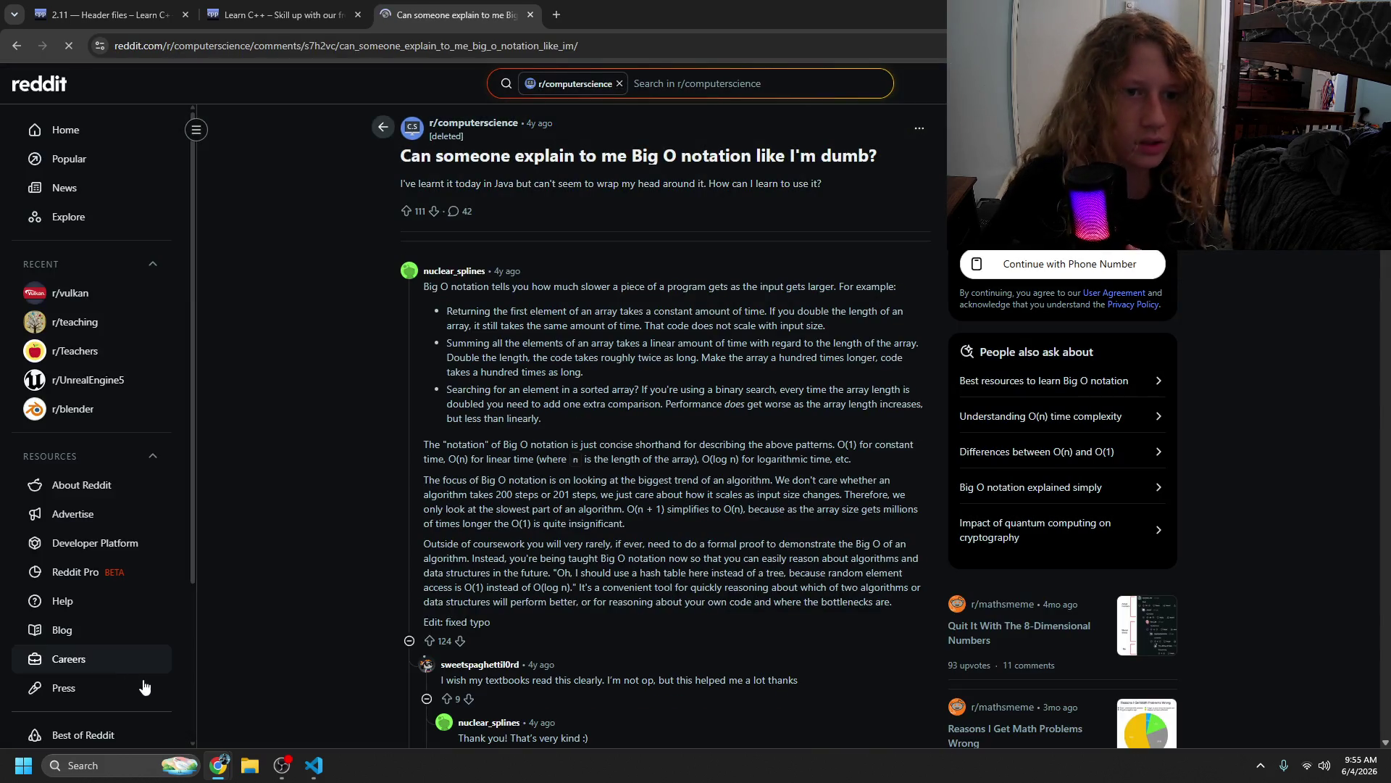
- Read the top Reddit comment explaining Big O, then close the thread
{"action": "mouse_move", "coordinate": [536, 287]}
{"action": "left_mouse_down"}
{"action": "mouse_move", "coordinate": [899, 287]}
{"action": "mouse_move", "coordinate": [776, 287]}
{"action": "mouse_move", "coordinate": [842, 287]}
{"action": "mouse_move", "coordinate": [702, 328]}
{"action": "mouse_move", "coordinate": [870, 293]}
{"action": "mouse_move", "coordinate": [826, 312]}
{"action": "mouse_move", "coordinate": [884, 311]}
{"action": "mouse_move", "coordinate": [661, 346]}
{"action": "mouse_move", "coordinate": [647, 326]}
{"action": "mouse_move", "coordinate": [670, 324]}
{"action": "left_mouse_up"}
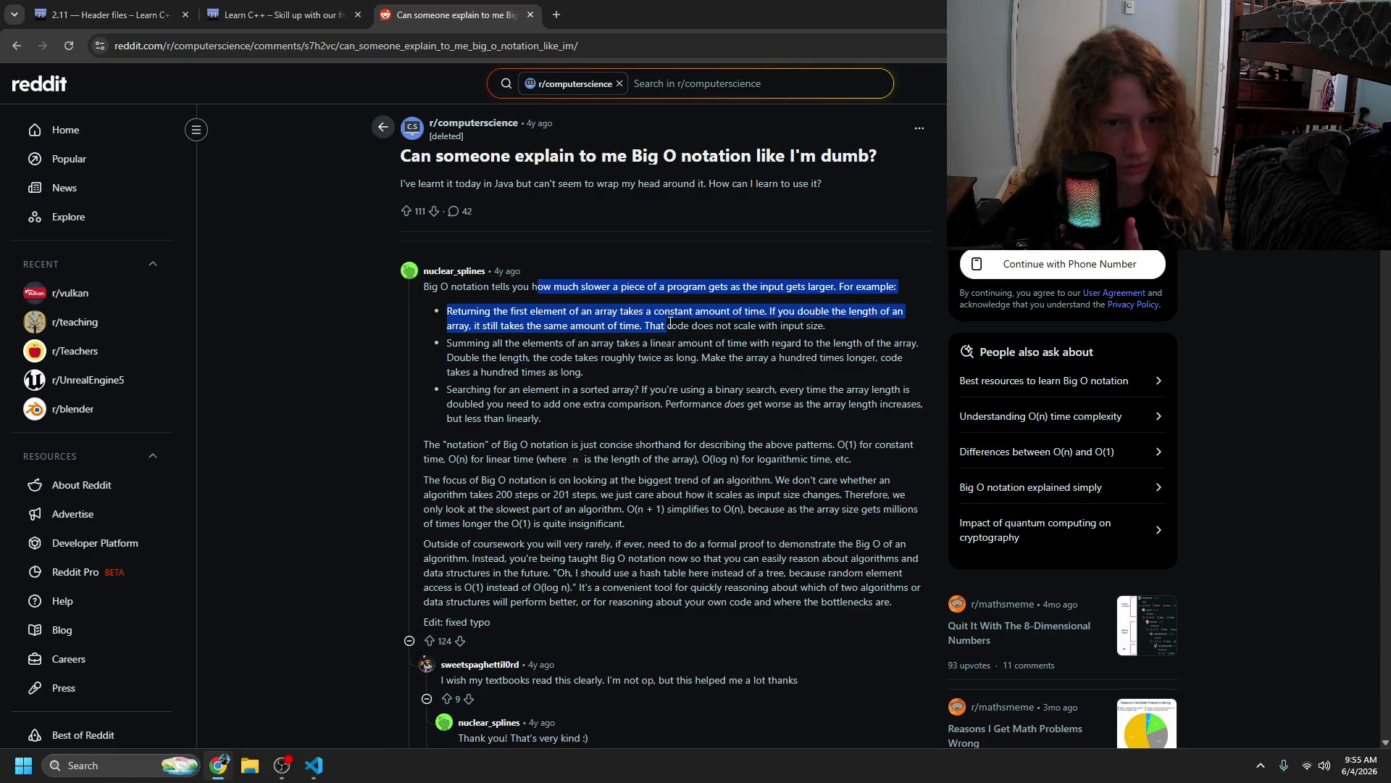
{"action": "left_click", "coordinate": [596, 367]}
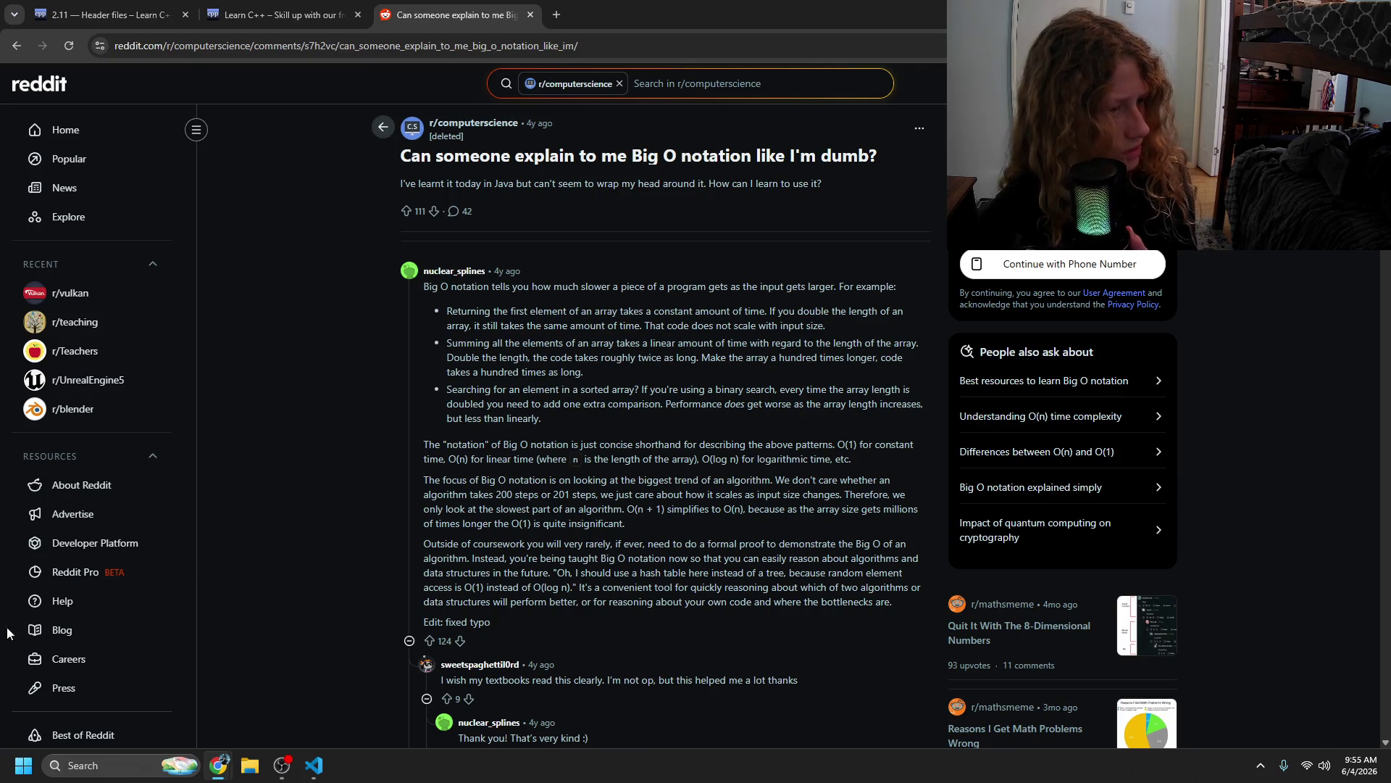
{"action": "key", "text": "ctrl+w"}
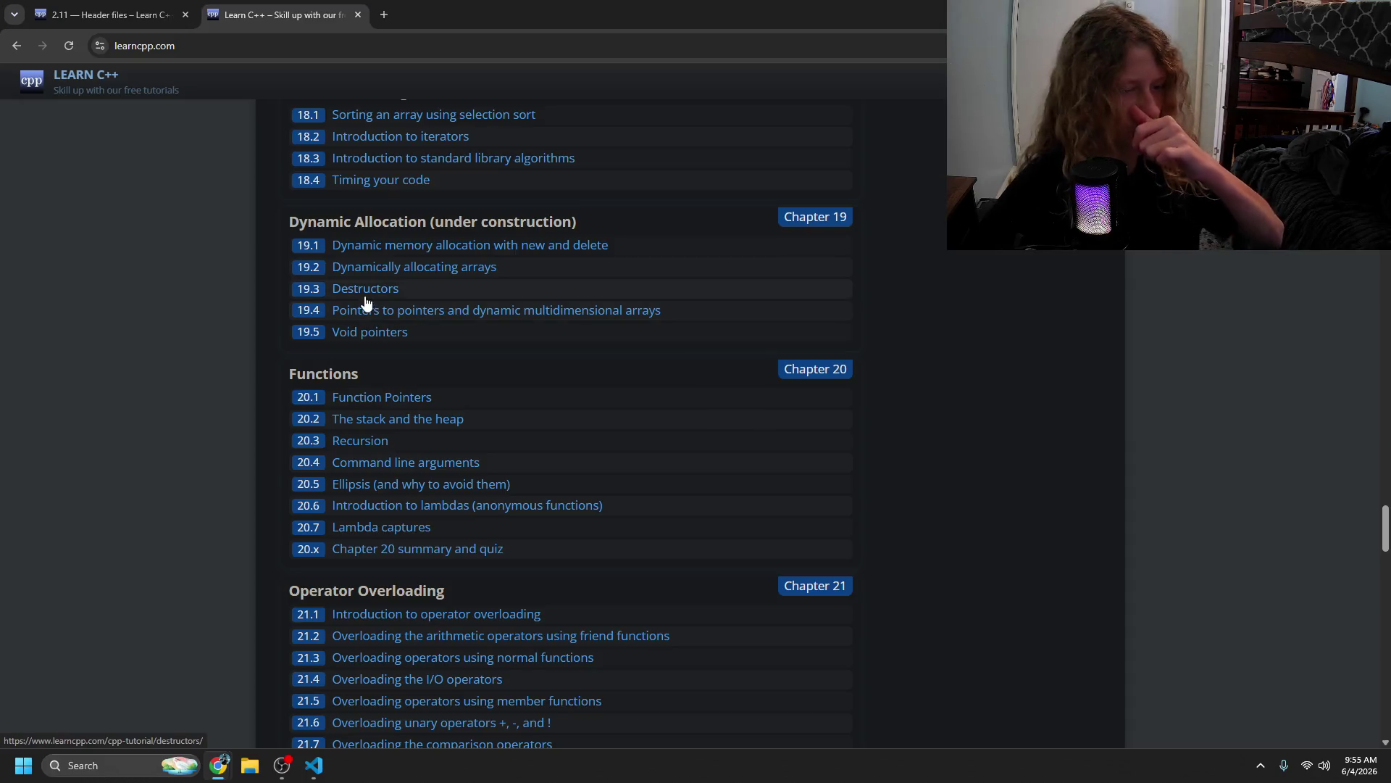
- Close the Learn C++ home tab and read about the original .h headers and the header table
{"action": "left_click", "coordinate": [358, 15]}
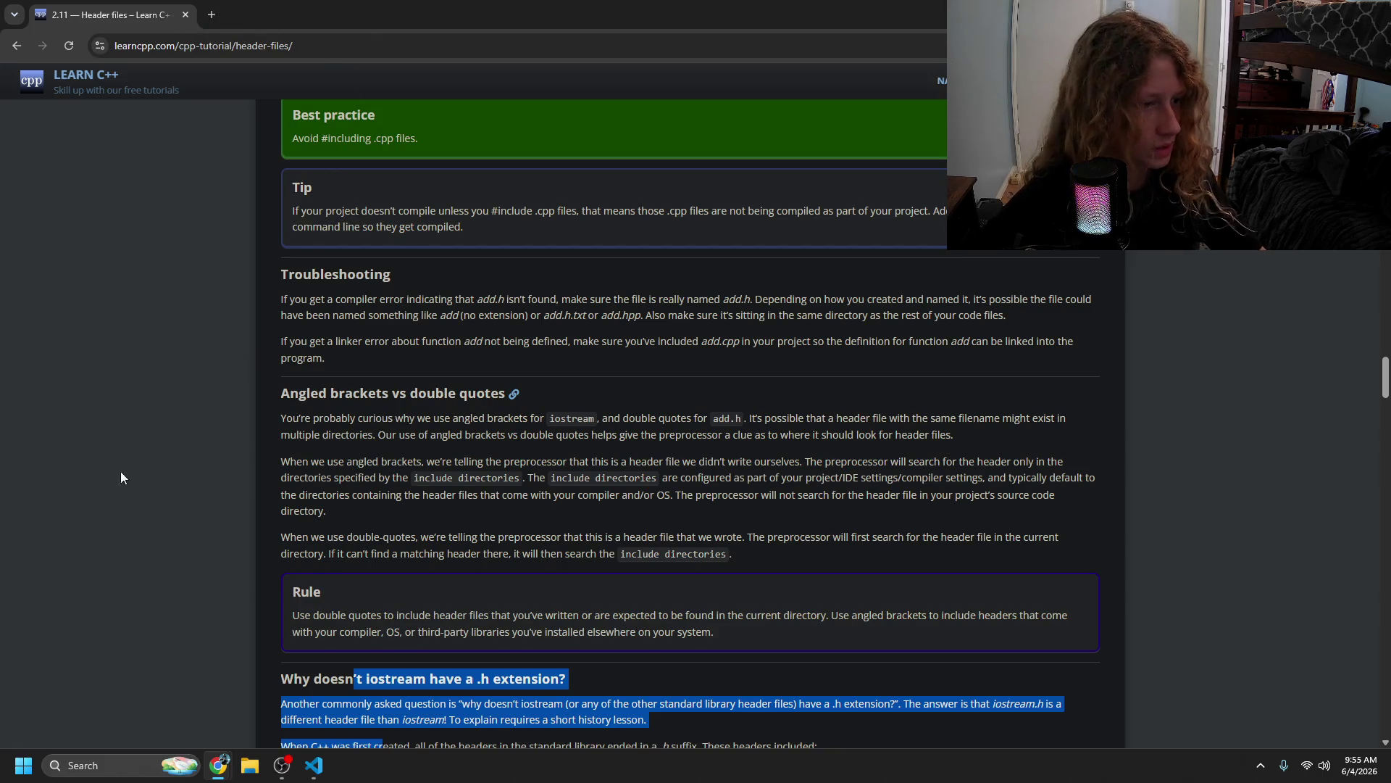
{"action": "left_click", "coordinate": [93, 539]}
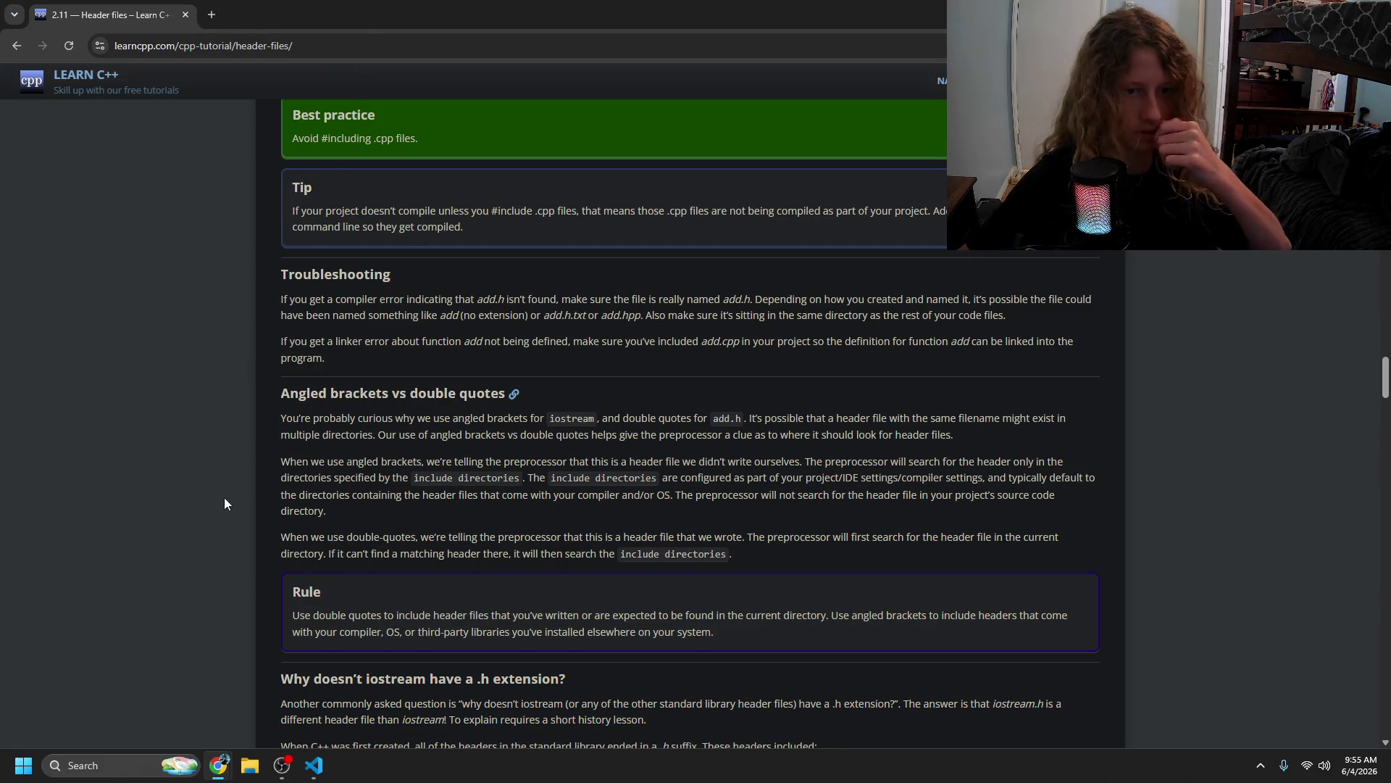
{"action": "scroll", "coordinate": [232, 485], "scroll_direction": "down", "scroll_amount": 5}
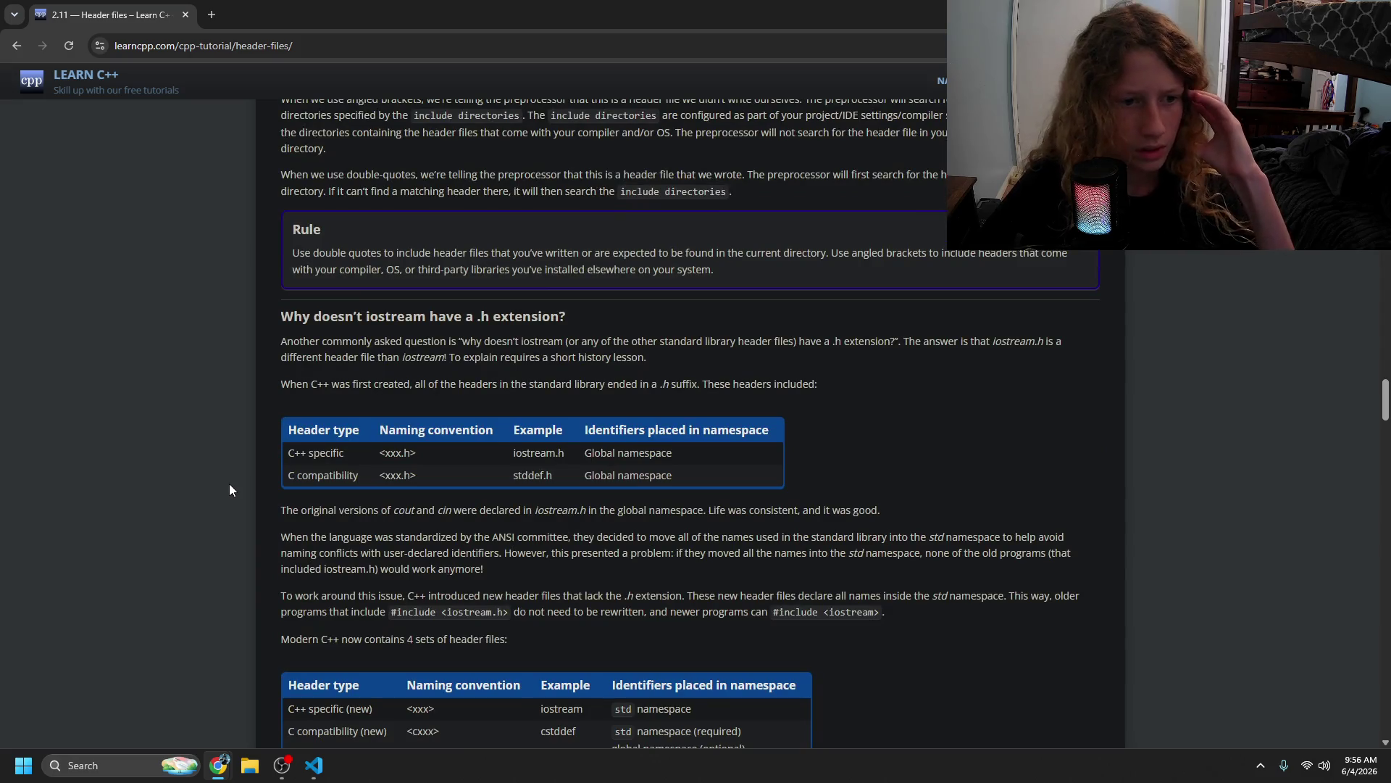
{"action": "left_click_drag", "start_coordinate": [339, 384], "coordinate": [750, 393]}
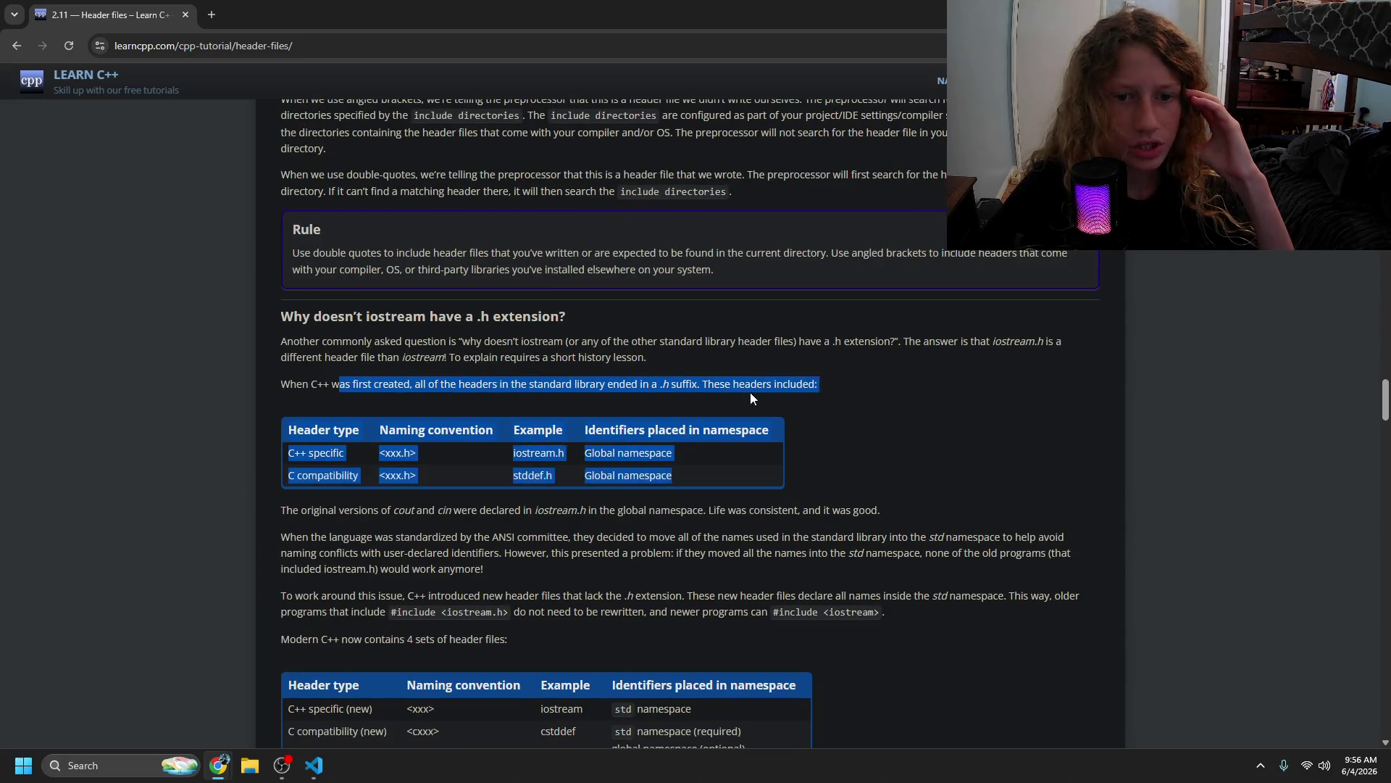
{"action": "left_click", "coordinate": [380, 459]}
{"action": "left_click_drag", "start_coordinate": [378, 453], "coordinate": [609, 454]}
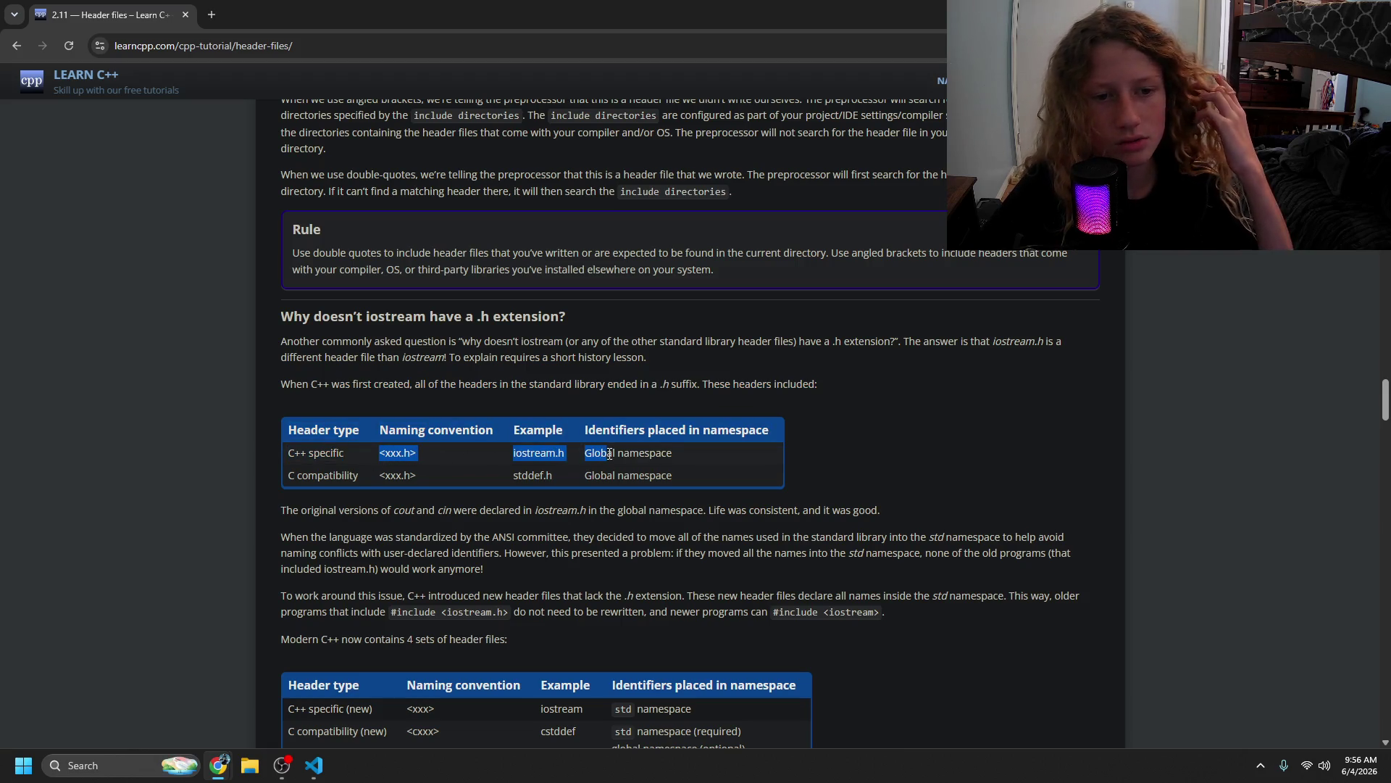
{"action": "left_click", "coordinate": [681, 463]}
- Read why iostream.h used the global namespace and why new headers have no extension, then return to VS Code
{"action": "left_click_drag", "start_coordinate": [322, 475], "coordinate": [624, 476]}
{"action": "left_click_drag", "start_coordinate": [631, 536], "coordinate": [619, 536]}
{"action": "mouse_move", "coordinate": [520, 513]}
{"action": "left_mouse_down"}
{"action": "mouse_move", "coordinate": [807, 521]}
{"action": "mouse_move", "coordinate": [792, 536]}
{"action": "left_mouse_up"}
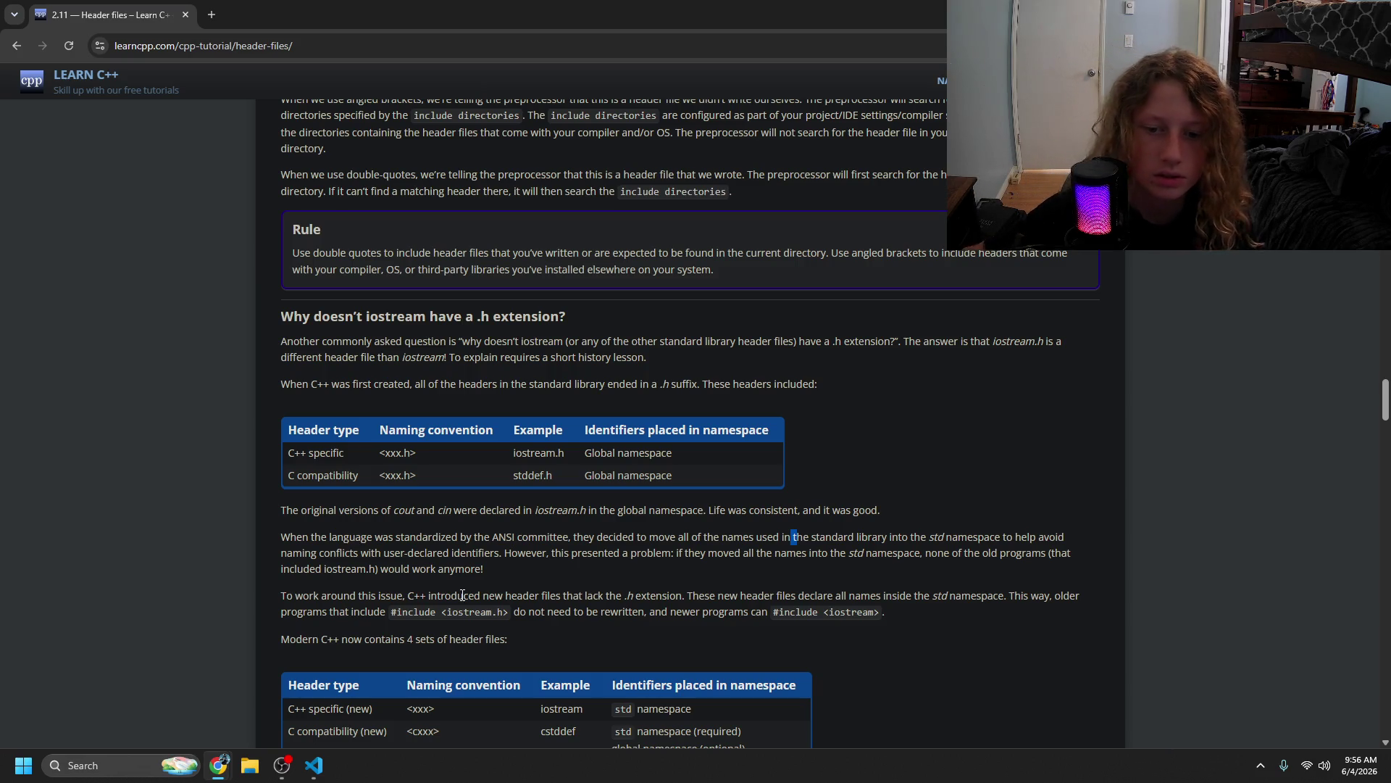
{"action": "mouse_move", "coordinate": [286, 596]}
{"action": "left_mouse_down"}
{"action": "mouse_move", "coordinate": [711, 615]}
{"action": "mouse_move", "coordinate": [1051, 595]}
{"action": "mouse_move", "coordinate": [380, 596]}
{"action": "mouse_move", "coordinate": [366, 615]}
{"action": "mouse_move", "coordinate": [797, 619]}
{"action": "mouse_move", "coordinate": [787, 613]}
{"action": "left_mouse_up"}
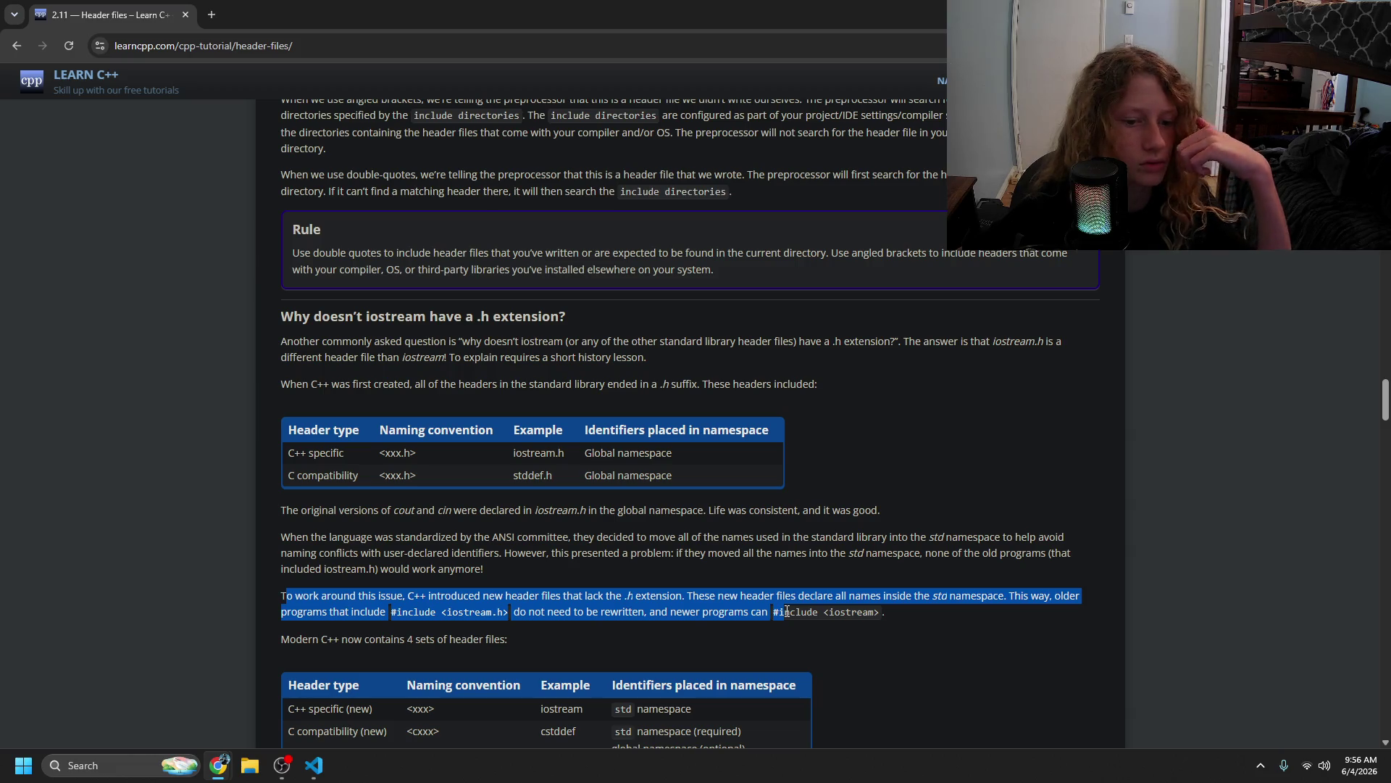
{"action": "left_click_drag", "start_coordinate": [787, 612], "coordinate": [759, 619]}
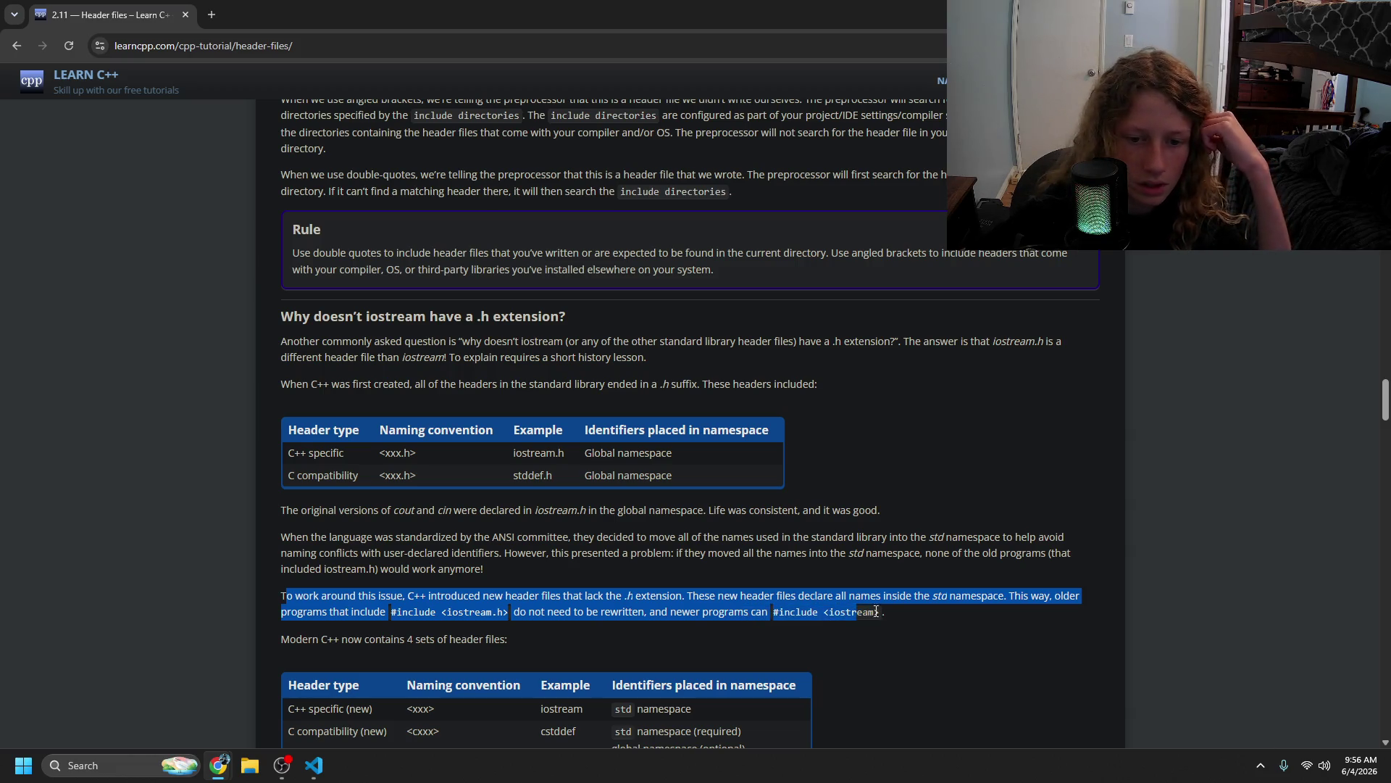
{"action": "left_click", "coordinate": [832, 662]}
{"action": "left_click", "coordinate": [313, 765]}
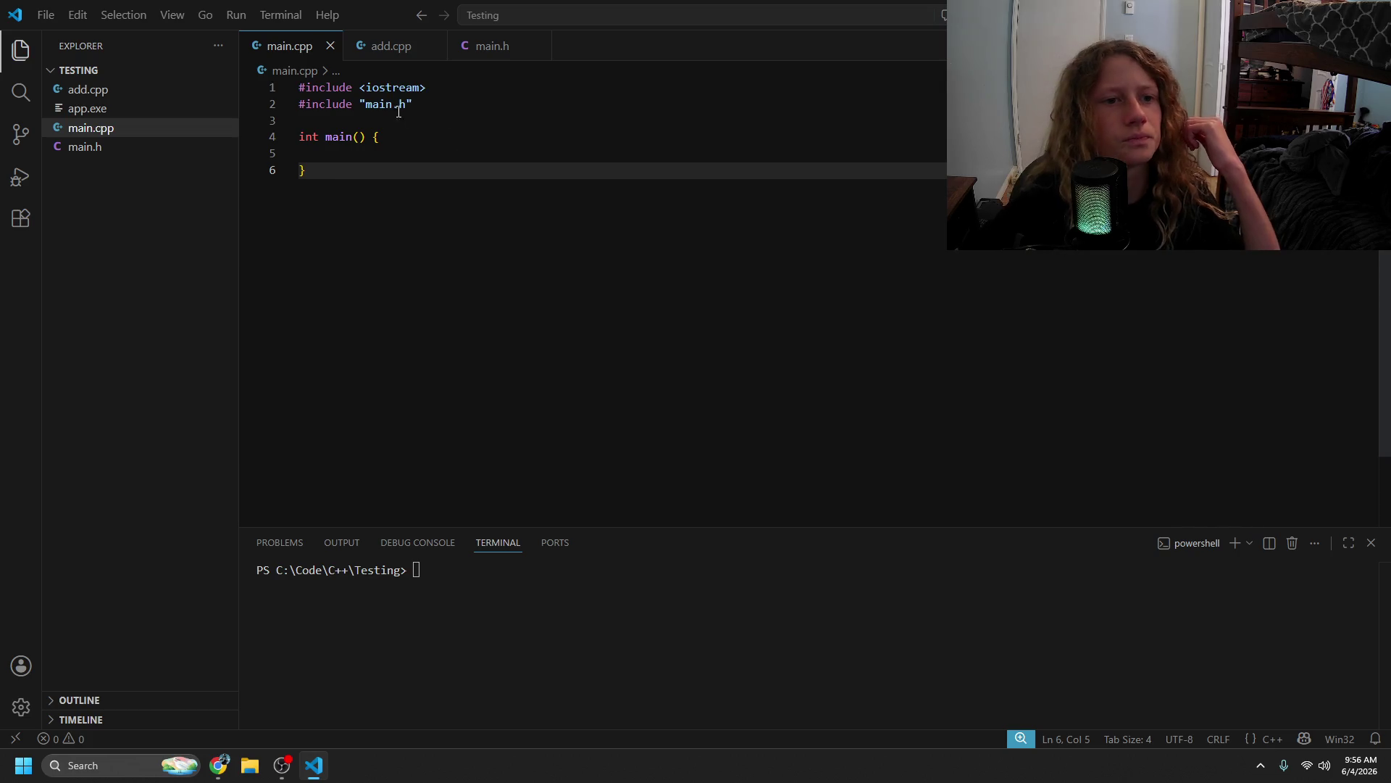
- Remove the main.h include, try and undo <iostream.h>, save main.cpp, and return to the lesson
{"action": "left_click_drag", "start_coordinate": [414, 104], "coordinate": [300, 106]}
{"action": "key", "text": "BackSpace"}
{"action": "key", "text": "BackSpace"}
{"action": "key", "text": "BackSpace"}
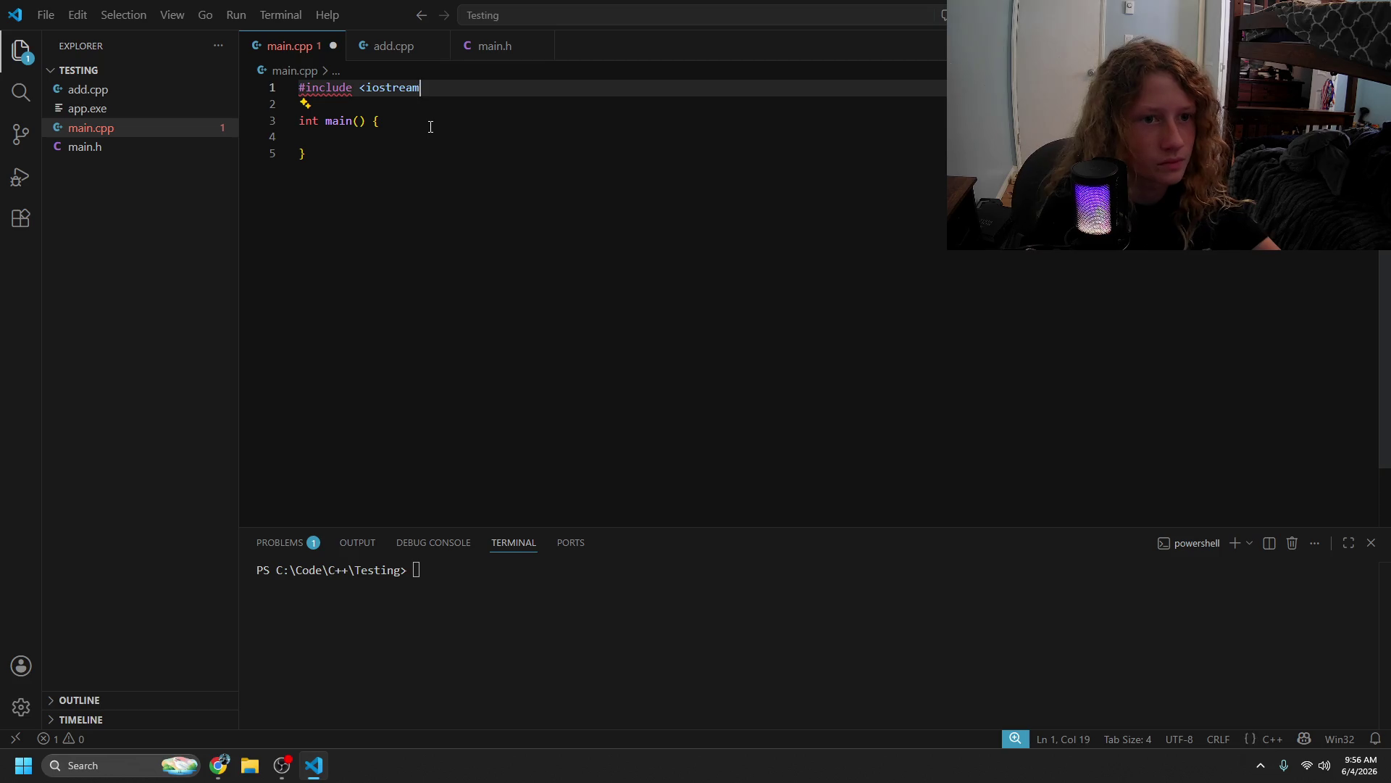
{"action": "type", "text": ".h"}
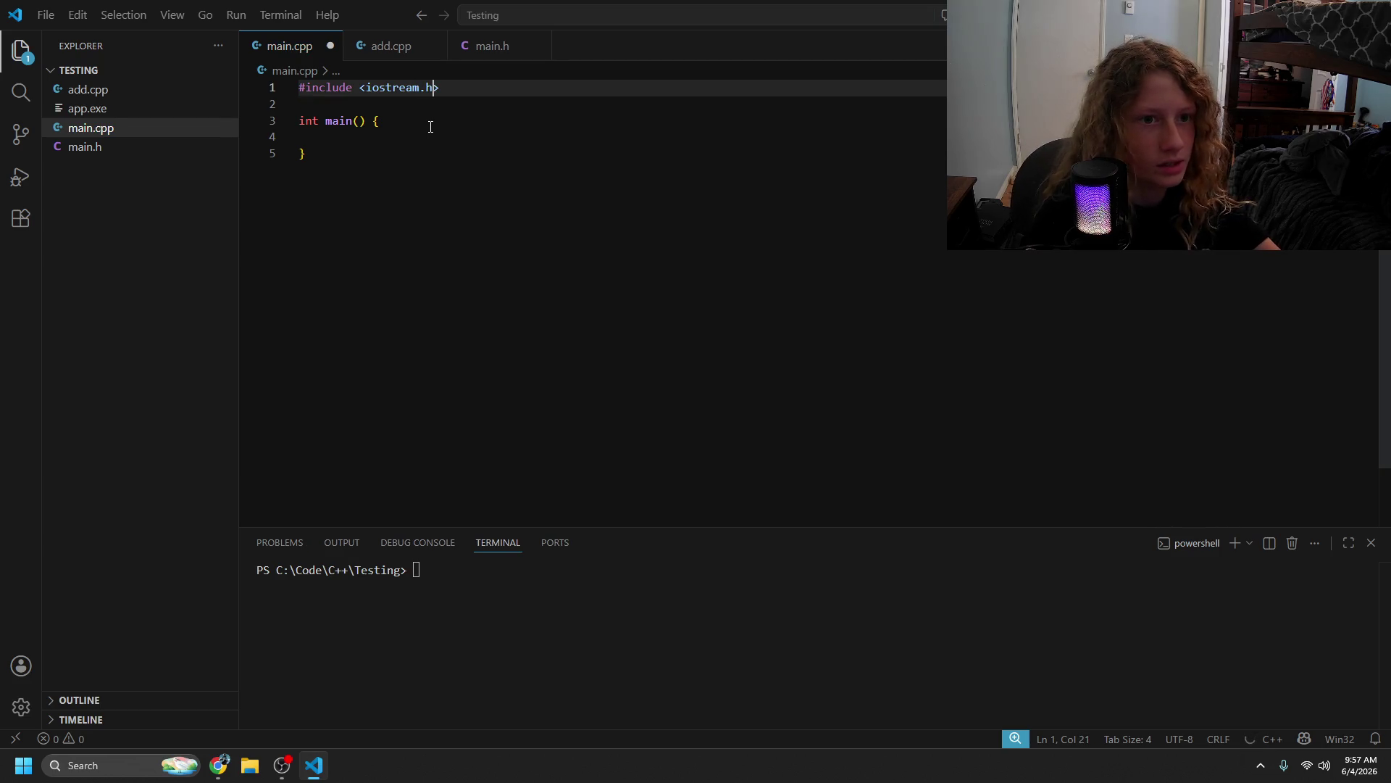
{"action": "type", "text": ">"}
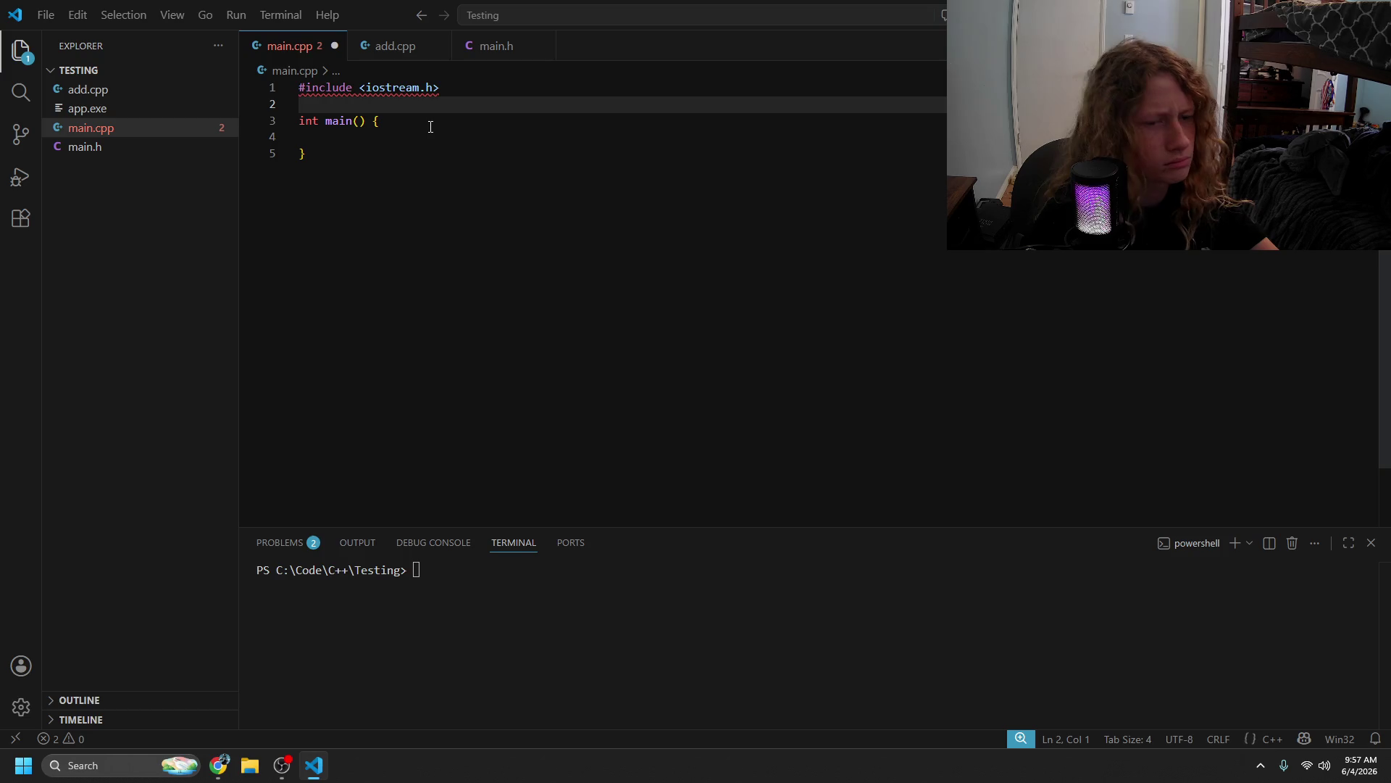
{"action": "key", "text": "ctrl+z"}
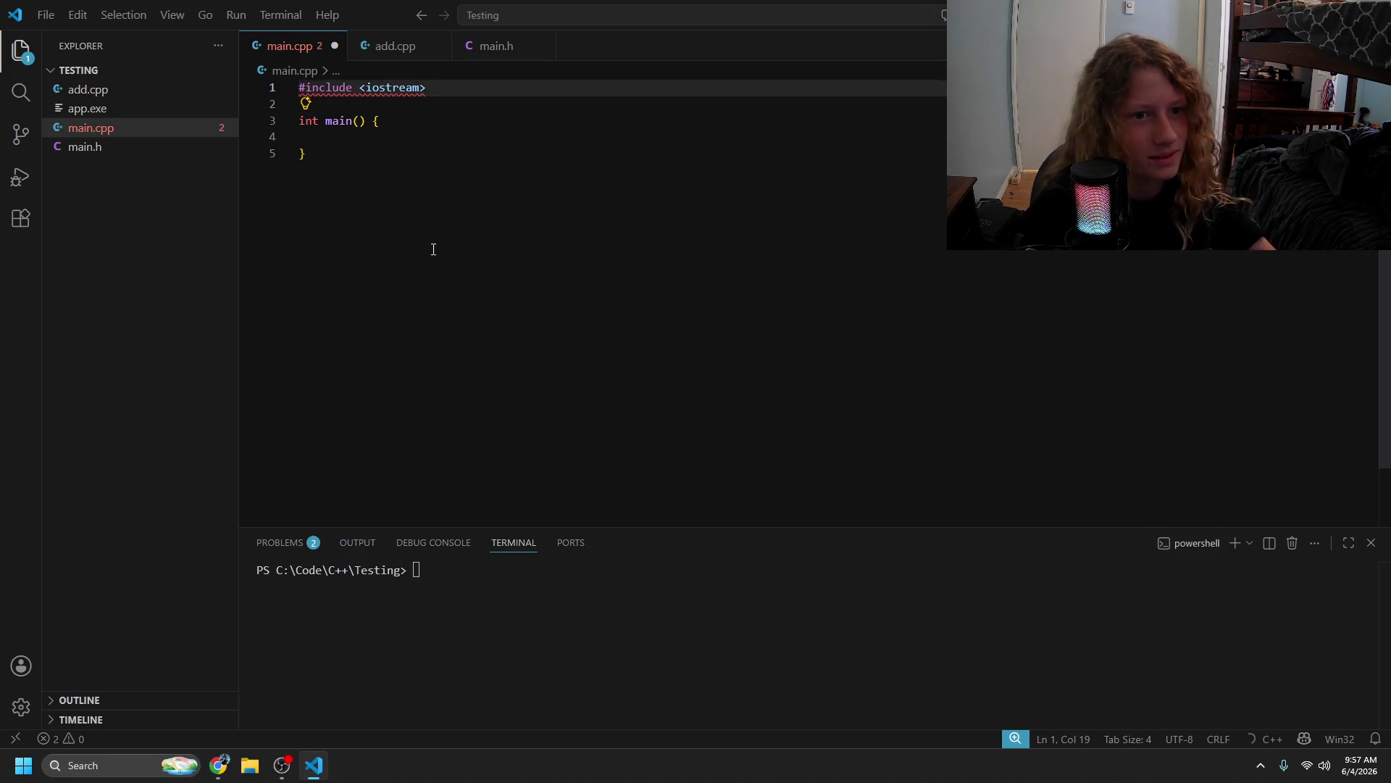
{"action": "left_click", "coordinate": [446, 154]}
{"action": "key", "text": "ctrl+s"}
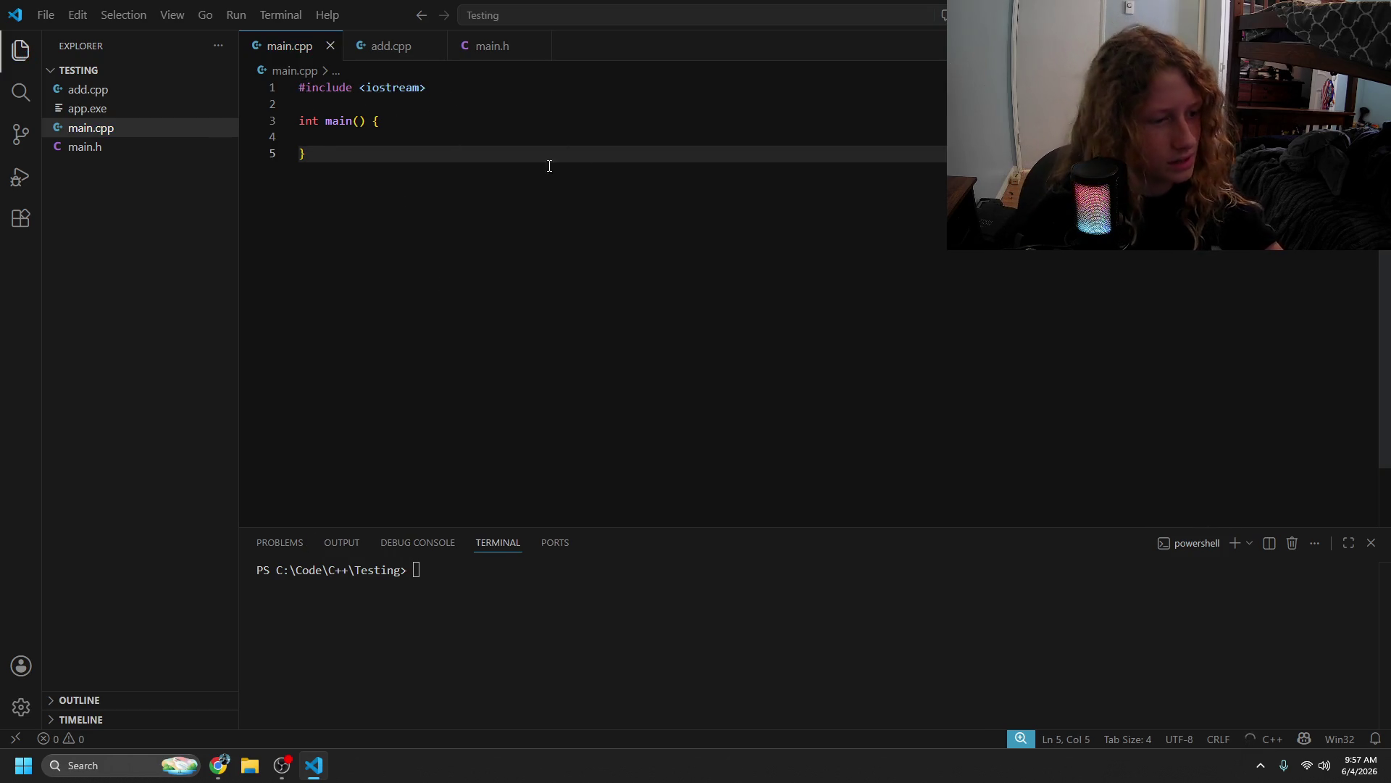
{"action": "key", "text": "alt+Tab"}
{"action": "scroll", "coordinate": [703, 288], "scroll_direction": "down", "scroll_amount": 2}
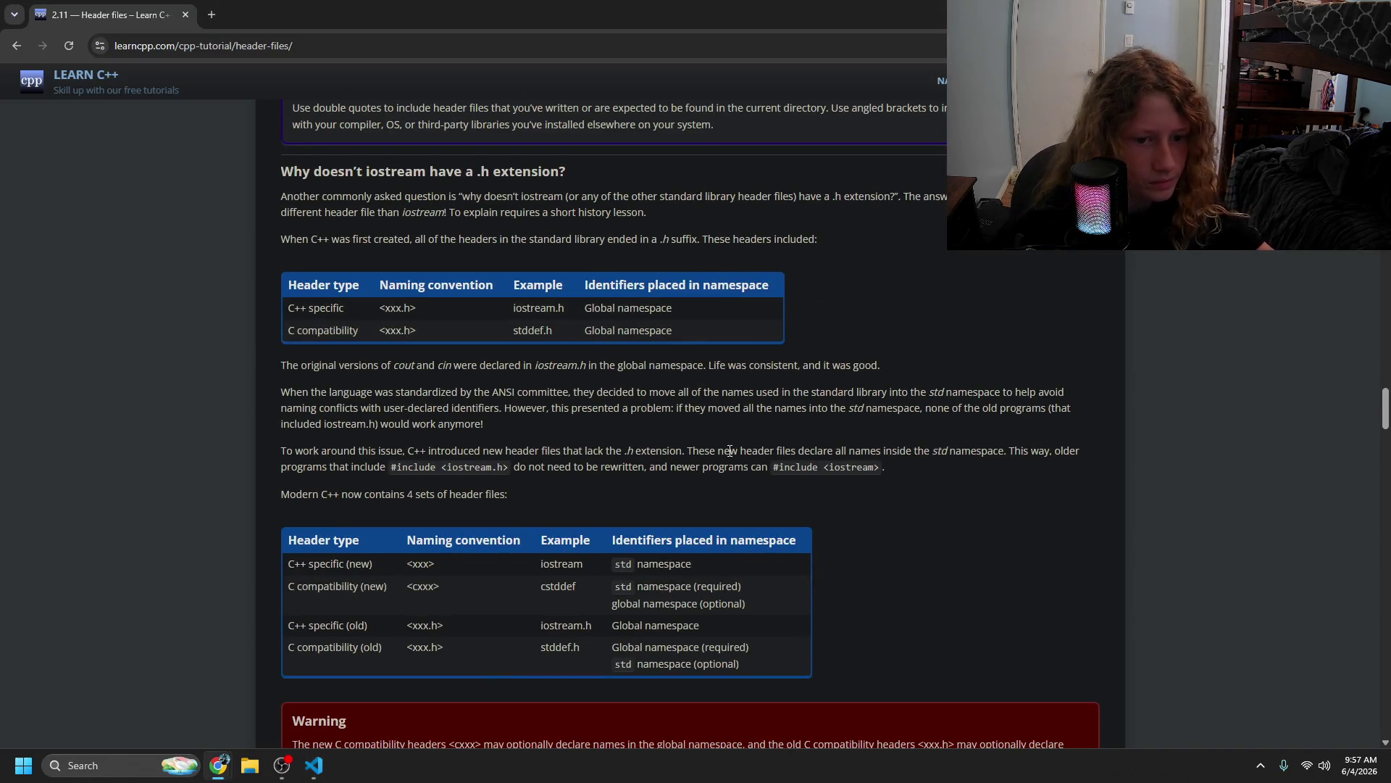
- Read the Warning note about .h extensions
{"action": "scroll", "coordinate": [515, 554], "scroll_direction": "down", "scroll_amount": 2}
{"action": "mouse_move", "coordinate": [355, 599]}
{"action": "left_mouse_down"}
{"action": "mouse_move", "coordinate": [477, 616]}
{"action": "mouse_move", "coordinate": [495, 600]}
{"action": "left_mouse_up"}
{"action": "left_click", "coordinate": [595, 616]}
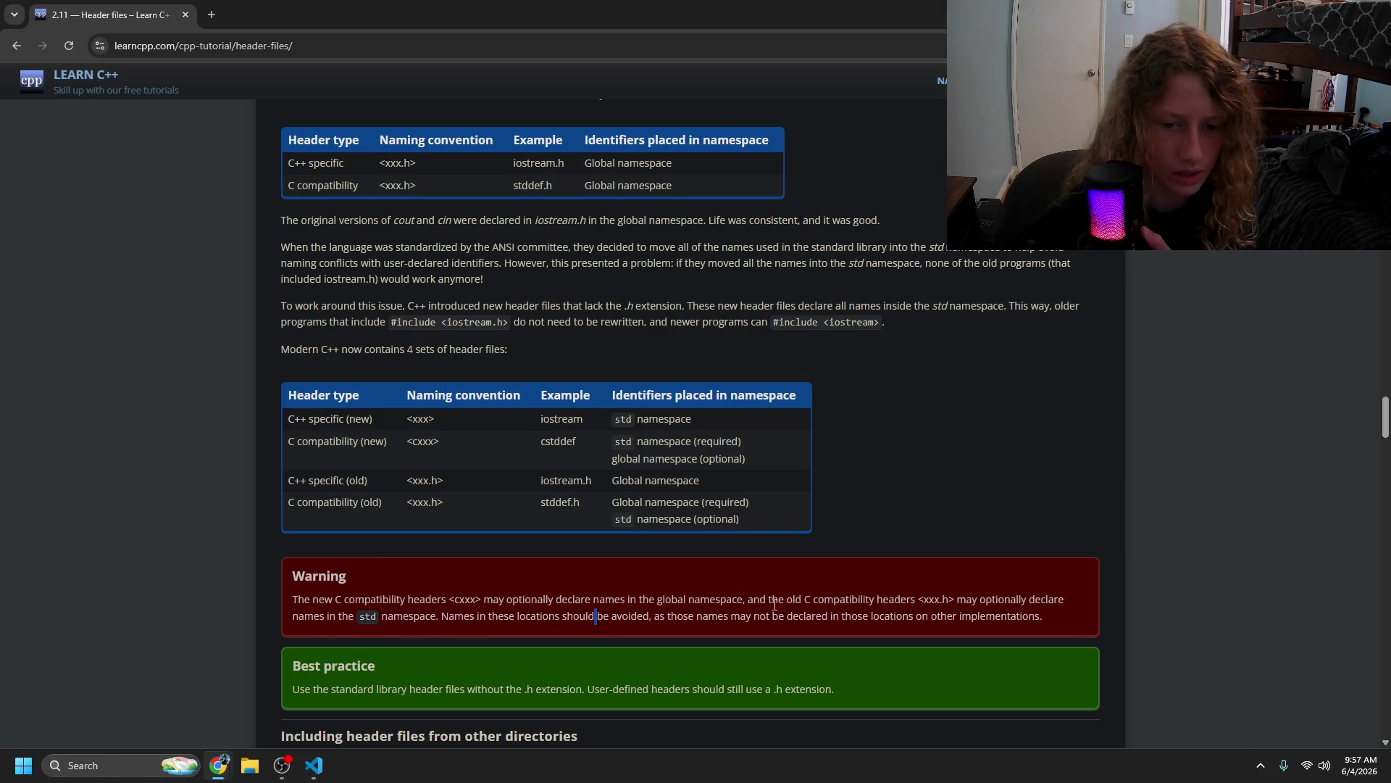
{"action": "mouse_move", "coordinate": [950, 601]}
{"action": "left_mouse_down"}
{"action": "mouse_move", "coordinate": [415, 613]}
{"action": "mouse_move", "coordinate": [563, 637]}
{"action": "left_mouse_up"}
{"action": "mouse_move", "coordinate": [828, 627]}
{"action": "left_mouse_down"}
{"action": "mouse_move", "coordinate": [1056, 620]}
{"action": "mouse_move", "coordinate": [690, 640]}
{"action": "left_mouse_up"}
{"action": "left_click", "coordinate": [542, 656]}
- Read the Best practice advice on omitting .h and the note on relative include paths
{"action": "scroll", "coordinate": [458, 650], "scroll_direction": "down", "scroll_amount": 2}
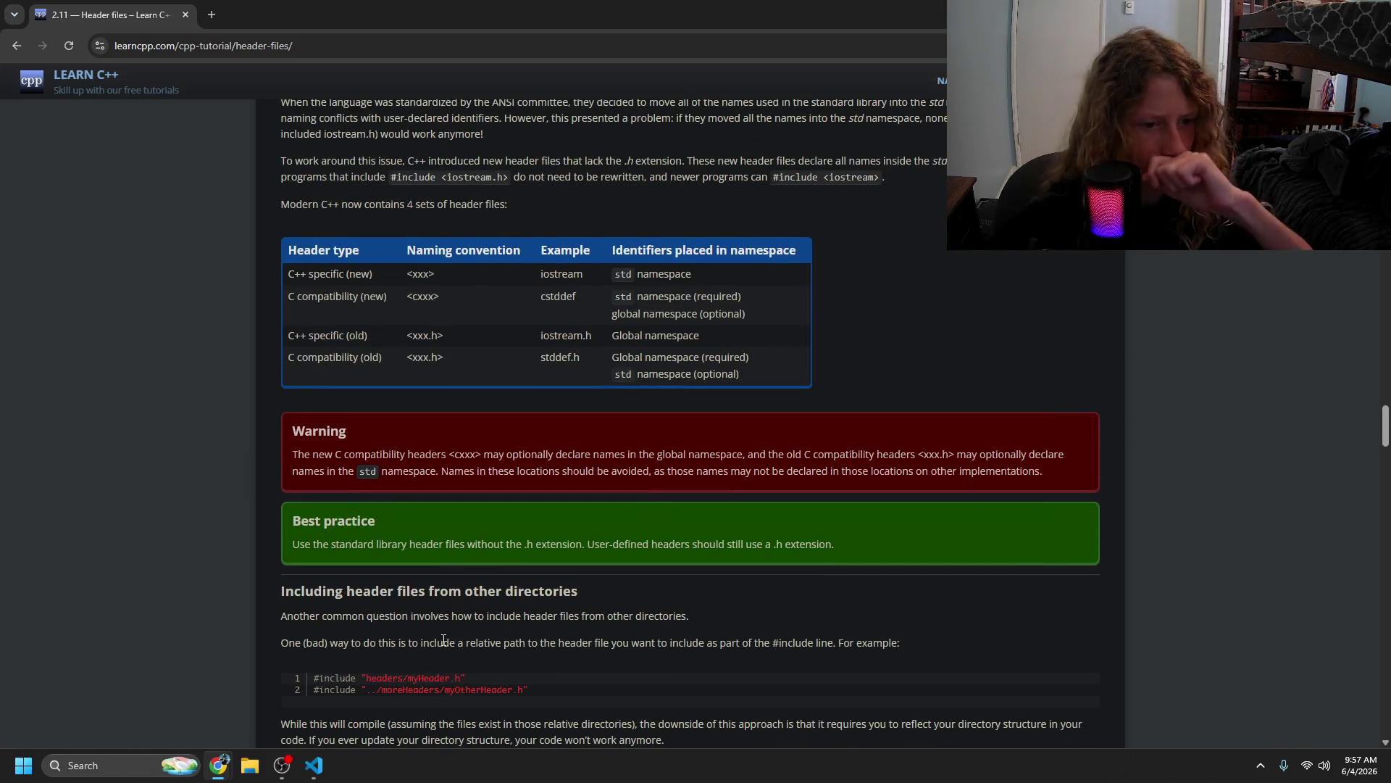
{"action": "mouse_move", "coordinate": [459, 544]}
{"action": "left_mouse_down"}
{"action": "mouse_move", "coordinate": [734, 548]}
{"action": "mouse_move", "coordinate": [826, 602]}
{"action": "mouse_move", "coordinate": [859, 596]}
{"action": "mouse_move", "coordinate": [724, 603]}
{"action": "mouse_move", "coordinate": [549, 564]}
{"action": "left_mouse_up"}
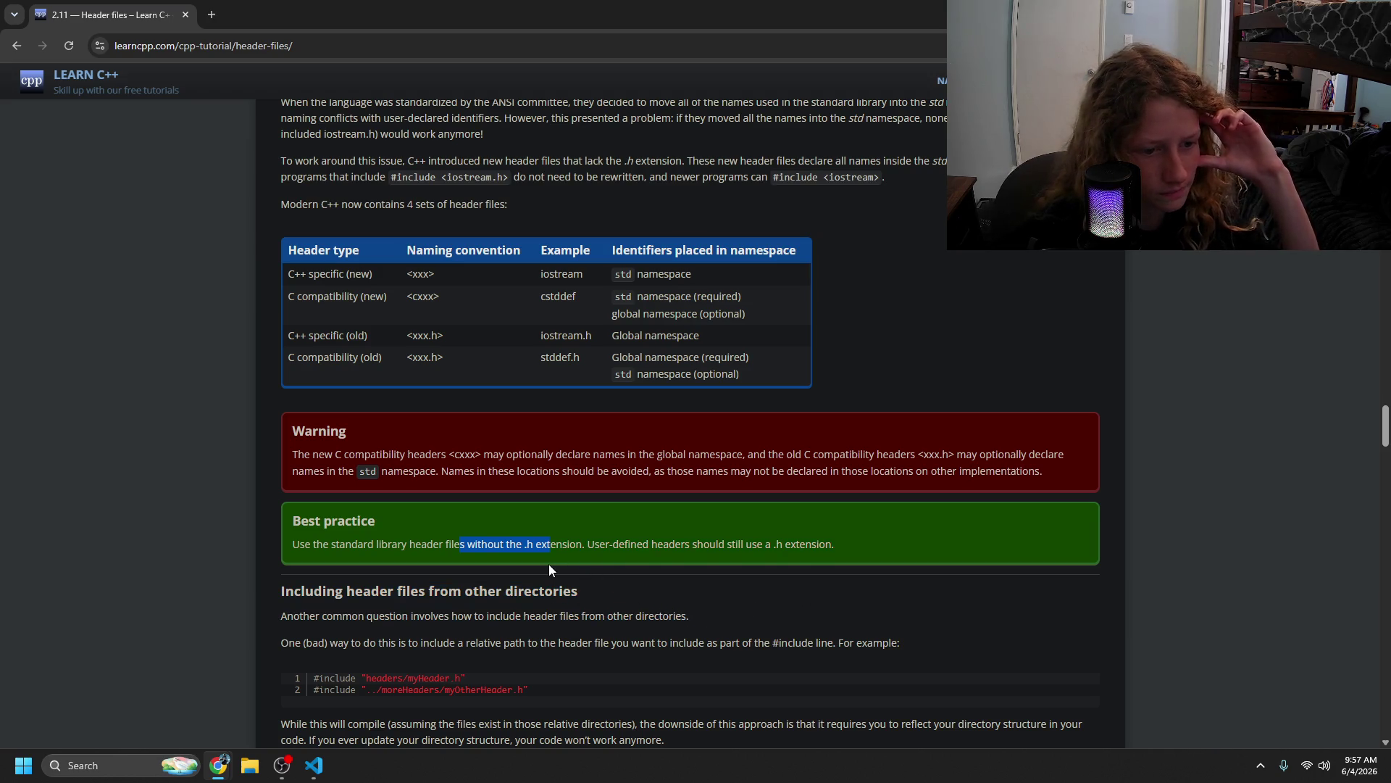
{"action": "left_click", "coordinate": [549, 564]}
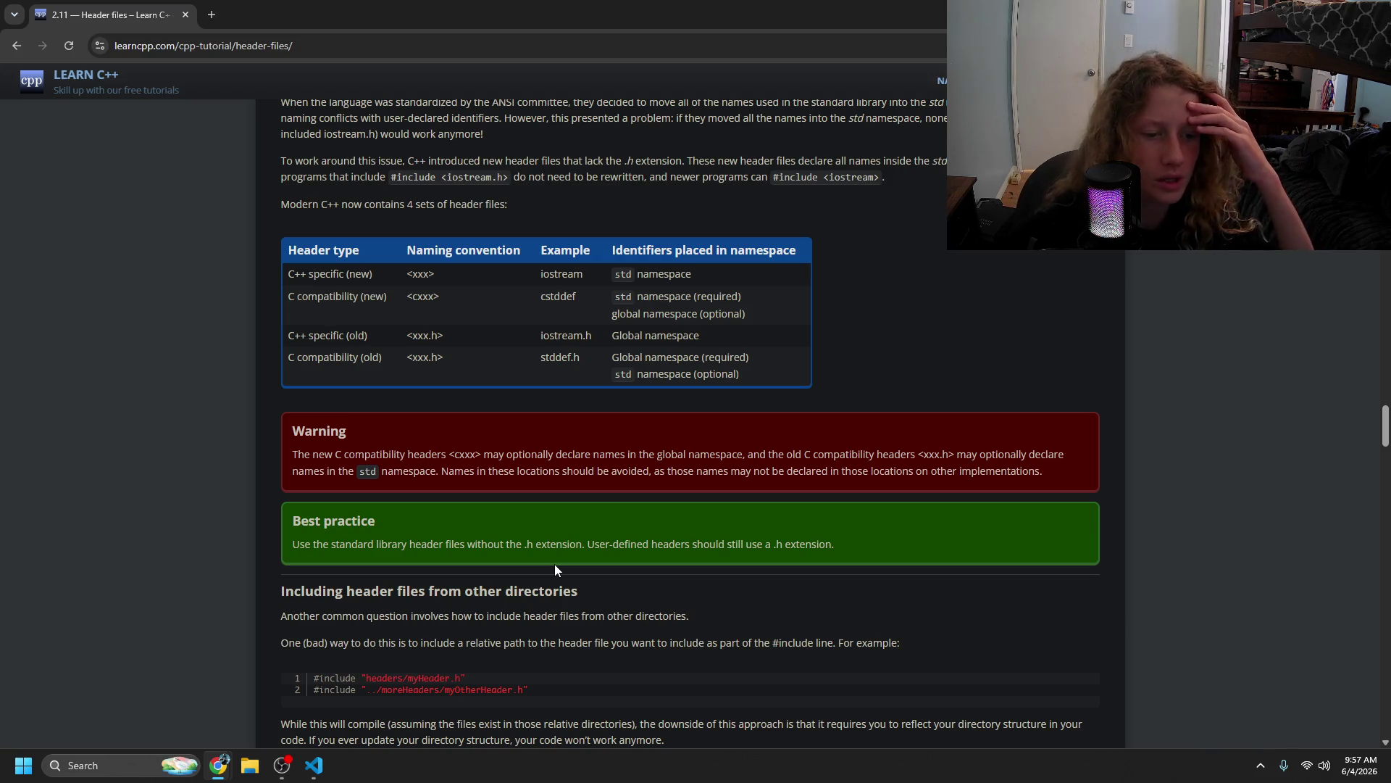
{"action": "mouse_move", "coordinate": [488, 630]}
{"action": "left_mouse_down"}
{"action": "mouse_move", "coordinate": [455, 660]}
{"action": "mouse_move", "coordinate": [619, 645]}
{"action": "mouse_move", "coordinate": [726, 659]}
{"action": "mouse_move", "coordinate": [725, 671]}
{"action": "mouse_move", "coordinate": [415, 646]}
{"action": "mouse_move", "coordinate": [341, 663]}
{"action": "mouse_move", "coordinate": [423, 682]}
{"action": "left_mouse_up"}
{"action": "left_click", "coordinate": [455, 659]}
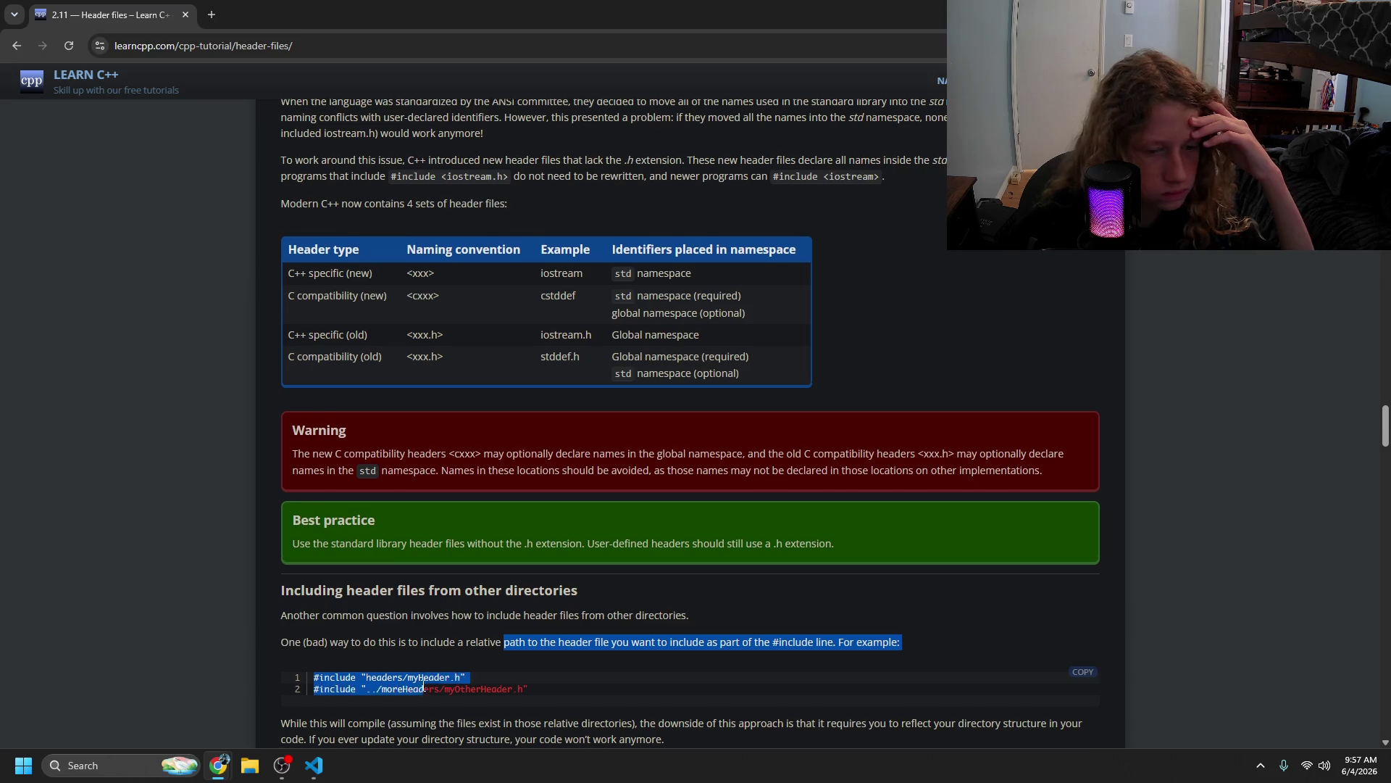
- Read the tip on updating include paths and the headers-including-headers paragraph
{"action": "scroll", "coordinate": [423, 682], "scroll_direction": "down", "scroll_amount": 2}
{"action": "left_click", "coordinate": [422, 685]}
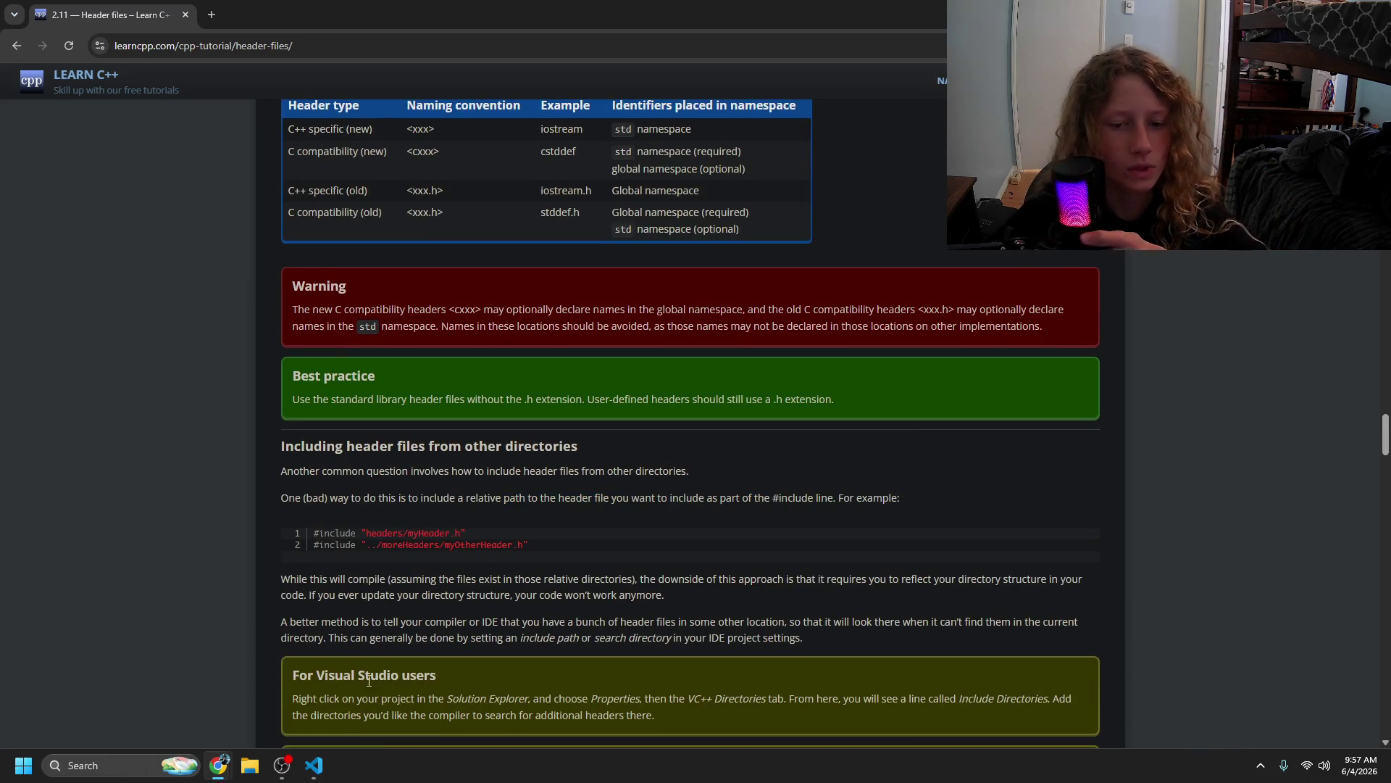
{"action": "mouse_move", "coordinate": [755, 589]}
{"action": "left_mouse_down"}
{"action": "mouse_move", "coordinate": [362, 595]}
{"action": "mouse_move", "coordinate": [576, 595]}
{"action": "mouse_move", "coordinate": [428, 595]}
{"action": "mouse_move", "coordinate": [493, 597]}
{"action": "left_mouse_up"}
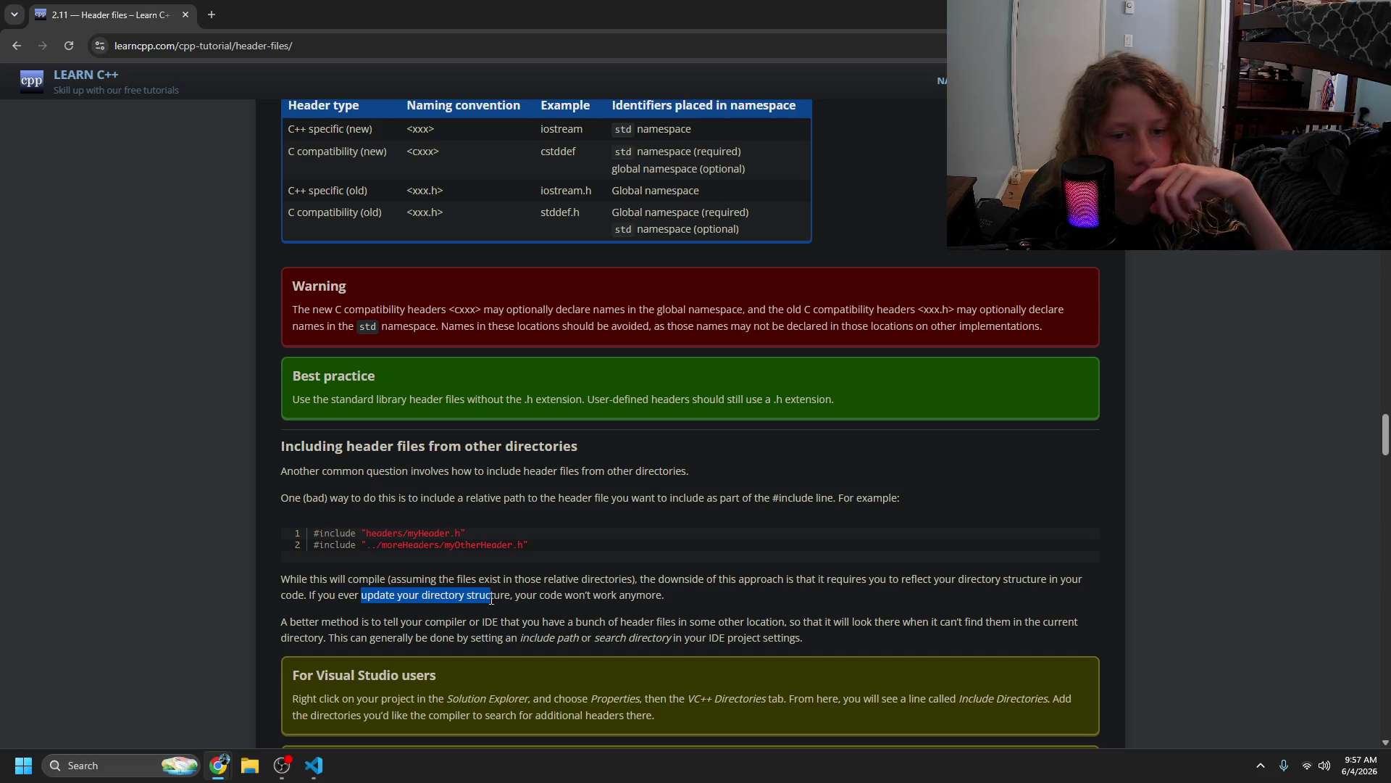
{"action": "scroll", "coordinate": [434, 590], "scroll_direction": "down", "scroll_amount": 3}
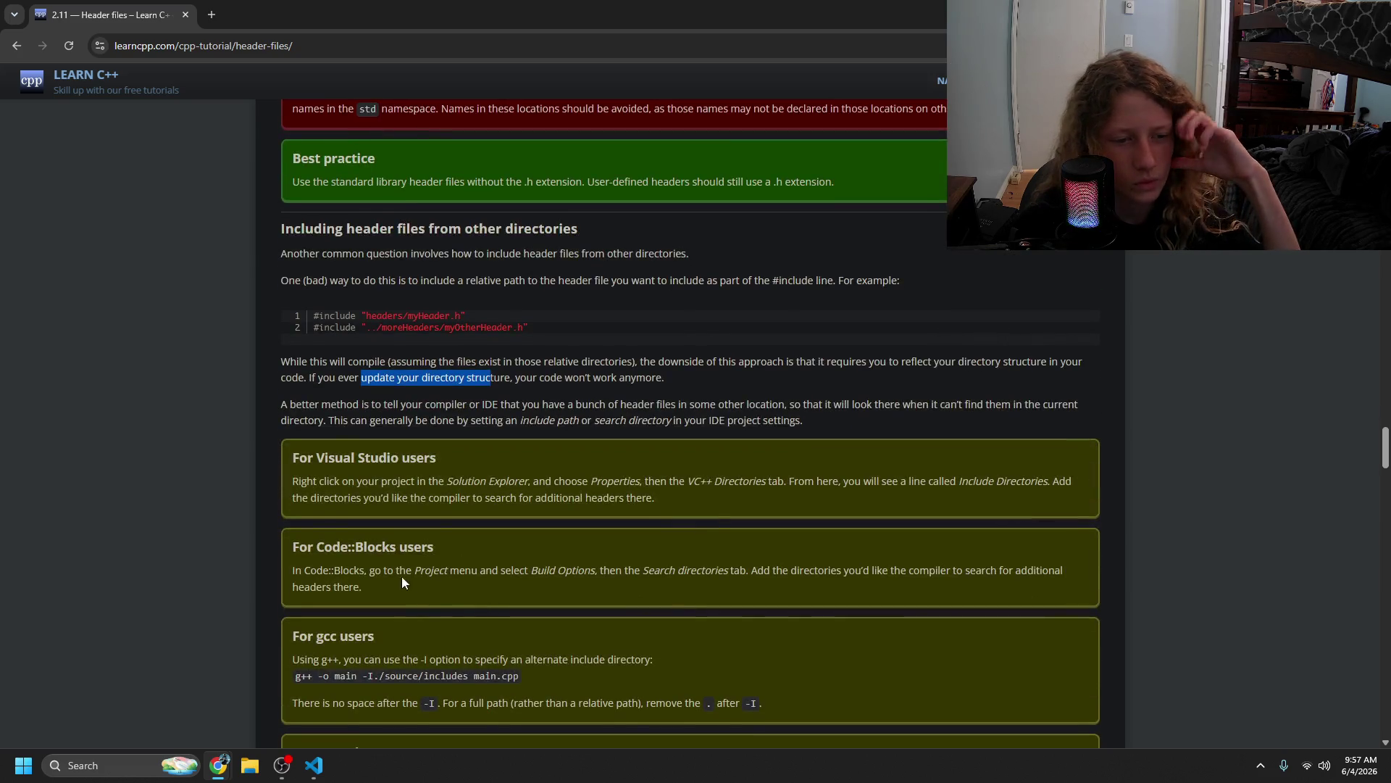
{"action": "scroll", "coordinate": [372, 497], "scroll_direction": "down", "scroll_amount": 2}
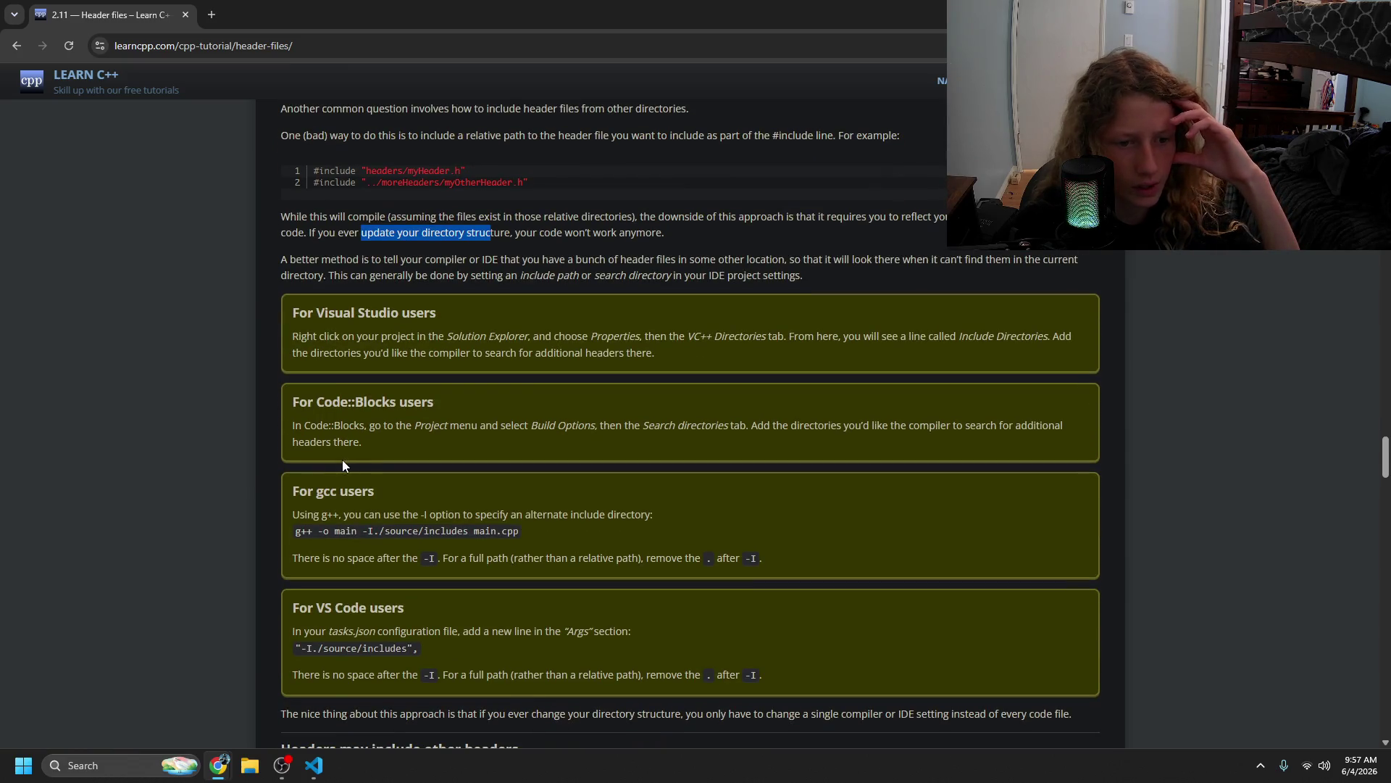
{"action": "scroll", "coordinate": [342, 462], "scroll_direction": "down", "scroll_amount": 2}
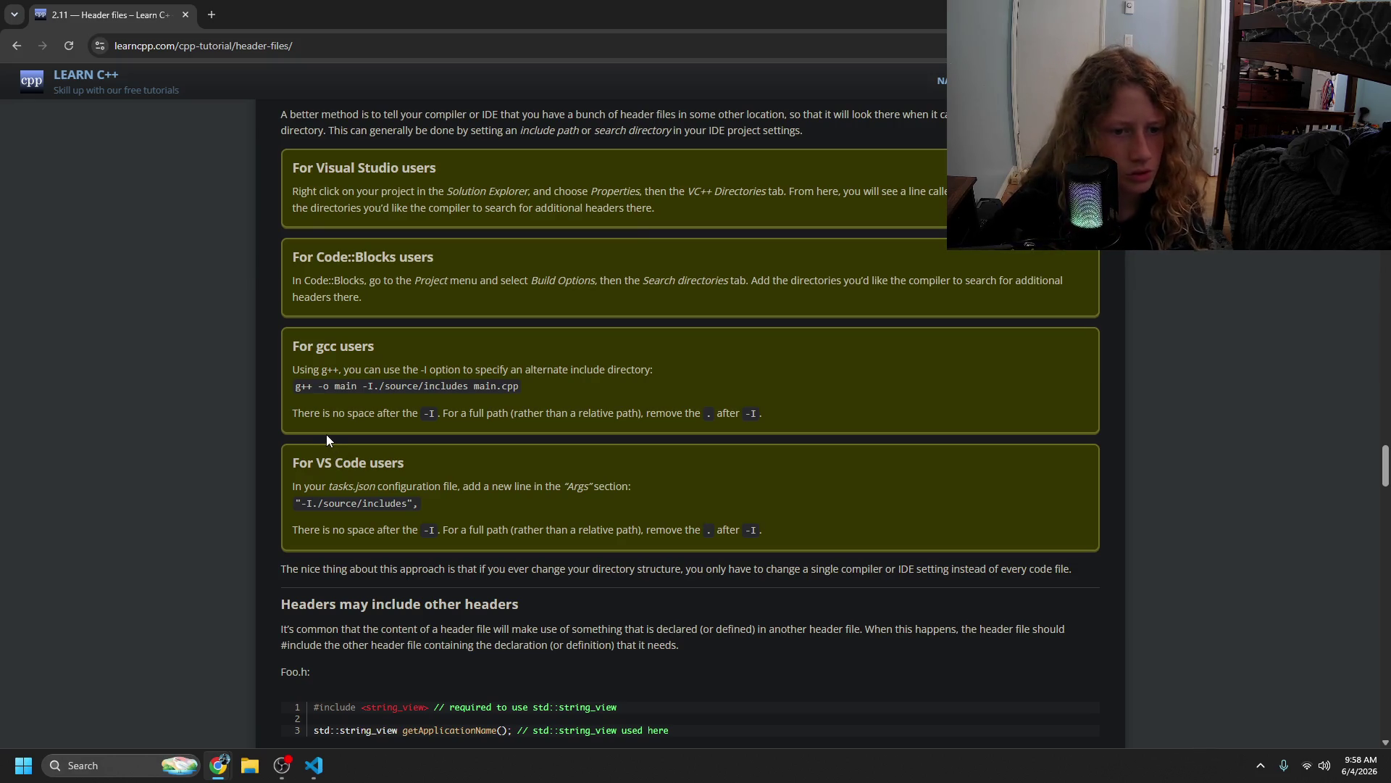
{"action": "scroll", "coordinate": [348, 437], "scroll_direction": "down", "scroll_amount": 3}
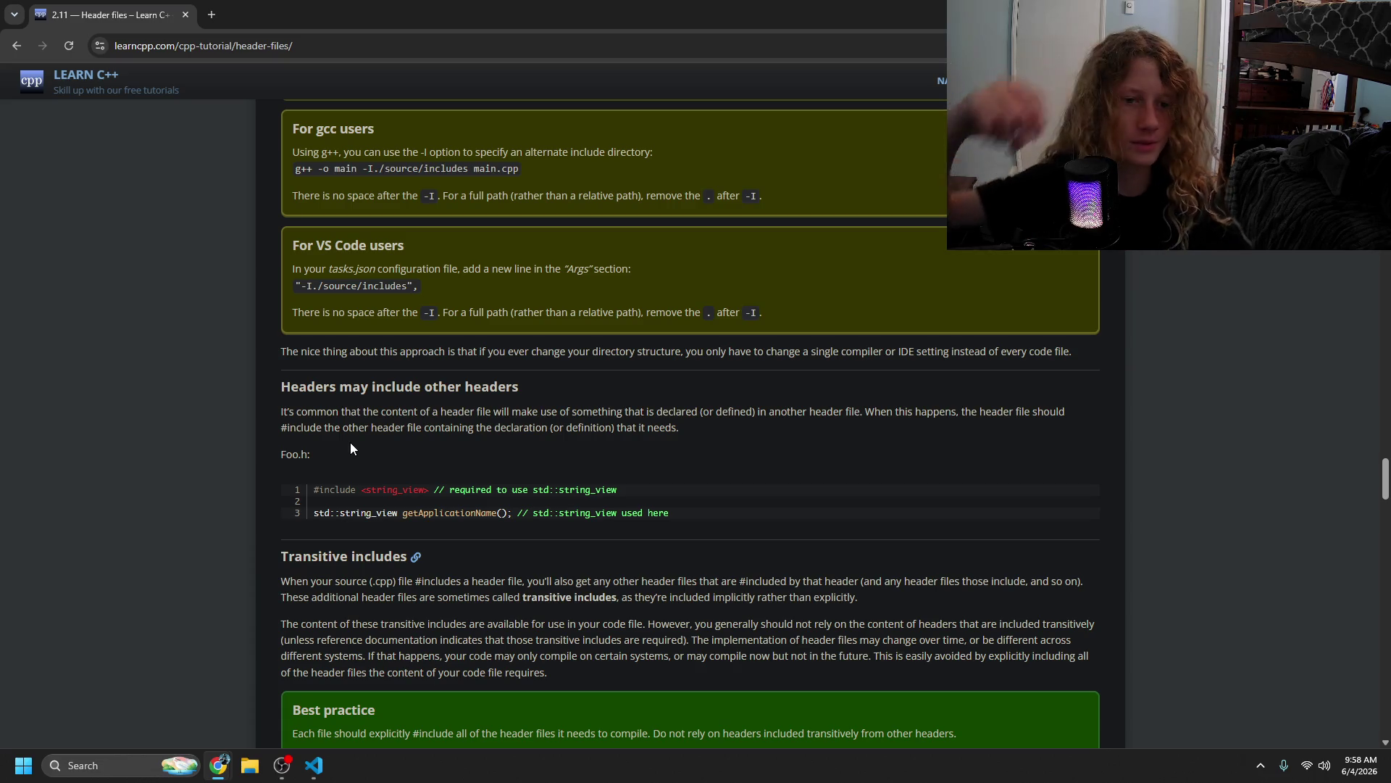
{"action": "left_click_drag", "start_coordinate": [345, 410], "coordinate": [415, 411]}
{"action": "mouse_move", "coordinate": [311, 389]}
{"action": "left_mouse_down"}
{"action": "mouse_move", "coordinate": [281, 386]}
{"action": "mouse_move", "coordinate": [433, 386]}
{"action": "left_mouse_up"}
{"action": "left_click", "coordinate": [329, 383]}
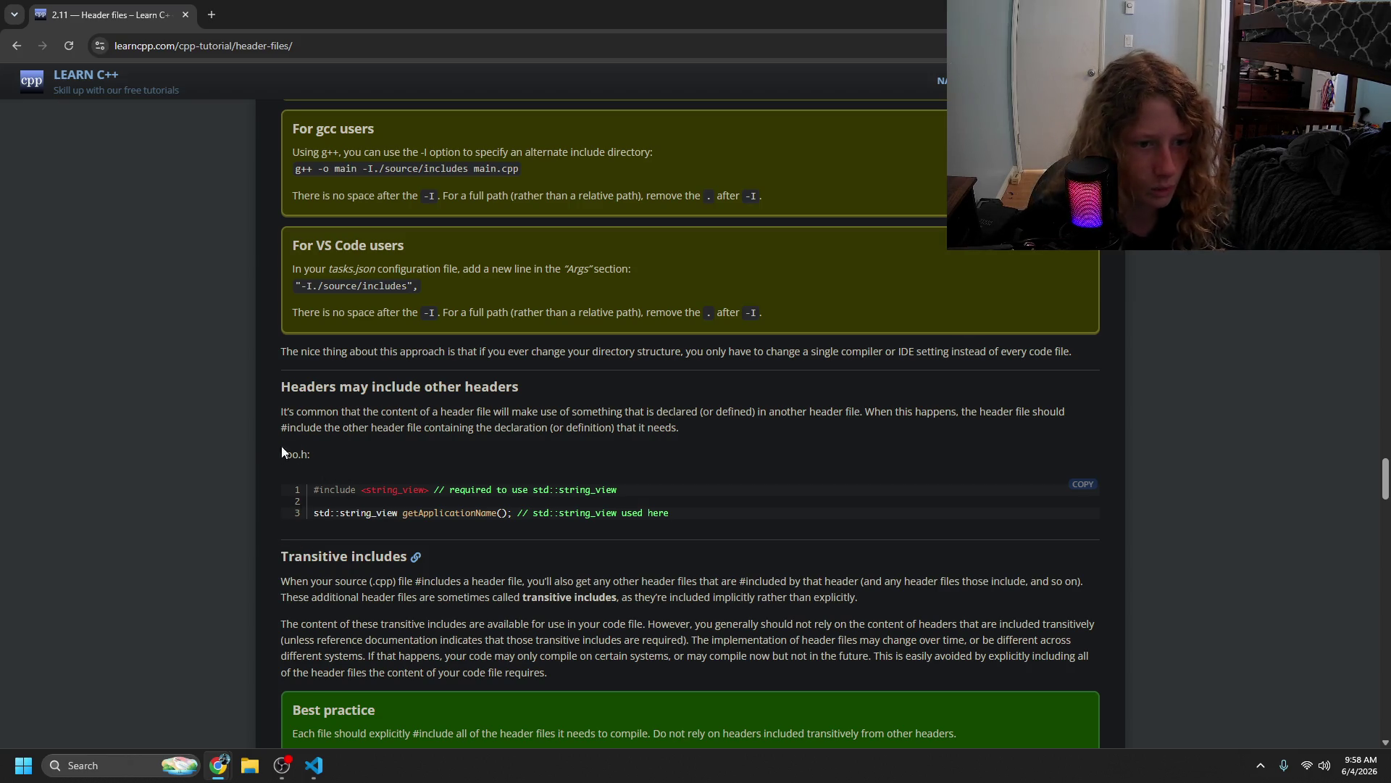
- Study the transitive-include Foo.h example using std::string_view, then return to main.cpp in VS Code
{"action": "mouse_move", "coordinate": [686, 411]}
{"action": "left_mouse_down"}
{"action": "mouse_move", "coordinate": [791, 411]}
{"action": "mouse_move", "coordinate": [805, 448]}
{"action": "mouse_move", "coordinate": [300, 469]}
{"action": "mouse_move", "coordinate": [545, 501]}
{"action": "left_mouse_up"}
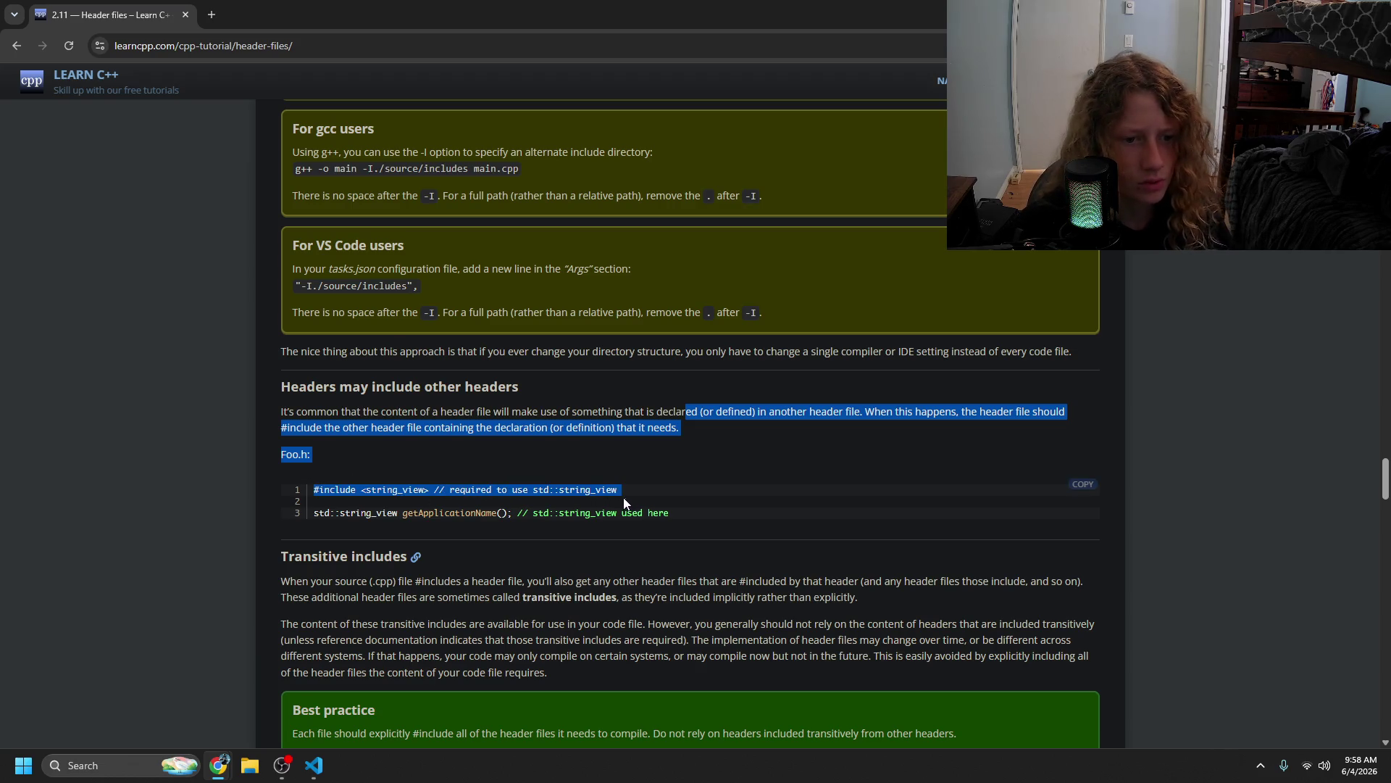
{"action": "left_click", "coordinate": [517, 528]}
{"action": "left_click_drag", "start_coordinate": [345, 513], "coordinate": [678, 515]}
{"action": "left_click", "coordinate": [677, 512]}
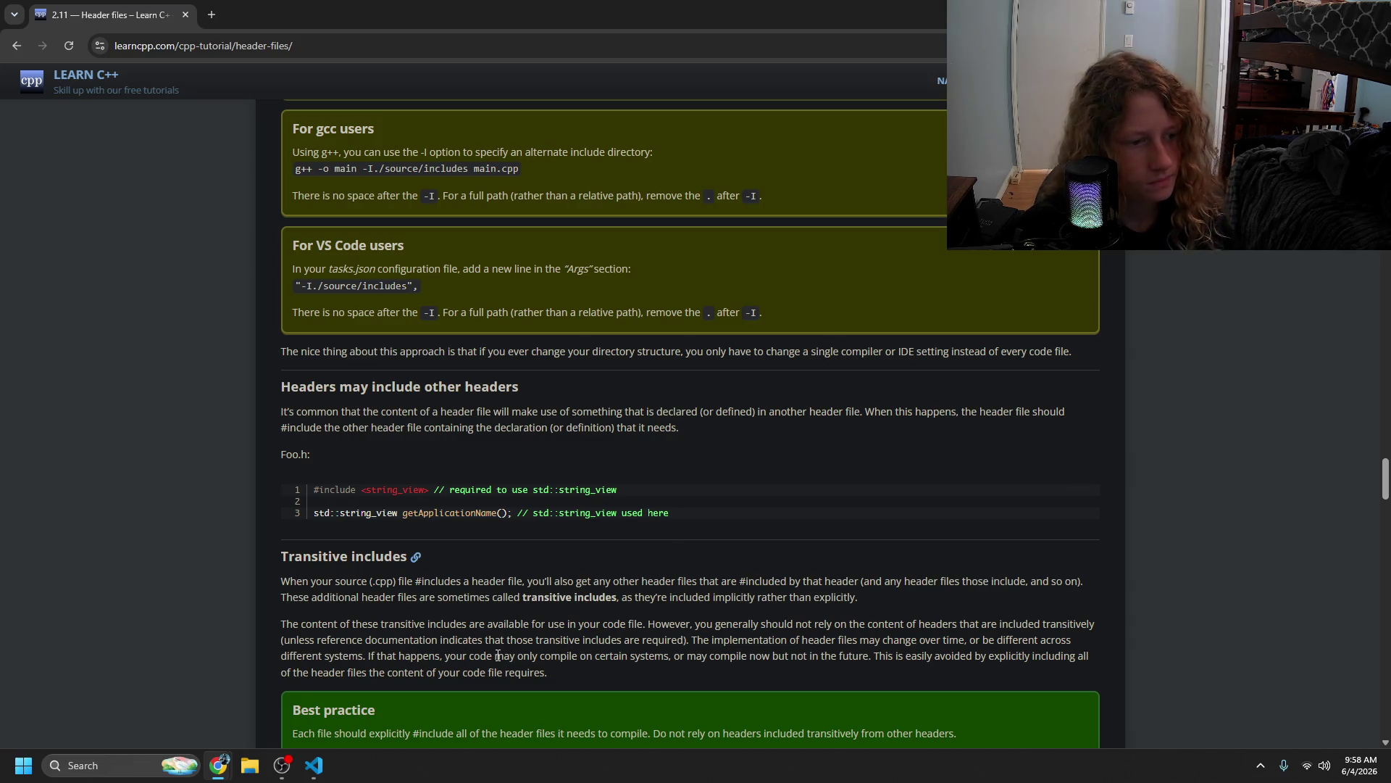
{"action": "scroll", "coordinate": [25, 601], "scroll_direction": "down", "scroll_amount": 7}
{"action": "scroll", "coordinate": [336, 551], "scroll_direction": "up", "scroll_amount": 5}
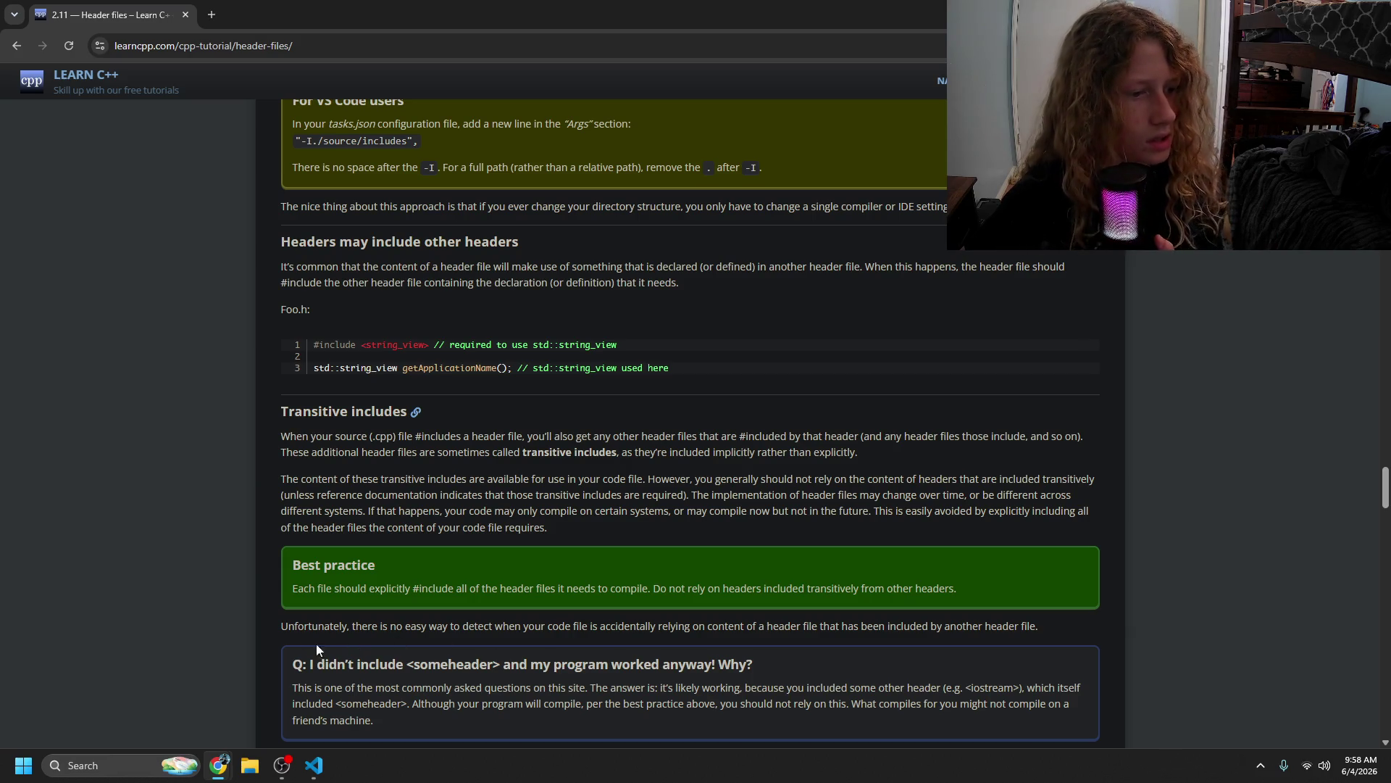
{"action": "key", "text": "alt+Tab"}
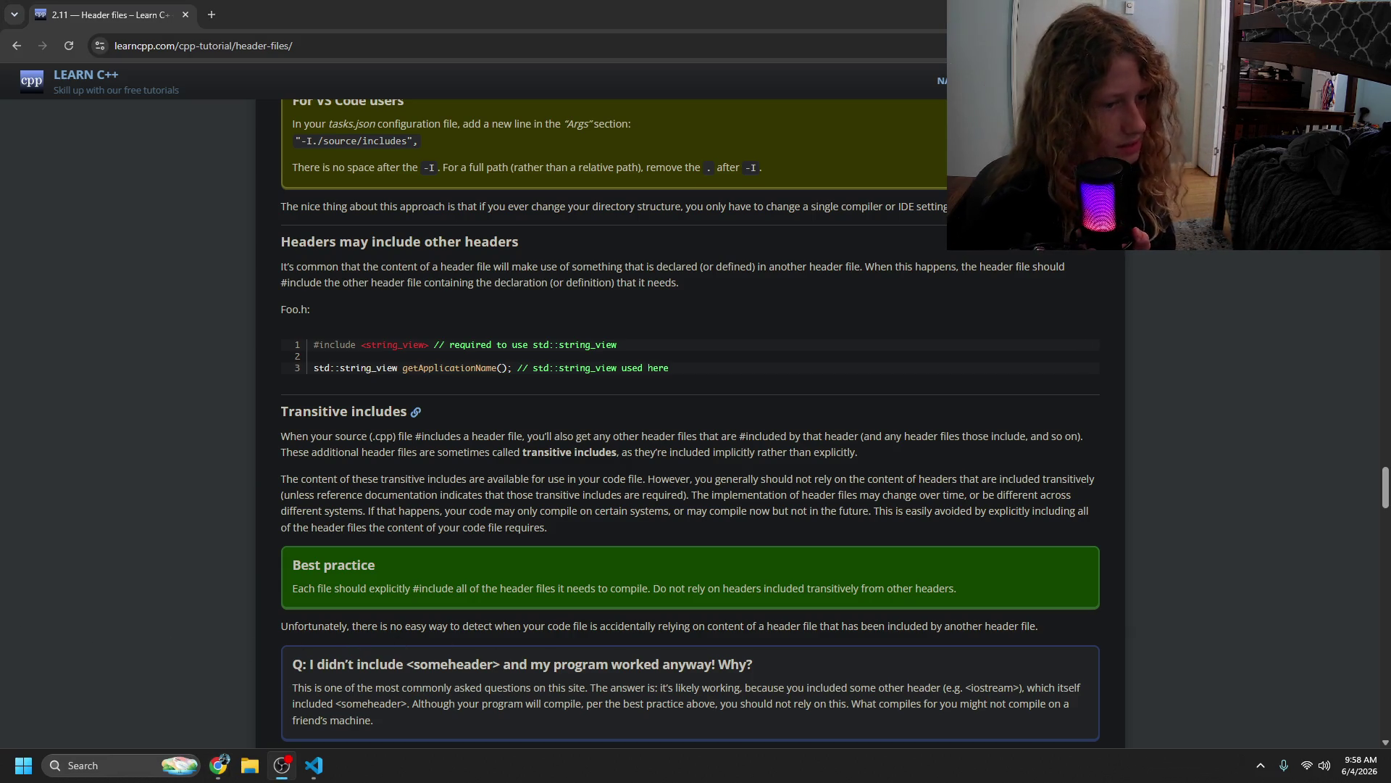
{"action": "left_click", "coordinate": [425, 669]}
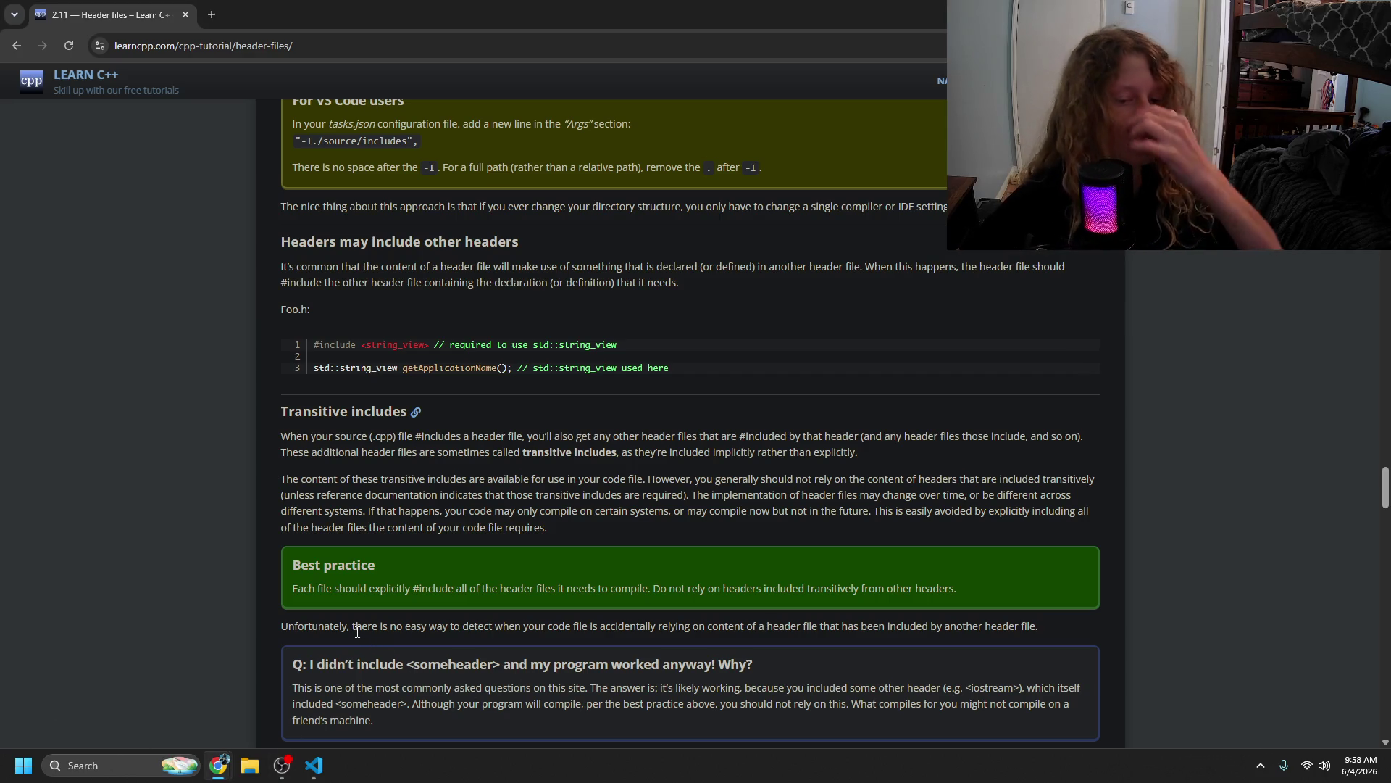
{"action": "left_click", "coordinate": [313, 765]}
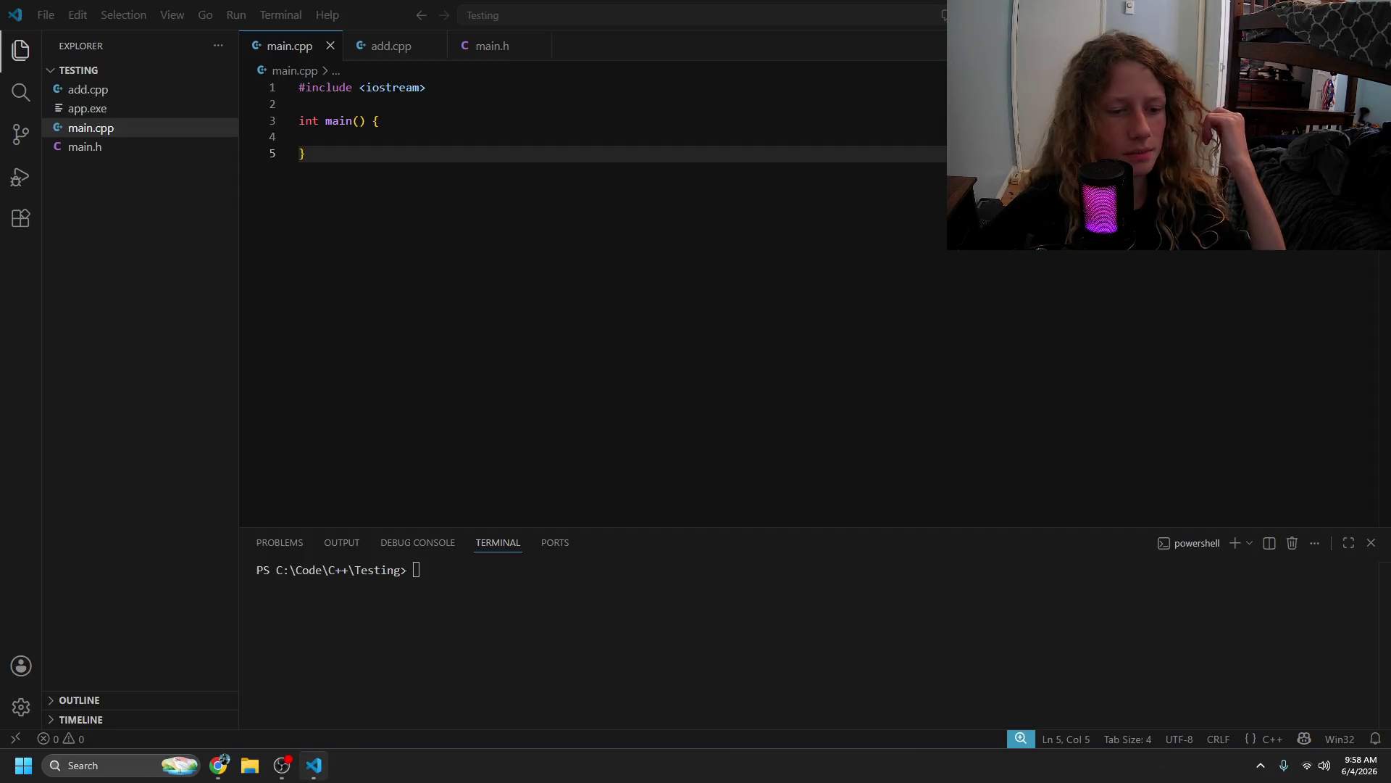
- Start an import line below the iostream include in main.cpp, then erase the misspelled attempt
{"action": "left_click", "coordinate": [472, 88]}
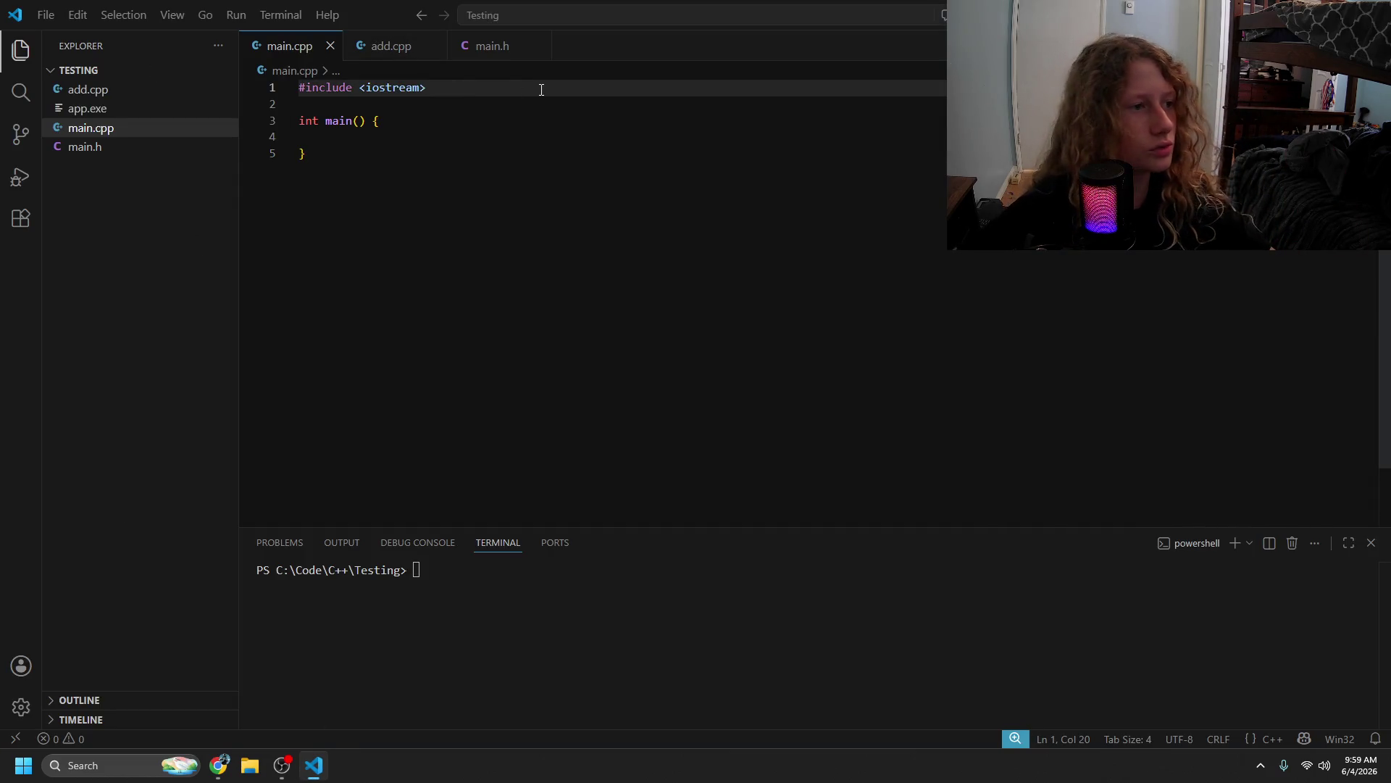
{"action": "key", "text": "Return"}
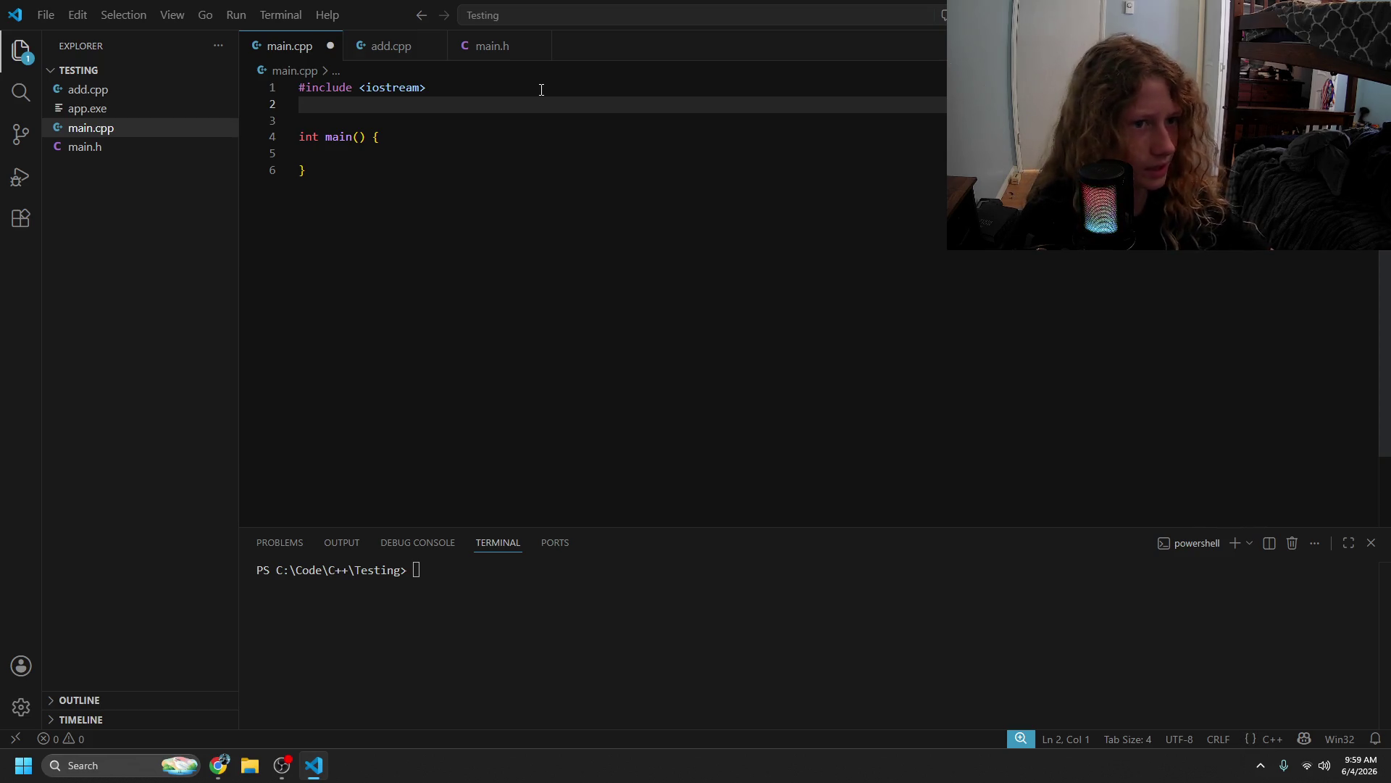
{"action": "type", "text": "impotrt"}
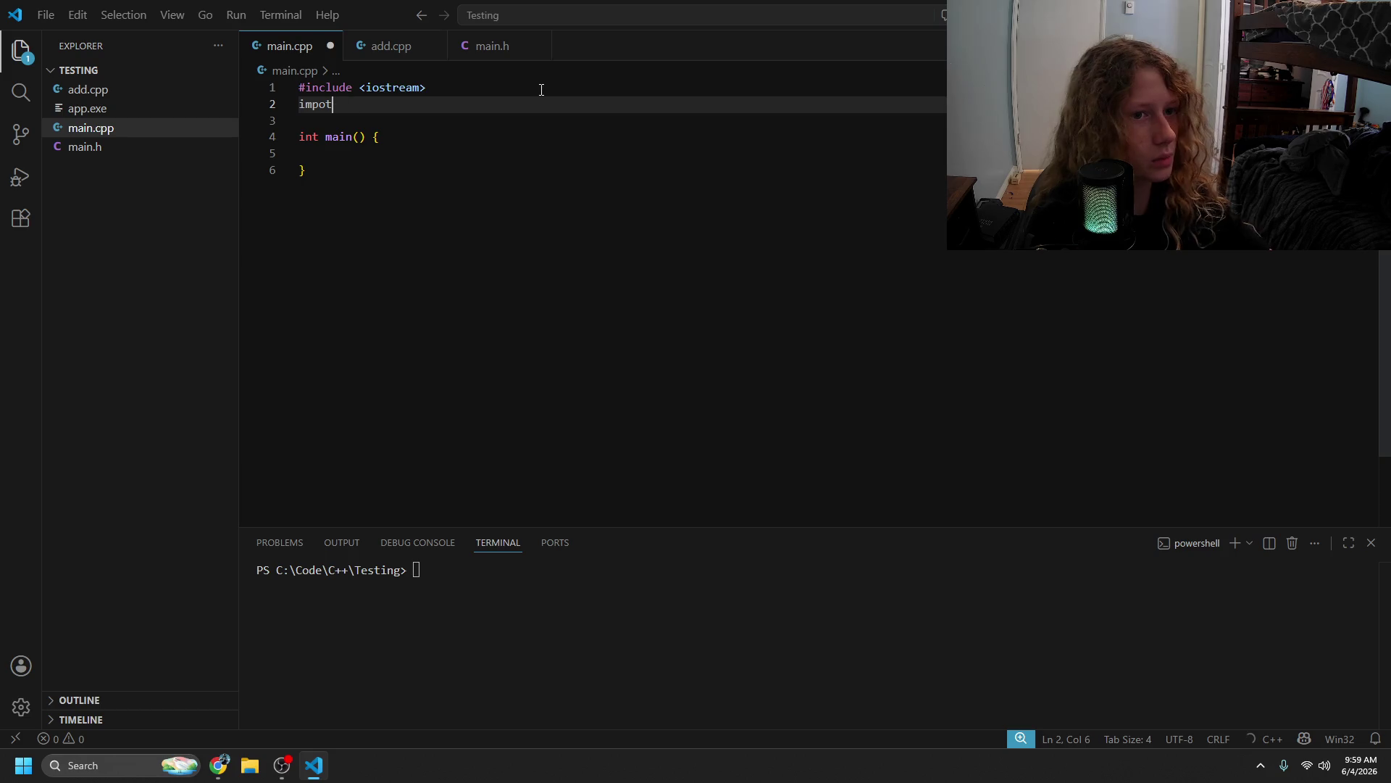
{"action": "key", "text": "BackSpace"}
{"action": "key", "text": "BackSpace"}
{"action": "key", "text": "BackSpace"}
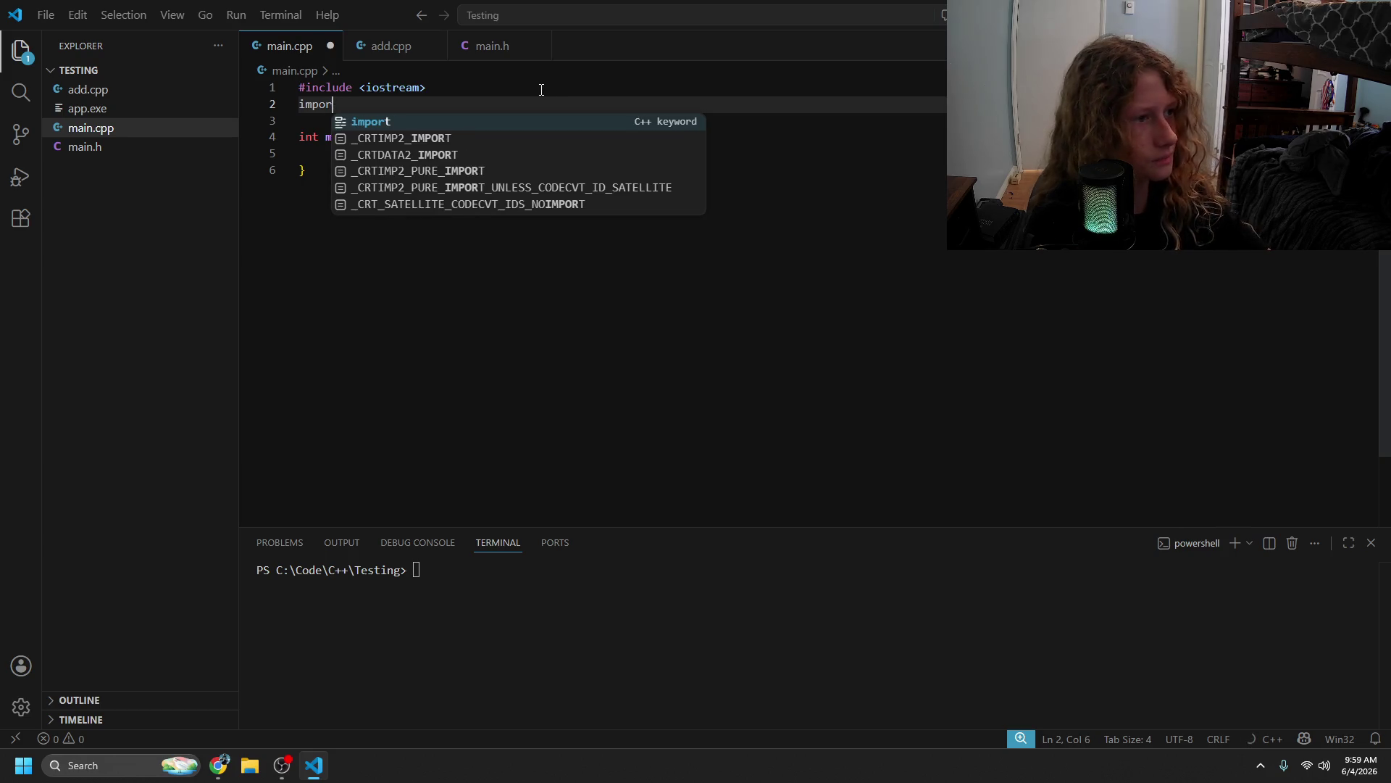
{"action": "key", "text": "BackSpace"}
{"action": "key", "text": "BackSpace"}
{"action": "key", "text": "BackSpace"}
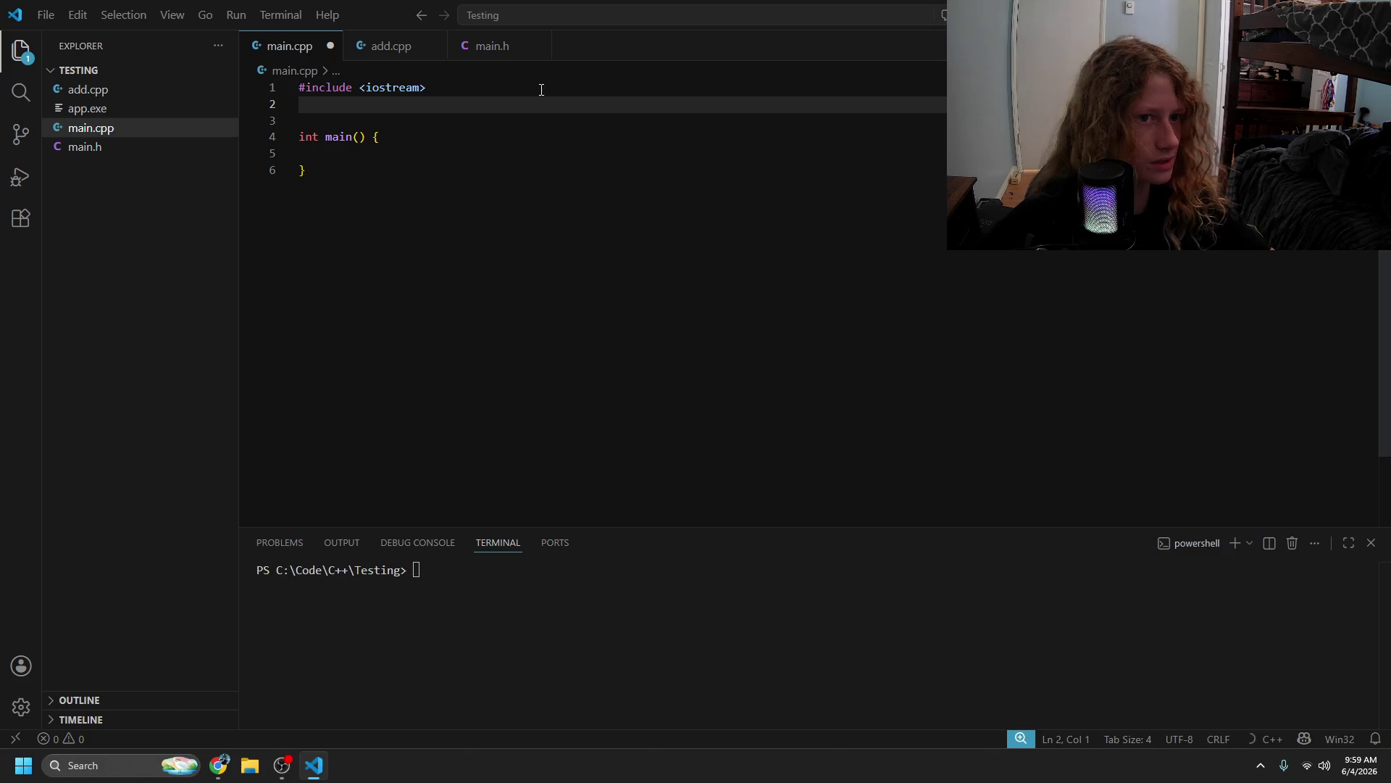
{"action": "key", "text": "BackSpace"}
{"action": "key", "text": "shift+Left"}
{"action": "key", "text": "shift+Left"}
{"action": "key", "text": "shift+Left"}
- Write 'import std' on a new line below the iostream include
{"action": "left_click", "coordinate": [532, 169]}
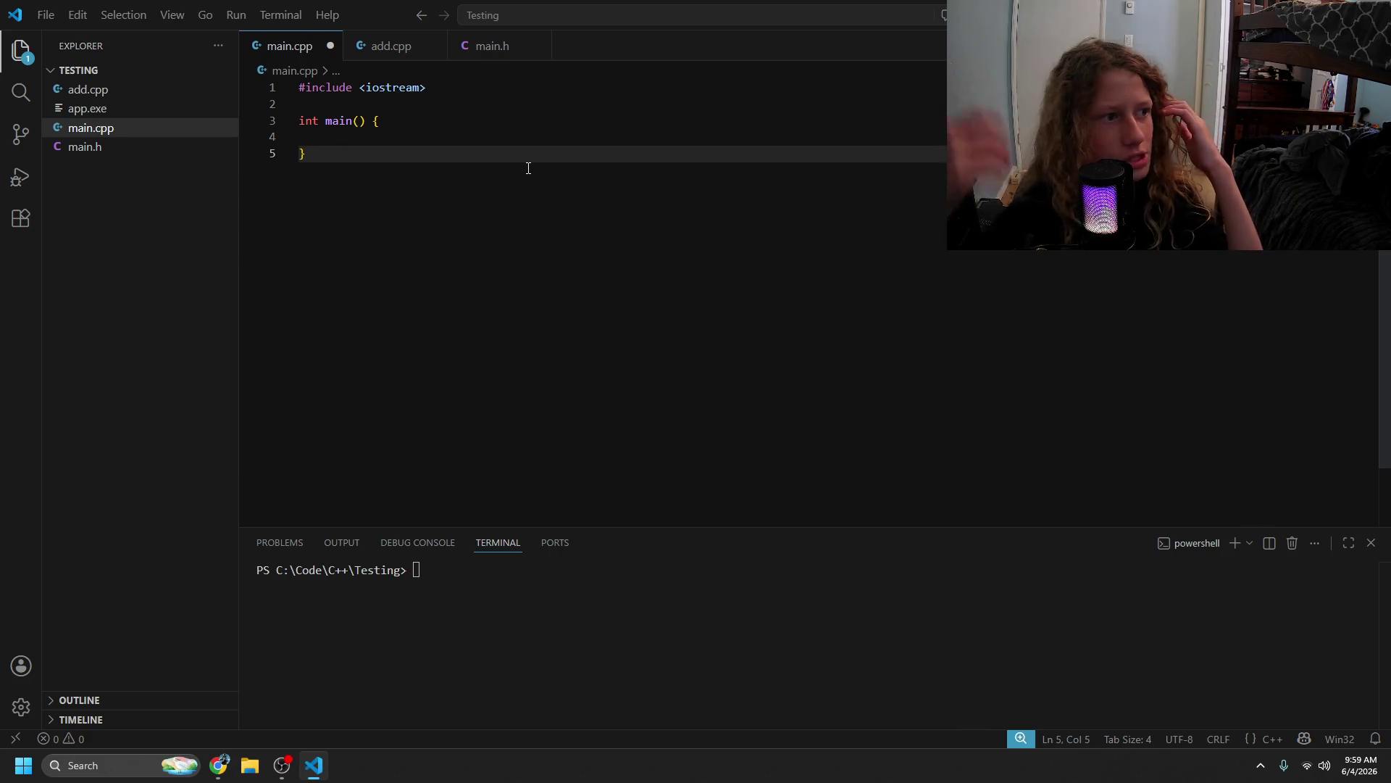
{"action": "left_click", "coordinate": [483, 100]}
{"action": "key", "text": "Return"}
{"action": "key", "text": "Up"}
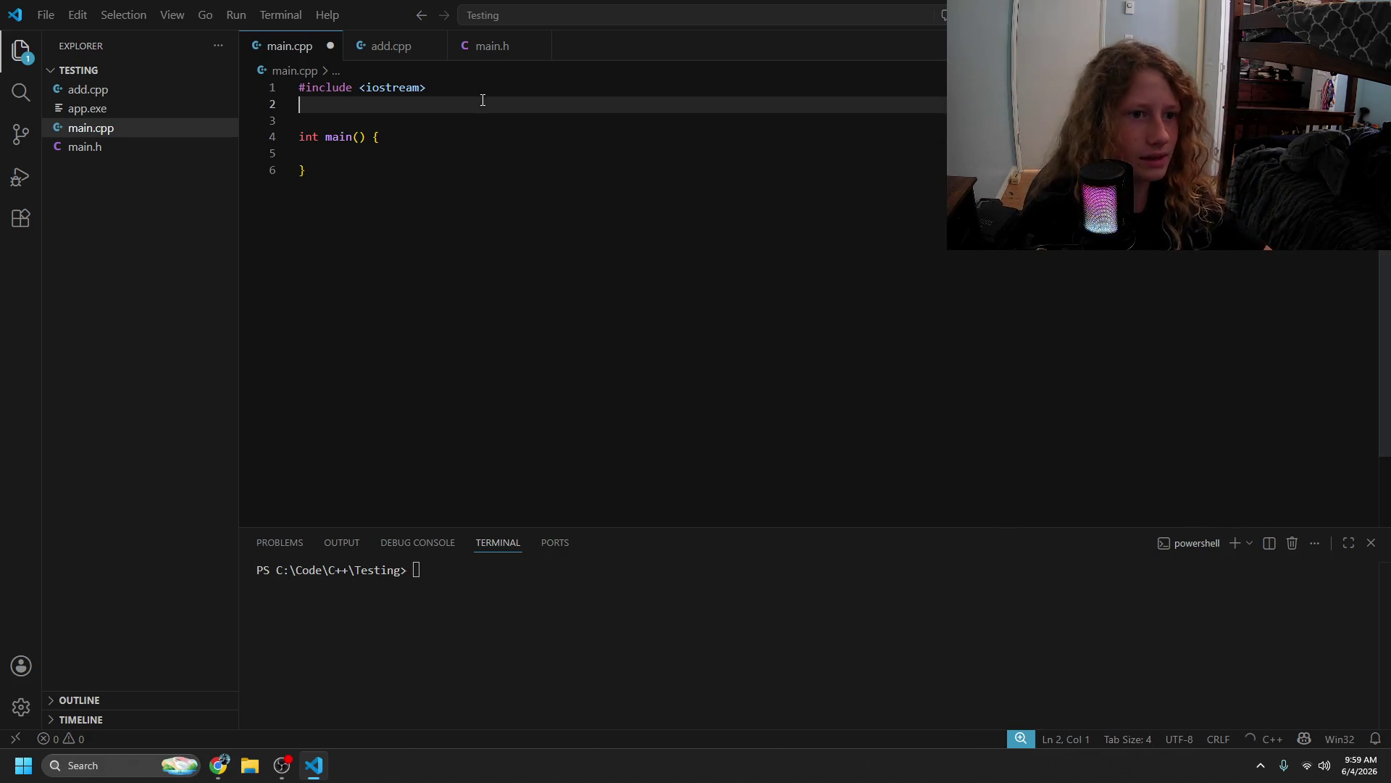
{"action": "type", "text": "i"}
{"action": "key", "text": "Escape"}
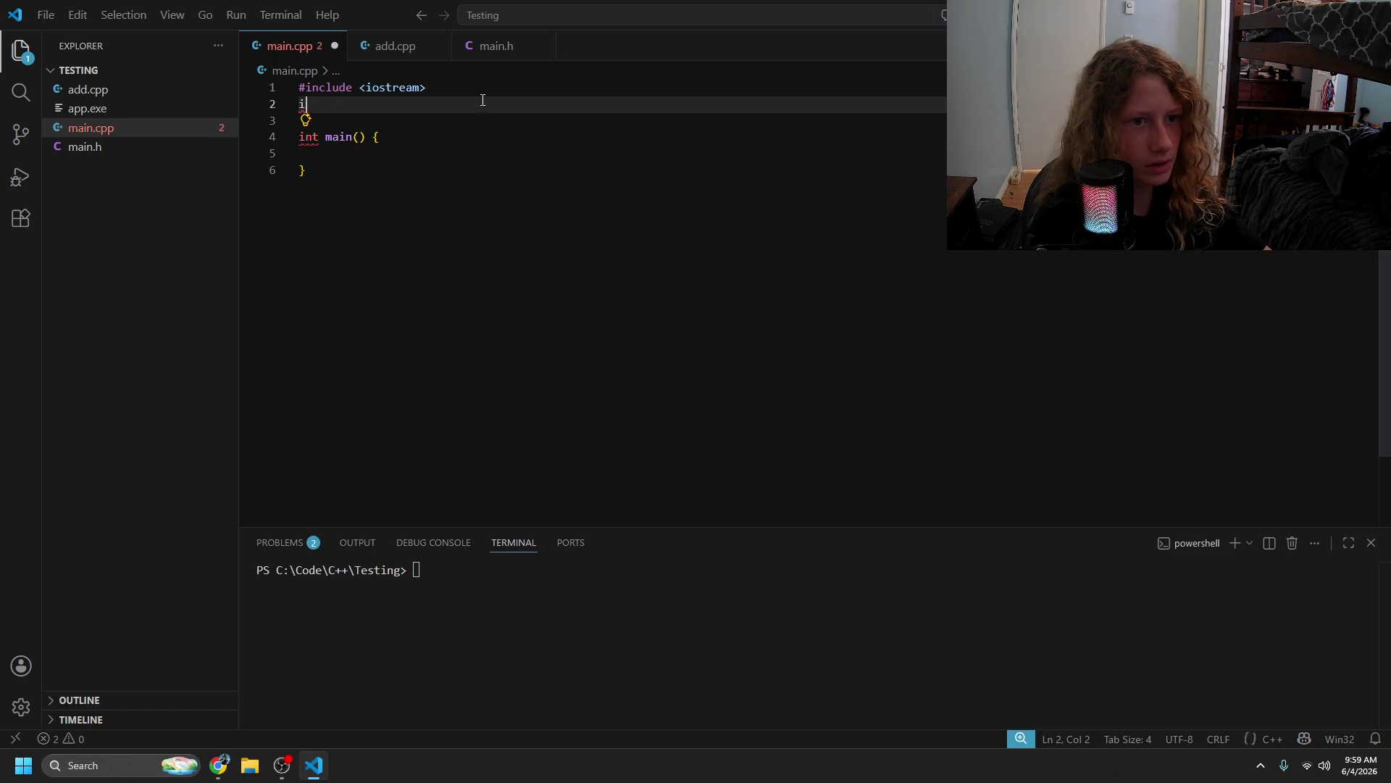
{"action": "type", "text": "mport"}
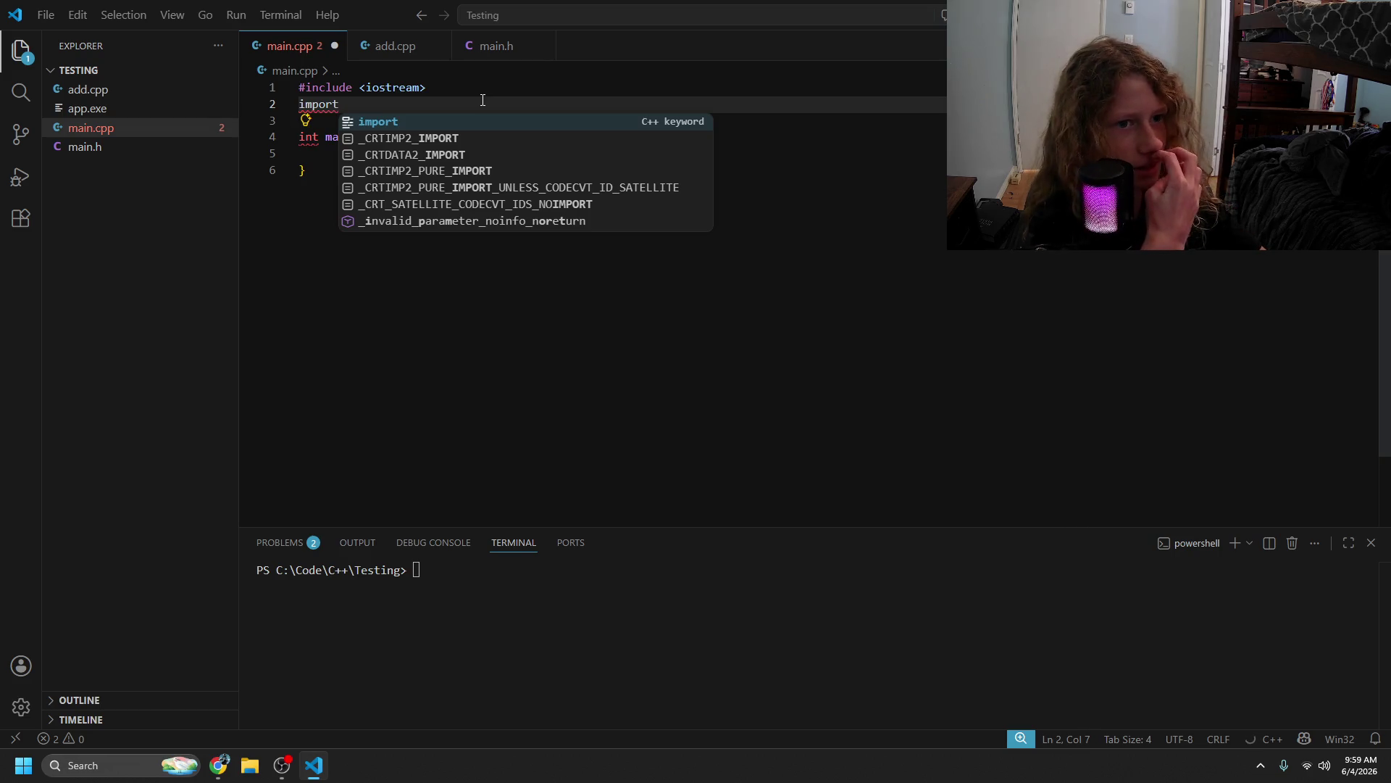
{"action": "type", "text": " std;"}
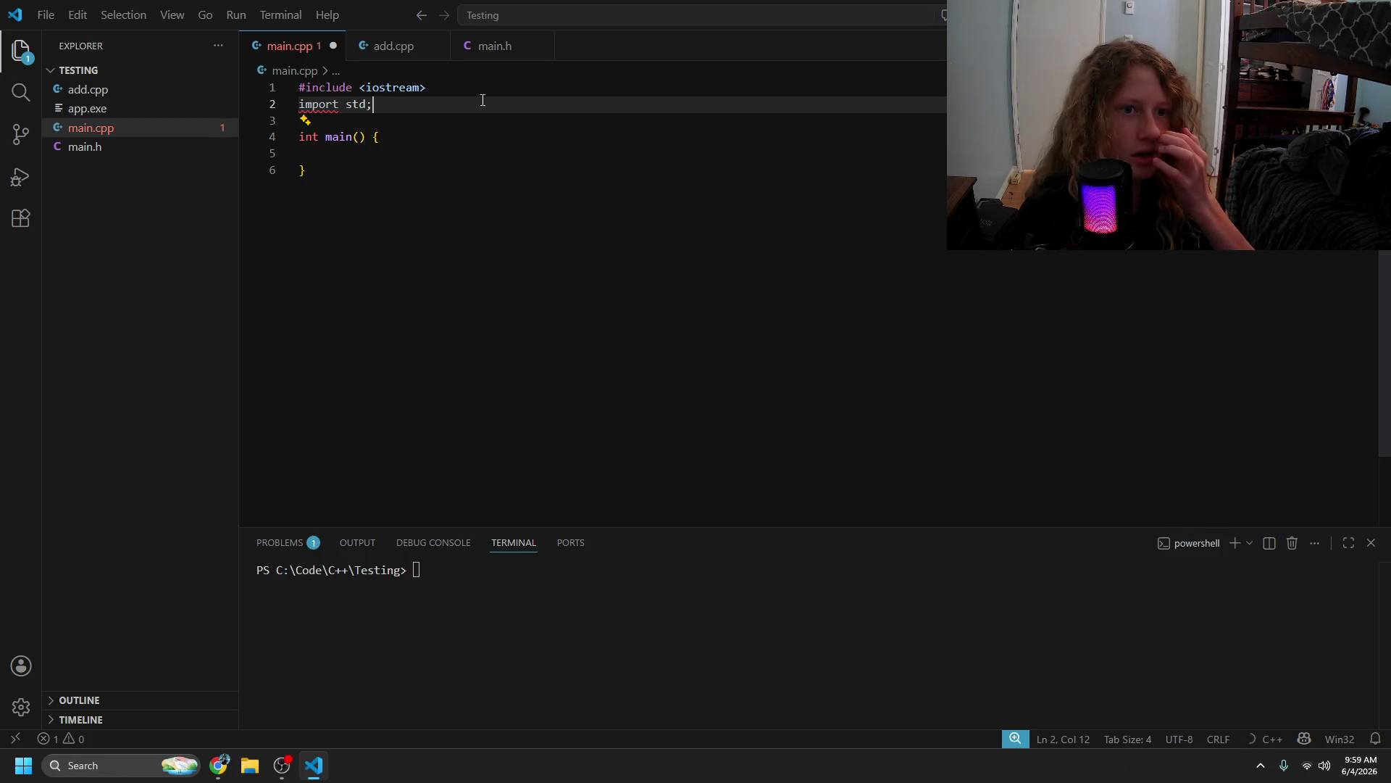
- Delete the import std line, save main.cpp, and switch back to Chrome
{"action": "left_click", "coordinate": [550, 618]}
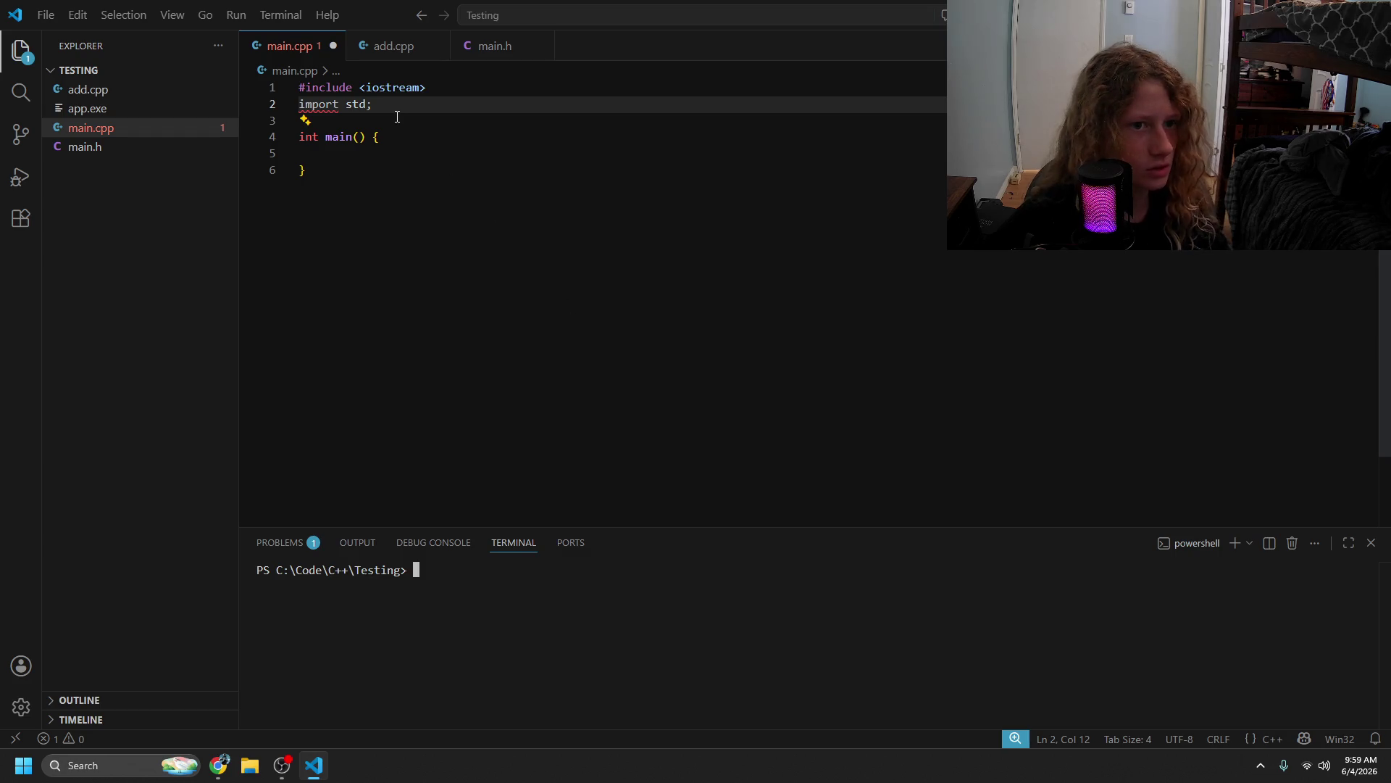
{"action": "left_click_drag", "start_coordinate": [397, 108], "coordinate": [300, 109]}
{"action": "key", "text": "BackSpace"}
{"action": "key", "text": "BackSpace"}
{"action": "key", "text": "ctrl+s"}
{"action": "left_click", "coordinate": [594, 317]}
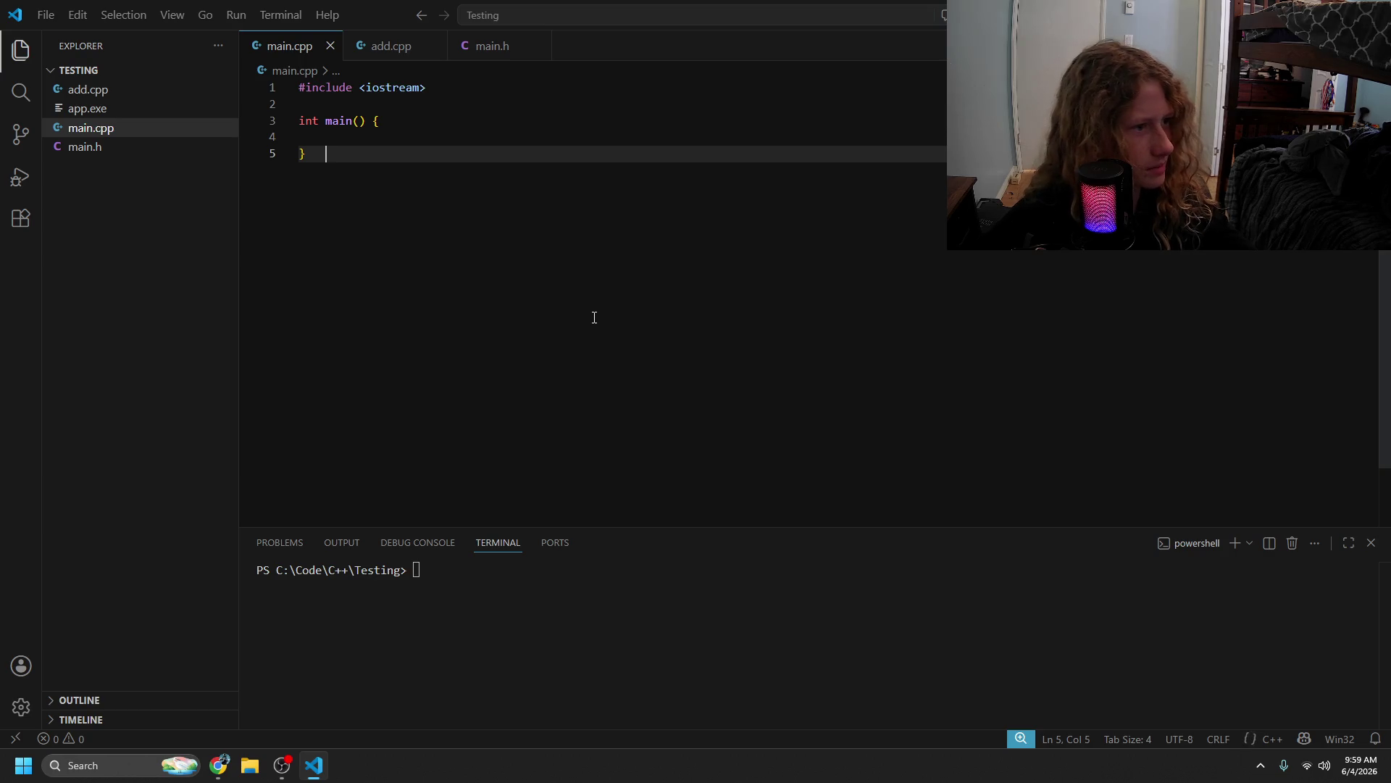
{"action": "key", "text": "alt+Tab"}
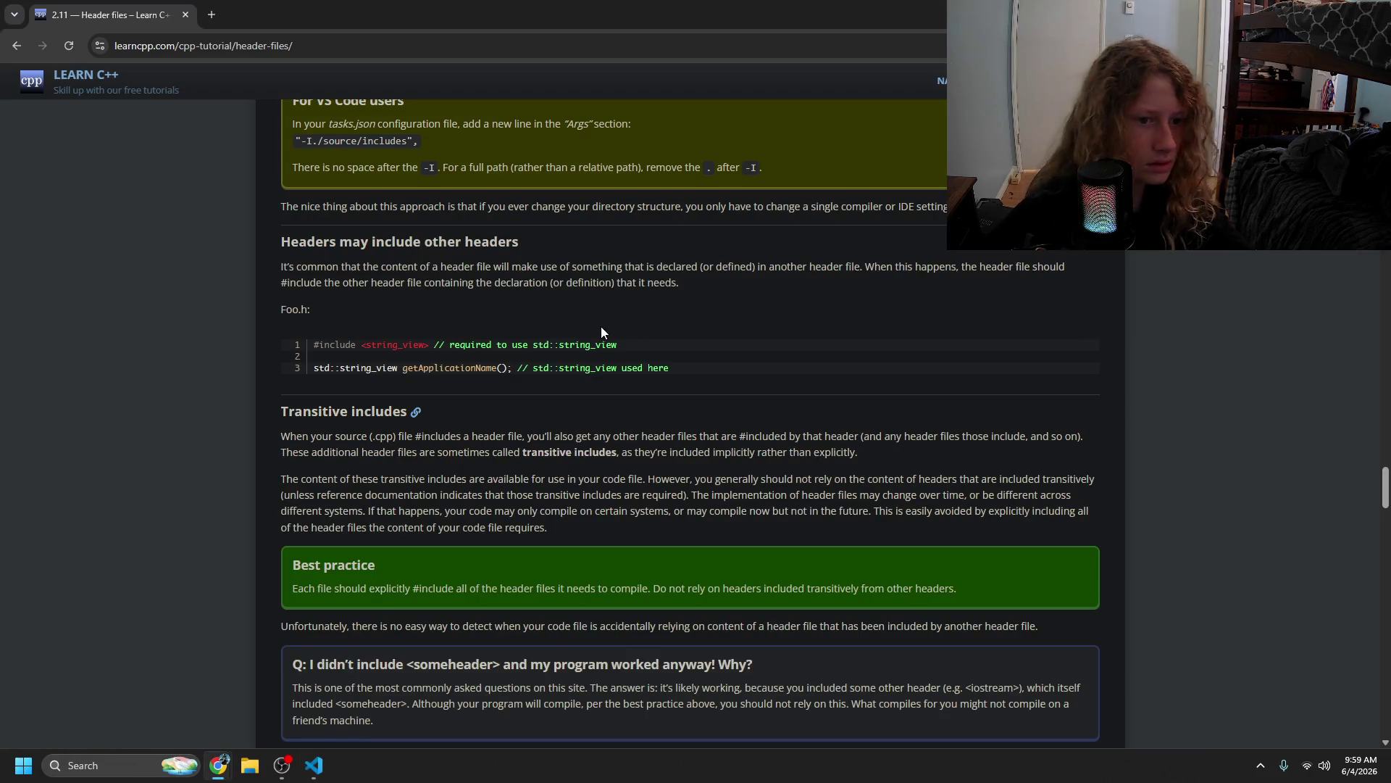
- Read the Q&A and order-of-inclusion sections of lesson 2.11, then go to 2.12 Header guards
{"action": "scroll", "coordinate": [600, 330], "scroll_direction": "down", "scroll_amount": 1}
{"action": "scroll", "coordinate": [584, 377], "scroll_direction": "down", "scroll_amount": 2}
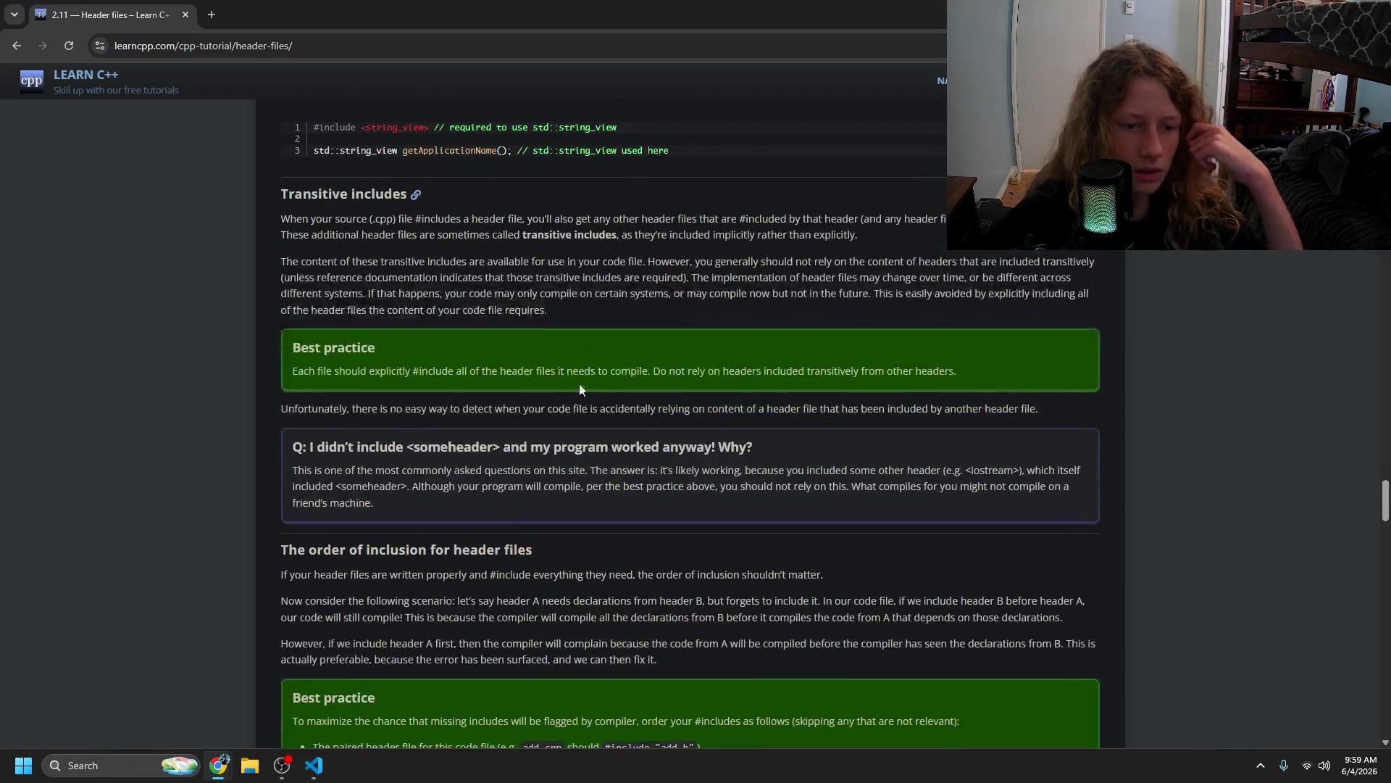
{"action": "mouse_move", "coordinate": [328, 447]}
{"action": "left_mouse_down"}
{"action": "mouse_move", "coordinate": [707, 456]}
{"action": "mouse_move", "coordinate": [650, 471]}
{"action": "mouse_move", "coordinate": [837, 487]}
{"action": "mouse_move", "coordinate": [900, 471]}
{"action": "mouse_move", "coordinate": [500, 487]}
{"action": "mouse_move", "coordinate": [994, 494]}
{"action": "mouse_move", "coordinate": [963, 516]}
{"action": "mouse_move", "coordinate": [740, 515]}
{"action": "mouse_move", "coordinate": [611, 569]}
{"action": "mouse_move", "coordinate": [487, 528]}
{"action": "mouse_move", "coordinate": [496, 490]}
{"action": "mouse_move", "coordinate": [484, 488]}
{"action": "left_mouse_up"}
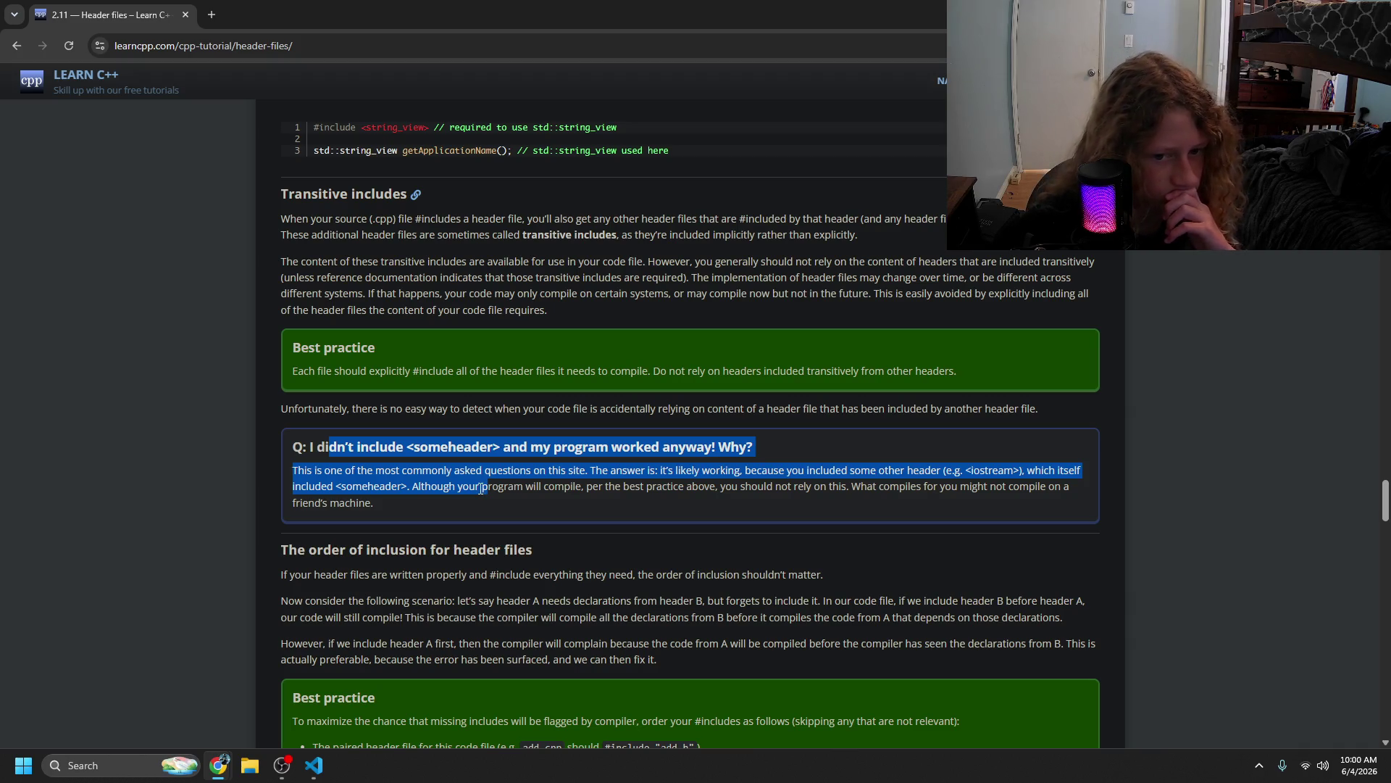
{"action": "scroll", "coordinate": [480, 489], "scroll_direction": "down", "scroll_amount": 2}
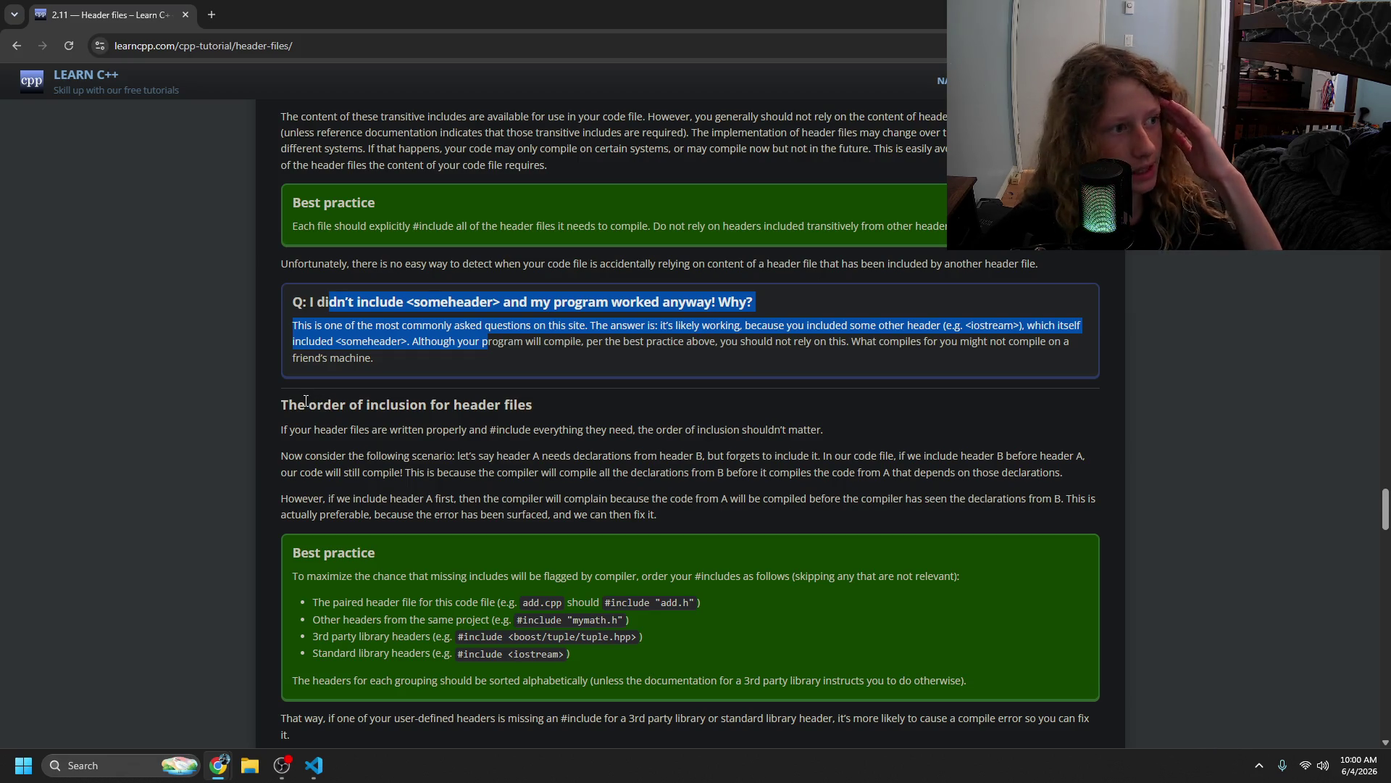
{"action": "left_click", "coordinate": [387, 438]}
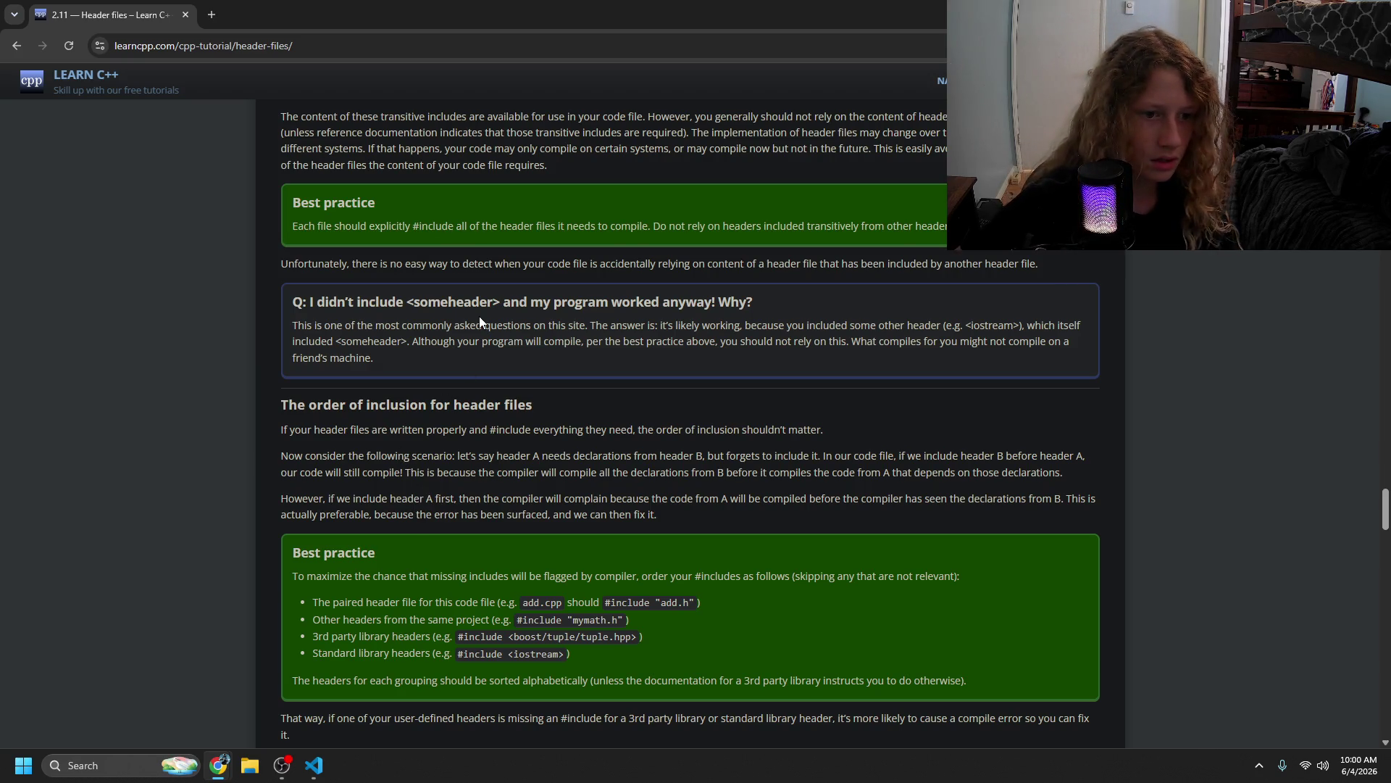
{"action": "mouse_move", "coordinate": [418, 430]}
{"action": "left_mouse_down"}
{"action": "mouse_move", "coordinate": [464, 457]}
{"action": "mouse_move", "coordinate": [1007, 473]}
{"action": "mouse_move", "coordinate": [621, 456]}
{"action": "mouse_move", "coordinate": [558, 497]}
{"action": "mouse_move", "coordinate": [674, 475]}
{"action": "mouse_move", "coordinate": [896, 486]}
{"action": "mouse_move", "coordinate": [483, 498]}
{"action": "mouse_move", "coordinate": [1031, 500]}
{"action": "mouse_move", "coordinate": [461, 495]}
{"action": "mouse_move", "coordinate": [385, 515]}
{"action": "mouse_move", "coordinate": [548, 577]}
{"action": "mouse_move", "coordinate": [532, 604]}
{"action": "mouse_move", "coordinate": [404, 514]}
{"action": "mouse_move", "coordinate": [393, 471]}
{"action": "left_mouse_up"}
{"action": "scroll", "coordinate": [464, 551], "scroll_direction": "down", "scroll_amount": 3}
{"action": "scroll", "coordinate": [398, 493], "scroll_direction": "down", "scroll_amount": 2}
{"action": "double_click", "coordinate": [505, 506]}
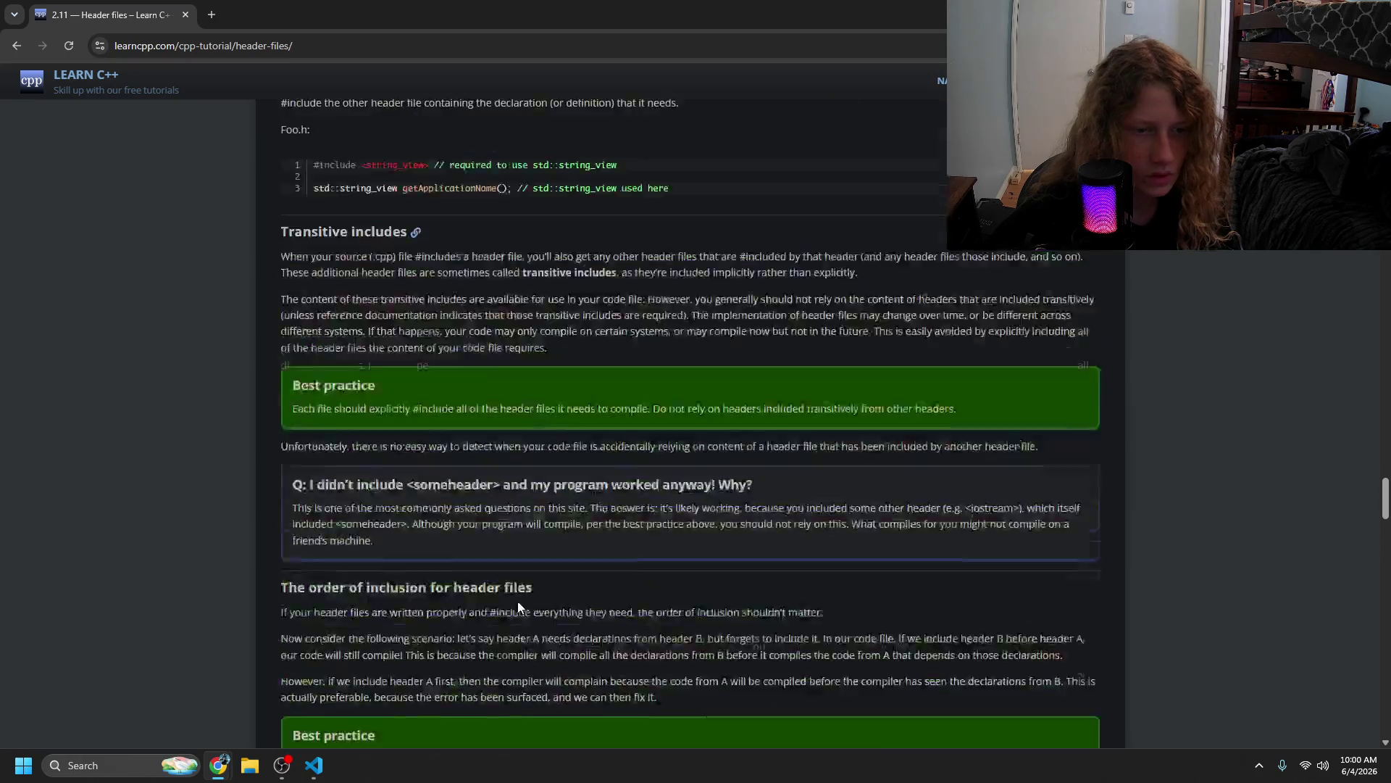
{"action": "scroll", "coordinate": [497, 534], "scroll_direction": "down", "scroll_amount": 4}
{"action": "left_click", "coordinate": [450, 392]}
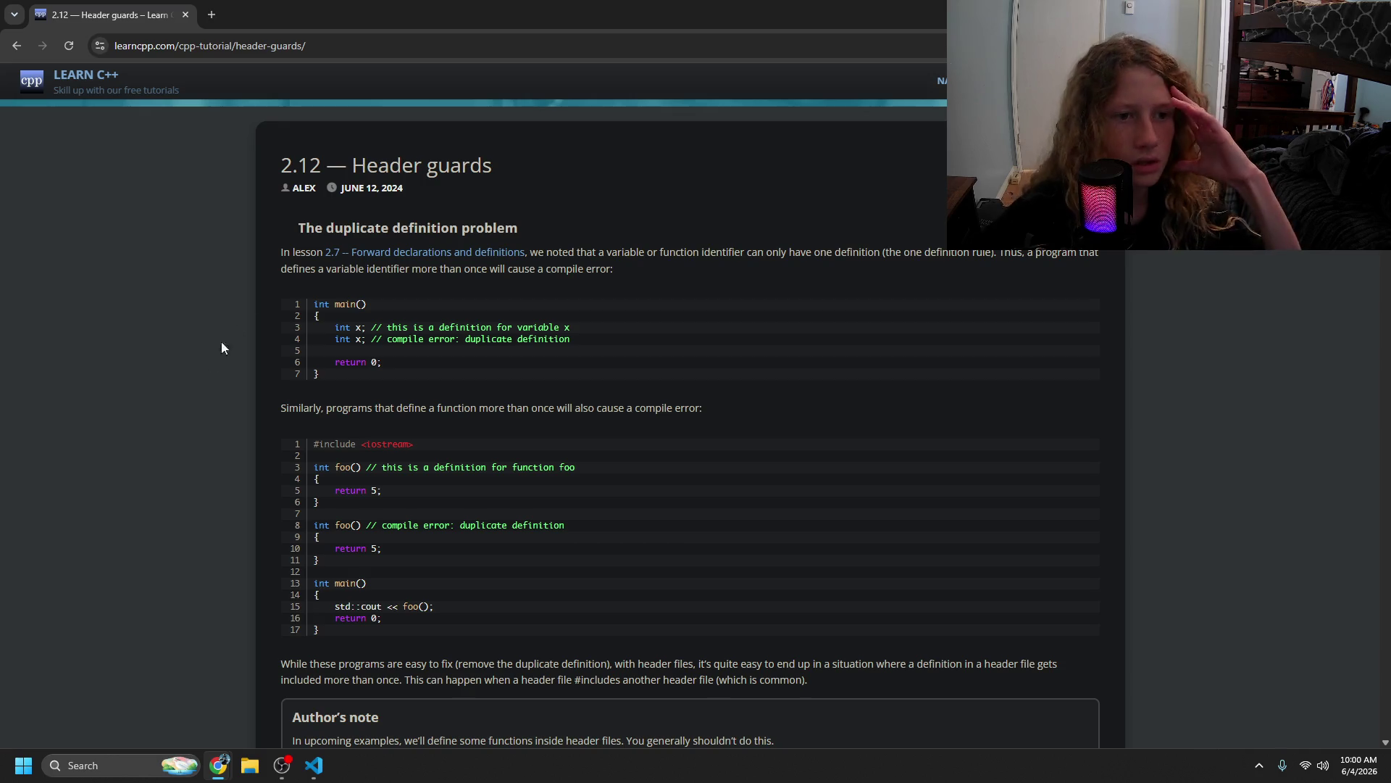
{"action": "mouse_move", "coordinate": [314, 228]}
{"action": "left_mouse_down"}
{"action": "mouse_move", "coordinate": [655, 227]}
{"action": "mouse_move", "coordinate": [713, 249]}
{"action": "mouse_move", "coordinate": [1057, 255]}
{"action": "mouse_move", "coordinate": [1006, 280]}
{"action": "mouse_move", "coordinate": [503, 285]}
{"action": "mouse_move", "coordinate": [363, 270]}
{"action": "mouse_move", "coordinate": [616, 272]}
{"action": "mouse_move", "coordinate": [433, 405]}
{"action": "mouse_move", "coordinate": [548, 403]}
{"action": "left_mouse_up"}
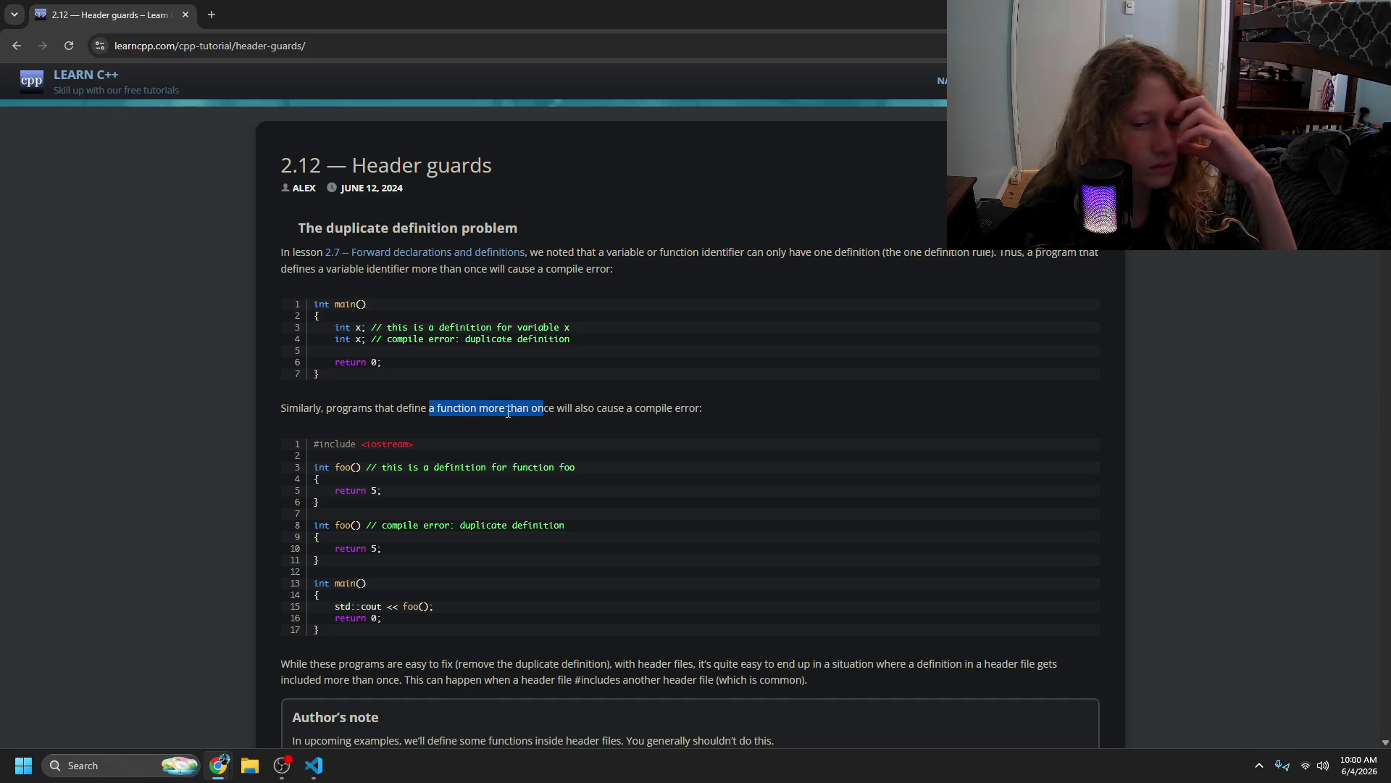
{"action": "scroll", "coordinate": [486, 415], "scroll_direction": "down", "scroll_amount": 3}
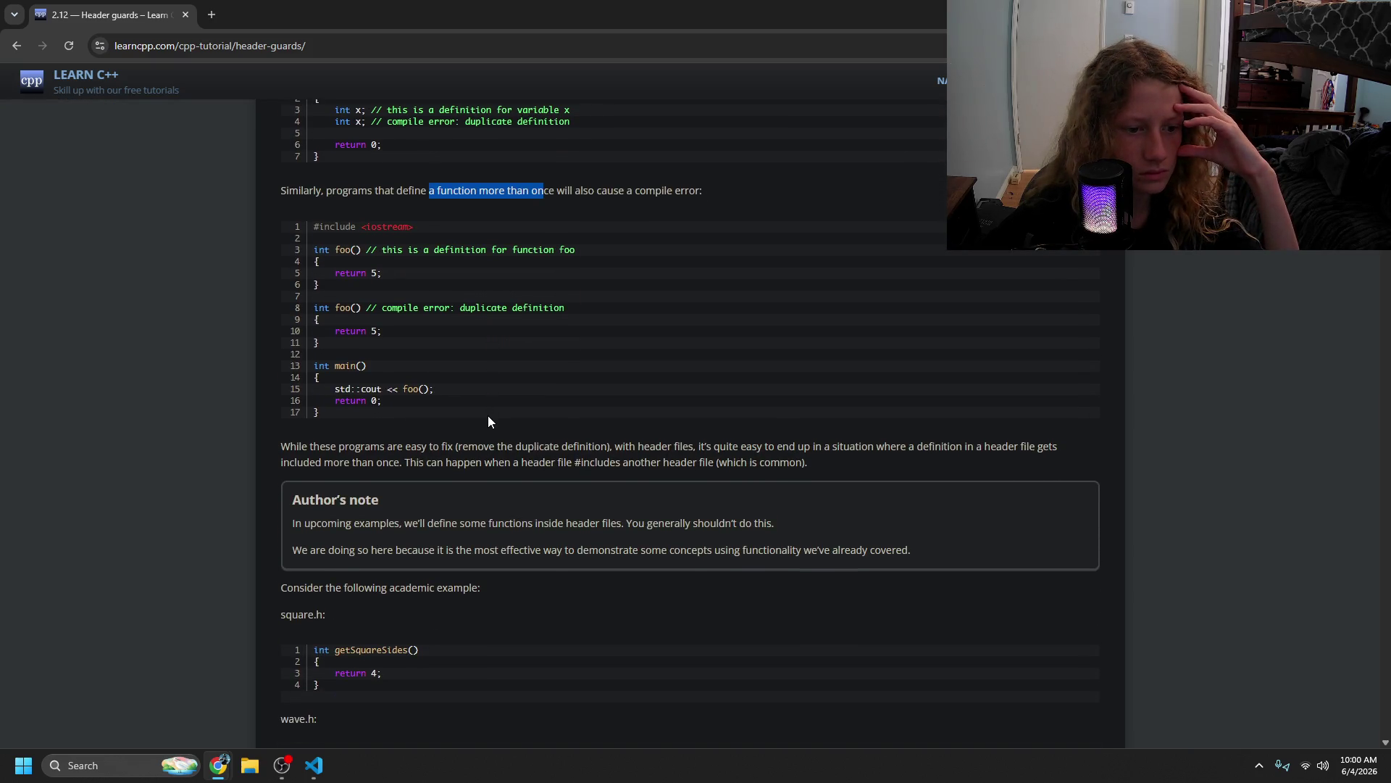
{"action": "scroll", "coordinate": [489, 417], "scroll_direction": "down", "scroll_amount": 1}
{"action": "scroll", "coordinate": [488, 421], "scroll_direction": "down", "scroll_amount": 1}
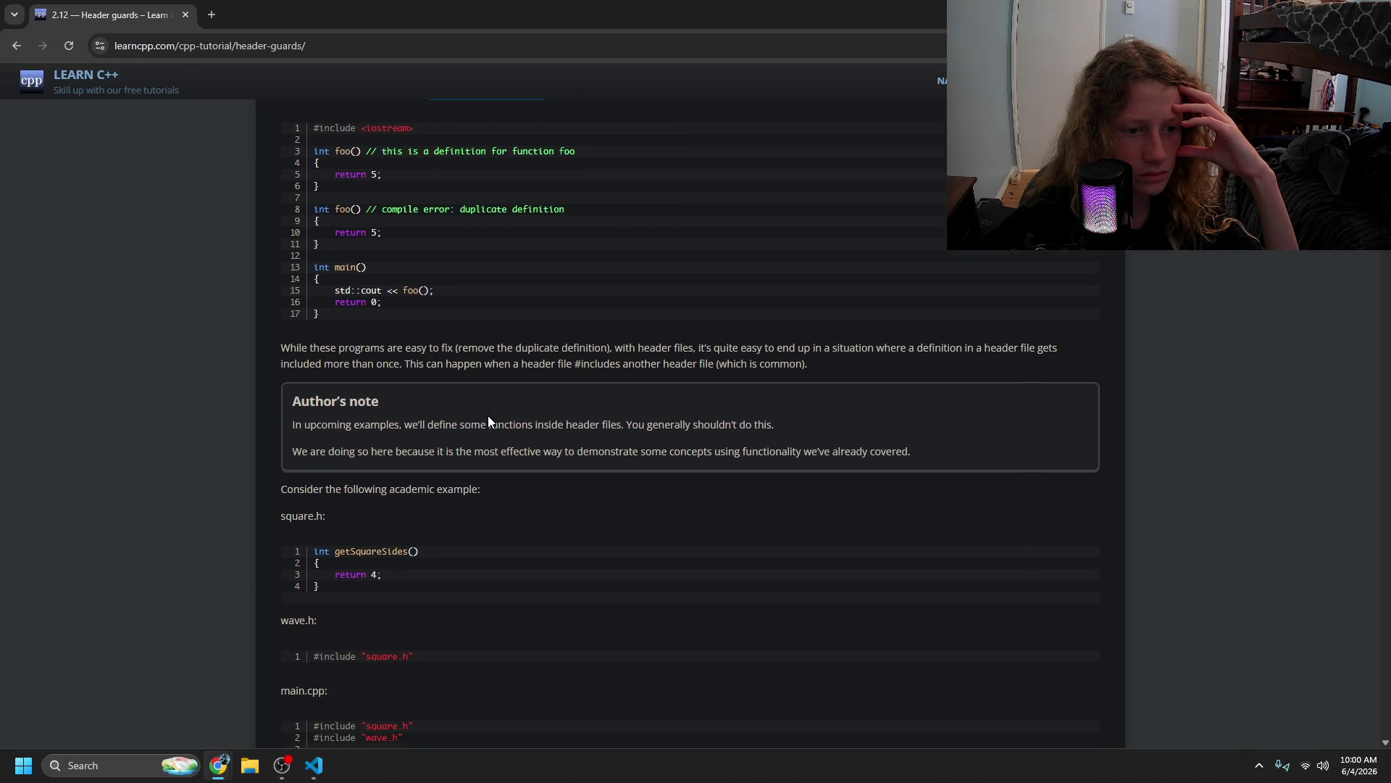
{"action": "left_click_drag", "start_coordinate": [395, 442], "coordinate": [485, 459]}
{"action": "left_click", "coordinate": [488, 455]}
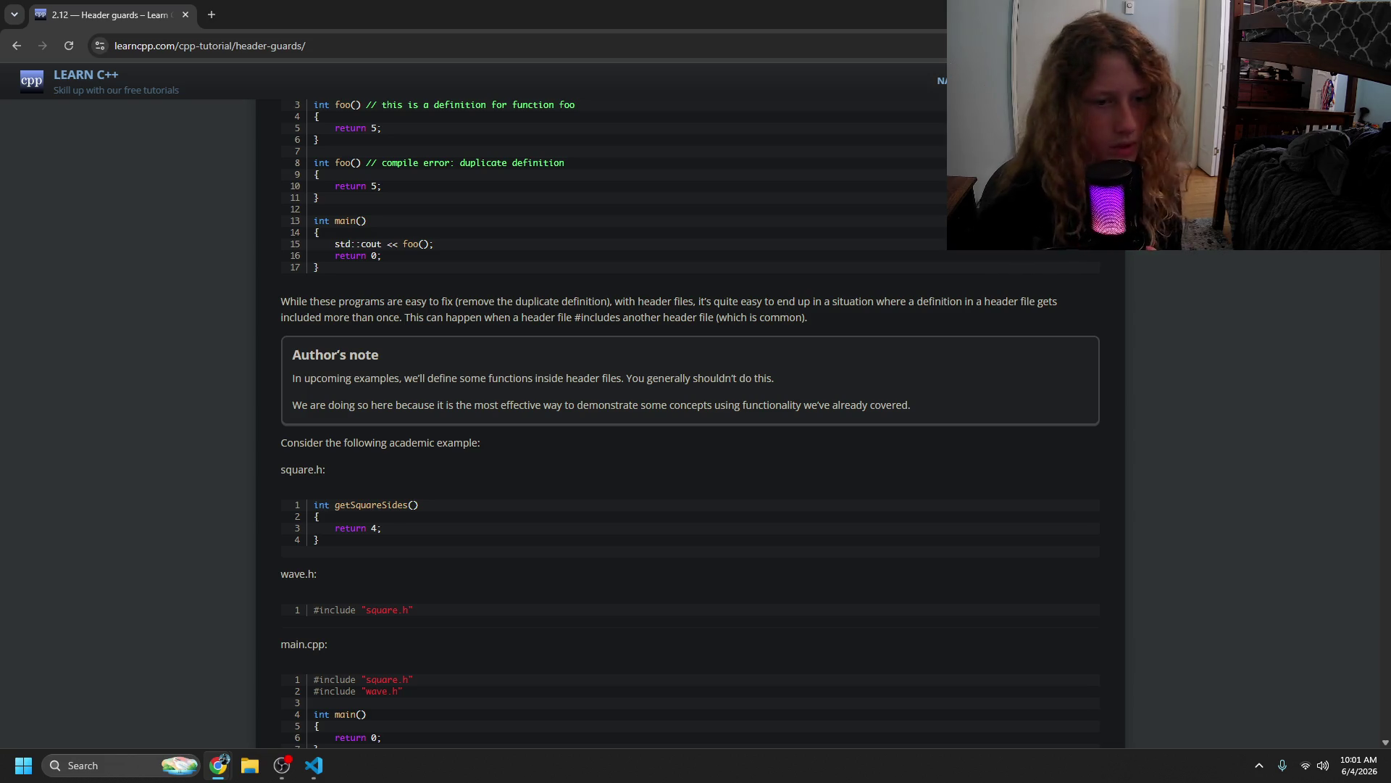
{"action": "key", "text": "alt+Tab"}
{"action": "key", "text": "alt+Tab"}
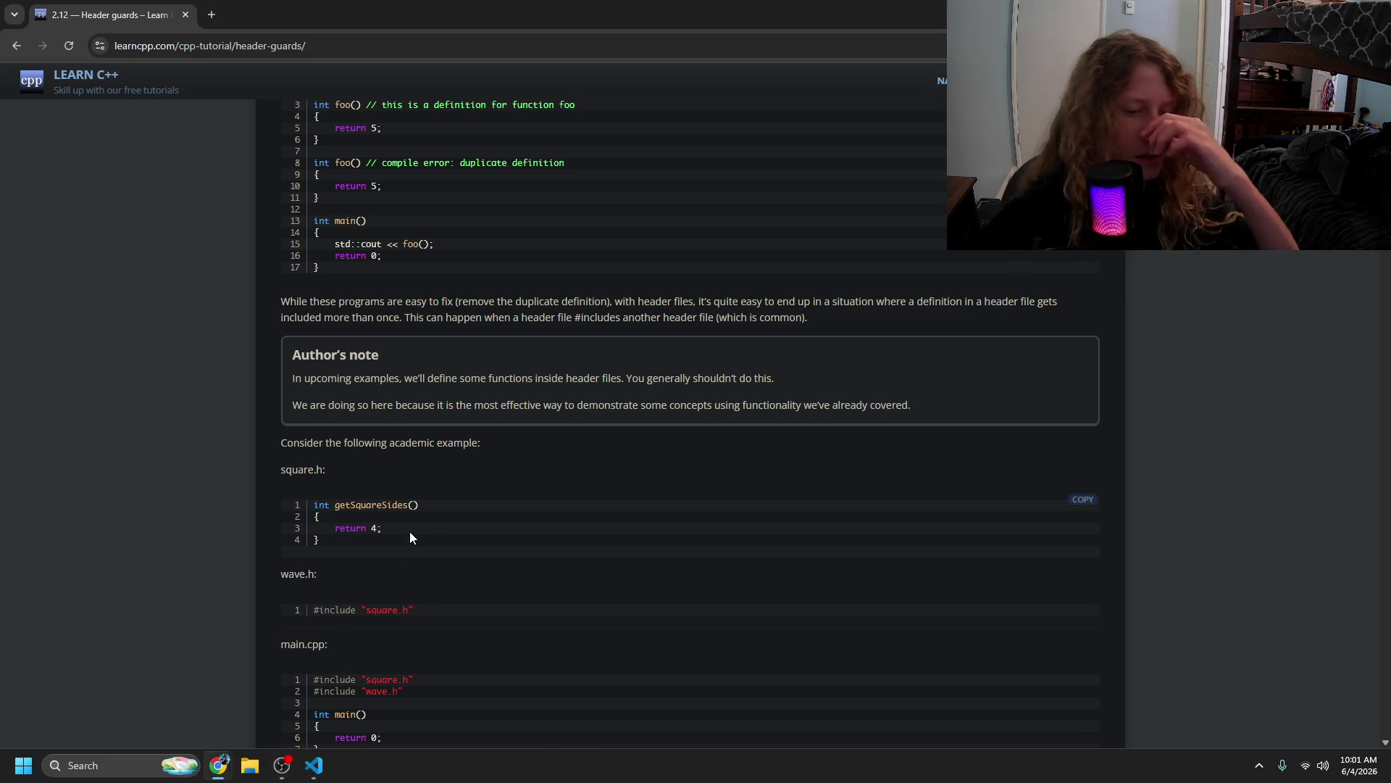
{"action": "double_click", "coordinate": [369, 505]}
{"action": "mouse_move", "coordinate": [325, 505]}
{"action": "left_mouse_down"}
{"action": "mouse_move", "coordinate": [410, 515]}
{"action": "mouse_move", "coordinate": [447, 541]}
{"action": "mouse_move", "coordinate": [453, 562]}
{"action": "mouse_move", "coordinate": [393, 590]}
{"action": "left_mouse_up"}
{"action": "left_click", "coordinate": [370, 609]}
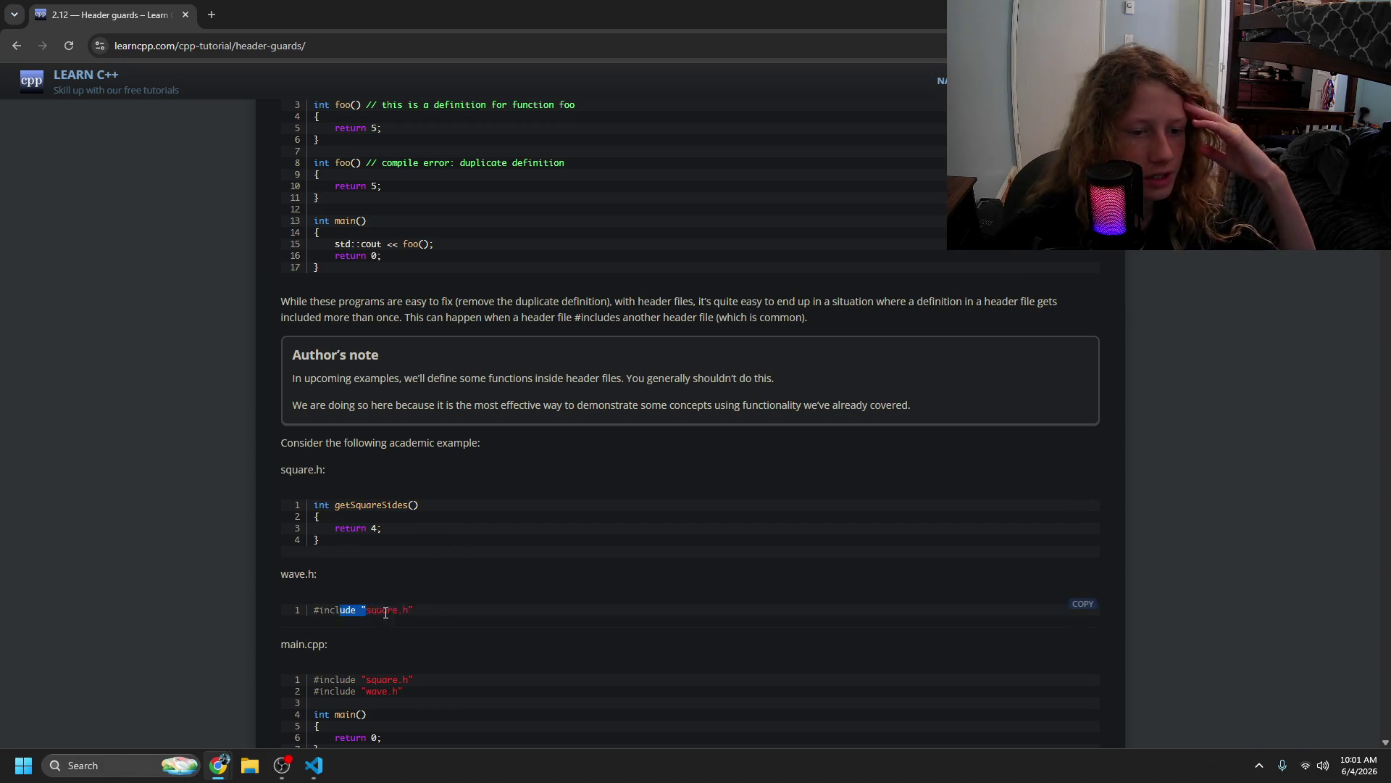
{"action": "scroll", "coordinate": [375, 606], "scroll_direction": "down", "scroll_amount": 1}
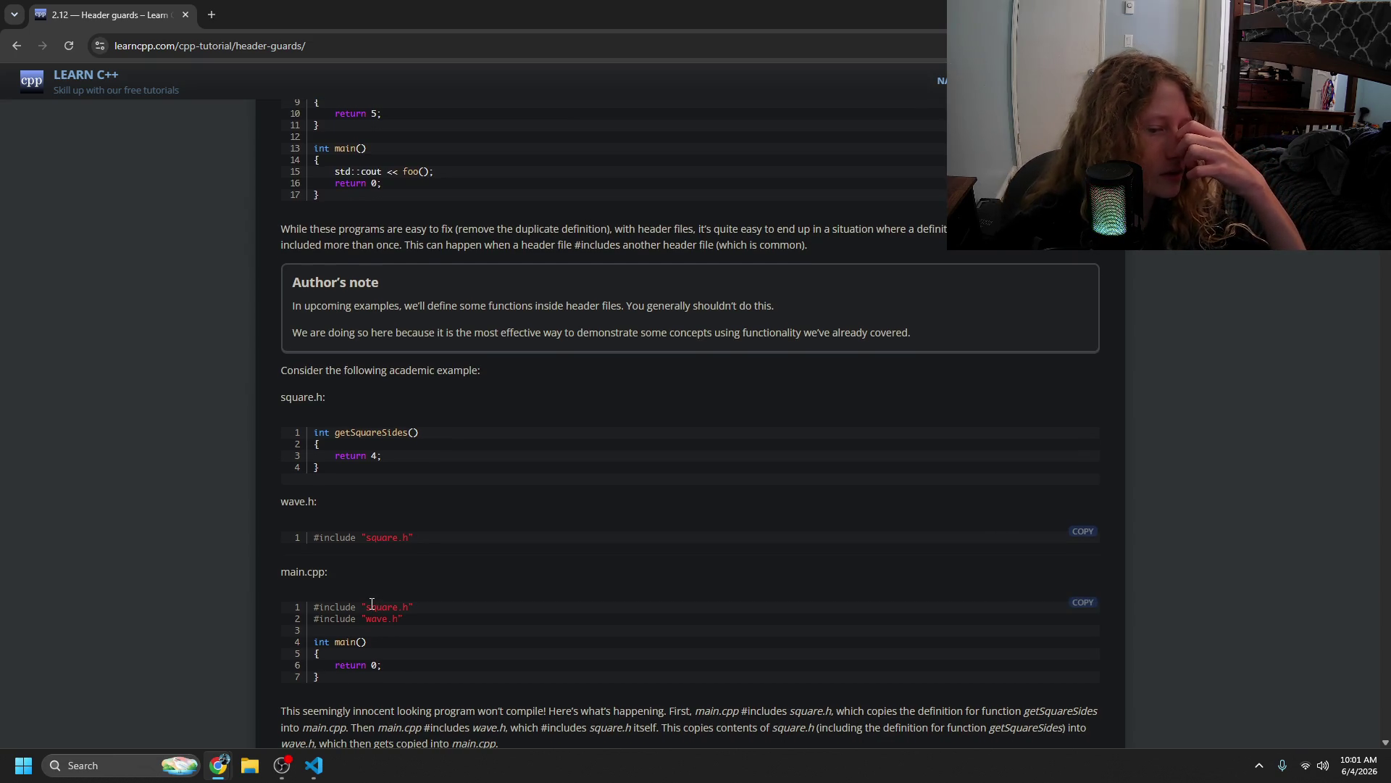
{"action": "scroll", "coordinate": [384, 587], "scroll_direction": "down", "scroll_amount": 2}
{"action": "mouse_move", "coordinate": [396, 565]}
{"action": "left_mouse_down"}
{"action": "mouse_move", "coordinate": [511, 573]}
{"action": "mouse_move", "coordinate": [552, 629]}
{"action": "left_mouse_up"}
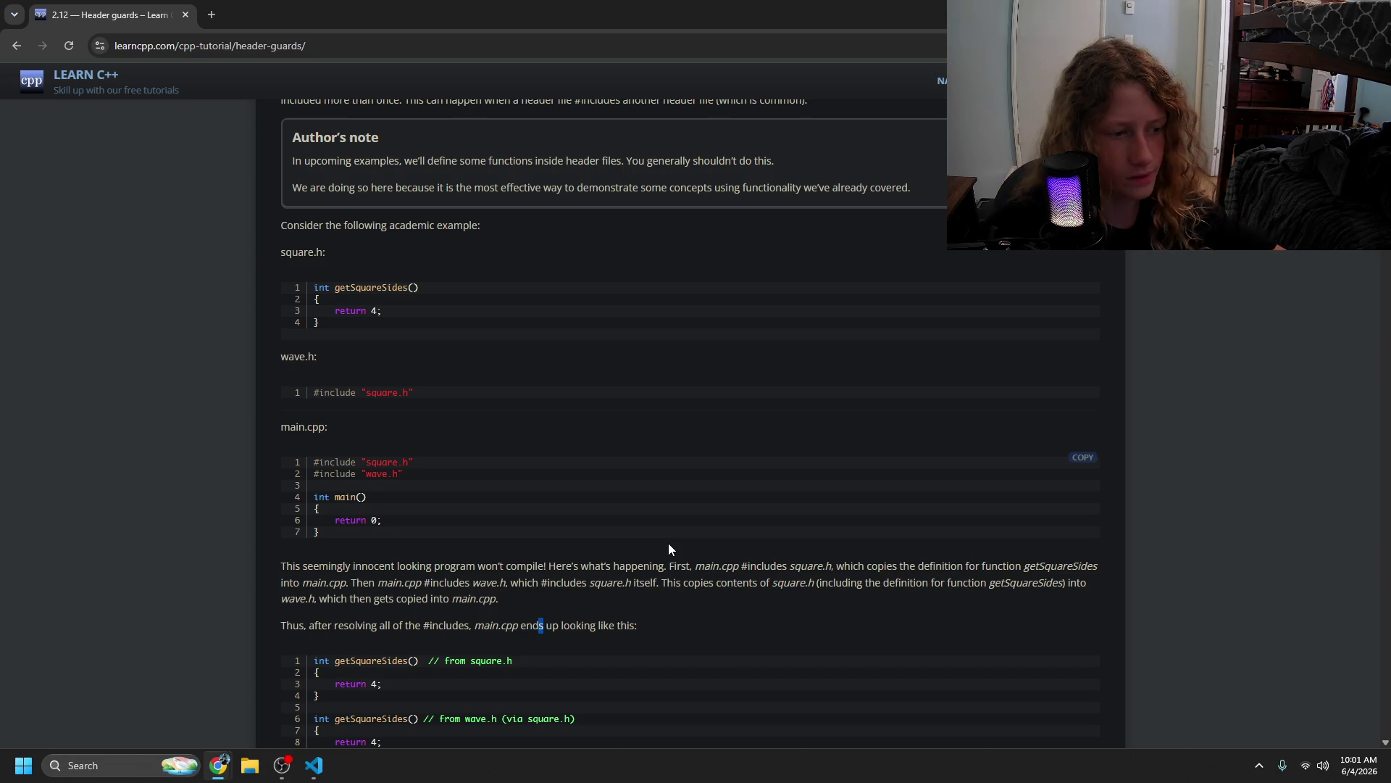
{"action": "left_click", "coordinate": [644, 560]}
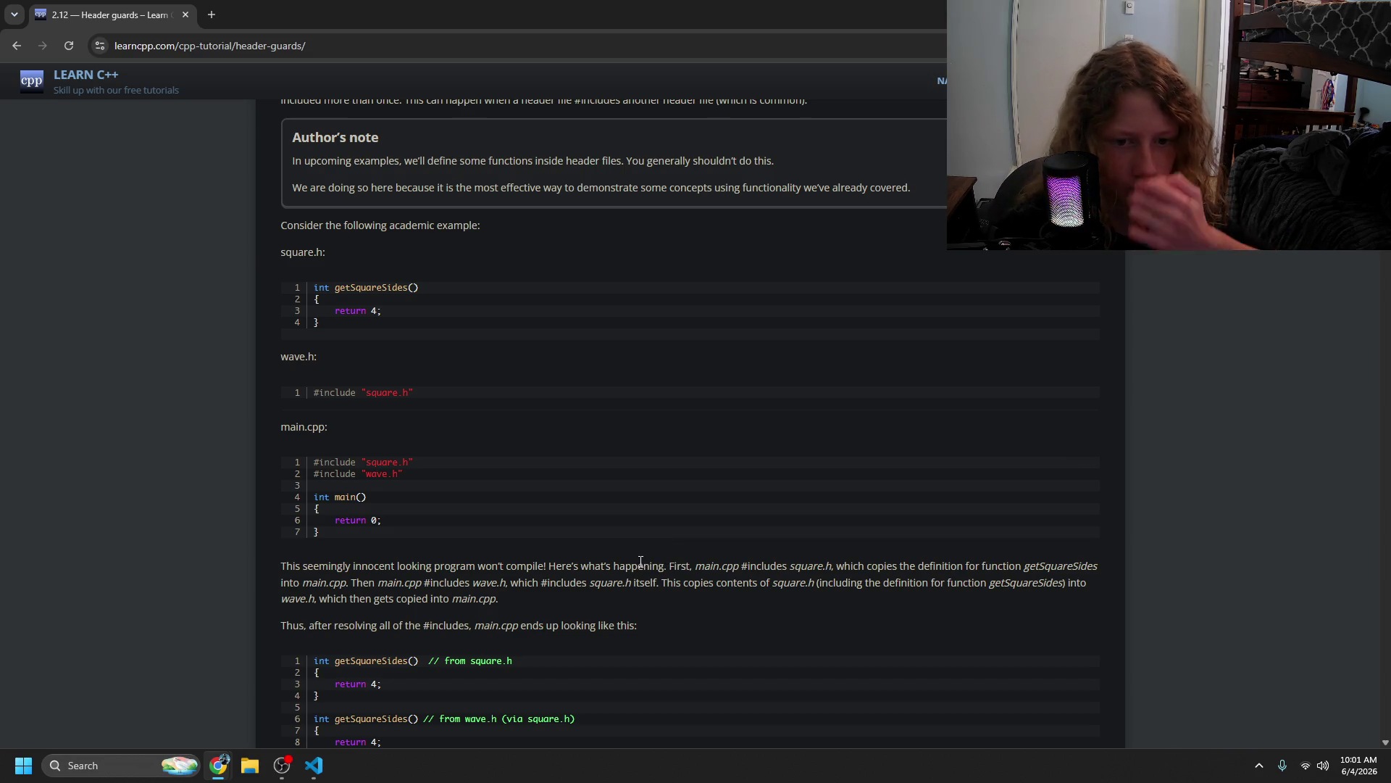
{"action": "mouse_move", "coordinate": [668, 571]}
{"action": "left_mouse_down"}
{"action": "mouse_move", "coordinate": [616, 601]}
{"action": "mouse_move", "coordinate": [532, 585]}
{"action": "mouse_move", "coordinate": [701, 584]}
{"action": "left_mouse_up"}
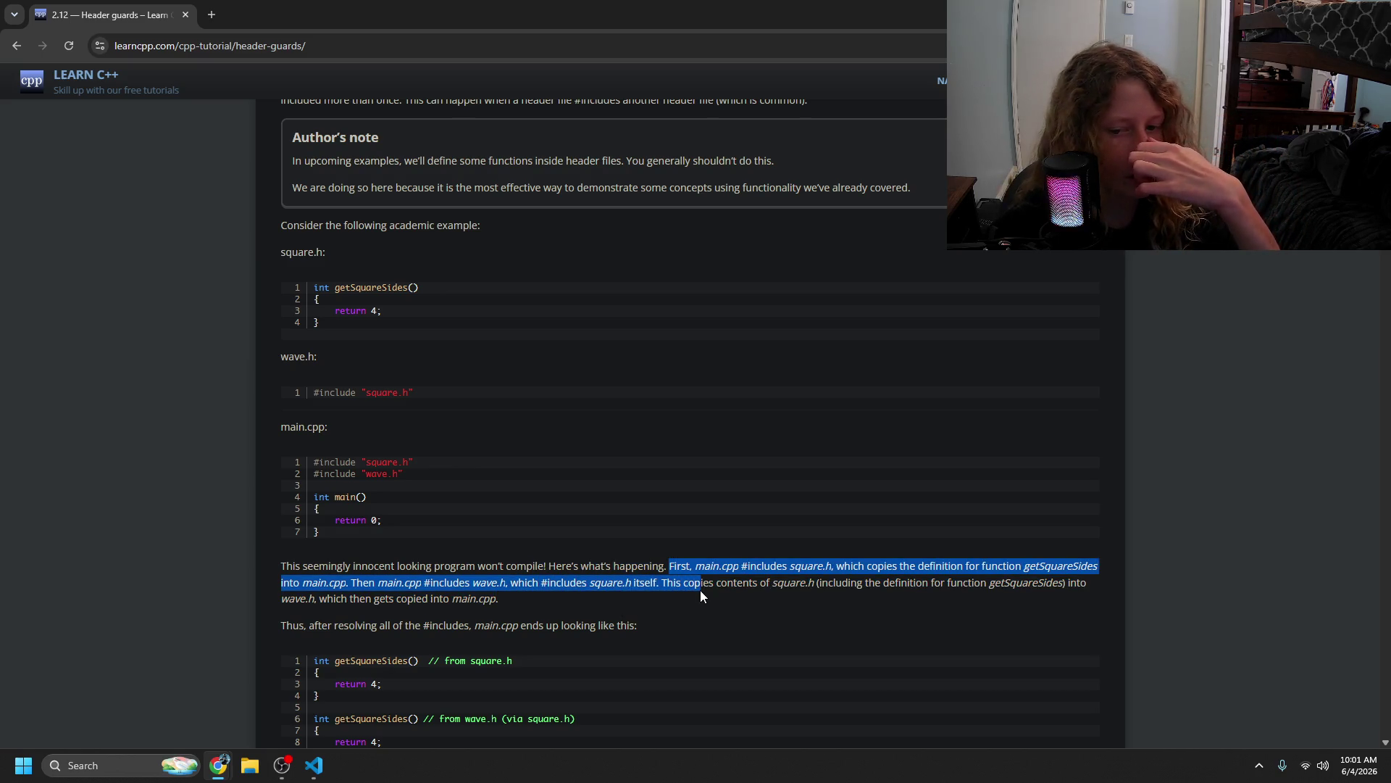
{"action": "mouse_move", "coordinate": [700, 590]}
{"action": "left_mouse_down"}
{"action": "mouse_move", "coordinate": [421, 584]}
{"action": "mouse_move", "coordinate": [435, 577]}
{"action": "mouse_move", "coordinate": [391, 600]}
{"action": "mouse_move", "coordinate": [490, 628]}
{"action": "left_mouse_up"}
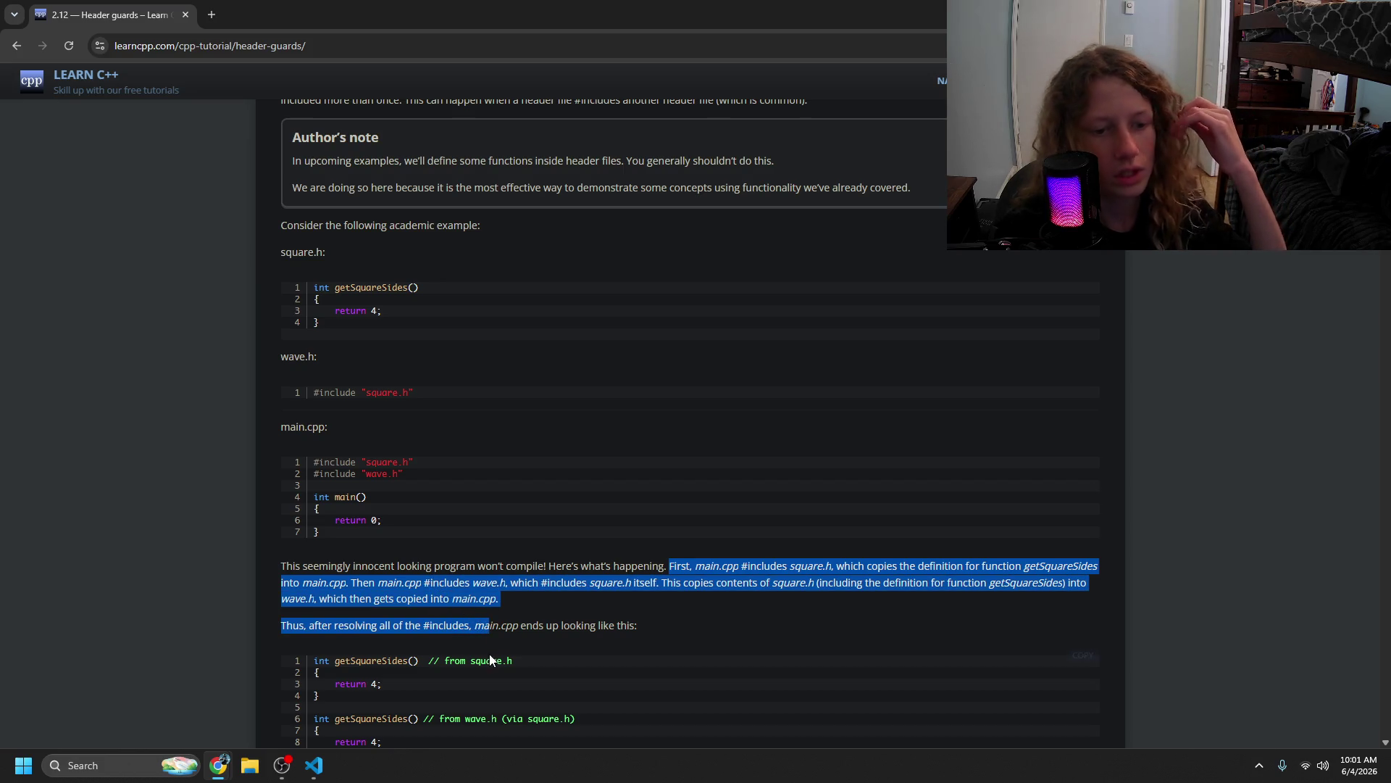
{"action": "left_click", "coordinate": [490, 660]}
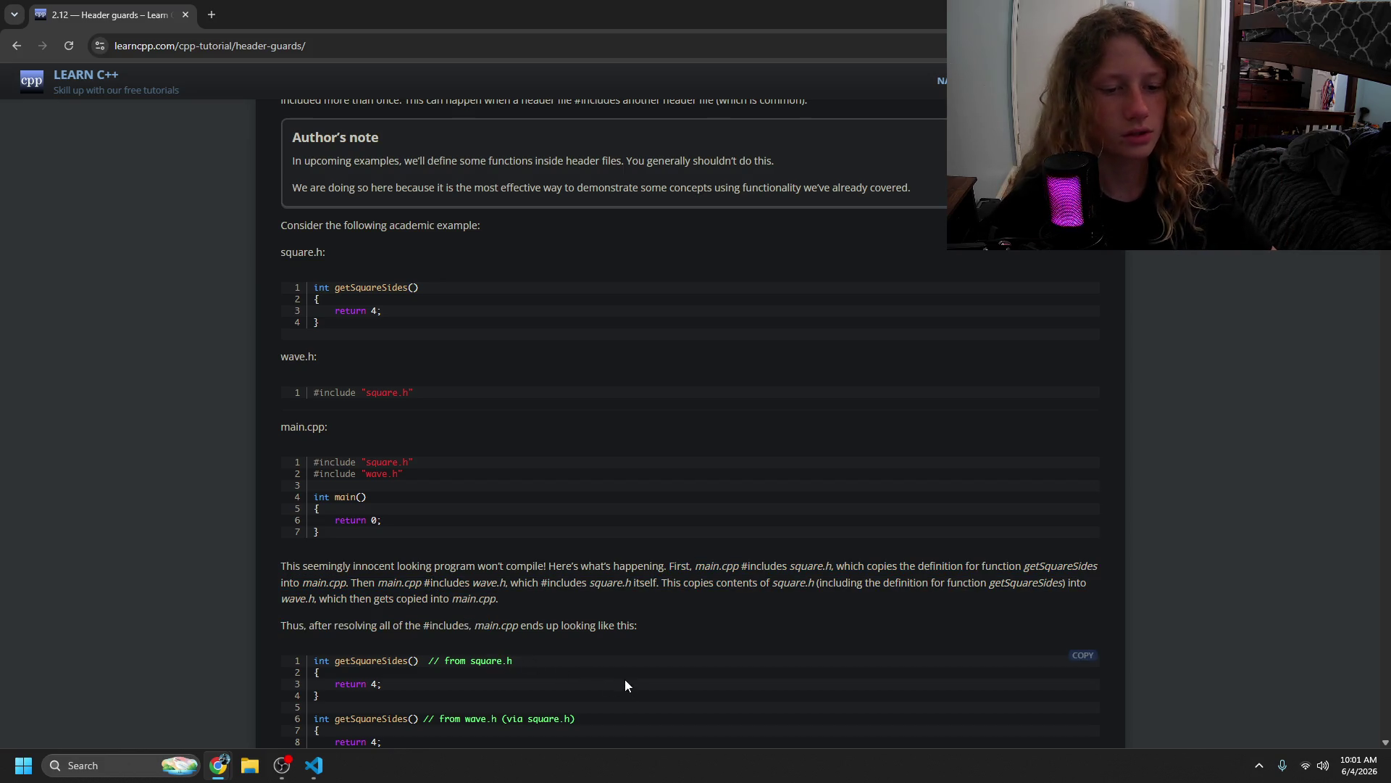
{"action": "scroll", "coordinate": [619, 673], "scroll_direction": "down", "scroll_amount": 2}
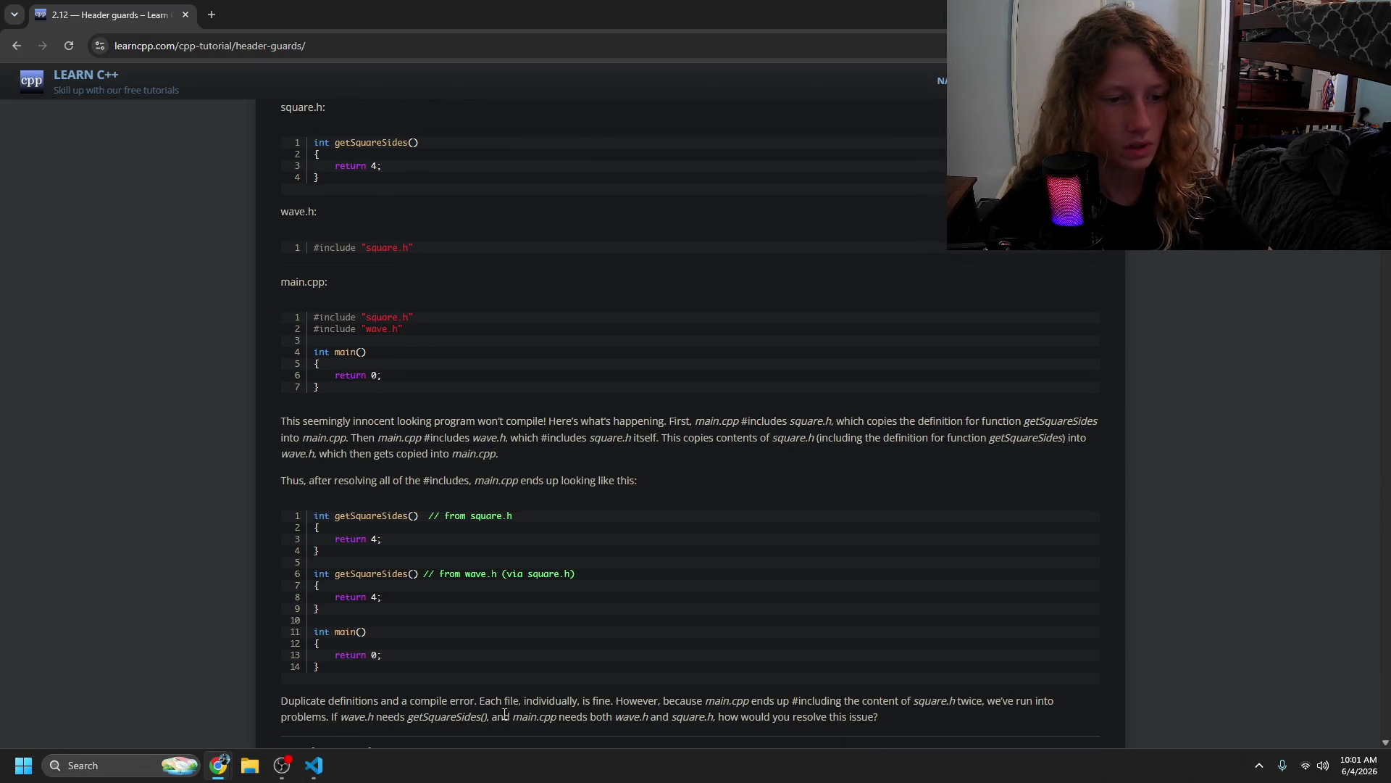
{"action": "scroll", "coordinate": [446, 704], "scroll_direction": "down", "scroll_amount": 1}
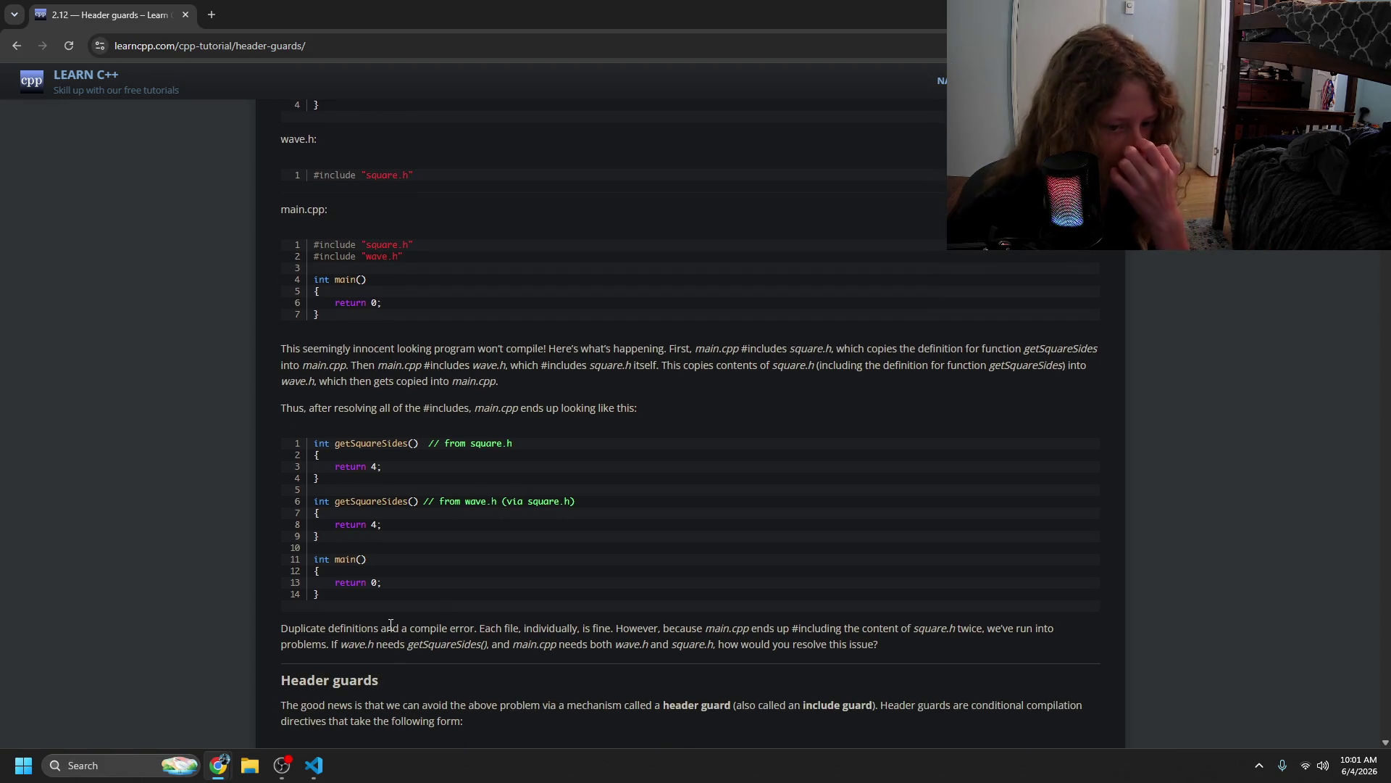
- Read past the square.h, iostream header guard and advanced-readers sections to 'Updating our previous example'
{"action": "scroll", "coordinate": [419, 522], "scroll_direction": "down", "scroll_amount": 2}
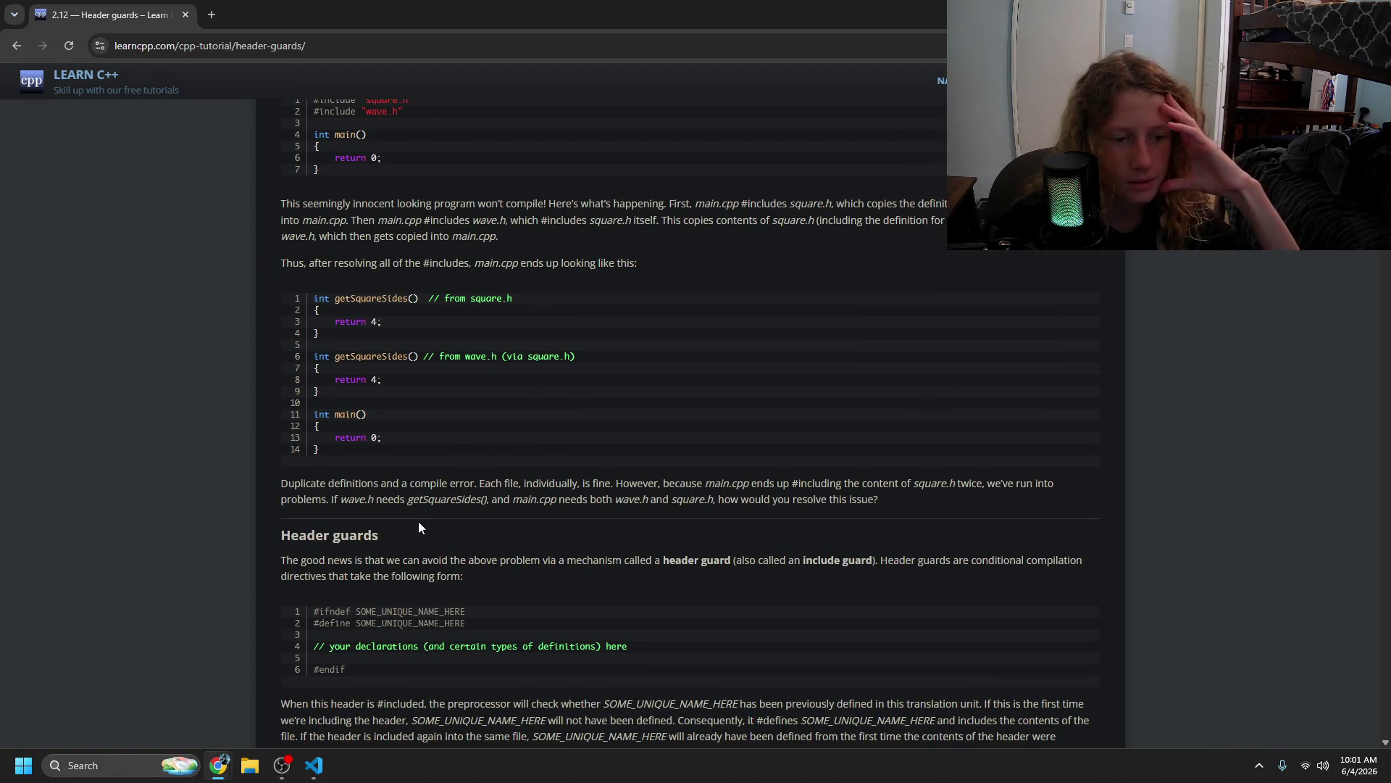
{"action": "scroll", "coordinate": [402, 536], "scroll_direction": "down", "scroll_amount": 6}
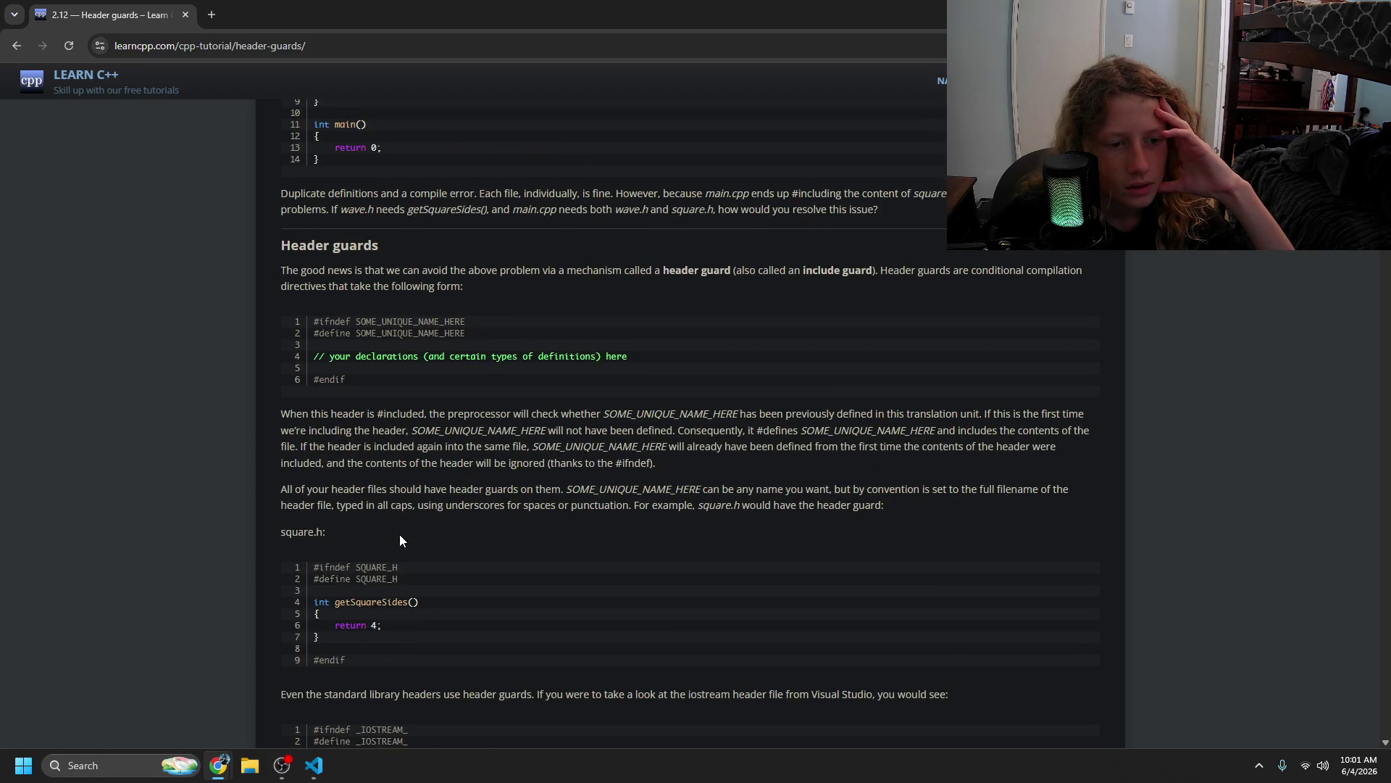
{"action": "scroll", "coordinate": [399, 535], "scroll_direction": "up", "scroll_amount": 5}
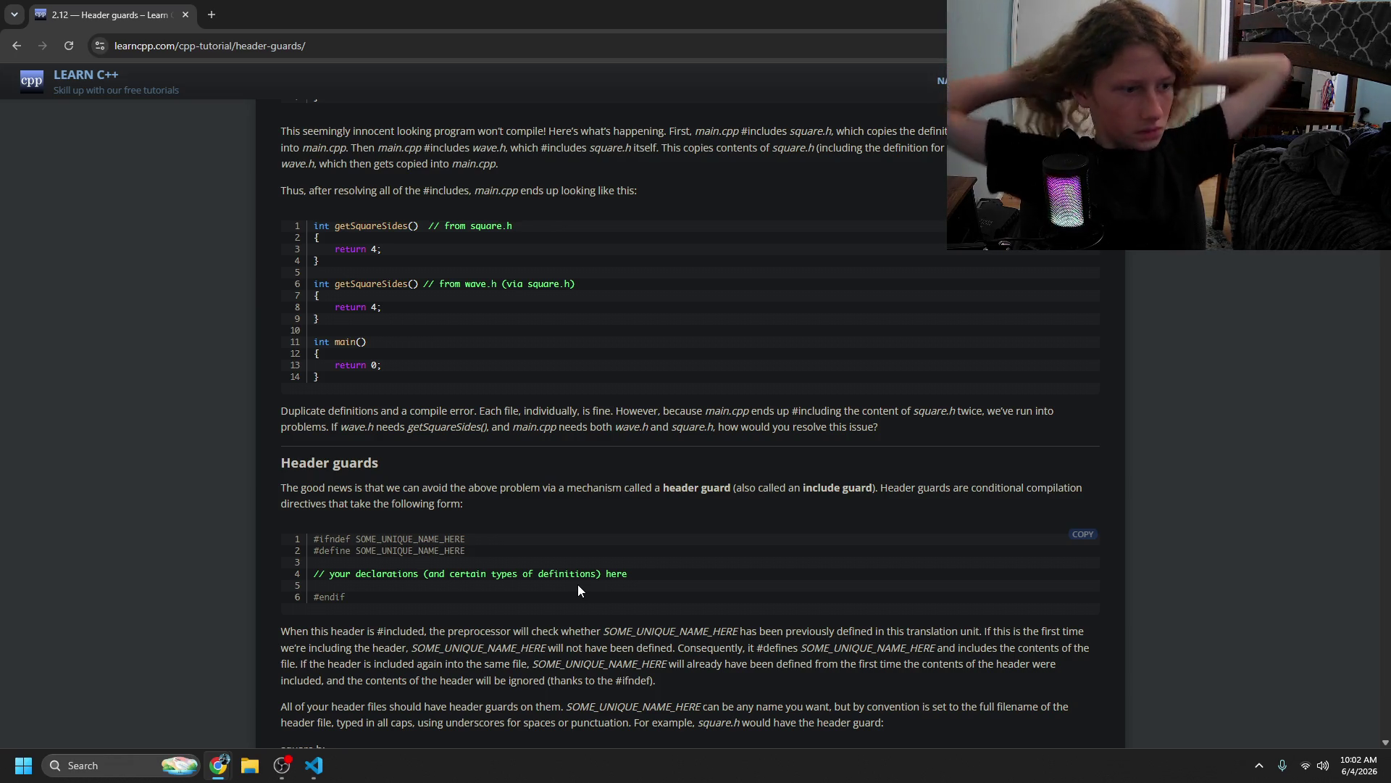
{"action": "scroll", "coordinate": [540, 545], "scroll_direction": "down", "scroll_amount": 2}
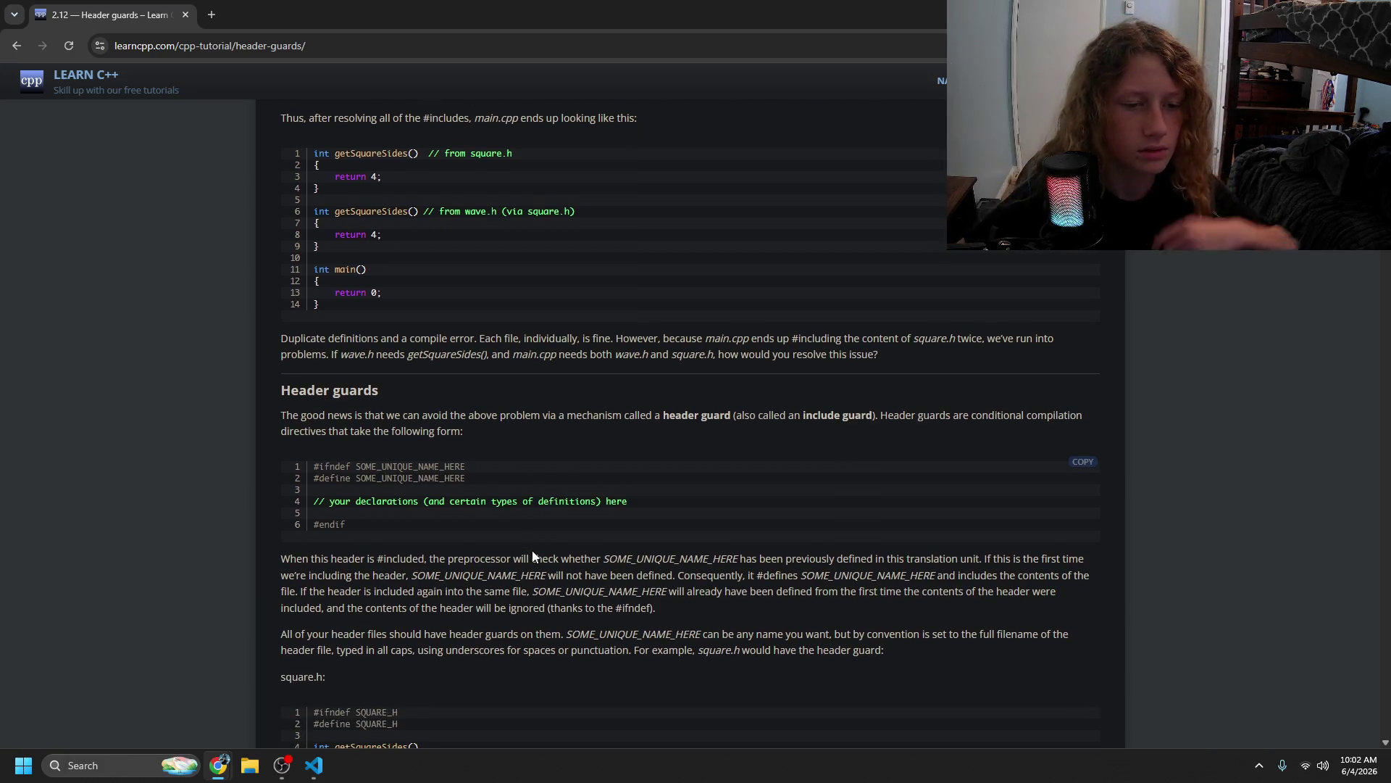
{"action": "scroll", "coordinate": [532, 551], "scroll_direction": "down", "scroll_amount": 3}
{"action": "left_click_drag", "start_coordinate": [335, 494], "coordinate": [445, 567]}
{"action": "left_click", "coordinate": [445, 567]}
{"action": "scroll", "coordinate": [435, 569], "scroll_direction": "down", "scroll_amount": 2}
{"action": "left_click_drag", "start_coordinate": [339, 522], "coordinate": [450, 566]}
{"action": "scroll", "coordinate": [447, 571], "scroll_direction": "down", "scroll_amount": 2}
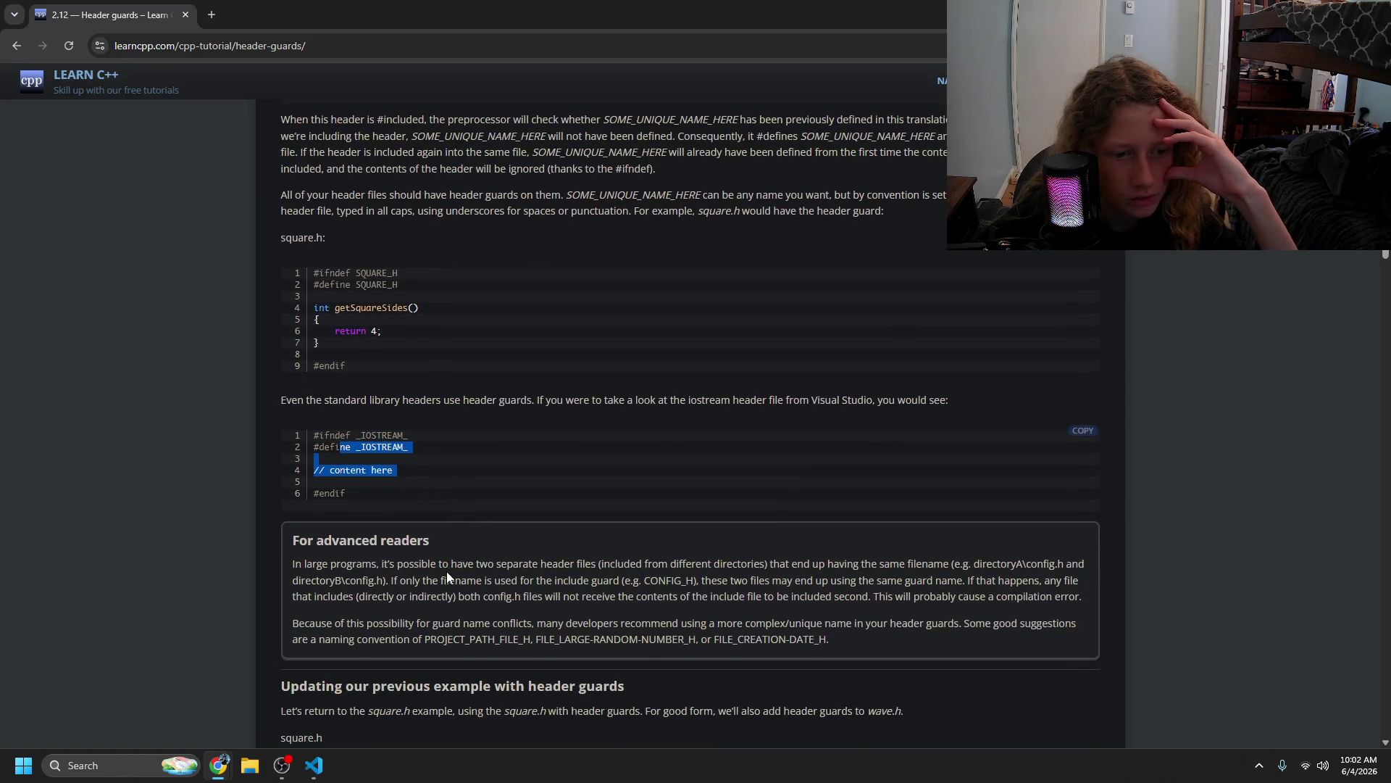
{"action": "mouse_move", "coordinate": [378, 499]}
{"action": "left_mouse_down"}
{"action": "mouse_move", "coordinate": [814, 521]}
{"action": "mouse_move", "coordinate": [925, 498]}
{"action": "mouse_move", "coordinate": [888, 555]}
{"action": "mouse_move", "coordinate": [725, 513]}
{"action": "mouse_move", "coordinate": [1051, 529]}
{"action": "mouse_move", "coordinate": [526, 518]}
{"action": "left_mouse_up"}
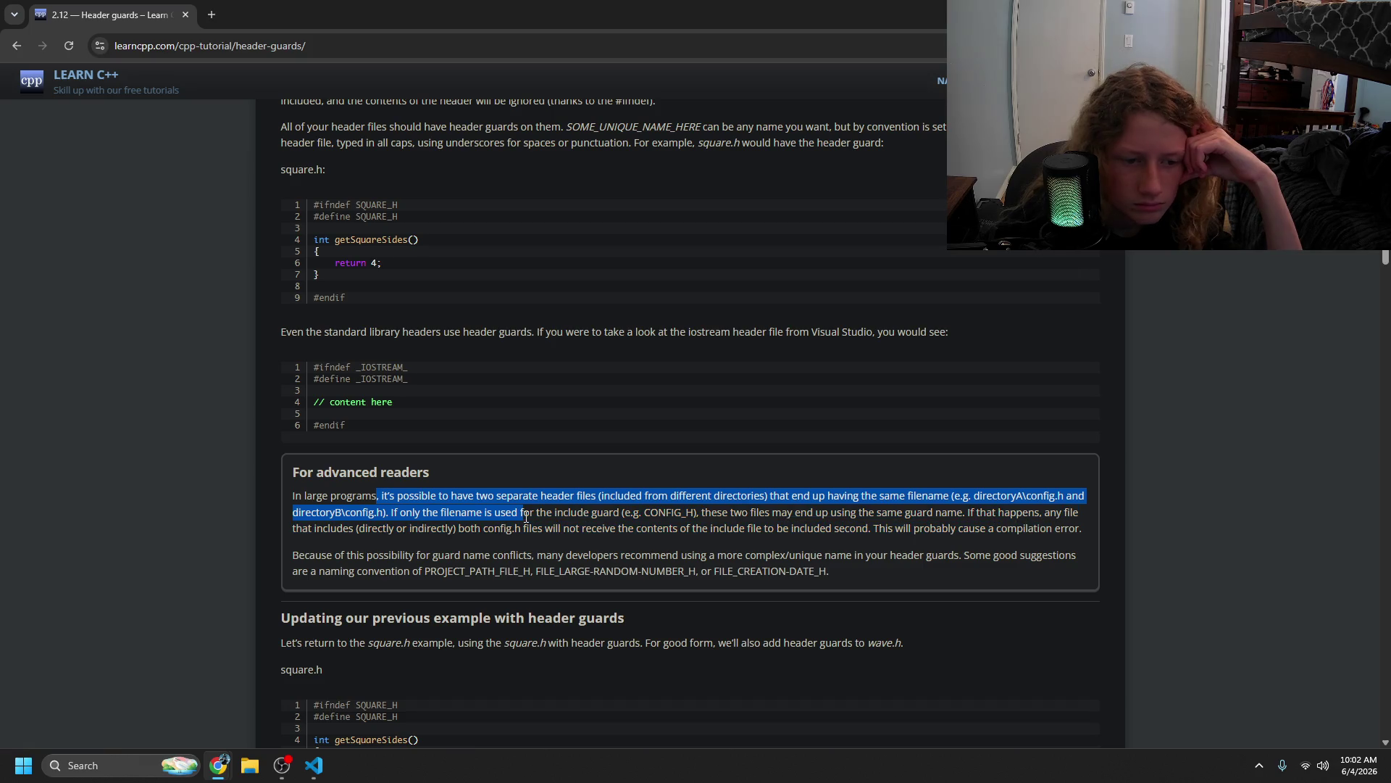
{"action": "left_click", "coordinate": [478, 549]}
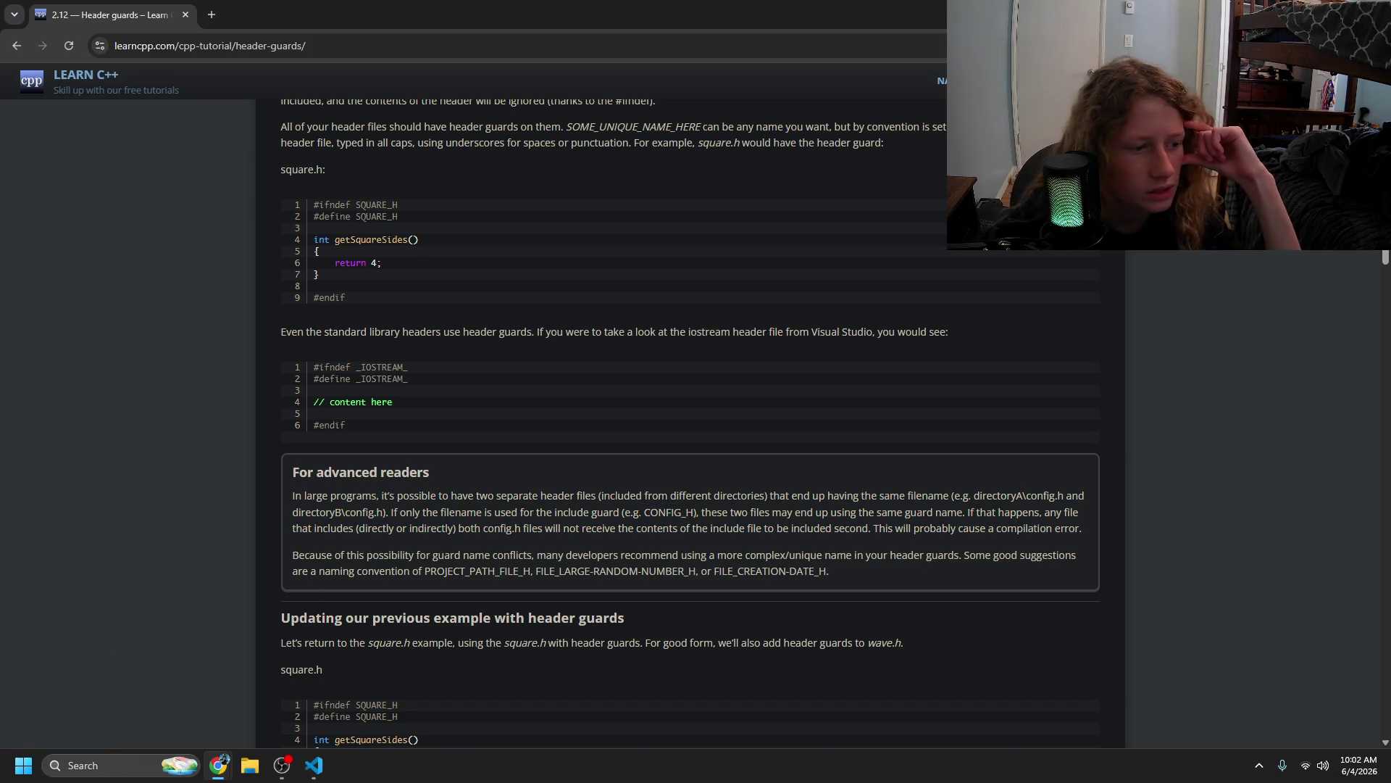
{"action": "scroll", "coordinate": [425, 471], "scroll_direction": "down", "scroll_amount": 6}
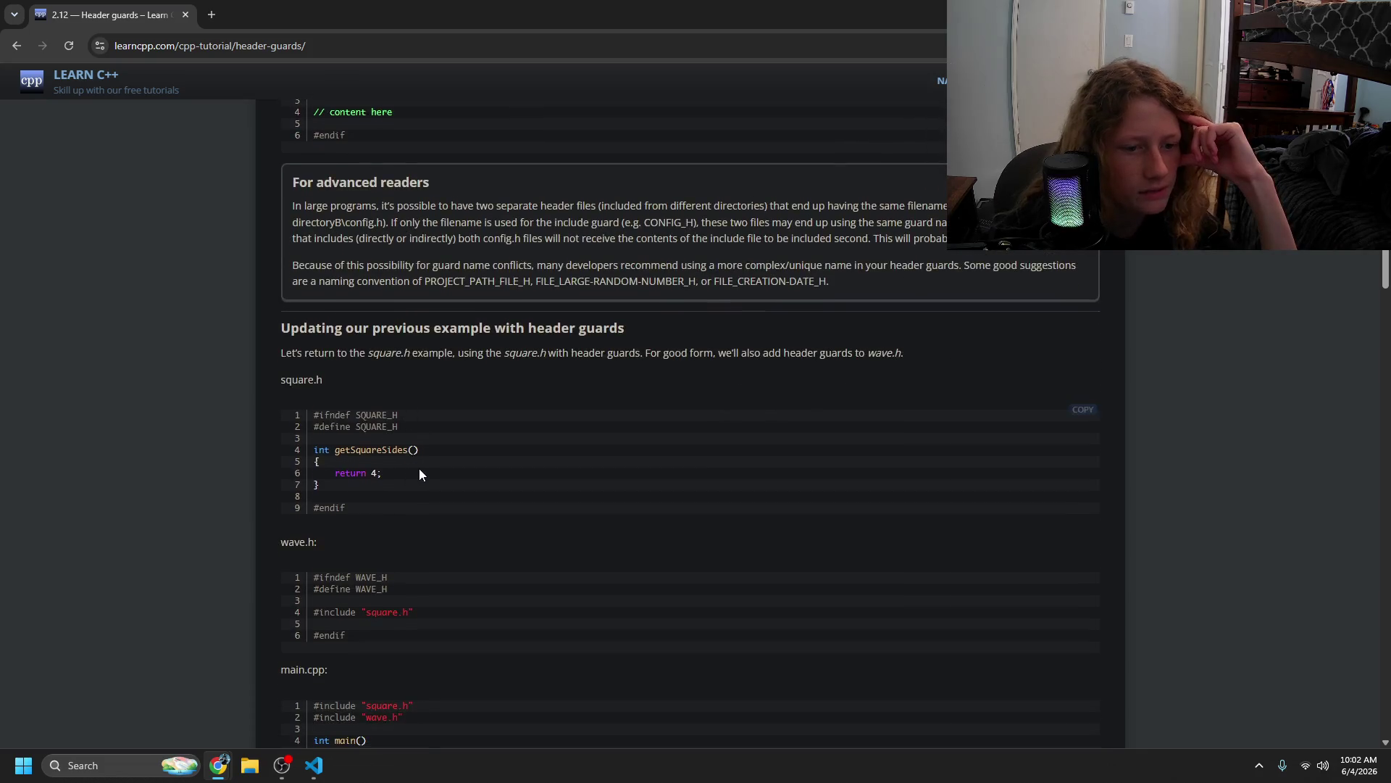
- Read the wave.h guard example and the preprocessed main.cpp listing
{"action": "scroll", "coordinate": [423, 469], "scroll_direction": "down", "scroll_amount": 3}
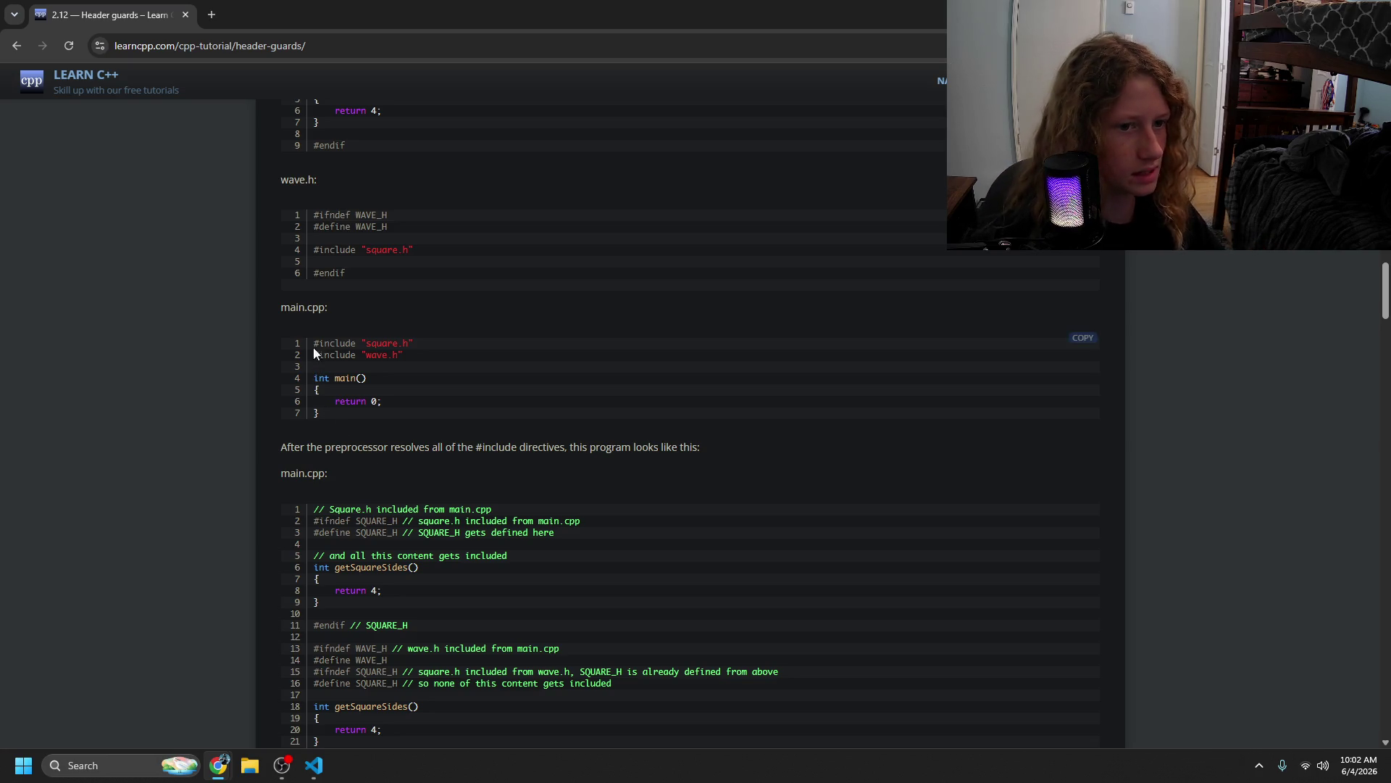
{"action": "left_click_drag", "start_coordinate": [355, 215], "coordinate": [464, 256]}
{"action": "left_click", "coordinate": [411, 261]}
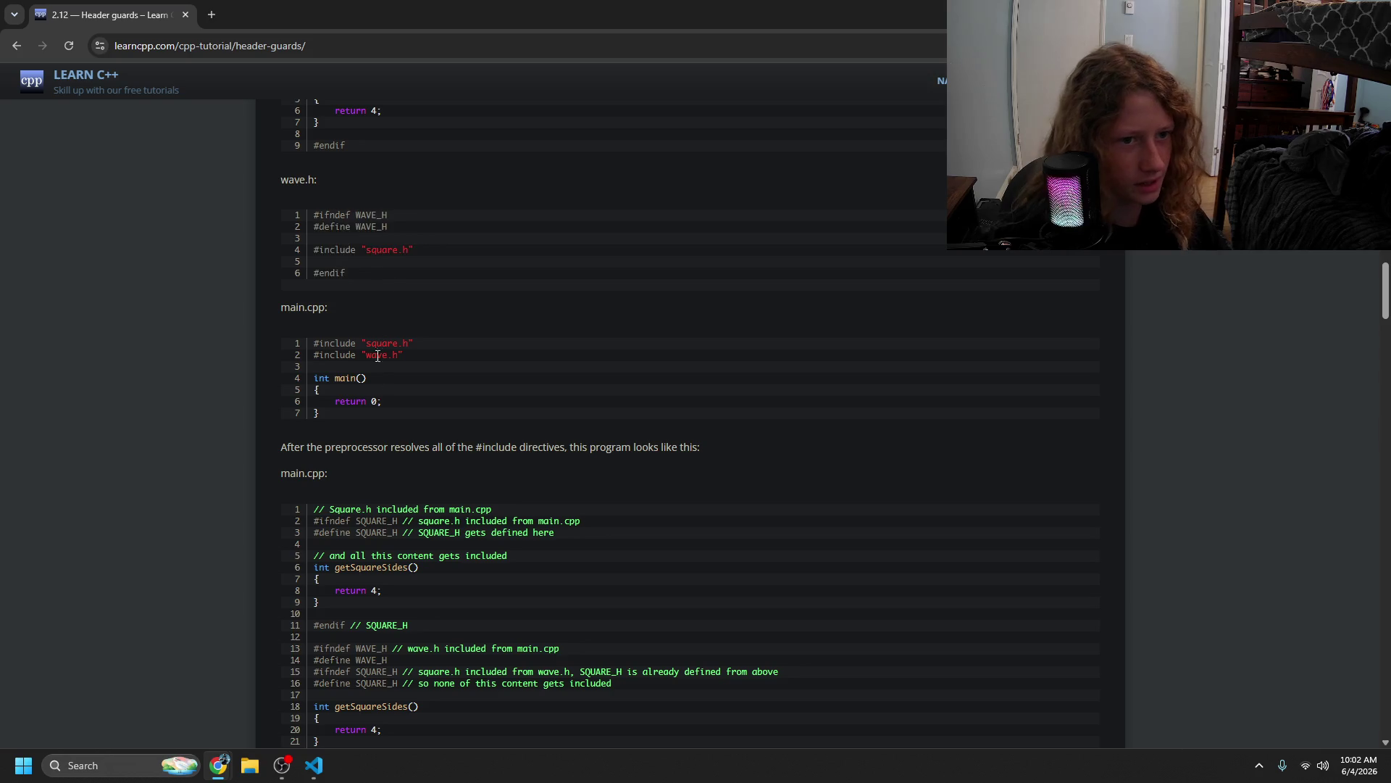
{"action": "scroll", "coordinate": [395, 617], "scroll_direction": "down", "scroll_amount": 2}
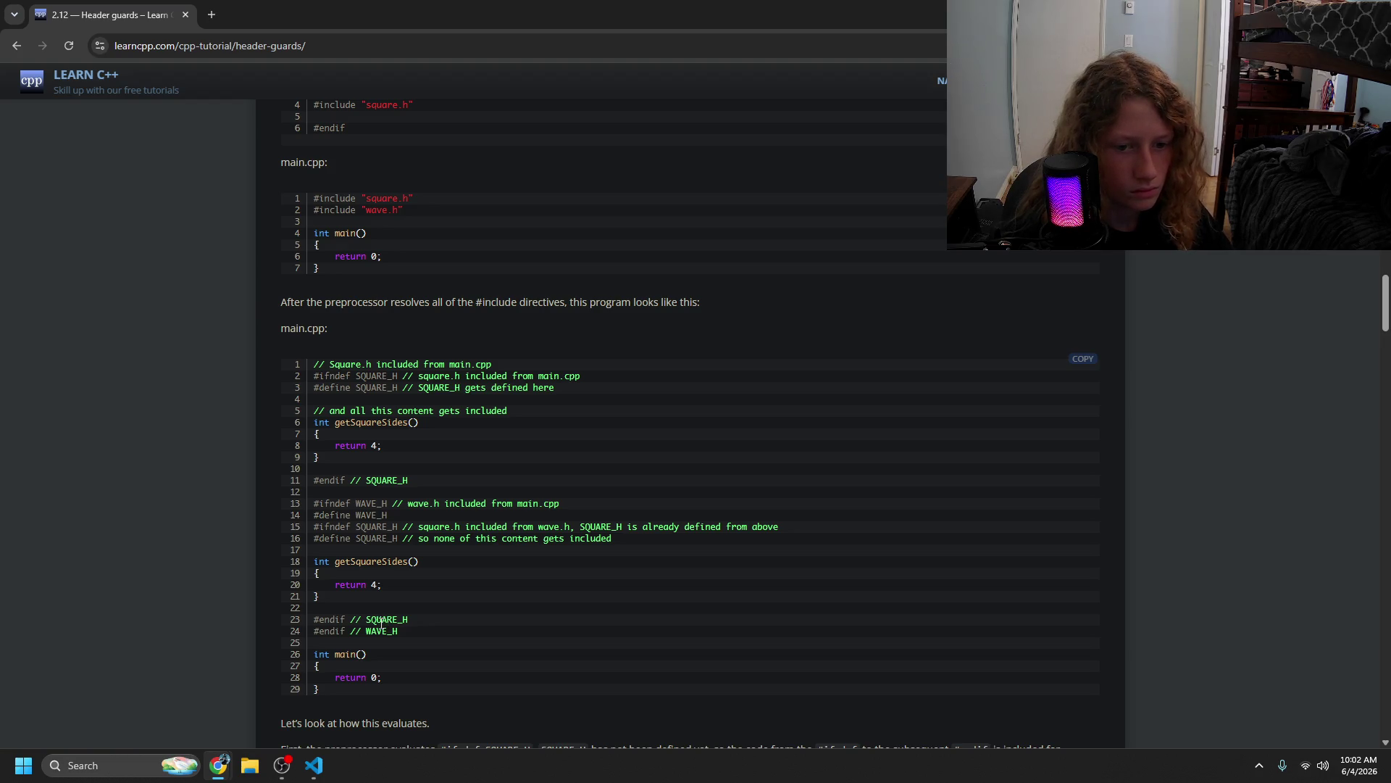
{"action": "left_click_drag", "start_coordinate": [357, 515], "coordinate": [487, 558]}
{"action": "left_click", "coordinate": [487, 560]}
{"action": "scroll", "coordinate": [485, 632], "scroll_direction": "down", "scroll_amount": 4}
{"action": "scroll", "coordinate": [484, 638], "scroll_direction": "down", "scroll_amount": 1}
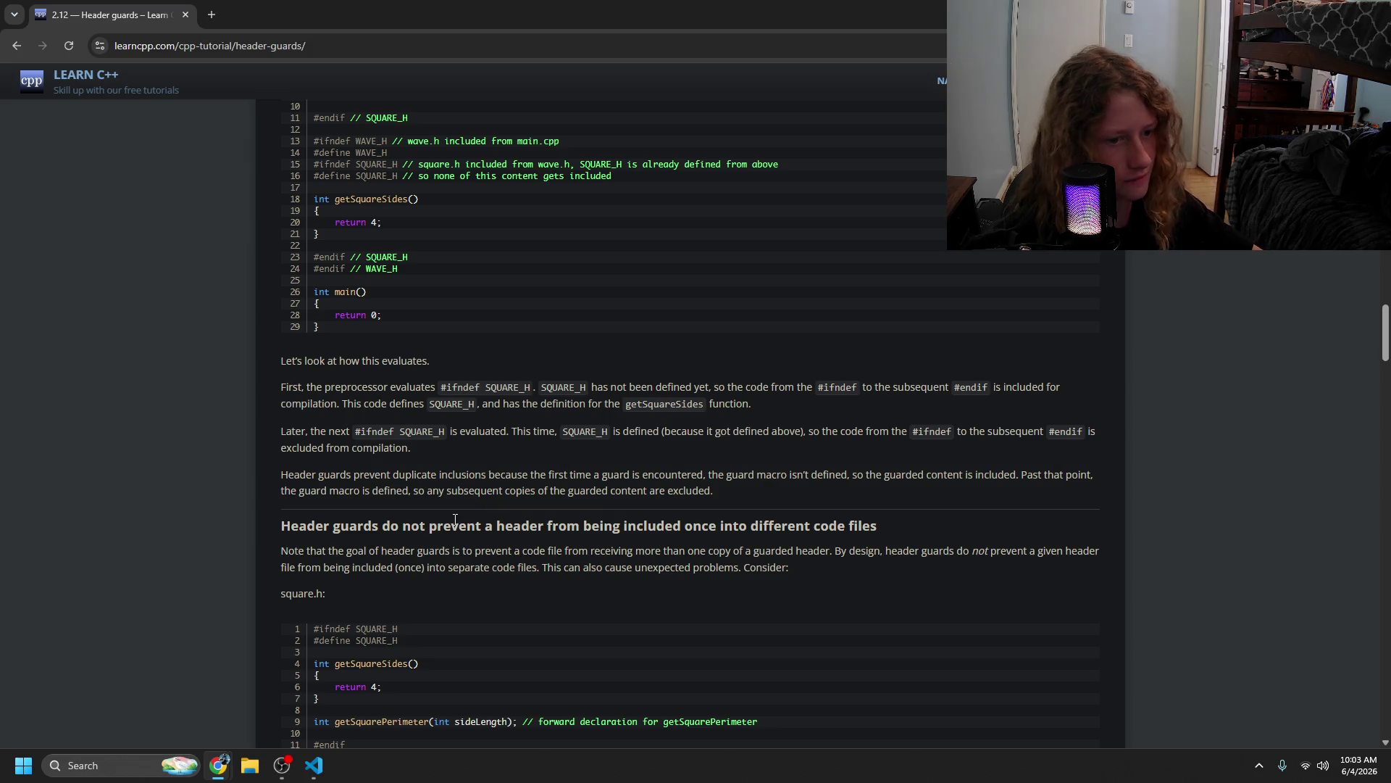
{"action": "left_click_drag", "start_coordinate": [295, 640], "coordinate": [432, 662]}
{"action": "scroll", "coordinate": [432, 663], "scroll_direction": "down", "scroll_amount": 4}
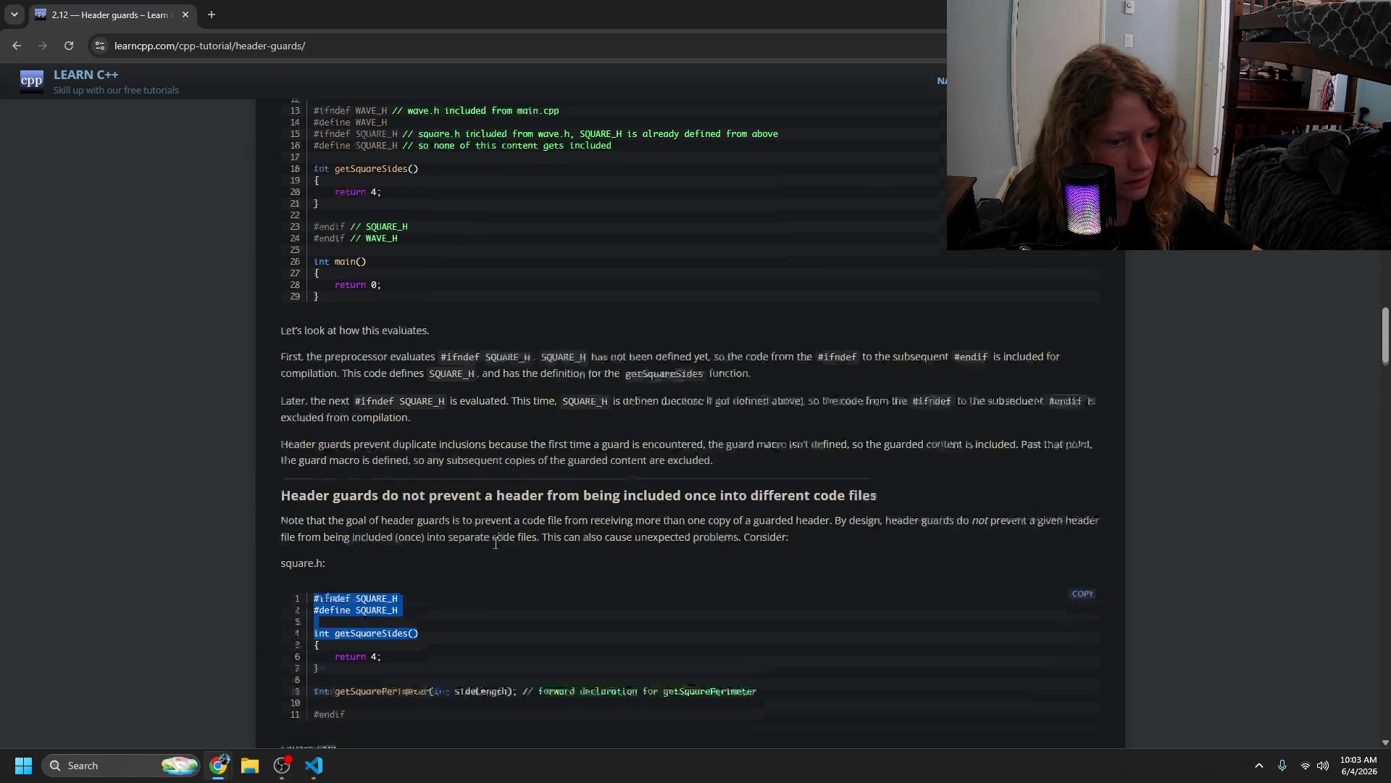
{"action": "left_click", "coordinate": [390, 585]}
- Read the revised square.h and square.cpp fix, then open a new blank tab
{"action": "scroll", "coordinate": [385, 564], "scroll_direction": "down", "scroll_amount": 2}
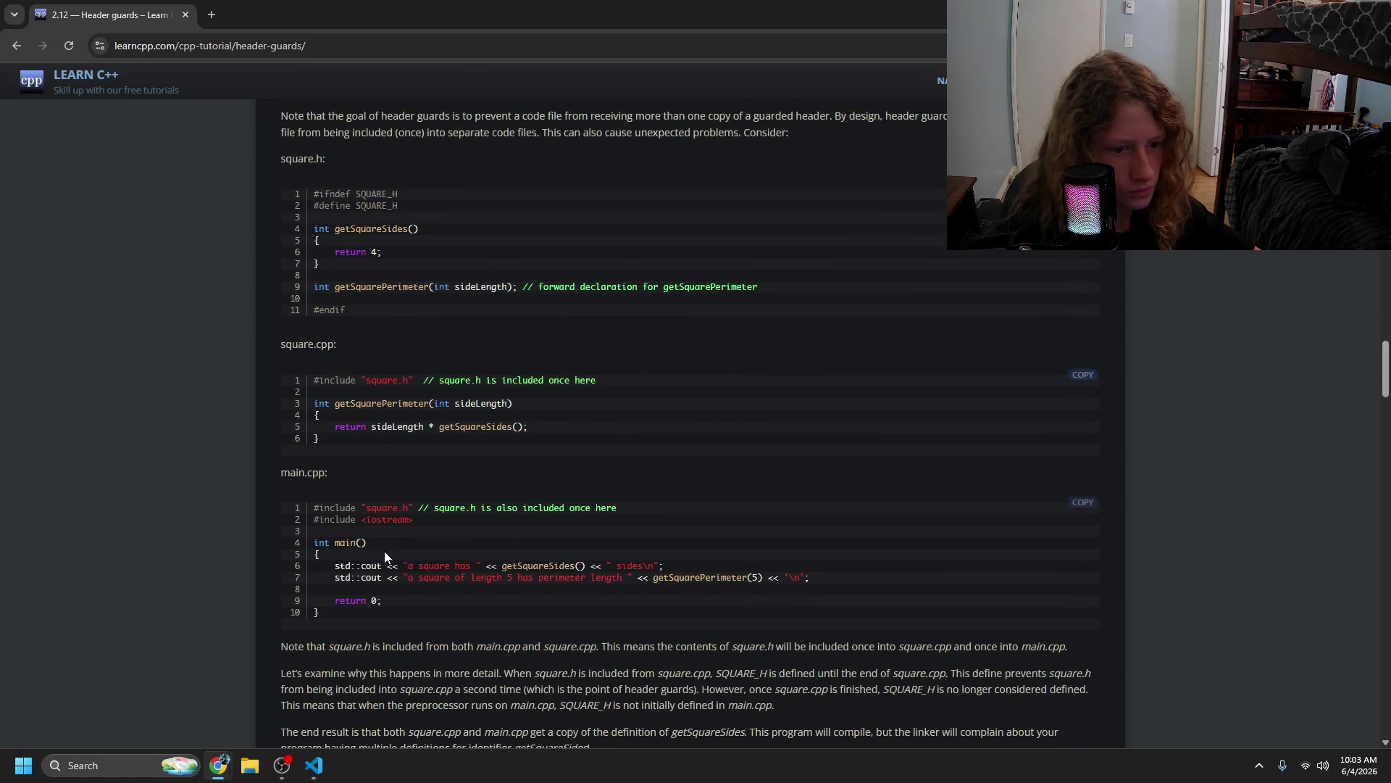
{"action": "scroll", "coordinate": [357, 528], "scroll_direction": "down", "scroll_amount": 4}
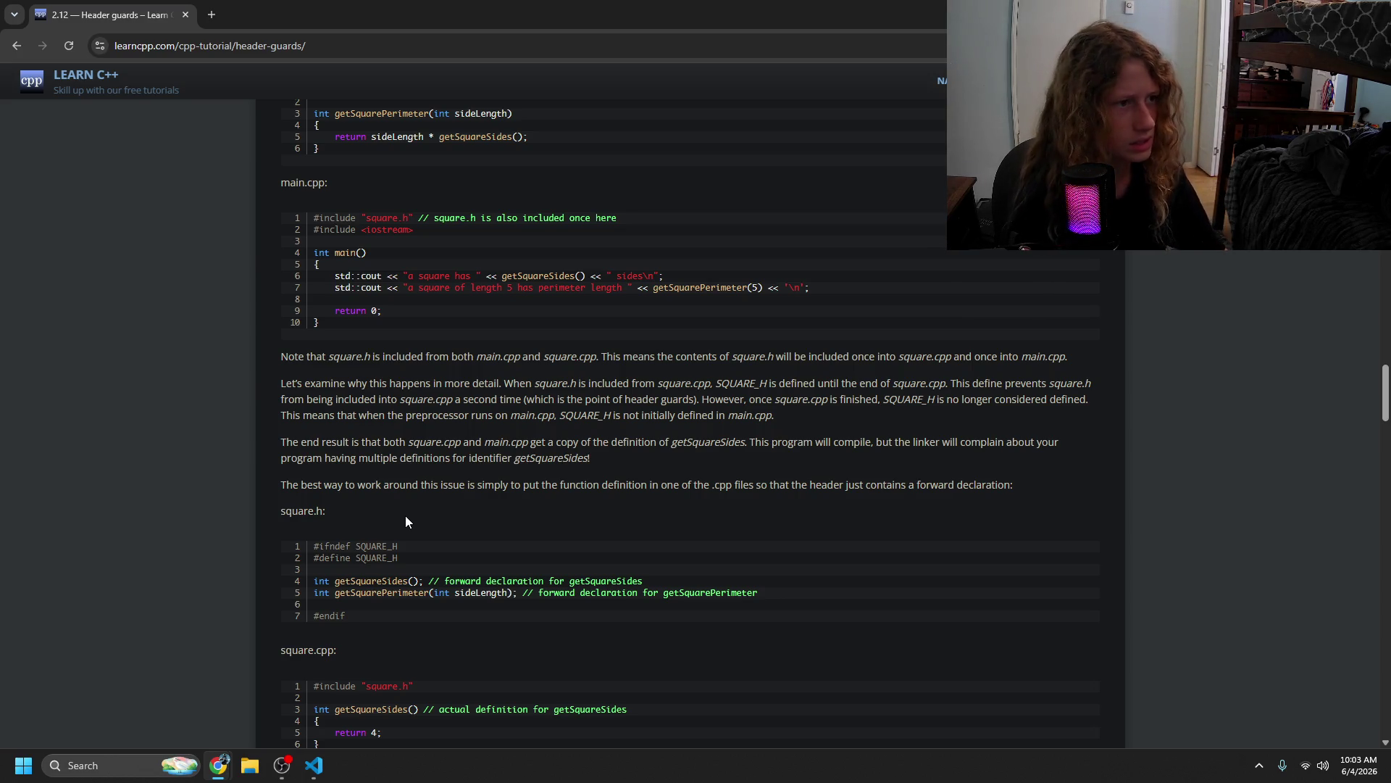
{"action": "left_click_drag", "start_coordinate": [405, 515], "coordinate": [403, 550]}
{"action": "scroll", "coordinate": [406, 558], "scroll_direction": "down", "scroll_amount": 2}
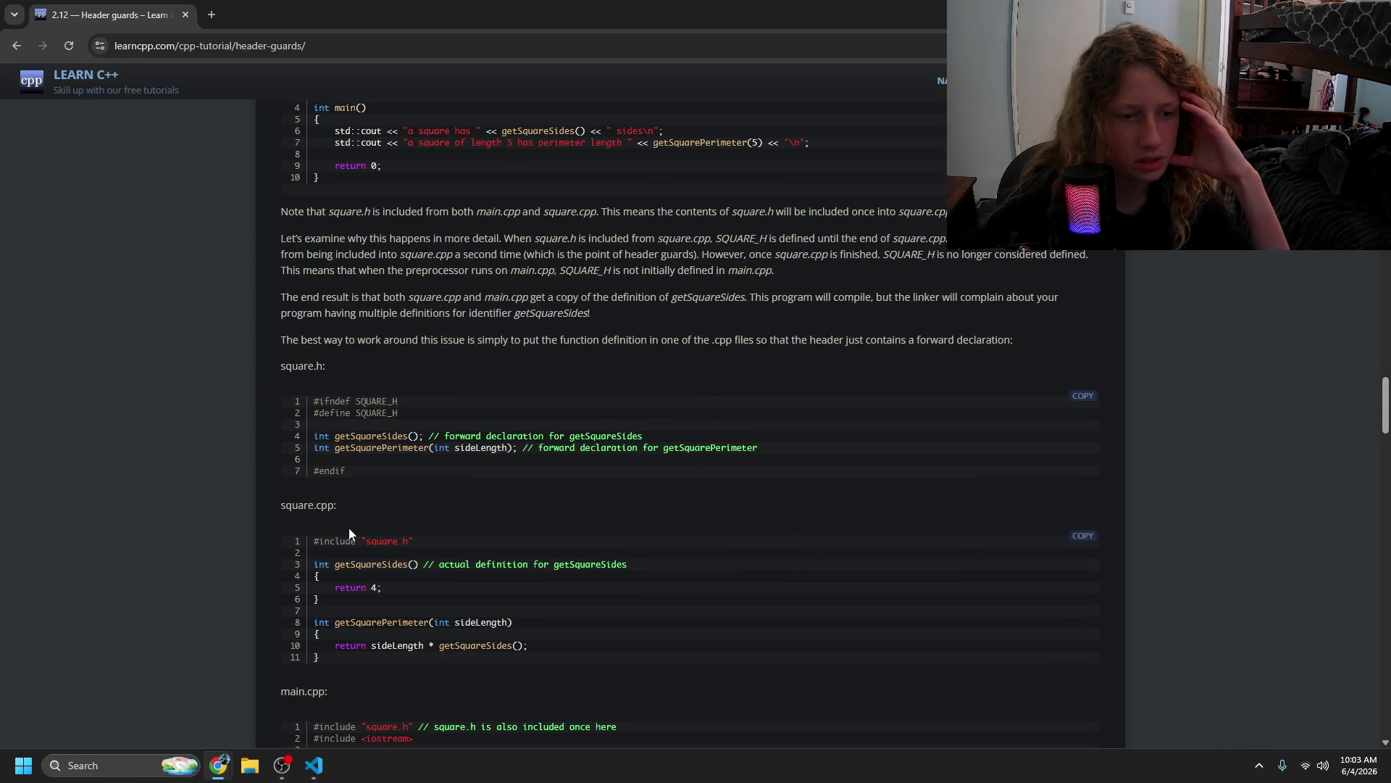
{"action": "scroll", "coordinate": [355, 529], "scroll_direction": "down", "scroll_amount": 1}
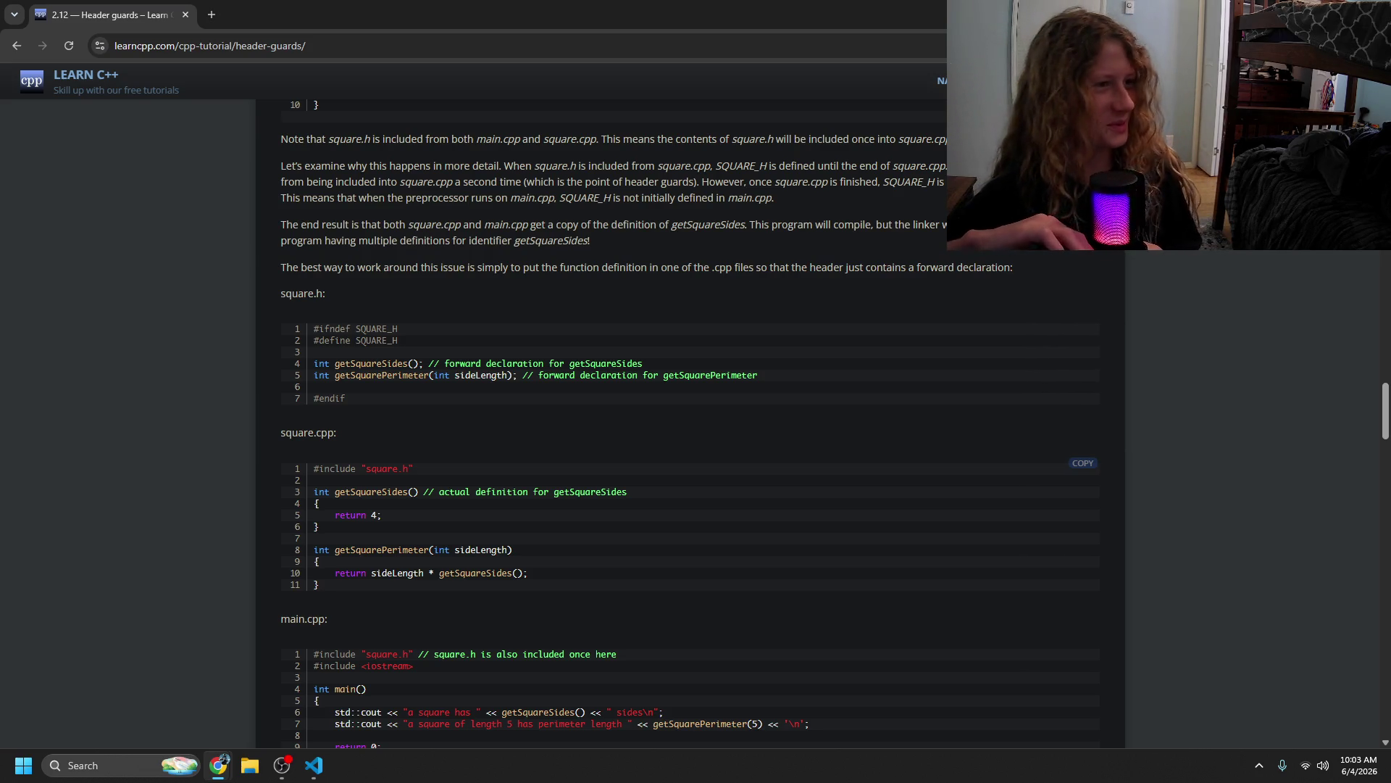
{"action": "key", "text": "alt+Tab"}
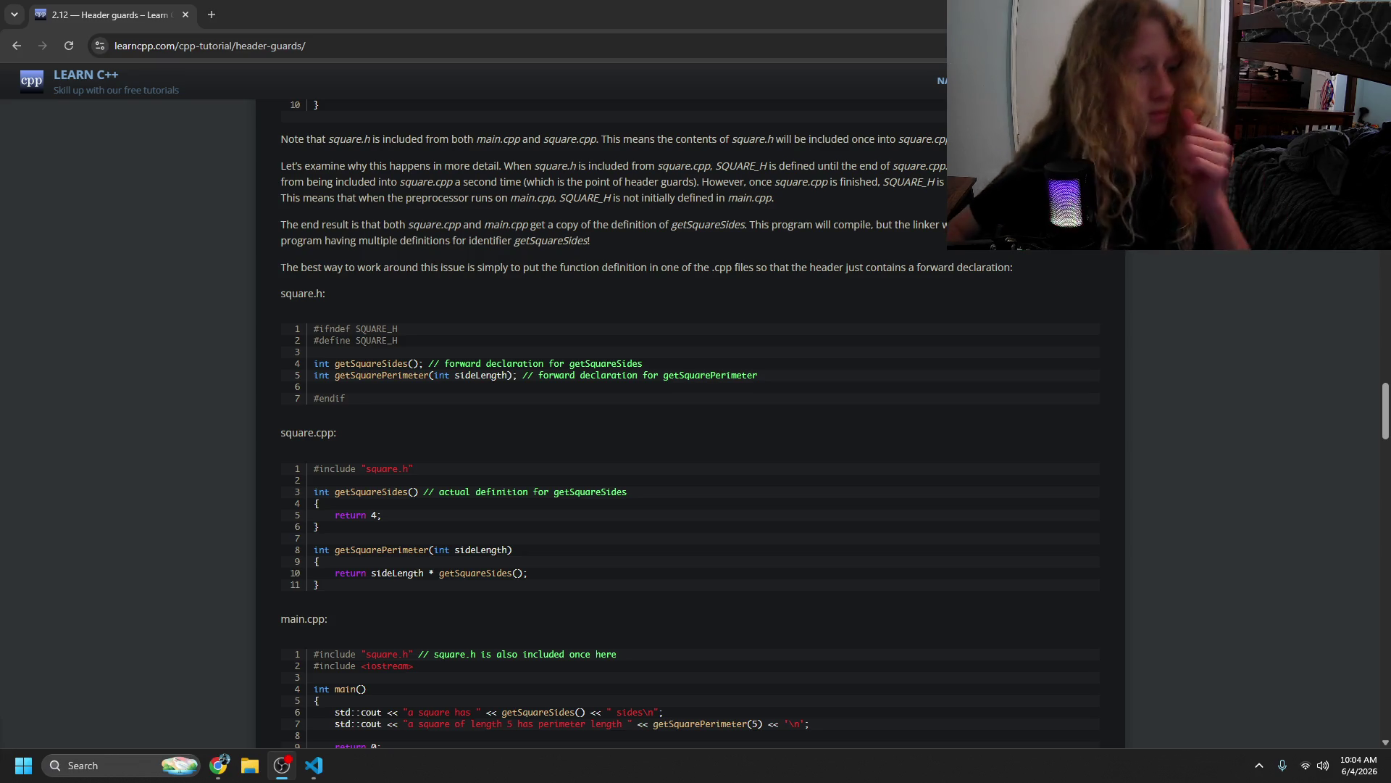
{"action": "left_click", "coordinate": [211, 14]}
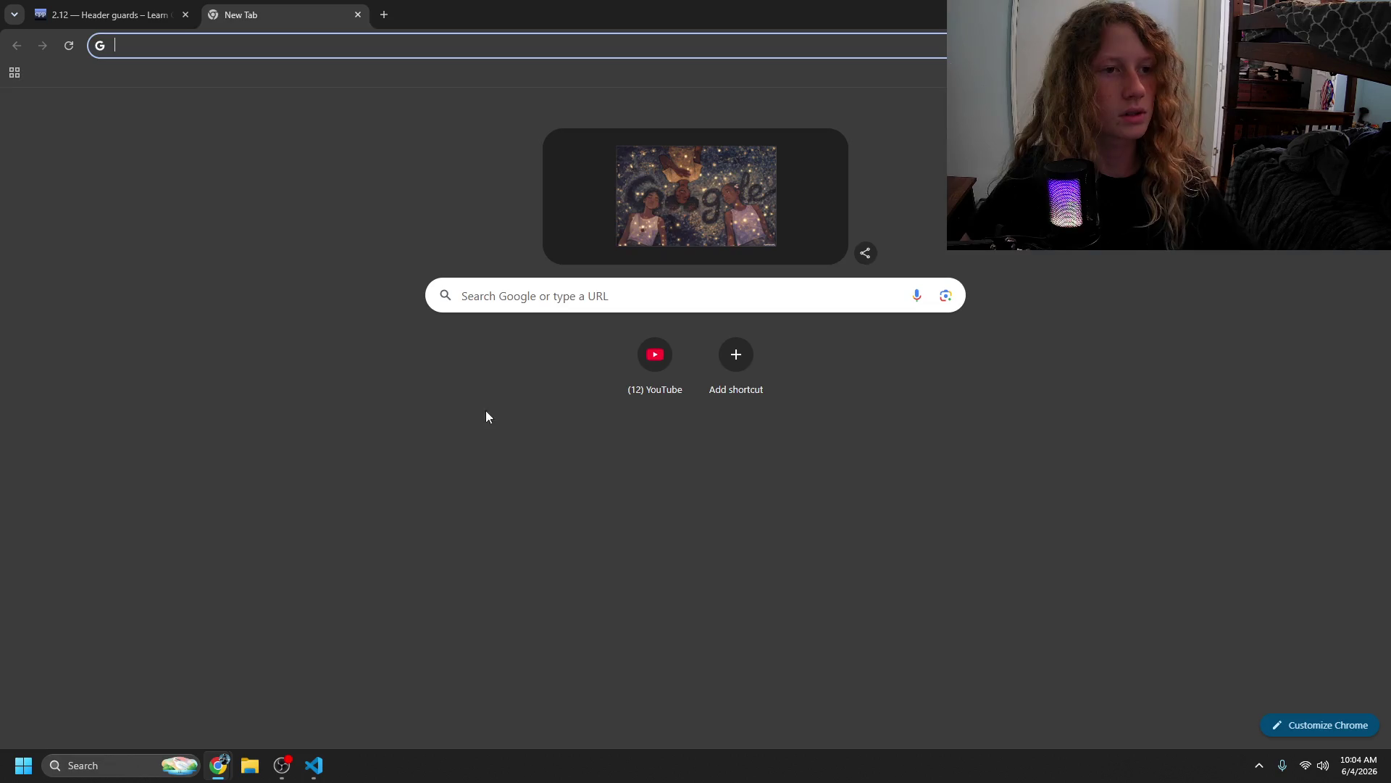
- Search for 'microphone test' and open the mictests.com site
{"action": "type", "text": "micrphone test"}
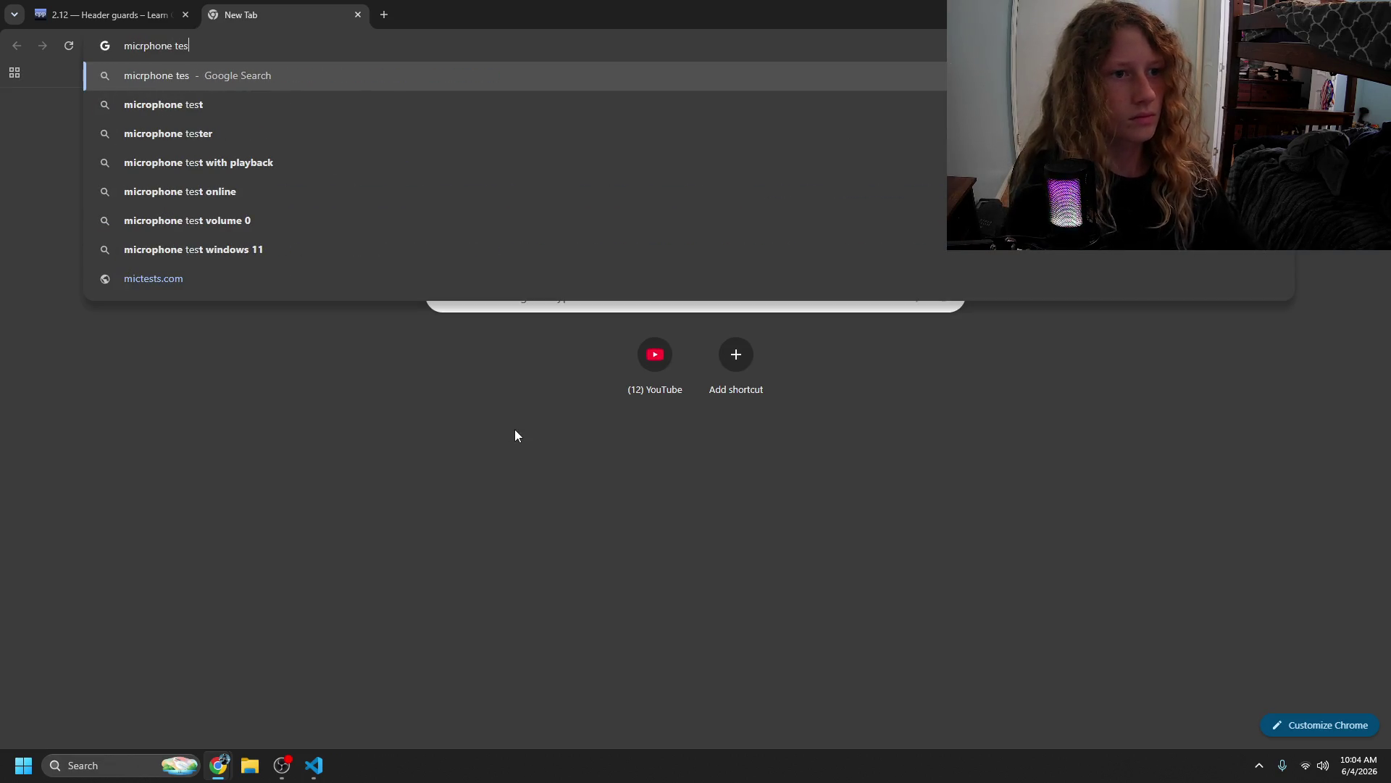
{"action": "key", "text": "Return"}
{"action": "left_click", "coordinate": [193, 262]}
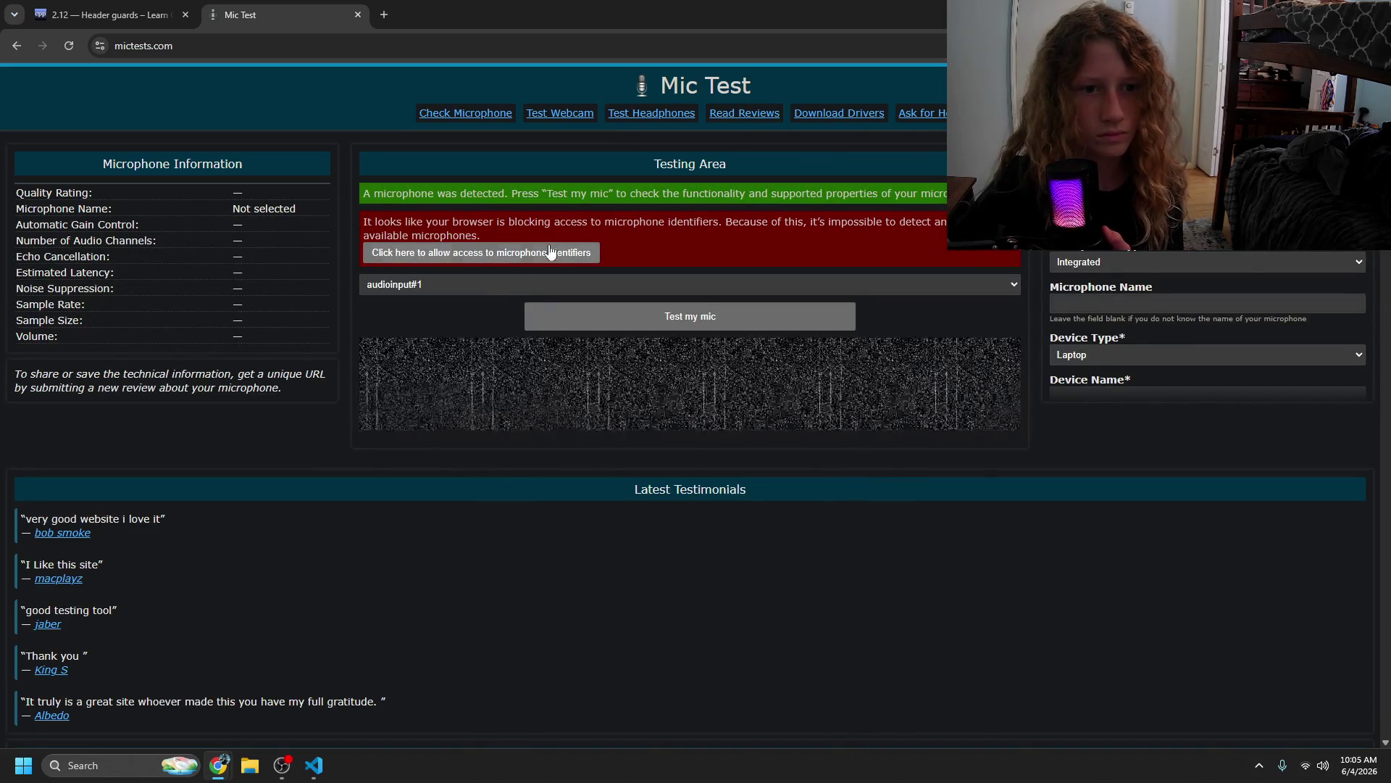
- Allow the site to use the Microphone (ME6S), then close the test tab
{"action": "left_click", "coordinate": [500, 260]}
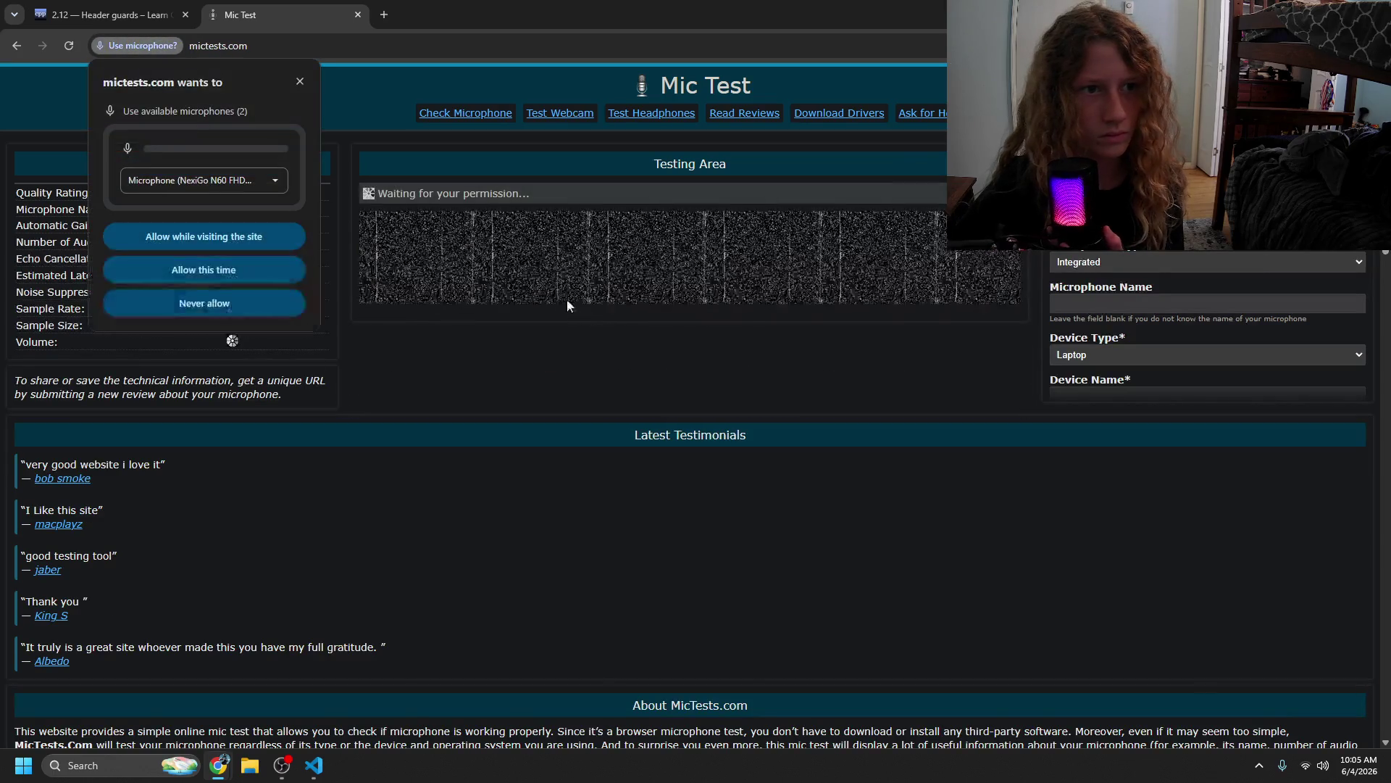
{"action": "left_click", "coordinate": [238, 185]}
{"action": "left_click", "coordinate": [215, 241]}
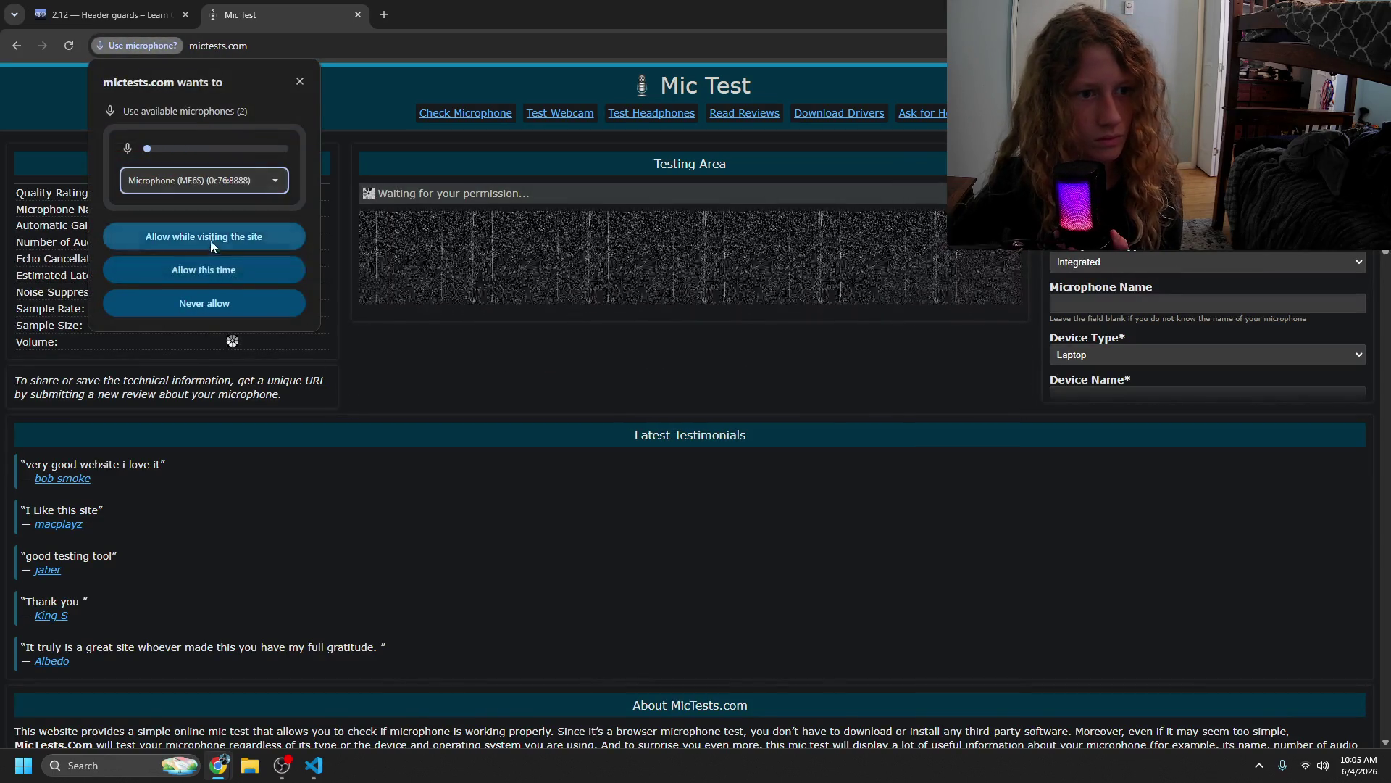
{"action": "left_click", "coordinate": [214, 241]}
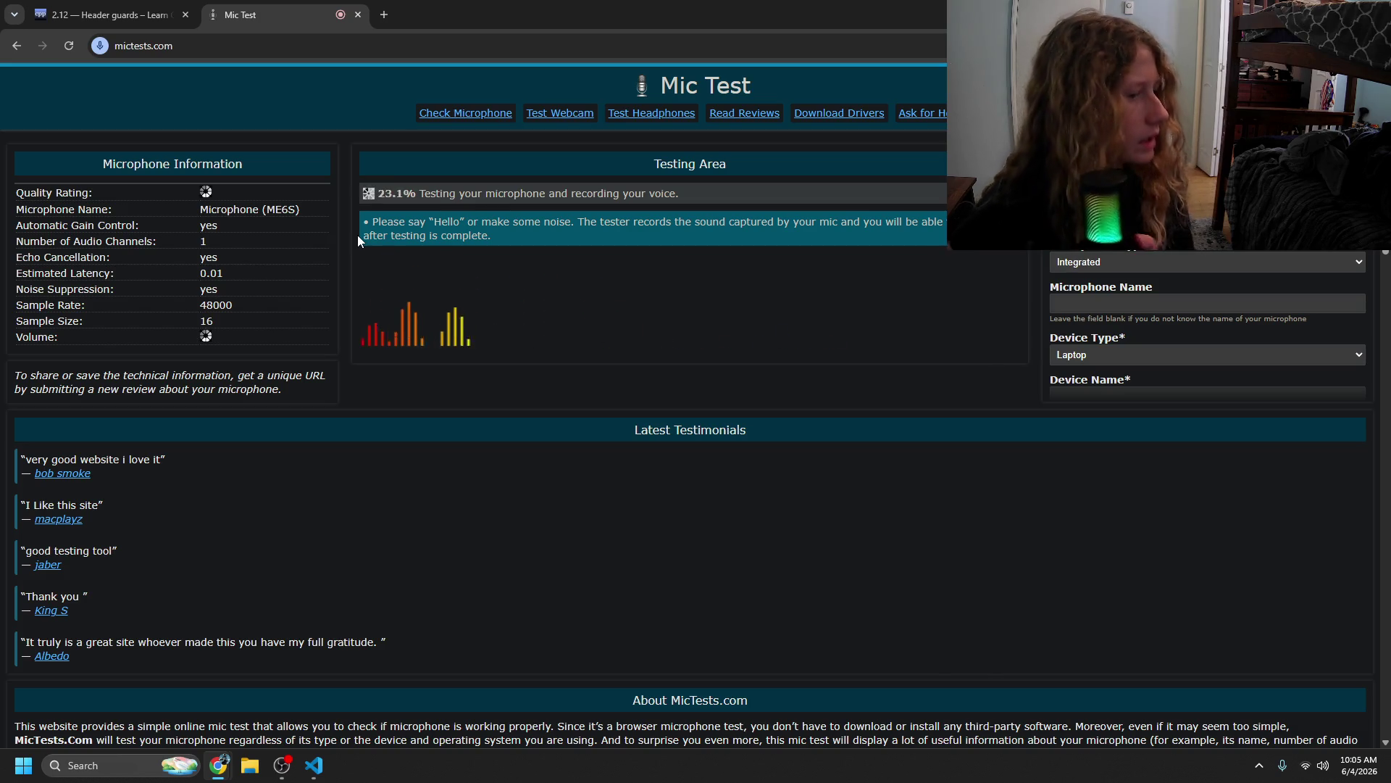
{"action": "left_click", "coordinate": [358, 15]}
{"action": "left_click", "coordinate": [282, 766]}
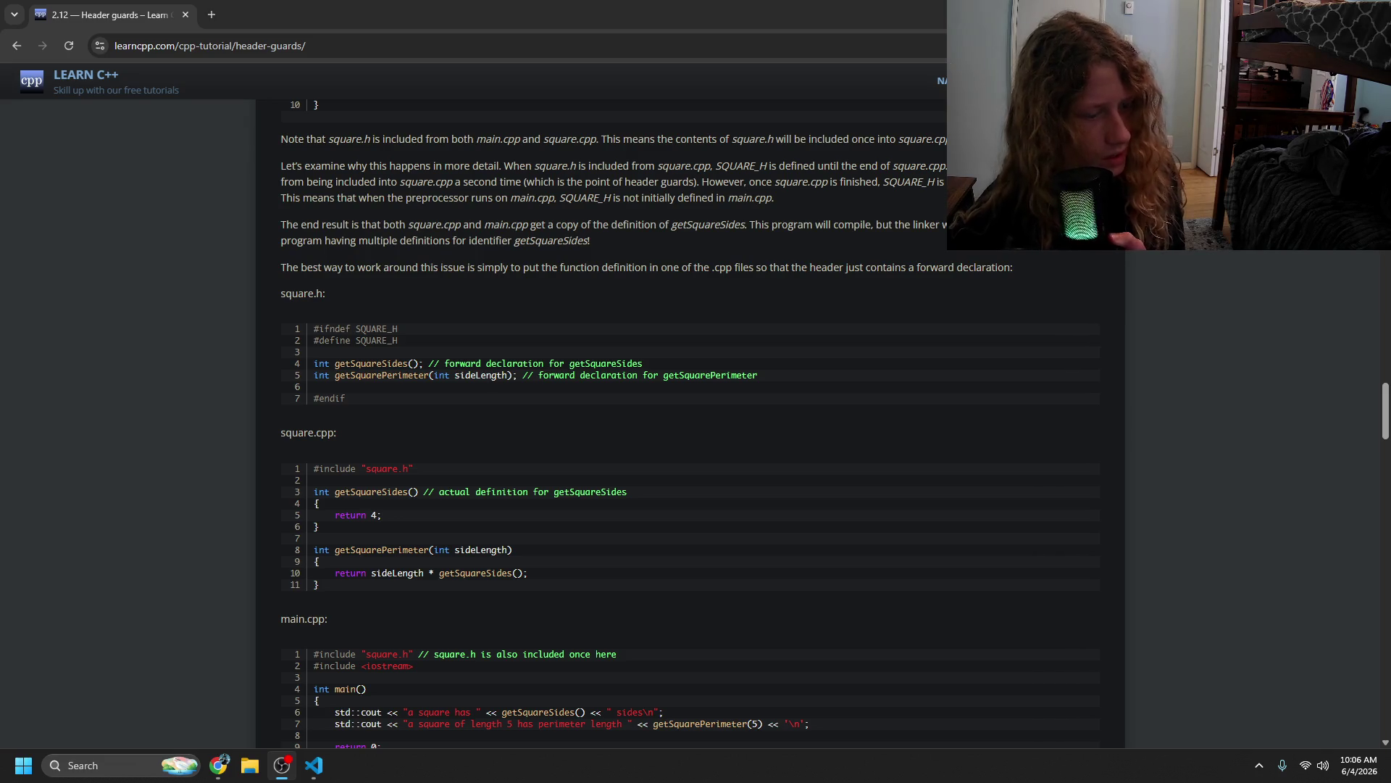
{"action": "left_click", "coordinate": [447, 454]}
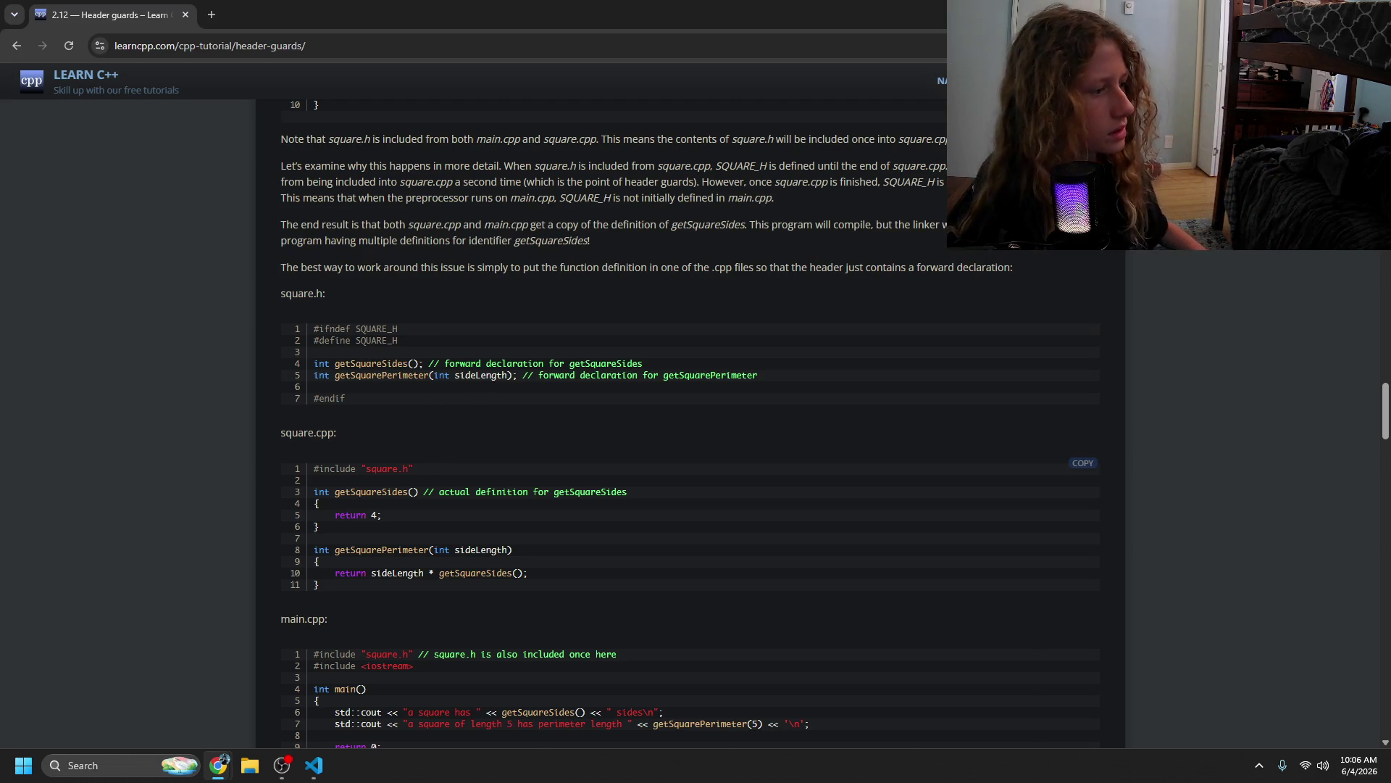
{"action": "key", "text": "alt+Tab"}
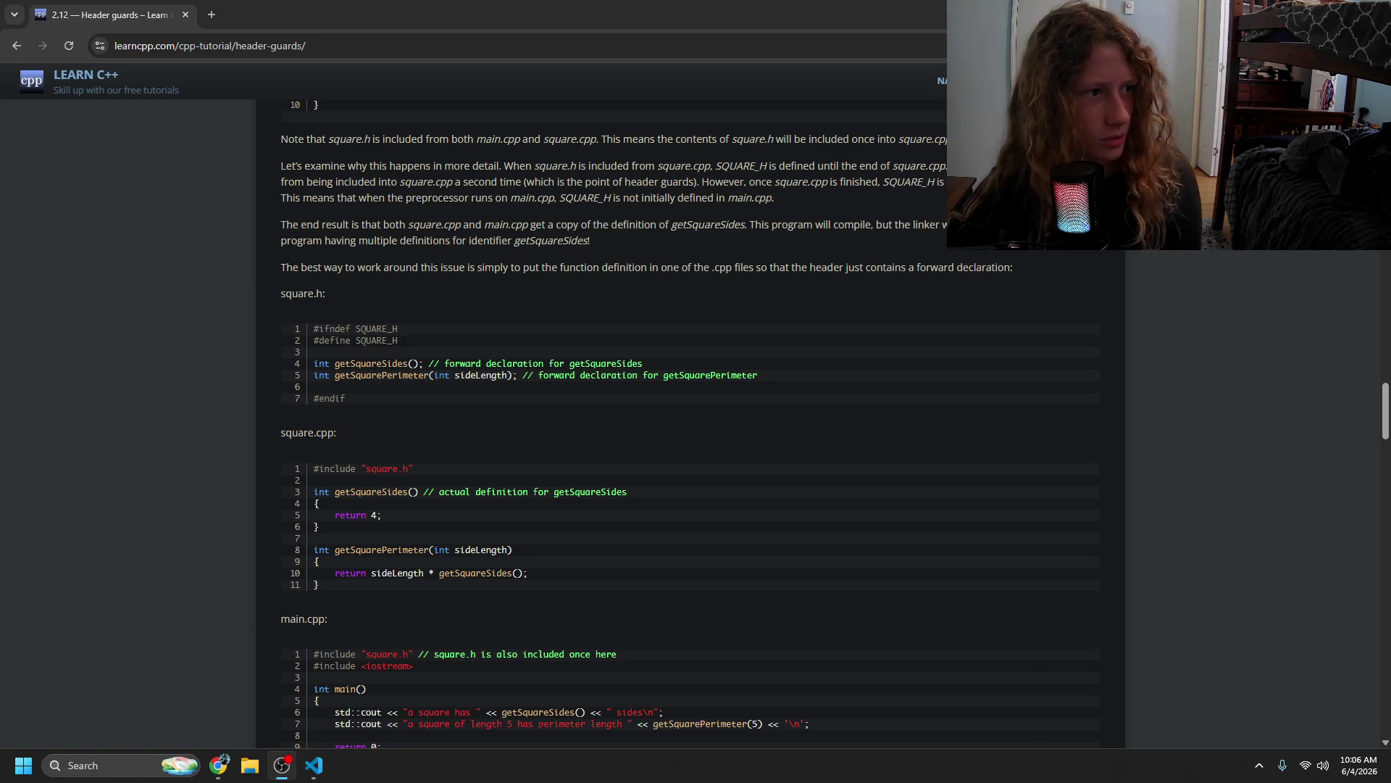
{"action": "left_click", "coordinate": [290, 341]}
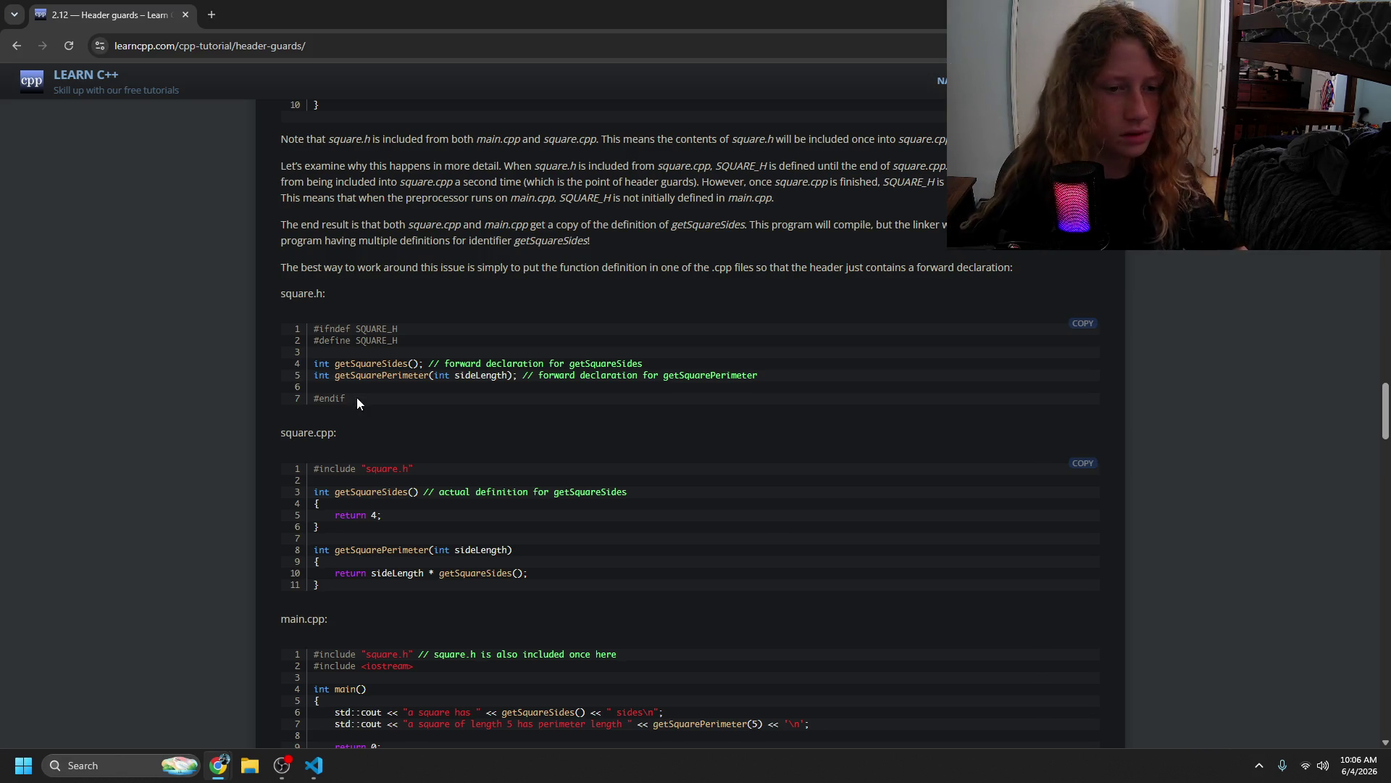
{"action": "key", "text": "ctrl+minus"}
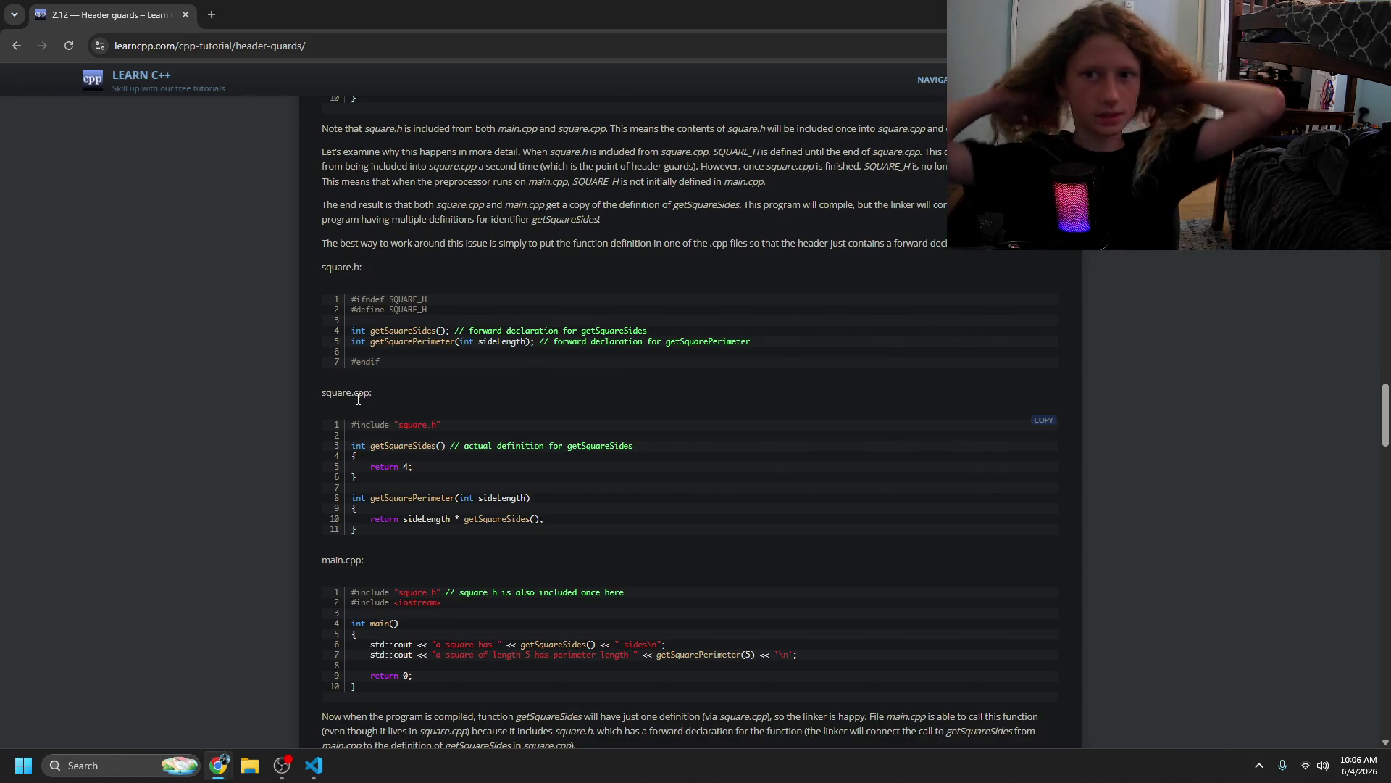
{"action": "scroll", "coordinate": [489, 484], "scroll_direction": "up", "scroll_amount": 2}
{"action": "scroll", "coordinate": [489, 478], "scroll_direction": "down", "scroll_amount": 2}
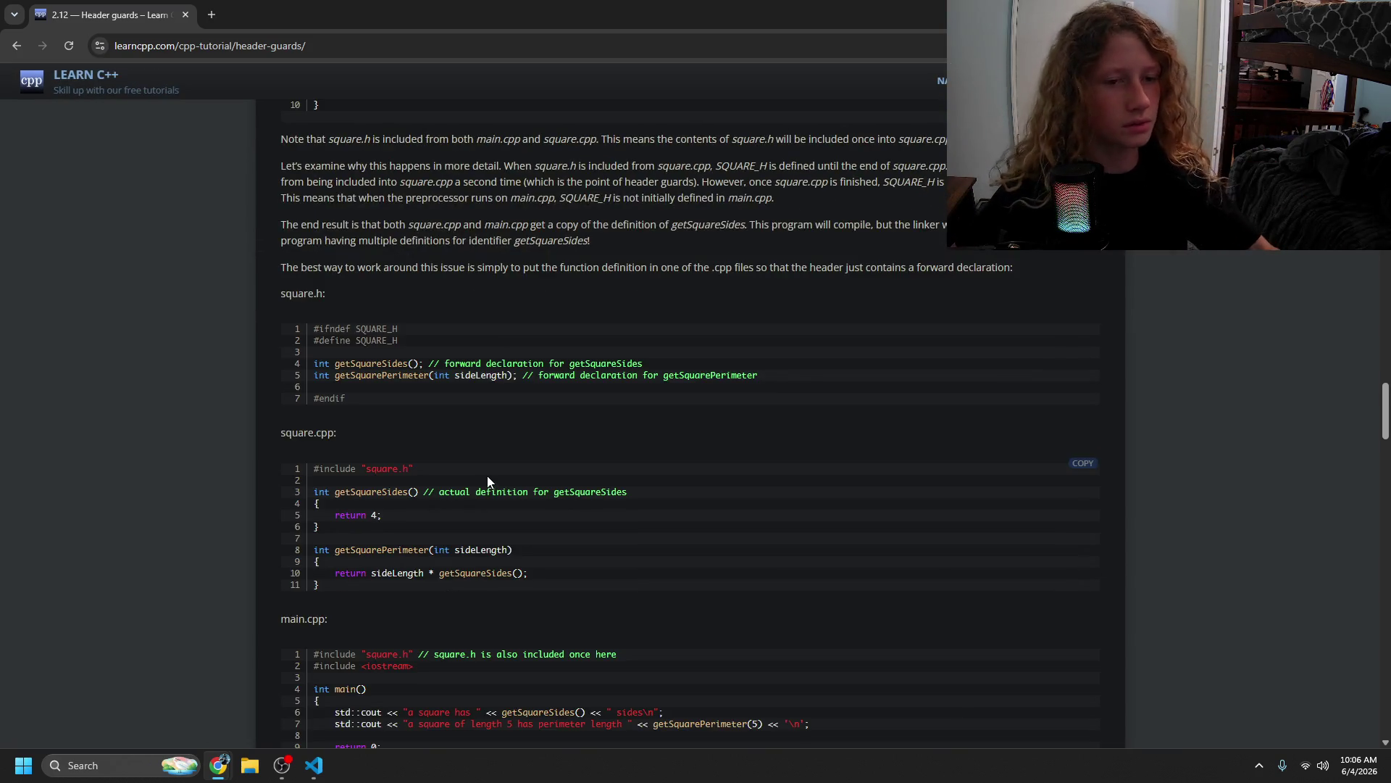
{"action": "scroll", "coordinate": [484, 471], "scroll_direction": "down", "scroll_amount": 1}
{"action": "scroll", "coordinate": [479, 492], "scroll_direction": "up", "scroll_amount": 1}
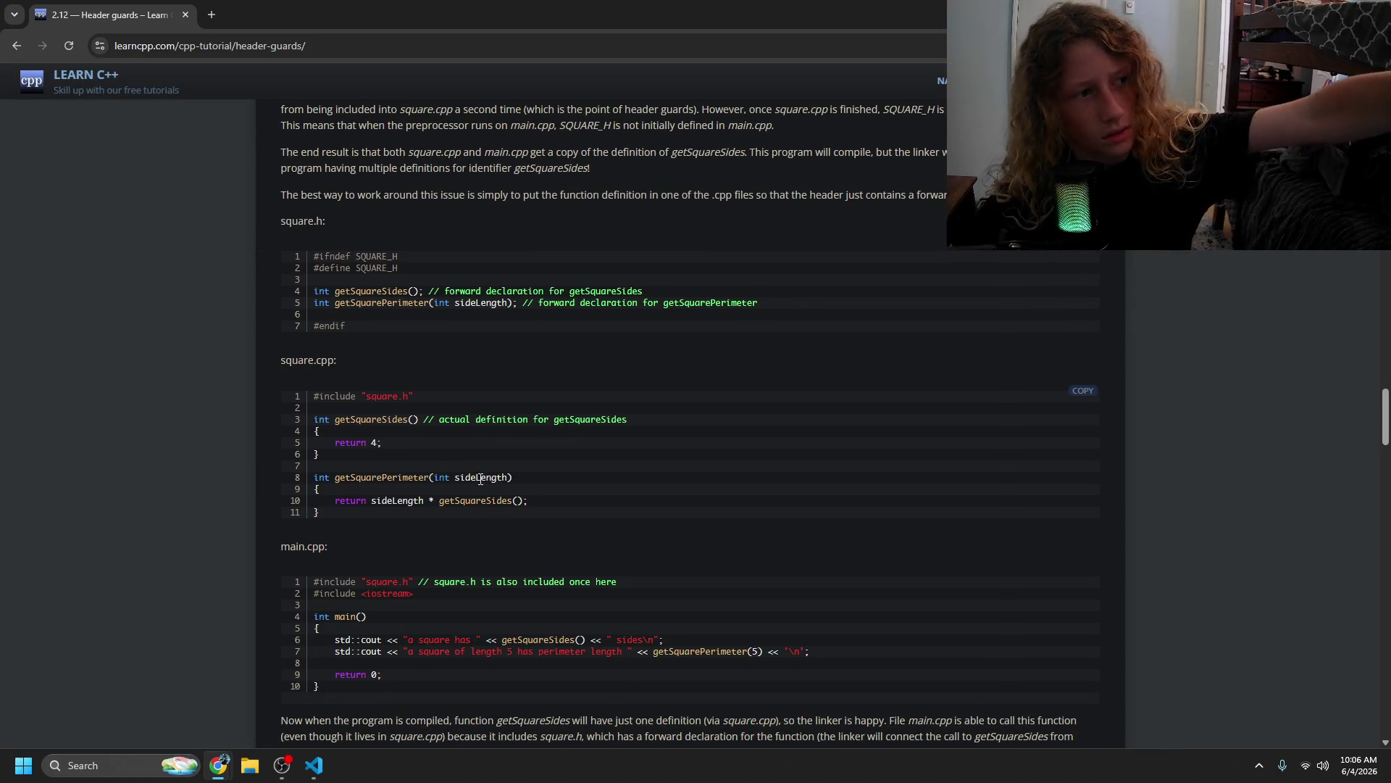
{"action": "scroll", "coordinate": [477, 484], "scroll_direction": "down", "scroll_amount": 1}
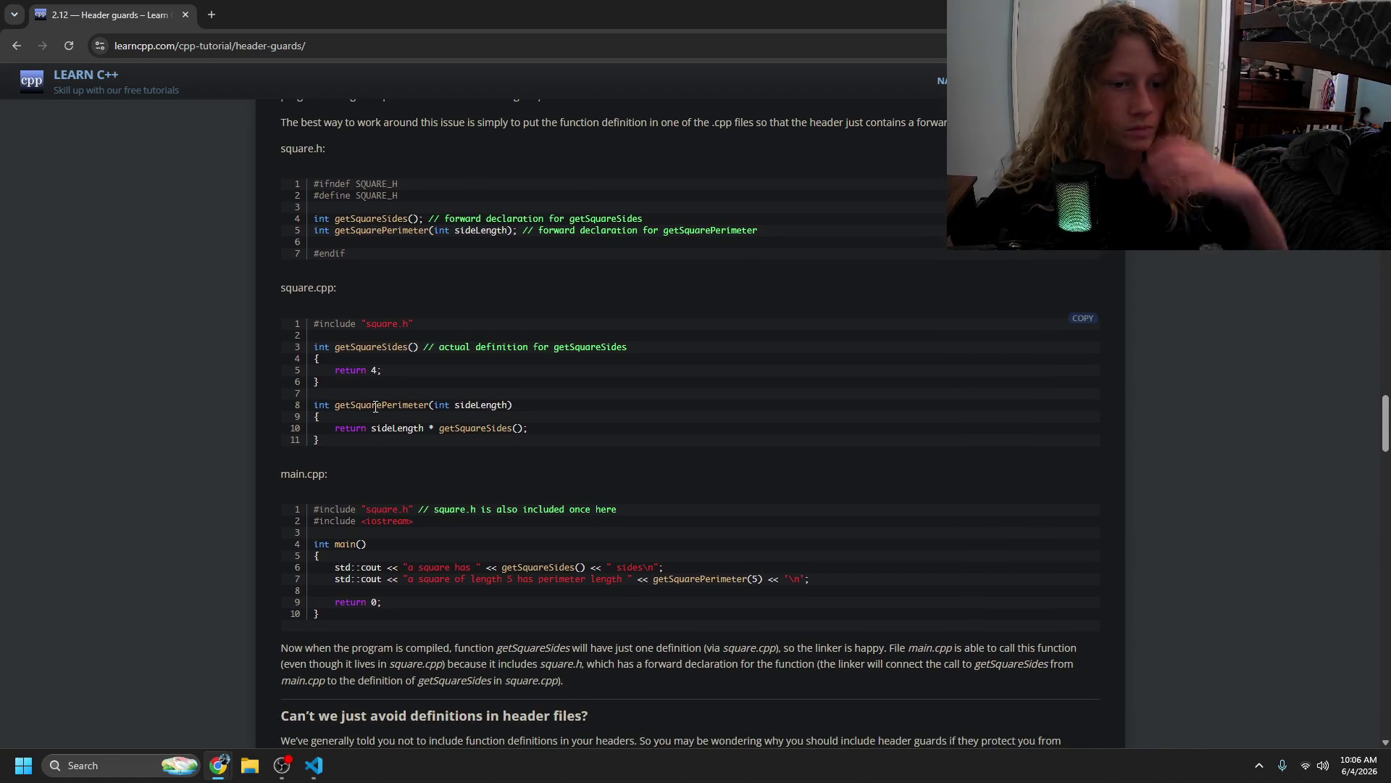
{"action": "scroll", "coordinate": [375, 407], "scroll_direction": "down", "scroll_amount": 3}
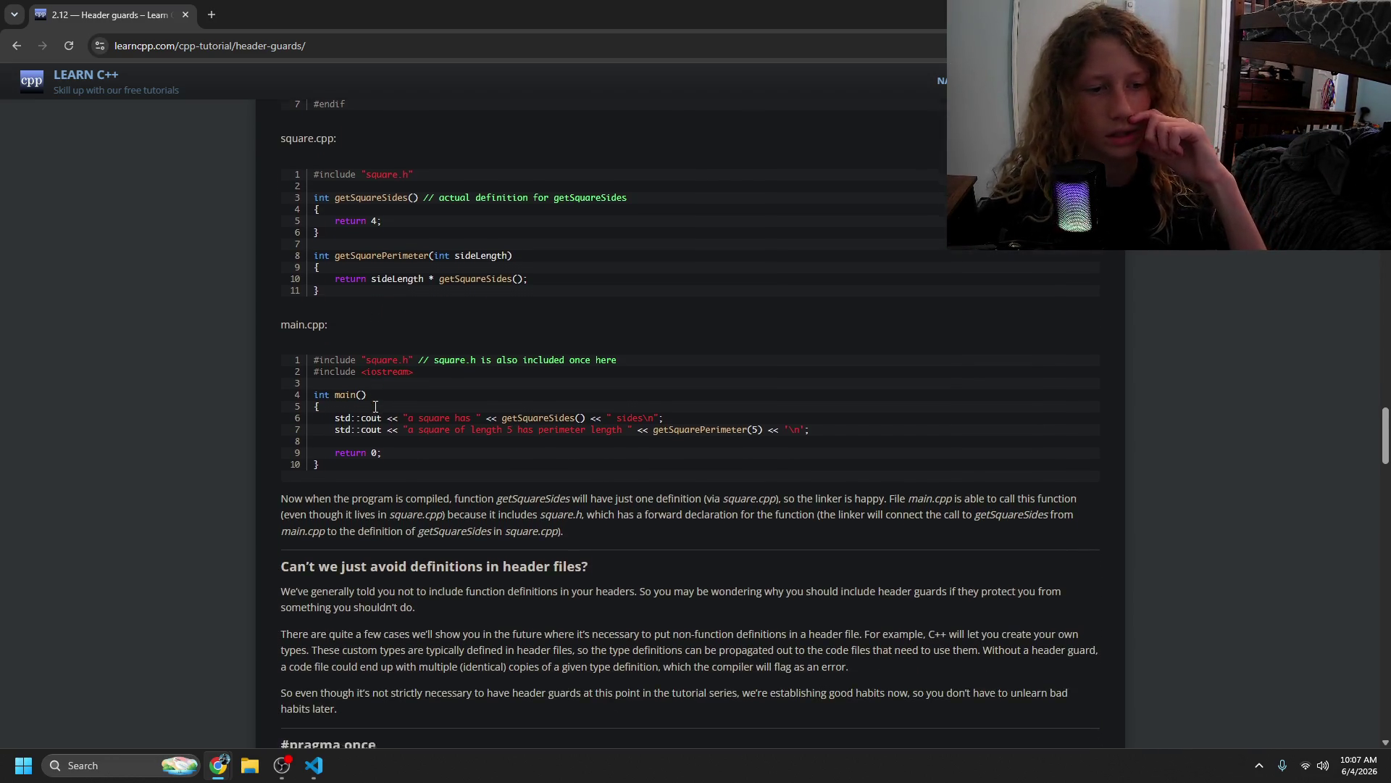
{"action": "mouse_move", "coordinate": [369, 499]}
{"action": "left_mouse_down"}
{"action": "mouse_move", "coordinate": [540, 516]}
{"action": "mouse_move", "coordinate": [491, 522]}
{"action": "left_mouse_up"}
{"action": "scroll", "coordinate": [351, 308], "scroll_direction": "down", "scroll_amount": 3}
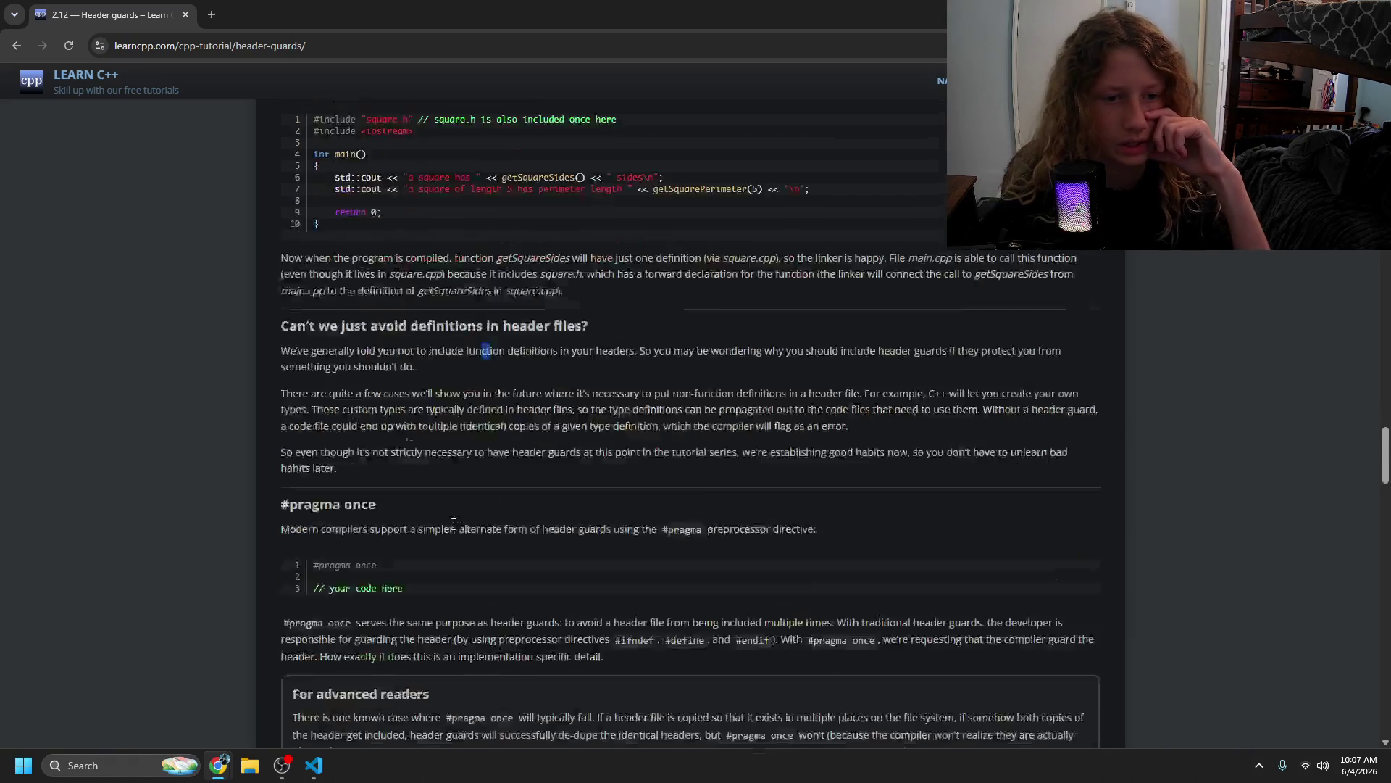
{"action": "left_click_drag", "start_coordinate": [351, 308], "coordinate": [372, 308]}
{"action": "left_click", "coordinate": [381, 409]}
{"action": "left_click_drag", "start_coordinate": [310, 459], "coordinate": [363, 485]}
{"action": "left_click", "coordinate": [396, 502]}
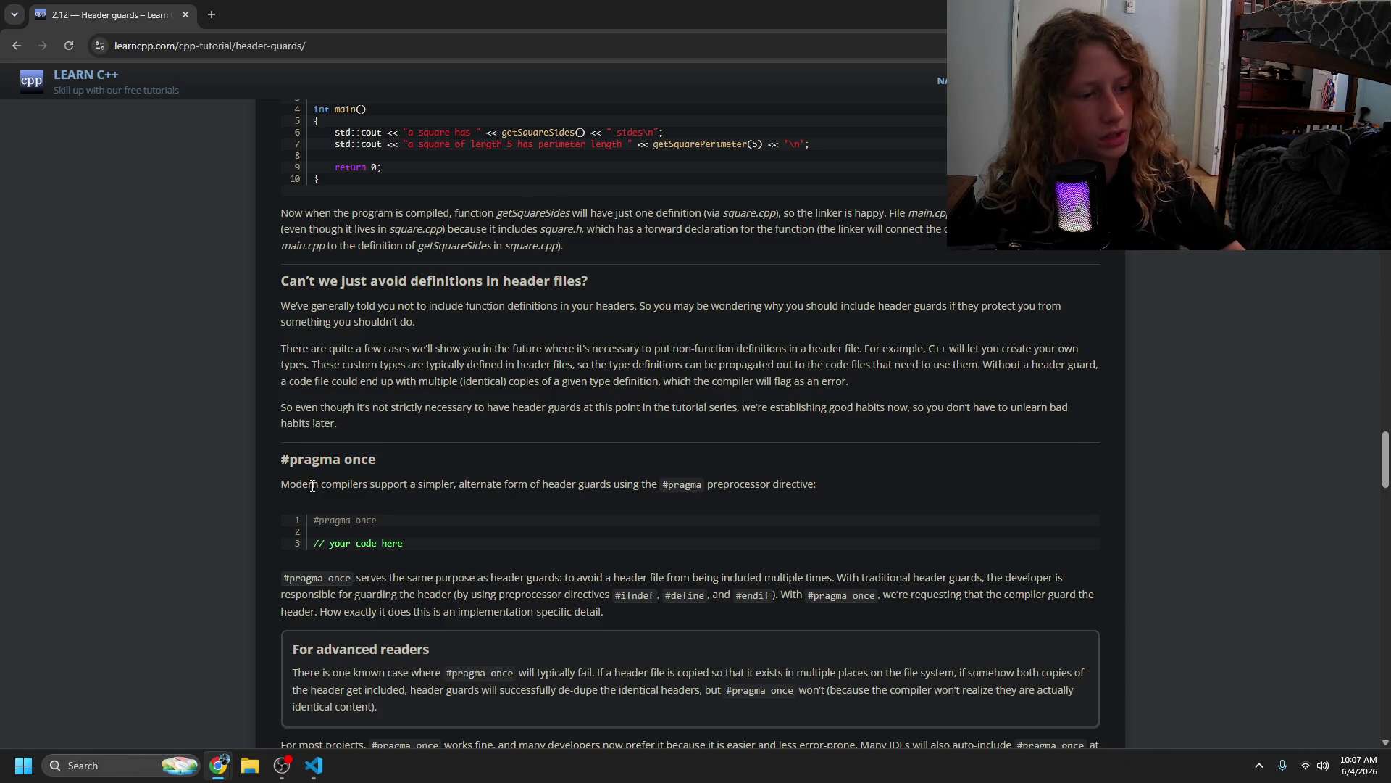
{"action": "left_click_drag", "start_coordinate": [369, 485], "coordinate": [777, 492]}
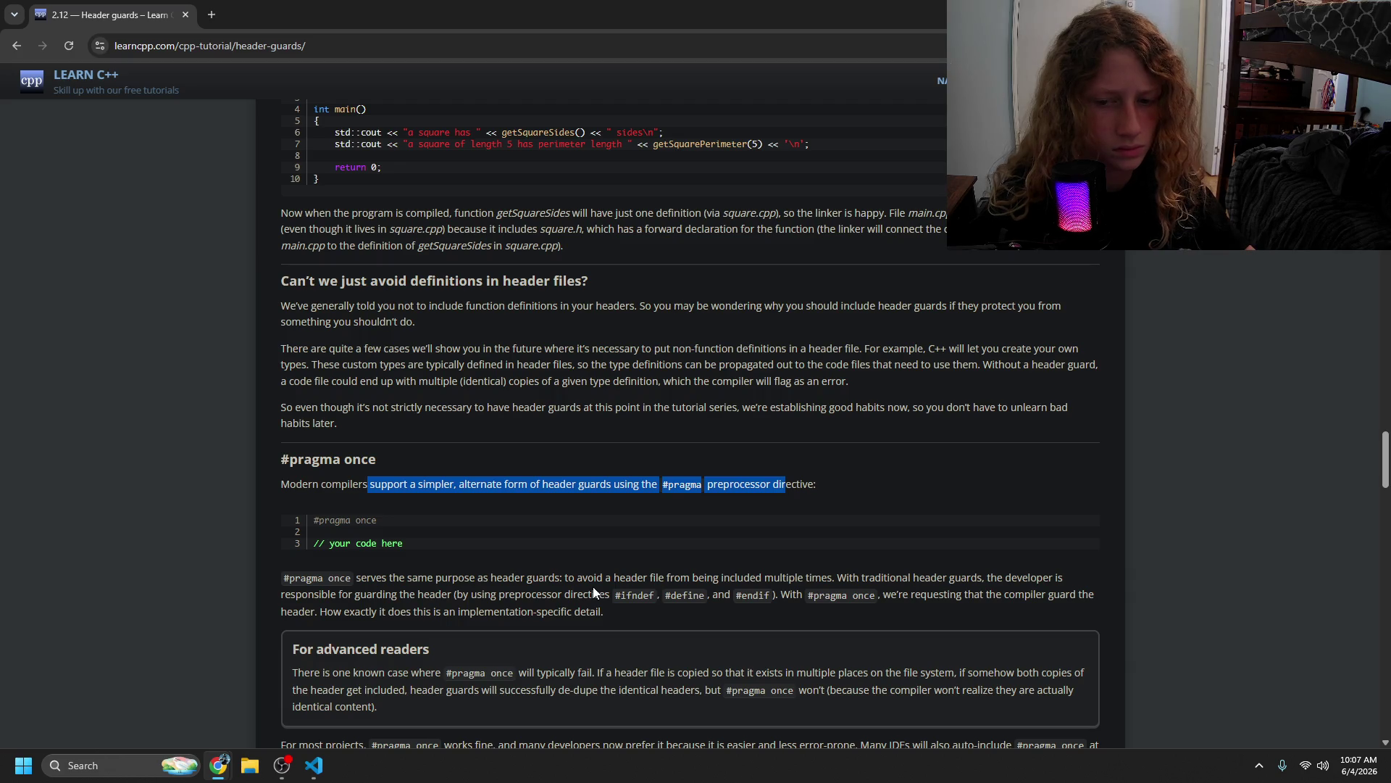
{"action": "left_click_drag", "start_coordinate": [367, 594], "coordinate": [551, 615]}
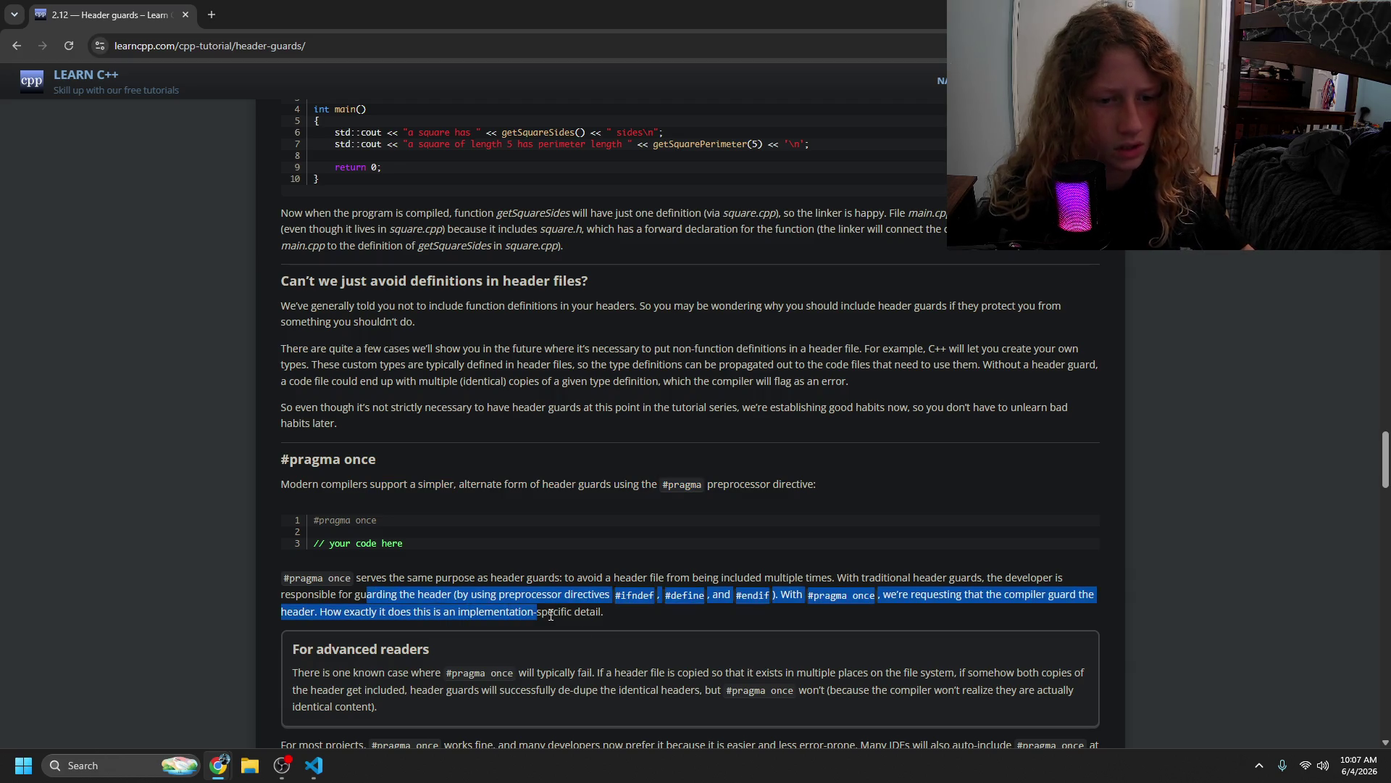
{"action": "left_click_drag", "start_coordinate": [679, 689], "coordinate": [545, 720]}
{"action": "left_click", "coordinate": [418, 713]}
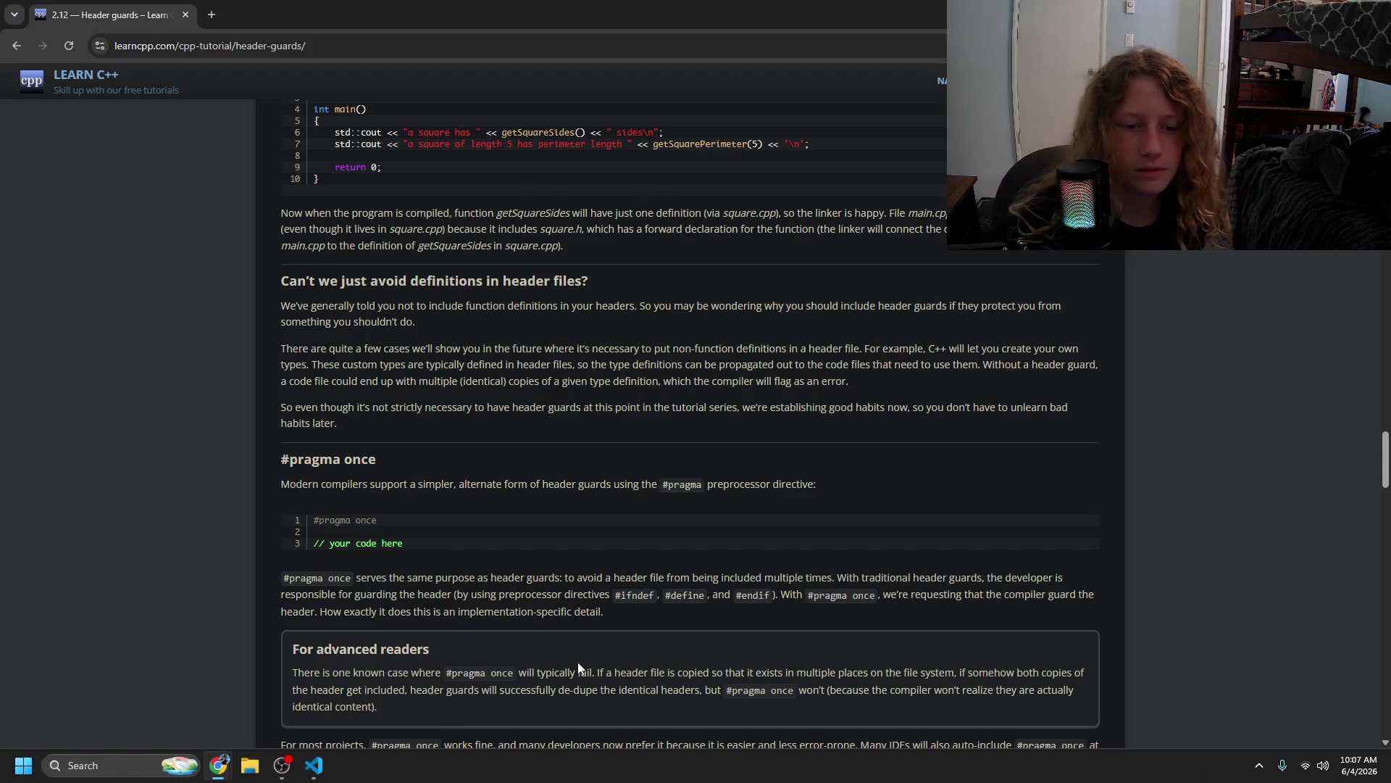
{"action": "mouse_move", "coordinate": [728, 674]}
{"action": "left_mouse_down"}
{"action": "mouse_move", "coordinate": [910, 674]}
{"action": "mouse_move", "coordinate": [917, 688]}
{"action": "mouse_move", "coordinate": [966, 673]}
{"action": "mouse_move", "coordinate": [330, 690]}
{"action": "mouse_move", "coordinate": [526, 696]}
{"action": "mouse_move", "coordinate": [642, 678]}
{"action": "mouse_move", "coordinate": [863, 743]}
{"action": "mouse_move", "coordinate": [930, 725]}
{"action": "mouse_move", "coordinate": [947, 690]}
{"action": "mouse_move", "coordinate": [322, 693]}
{"action": "mouse_move", "coordinate": [312, 719]}
{"action": "mouse_move", "coordinate": [332, 723]}
{"action": "left_mouse_up"}
{"action": "left_click", "coordinate": [434, 731]}
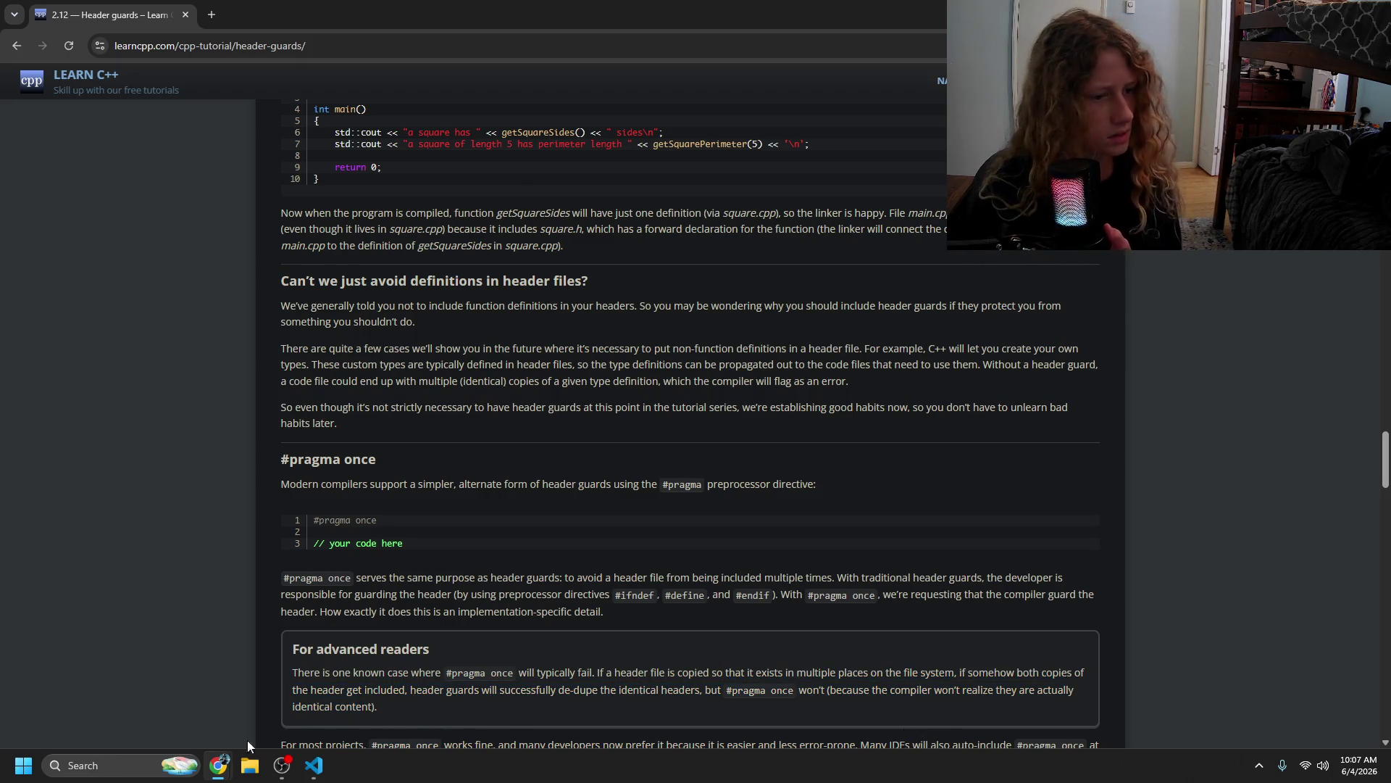
{"action": "left_click", "coordinate": [282, 766]}
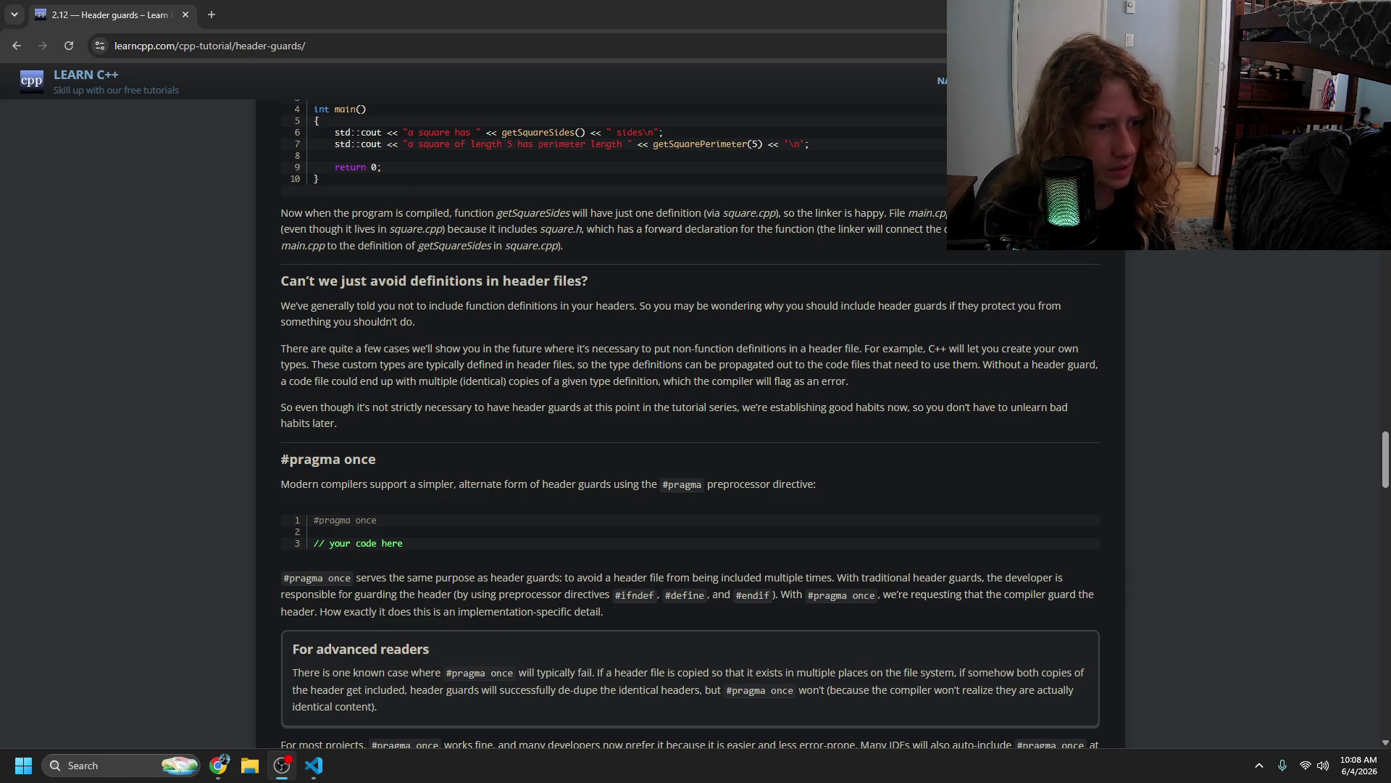
{"action": "scroll", "coordinate": [437, 426], "scroll_direction": "up", "scroll_amount": 4}
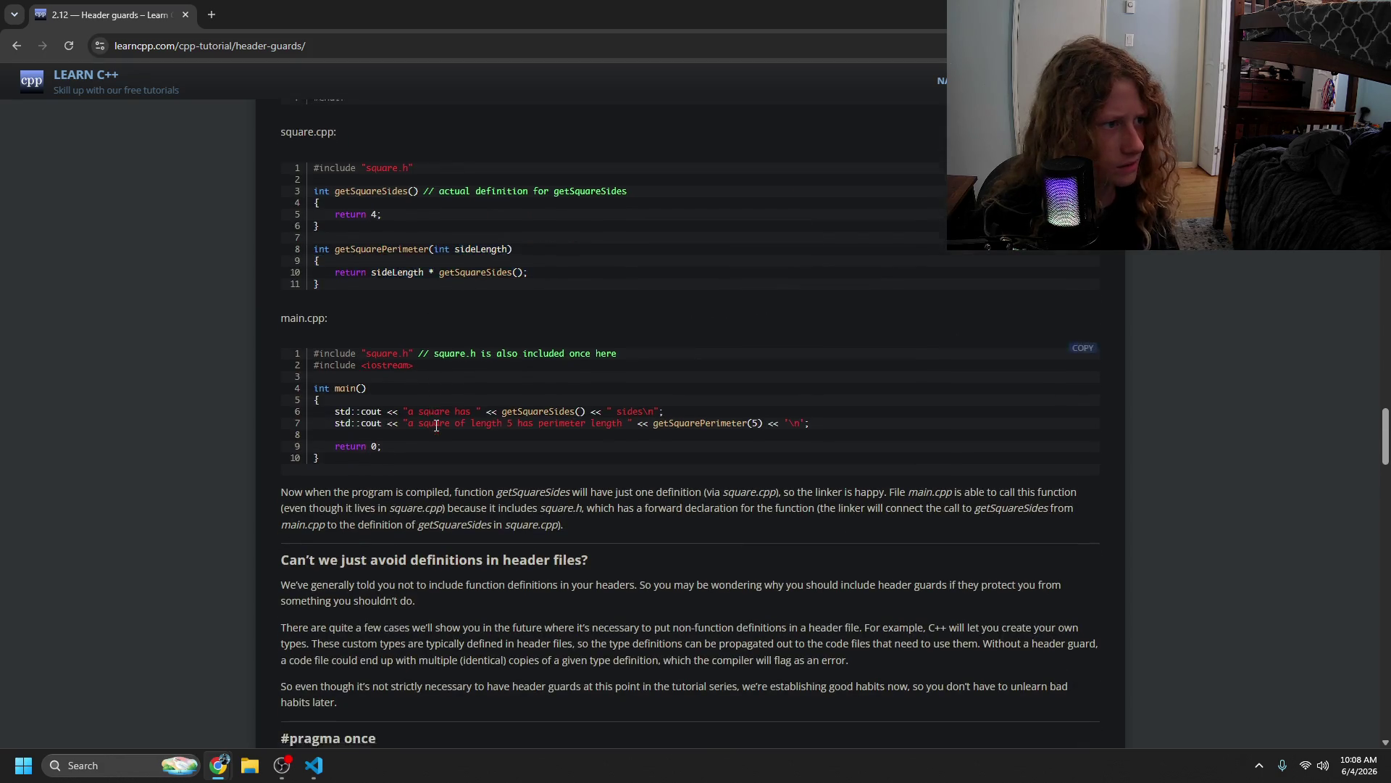
{"action": "scroll", "coordinate": [376, 338], "scroll_direction": "down", "scroll_amount": 6}
{"action": "scroll", "coordinate": [376, 337], "scroll_direction": "down", "scroll_amount": 2}
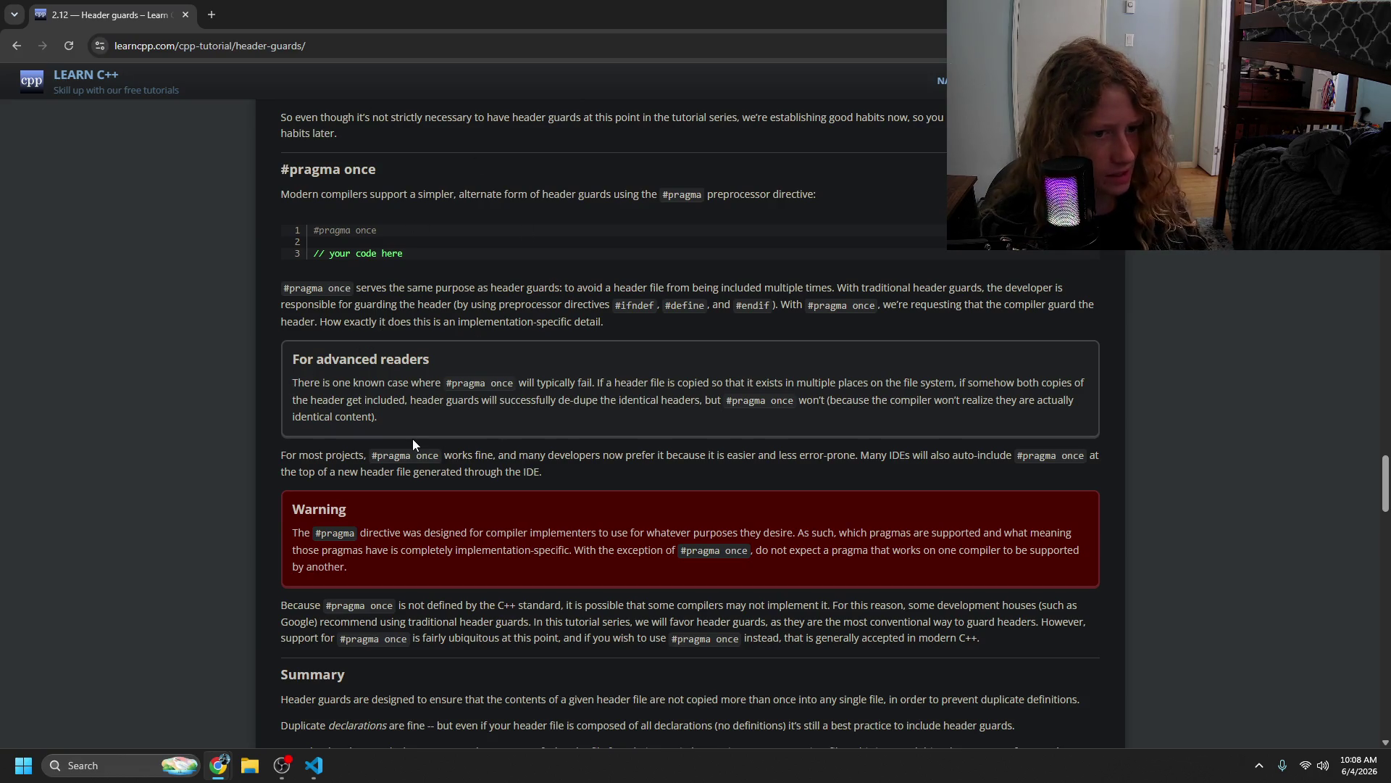
{"action": "mouse_move", "coordinate": [395, 533]}
{"action": "left_mouse_down"}
{"action": "mouse_move", "coordinate": [679, 551]}
{"action": "mouse_move", "coordinate": [877, 529]}
{"action": "mouse_move", "coordinate": [612, 545]}
{"action": "mouse_move", "coordinate": [452, 534]}
{"action": "mouse_move", "coordinate": [732, 566]}
{"action": "mouse_move", "coordinate": [844, 554]}
{"action": "mouse_move", "coordinate": [761, 577]}
{"action": "mouse_move", "coordinate": [681, 558]}
{"action": "mouse_move", "coordinate": [610, 563]}
{"action": "left_mouse_up"}
{"action": "left_click", "coordinate": [424, 551]}
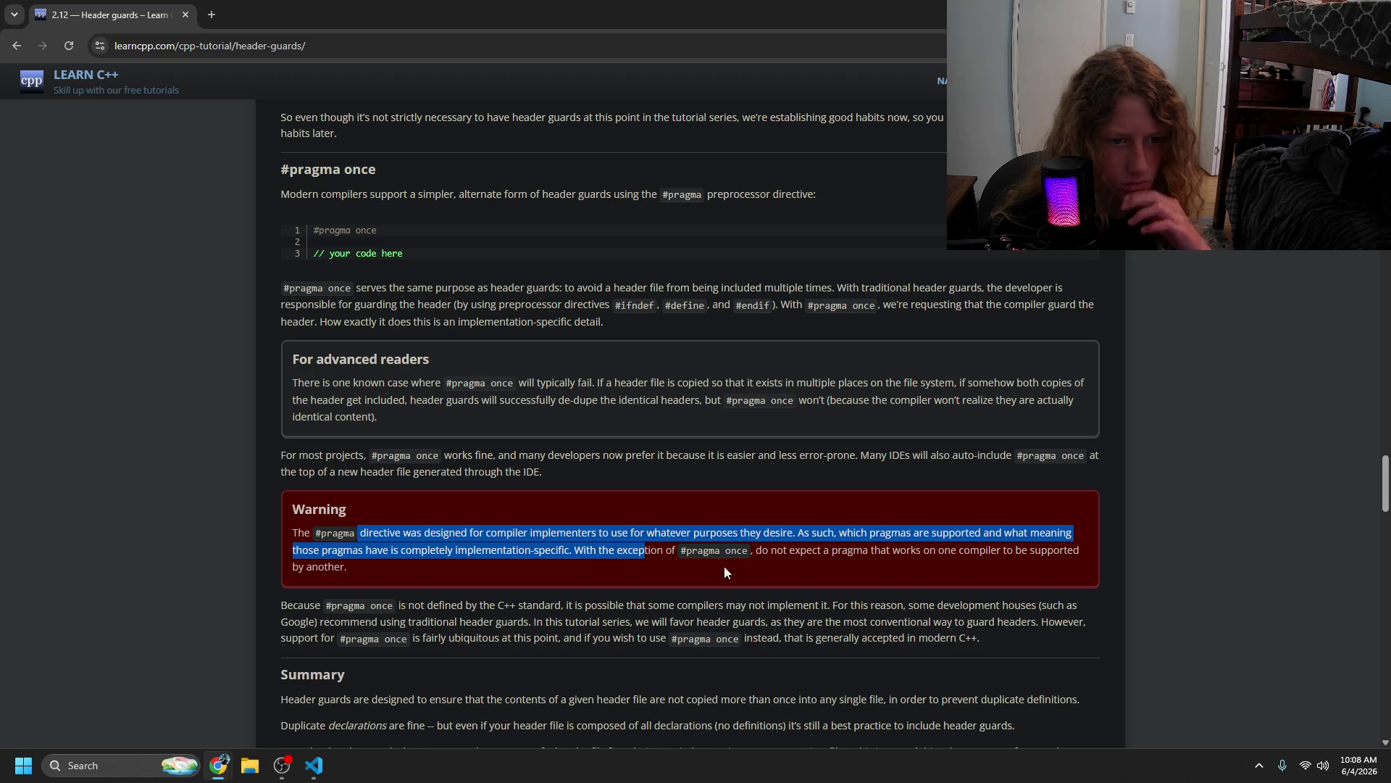
{"action": "scroll", "coordinate": [578, 631], "scroll_direction": "down", "scroll_amount": 3}
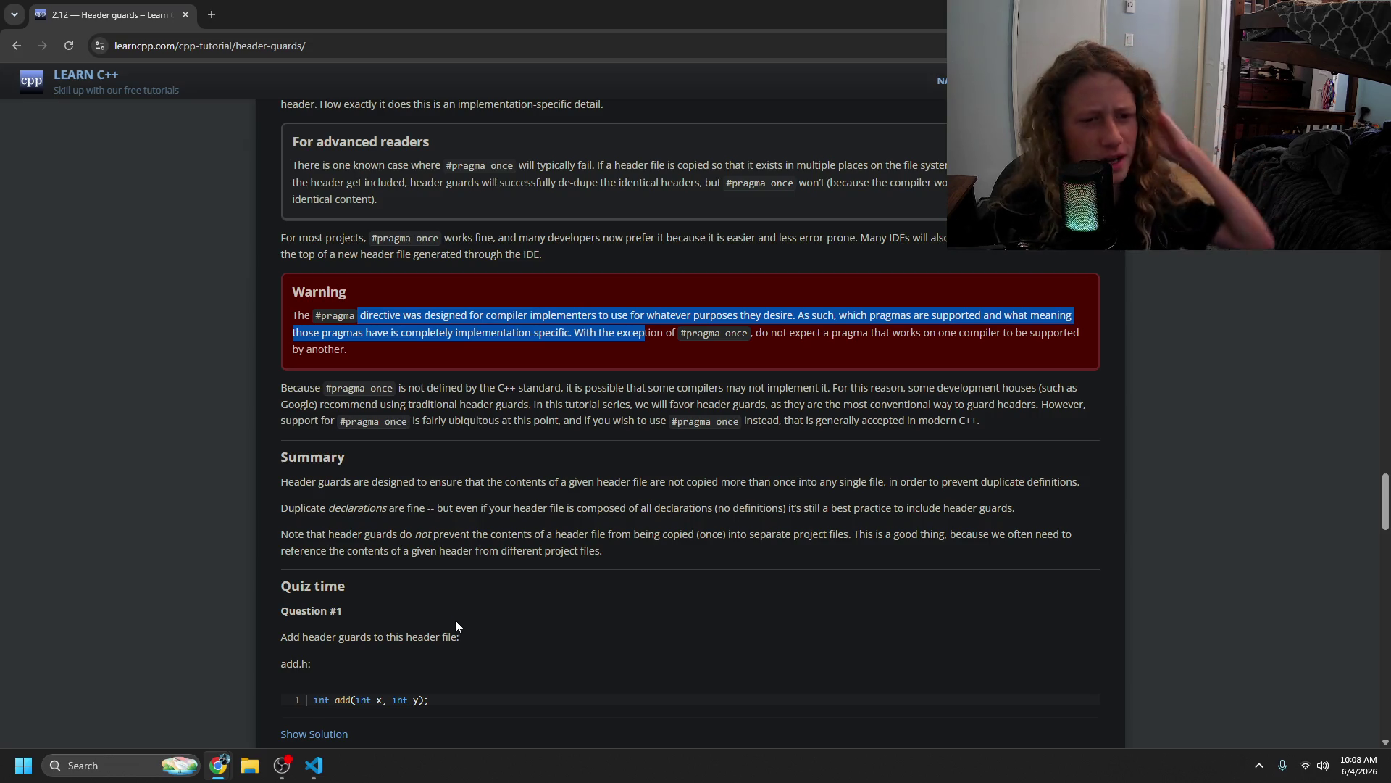
- Read Quiz Question #1 on adding header guards to add.h, then bring VS Code forward
{"action": "scroll", "coordinate": [382, 489], "scroll_direction": "down", "scroll_amount": 2}
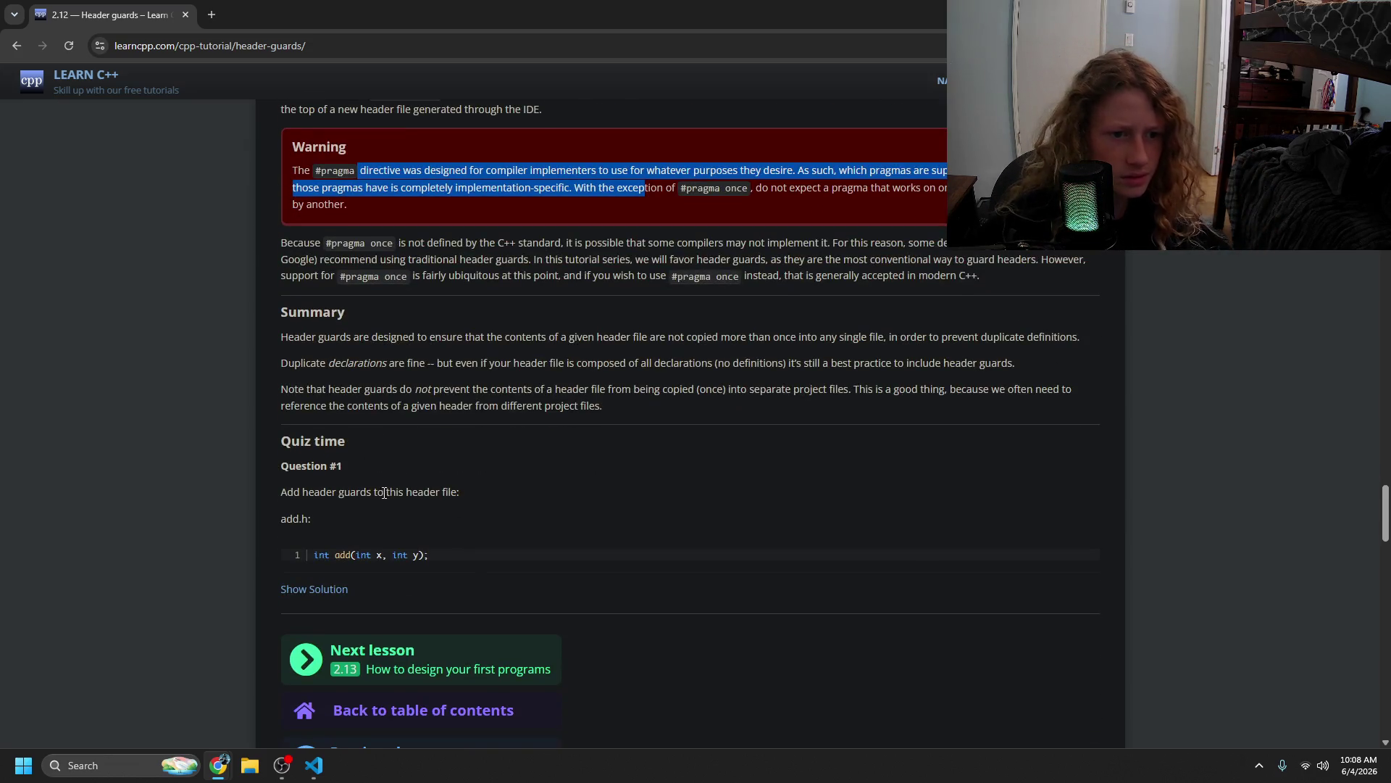
{"action": "left_click", "coordinate": [371, 528]}
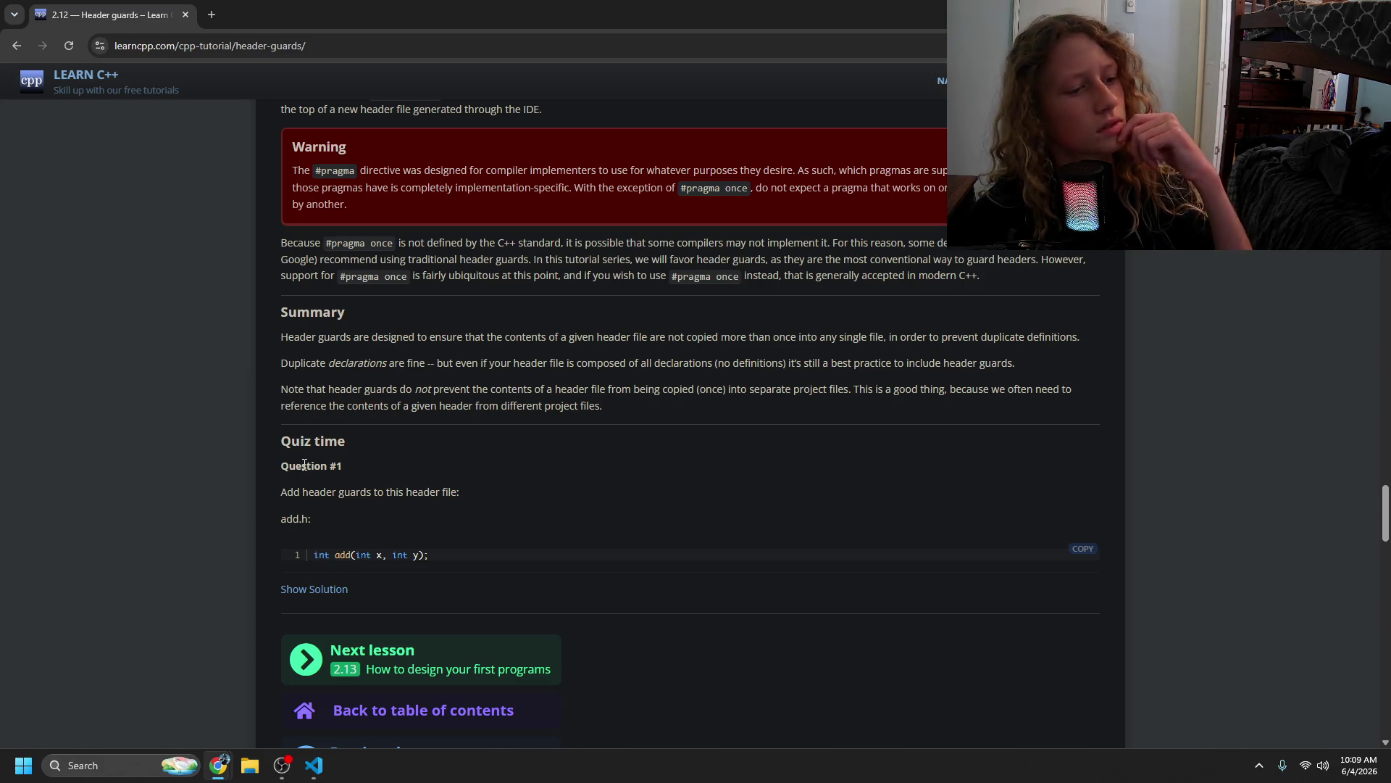
{"action": "left_click_drag", "start_coordinate": [332, 493], "coordinate": [368, 493]}
{"action": "left_click", "coordinate": [541, 528]}
{"action": "double_click", "coordinate": [362, 493]}
{"action": "left_click", "coordinate": [503, 533]}
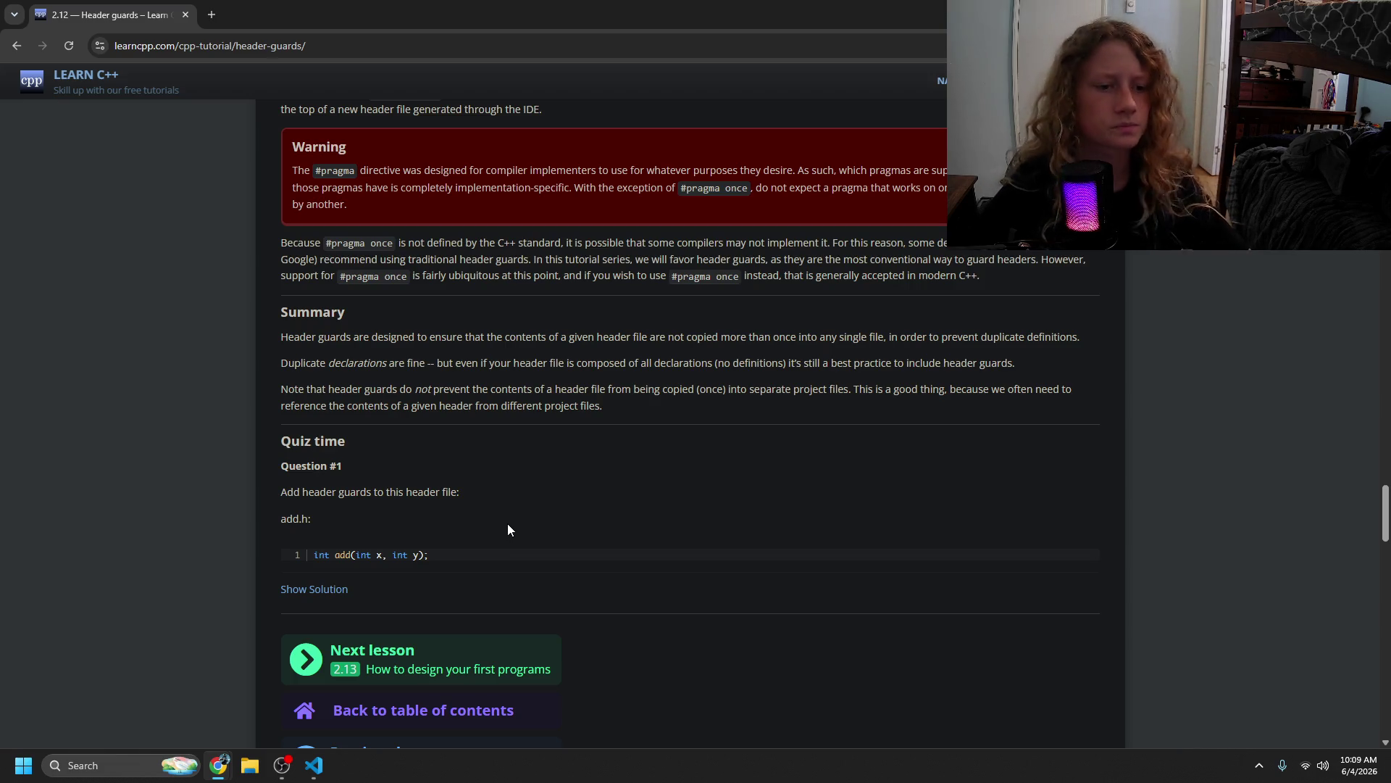
{"action": "left_click", "coordinate": [334, 779]}
{"action": "left_click", "coordinate": [322, 754]}
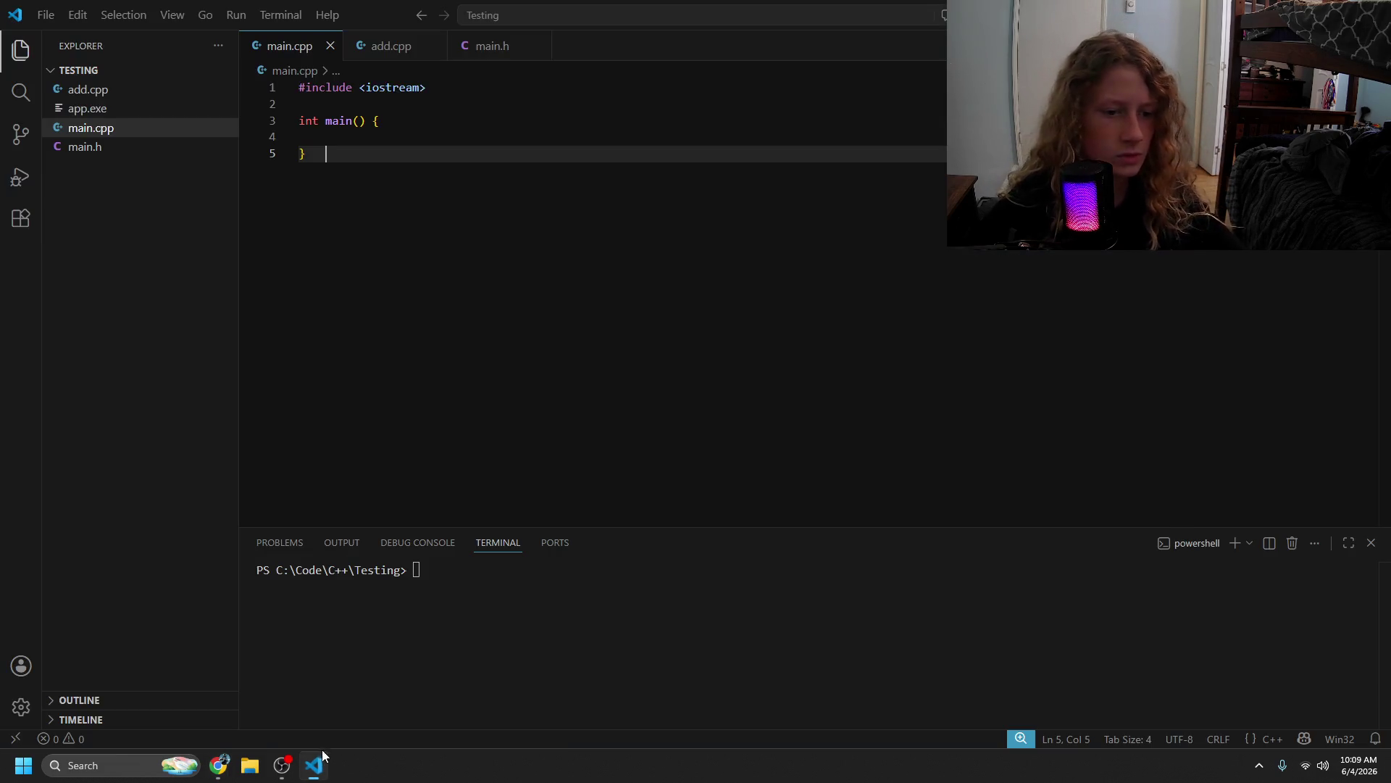
- Rename main.h to add.h in the Explorer
{"action": "left_click", "coordinate": [169, 92]}
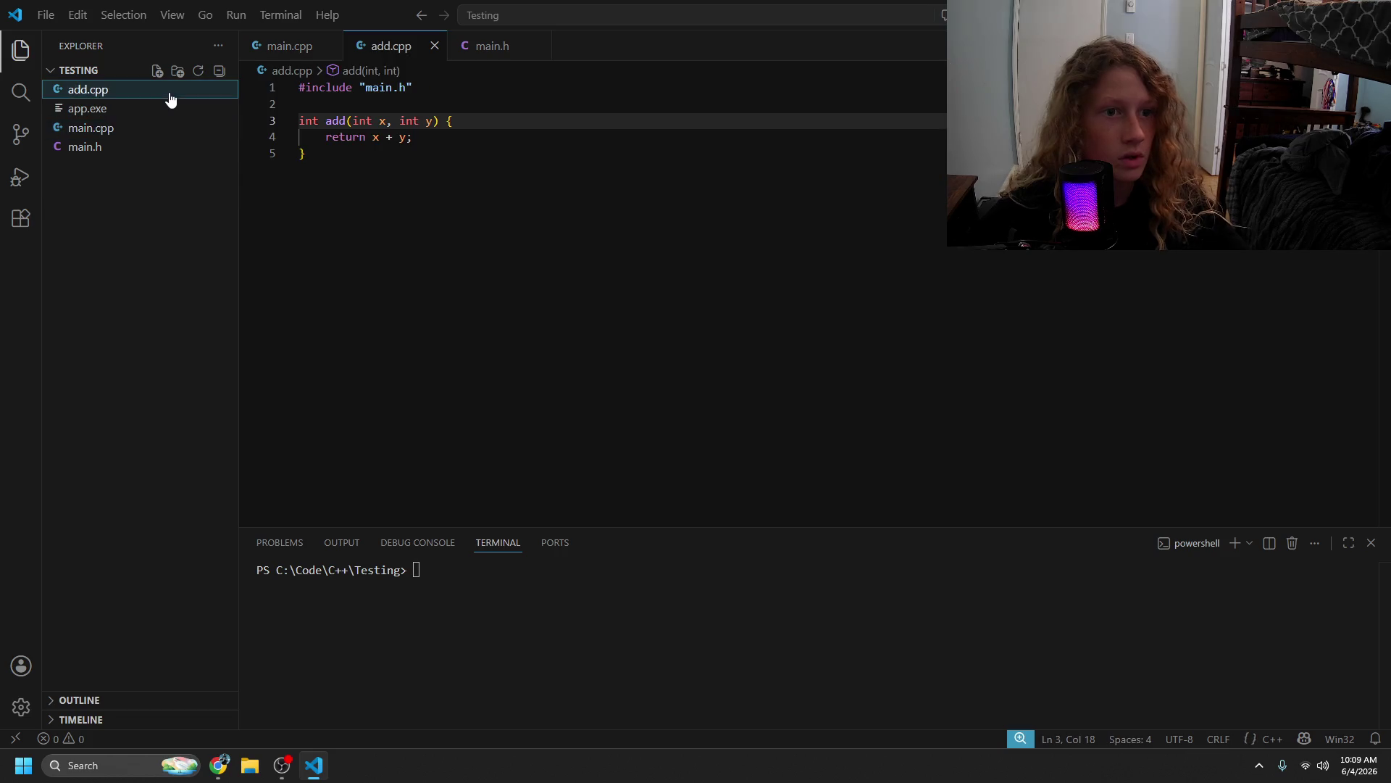
{"action": "left_click", "coordinate": [162, 146]}
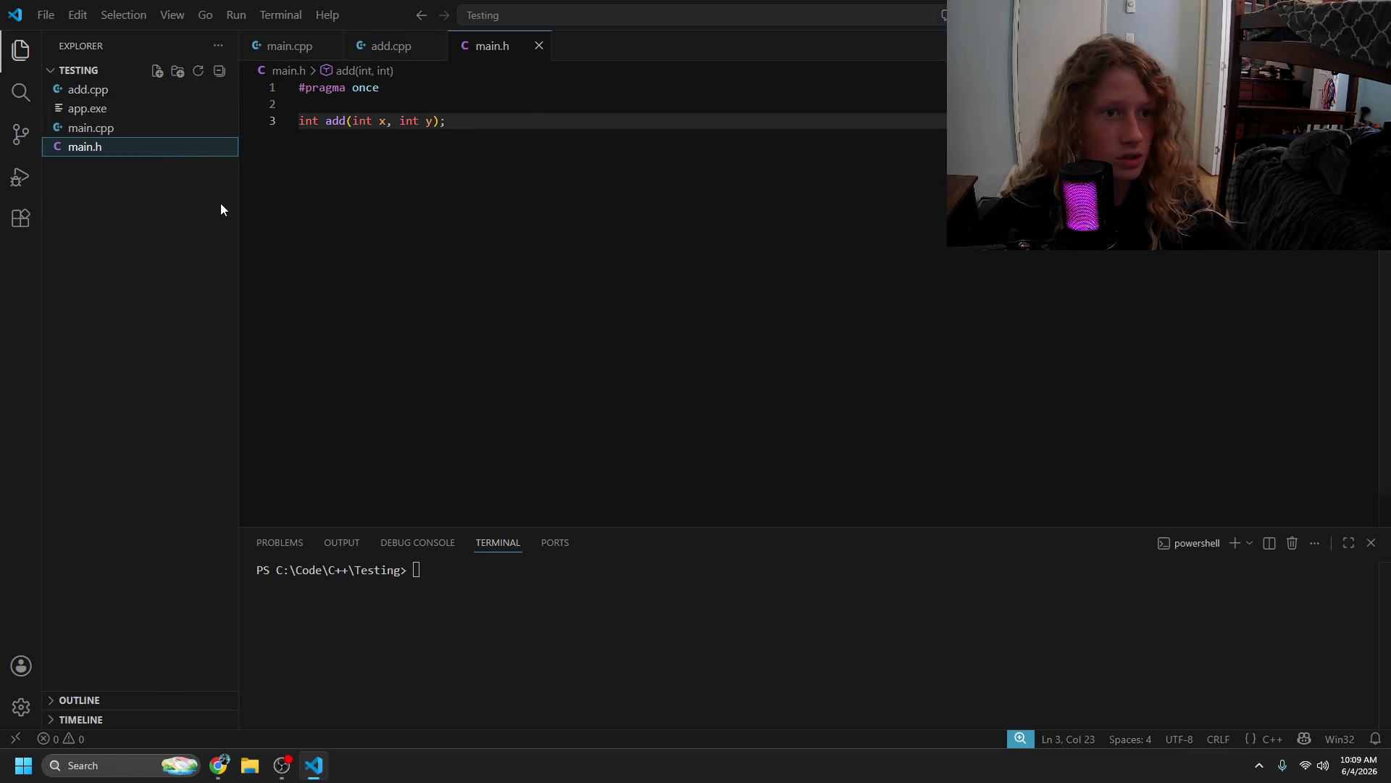
{"action": "key", "text": "F2"}
{"action": "type", "text": "add"}
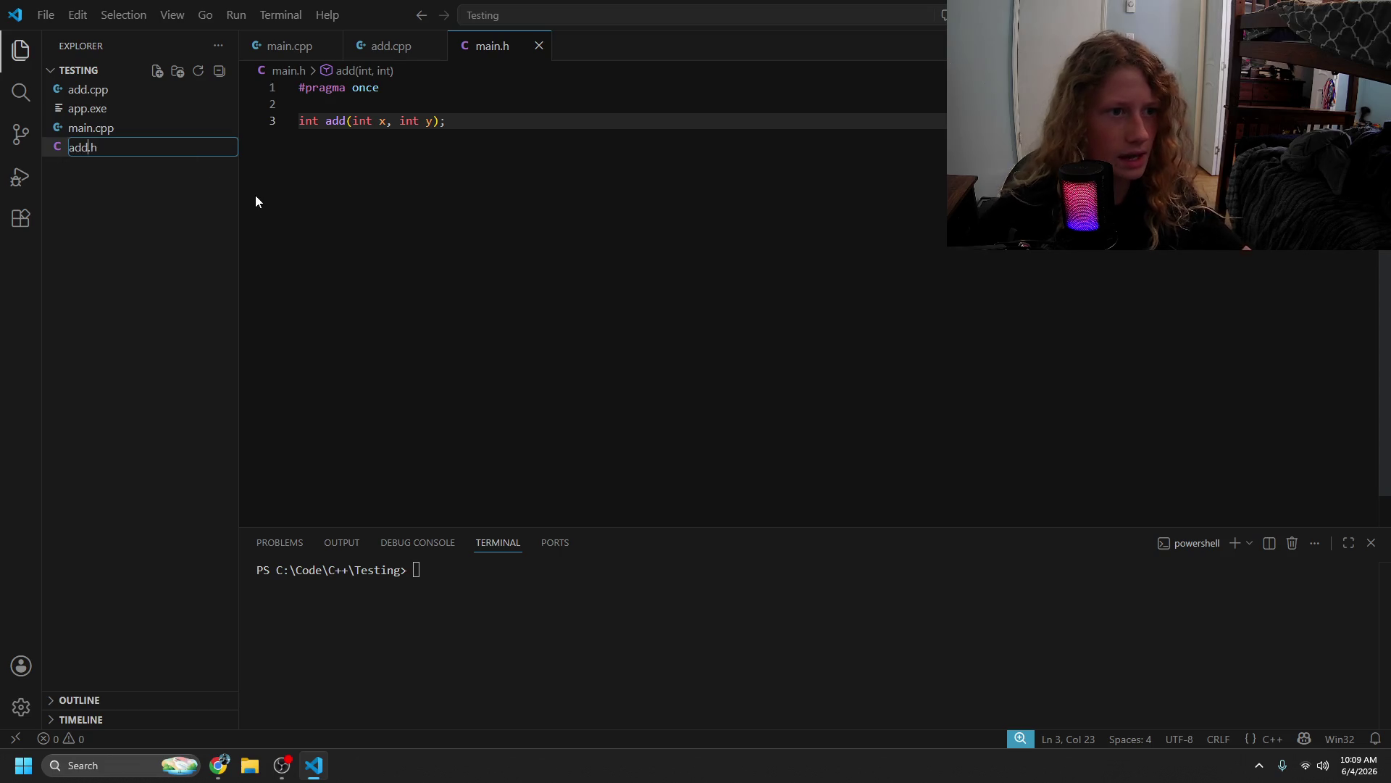
{"action": "key", "text": "Return"}
{"action": "left_click", "coordinate": [124, 134]}
{"action": "left_click", "coordinate": [118, 145]}
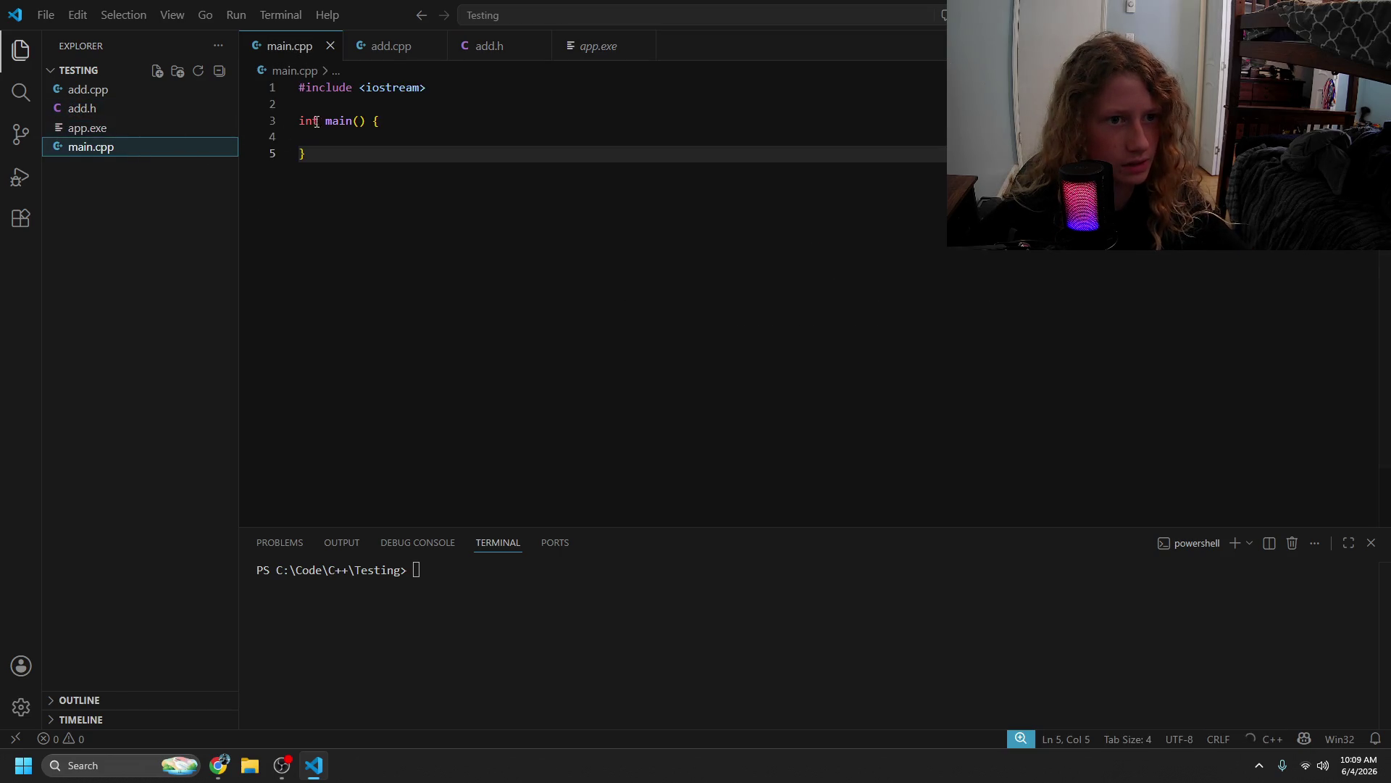
- Change add.cpp's include from "main.h" to "add.h" and save it
{"action": "left_click", "coordinate": [105, 93]}
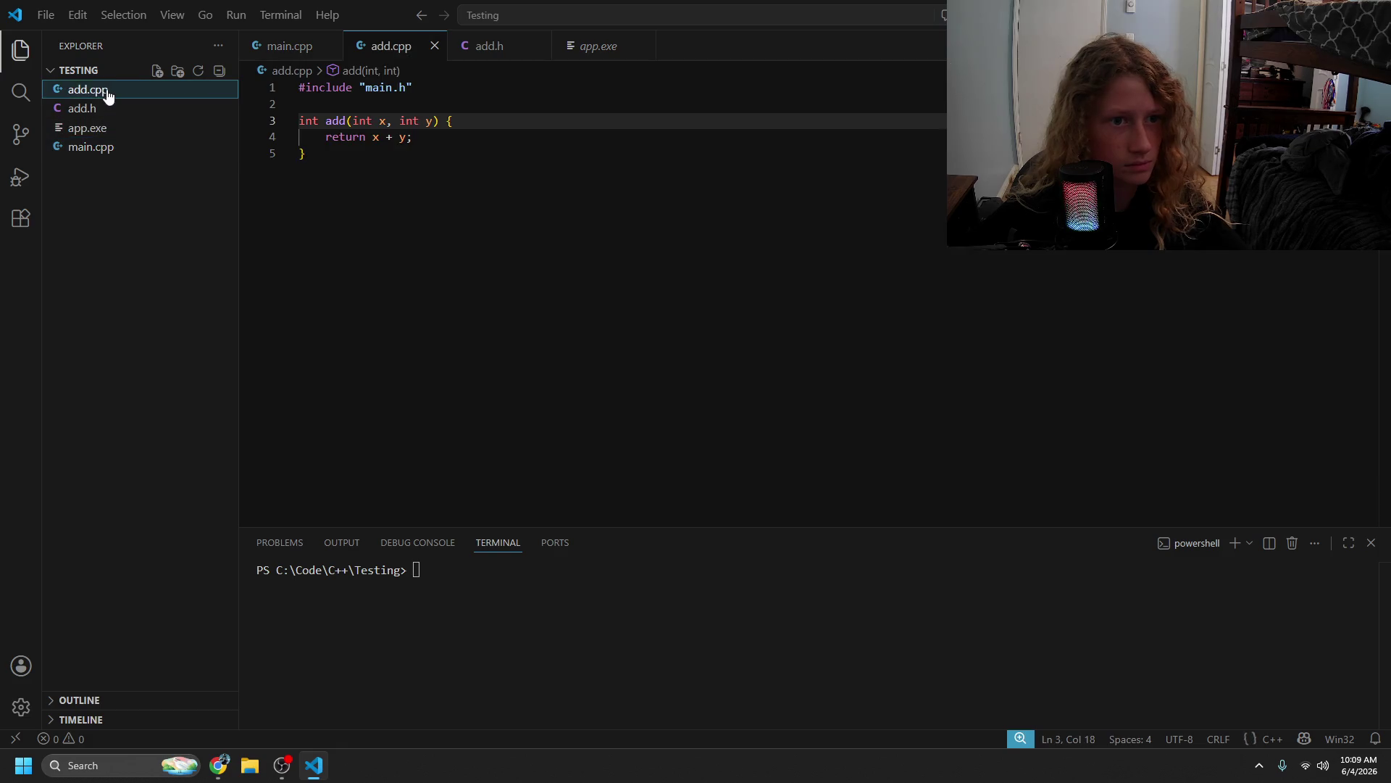
{"action": "double_click", "coordinate": [378, 89]}
{"action": "type", "text": "add"}
{"action": "left_click", "coordinate": [435, 137]}
{"action": "key", "text": "ctrl+s"}
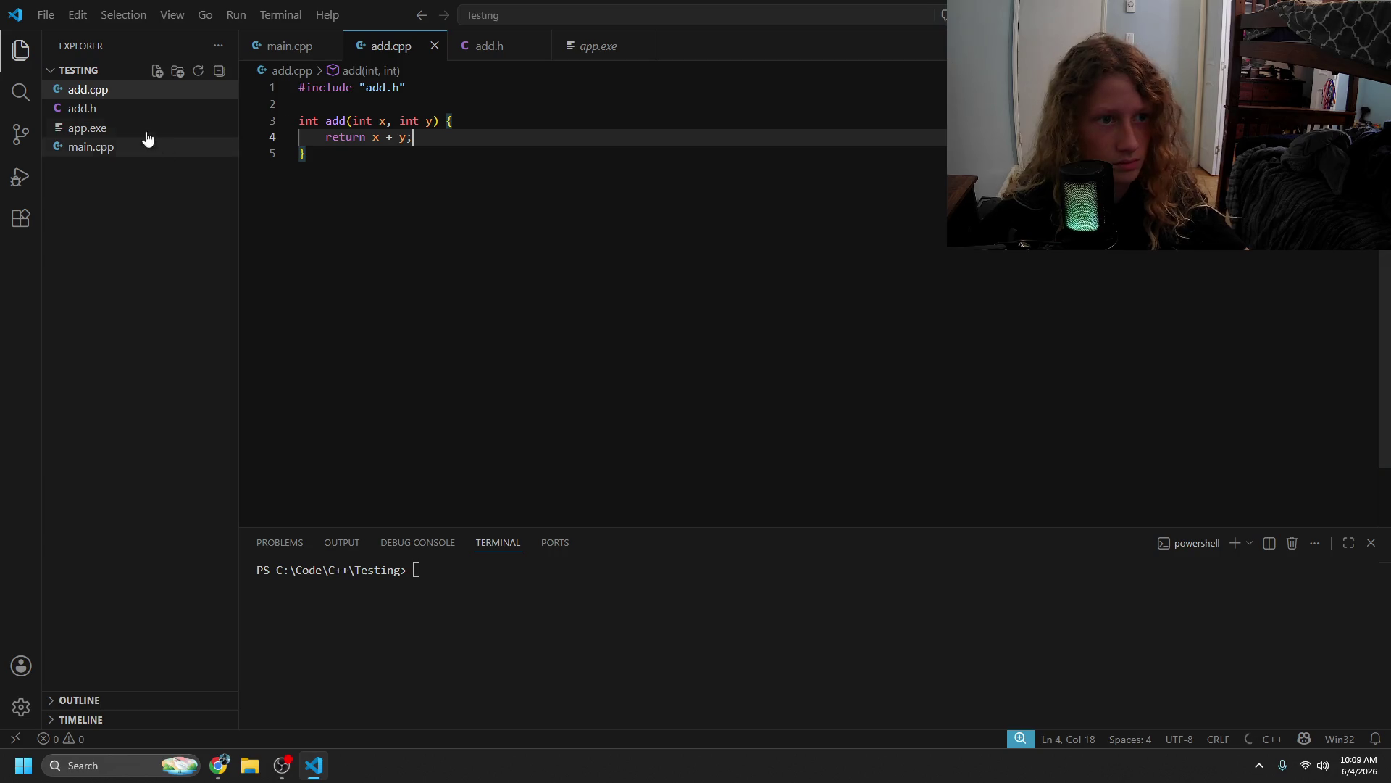
- Review add.h, which holds #pragma once and int add(int x, int y);
{"action": "left_click", "coordinate": [503, 46]}
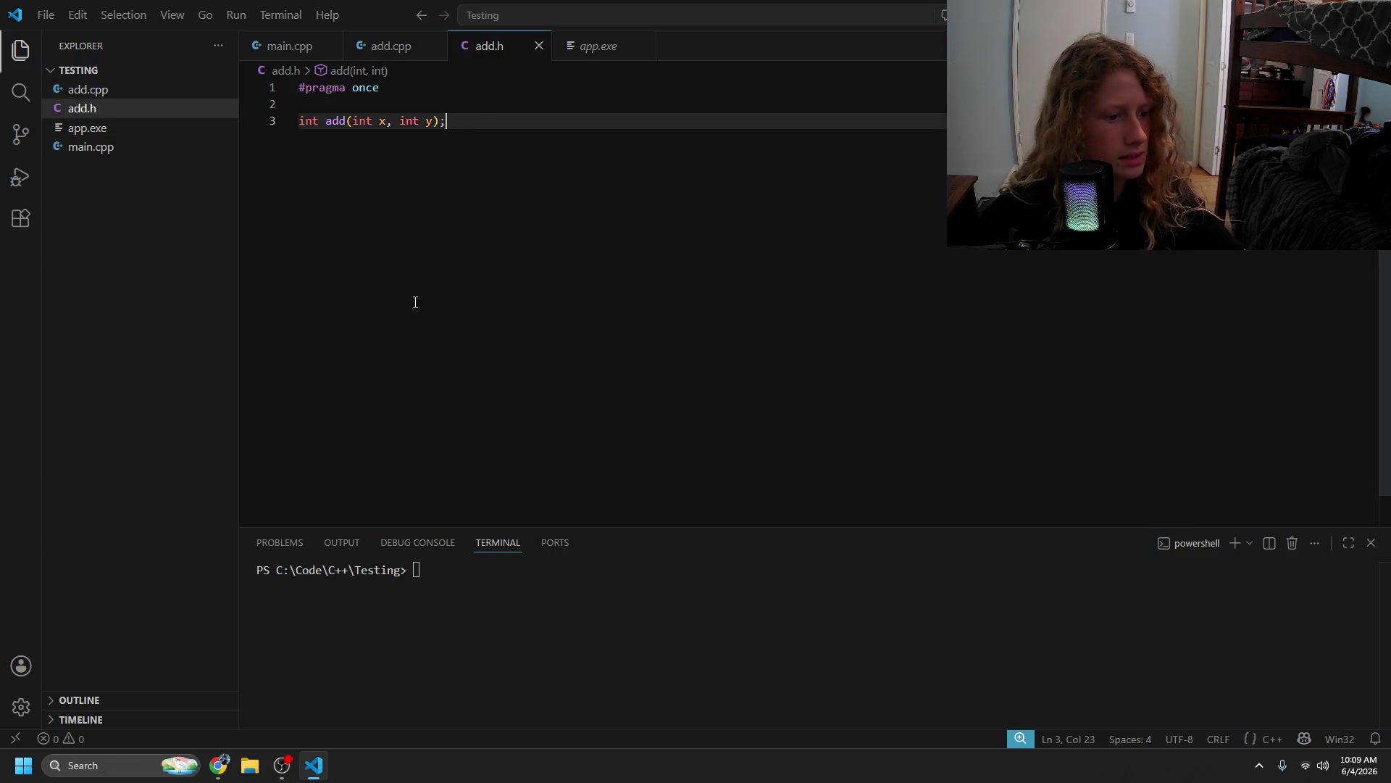
{"action": "key", "text": "ctrl+a"}
{"action": "left_click", "coordinate": [525, 322]}
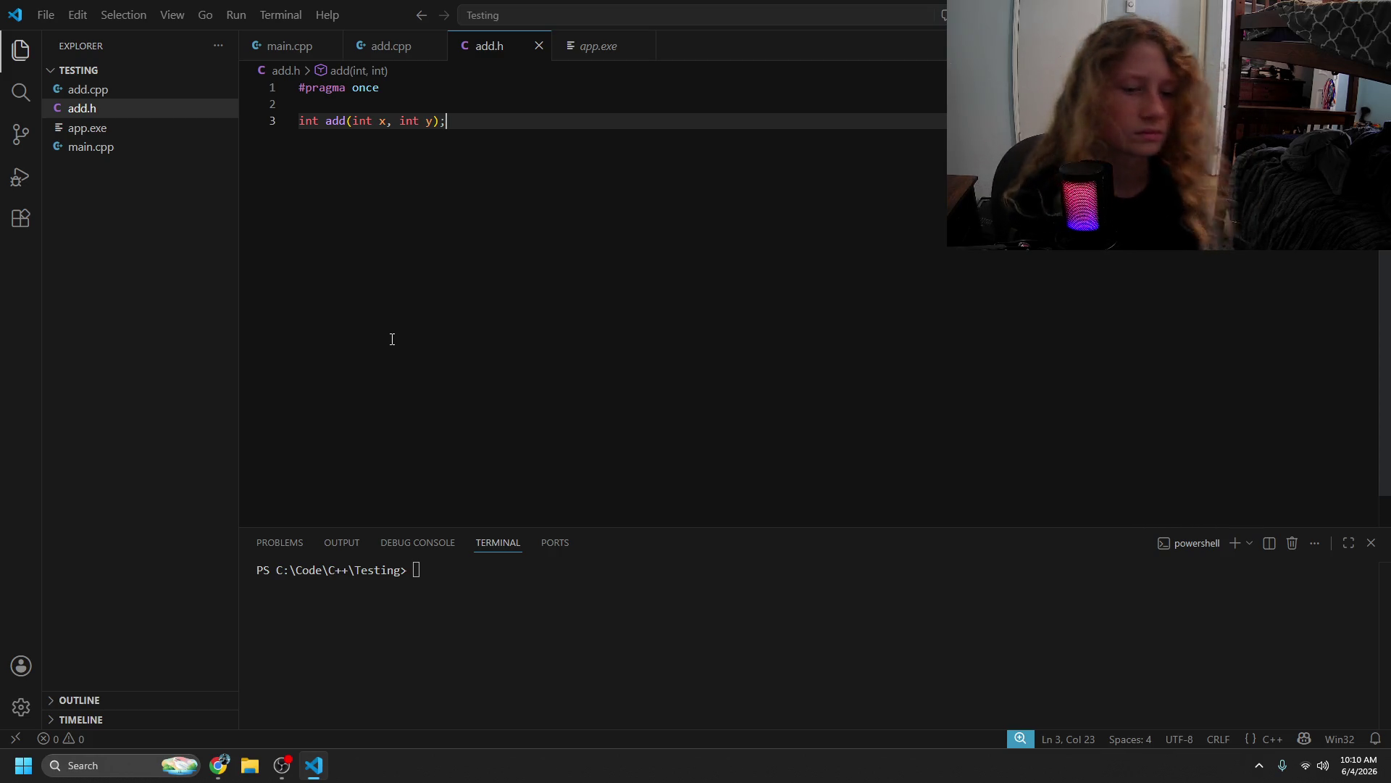
{"action": "key", "text": "ctrl+a"}
- Back in Chrome, follow the Next lesson link to '2.13 — How to design your first programs'
{"action": "left_click", "coordinate": [505, 277]}
{"action": "key", "text": "alt+Tab"}
{"action": "scroll", "coordinate": [435, 456], "scroll_direction": "down", "scroll_amount": 3}
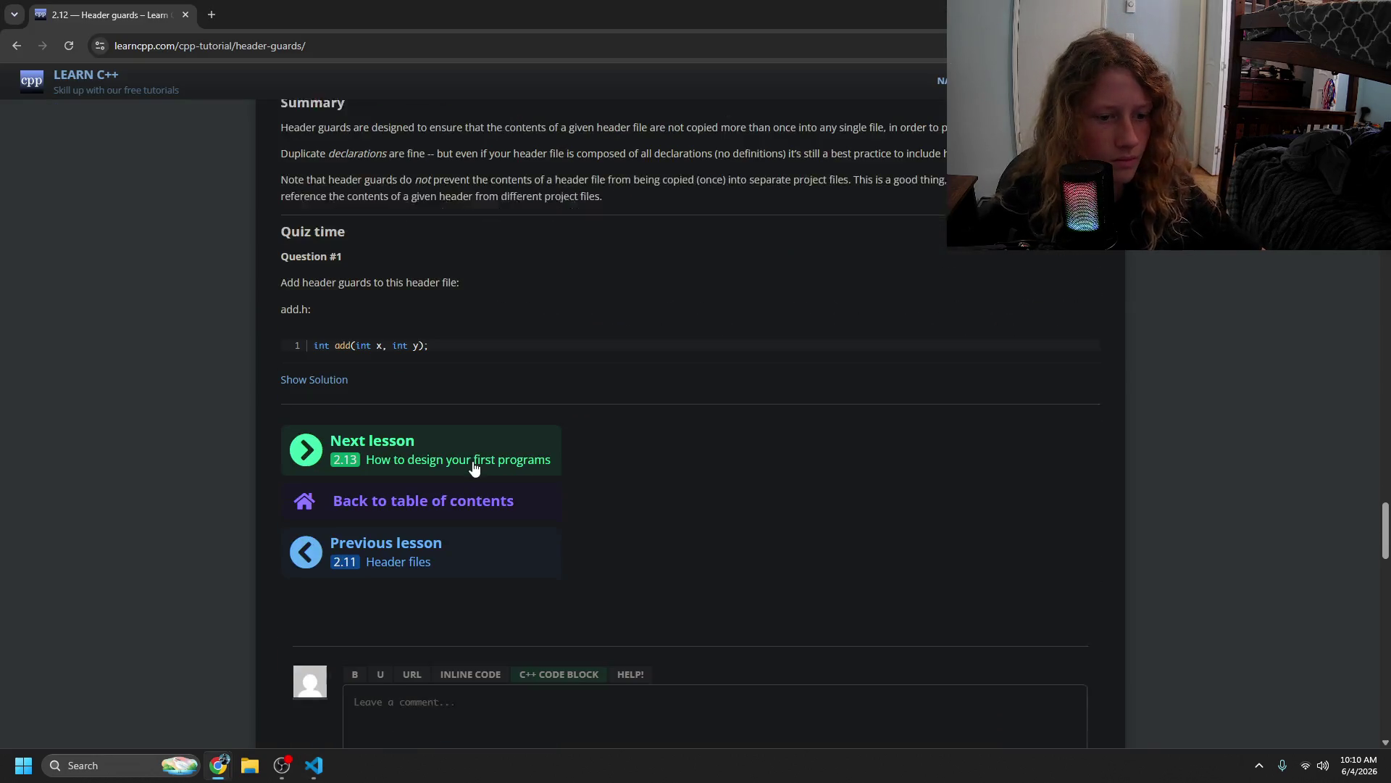
{"action": "left_click", "coordinate": [435, 457]}
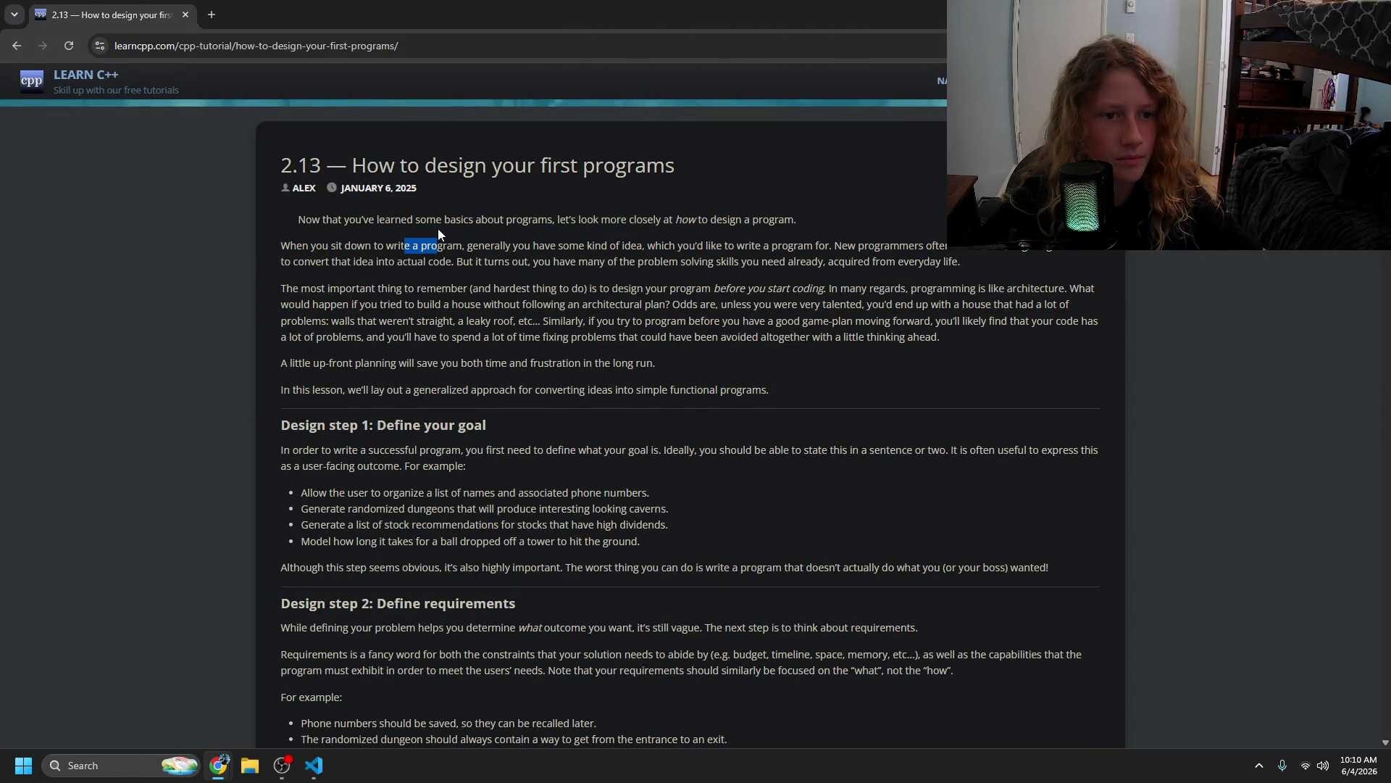
{"action": "double_click", "coordinate": [337, 246]}
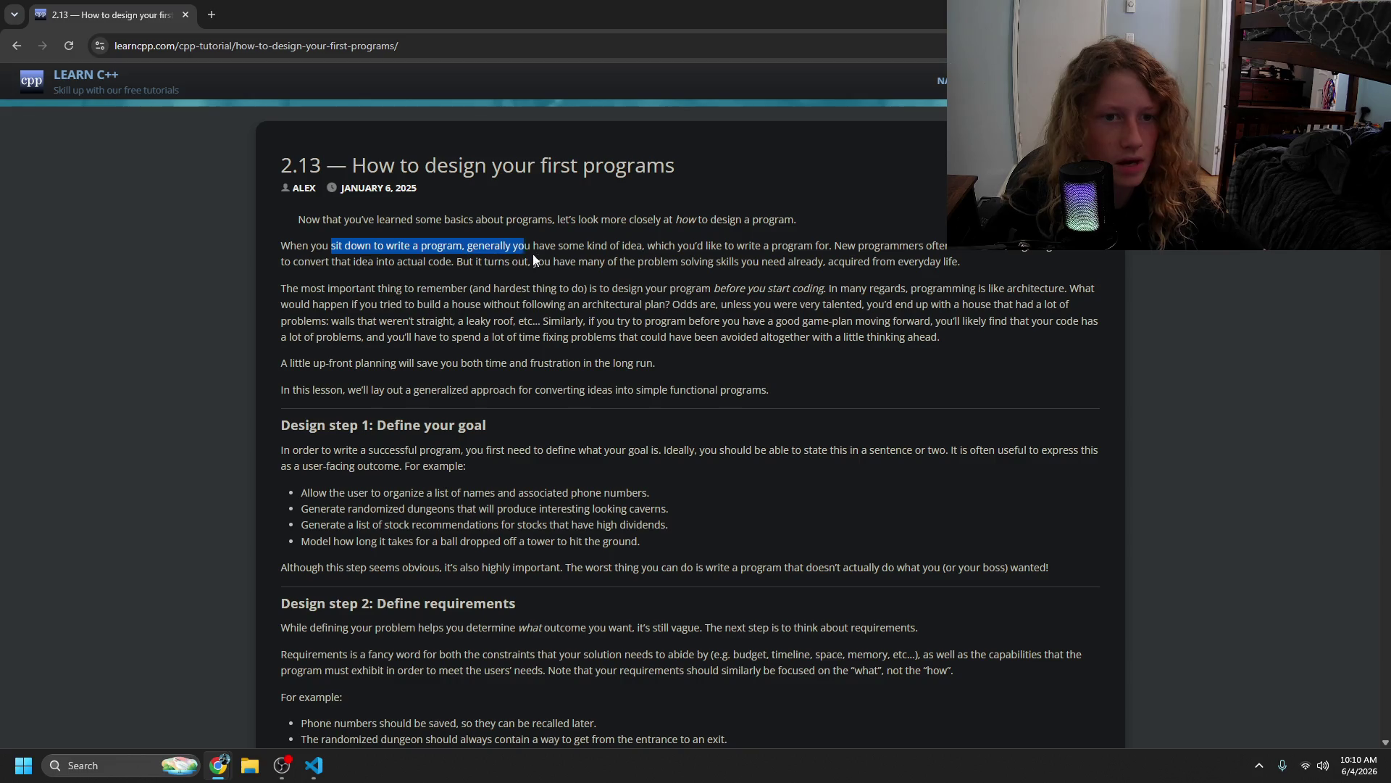